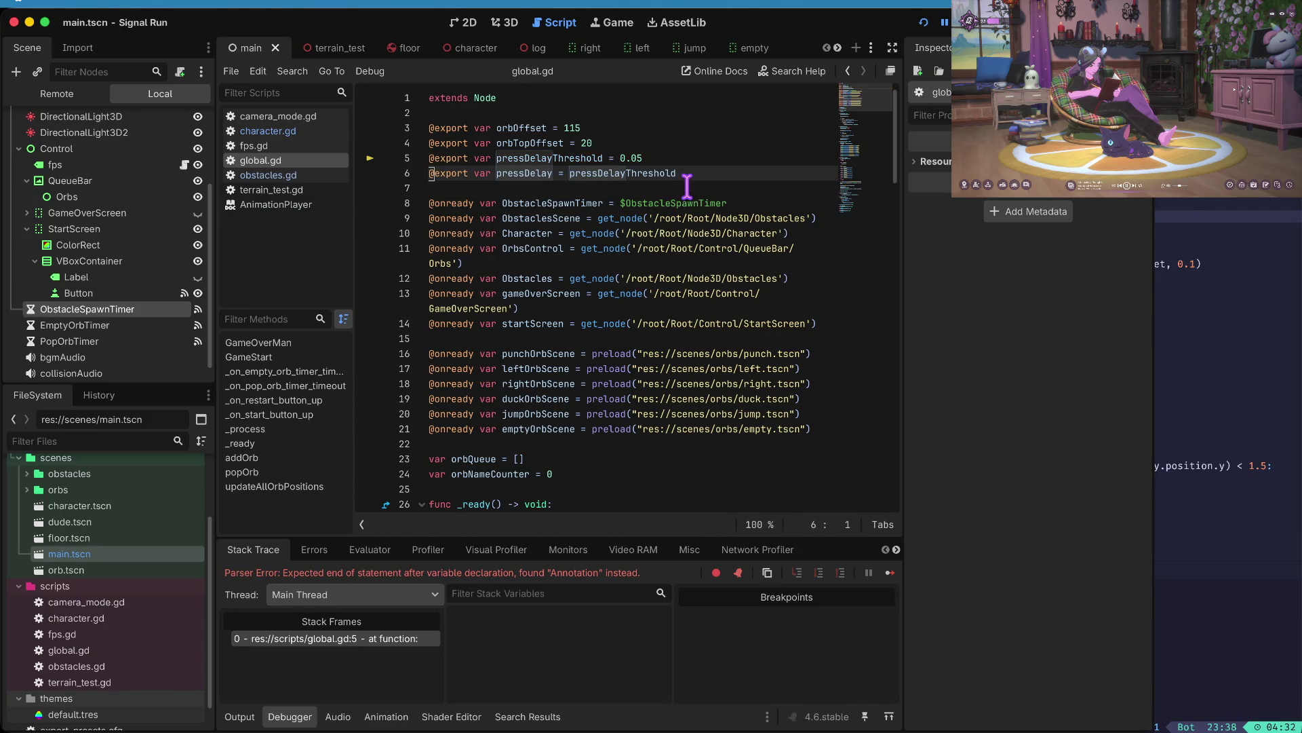
# - Playtest Signal Run: duck, switch lanes and jump, restart after dying, then stop the game
pyautogui.press('super+b')
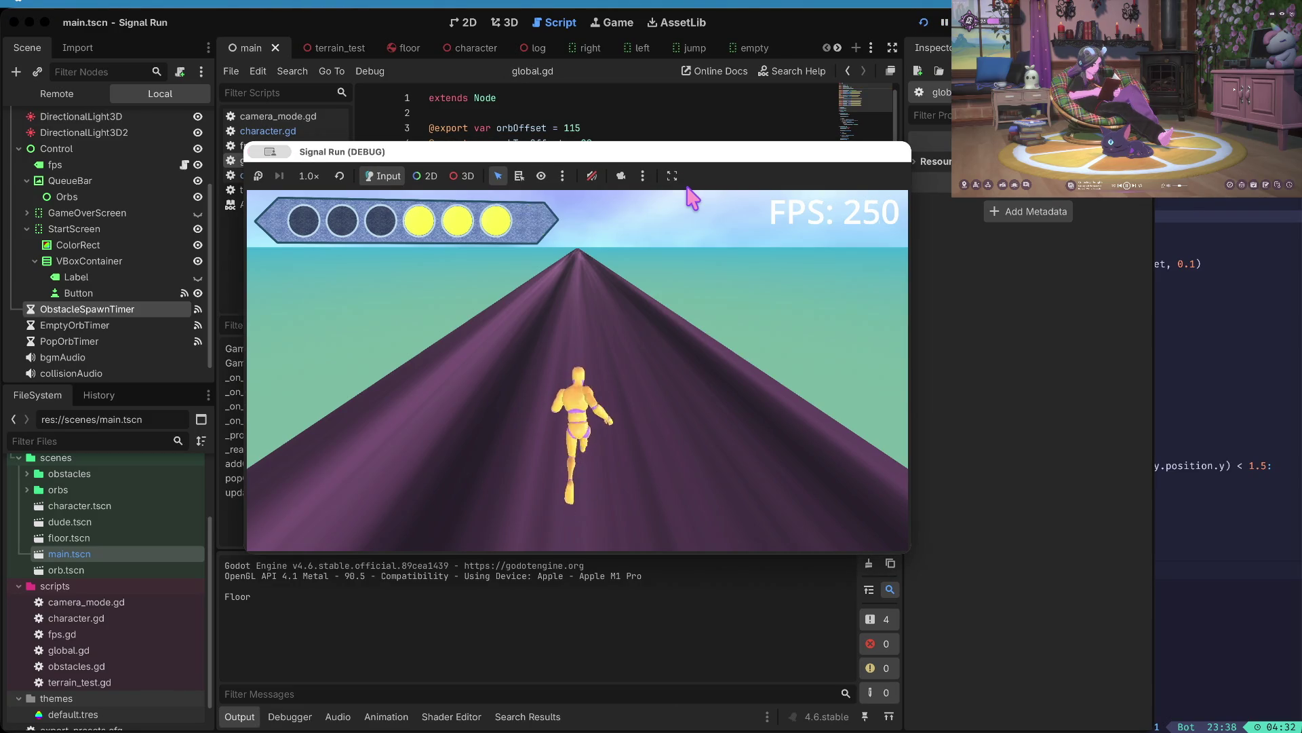
pyautogui.press('Down')
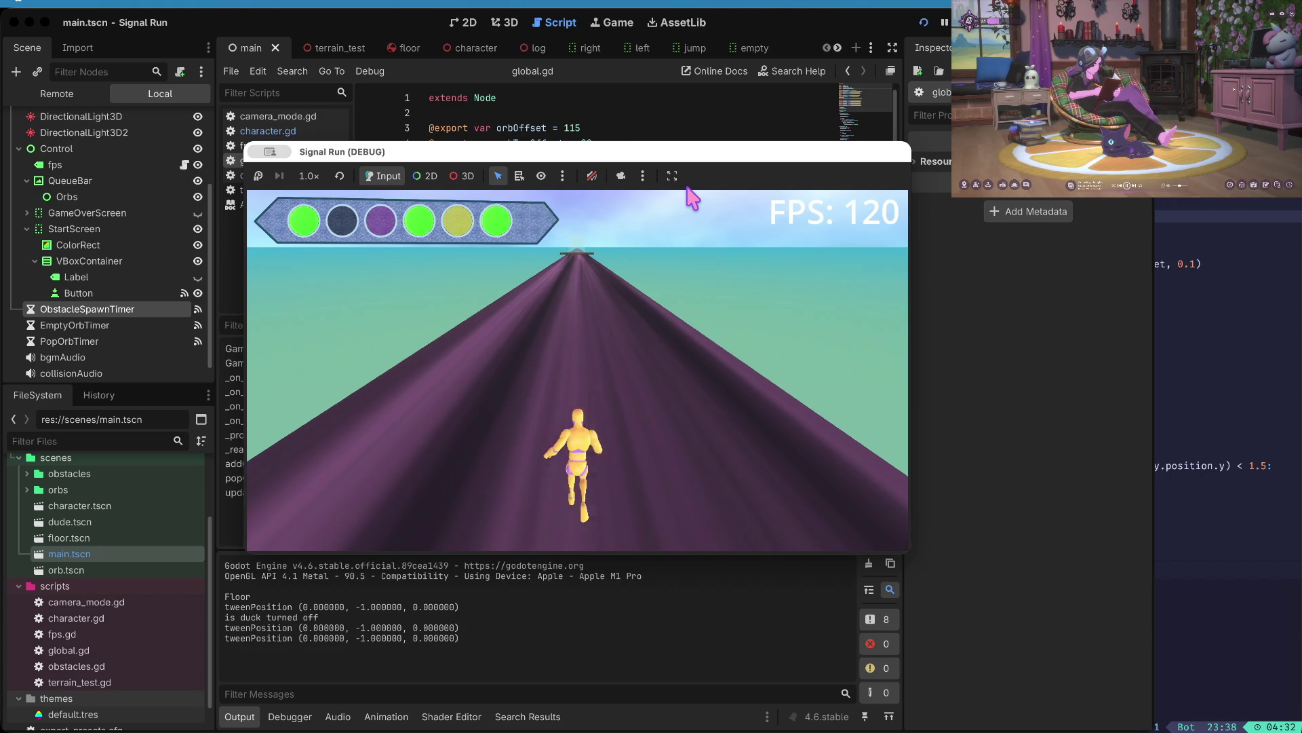
pyautogui.press('Right')
pyautogui.press('Right')
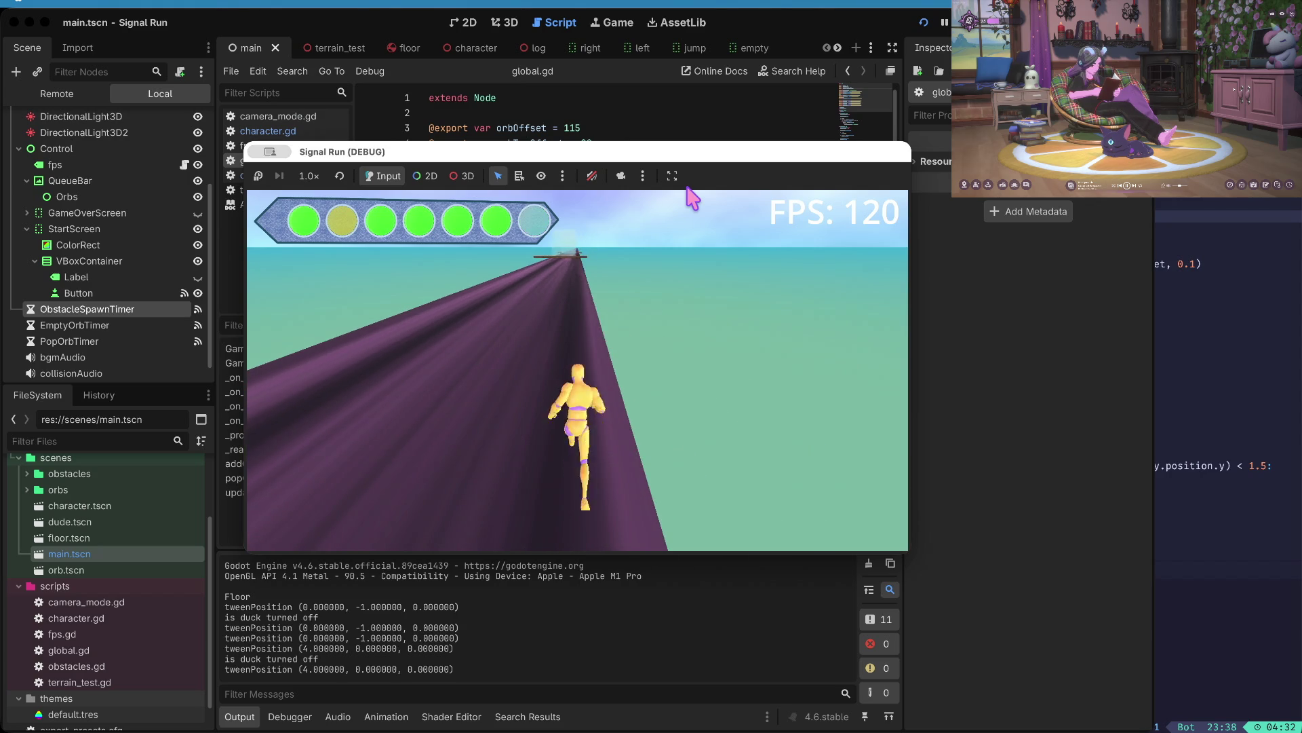
pyautogui.press('Up')
pyautogui.press('Up')
pyautogui.press('Up')
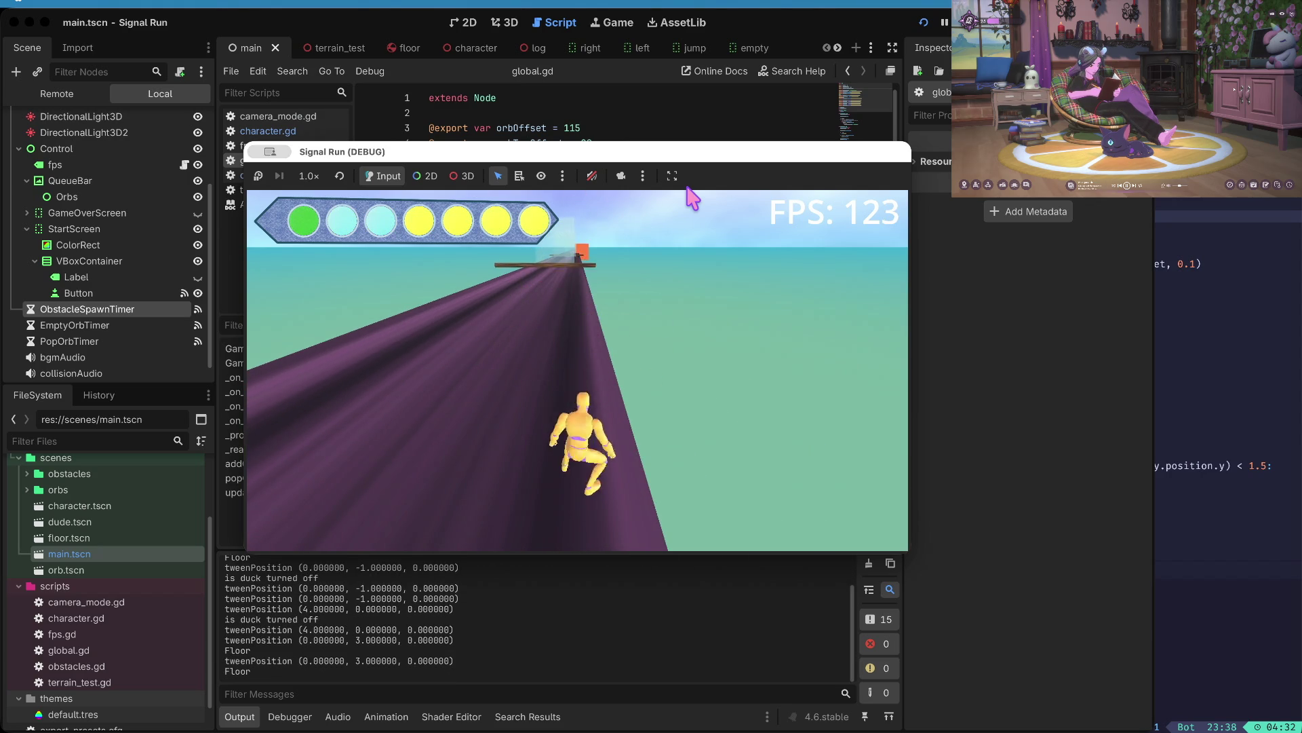
pyautogui.press('Left')
pyautogui.press('Down')
pyautogui.press('Down')
pyautogui.press('Down')
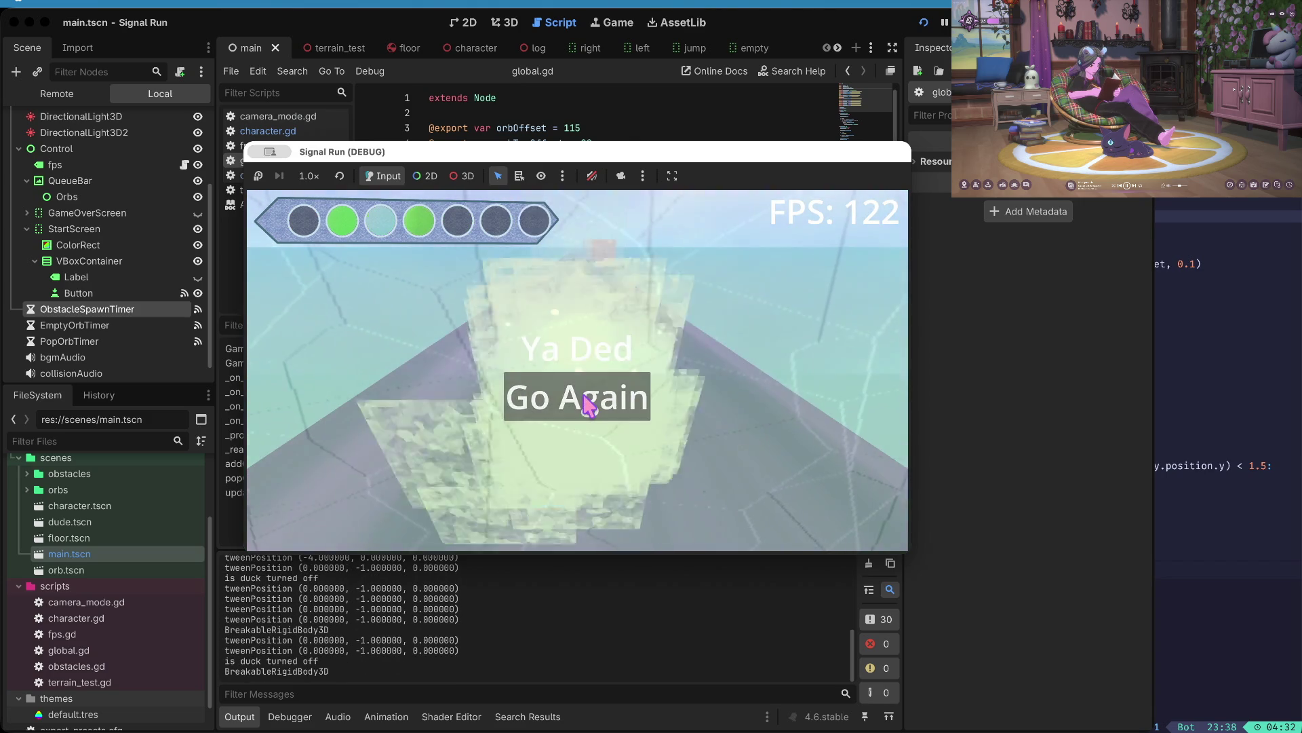
pyautogui.click(589, 404)
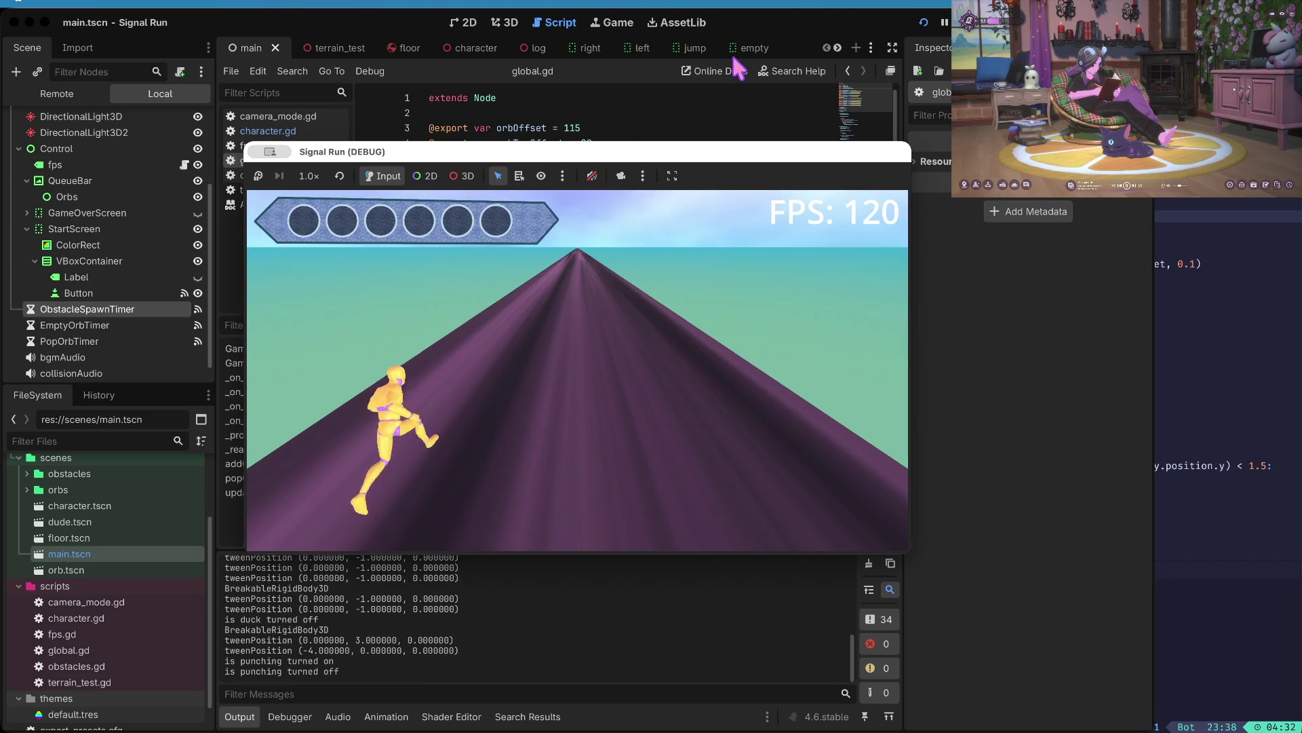
pyautogui.press('Right')
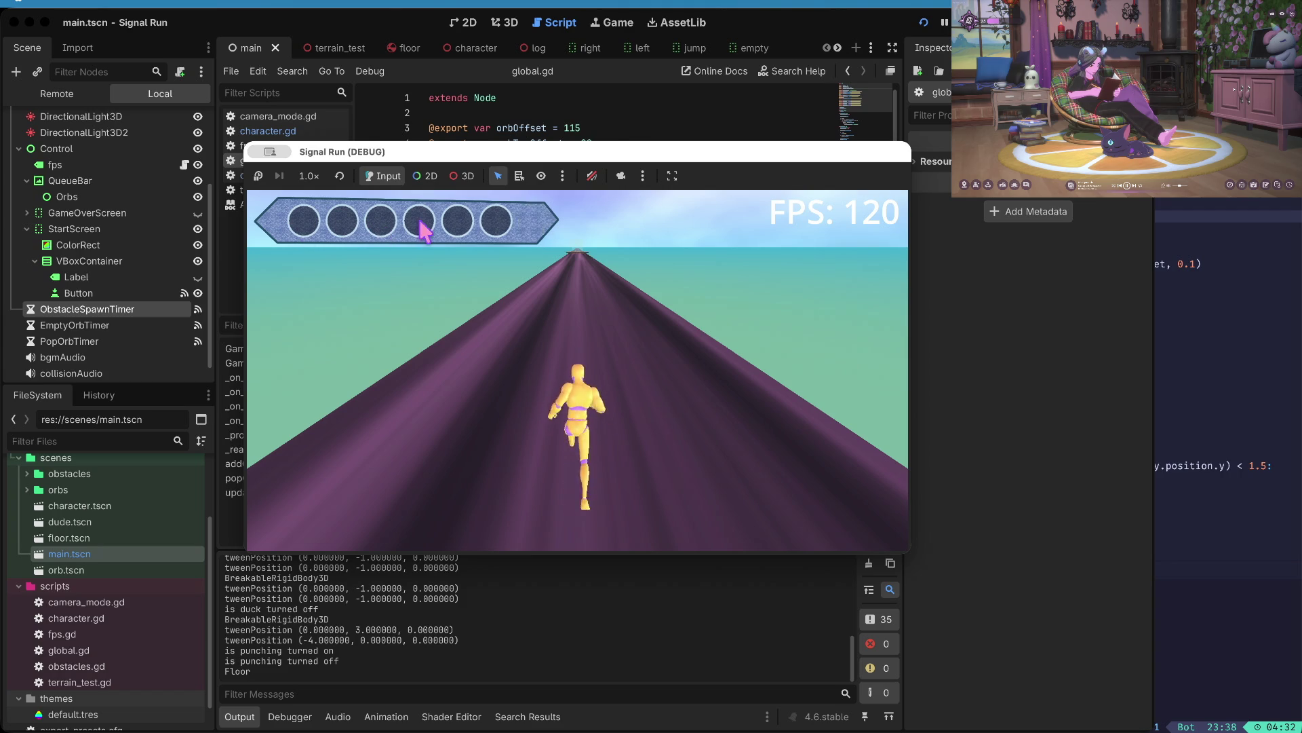
pyautogui.press('F8')
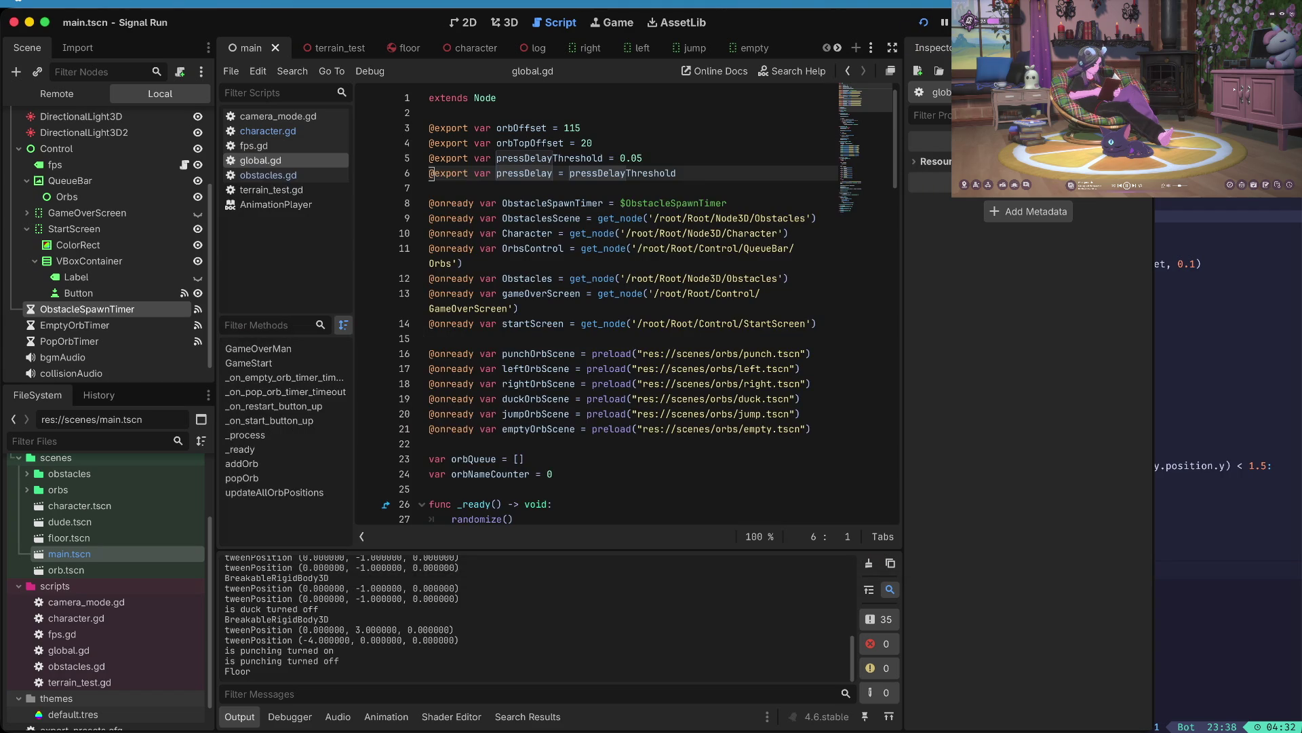
# - Scroll global.gd past the for i in 6 loop and step through _process into addOrb
pyautogui.click(624, 279)
pyautogui.scroll(-9, 624, 279)
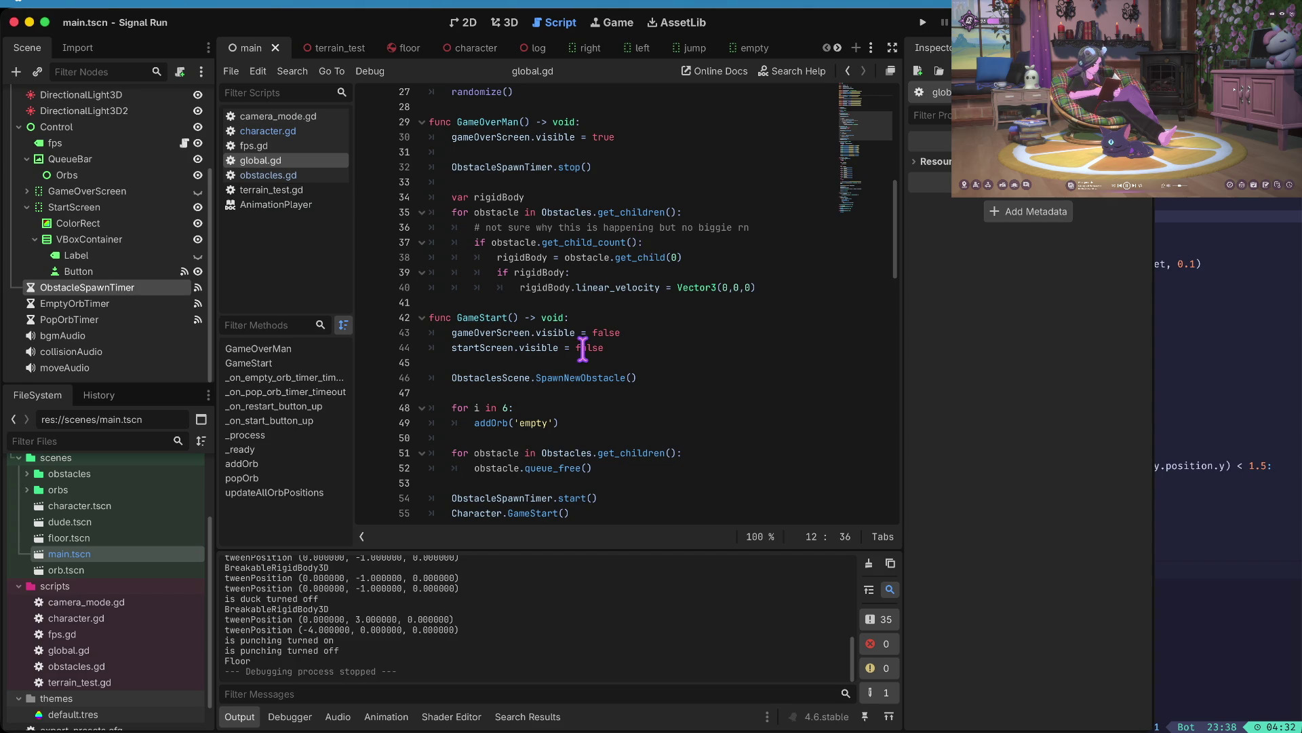
pyautogui.scroll(-2, 582, 350)
pyautogui.scroll(-2, 583, 349)
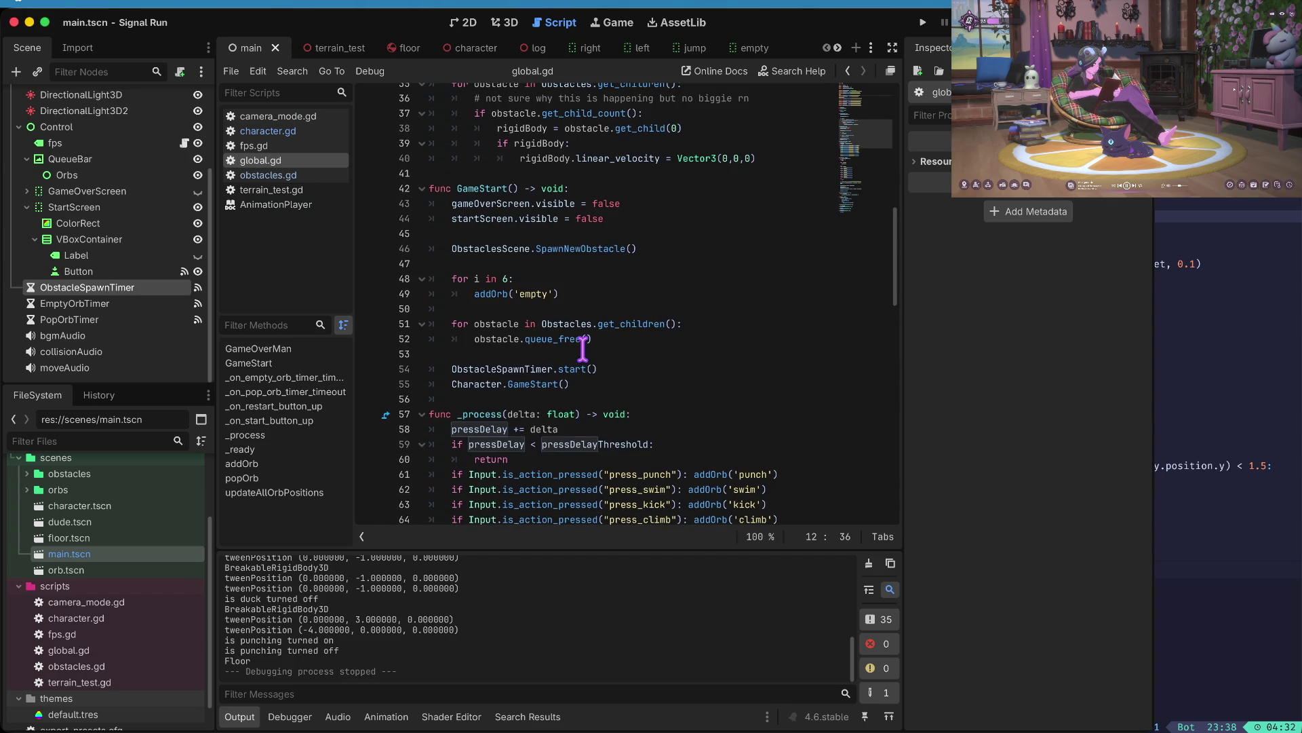
pyautogui.click(643, 274)
pyautogui.scroll(1, 643, 274)
pyautogui.hotkey('shift', 'Up')
pyautogui.scroll(-1, 646, 278)
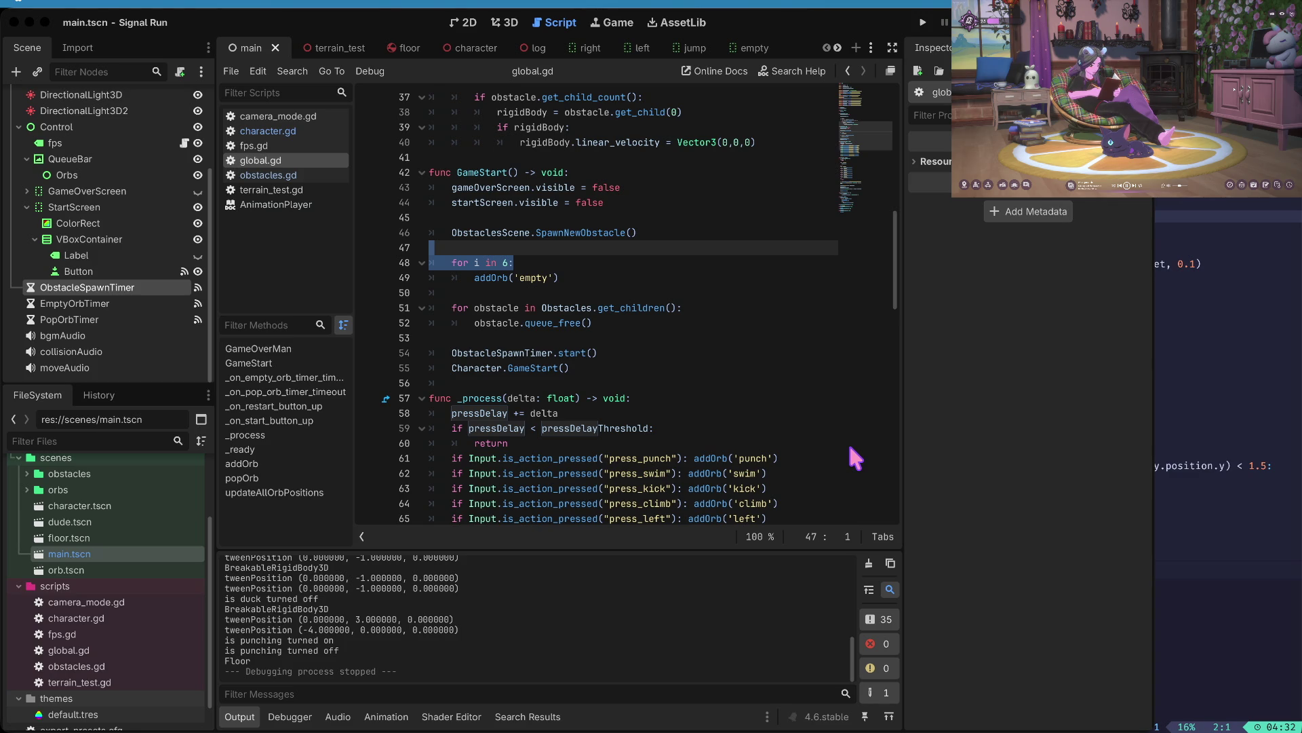
pyautogui.press('Down')
pyautogui.press('Down')
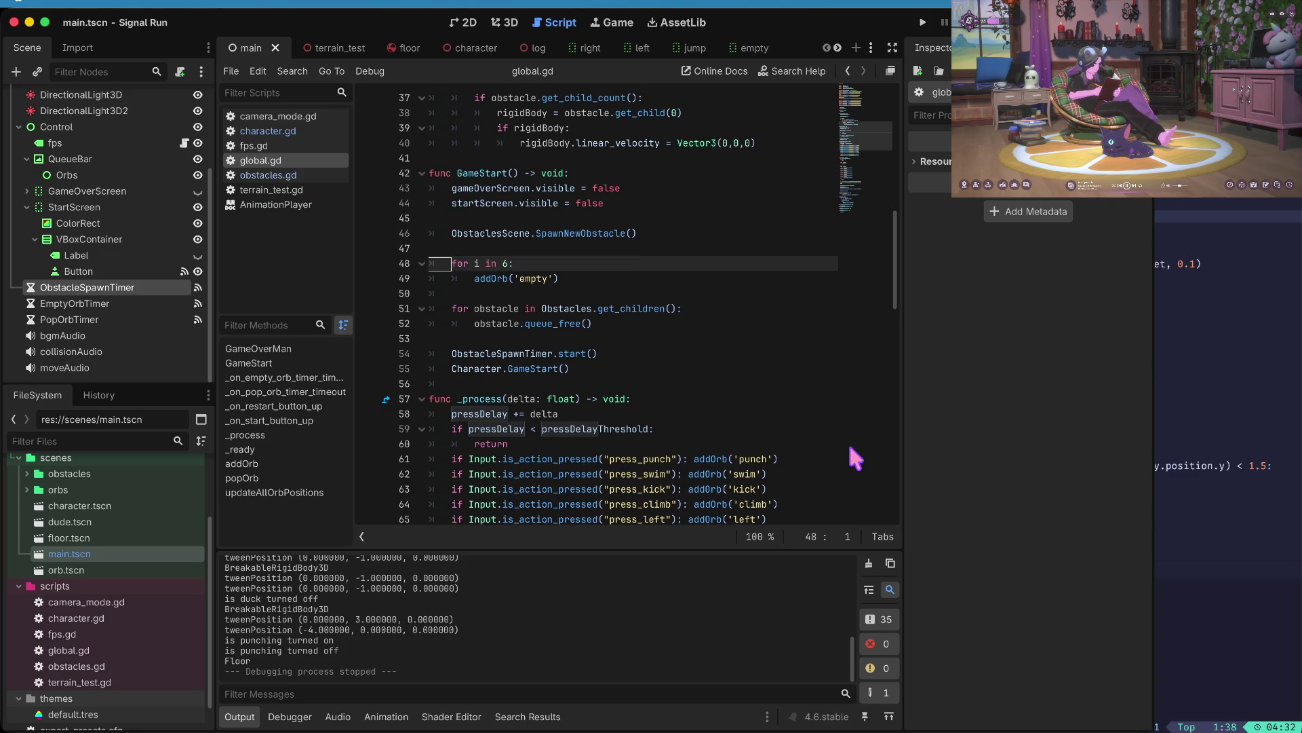
pyautogui.press('Down')
pyautogui.press('Down')
pyautogui.press('Down')
pyautogui.press('Right')
pyautogui.press('Right')
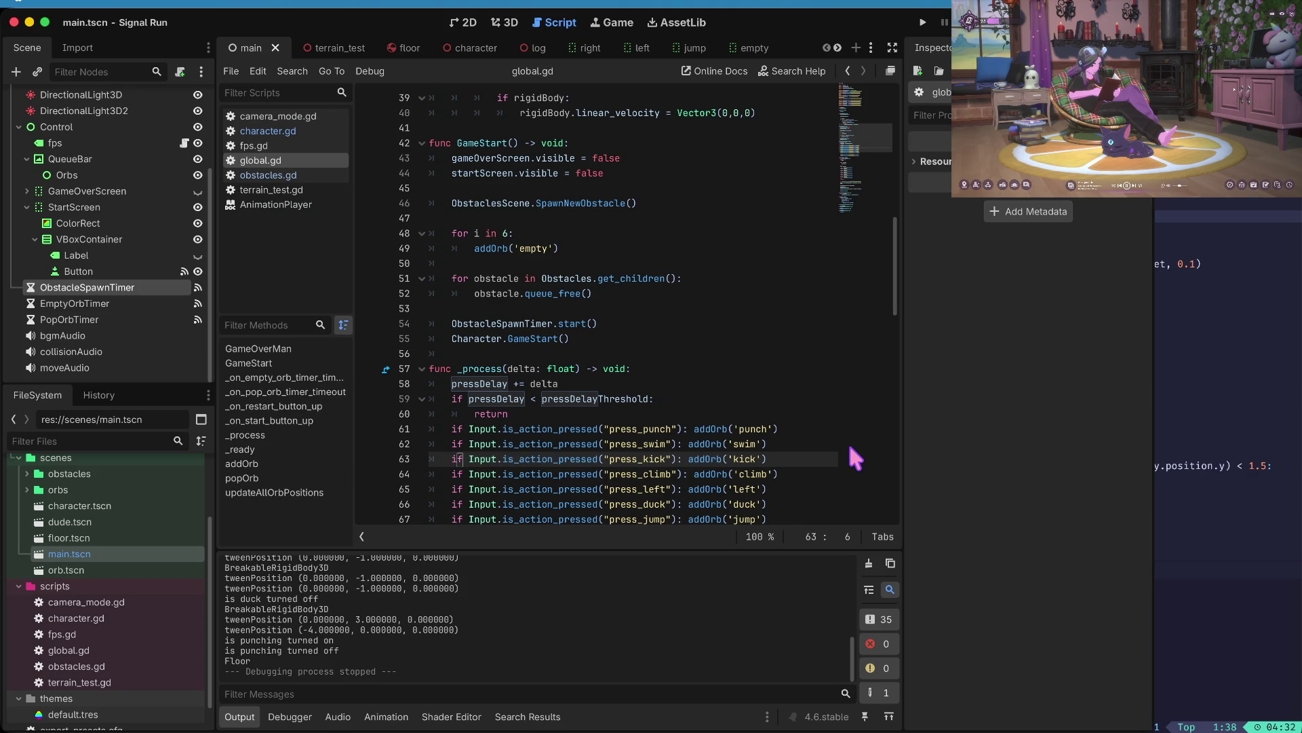
pyautogui.press('Down')
pyautogui.press('Down')
pyautogui.press('Down')
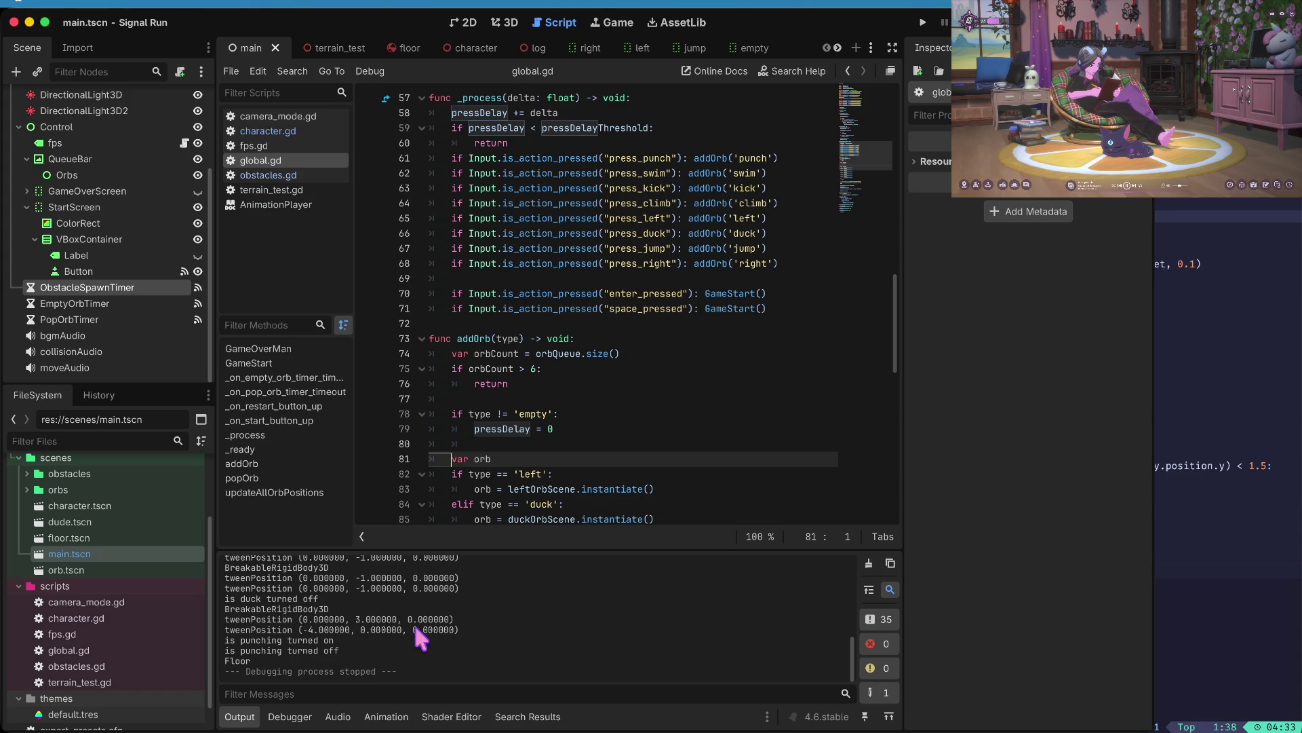
# - Move from addOrb's type check to the pressDelay reset on line 79, then jump to its declaration
pyautogui.click(512, 415)
pyautogui.press('Down')
pyautogui.press('Right')
pyautogui.press('Right')
pyautogui.press('Right')
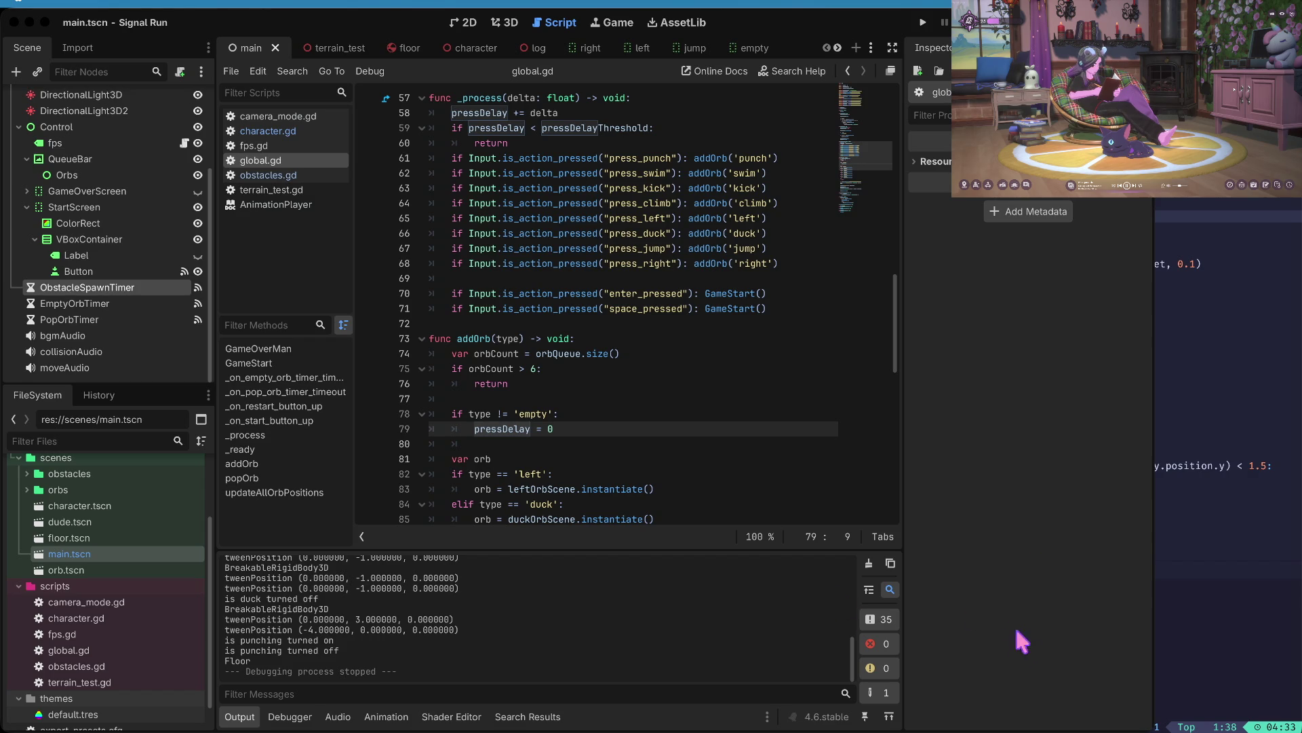
pyautogui.click(766, 601)
pyautogui.press('F12')
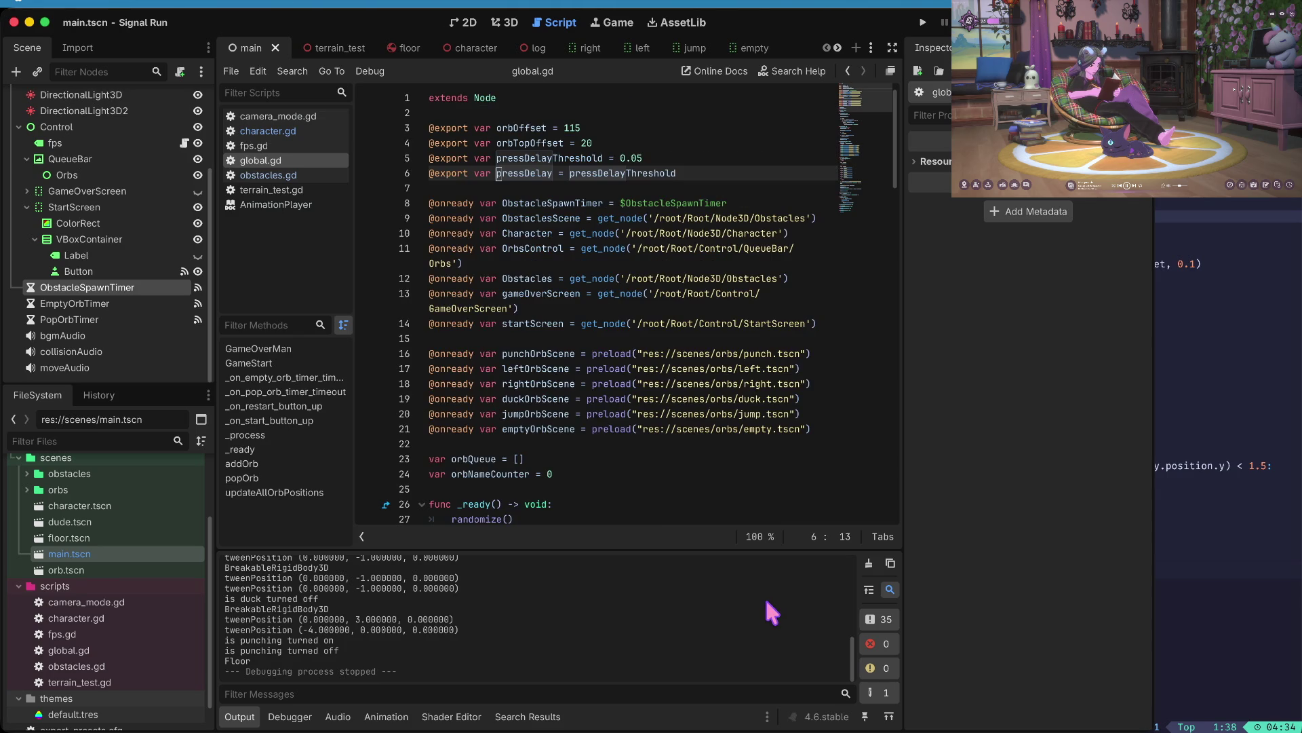
# - Change pressDelayThreshold on line 5 from 0.05 to 0.025
pyautogui.press('Up')
pyautogui.press('End')
pyautogui.press('BackSpace')
pyautogui.write('25')
# - Run the game and play a round of ducks, lane changes and jumps, then stop it
pyautogui.press('super+b')
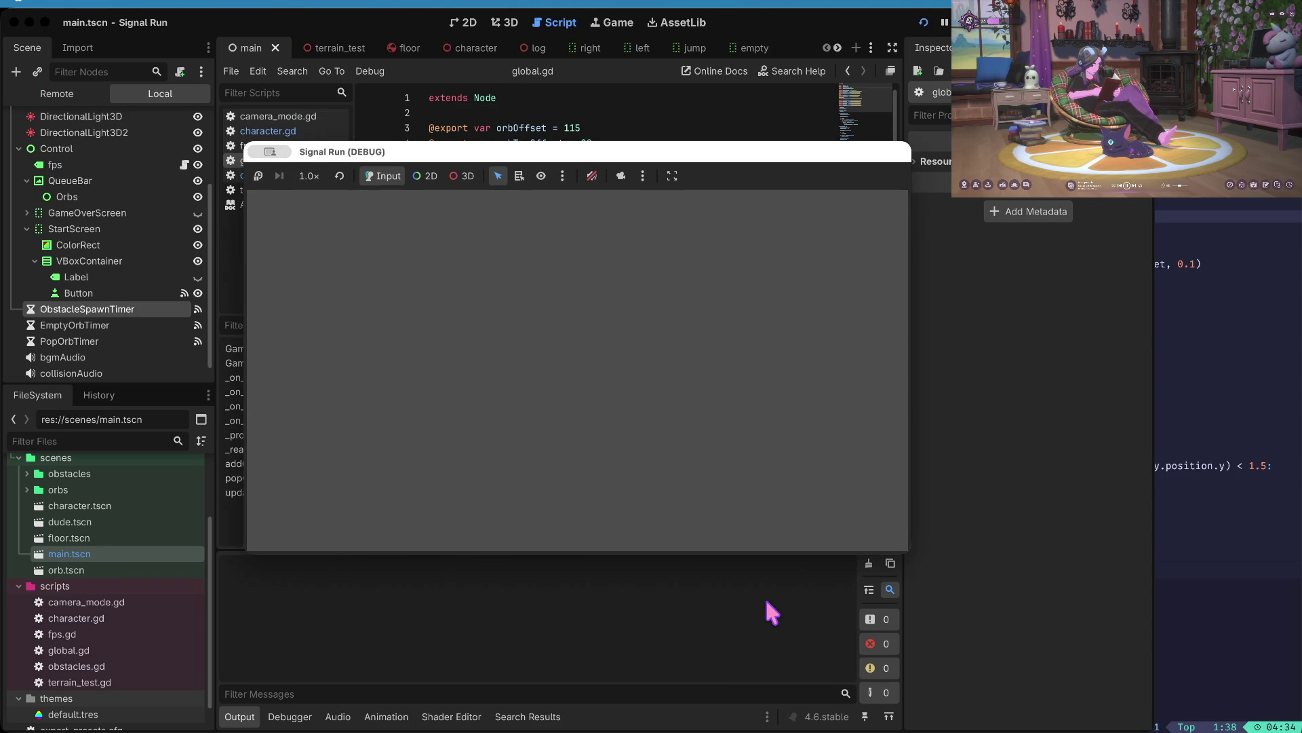
pyautogui.press('Return')
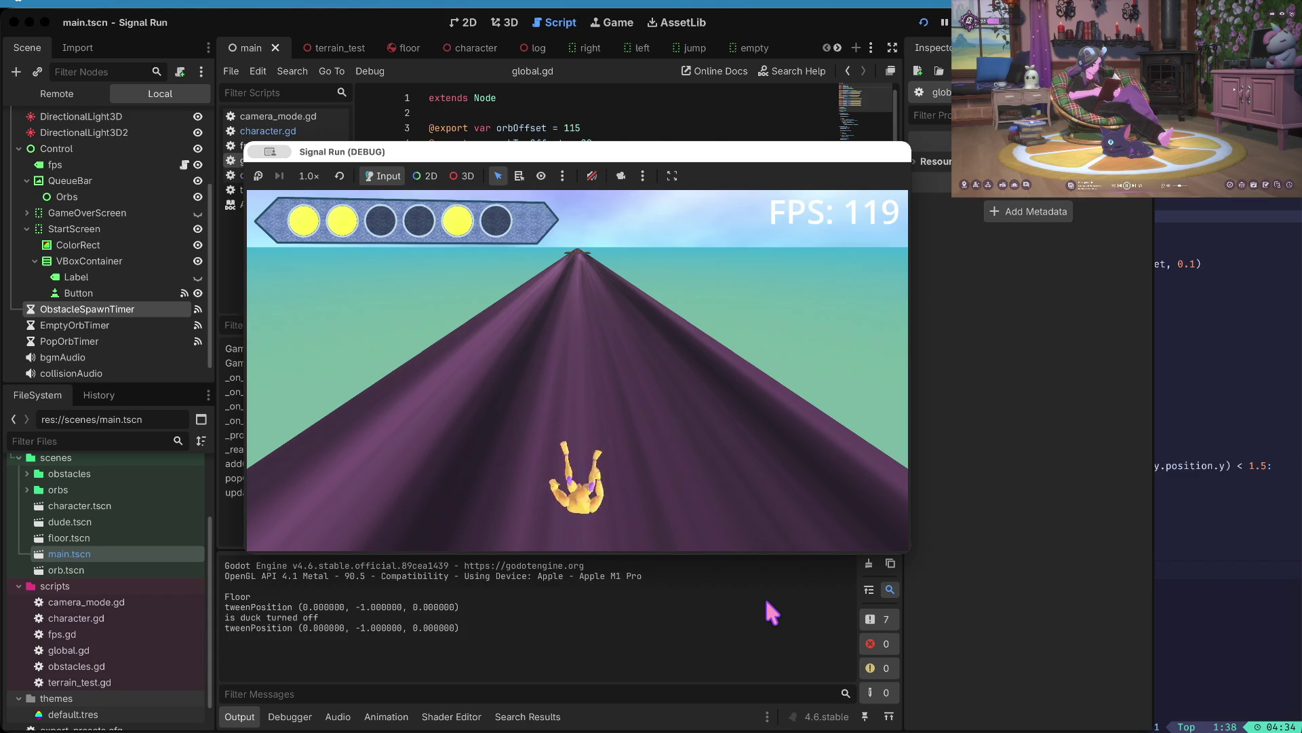
pyautogui.press('Down')
pyautogui.press('Left')
pyautogui.press('Left')
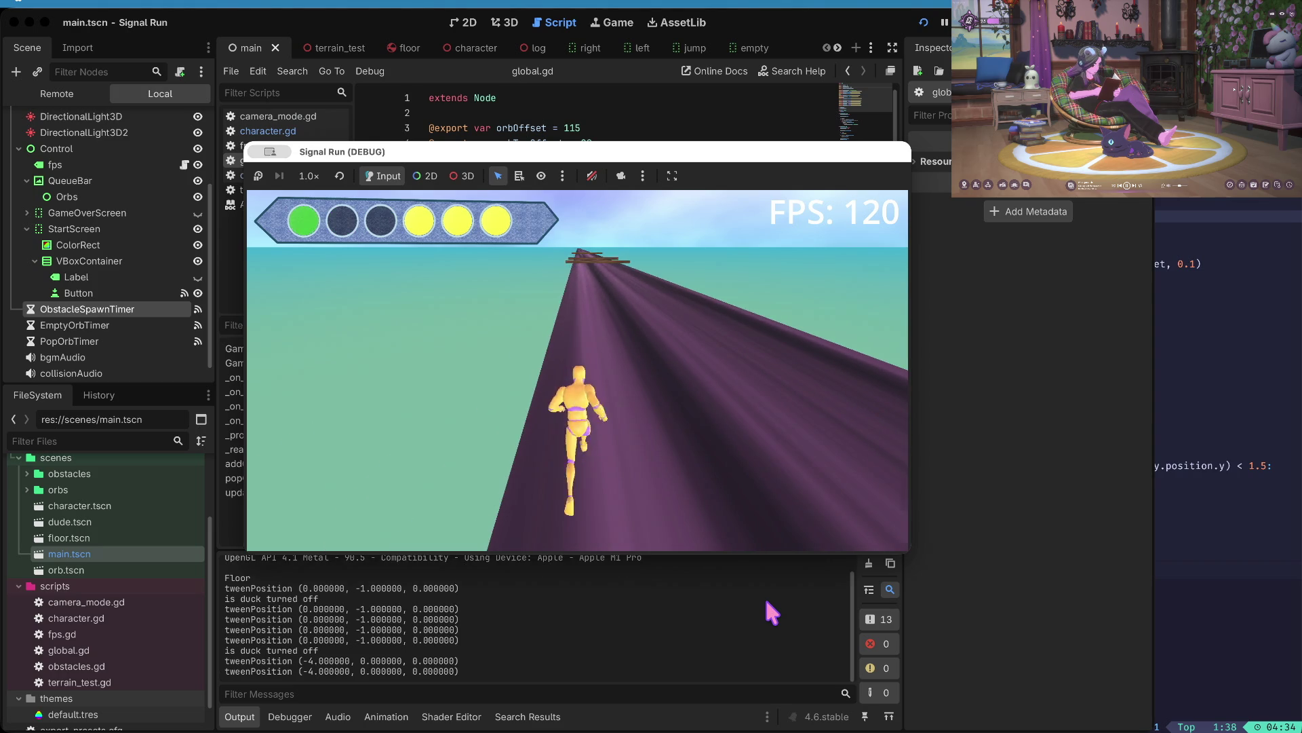
pyautogui.press('Up')
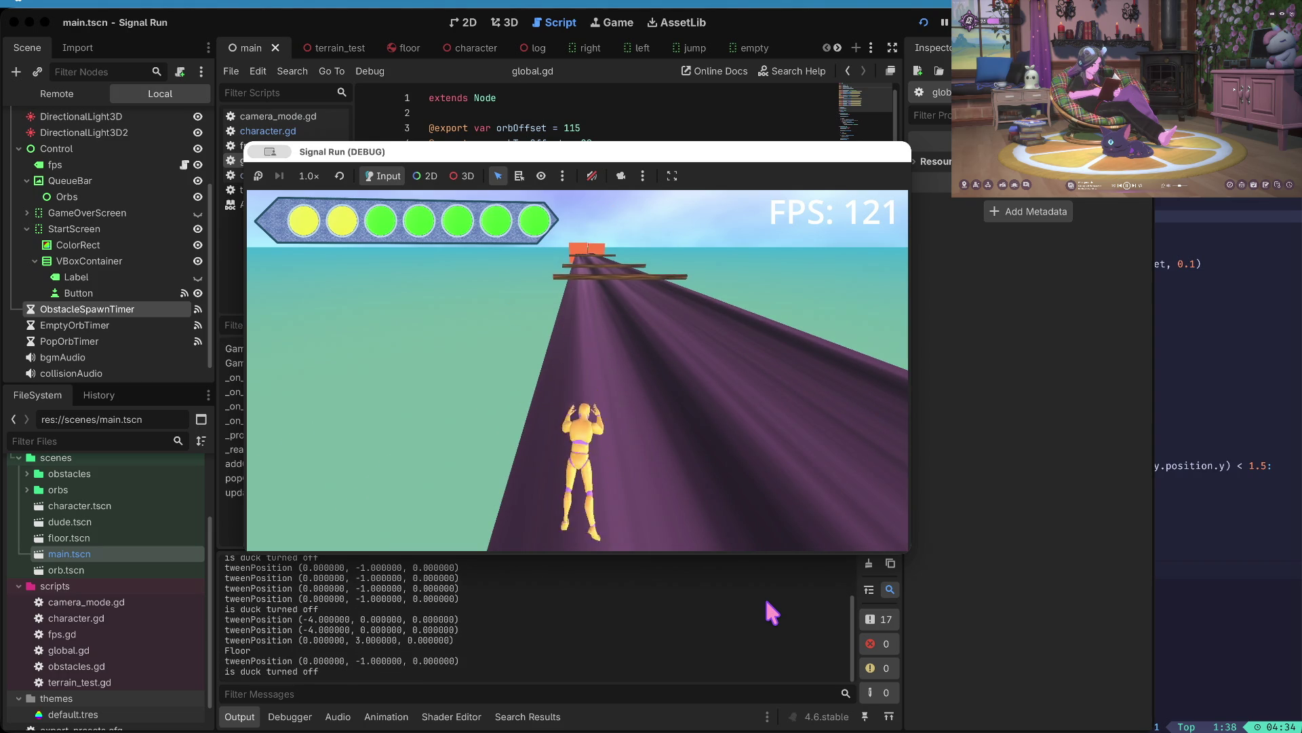
pyautogui.press('Down')
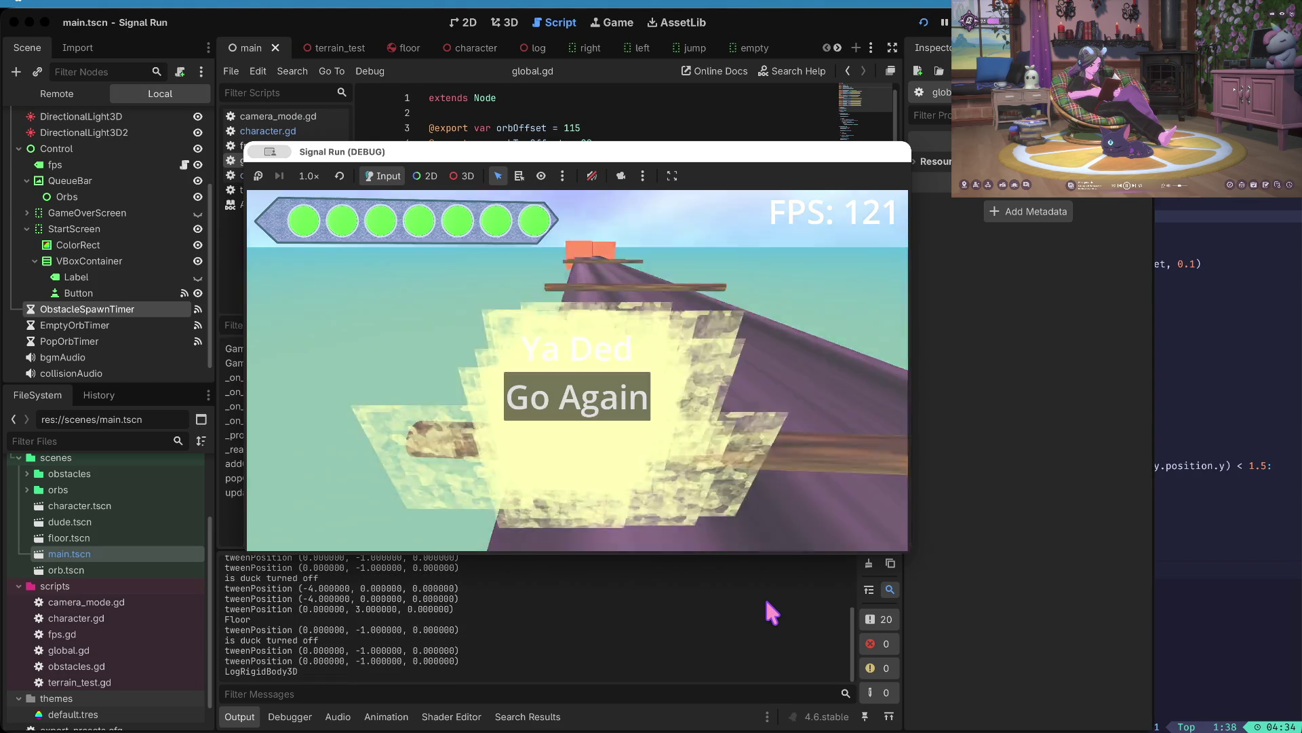
pyautogui.press('Up')
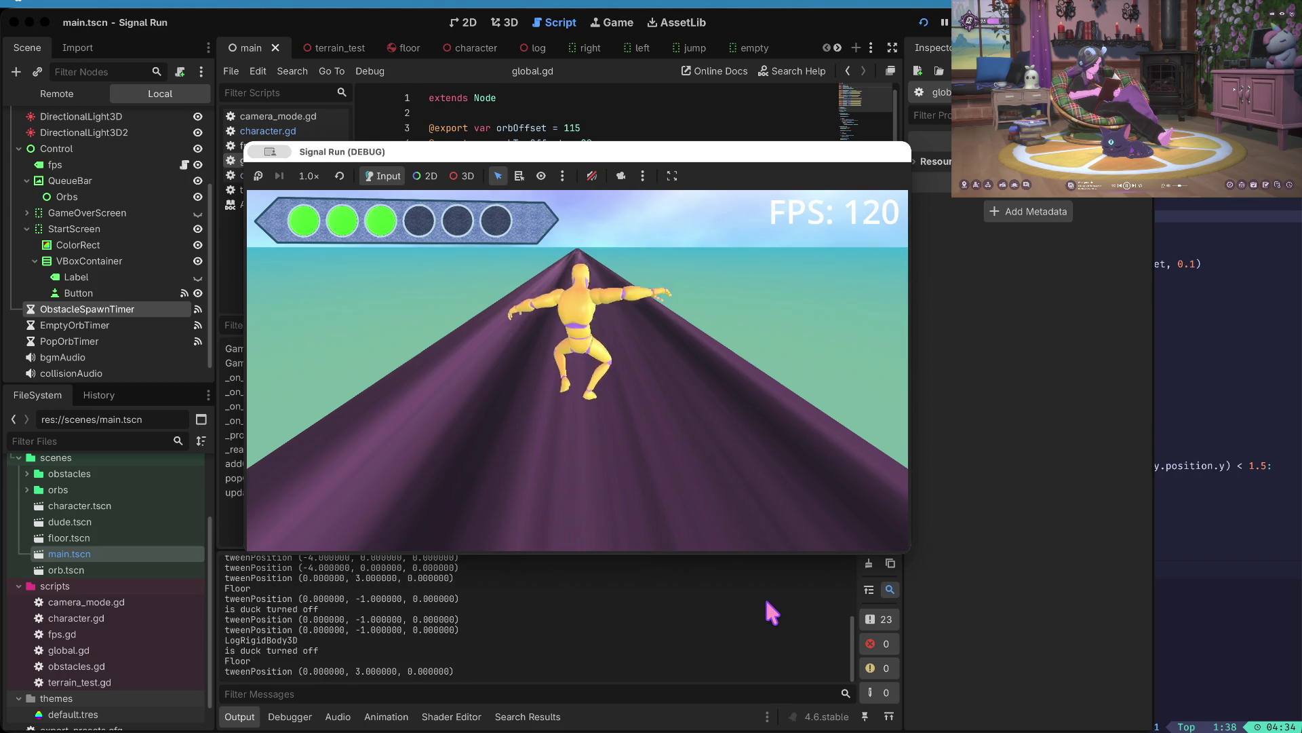
pyautogui.press('Up')
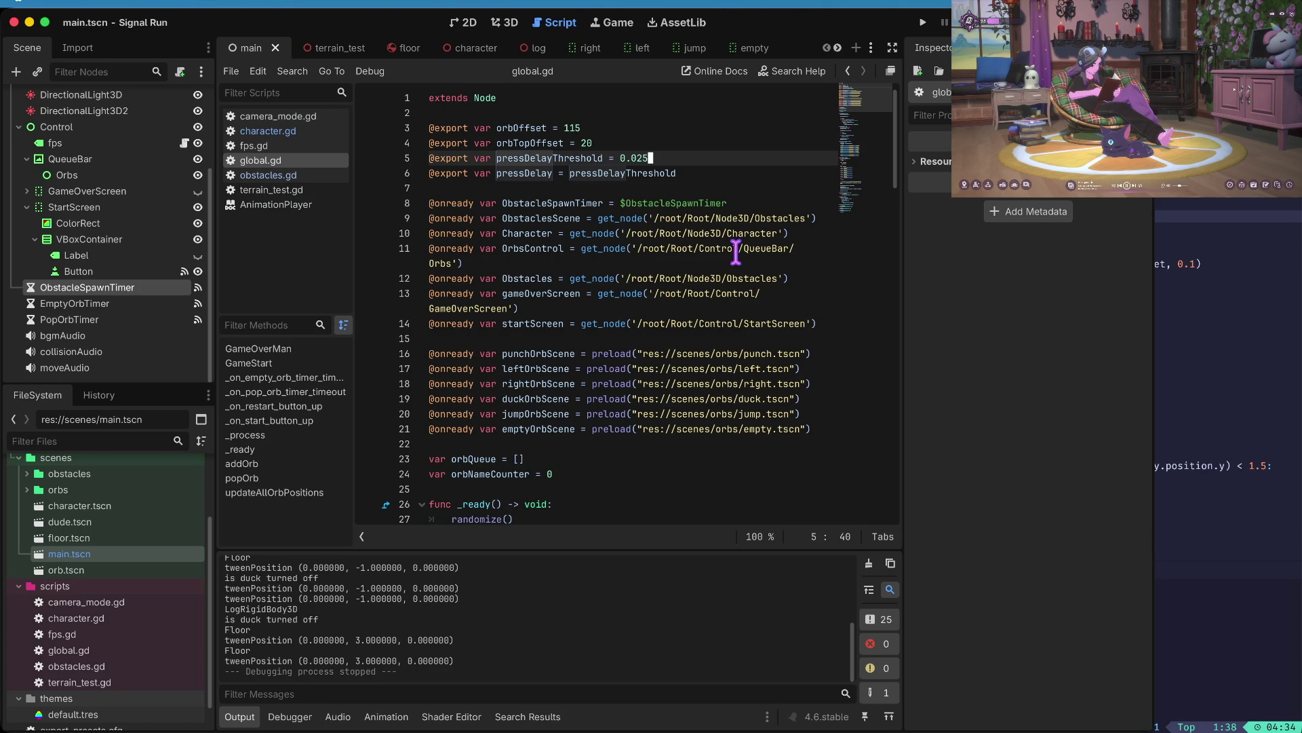
# - In the 3D view, paste a copy of the Floor box and move it sideways and upward
pyautogui.click(504, 22)
pyautogui.moveTo(372, 343); pyautogui.dragTo(509, 285)
pyautogui.moveTo(482, 343); pyautogui.dragTo(482, 343)
pyautogui.click(632, 192)
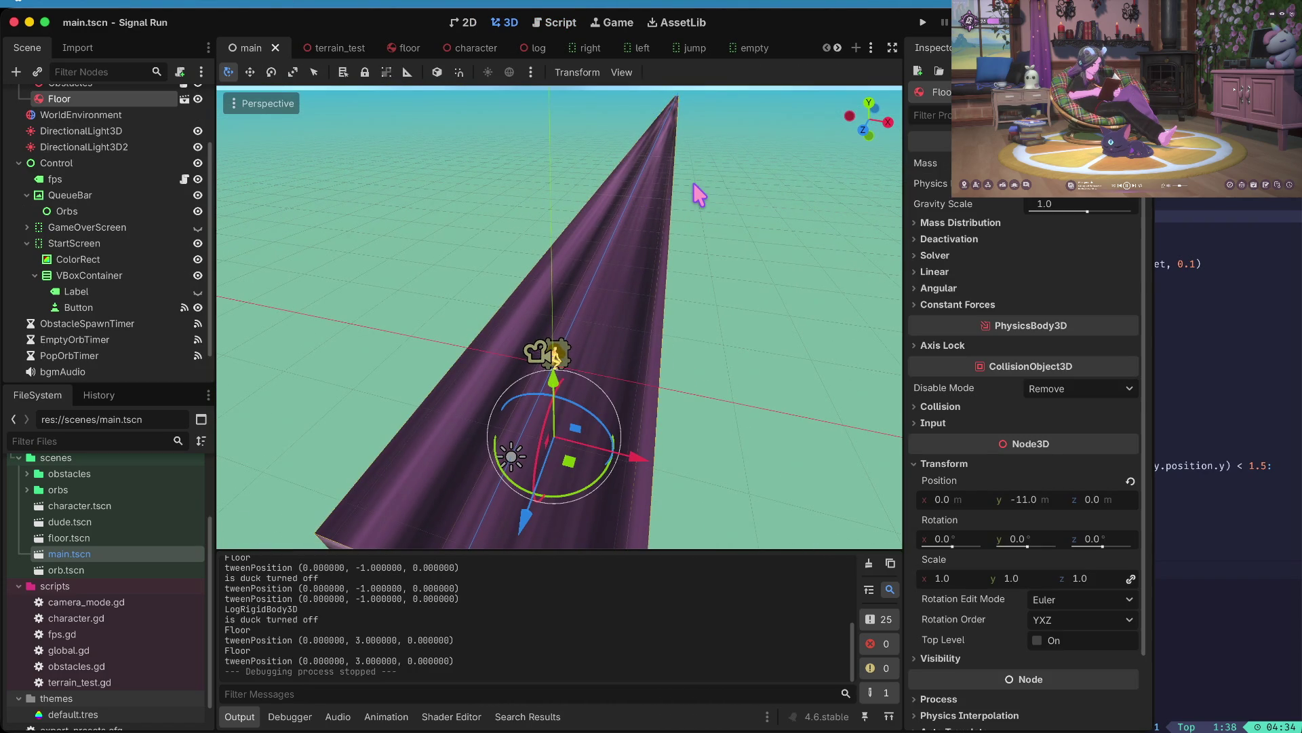
pyautogui.hotkey('ctrl', 'v')
pyautogui.moveTo(607, 515)
pyautogui.mouseDown()
pyautogui.moveTo(508, 506)
pyautogui.moveTo(371, 426)
pyautogui.mouseUp()
pyautogui.moveTo(273, 354); pyautogui.dragTo(278, 244)
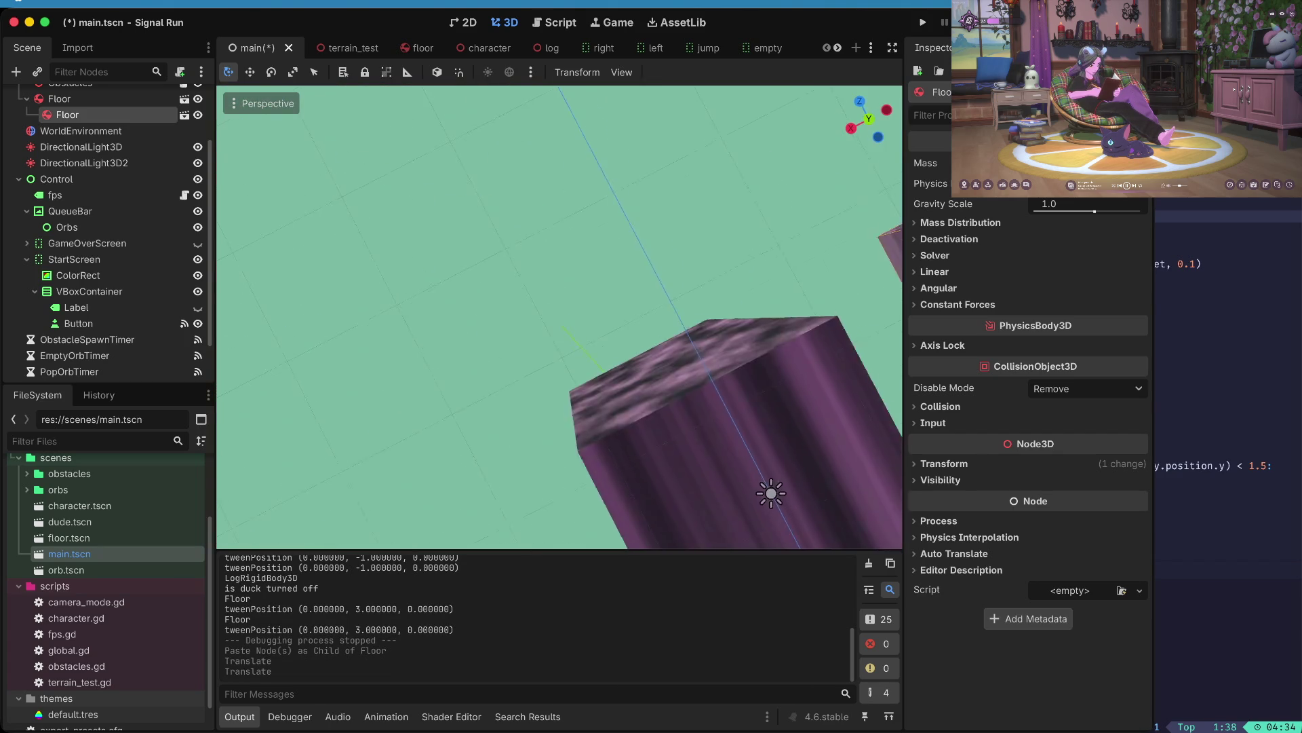
pyautogui.moveTo(430, 339); pyautogui.dragTo(430, 339)
pyautogui.moveTo(534, 268); pyautogui.dragTo(692, 271)
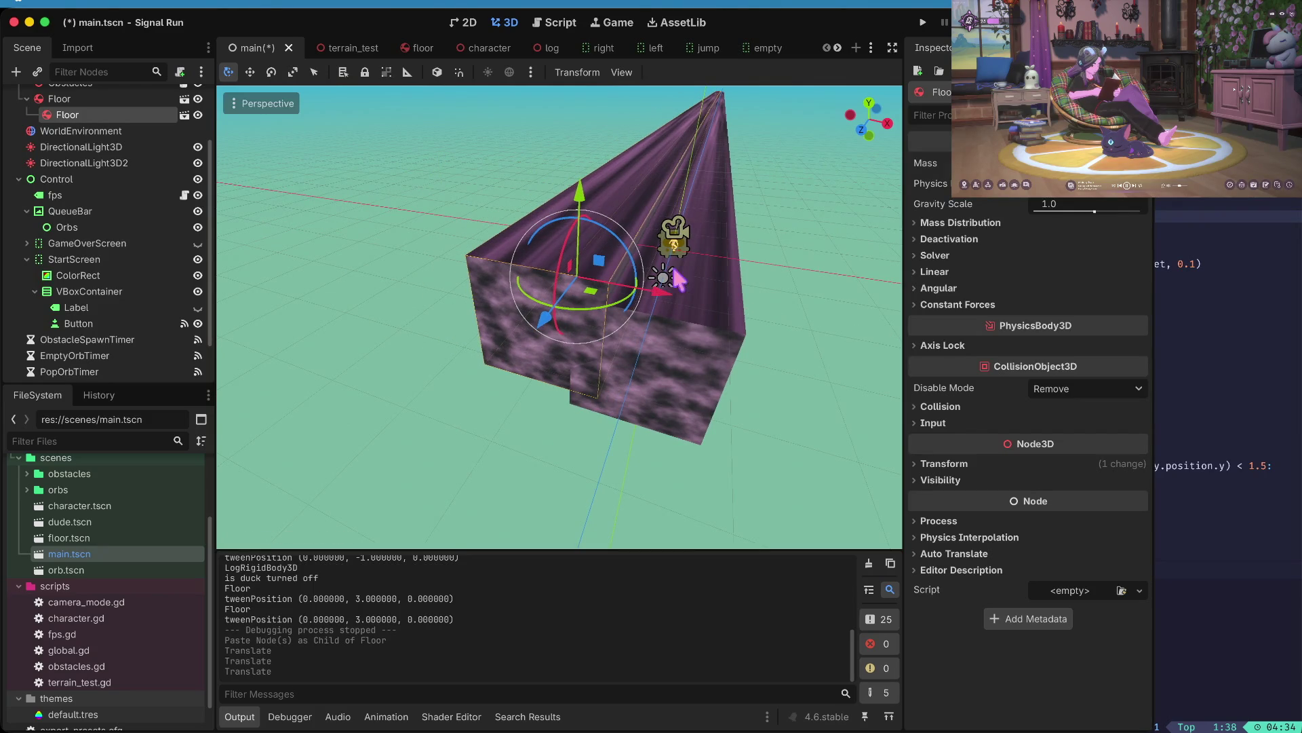
pyautogui.moveTo(582, 212)
pyautogui.mouseDown()
pyautogui.moveTo(581, 54)
pyautogui.moveTo(582, 101)
pyautogui.moveTo(582, 85)
pyautogui.mouseUp()
pyautogui.moveTo(663, 203); pyautogui.dragTo(636, 214)
pyautogui.hotkey('ctrl', 'v')
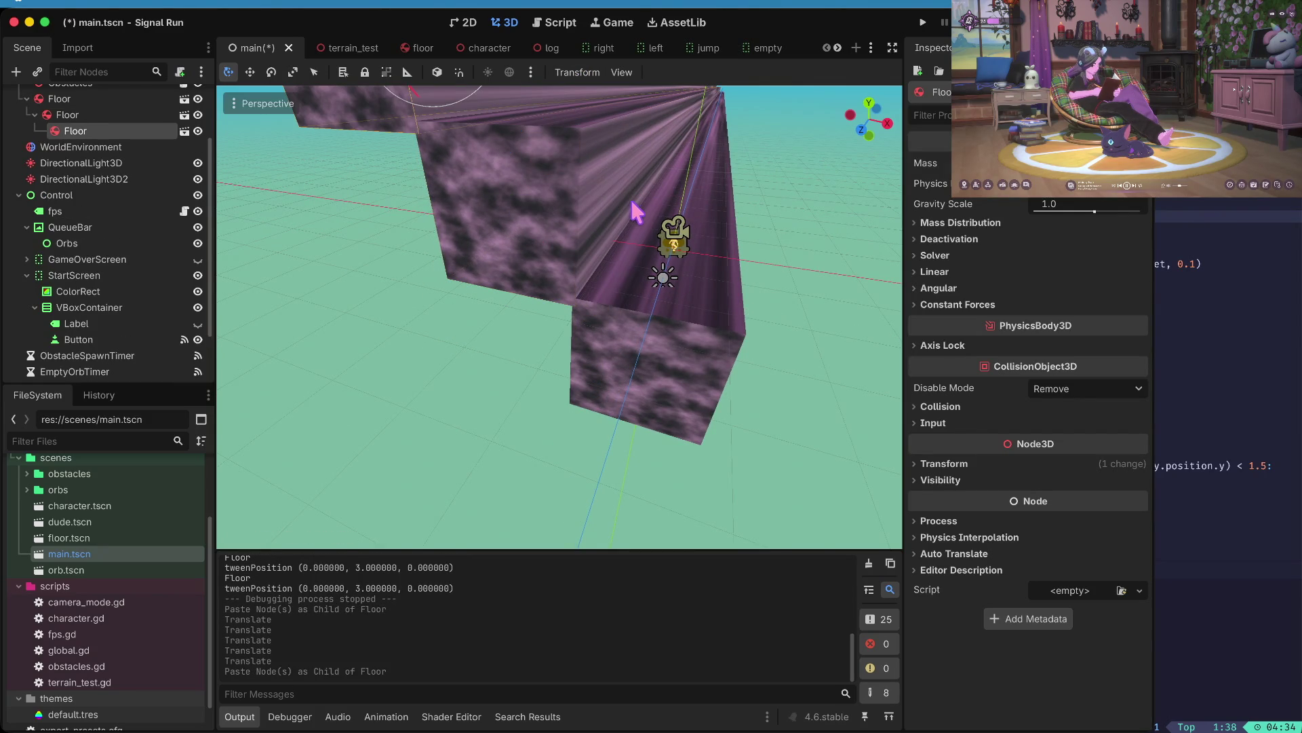
pyautogui.hotkey('ctrl', 'z')
# - Paste Floor3 under Node3D, shift it about 38 units along X, save main.tscn and launch the game
pyautogui.scroll(3, 152, 237)
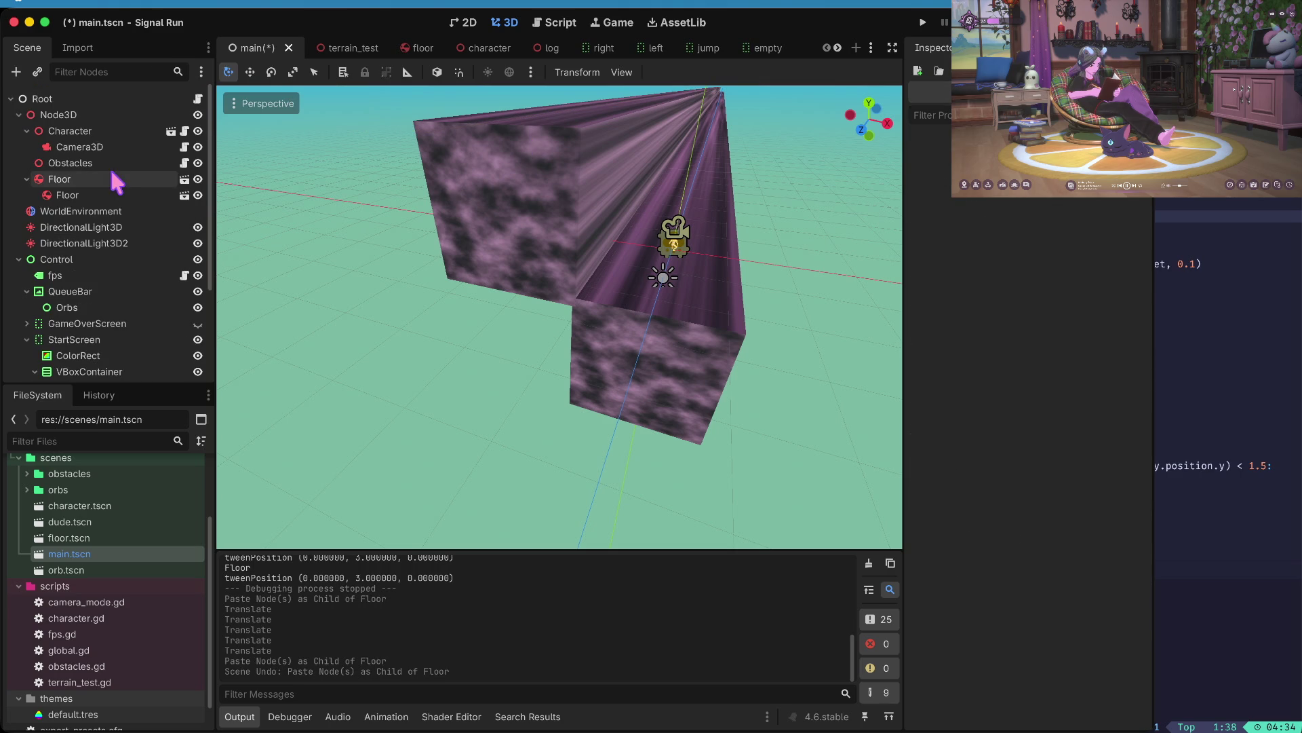
pyautogui.moveTo(68, 195)
pyautogui.mouseDown()
pyautogui.moveTo(43, 93)
pyautogui.moveTo(54, 114)
pyautogui.mouseUp()
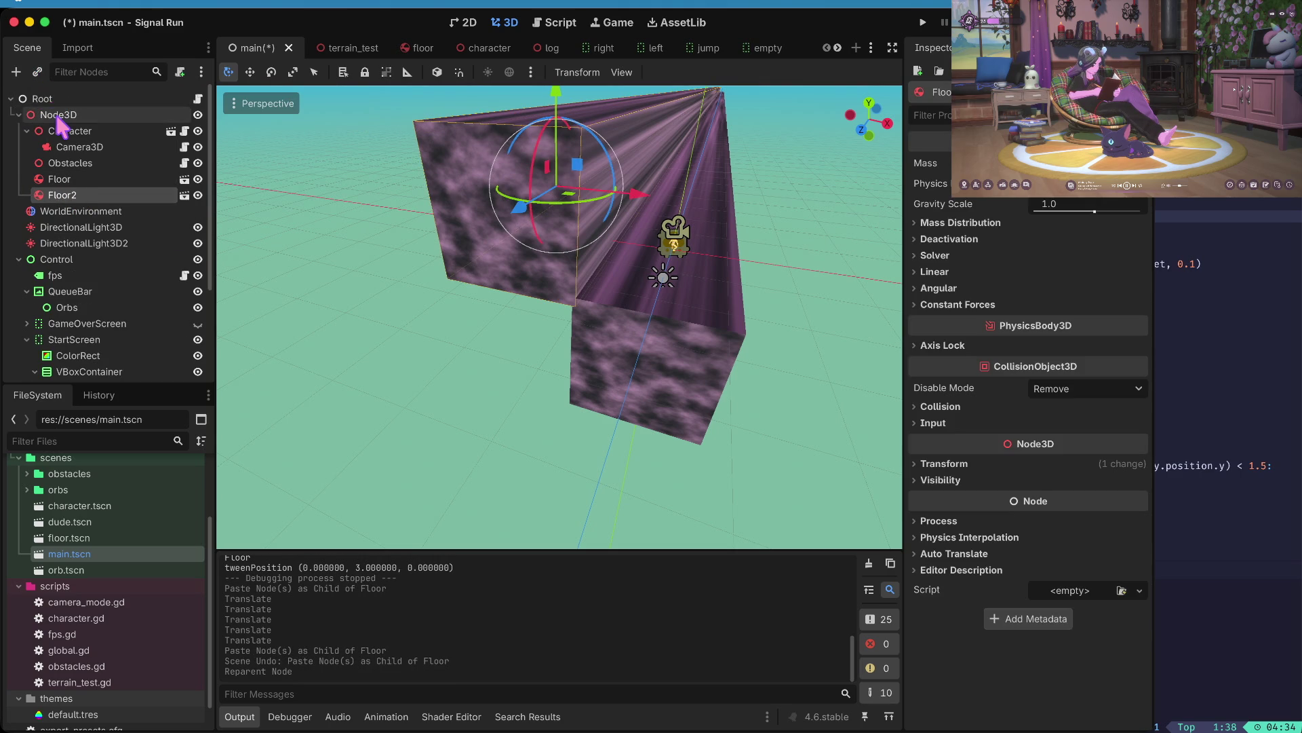
pyautogui.click(26, 131)
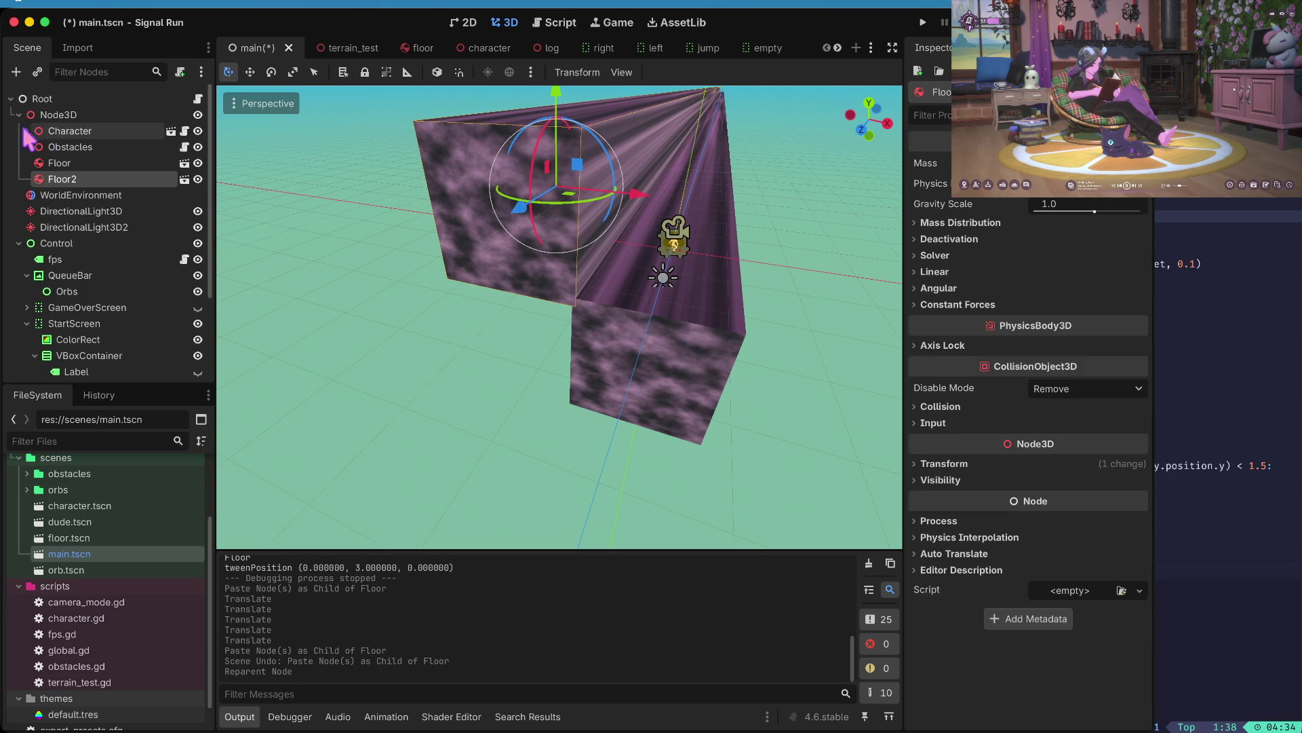
pyautogui.click(59, 164)
pyautogui.press('Left')
pyautogui.click(64, 177)
pyautogui.hotkey('ctrl', 'c')
pyautogui.click(58, 116)
pyautogui.hotkey('ctrl', 'v')
pyautogui.moveTo(638, 193)
pyautogui.mouseDown()
pyautogui.moveTo(983, 217)
pyautogui.moveTo(988, 198)
pyautogui.mouseUp()
pyautogui.hotkey('ctrl', 's')
pyautogui.press('super+b')
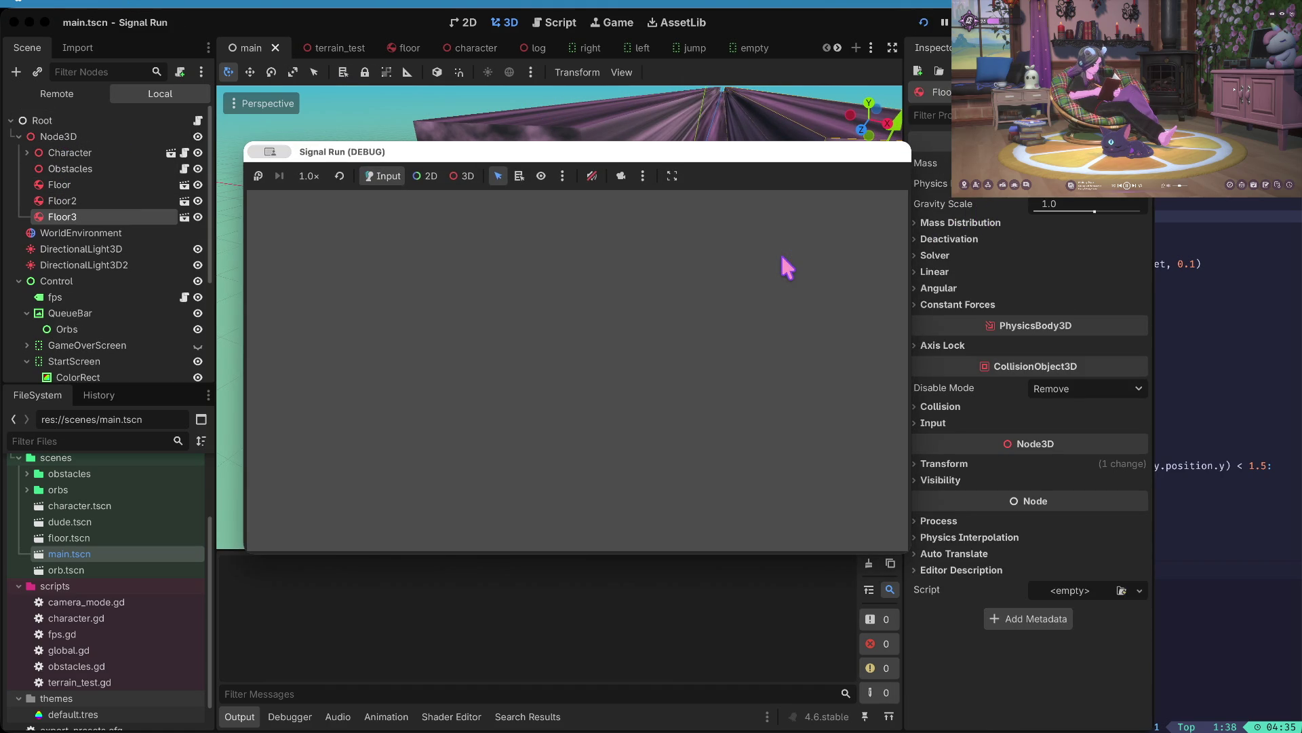
# - Start a run and jump, duck, switch lanes and punch through a breakable obstacle
pyautogui.click(652, 380)
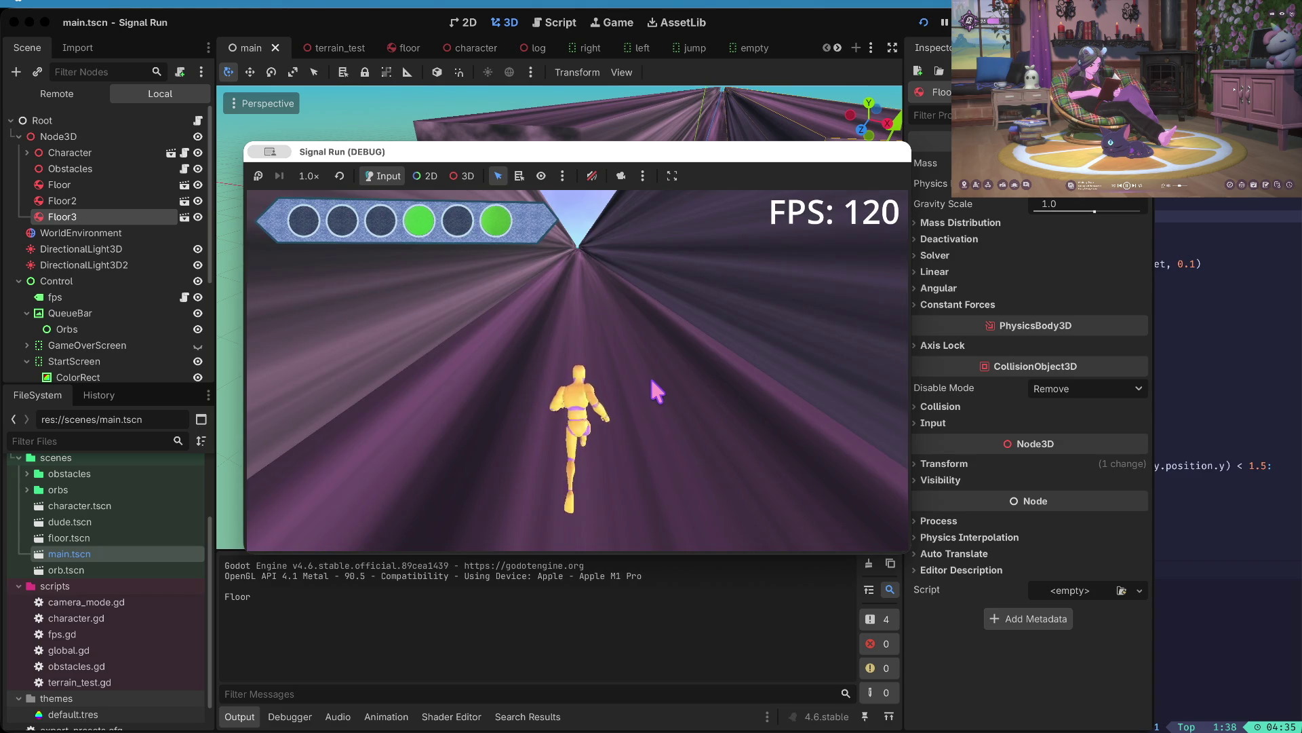
pyautogui.press('space')
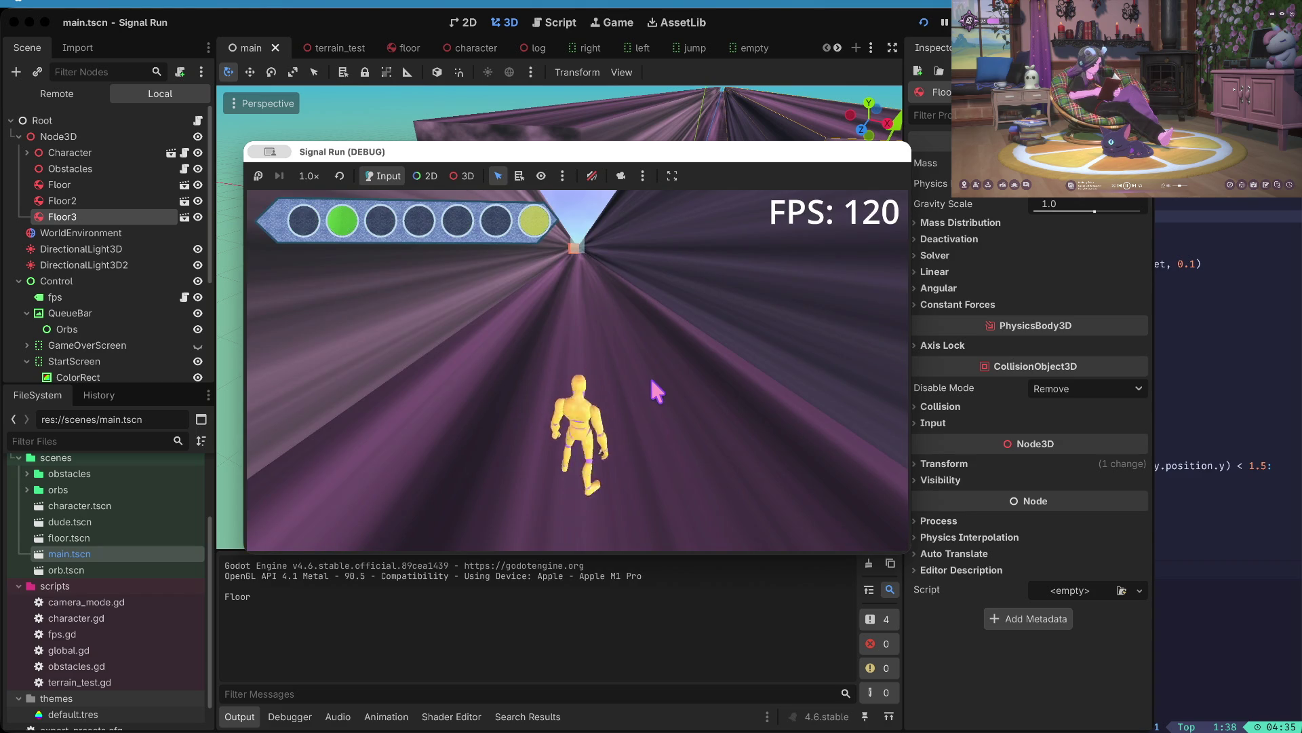
pyautogui.press('f')
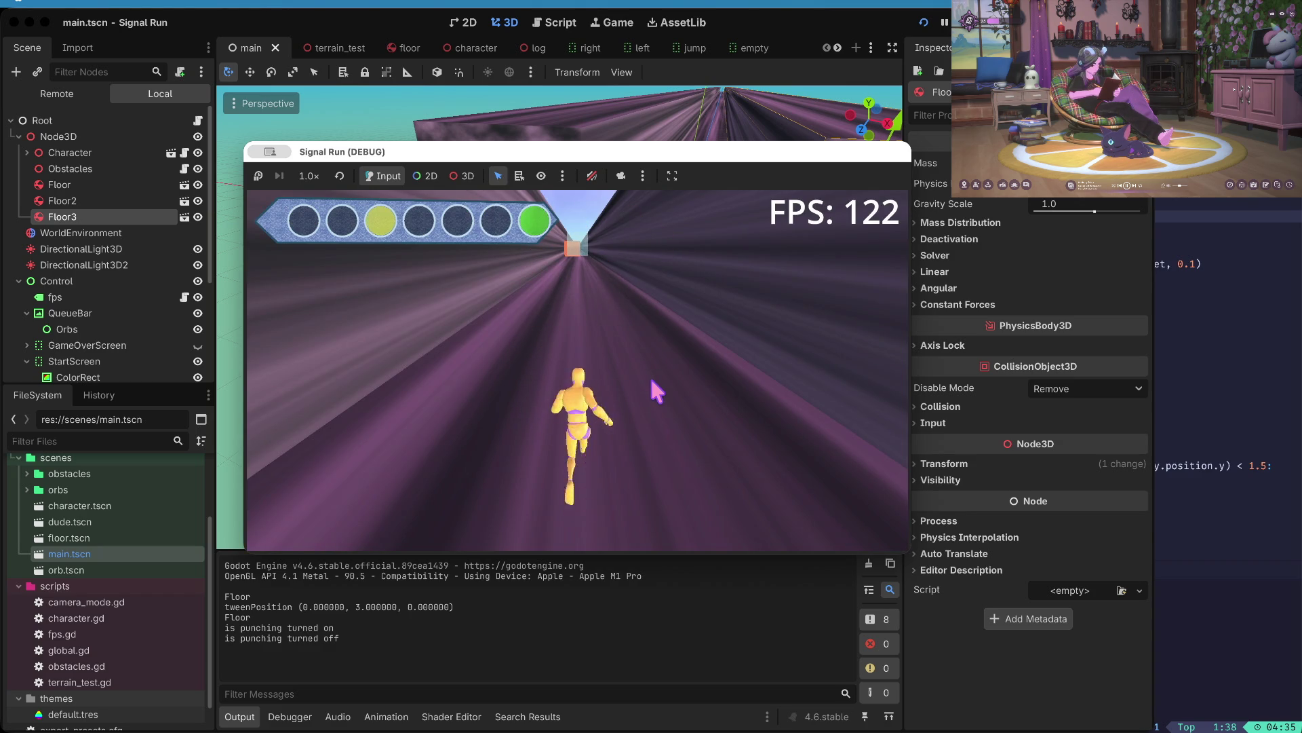
pyautogui.press('Down')
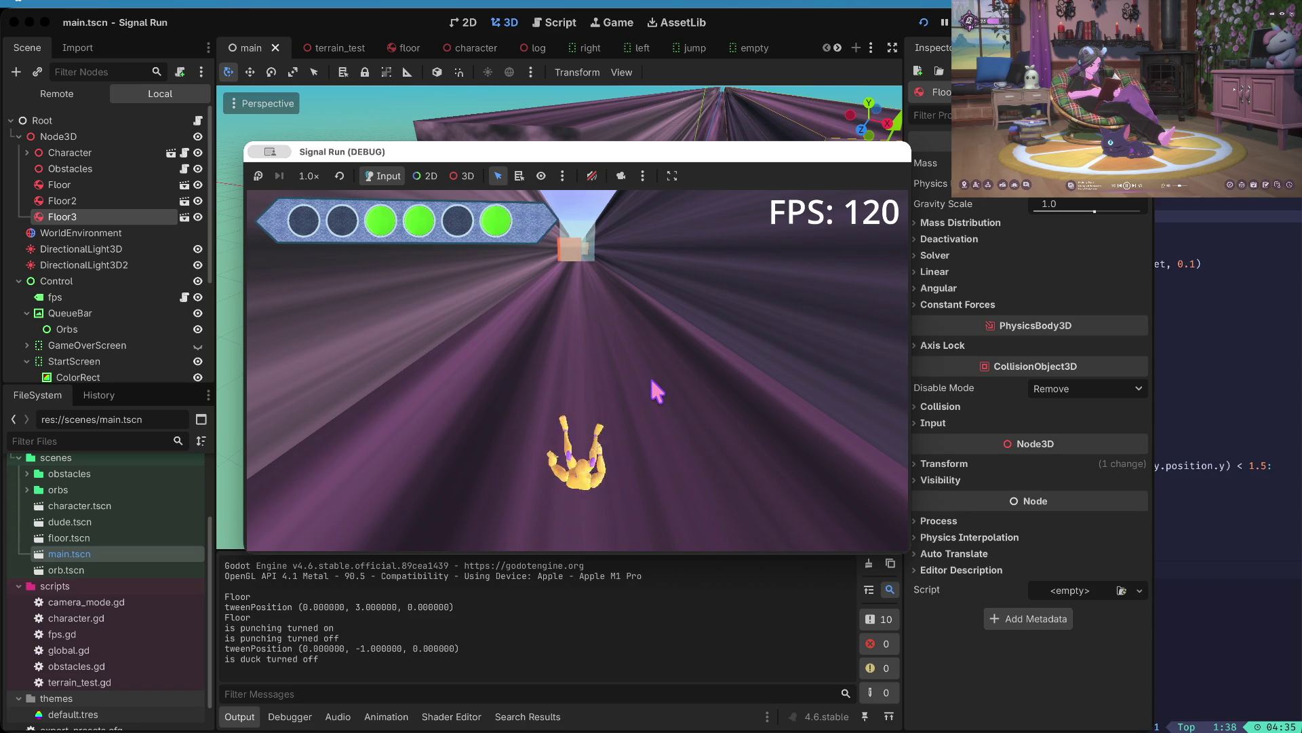
pyautogui.press('space')
pyautogui.press('space')
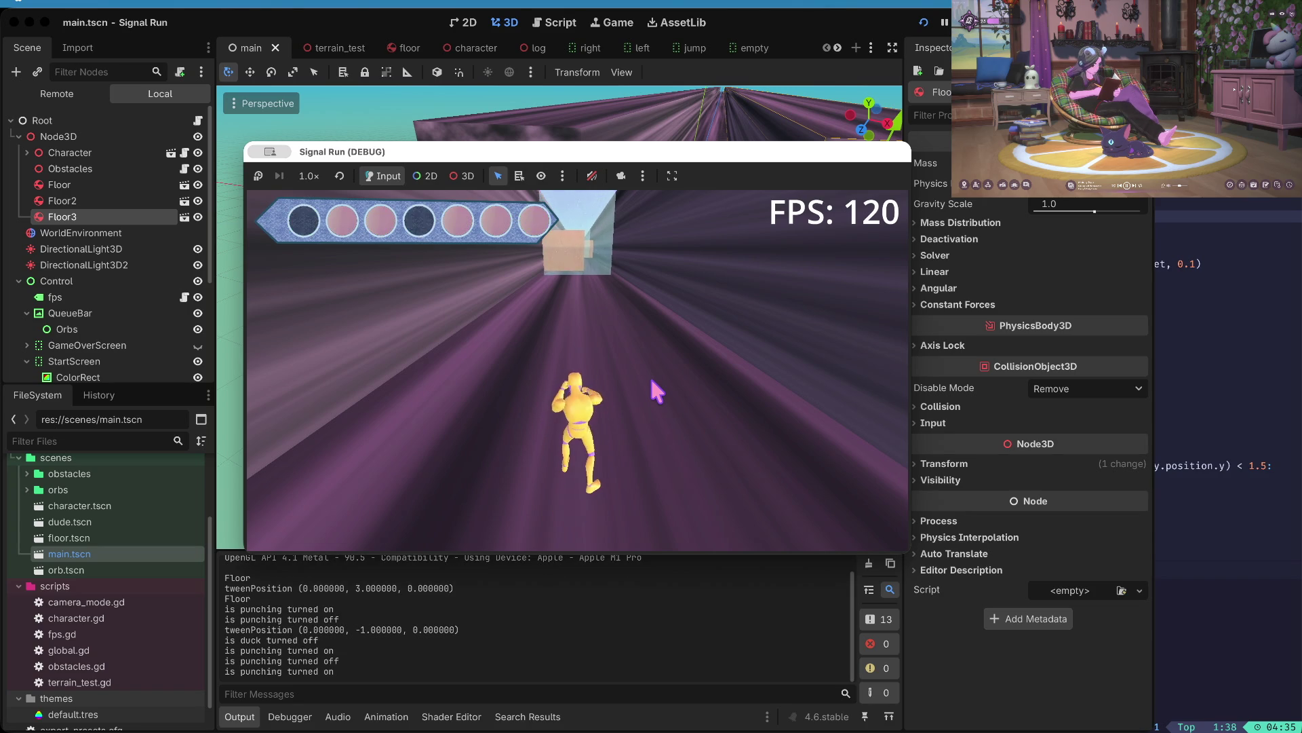
pyautogui.press('space')
pyautogui.press('Right')
pyautogui.press('space')
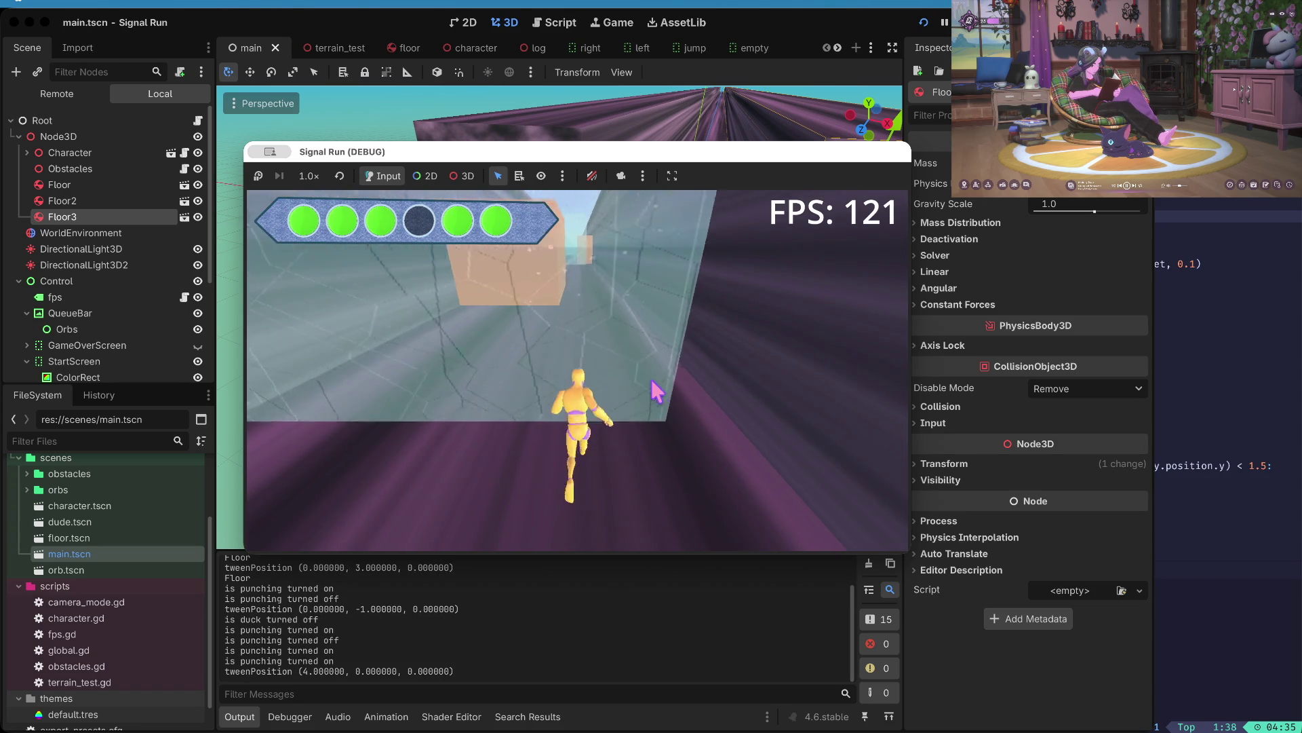
pyautogui.press('space')
pyautogui.press('Right')
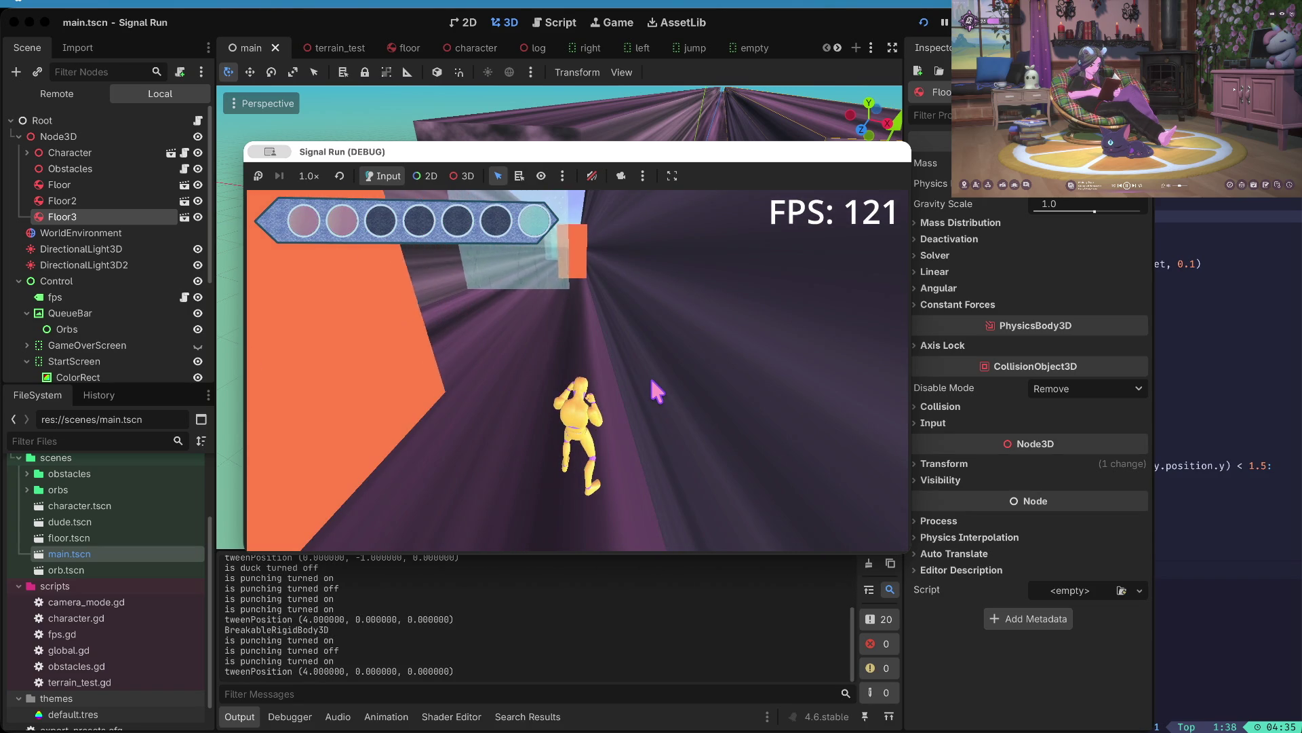
pyautogui.press('space')
pyautogui.press('Left')
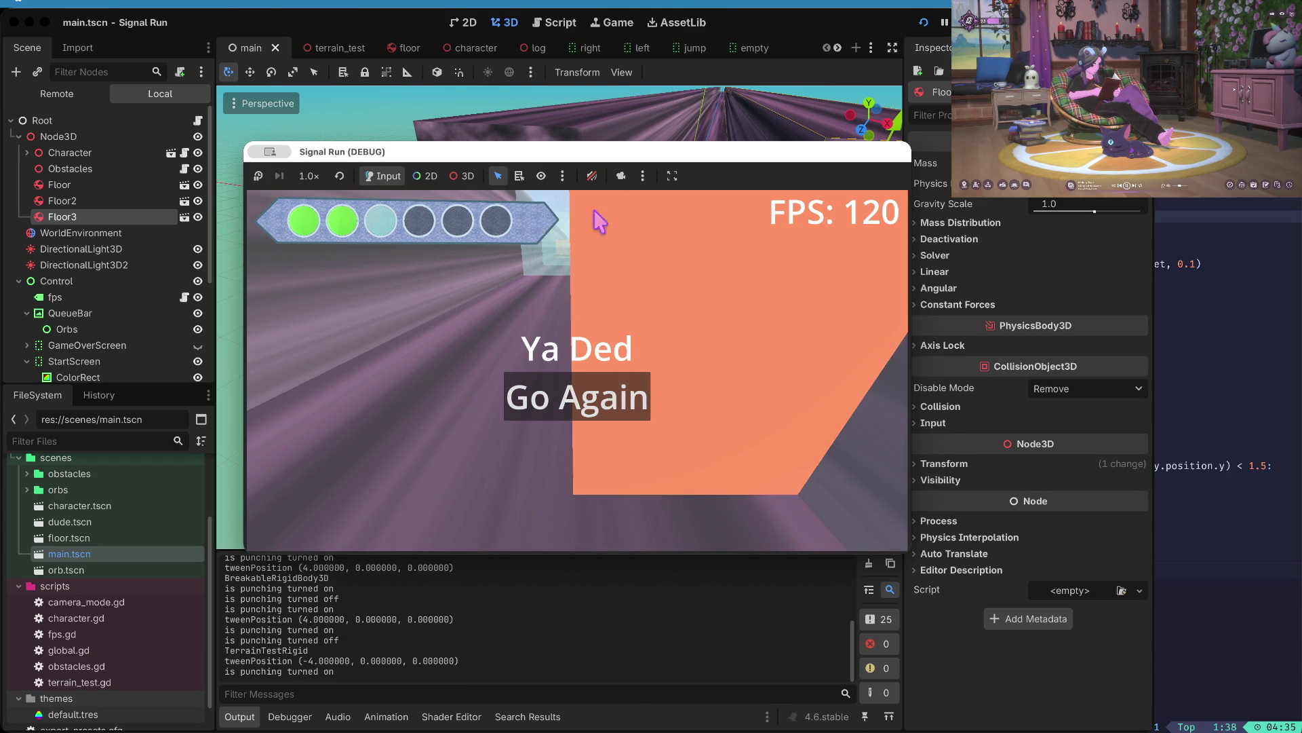
# - Stop the game after the crash and copy the Floor block
pyautogui.press('space')
pyautogui.press('space')
pyautogui.press('space')
pyautogui.press('F8')
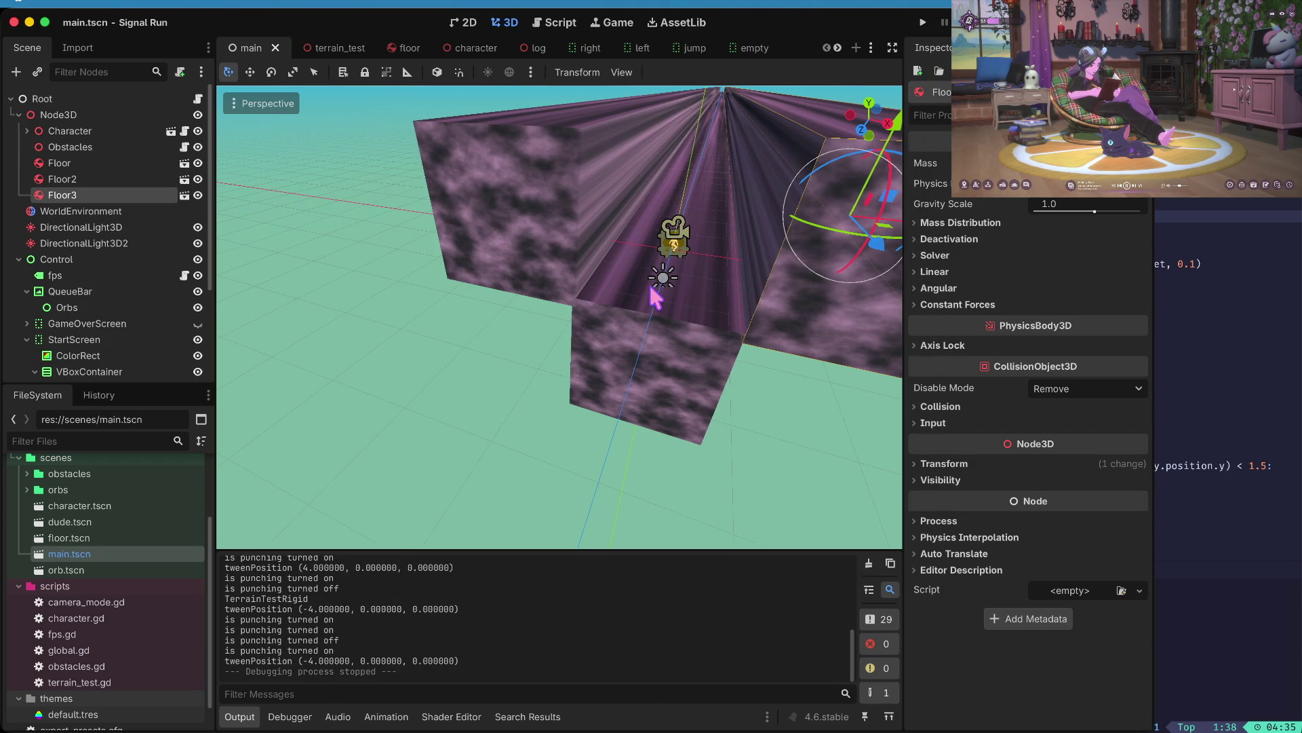
pyautogui.click(645, 369)
pyautogui.hotkey('ctrl', 'c')
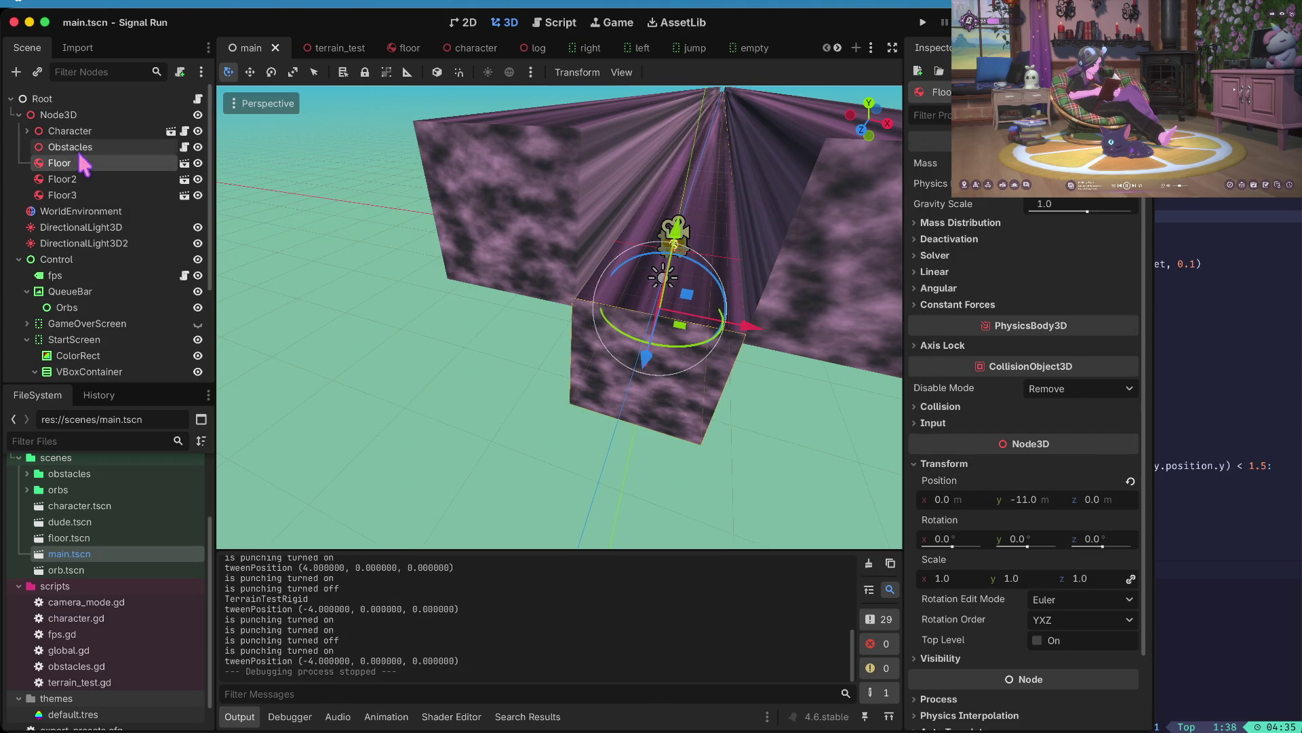
# - Paste the floor under Node3D as Floor4, raise it high above the track, and save
pyautogui.click(59, 114)
pyautogui.hotkey('ctrl', 'v')
pyautogui.moveTo(678, 327)
pyautogui.mouseDown()
pyautogui.moveTo(695, 175)
pyautogui.moveTo(695, 186)
pyautogui.moveTo(689, 88)
pyautogui.mouseUp()
pyautogui.scroll(5, 697, 190)
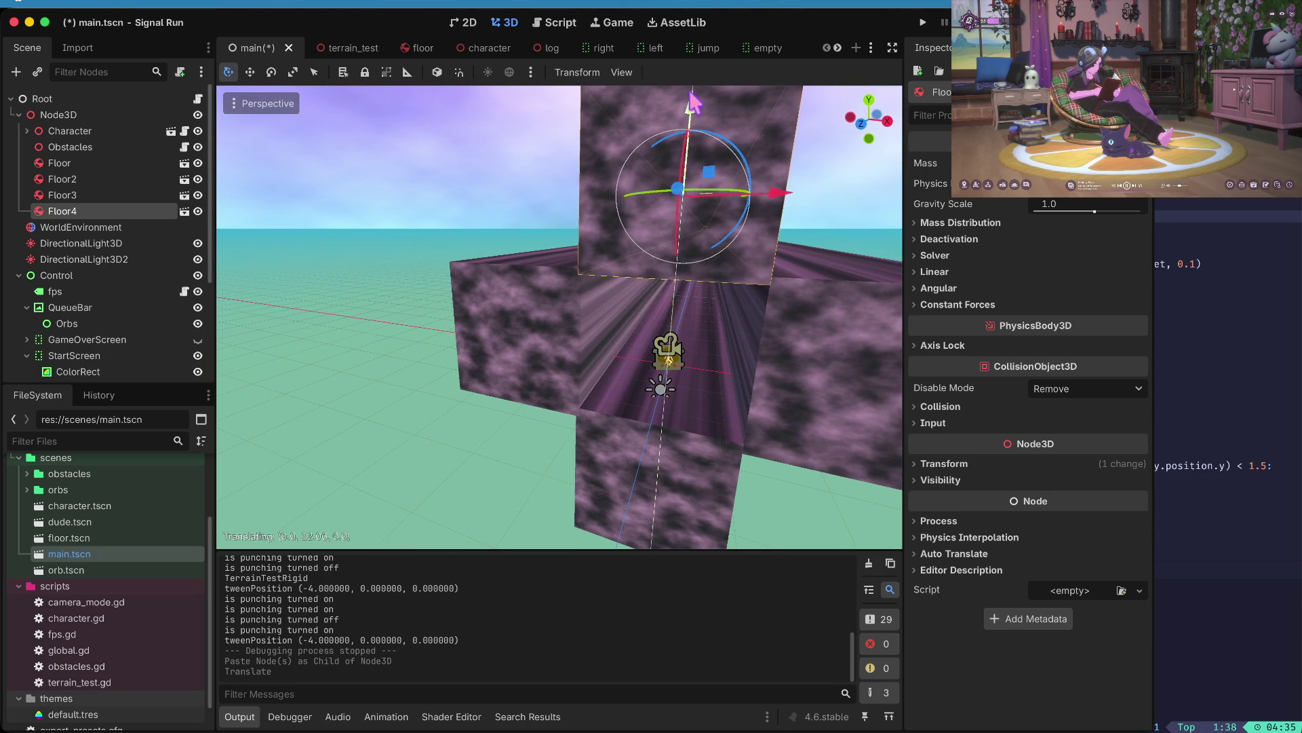
pyautogui.hotkey('ctrl', 's')
# - Playtest a run with lane changes, a duck and a jump, restart after game over, then stop
pyautogui.press('super+b')
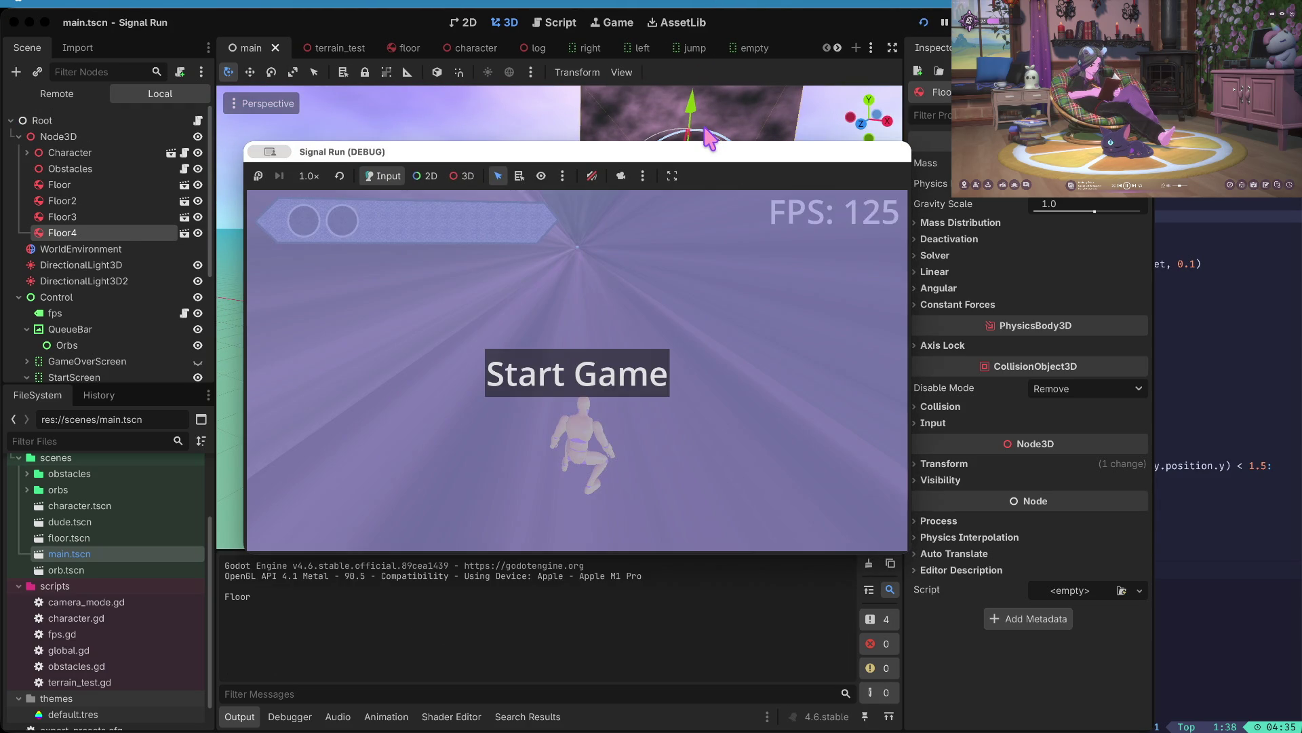
pyautogui.press('space')
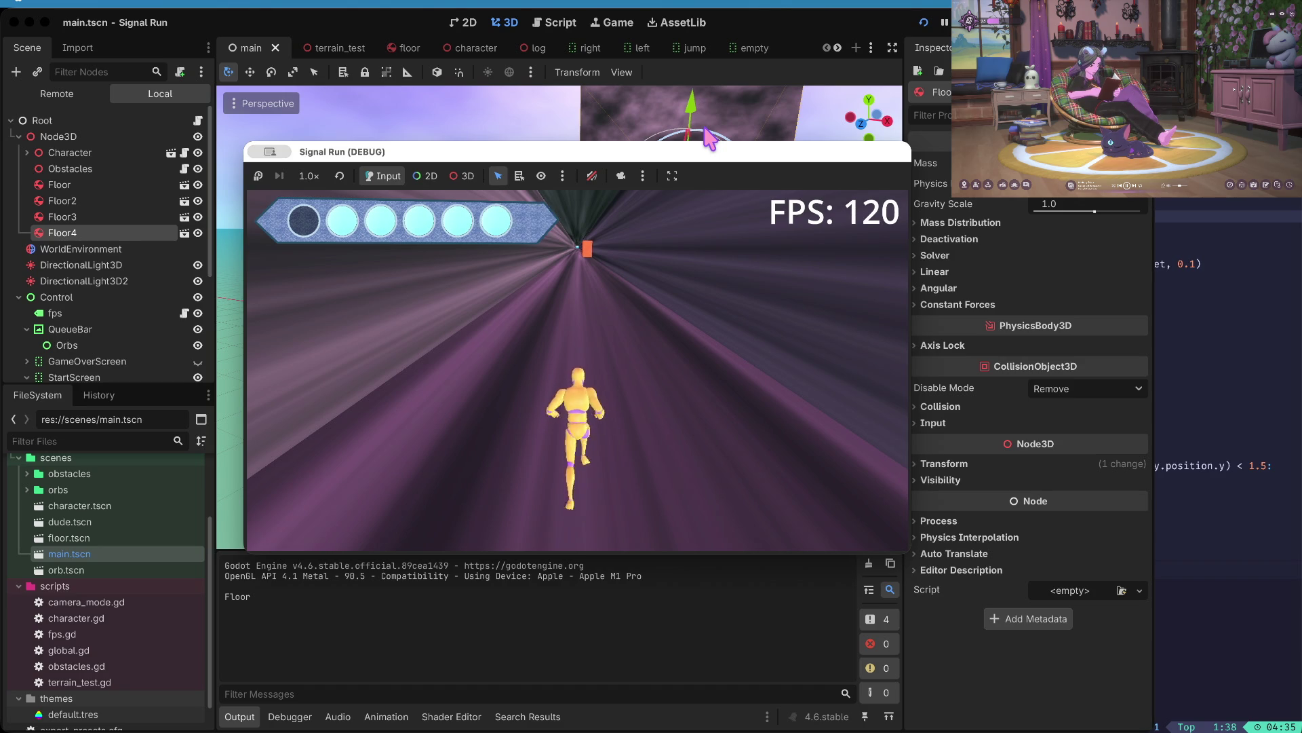
pyautogui.press('Left')
pyautogui.press('Left')
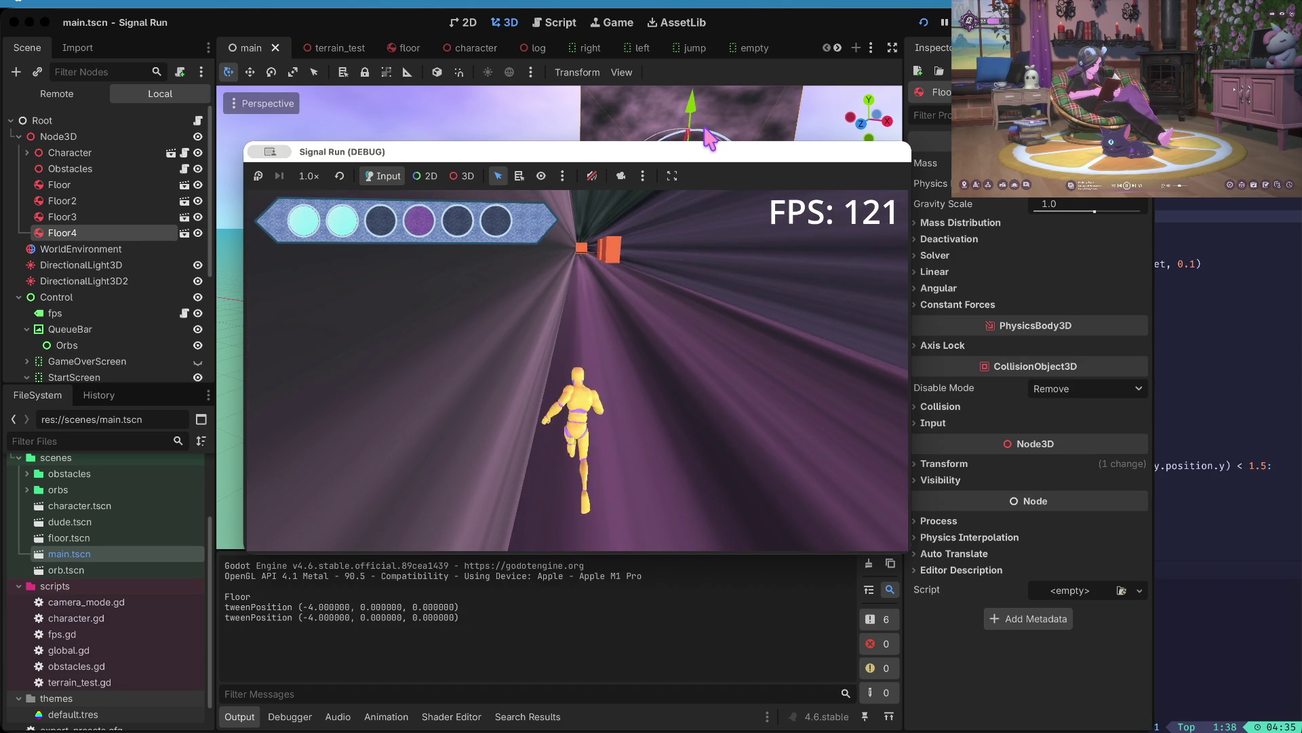
pyautogui.press('Right')
pyautogui.press('Down')
pyautogui.press('Up')
pyautogui.press('Right')
pyautogui.press('Right')
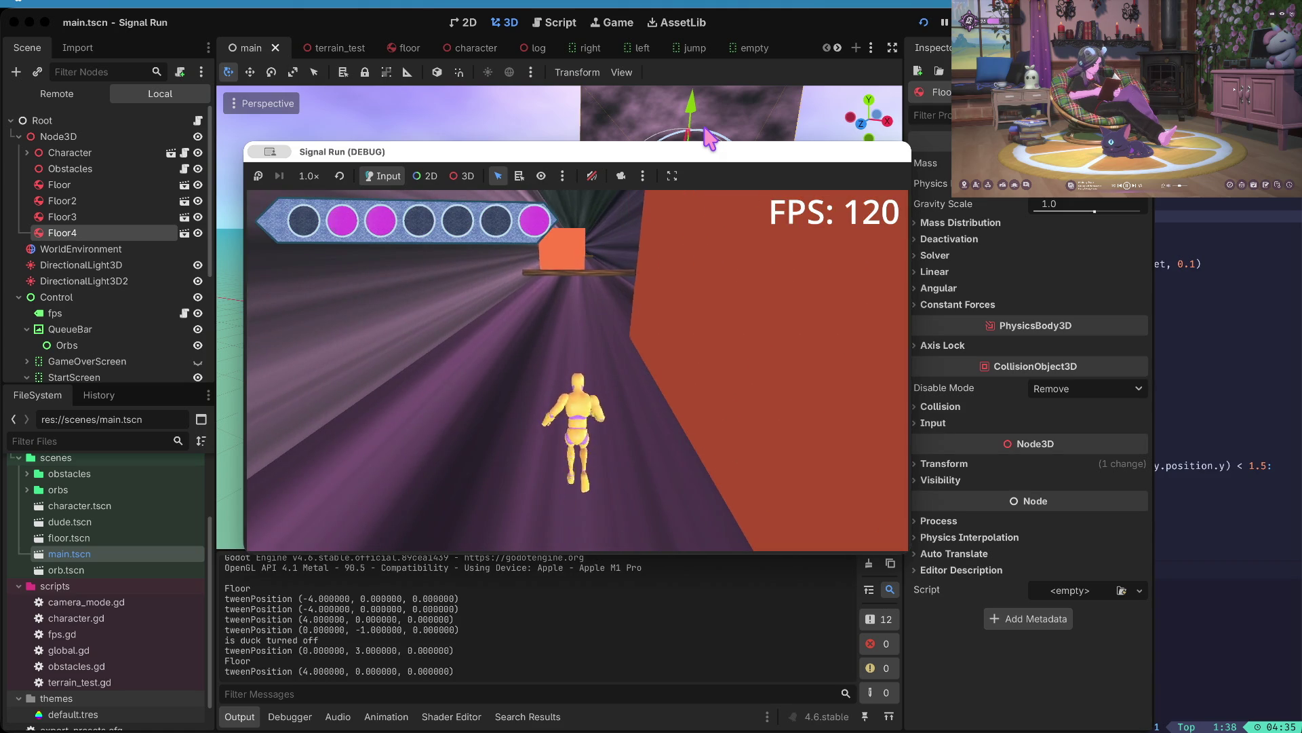
pyautogui.click(709, 139)
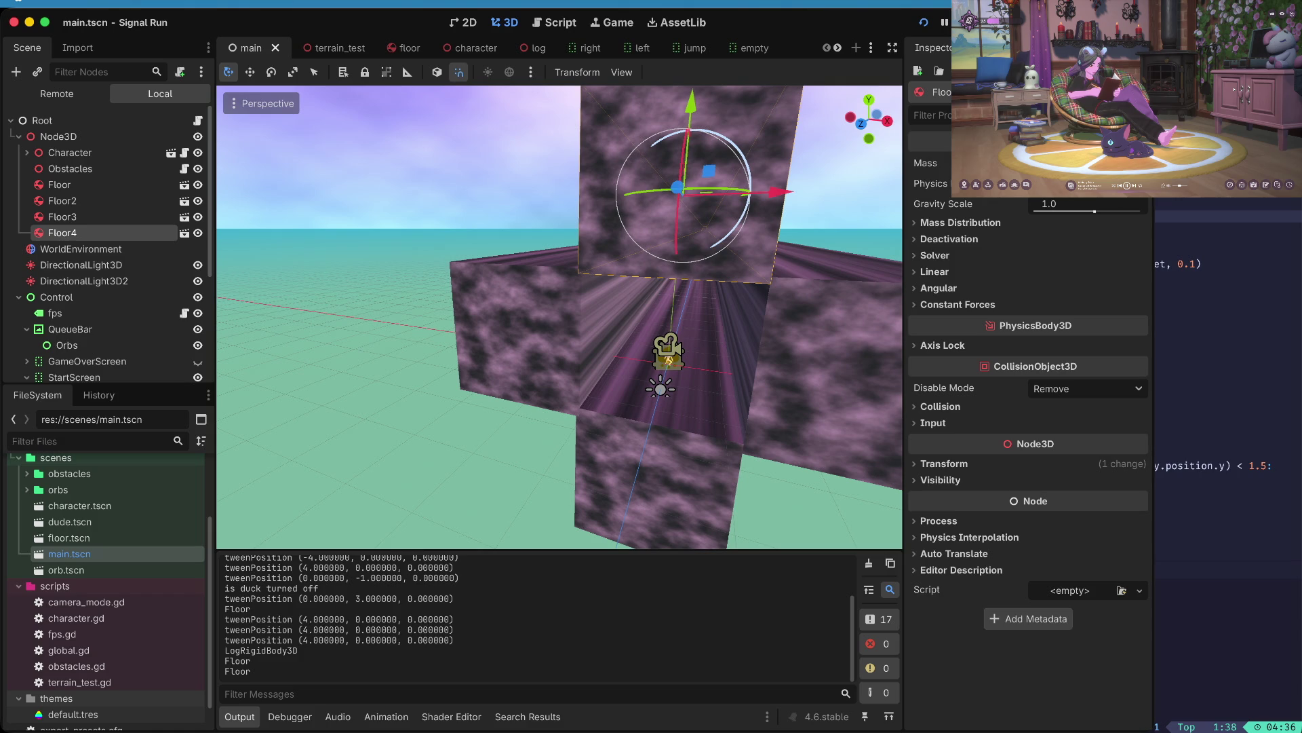
pyautogui.hotkey('ctrl', 'Up')
pyautogui.click(751, 286)
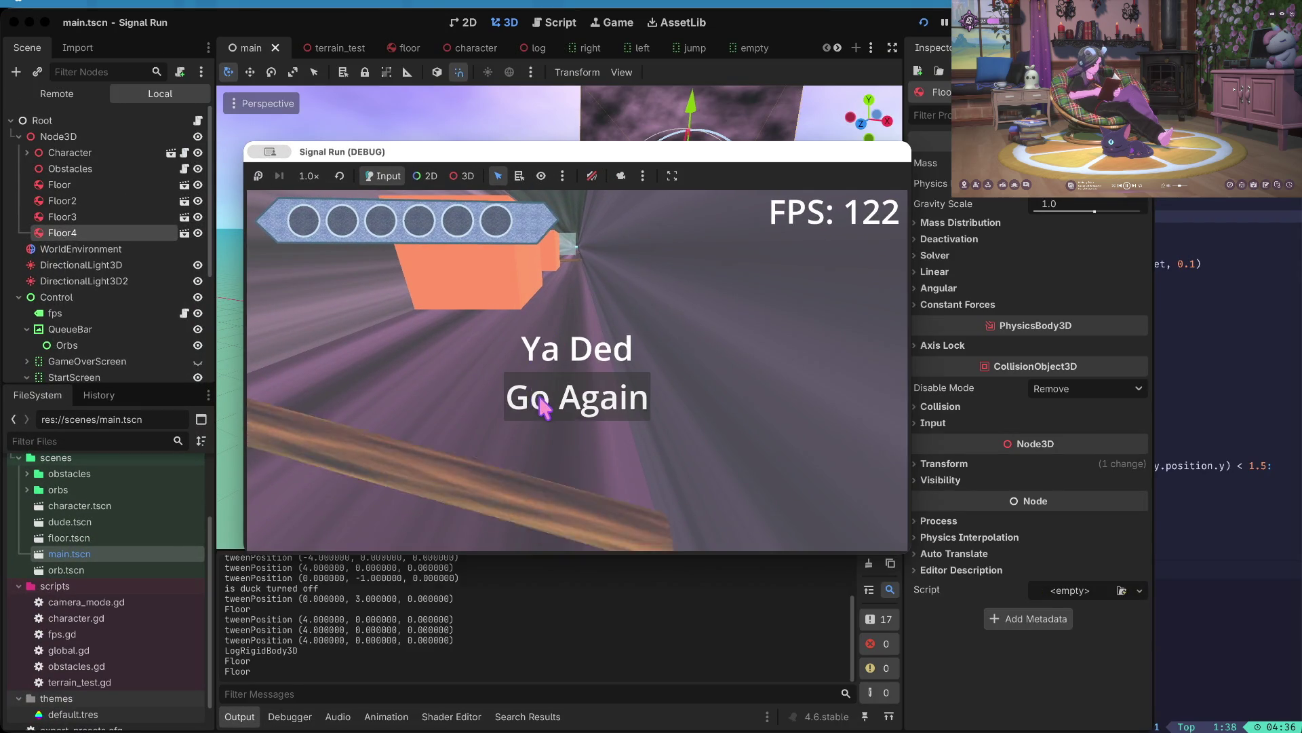
pyautogui.click(542, 402)
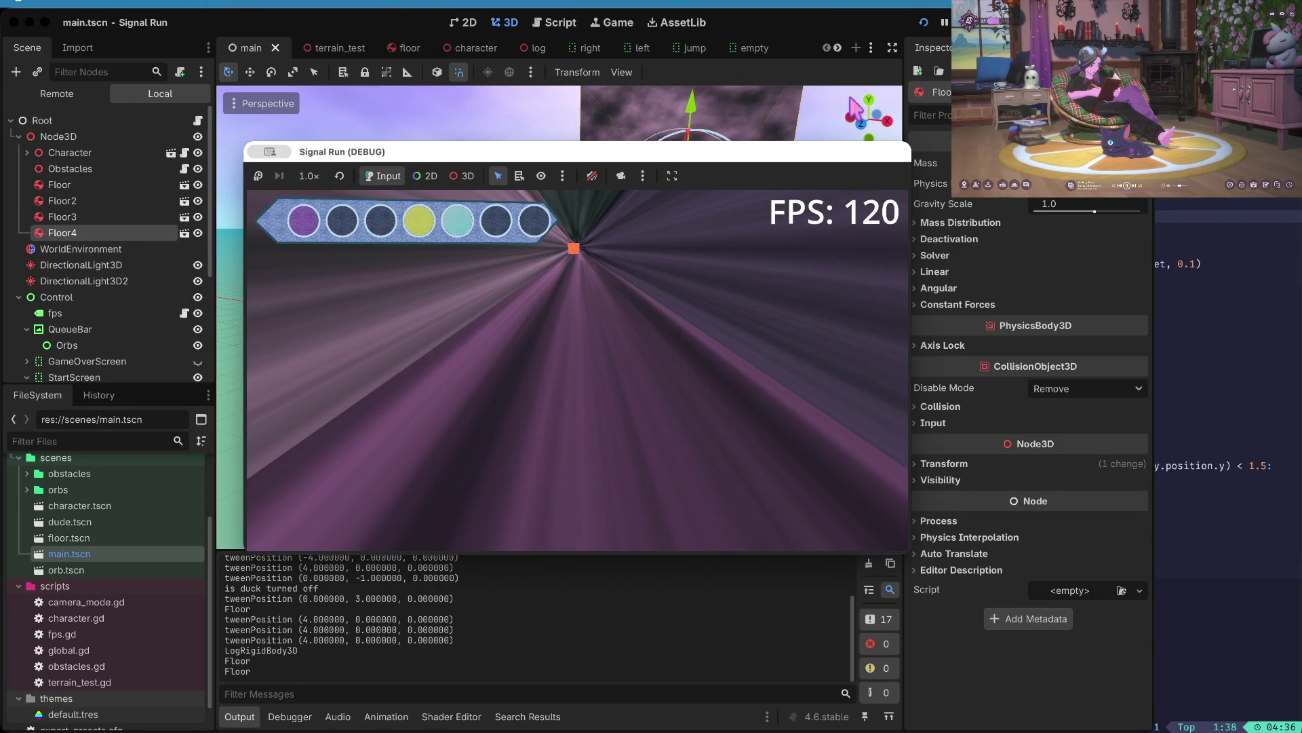
pyautogui.press('super+q')
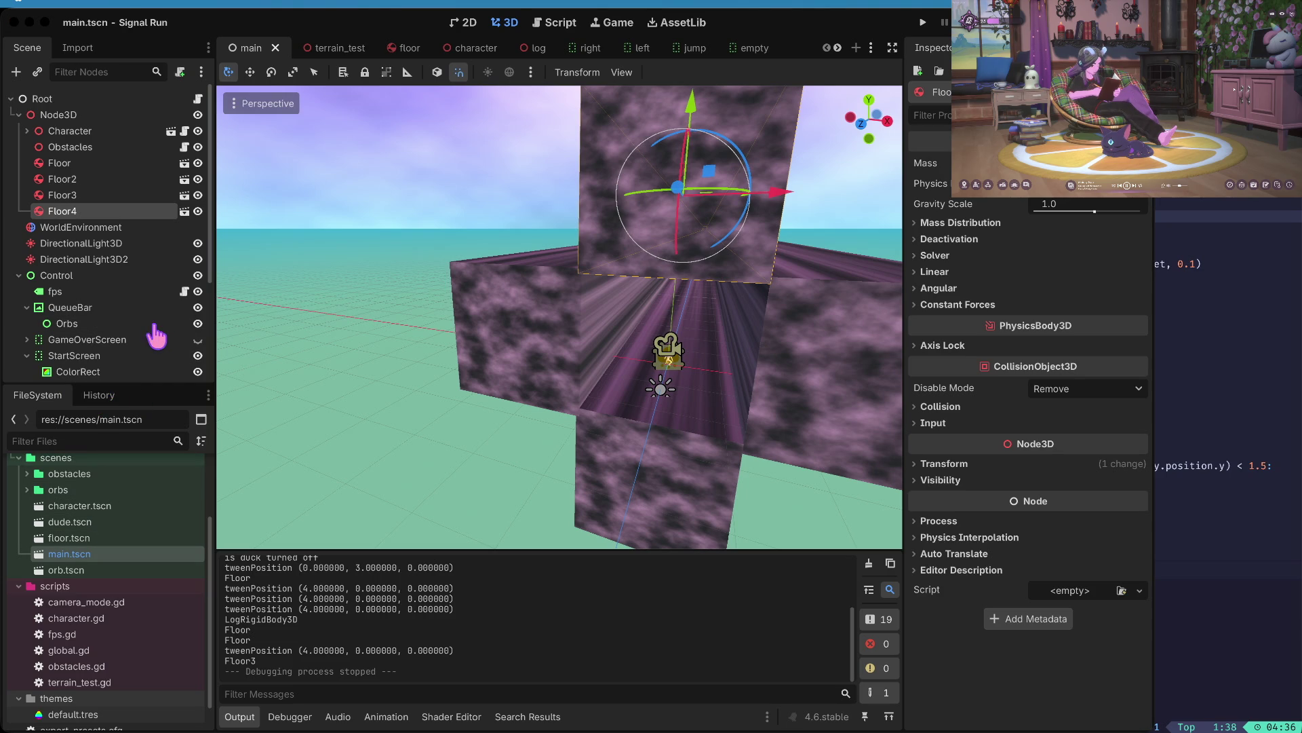
# - Save main.tscn, add 'more' to the notes, and launch Signal Run to its start screen
pyautogui.moveTo(331, 282); pyautogui.dragTo(420, 267)
pyautogui.hotkey('ctrl', 's')
pyautogui.write('looks')
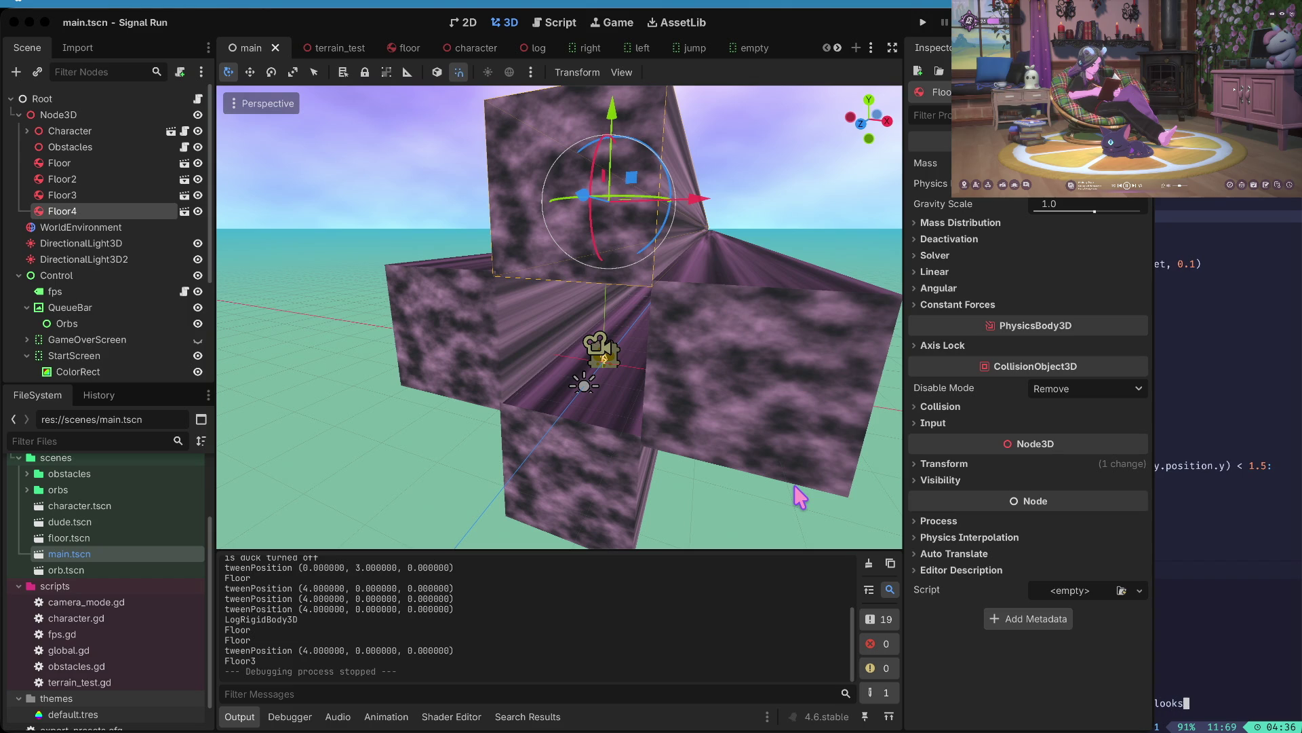
pyautogui.write('more intentional"')
pyautogui.press('Return')
pyautogui.press('Escape')
pyautogui.press('u')
pyautogui.press('super+b')
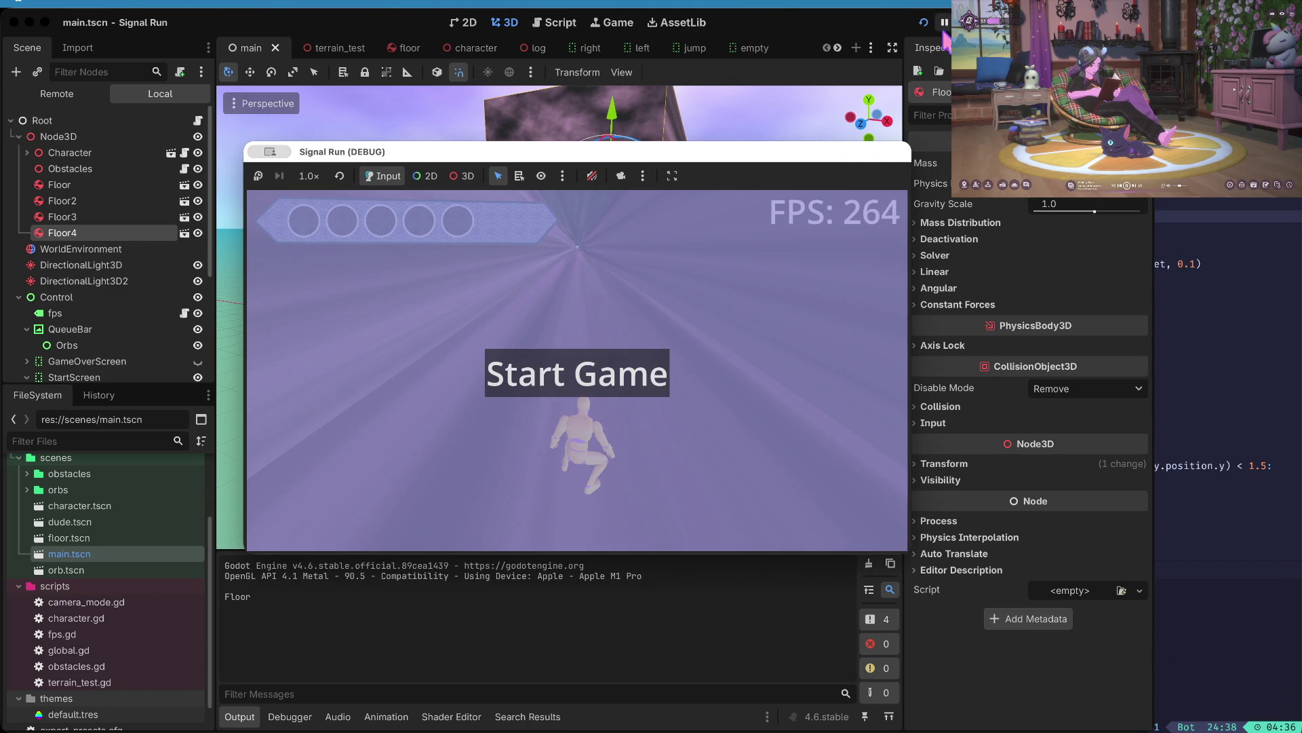
# - Start a run, play until the runner crashes into a wall, then stop the game
pyautogui.press('space')
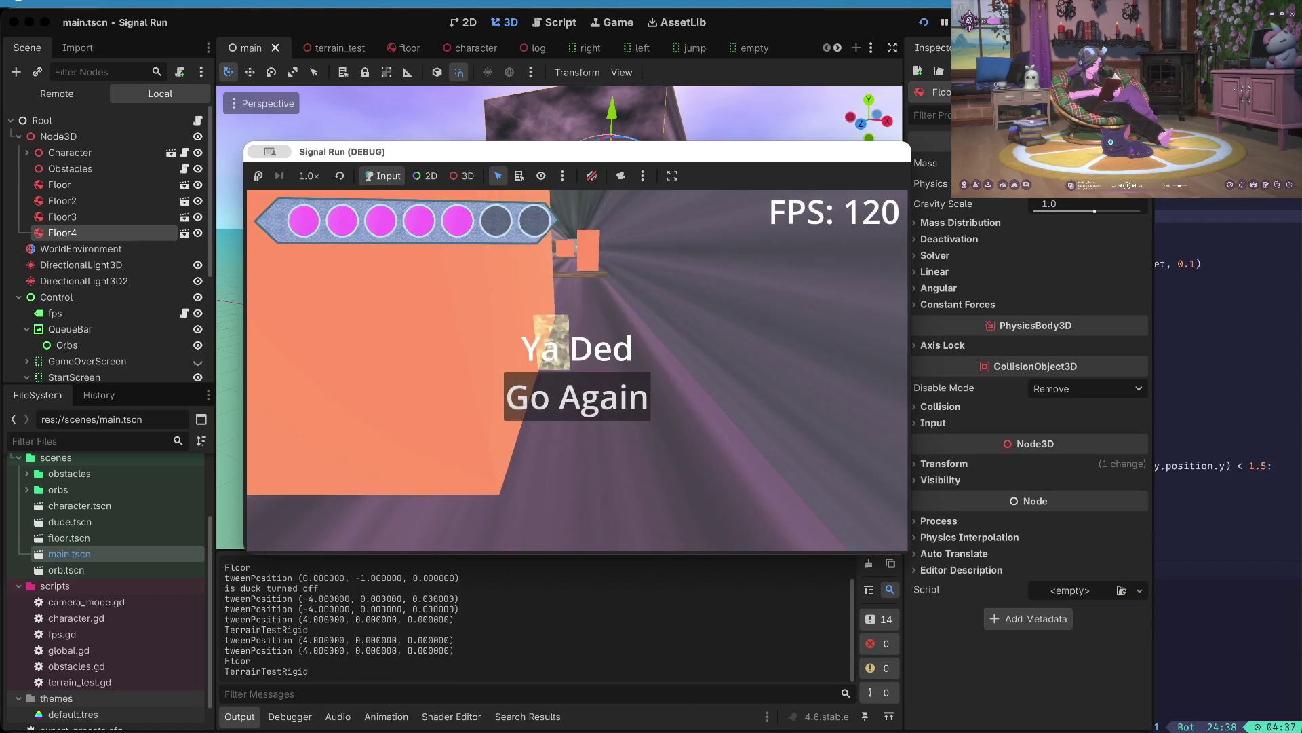
pyautogui.press('F8')
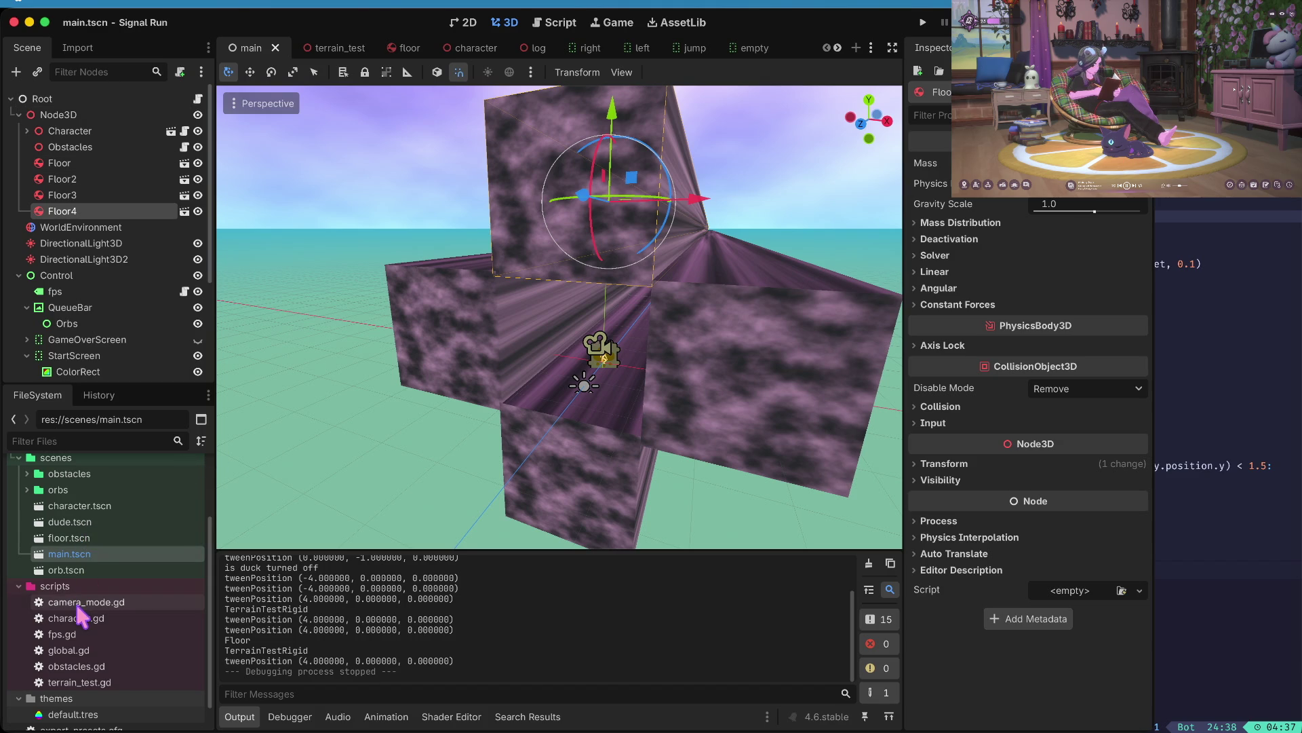
# - Open character.gd, make sideHop on line 14 equal 6 like sideStopRange, and run the game
pyautogui.scroll(-1, 80, 644)
pyautogui.scroll(4, 81, 631)
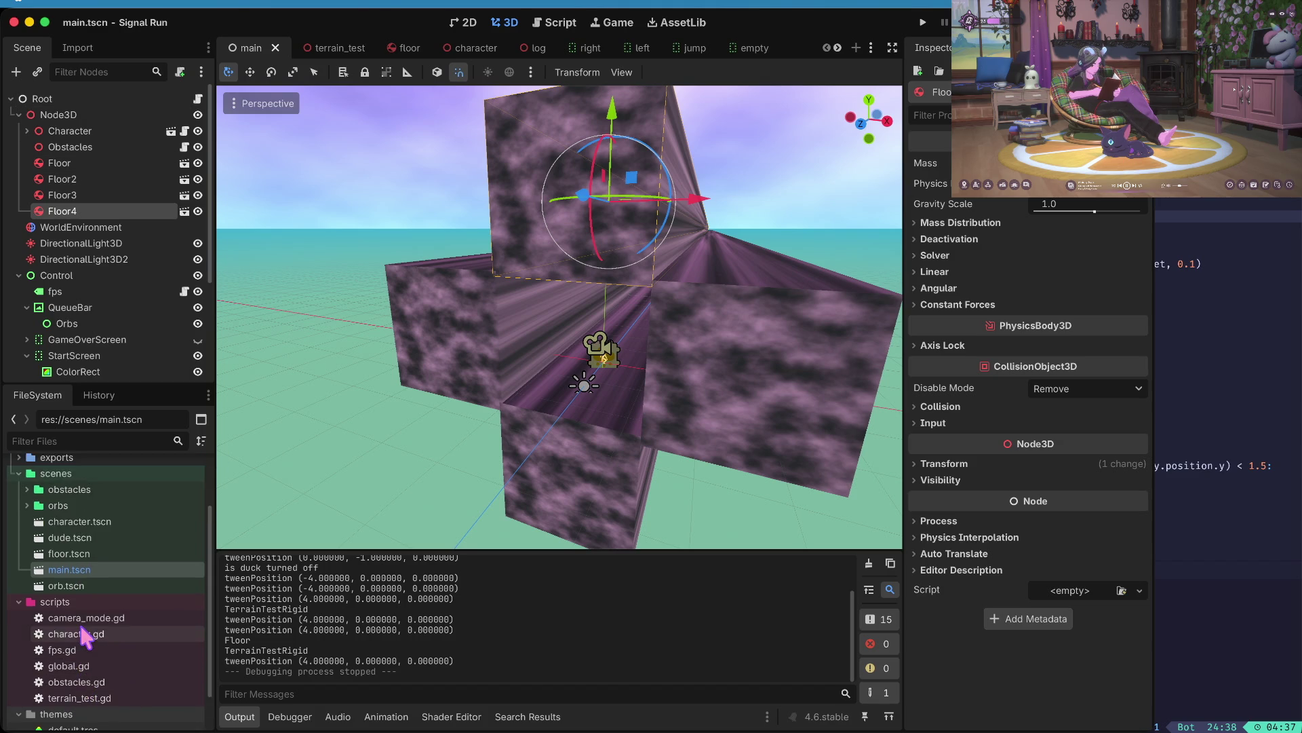
pyautogui.scroll(-3, 74, 617)
pyautogui.doubleClick(65, 601)
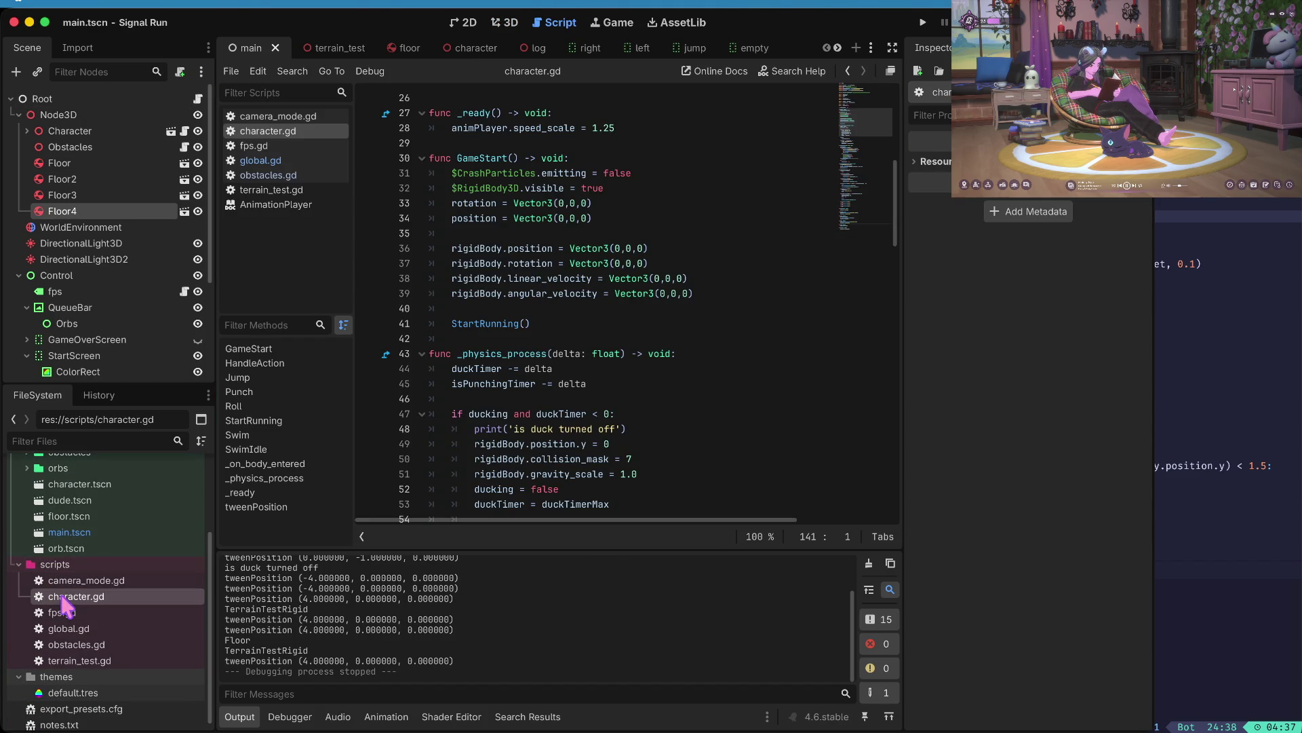
pyautogui.scroll(8, 576, 399)
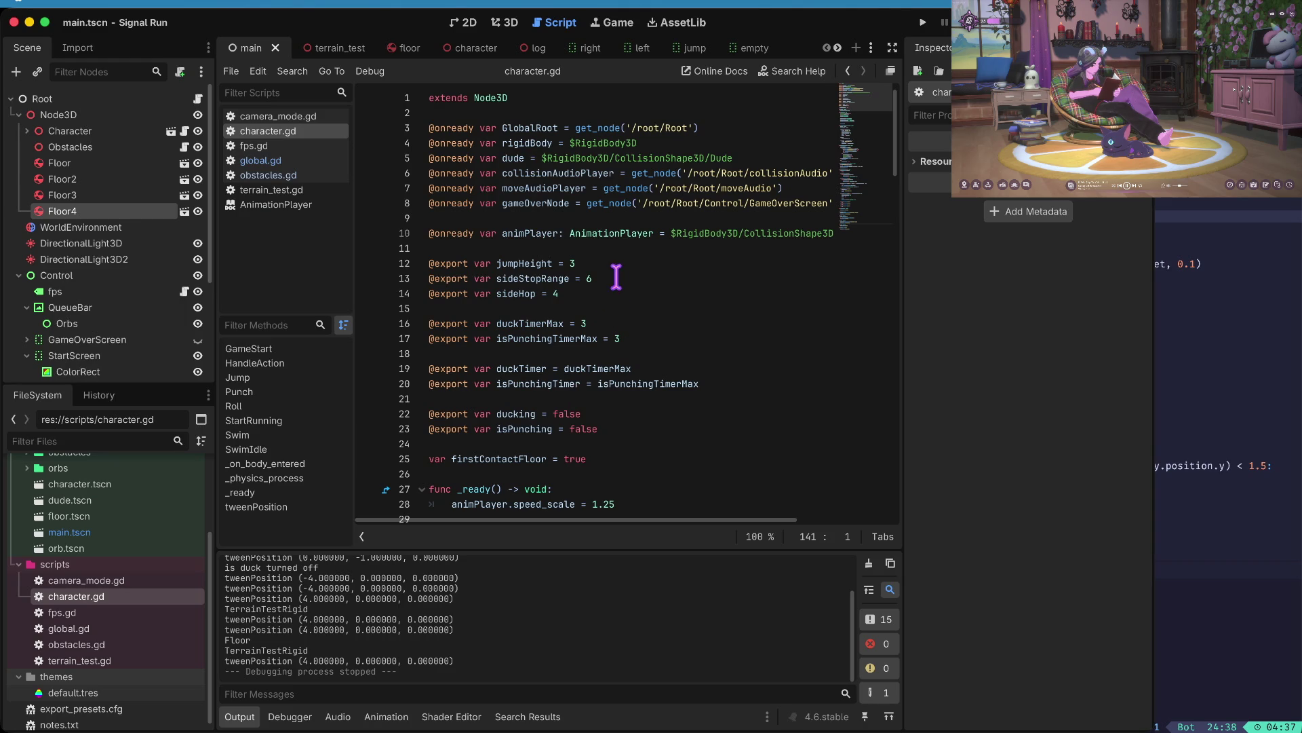
pyautogui.click(612, 279)
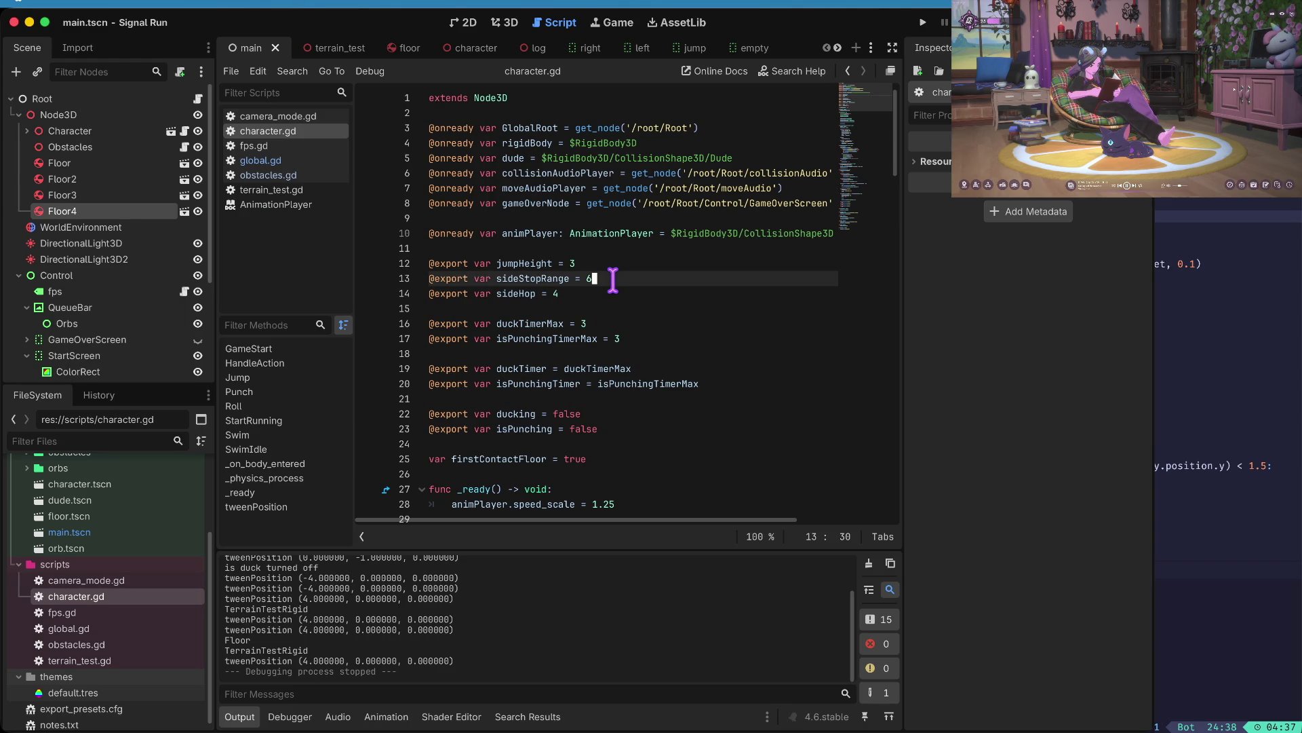
pyautogui.press('Down')
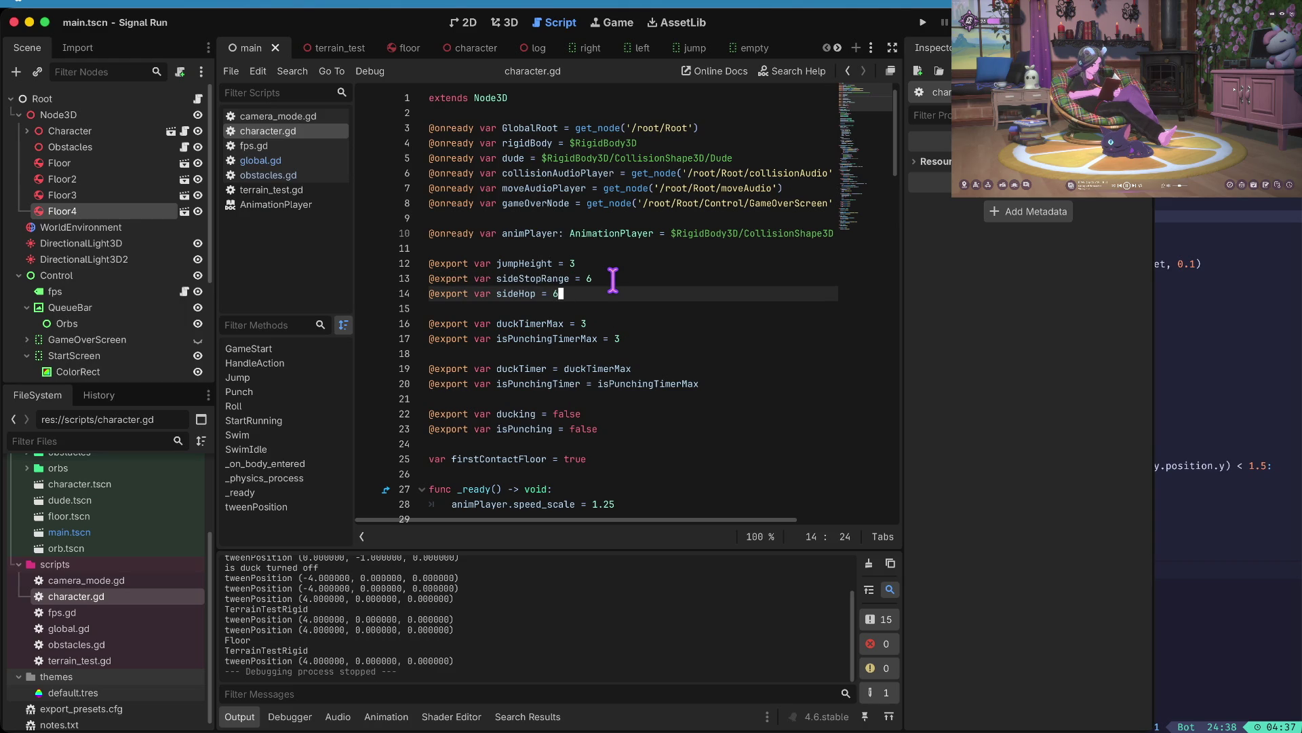
pyautogui.press('super+b')
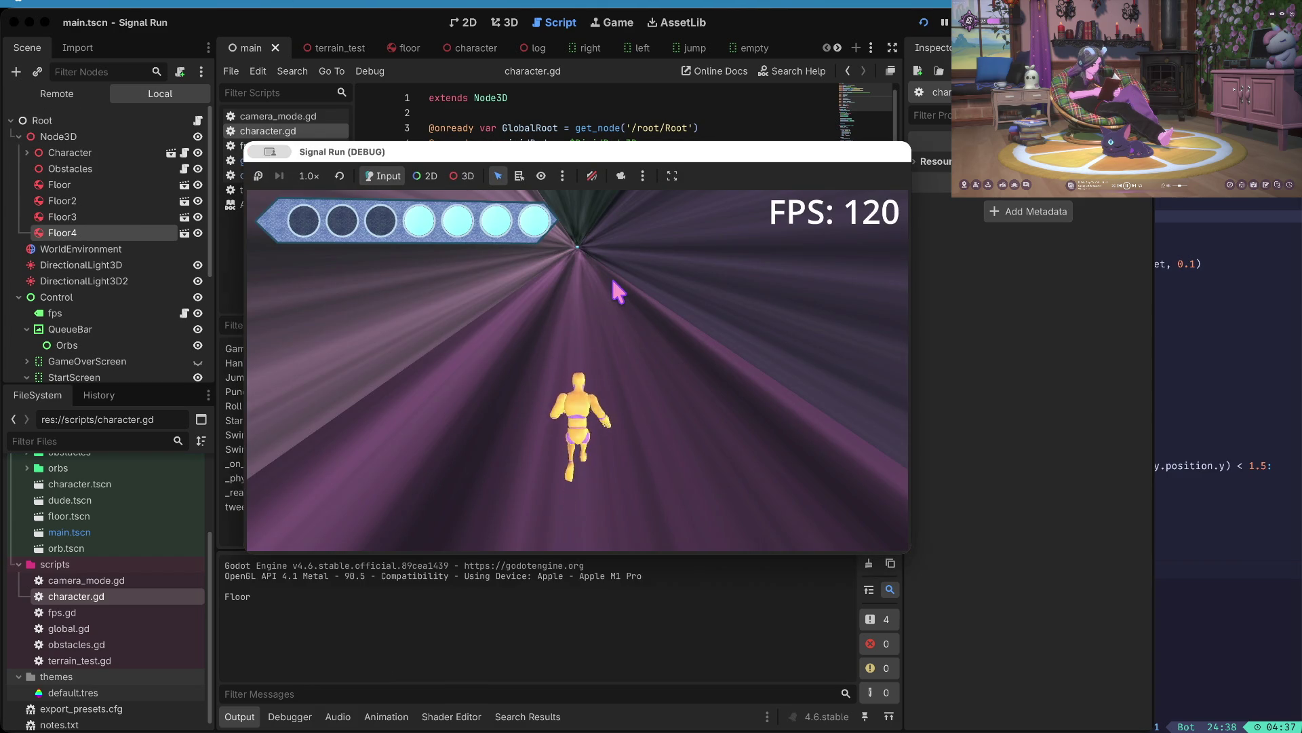
# - Hop the runner left and right across lanes, duck, then stop the game after it dies
pyautogui.press('Left')
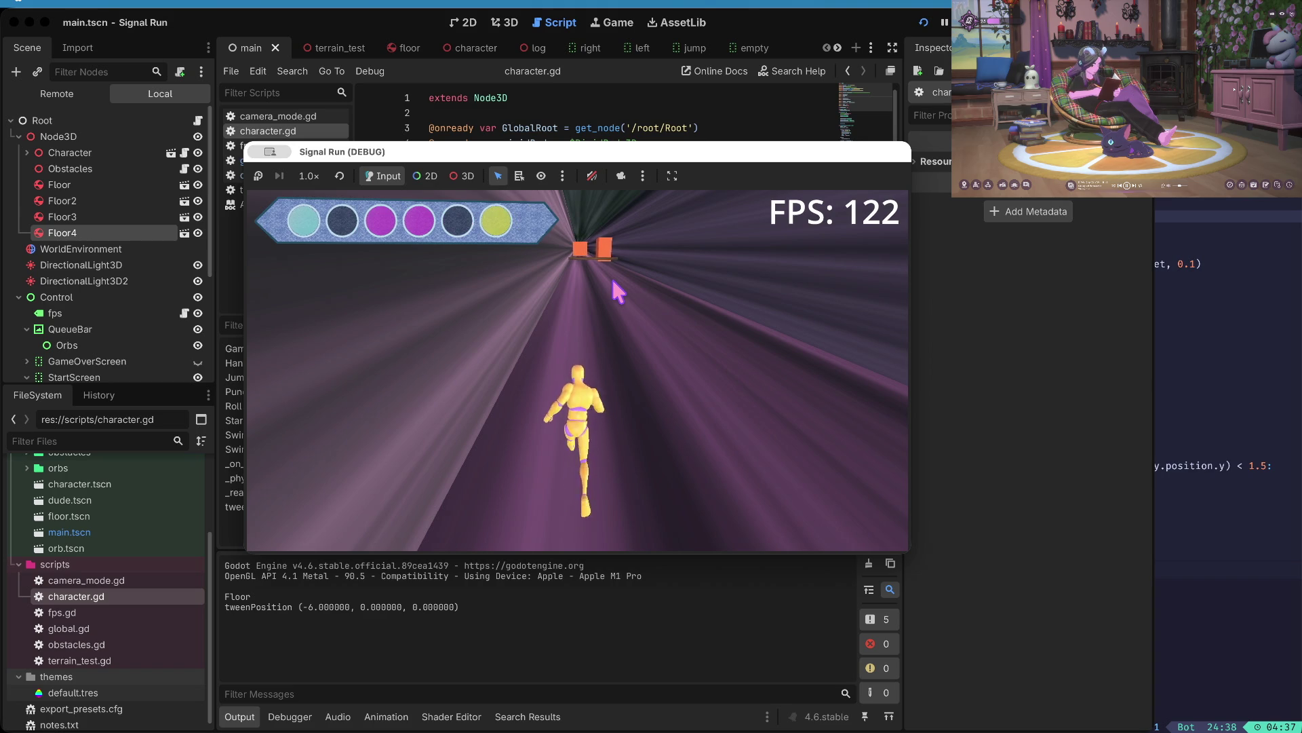
pyautogui.press('Right')
pyautogui.press('Right')
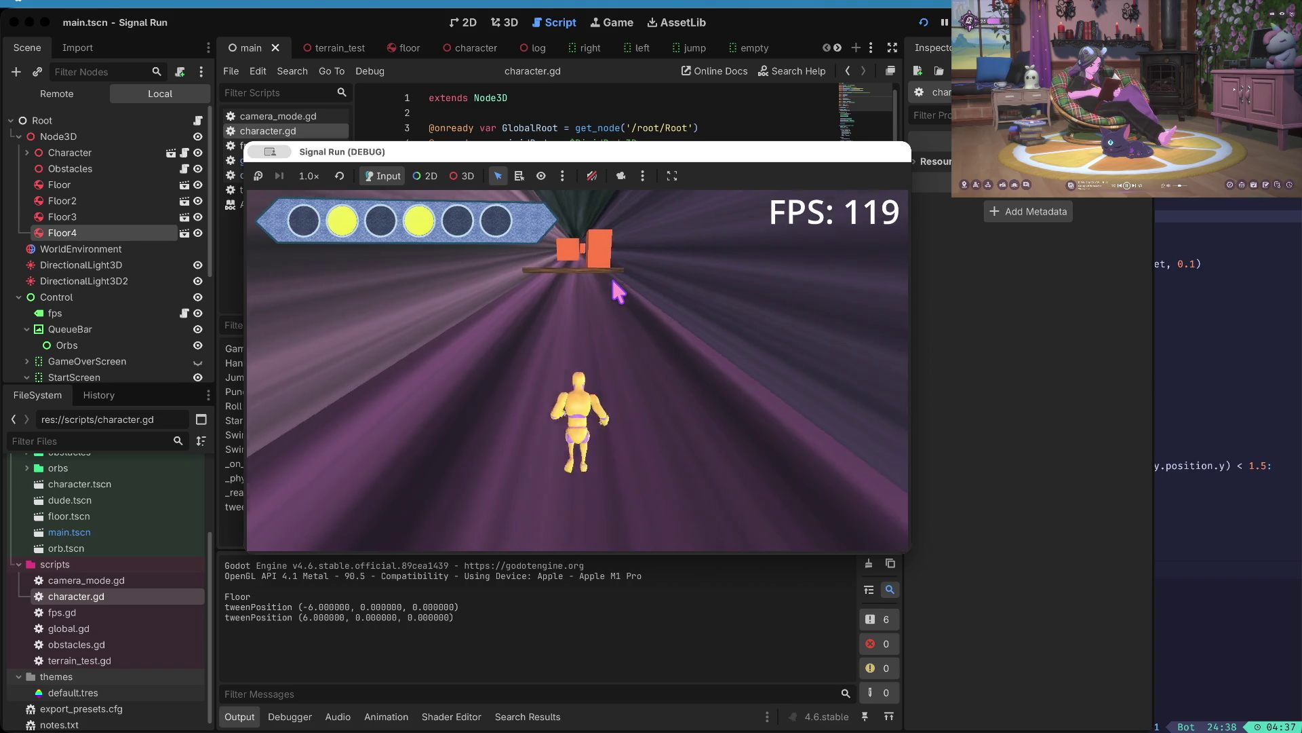
pyautogui.press('Down')
pyautogui.press('Down')
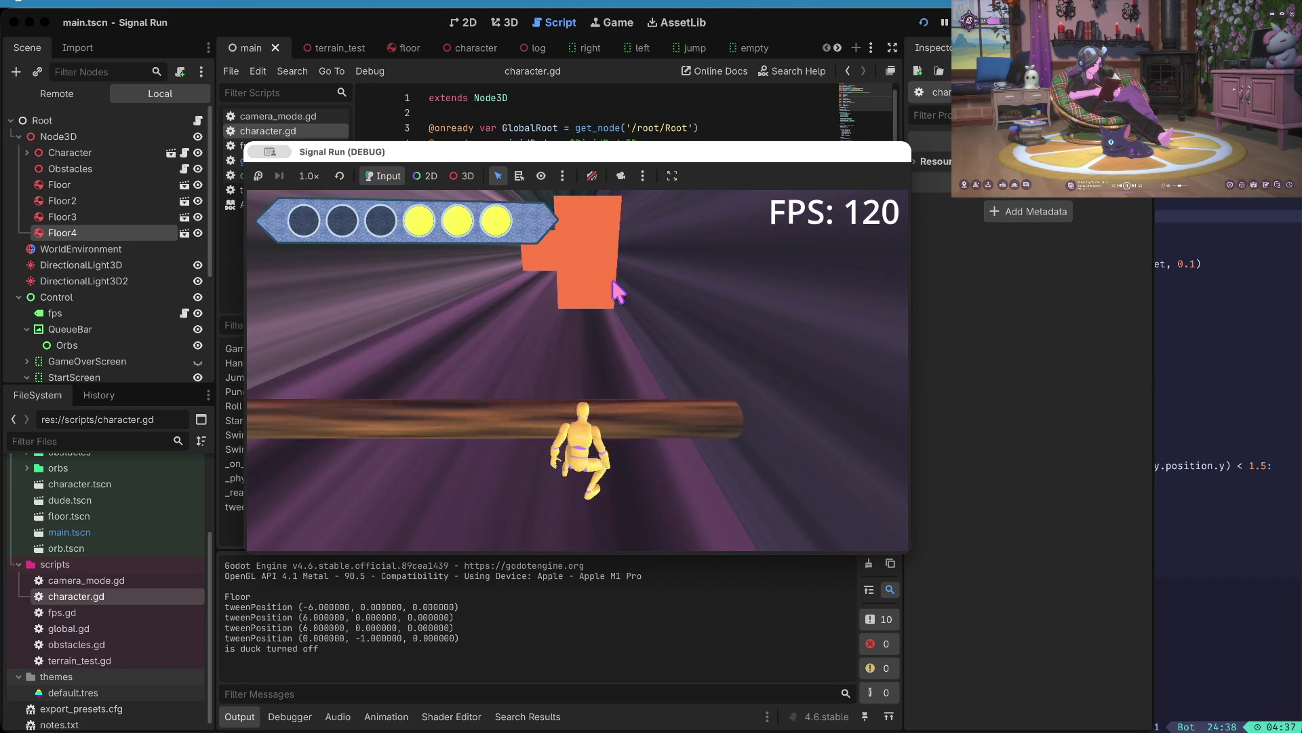
pyautogui.press('super+period')
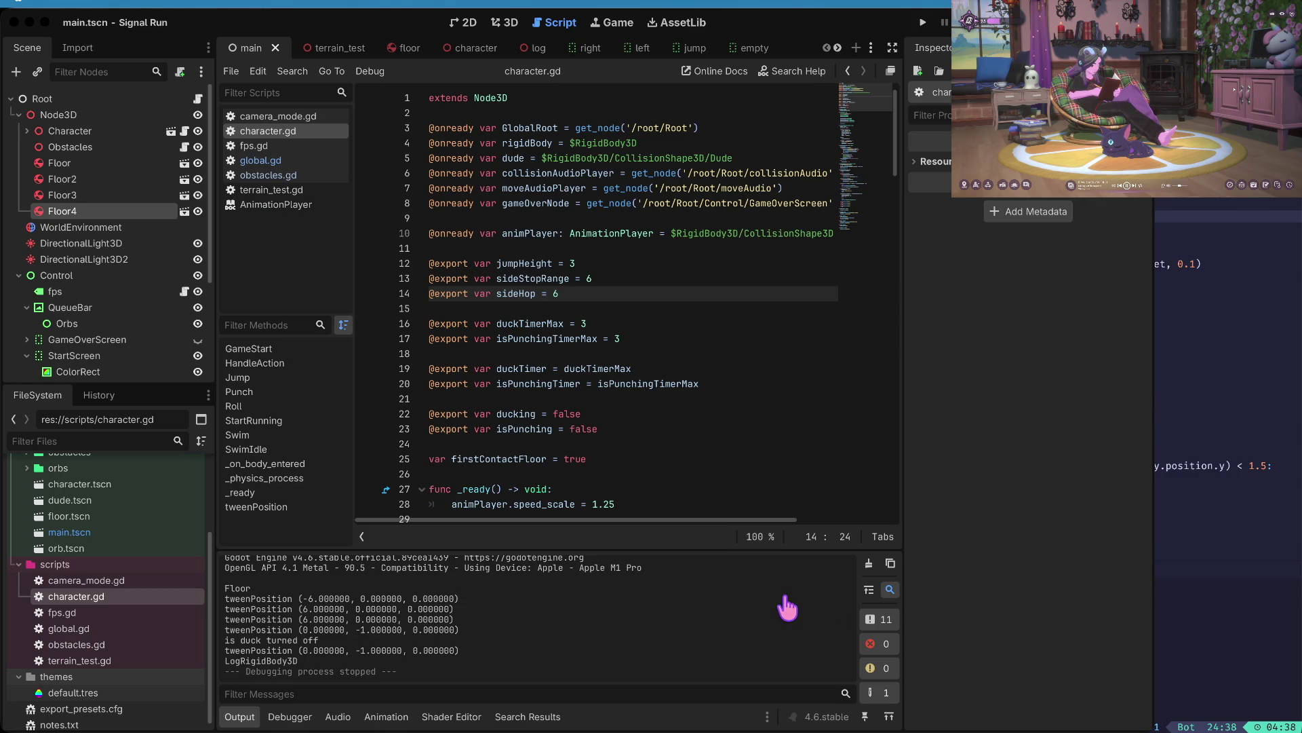
# - Return to the code editor, then select EmptyOrbTimer and commit a new Wait Time
pyautogui.hotkey('alt', 'Left')
pyautogui.hotkey('alt', 'Left')
pyautogui.hotkey('alt', 'Left')
pyautogui.click(785, 597)
pyautogui.scroll(-5, 136, 224)
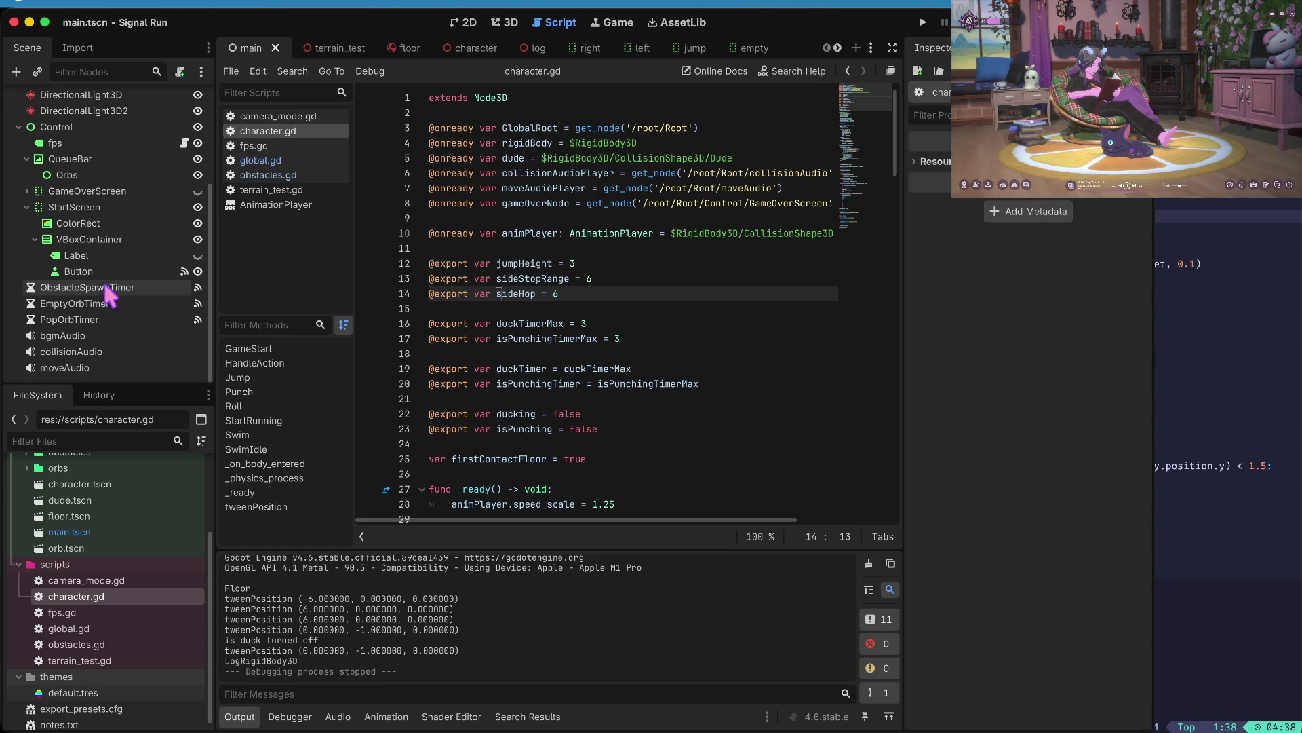
pyautogui.click(104, 306)
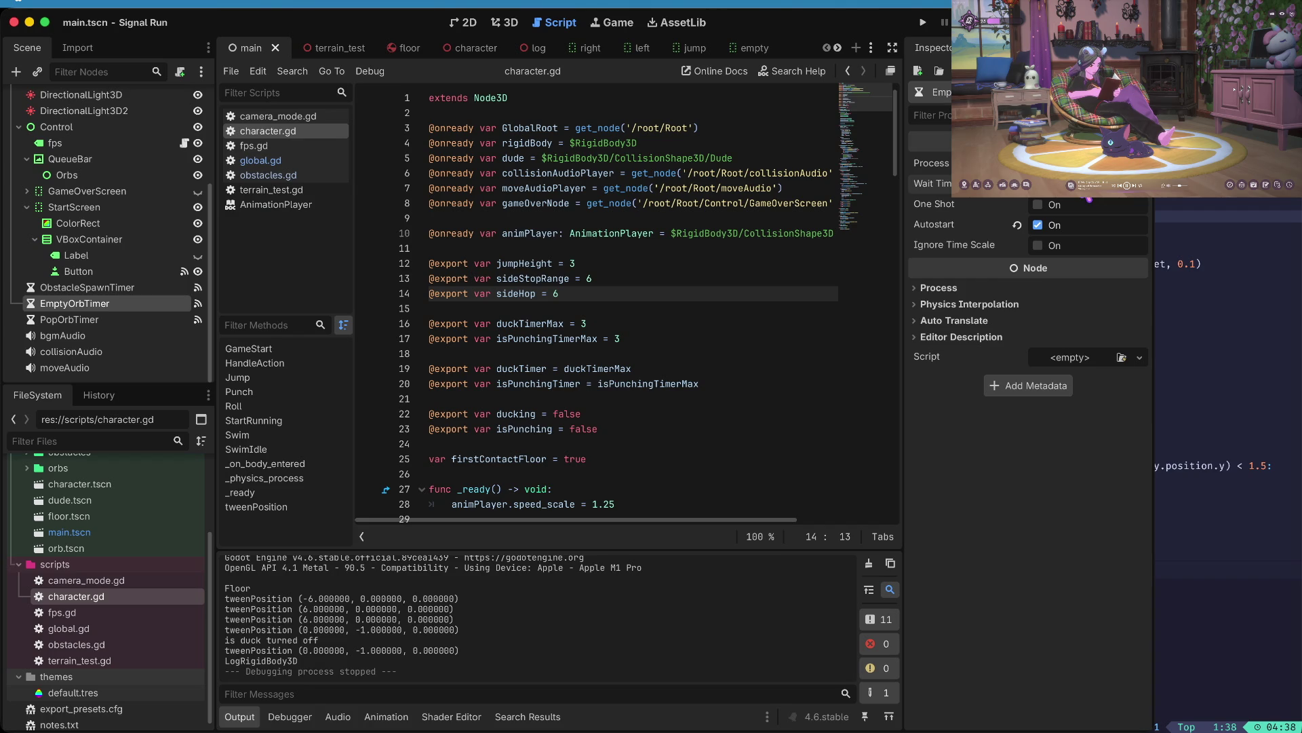
pyautogui.press('Tab')
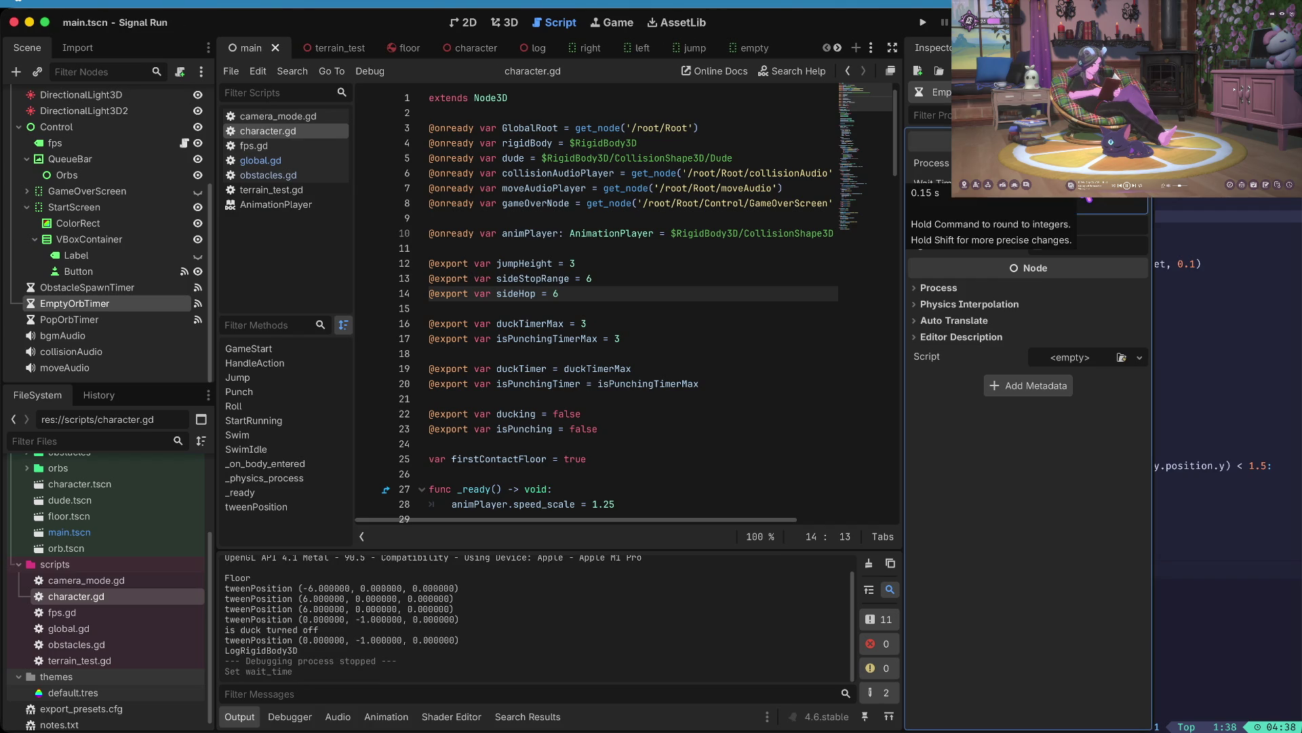
# - Select PopOrbTimer and step back and forth through the scene's undo/redo history
pyautogui.click(105, 319)
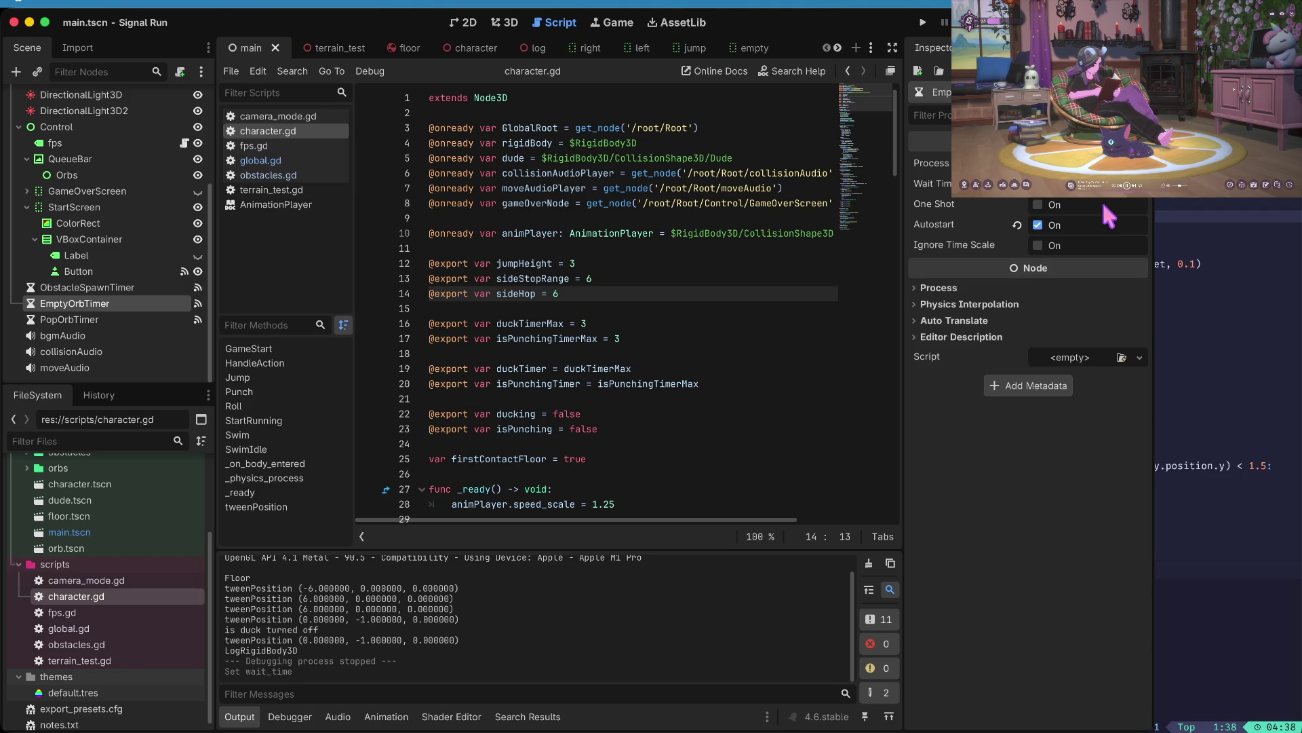
pyautogui.hotkey('ctrl', 'z')
pyautogui.hotkey('ctrl', 'z')
pyautogui.hotkey('ctrl', 'z')
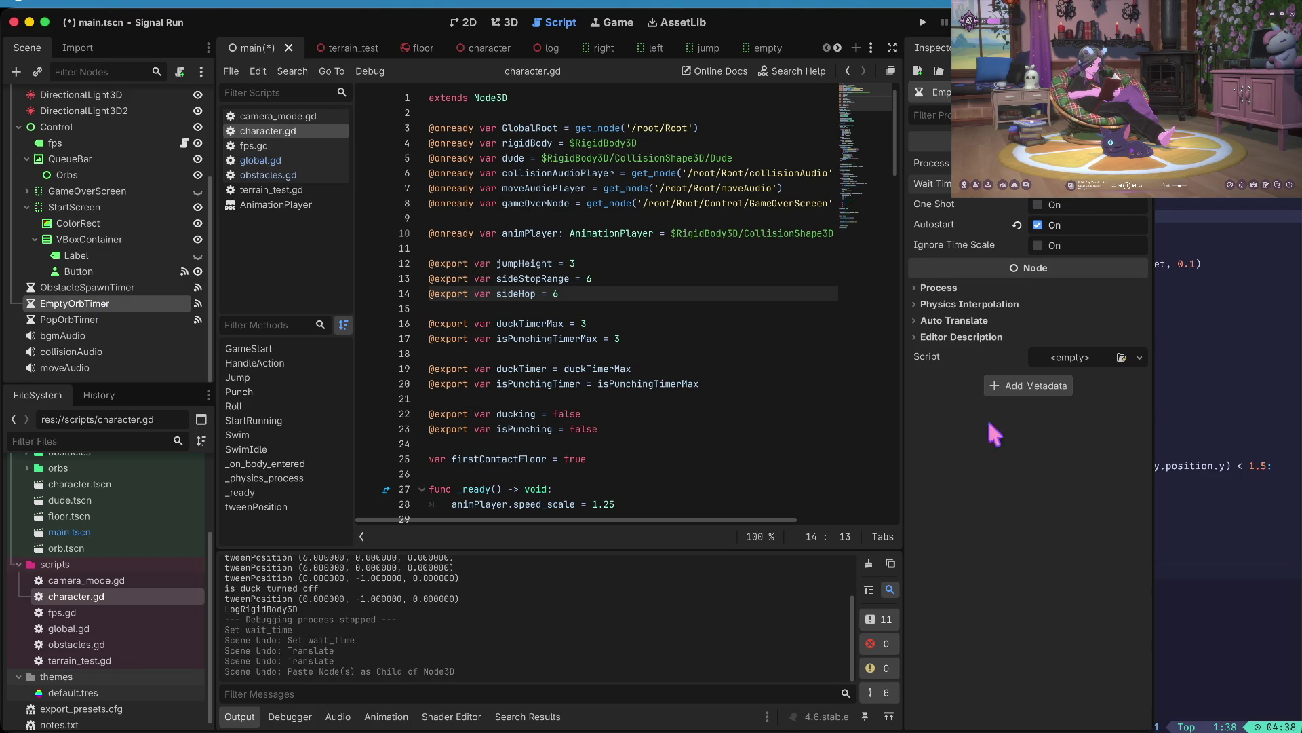
pyautogui.hotkey('ctrl', 'shift', 'z')
pyautogui.hotkey('ctrl', 'shift', 'z')
pyautogui.hotkey('ctrl', 'shift', 'z')
pyautogui.hotkey('ctrl', 'z')
pyautogui.hotkey('ctrl', 'z')
pyautogui.hotkey('ctrl', 'z')
pyautogui.hotkey('ctrl', 'shift', 'z')
pyautogui.hotkey('ctrl', 'shift', 'z')
pyautogui.hotkey('ctrl', 'shift', 'z')
pyautogui.hotkey('ctrl', 'shift', 'z')
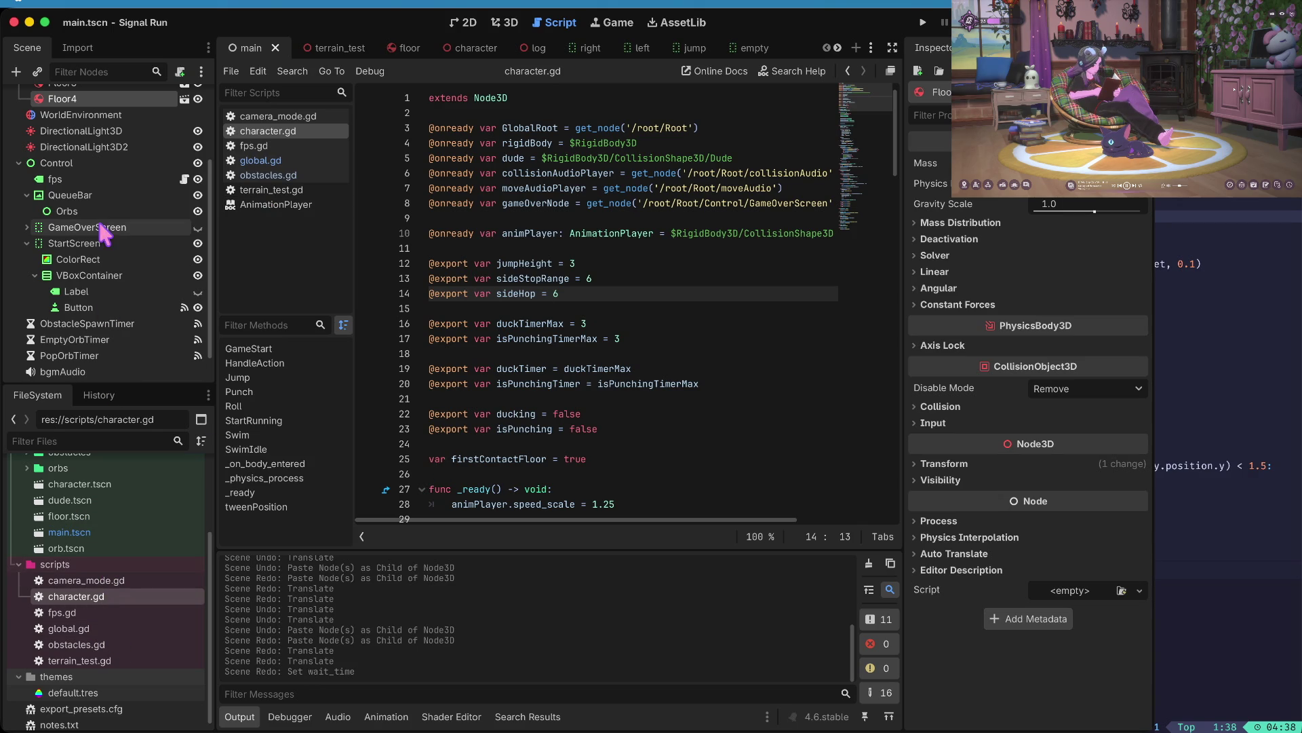
# - Change EmptyOrbTimer's Wait Time again, save main.tscn, and run the game
pyautogui.scroll(-1, 78, 183)
pyautogui.click(76, 303)
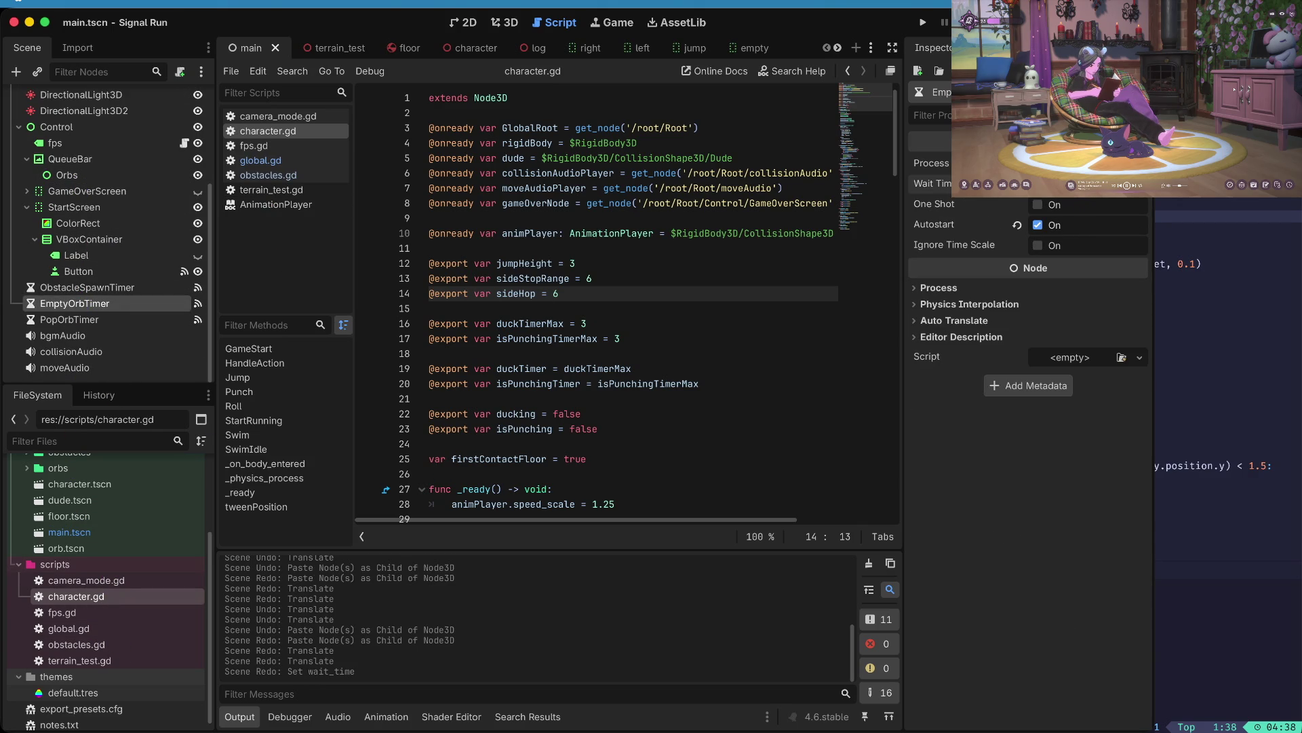
pyautogui.press('Tab')
pyautogui.hotkey('ctrl', 's')
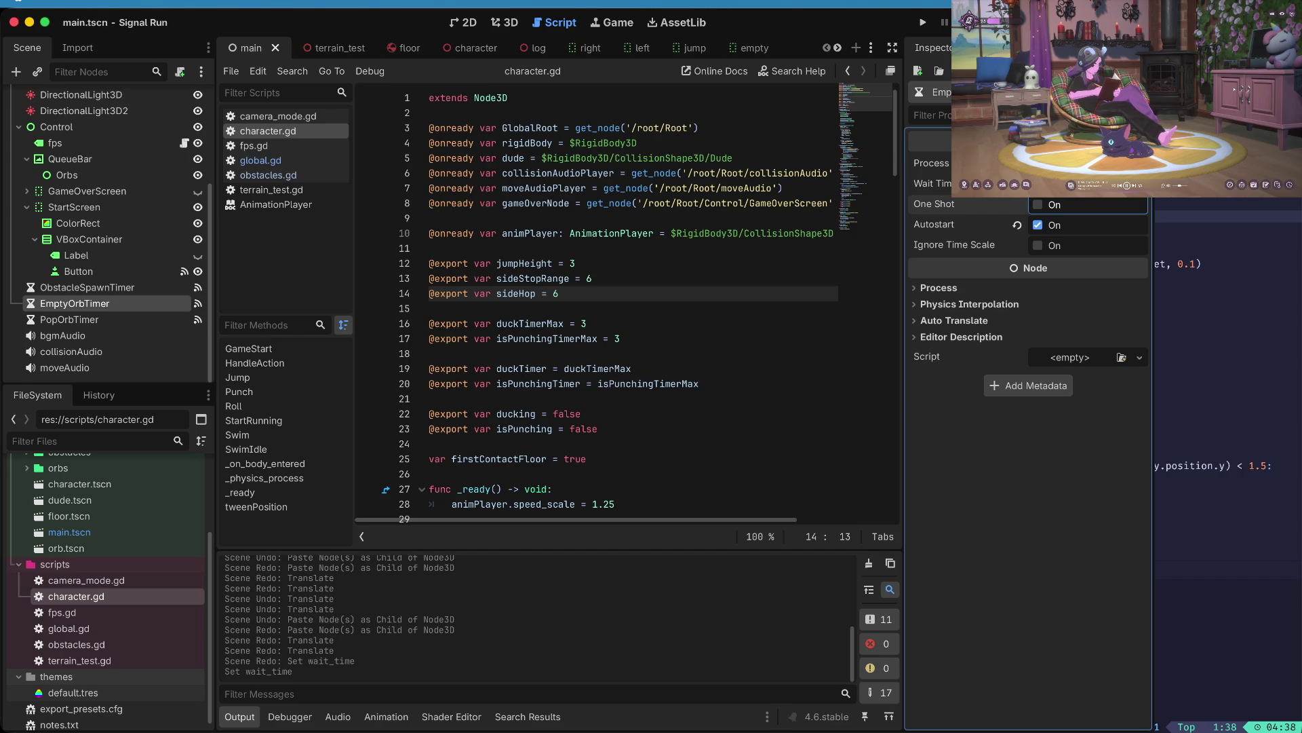
pyautogui.click(86, 320)
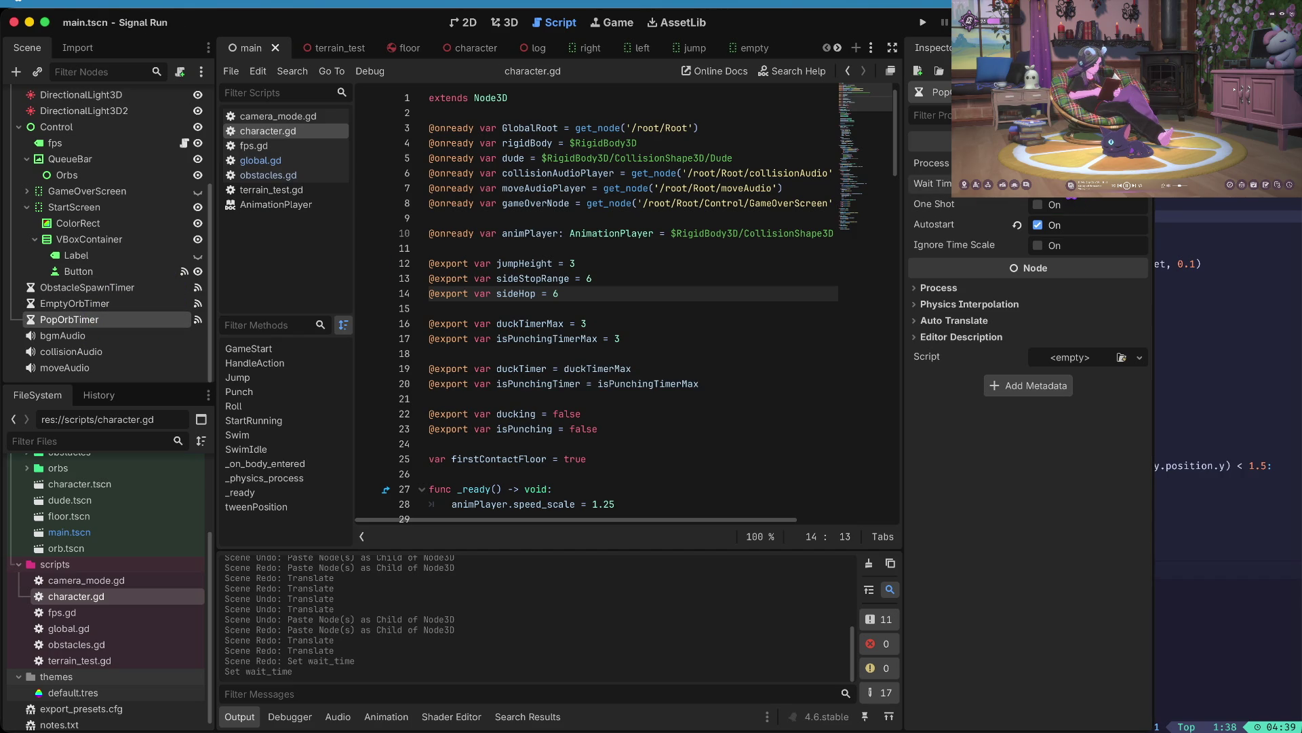
pyautogui.press('super+b')
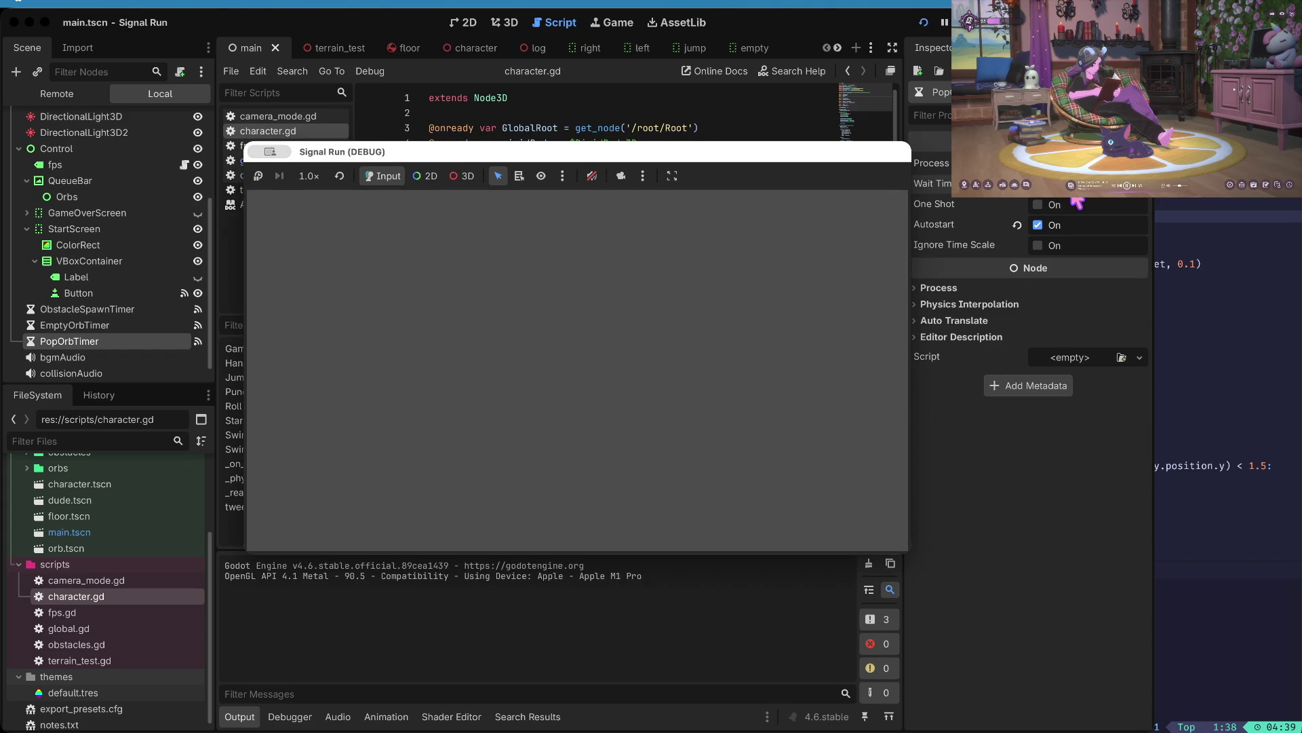
# - Play a run with lane switches, duck, jump and punches, then stop it and switch to the 3D view
pyautogui.press('Return')
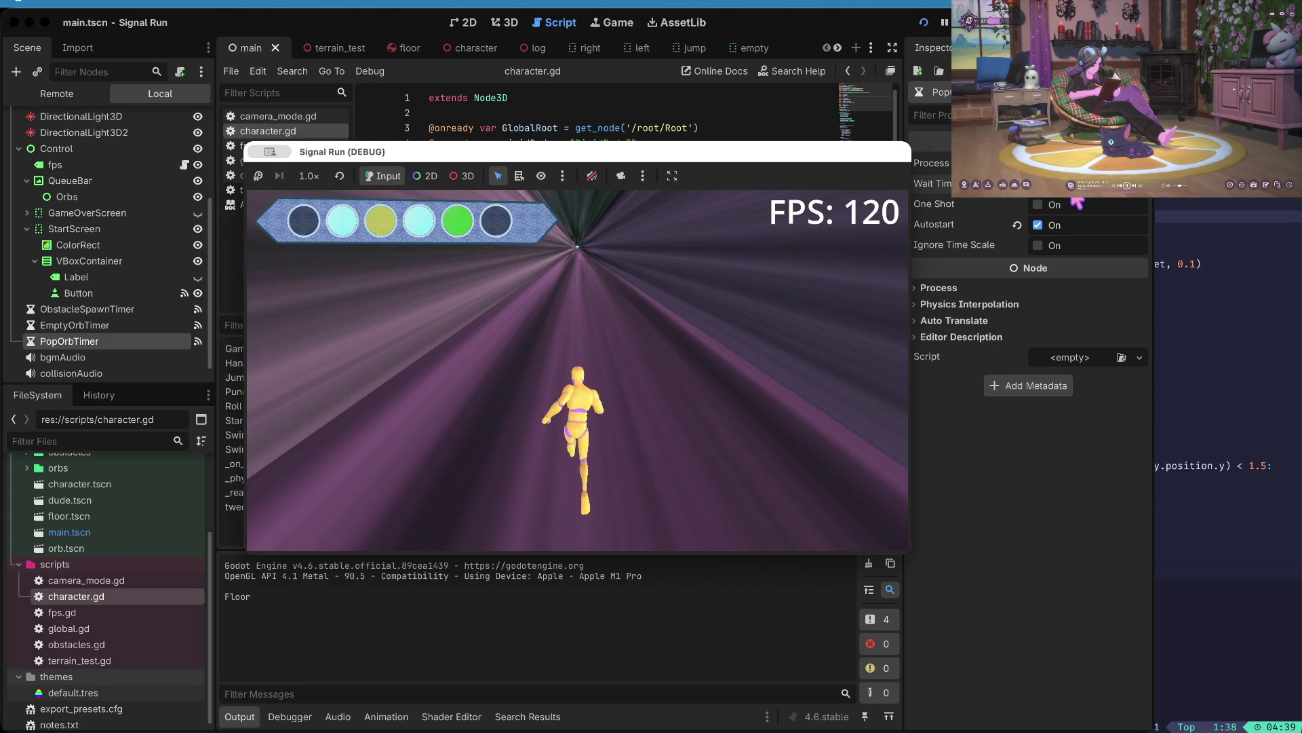
pyautogui.press('Left')
pyautogui.press('Down')
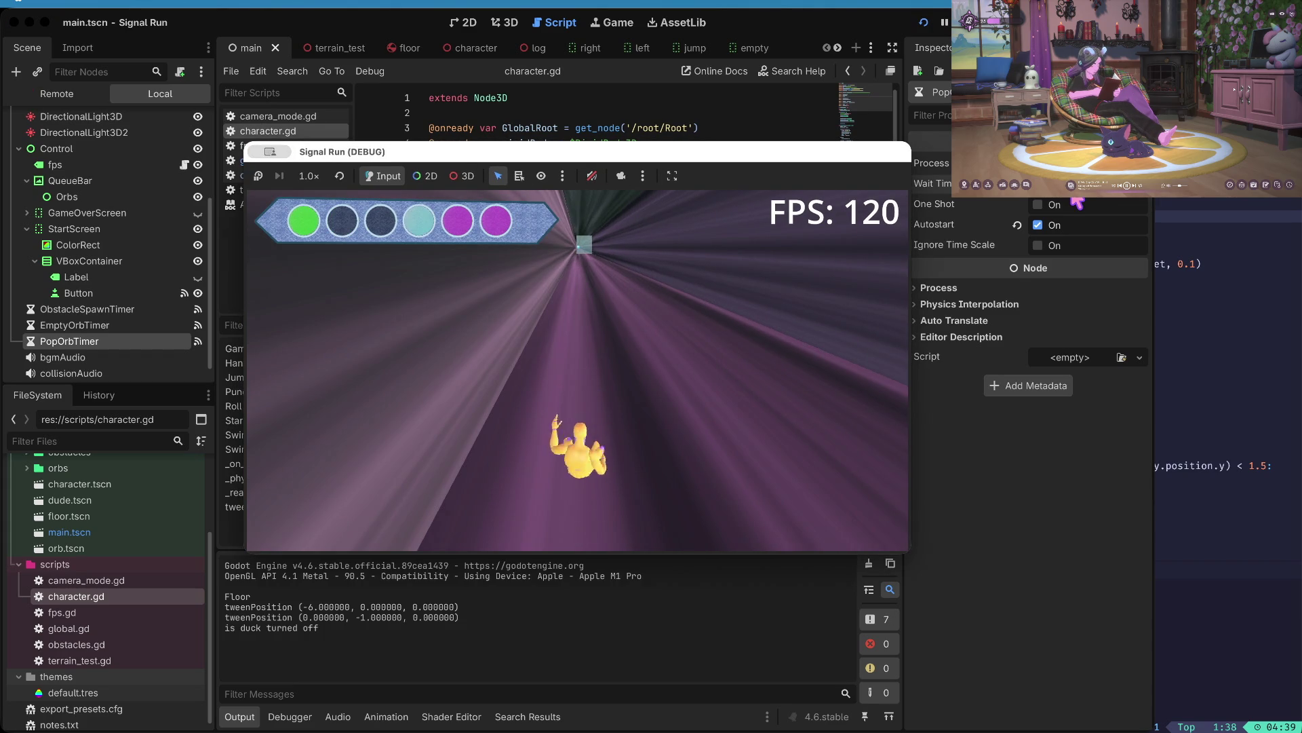
pyautogui.press('Up')
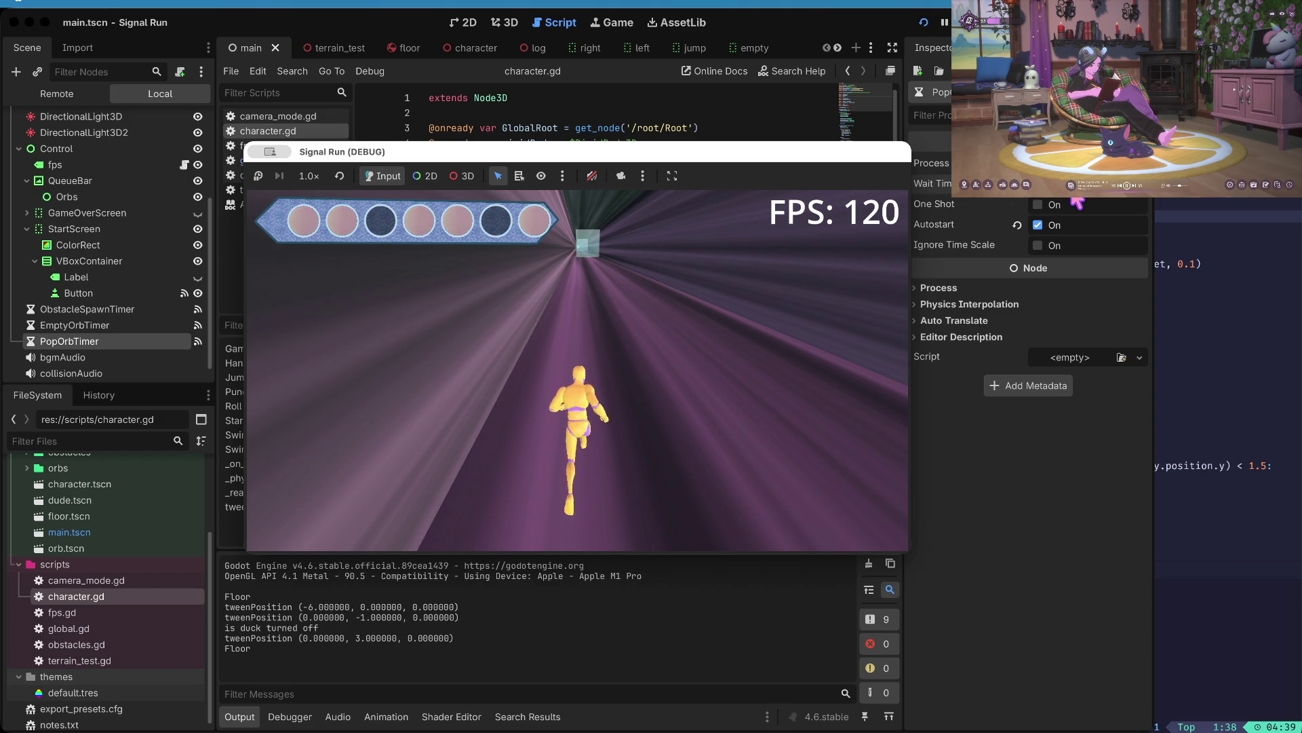
pyautogui.press('Right')
pyautogui.press('Right')
pyautogui.press('space')
pyautogui.press('space')
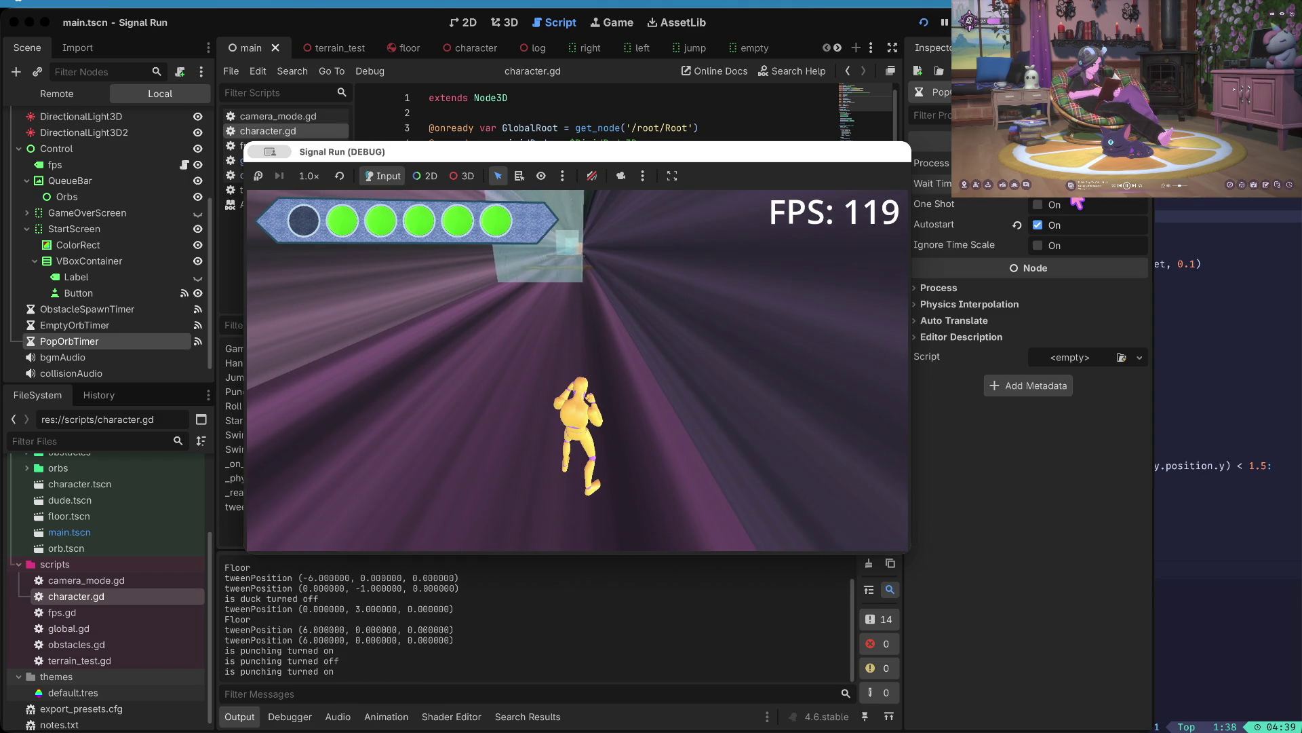
pyautogui.press('space')
pyautogui.press('space')
pyautogui.press('space')
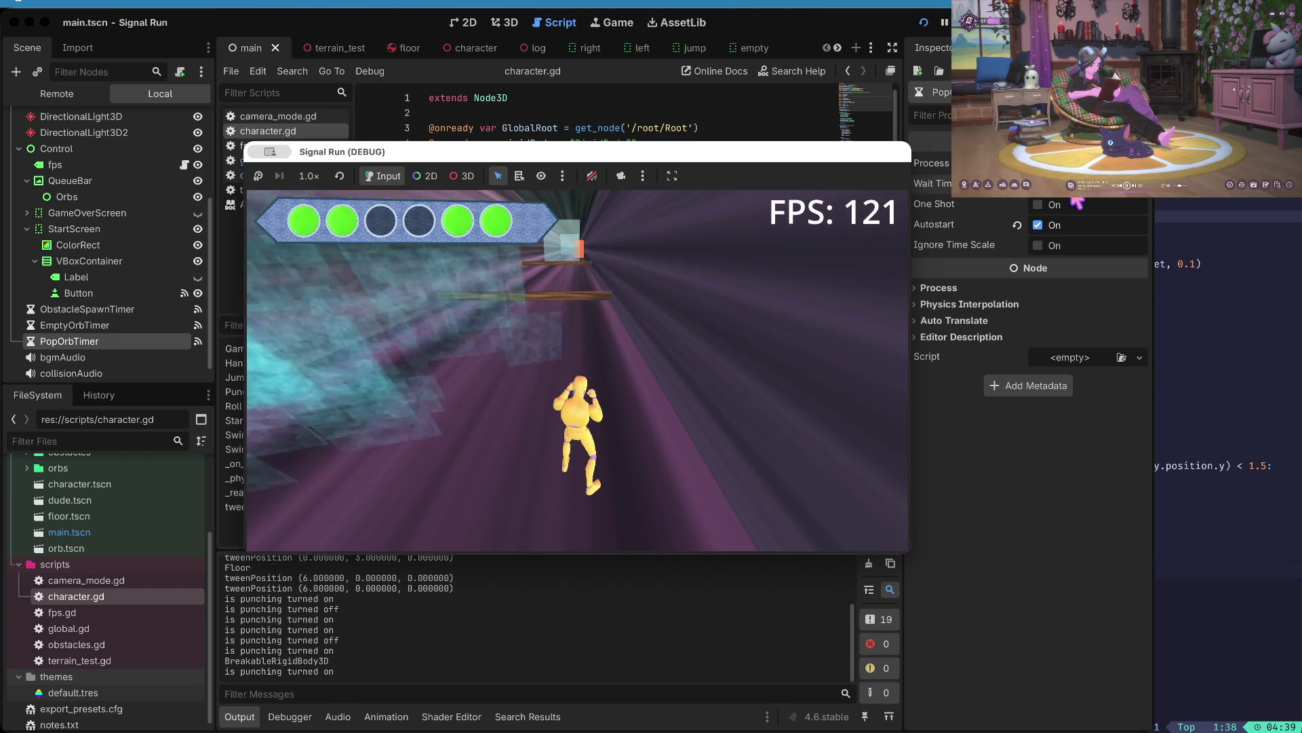
pyautogui.press('space')
pyautogui.press('space')
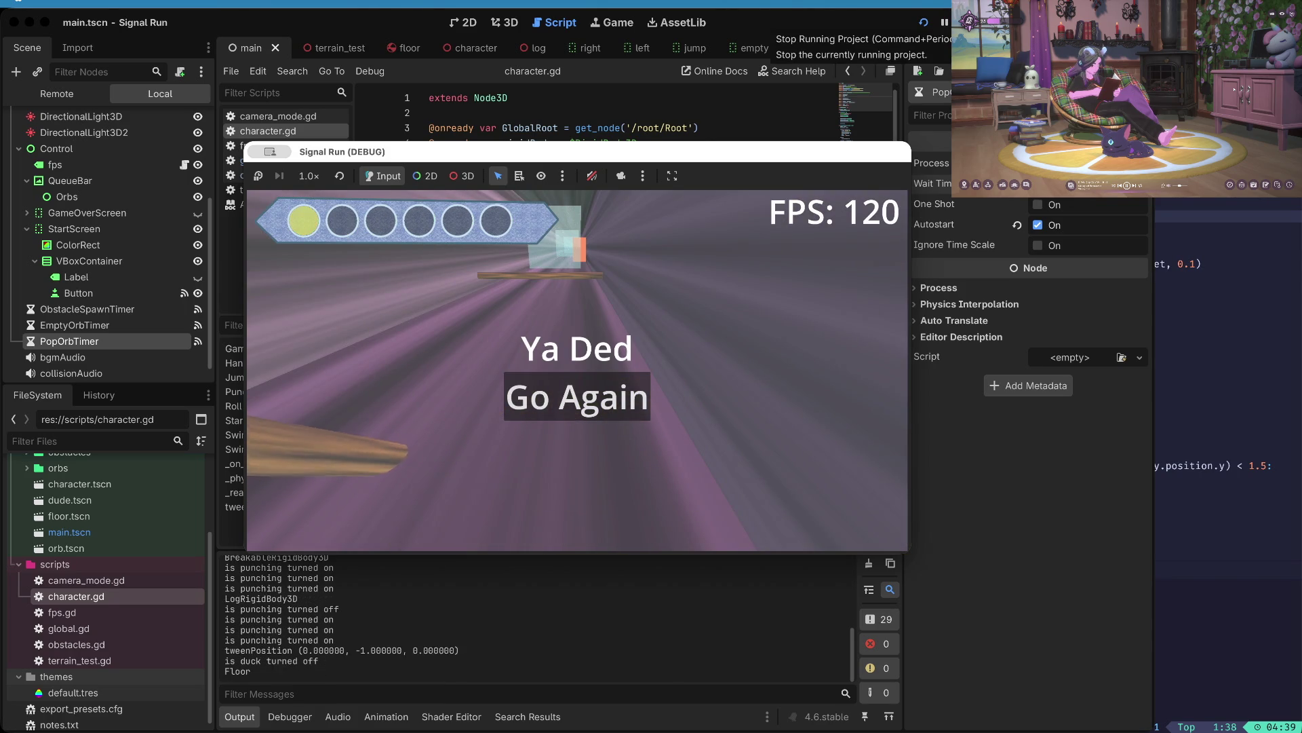
pyautogui.click(965, 22)
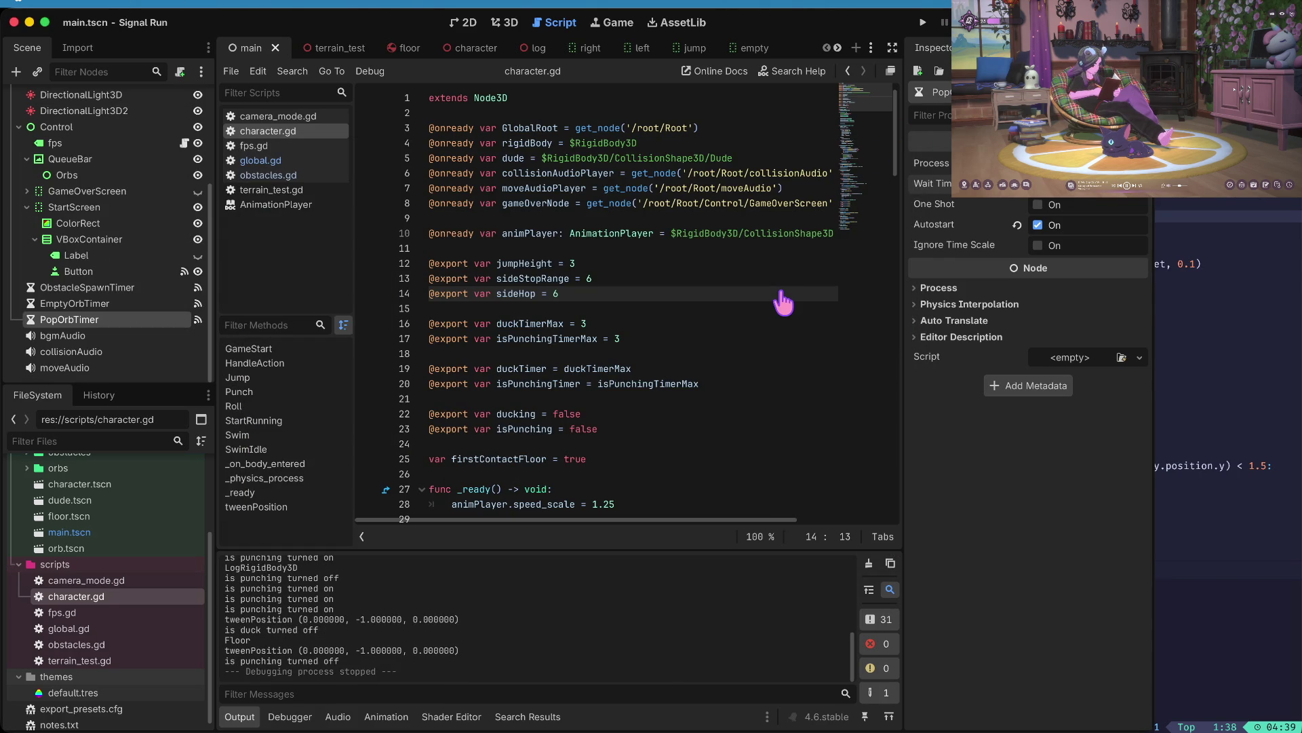
pyautogui.click(519, 22)
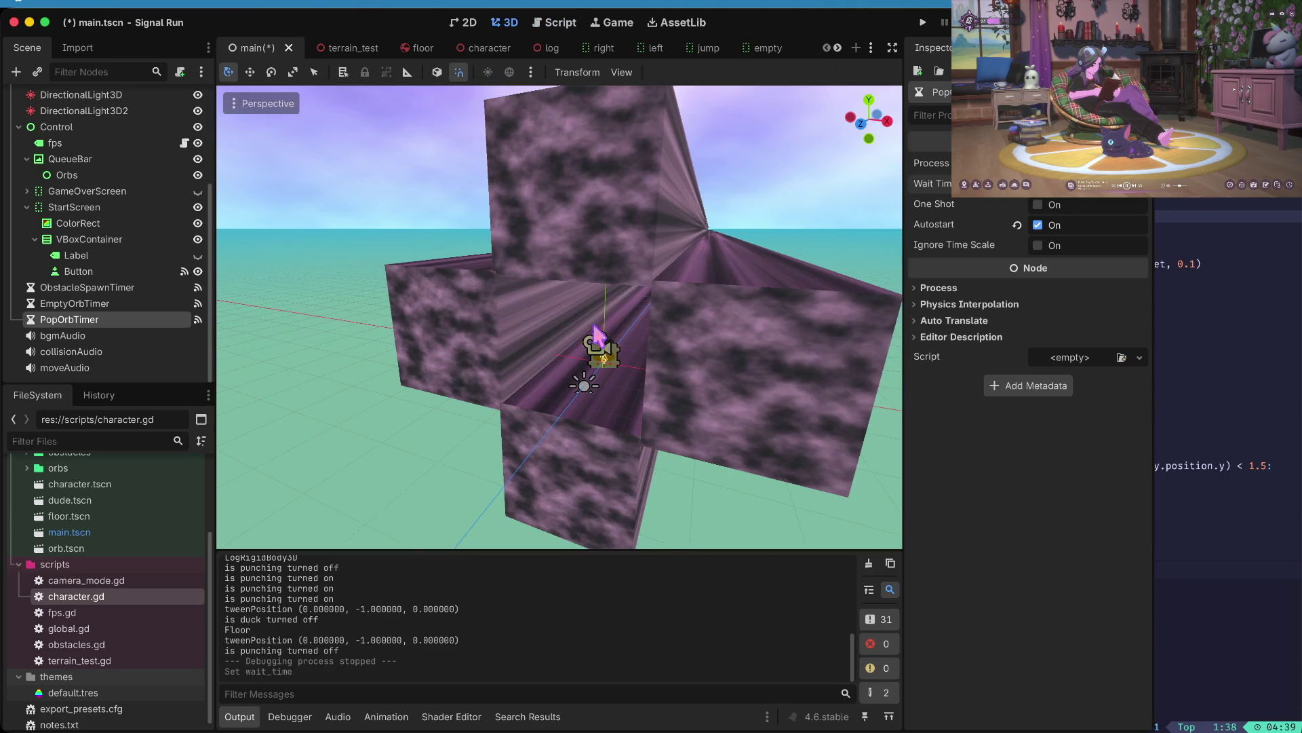
# - Move Floor2 left, Floor3 right and raise Floor4, then save and run the game
pyautogui.click(471, 371)
pyautogui.moveTo(582, 332); pyautogui.dragTo(561, 329)
pyautogui.click(770, 343)
pyautogui.moveTo(840, 352); pyautogui.dragTo(880, 356)
pyautogui.click(591, 207)
pyautogui.moveTo(616, 116); pyautogui.dragTo(617, 81)
pyautogui.hotkey('ctrl', 's')
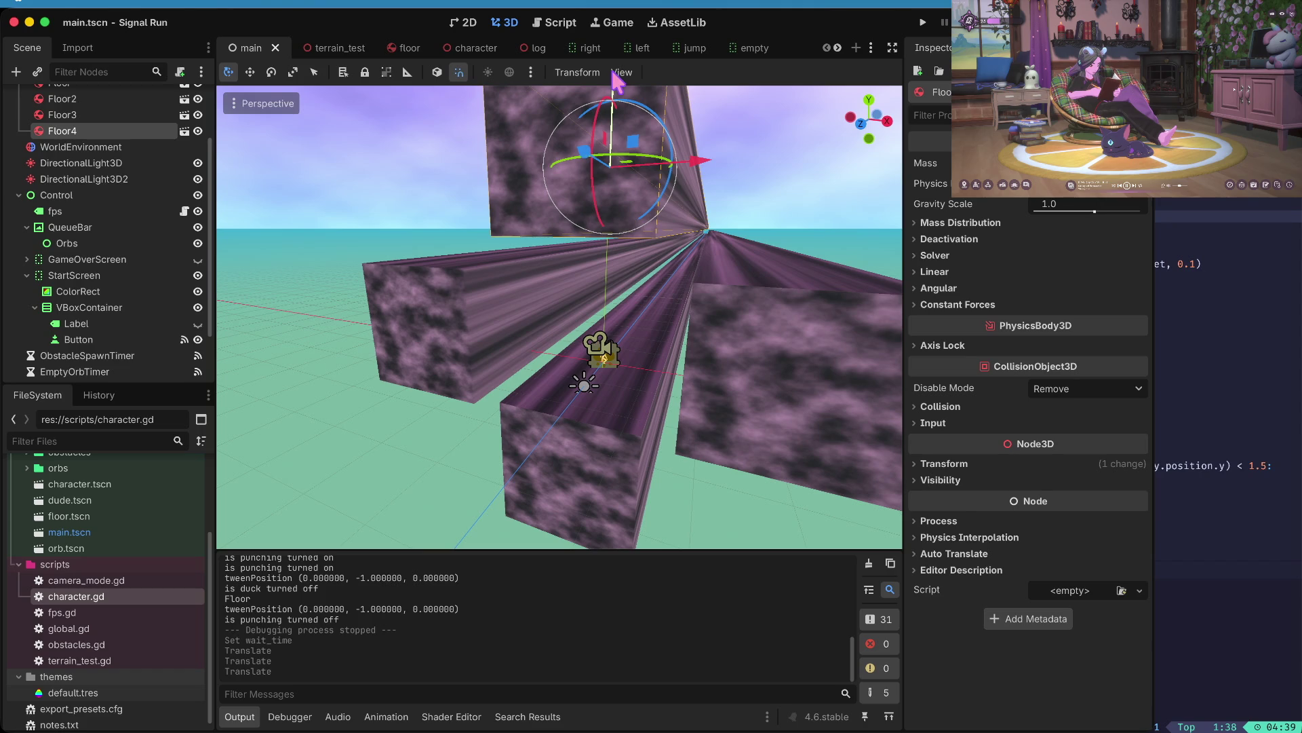
pyautogui.press('super+b')
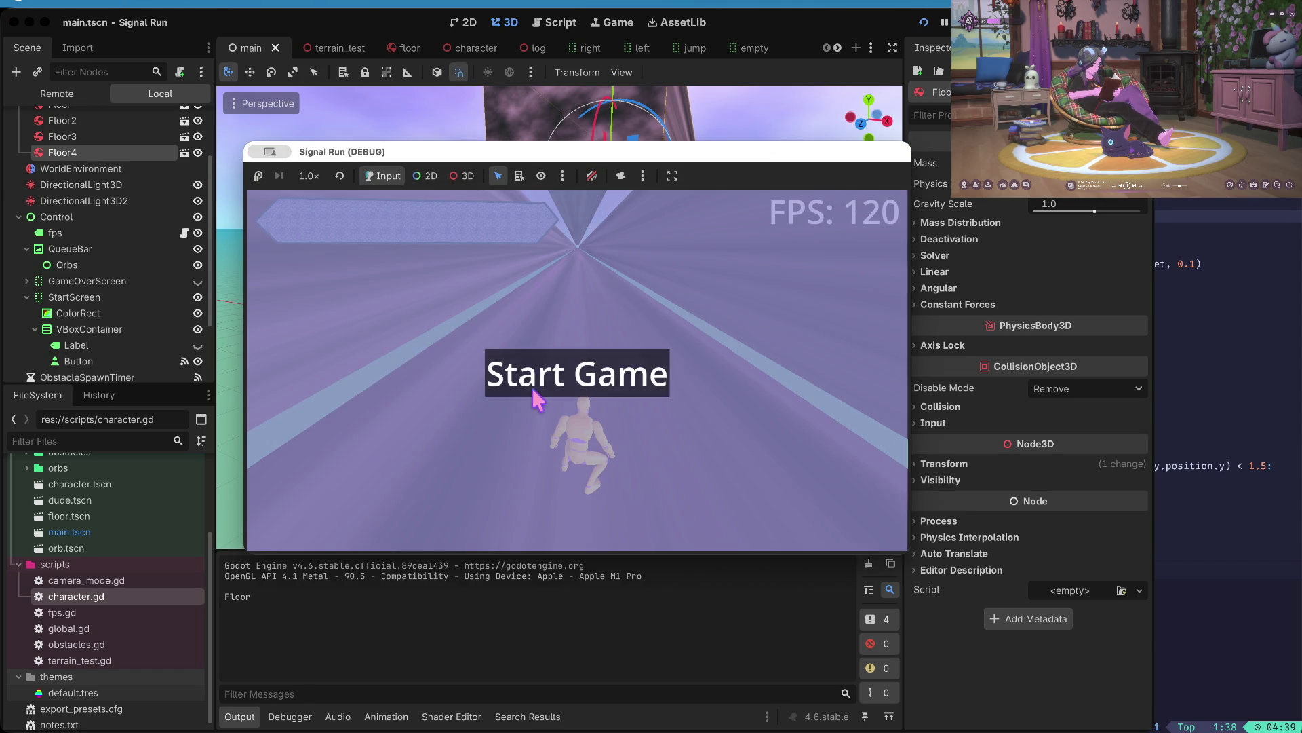
# - Shift Floor2 further left, Floor3 right by 6 units, lower Floor4, then save and rerun
pyautogui.click(541, 386)
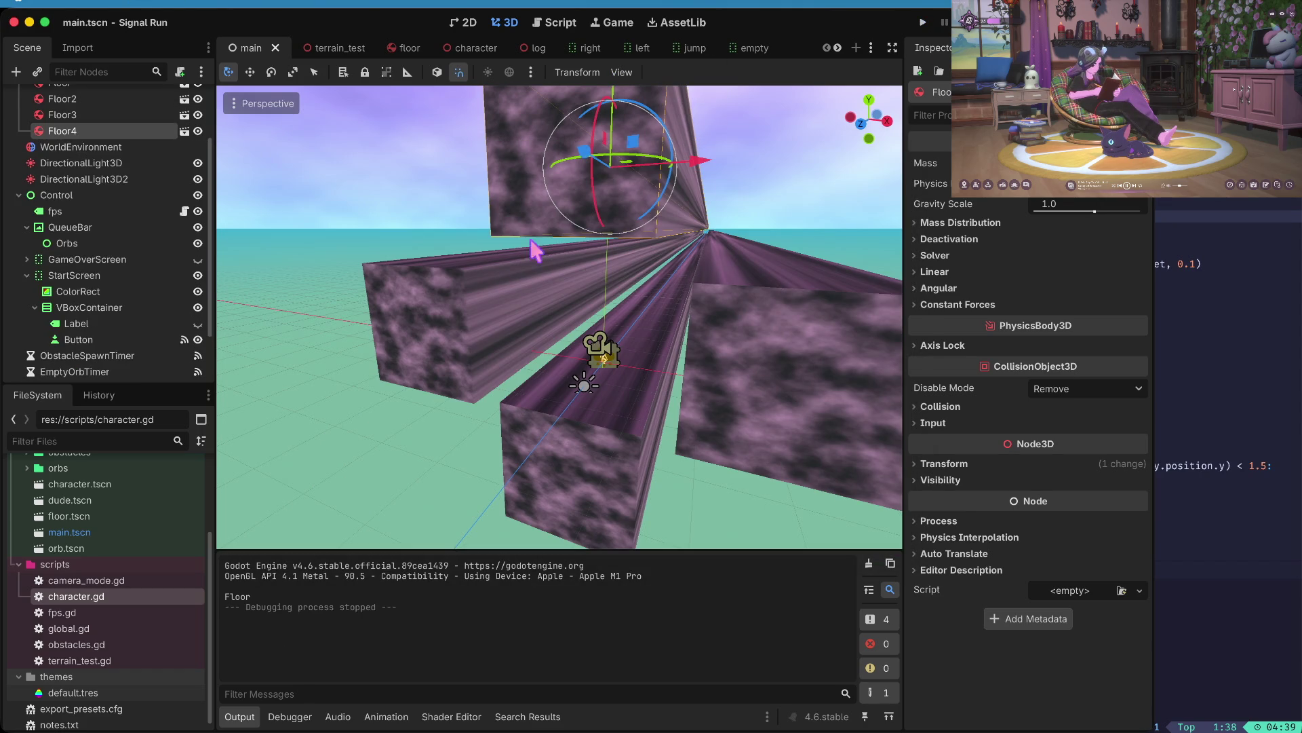
pyautogui.click(479, 321)
pyautogui.moveTo(573, 322); pyautogui.dragTo(481, 319)
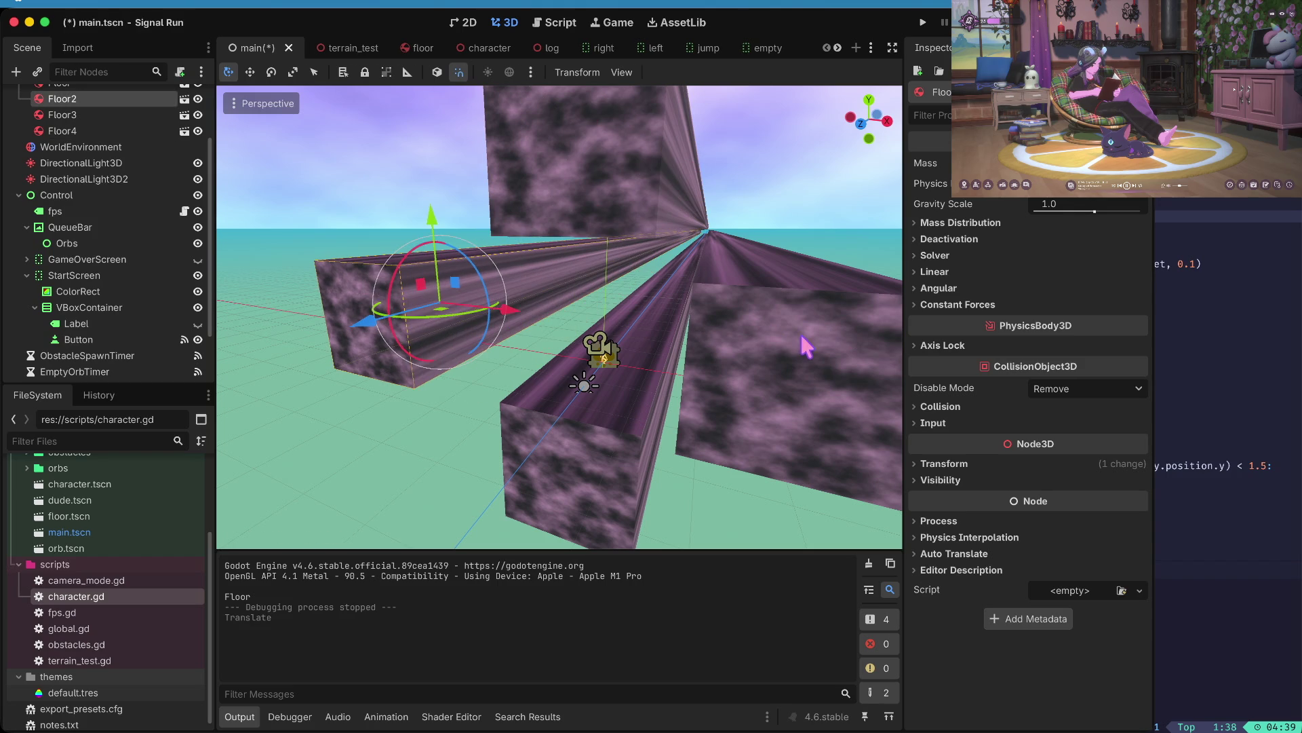
pyautogui.click(766, 353)
pyautogui.moveTo(872, 360); pyautogui.dragTo(934, 359)
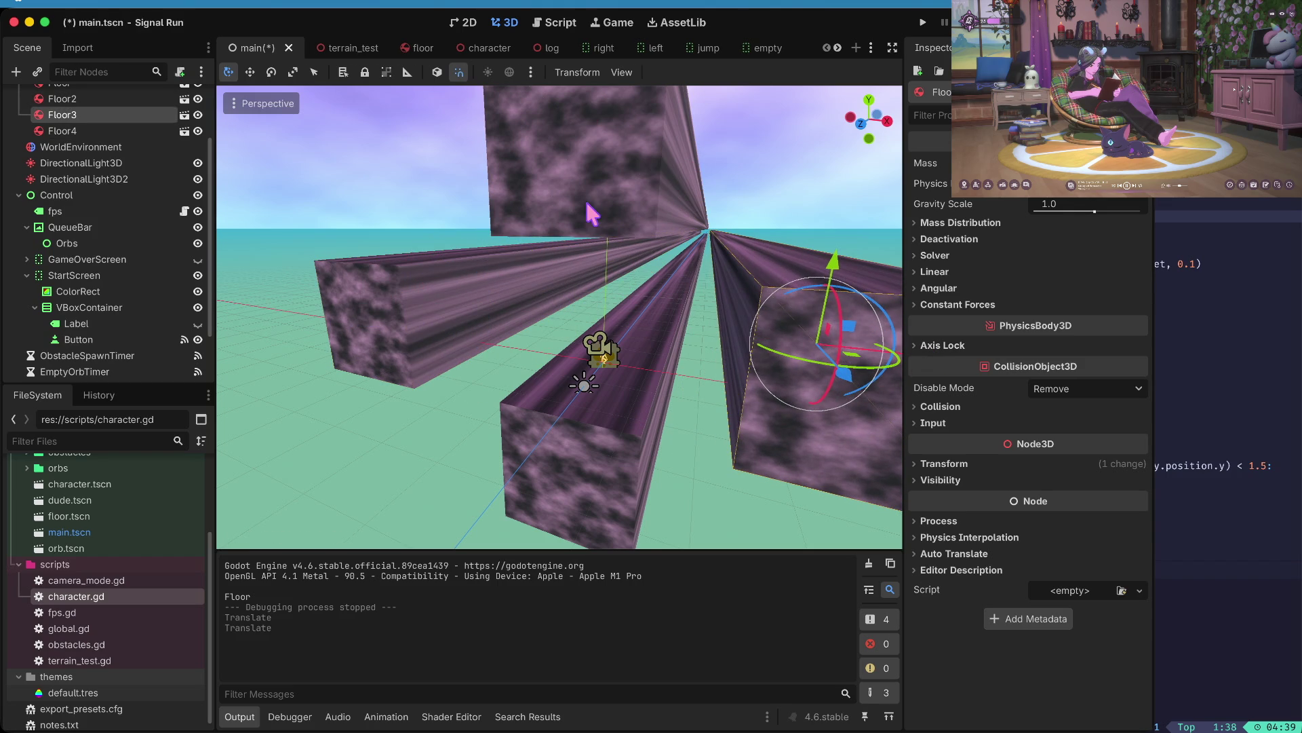
pyautogui.click(643, 190)
pyautogui.scroll(3, 623, 120)
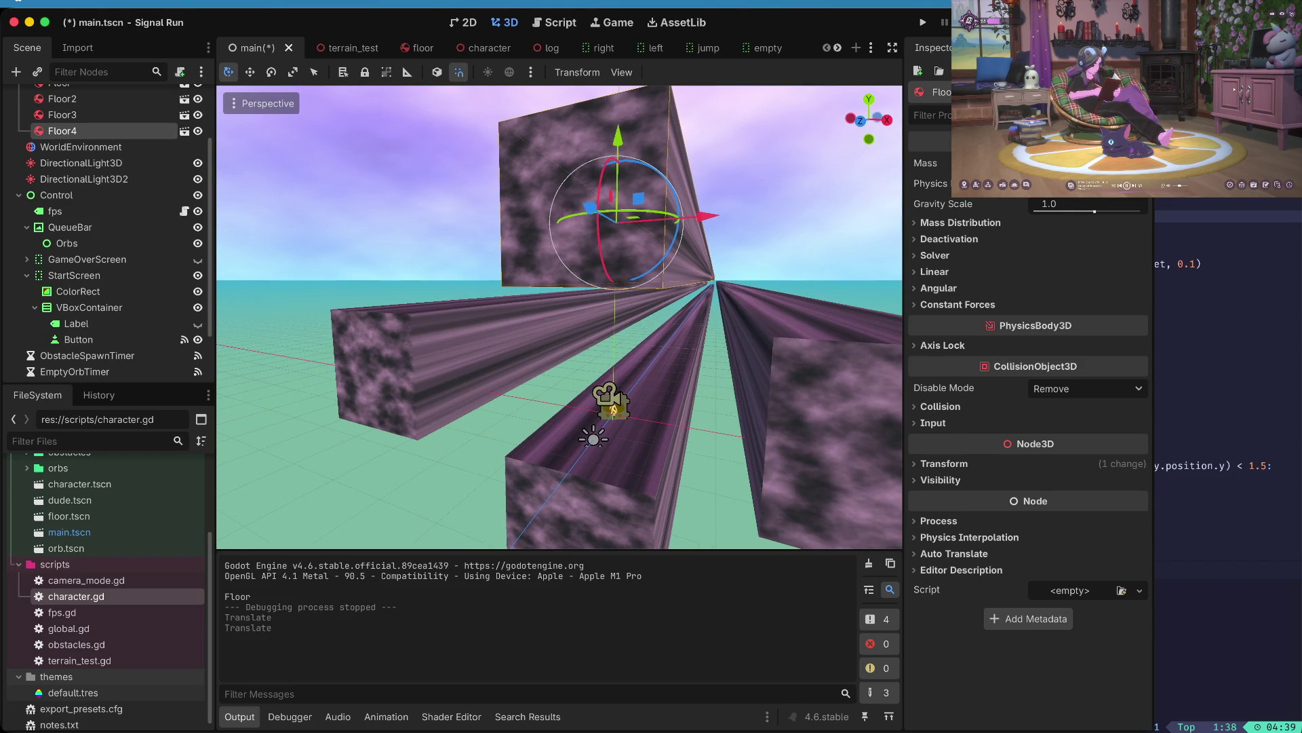
pyautogui.moveTo(622, 136); pyautogui.dragTo(623, 192)
pyautogui.hotkey('ctrl', 's')
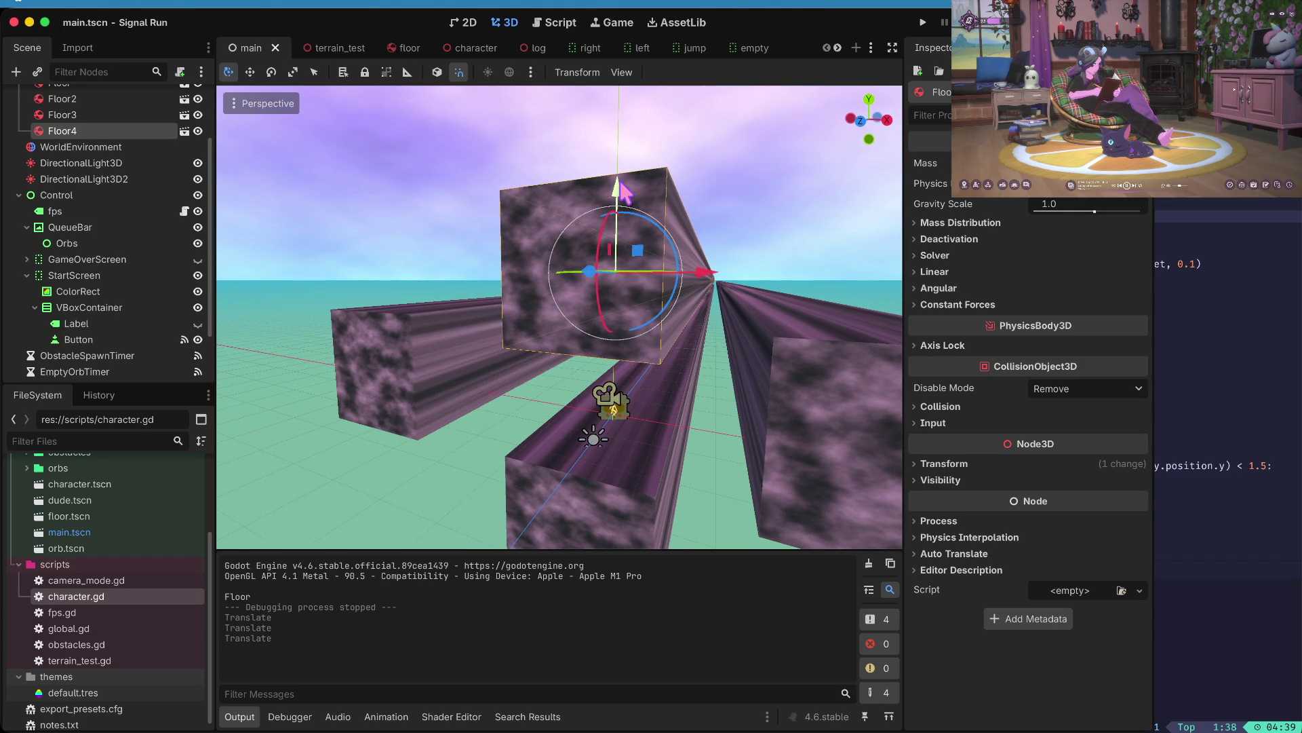
pyautogui.press('super+b')
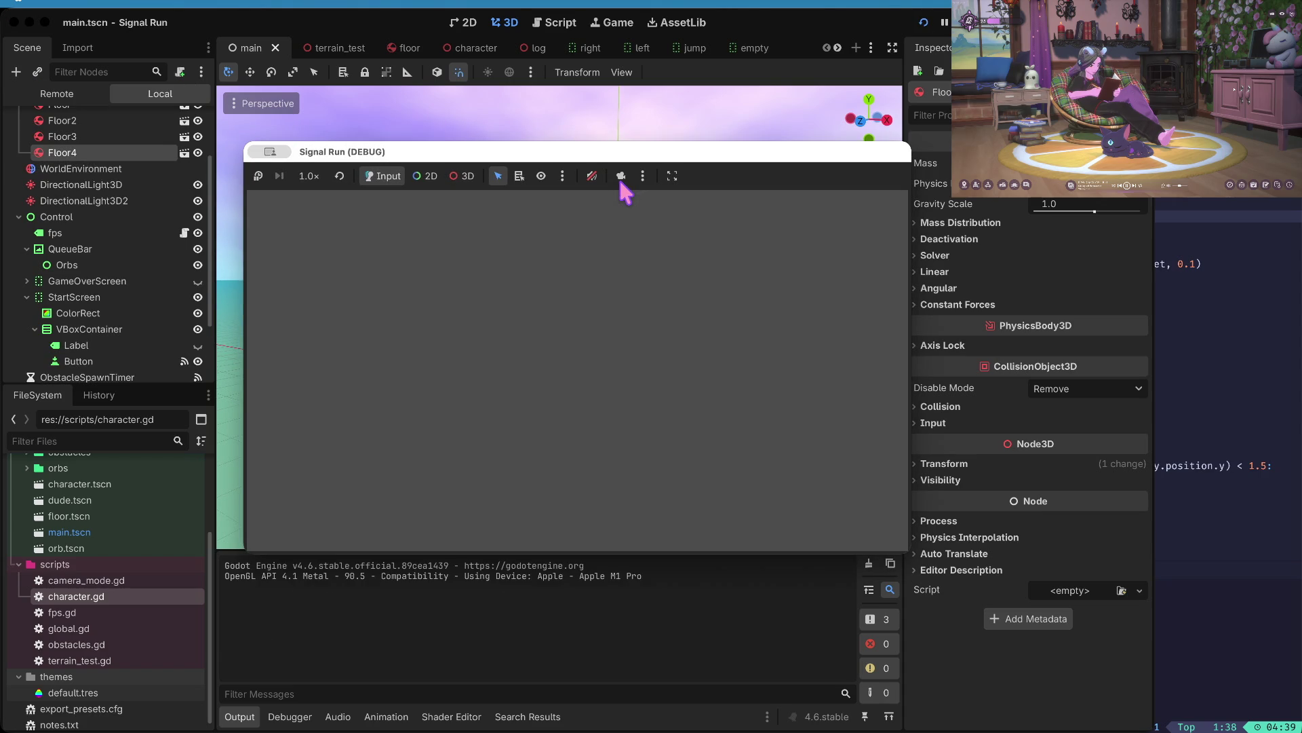
# - Play a short run using duck, lane-switch and jump moves
pyautogui.press('Return')
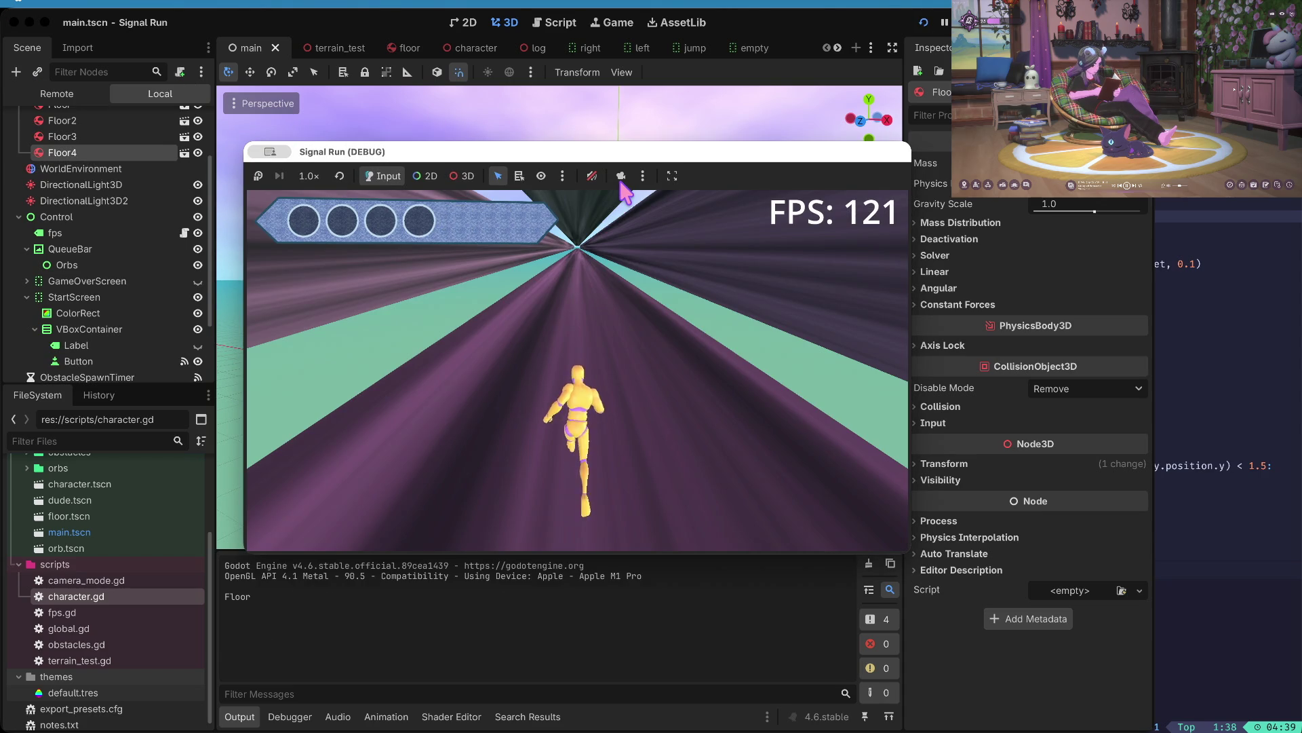
pyautogui.press('Down')
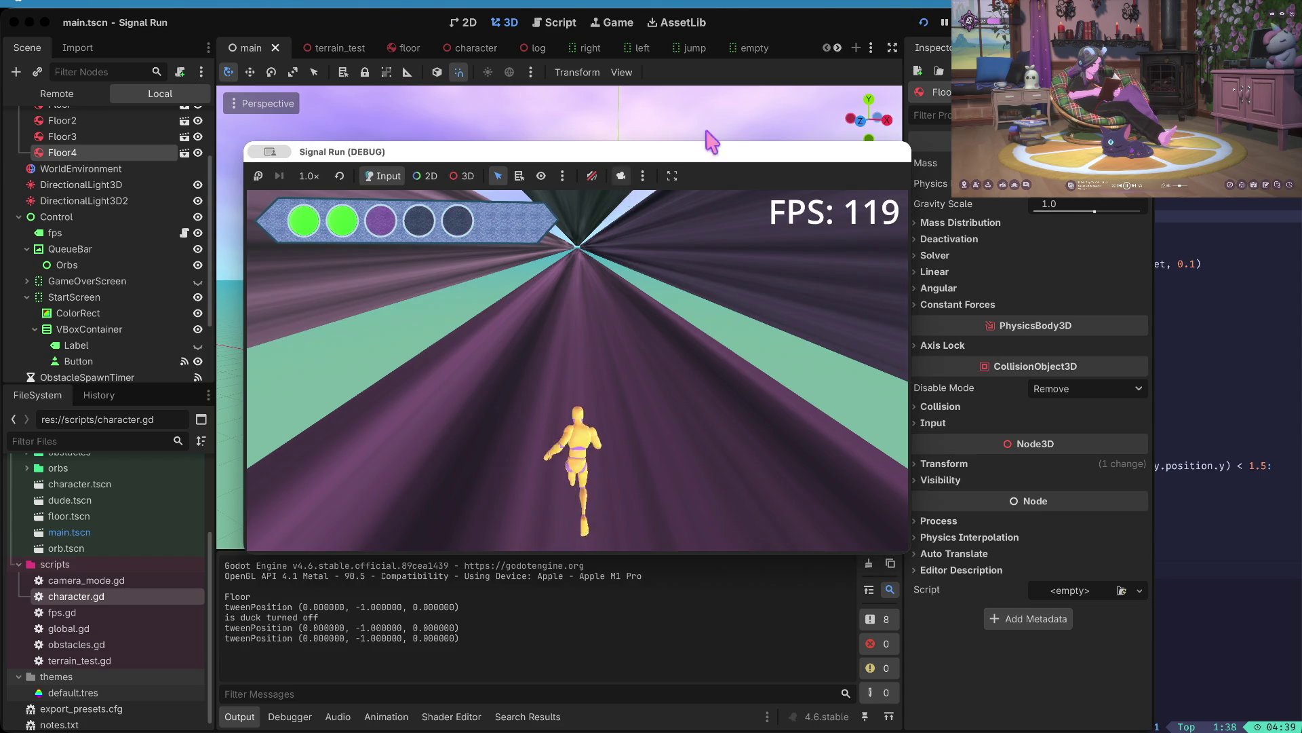
pyautogui.press('Down')
pyautogui.press('Right')
pyautogui.press('Left')
pyautogui.press('Left')
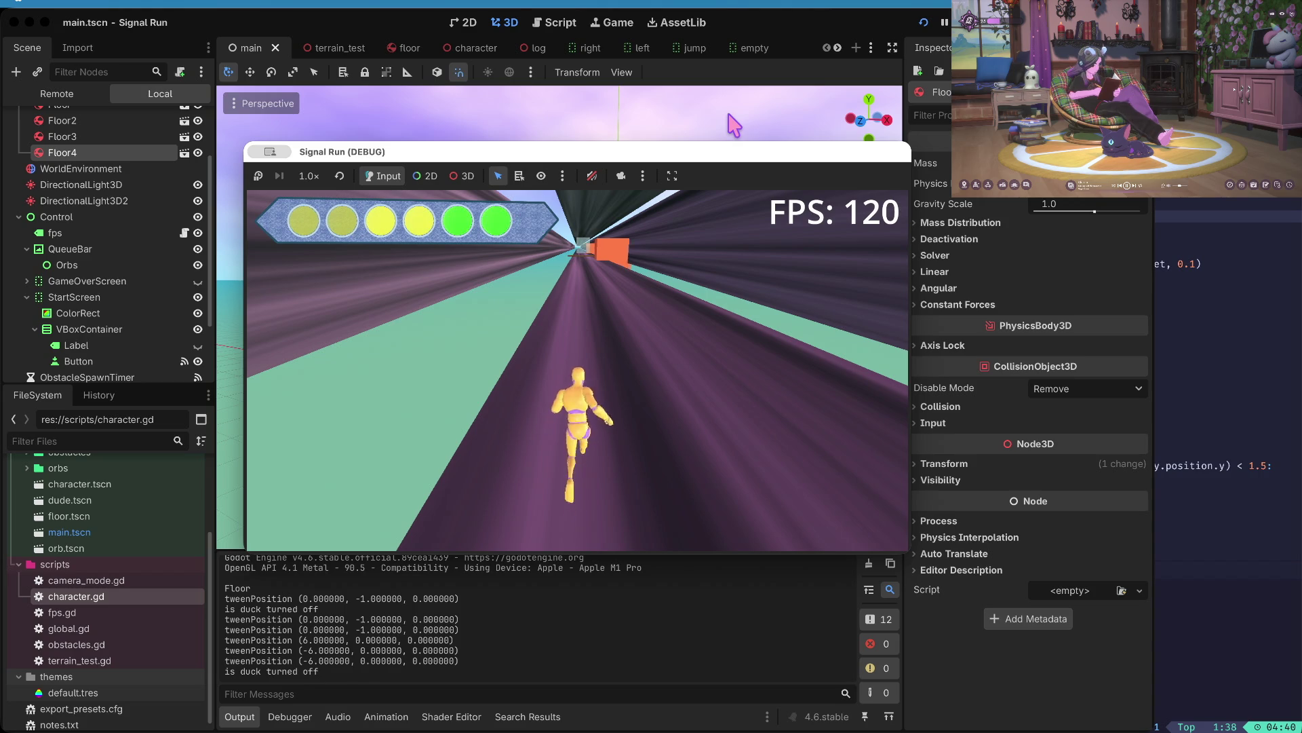
pyautogui.press('Down')
pyautogui.press('Down')
pyautogui.press('Up')
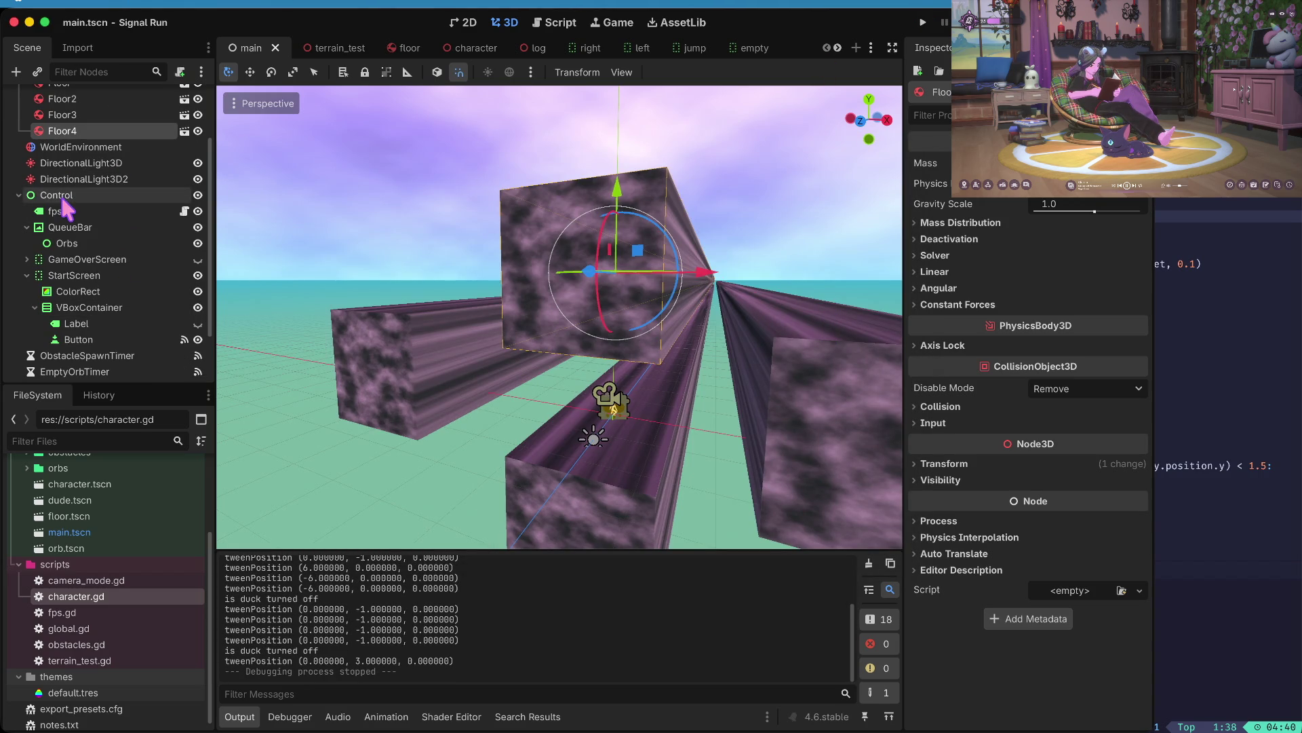
# - Undo the recent floor block moves and hide the Floor4 block
pyautogui.click(431, 363)
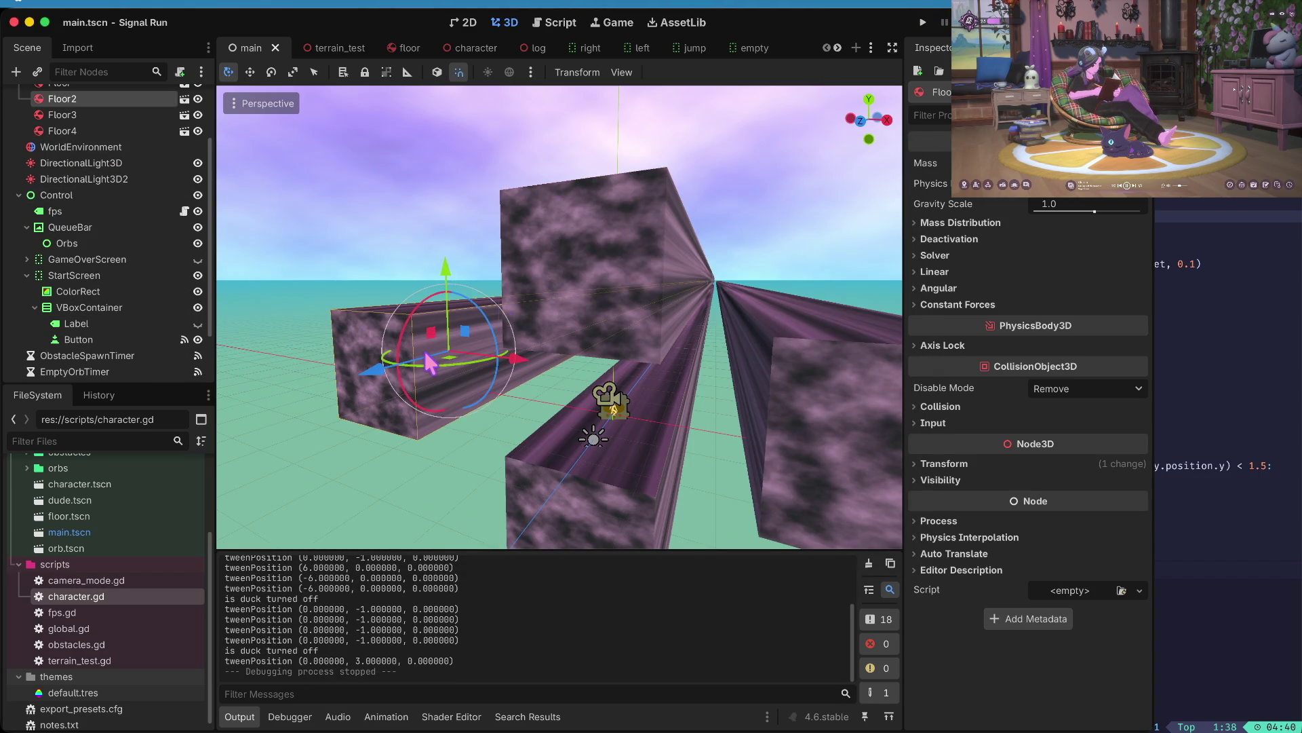
pyautogui.click(620, 255)
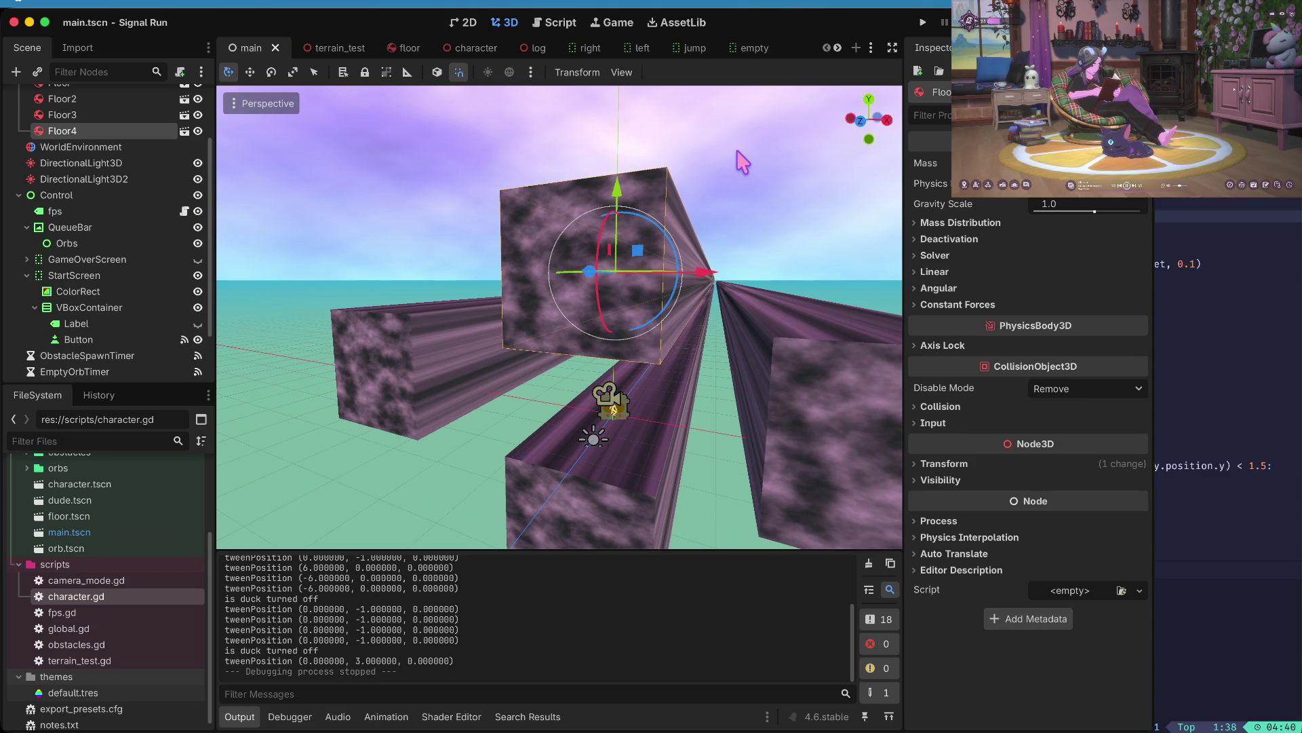
pyautogui.rightClick(91, 132)
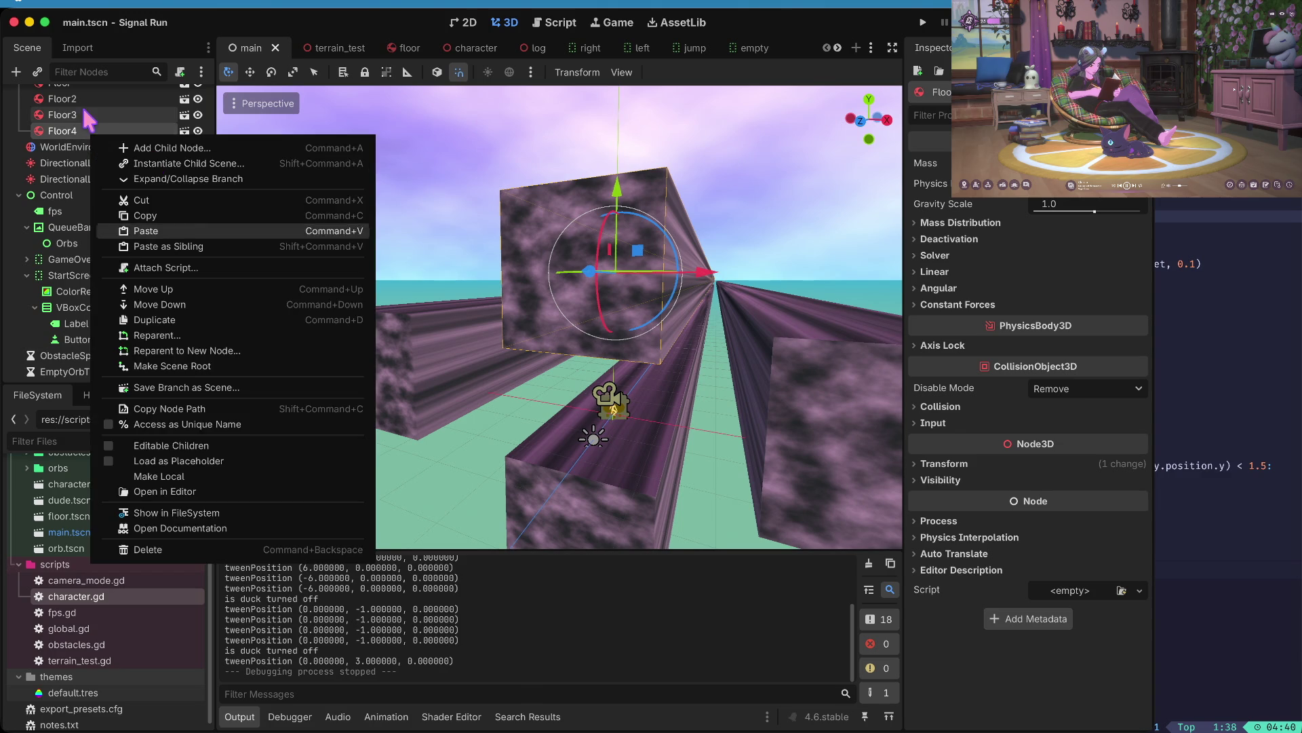
pyautogui.press('Escape')
pyautogui.hotkey('ctrl', 'z')
pyautogui.hotkey('ctrl', 'z')
pyautogui.hotkey('ctrl', 'z')
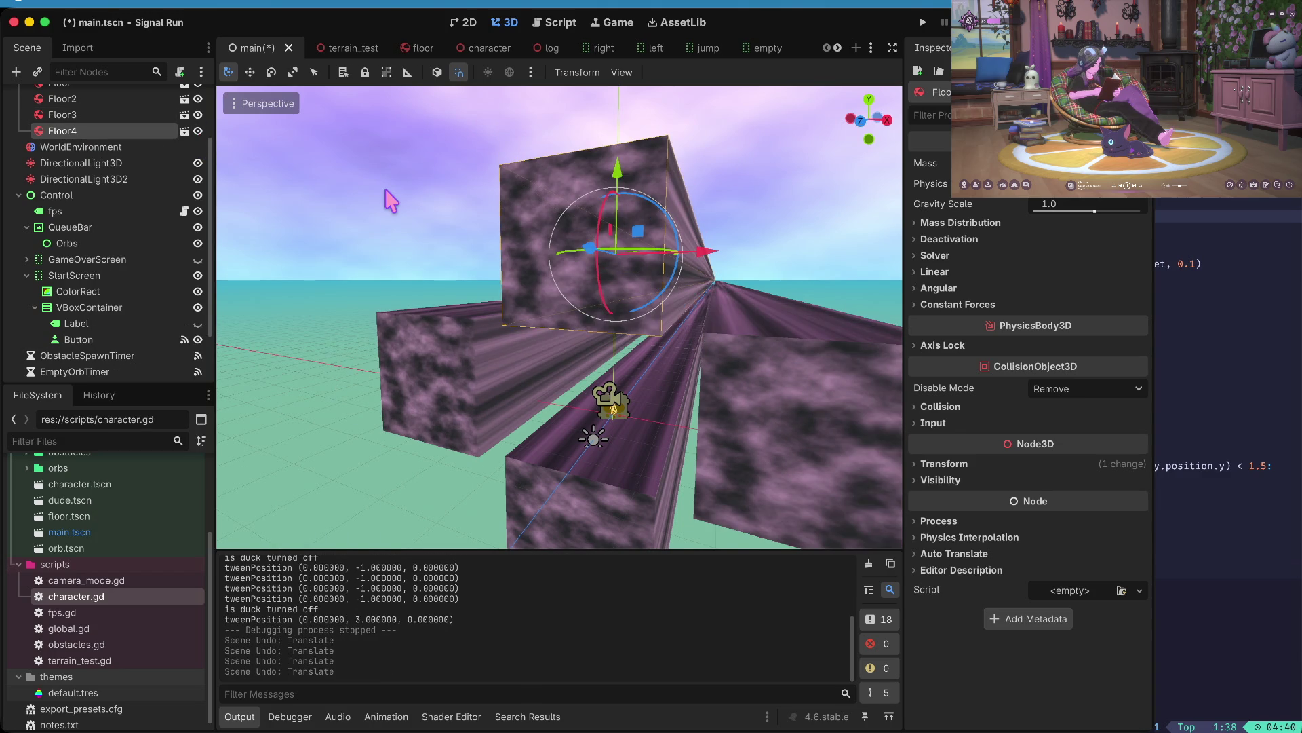
pyautogui.click(197, 132)
# - Launch the game, start a run, and stop it again
pyautogui.press('super+b')
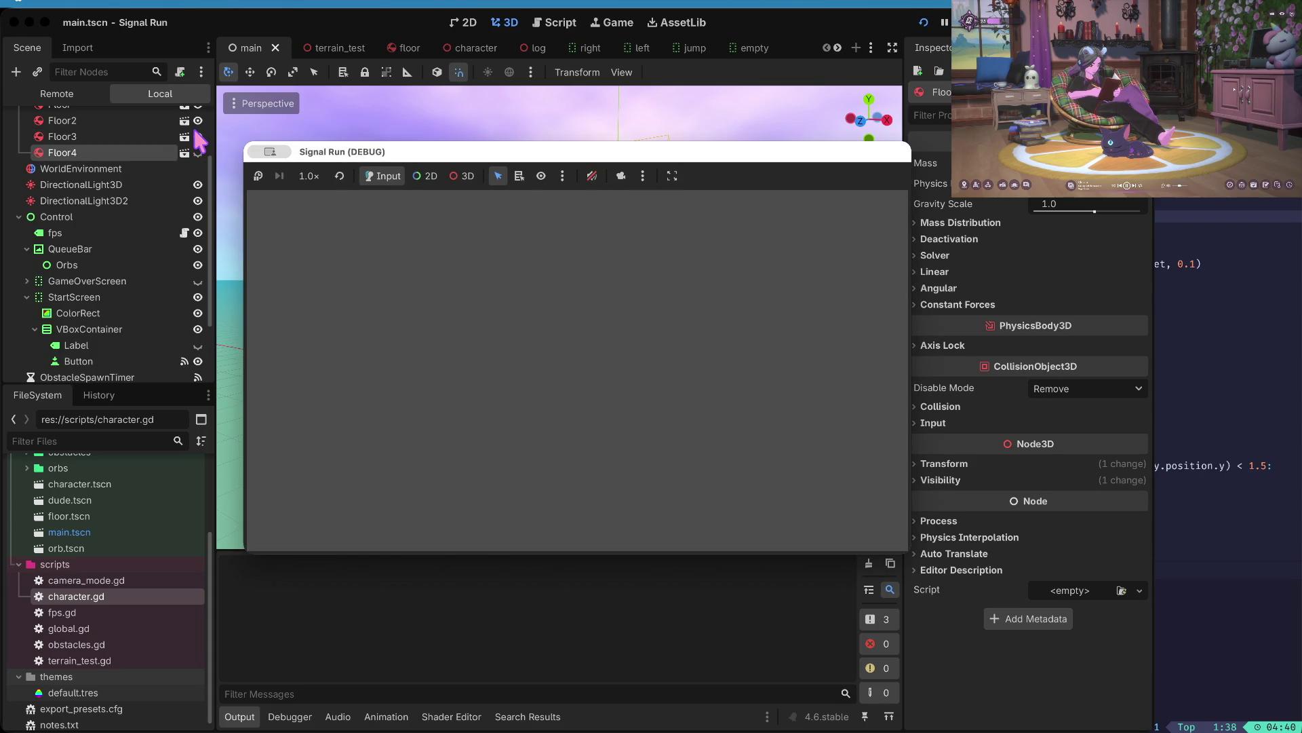
pyautogui.press('space')
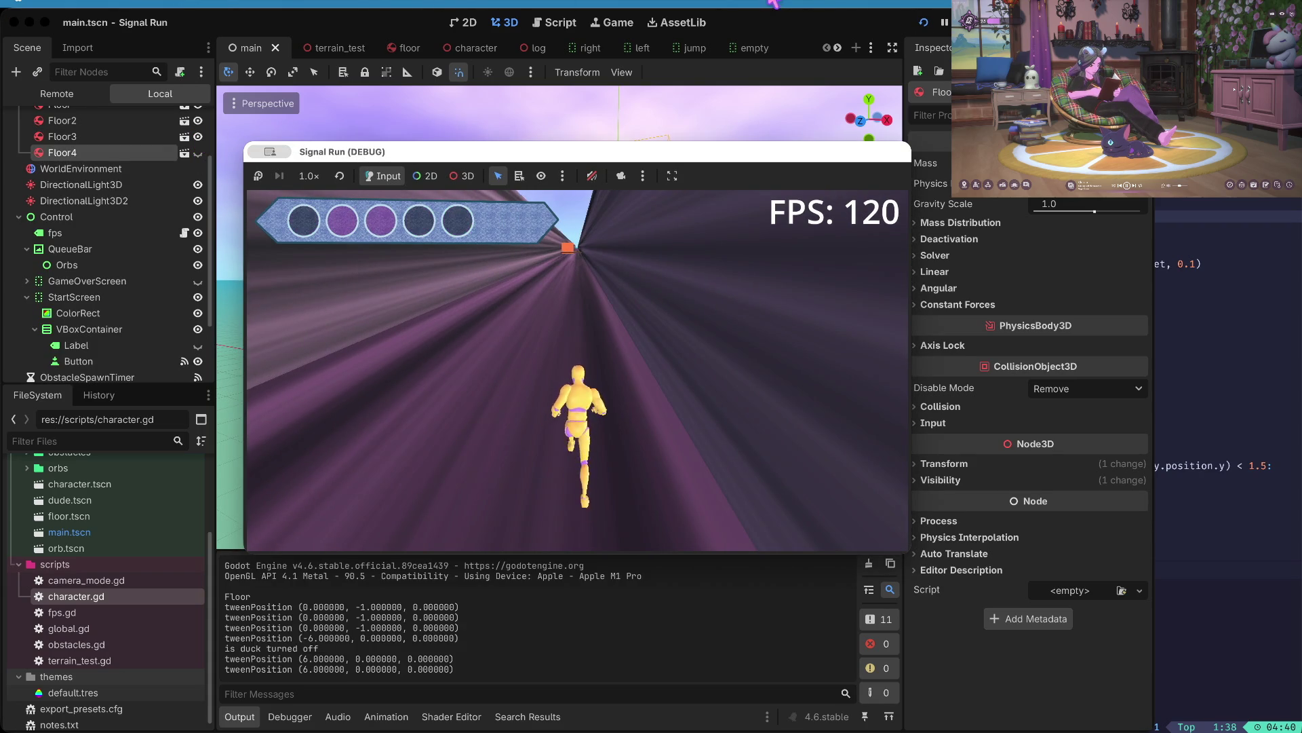
pyautogui.press('super+period')
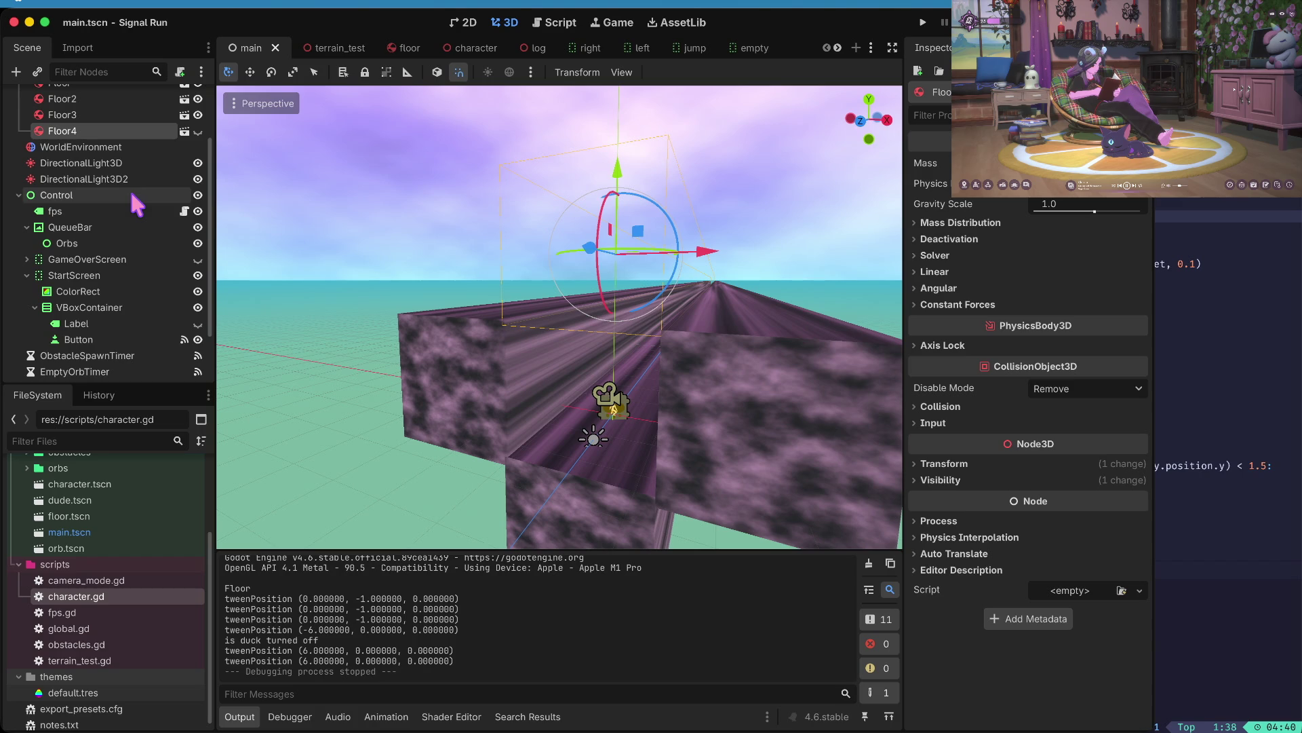
# - Open character.gd, switch to global.gd with pressDelayThreshold 0.1, and run the game
pyautogui.scroll(3, 102, 576)
pyautogui.doubleClick(76, 654)
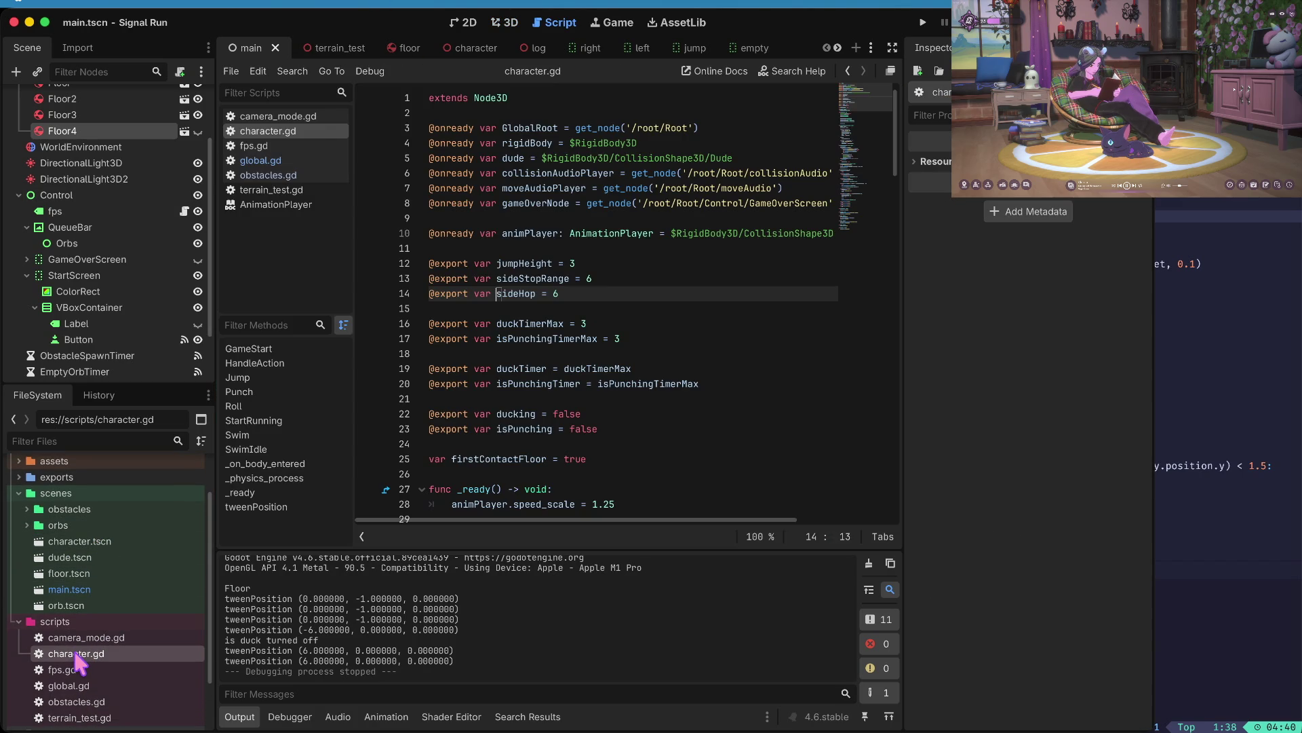
pyautogui.click(599, 304)
pyautogui.scroll(-1, 611, 291)
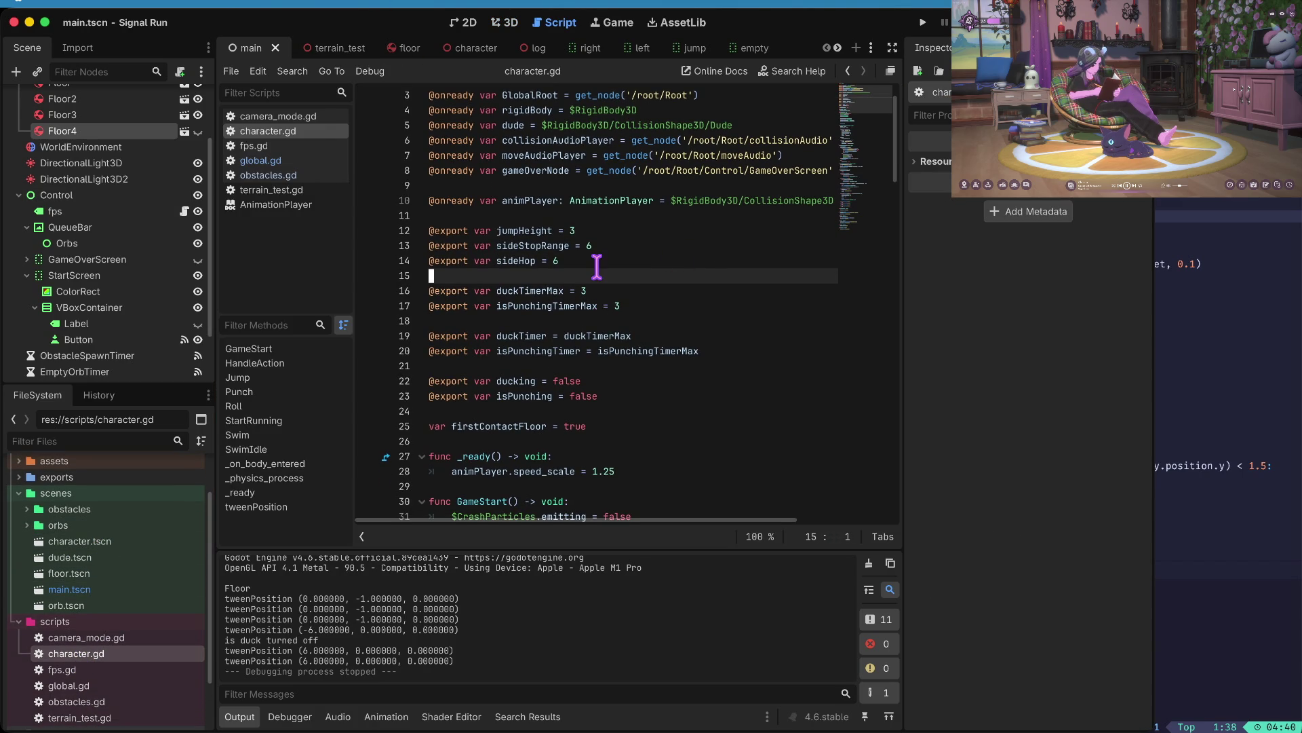
pyautogui.scroll(1, 597, 267)
pyautogui.scroll(-5, 597, 267)
pyautogui.click(256, 160)
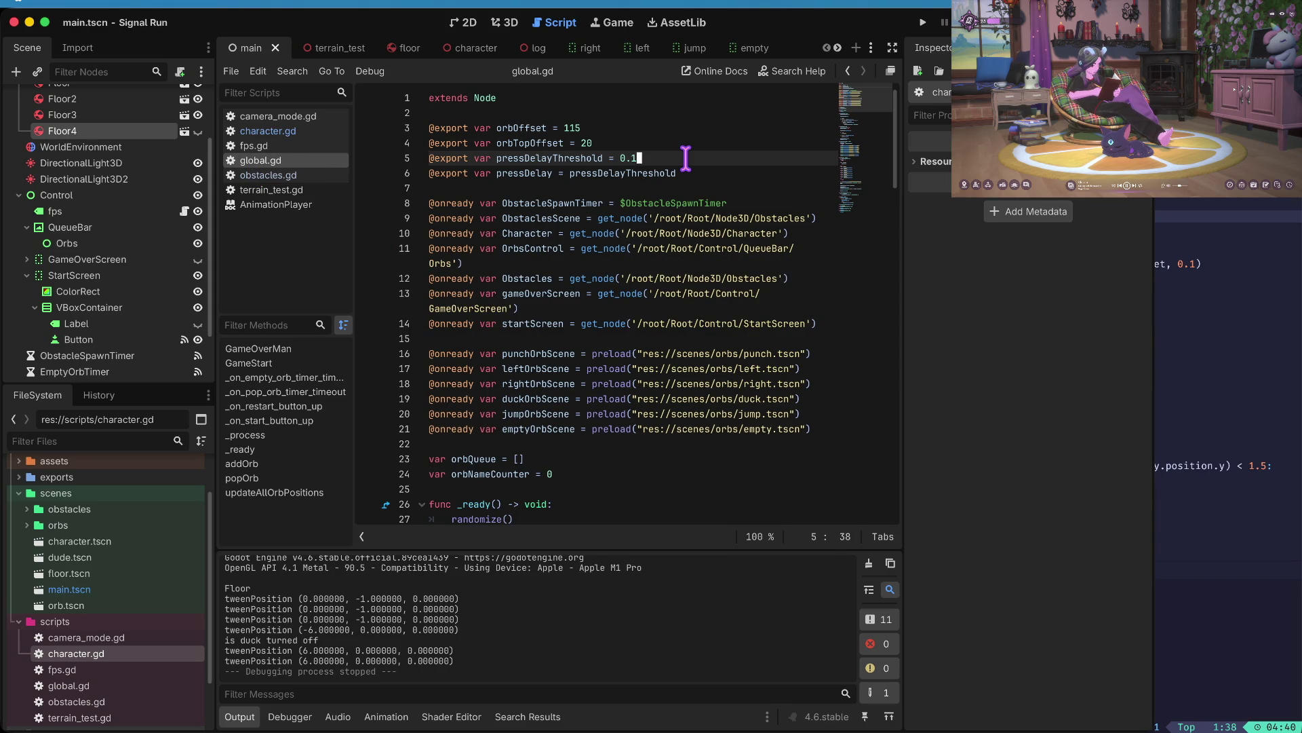
pyautogui.press('super+b')
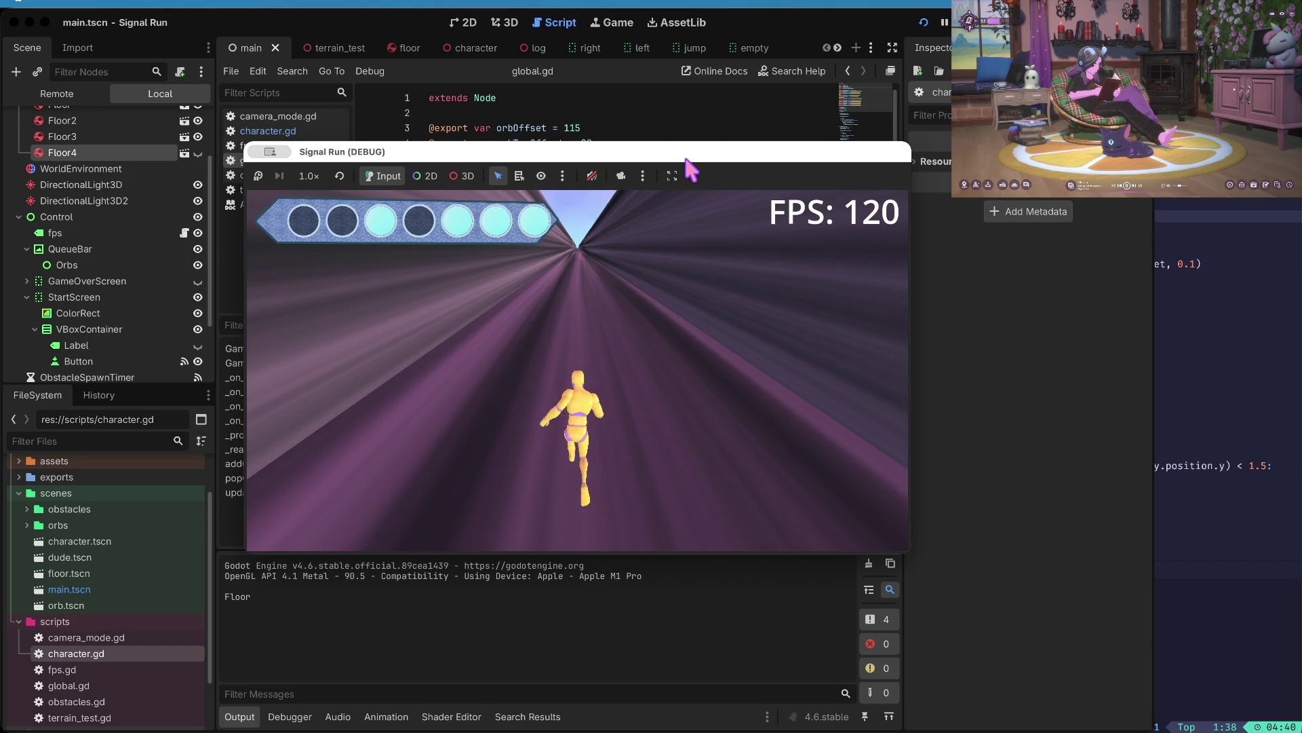
# - Try lane moves in the running game, stop it, then relaunch and test again
pyautogui.press('Left')
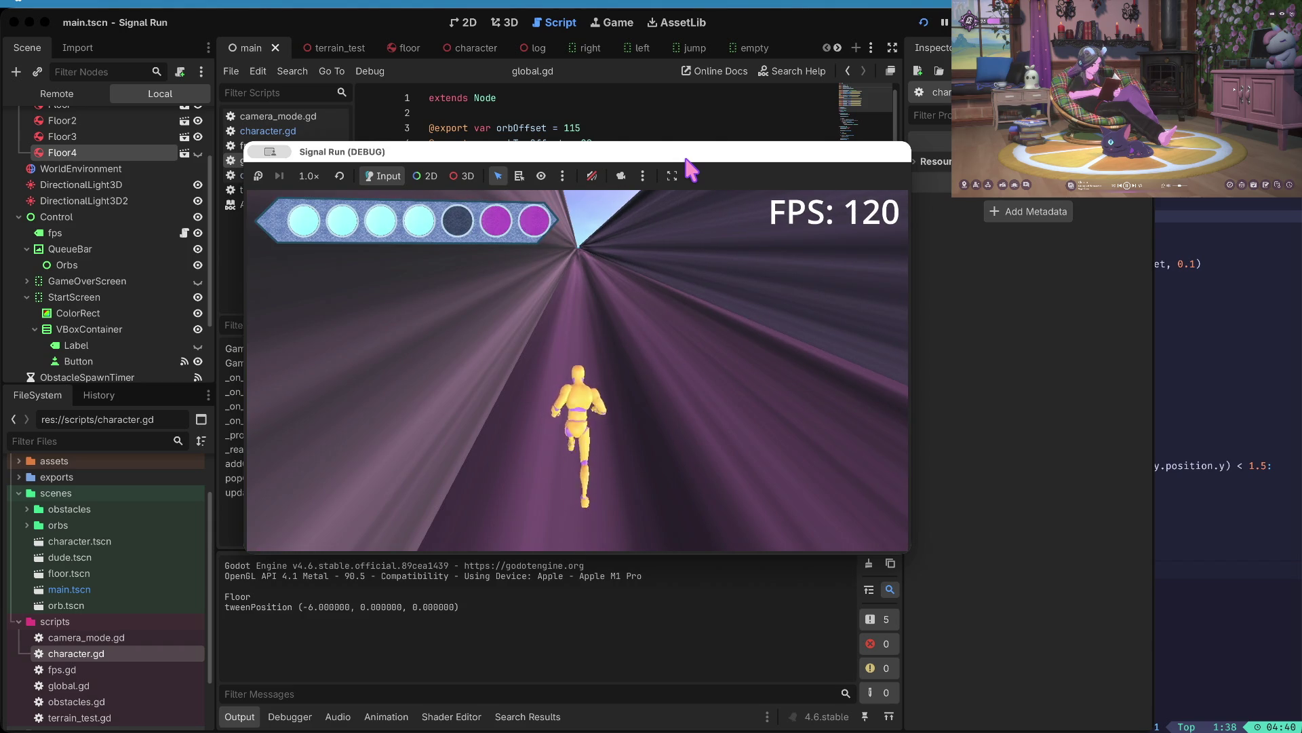
pyautogui.press('Right')
pyautogui.press('Right')
pyautogui.press('super+period')
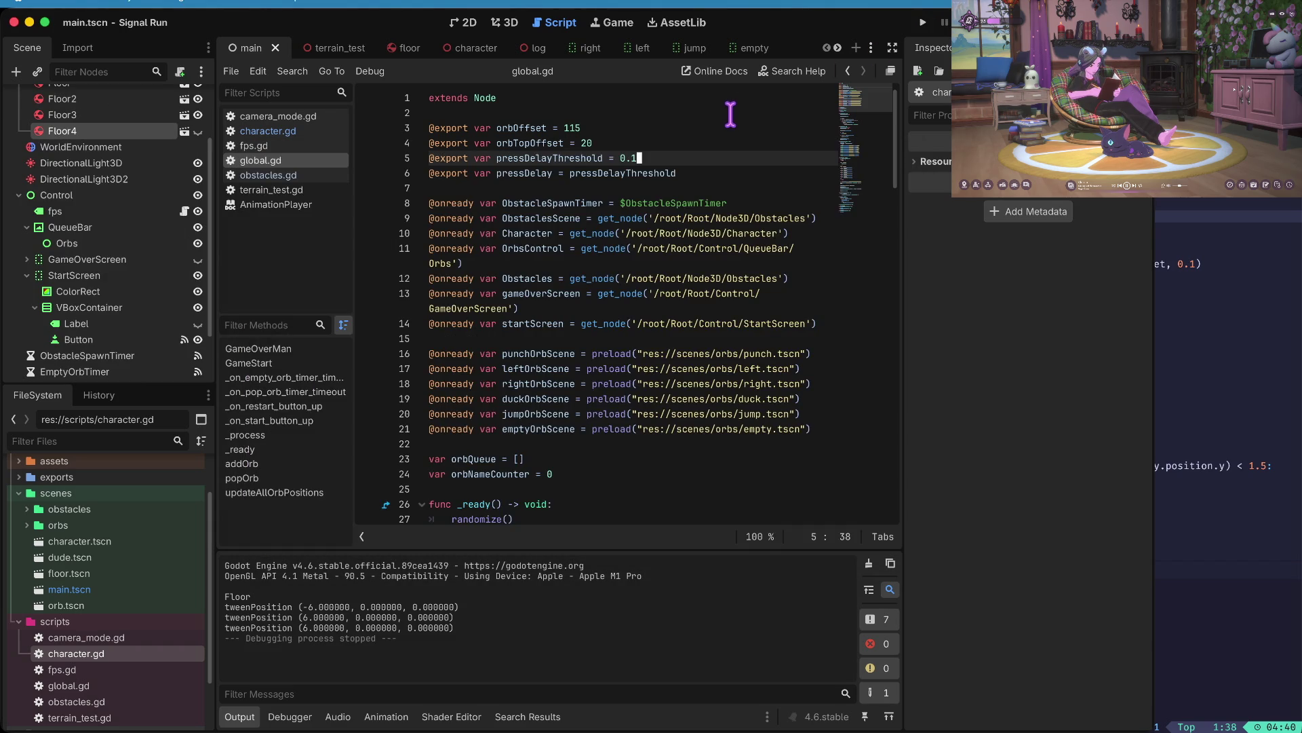
pyautogui.press('super+b')
pyautogui.press('Return')
pyautogui.press('Left')
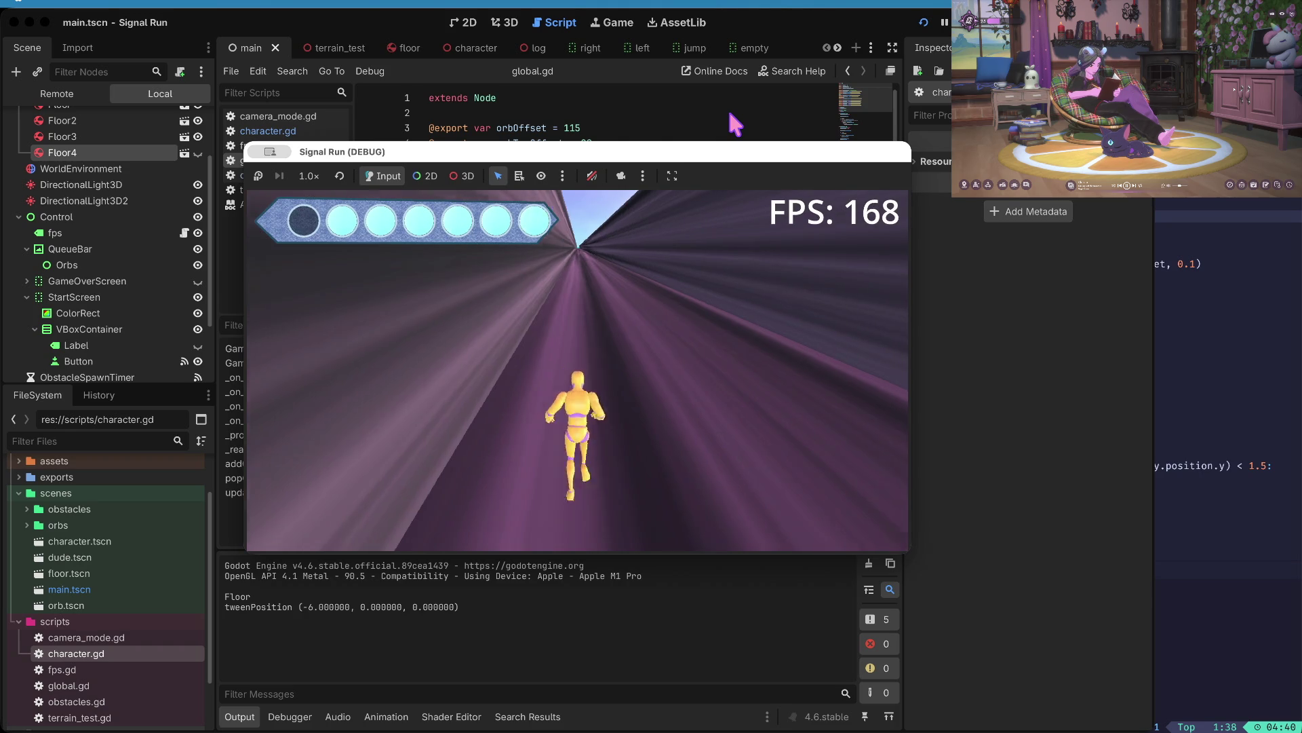
pyautogui.press('super+period')
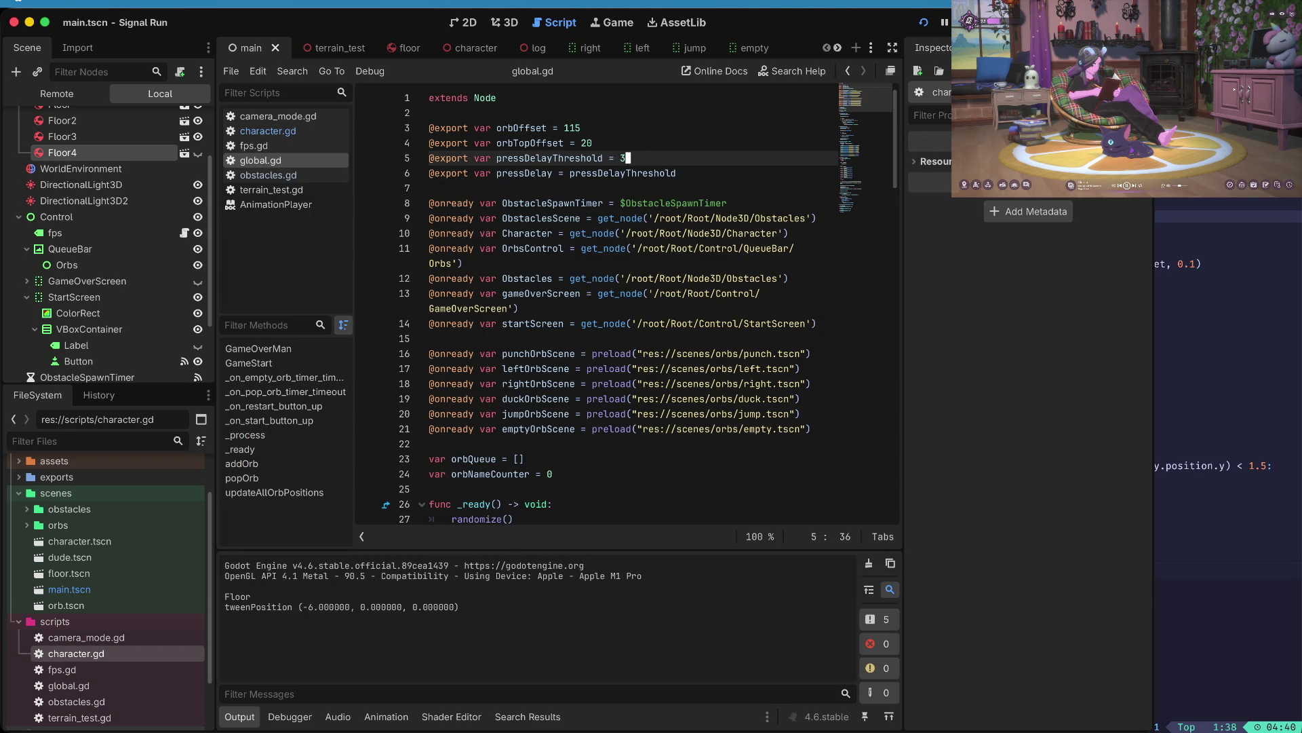
# - Test with pressDelayThreshold 3, then 1, then relaunch with 0.2
pyautogui.press('super+b')
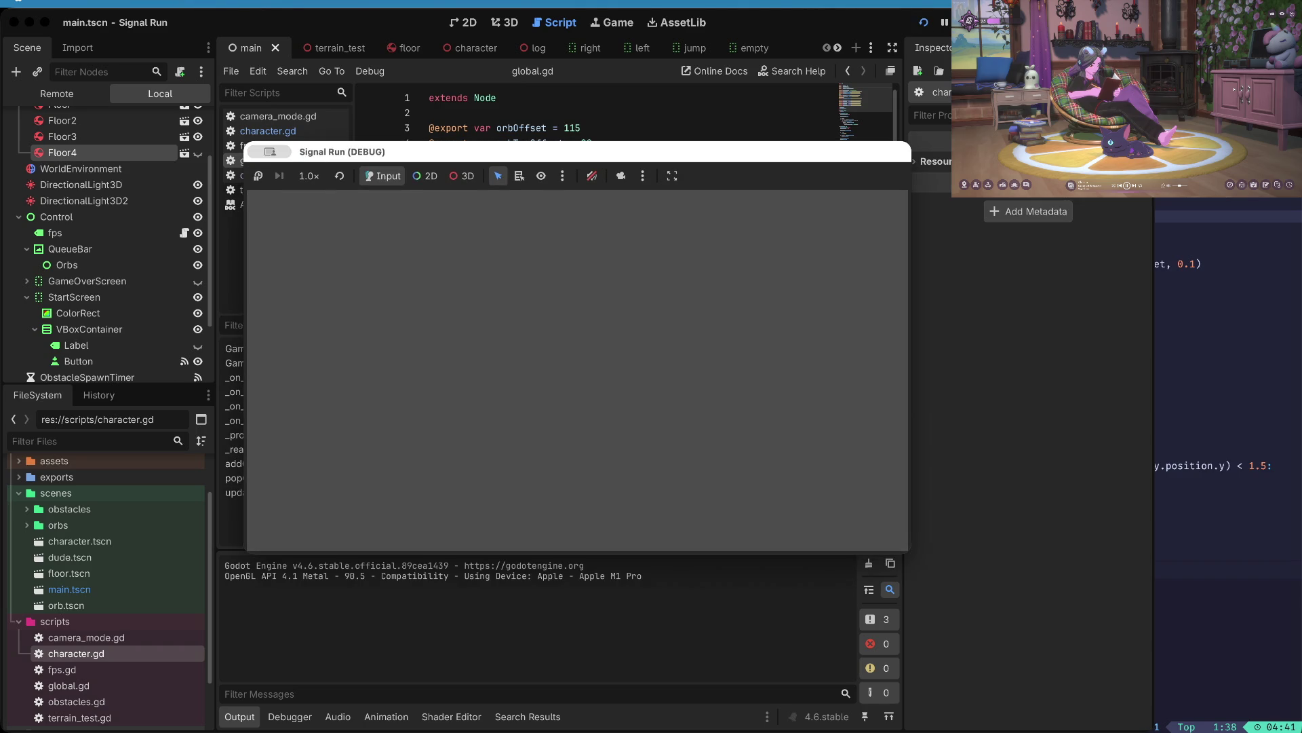
pyautogui.press('Return')
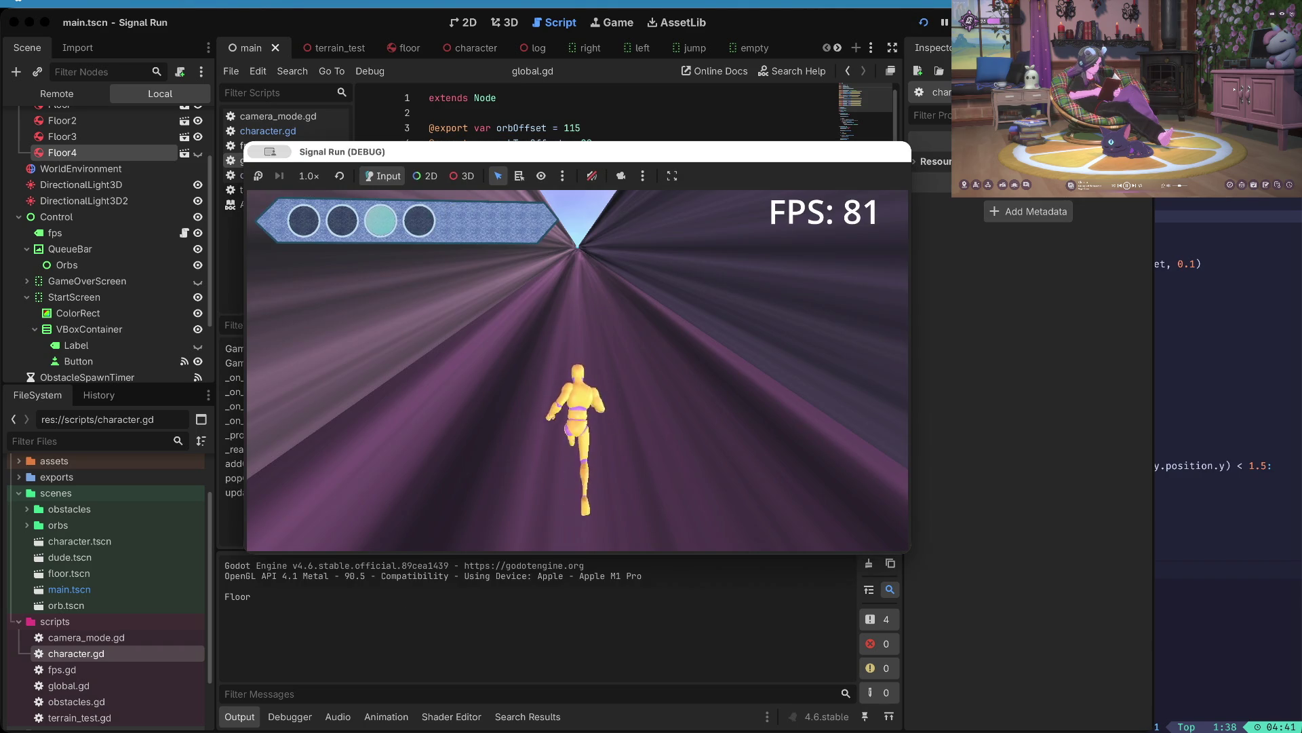
pyautogui.press('Left')
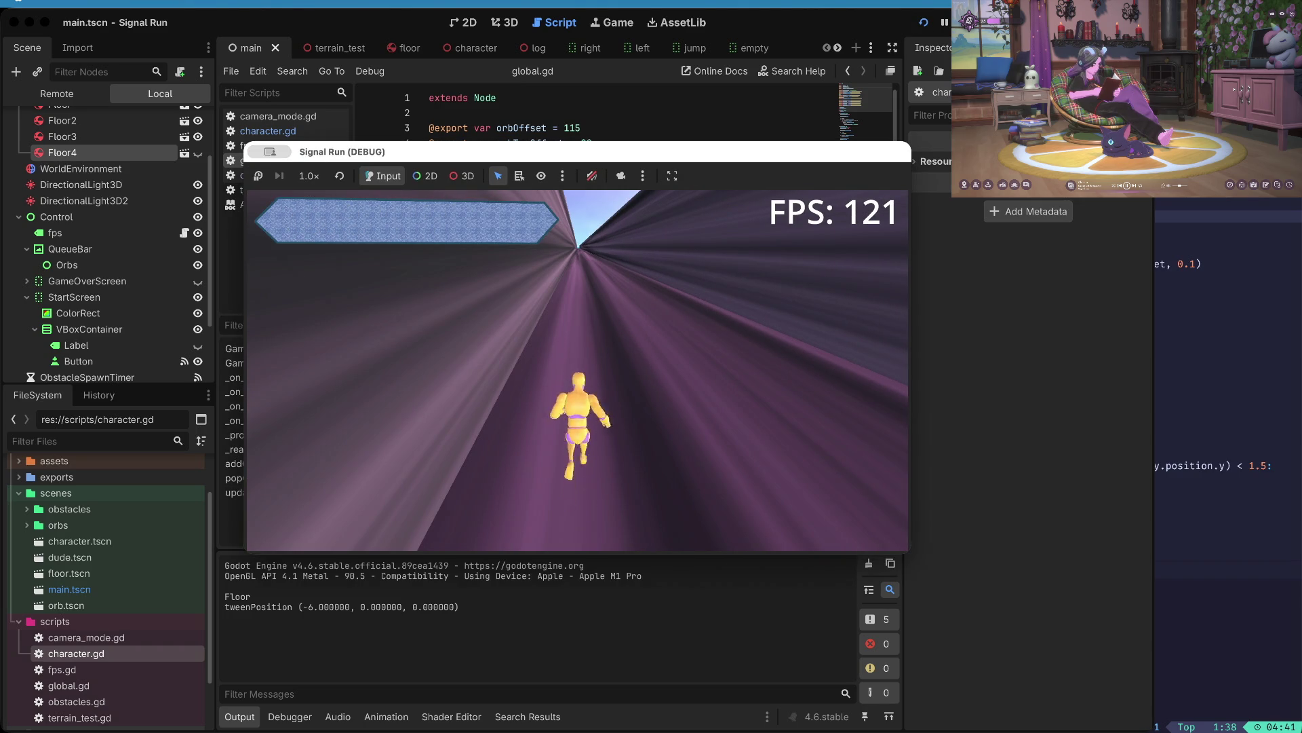
pyautogui.press('super+period')
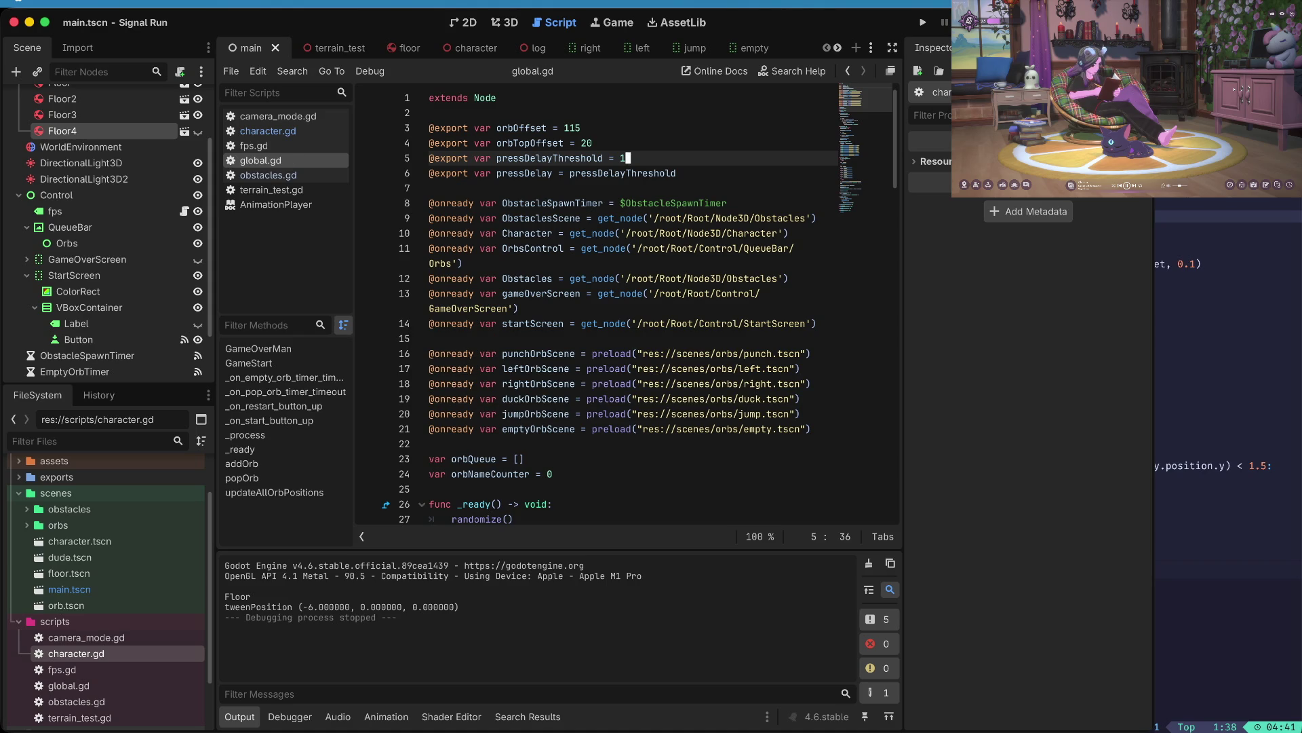
pyautogui.press('super+b')
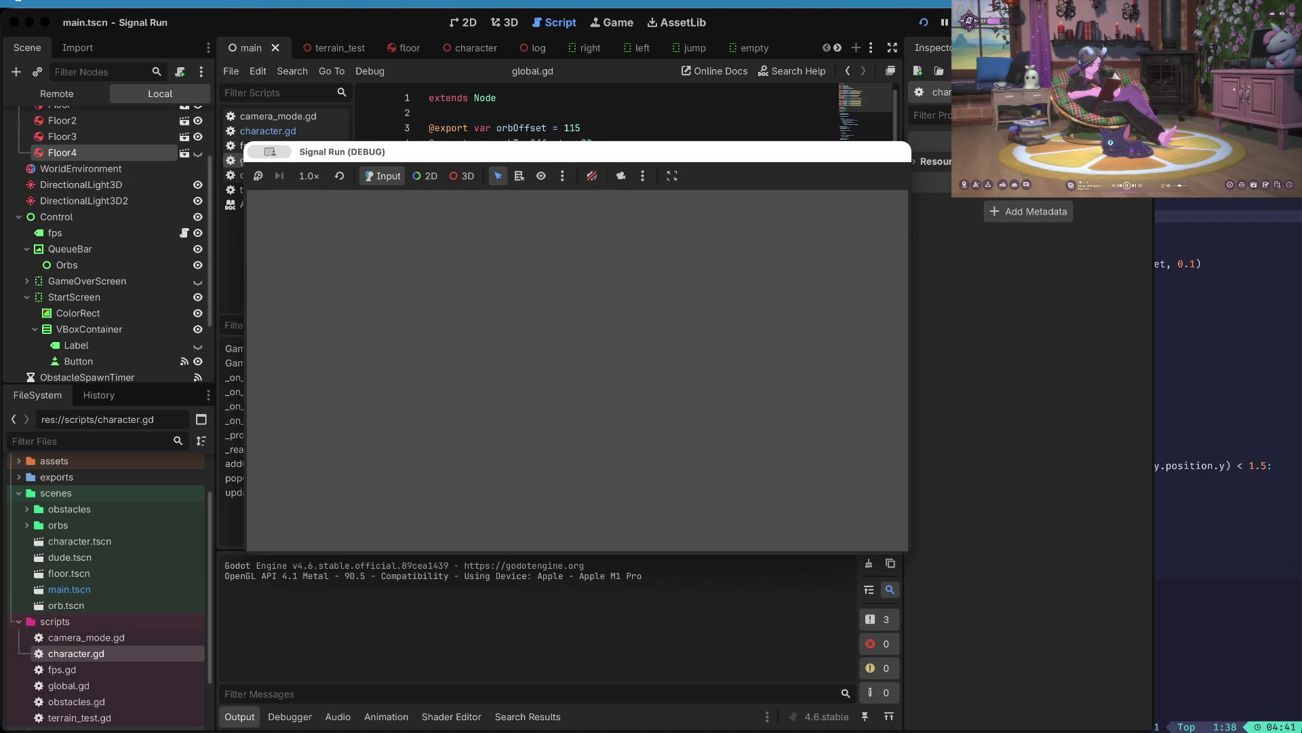
pyautogui.press('Return')
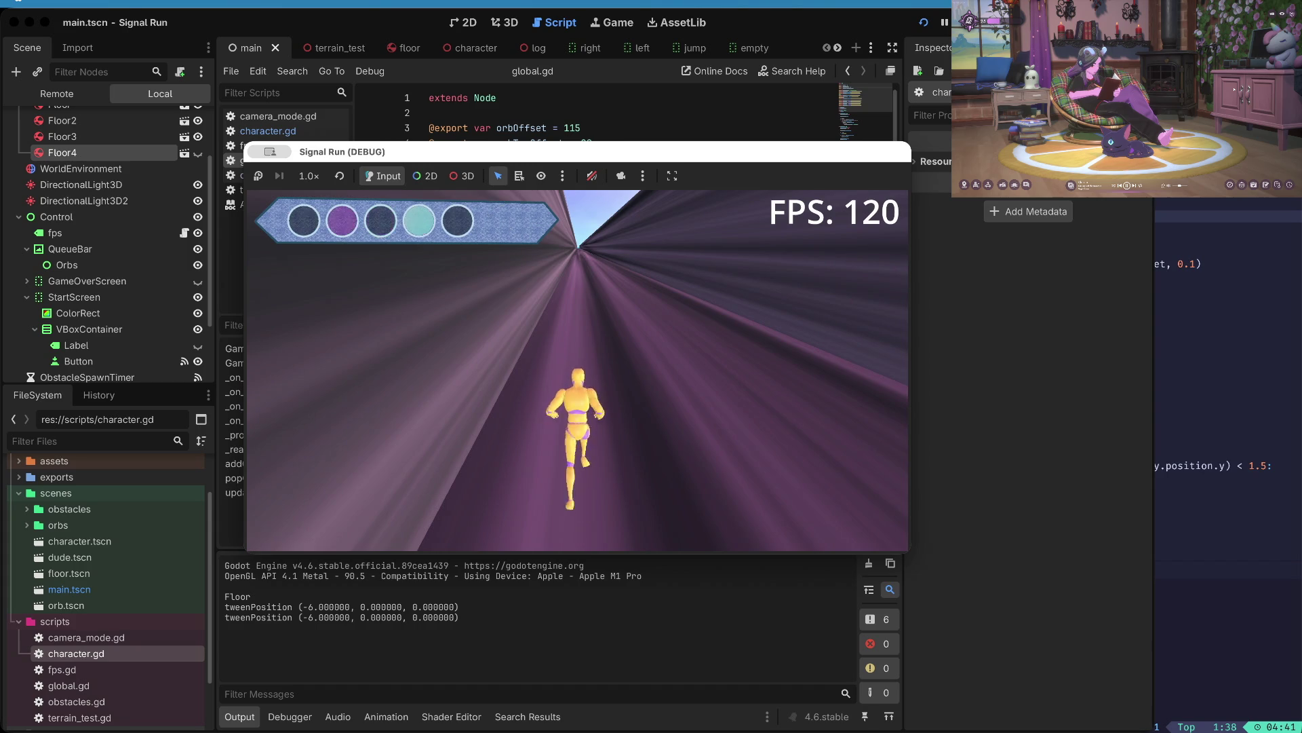
pyautogui.press('super+period')
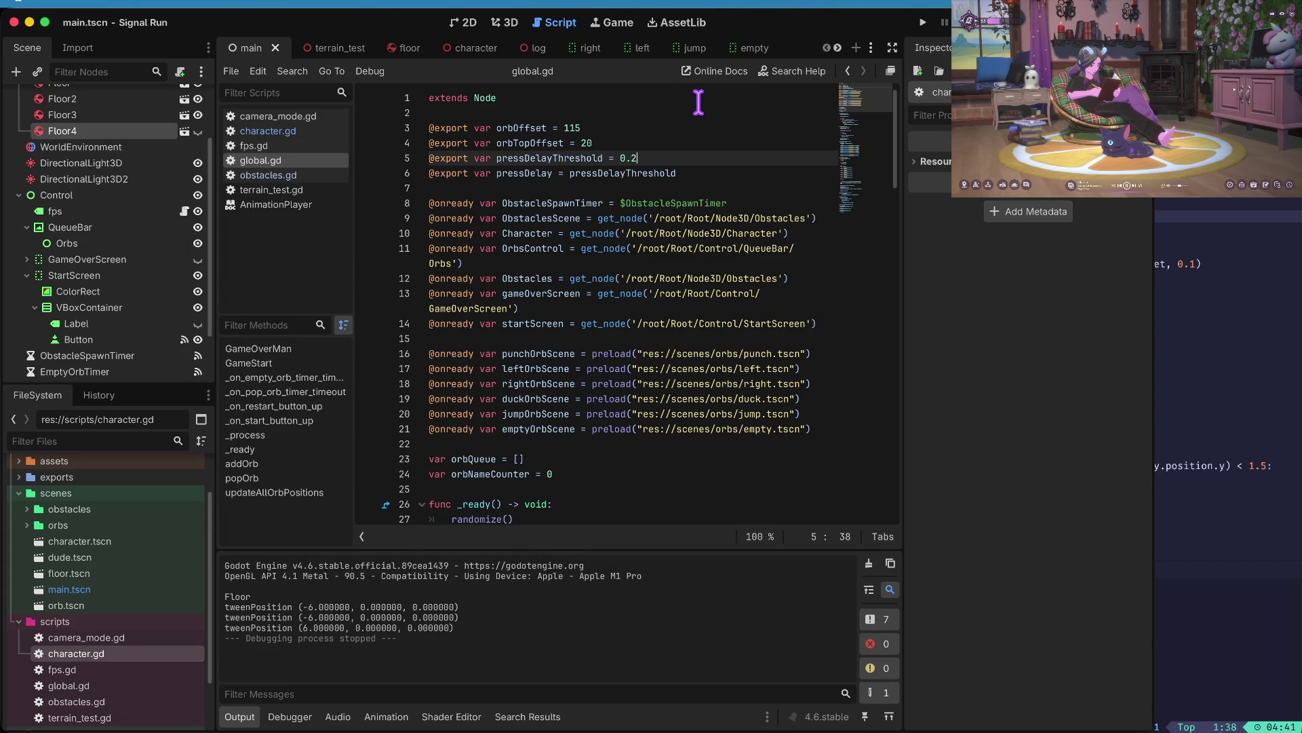
pyautogui.press('super+b')
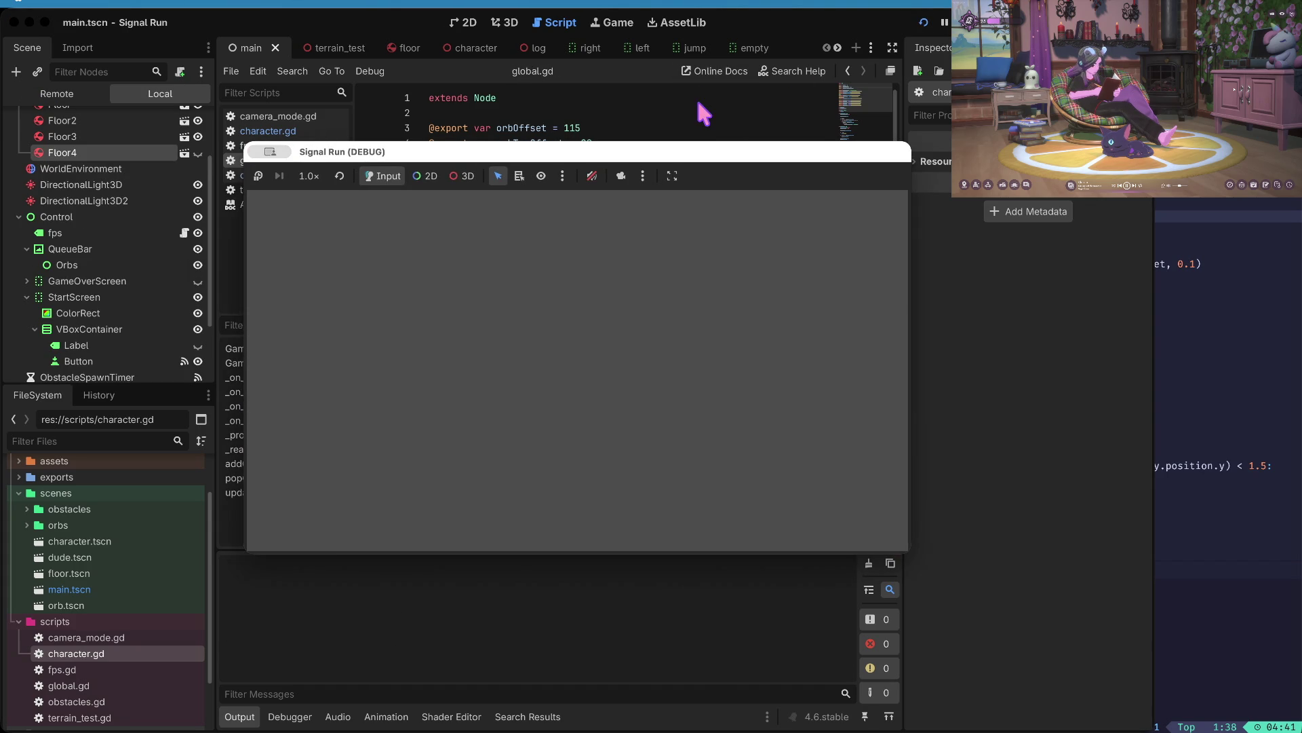
# - Add a new if check above body.queue_free() in character.gd, indent it, save, and launch
pyautogui.press('Return')
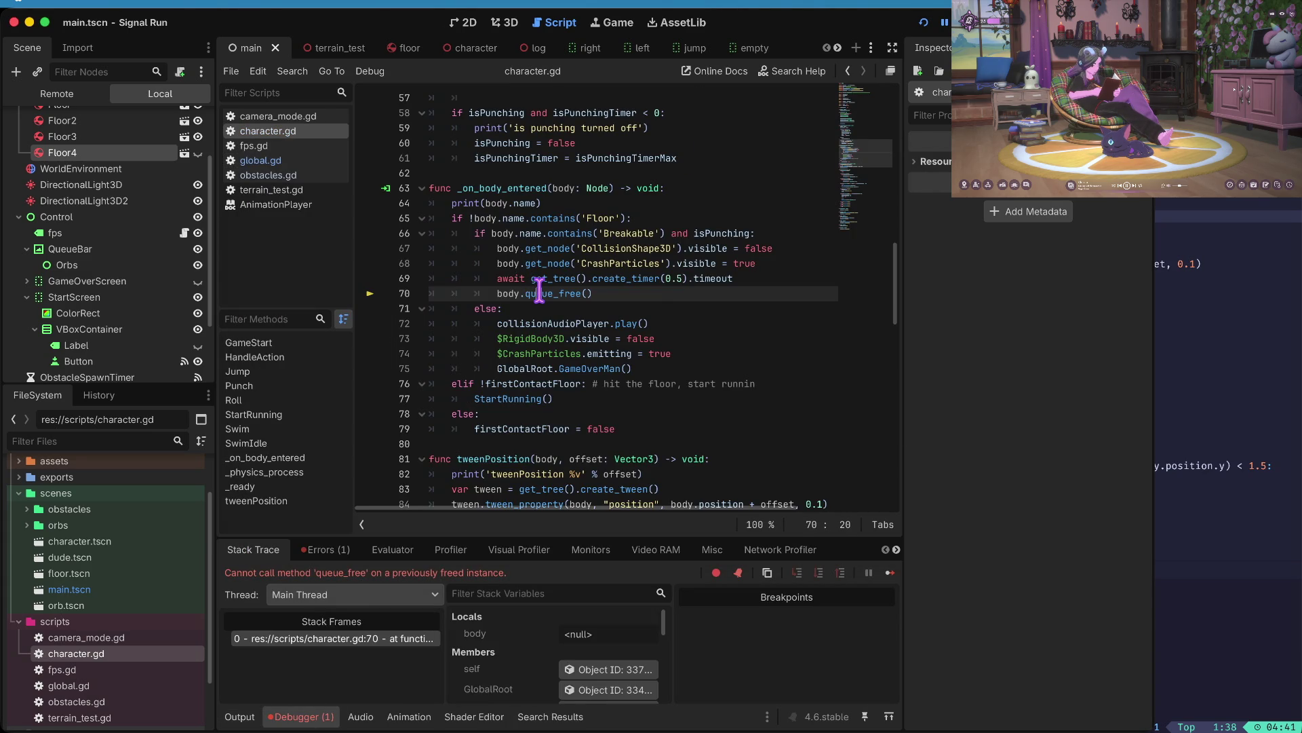
pyautogui.hotkey('ctrl', 'shift', 'Return')
pyautogui.write('if body')
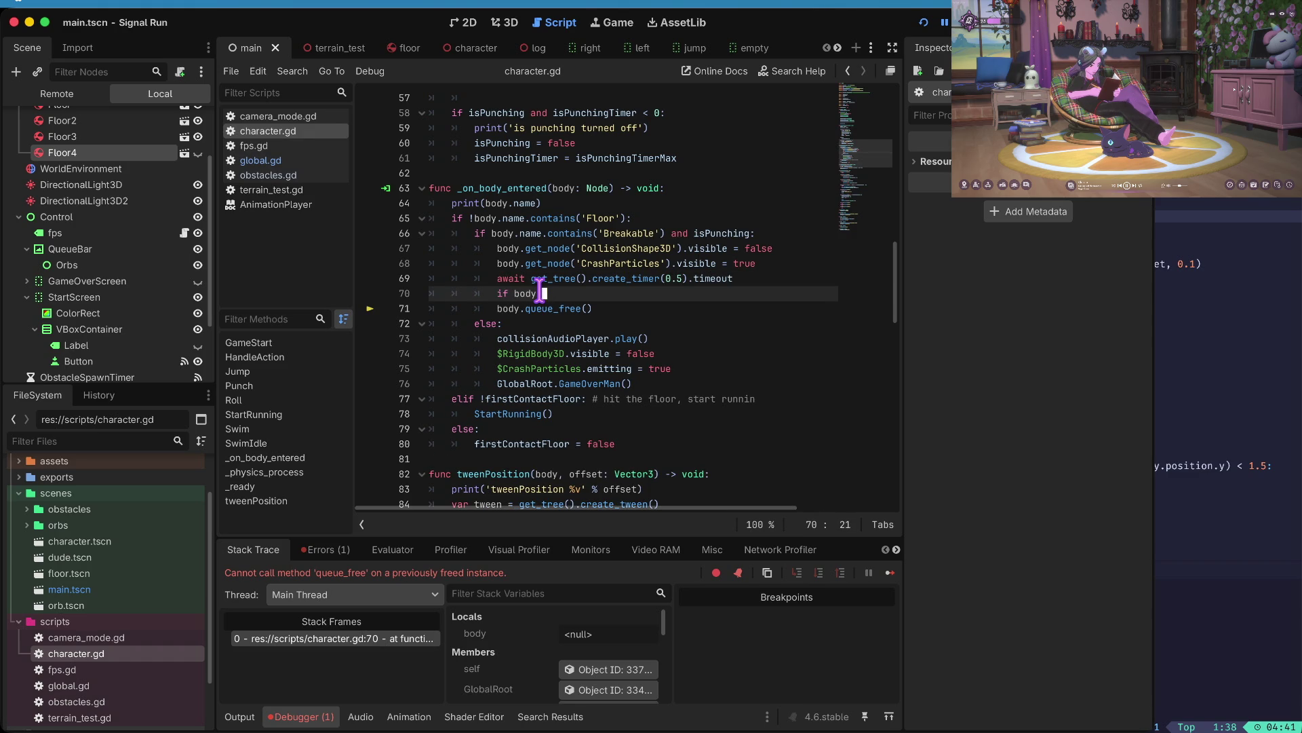
pyautogui.press('Down')
pyautogui.press('Home')
pyautogui.press('Up')
pyautogui.hotkey('ctrl', 's')
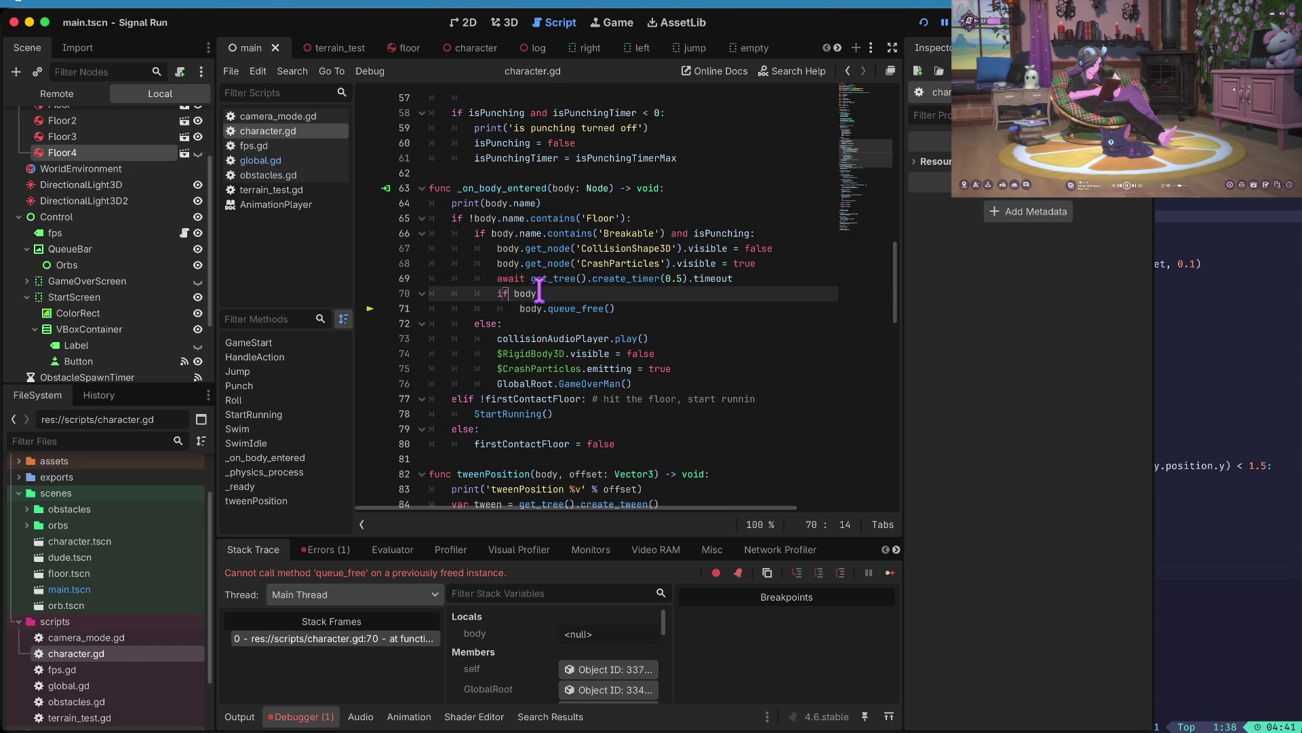
pyautogui.hotkey('ctrl', 'b')
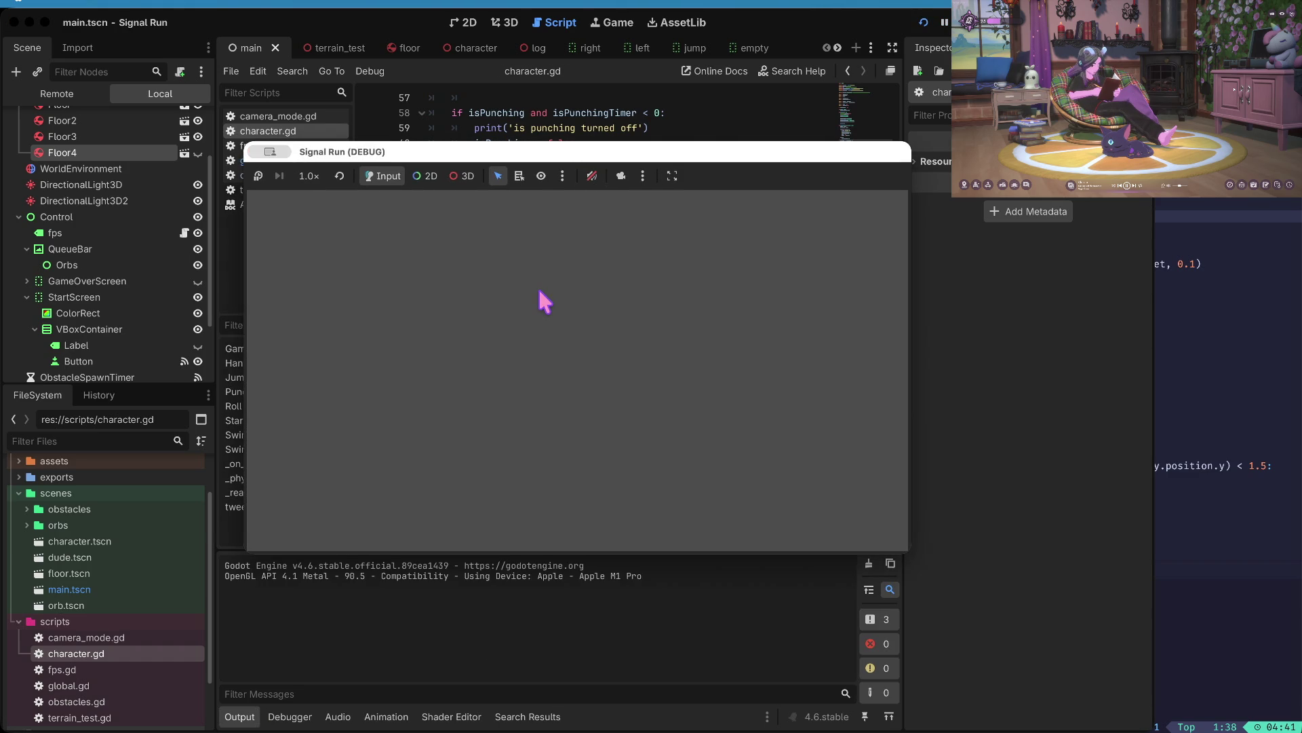
# - Play a run with a lane move and jump, then stop the game
pyautogui.press('Return')
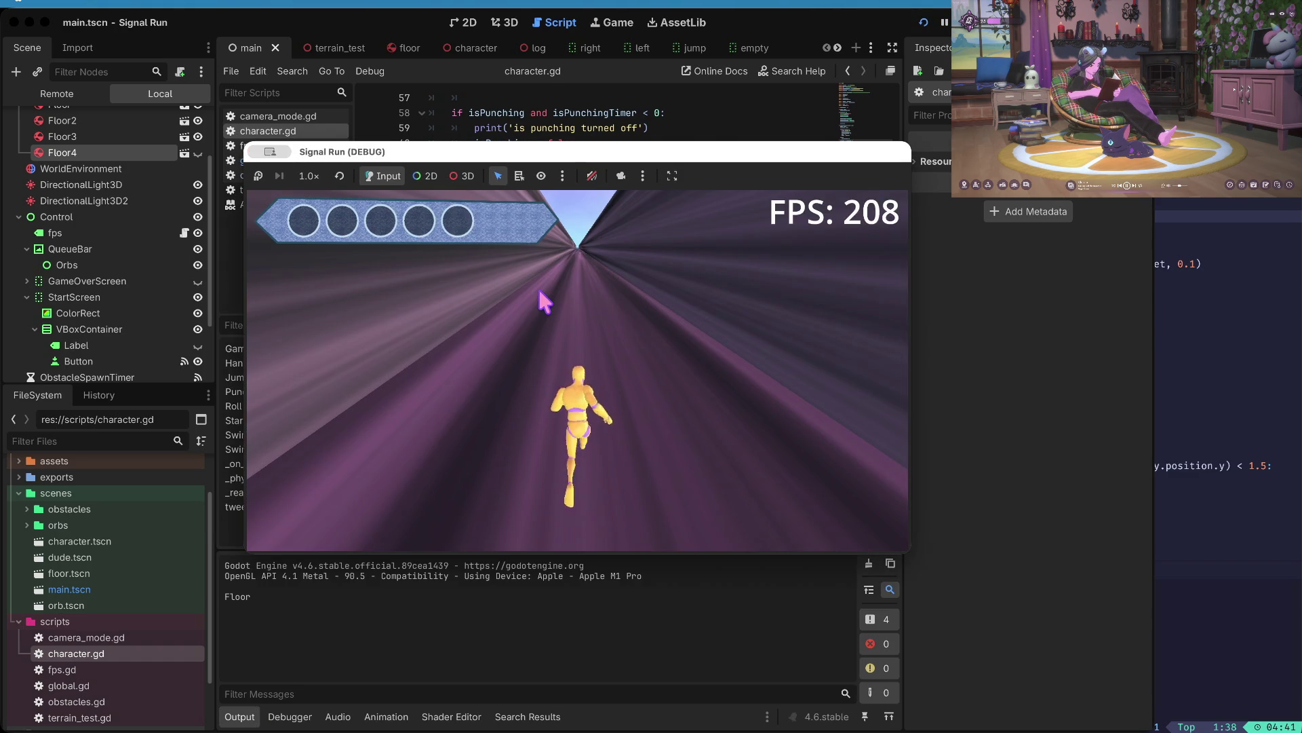
pyautogui.press('Right')
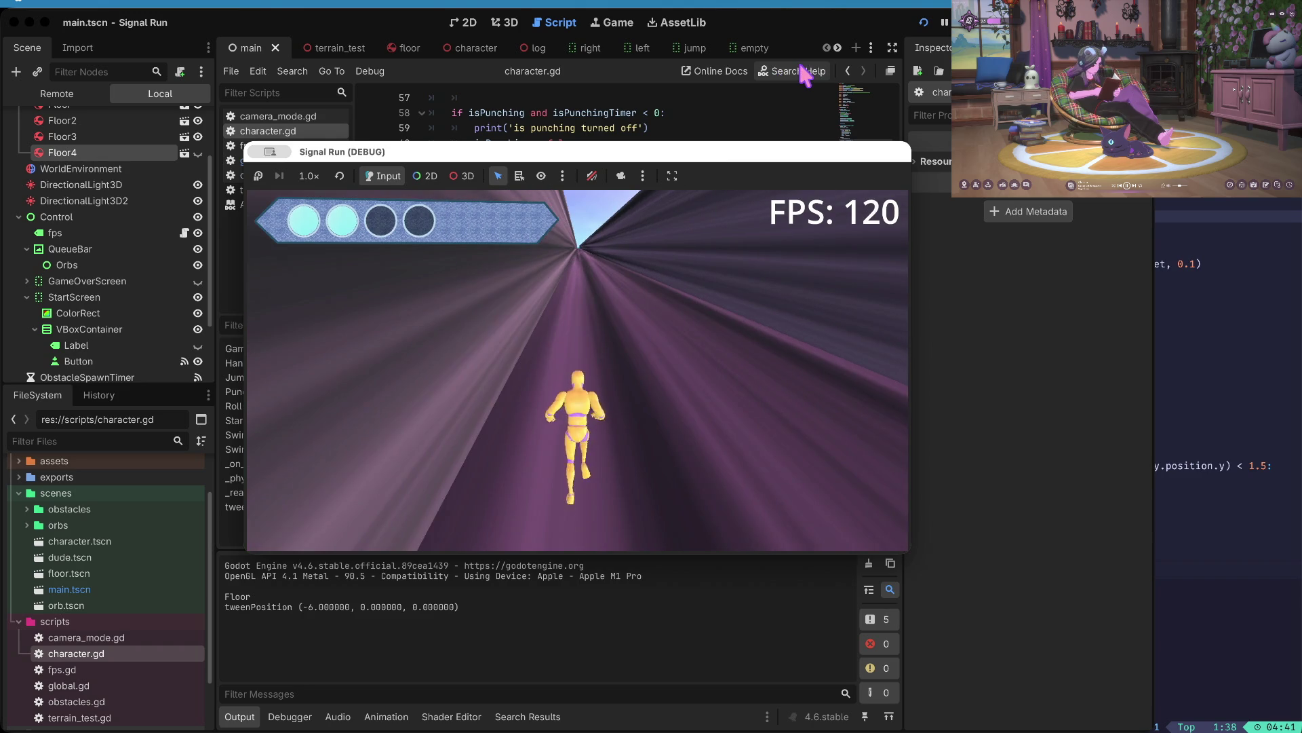
pyautogui.press('Up')
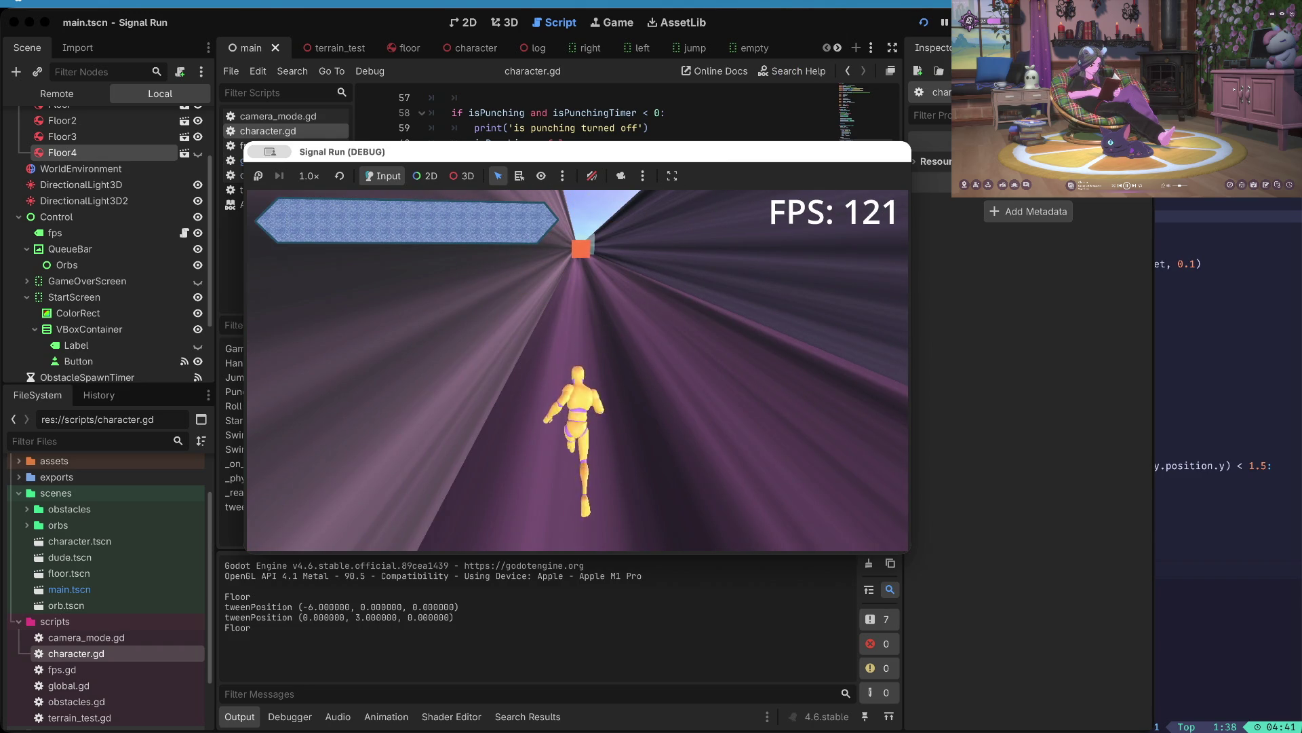
pyautogui.press('super+Tab')
pyautogui.press('super+period')
# - Scroll character.gd to the orb-handling code and select the EmptyOrbTimer node
pyautogui.click(639, 305)
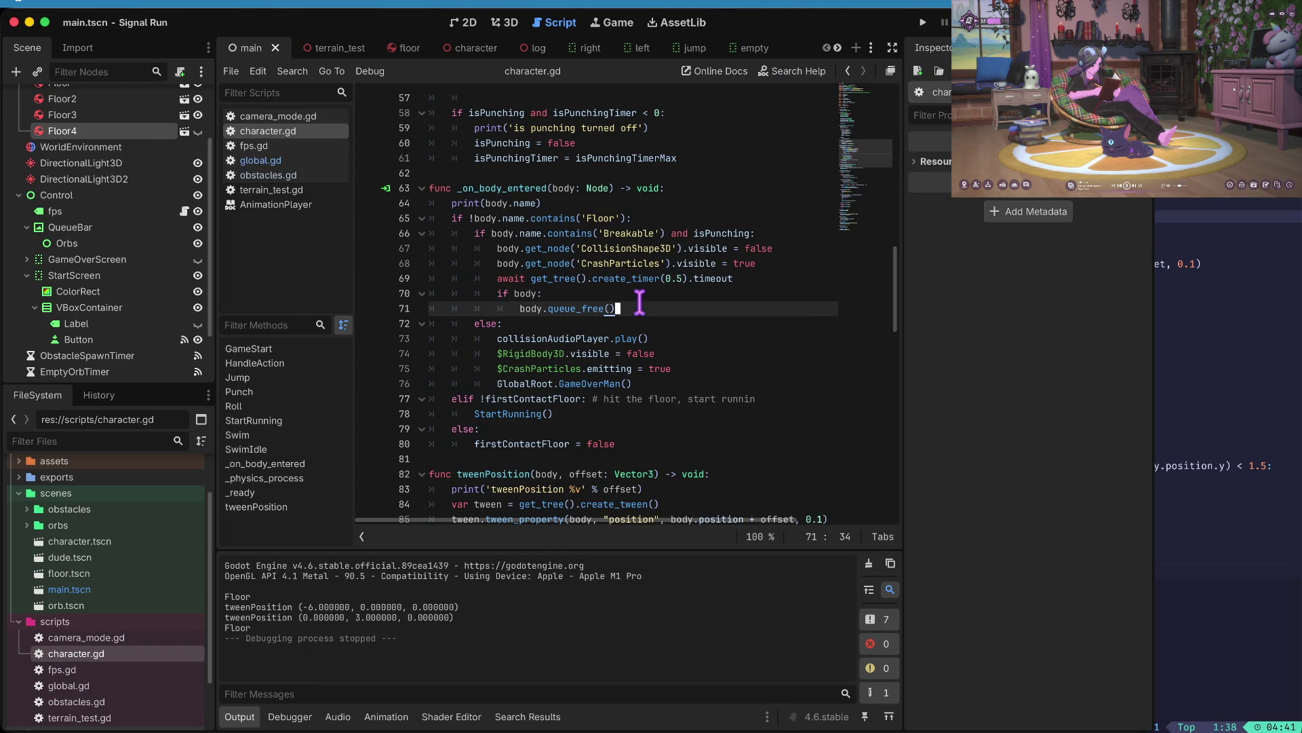
pyautogui.moveTo(651, 246)
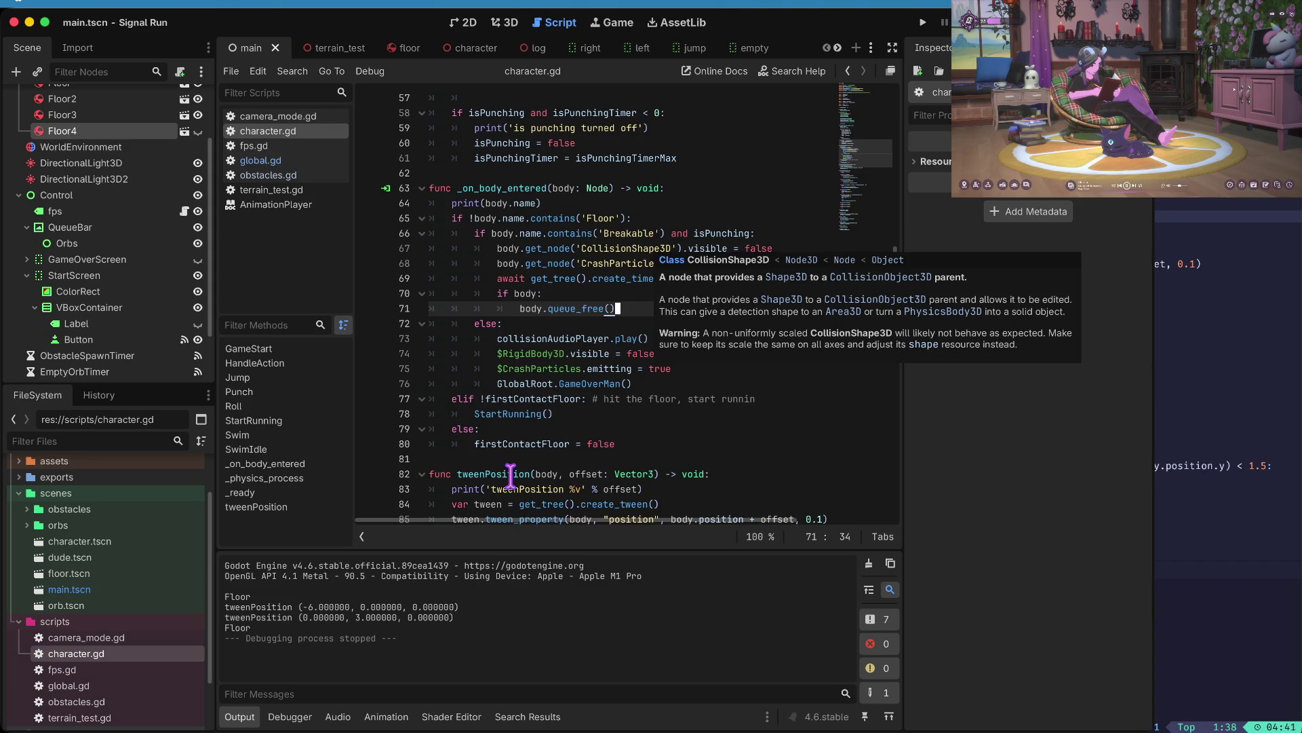
pyautogui.scroll(-15, 508, 473)
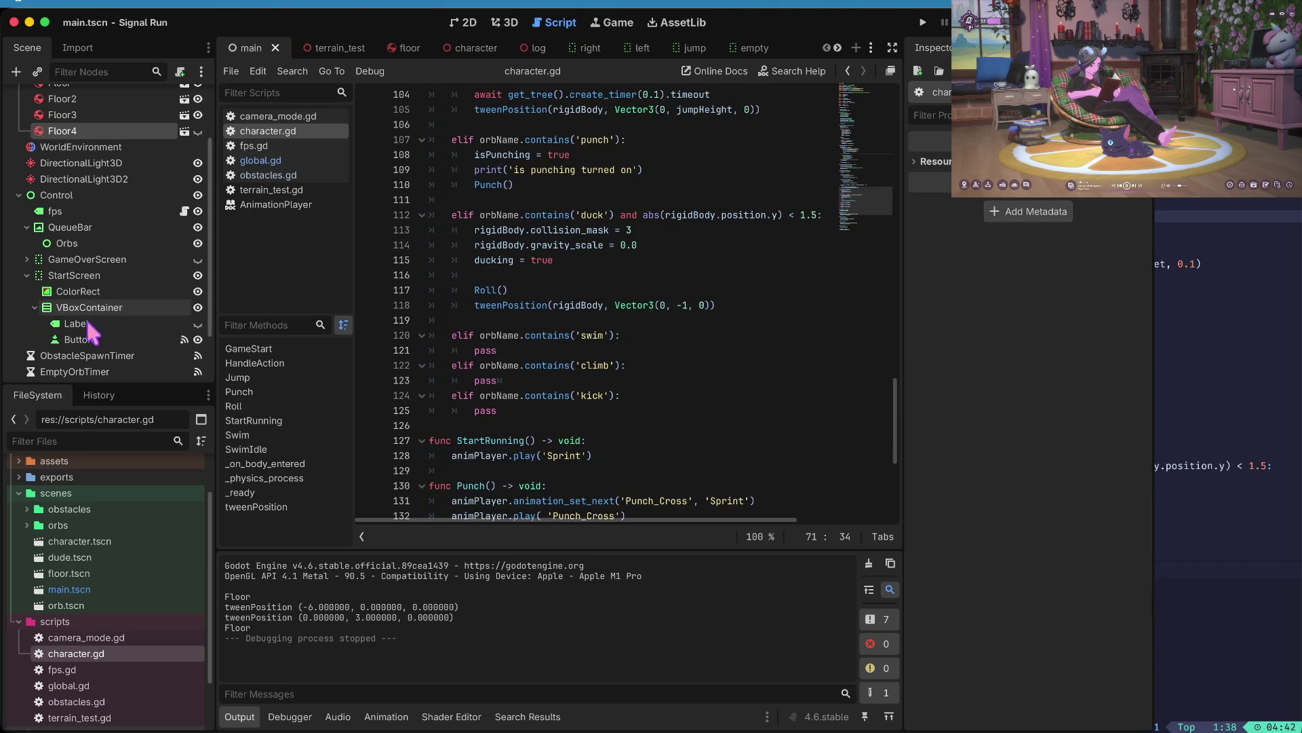
pyautogui.scroll(-3, 102, 275)
pyautogui.click(104, 309)
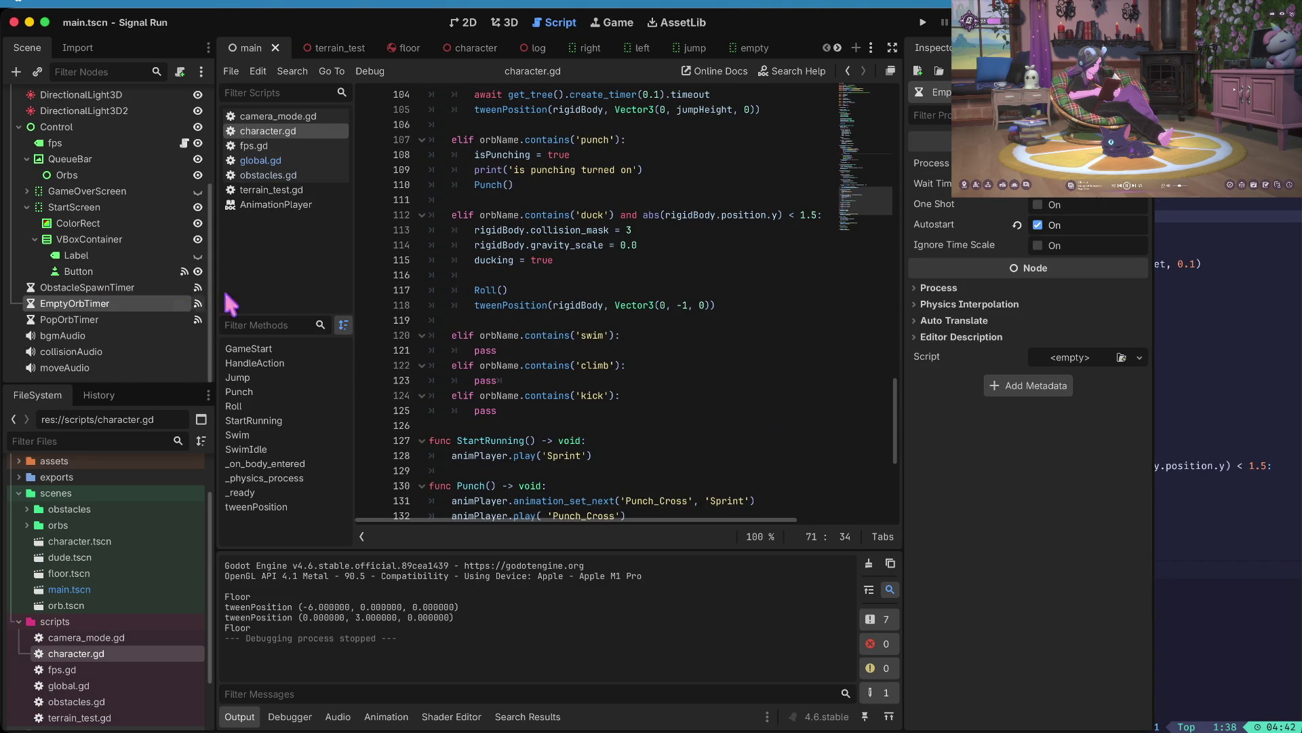
# - Turn off EmptyOrbTimer's Autostart, save the scene, and playtest briefly
pyautogui.click(1038, 224)
pyautogui.hotkey('ctrl', 's')
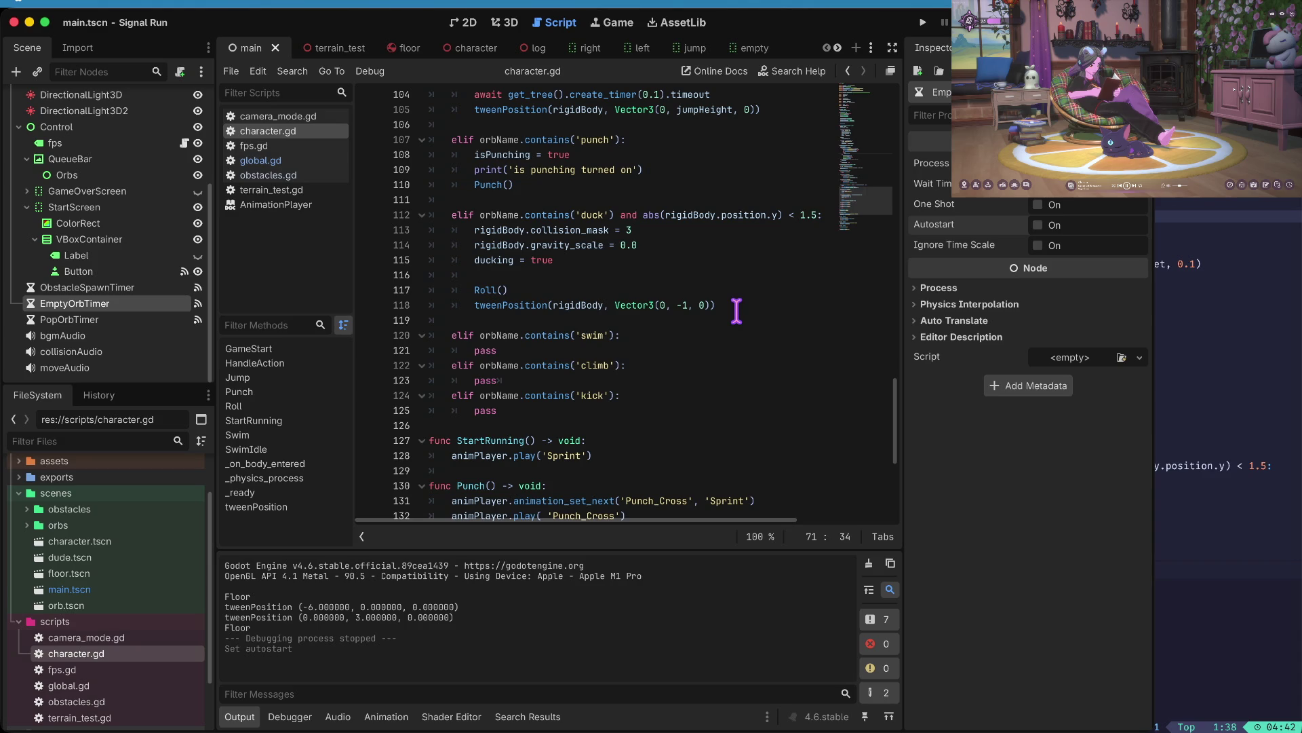
pyautogui.hotkey('ctrl', 'b')
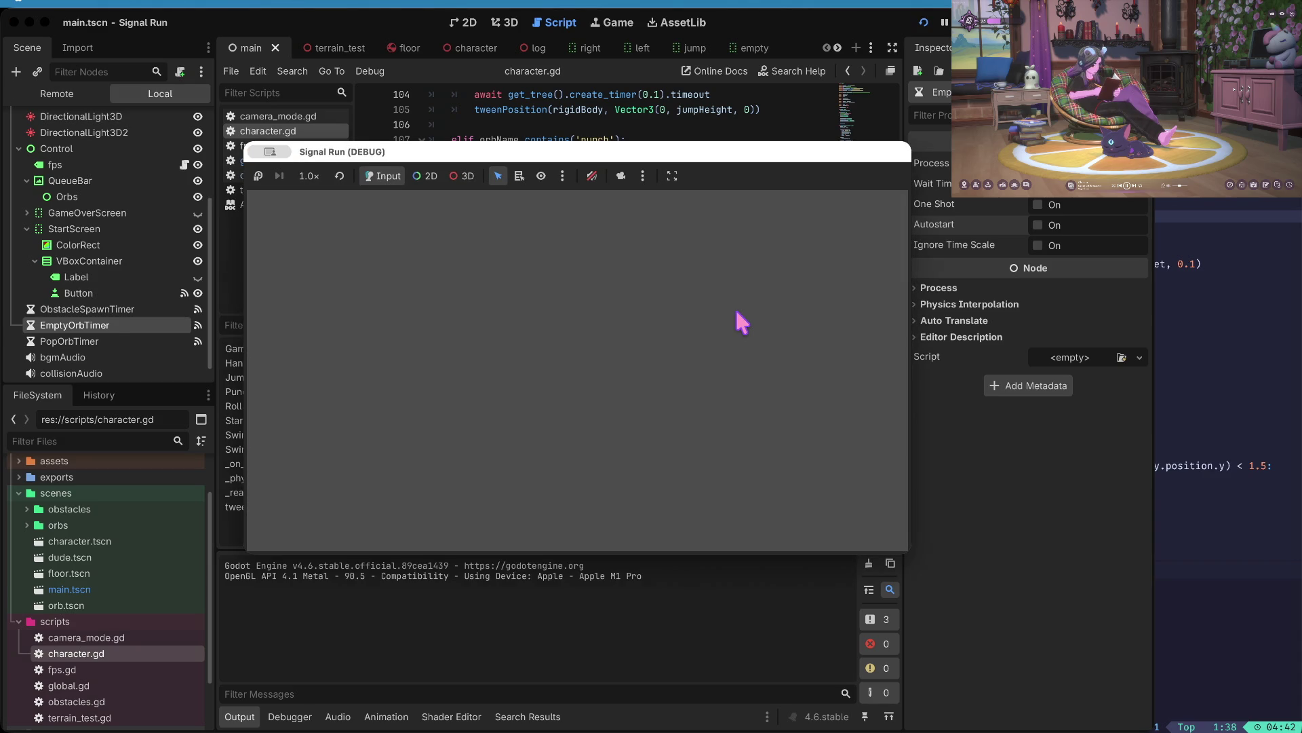
pyautogui.press('space')
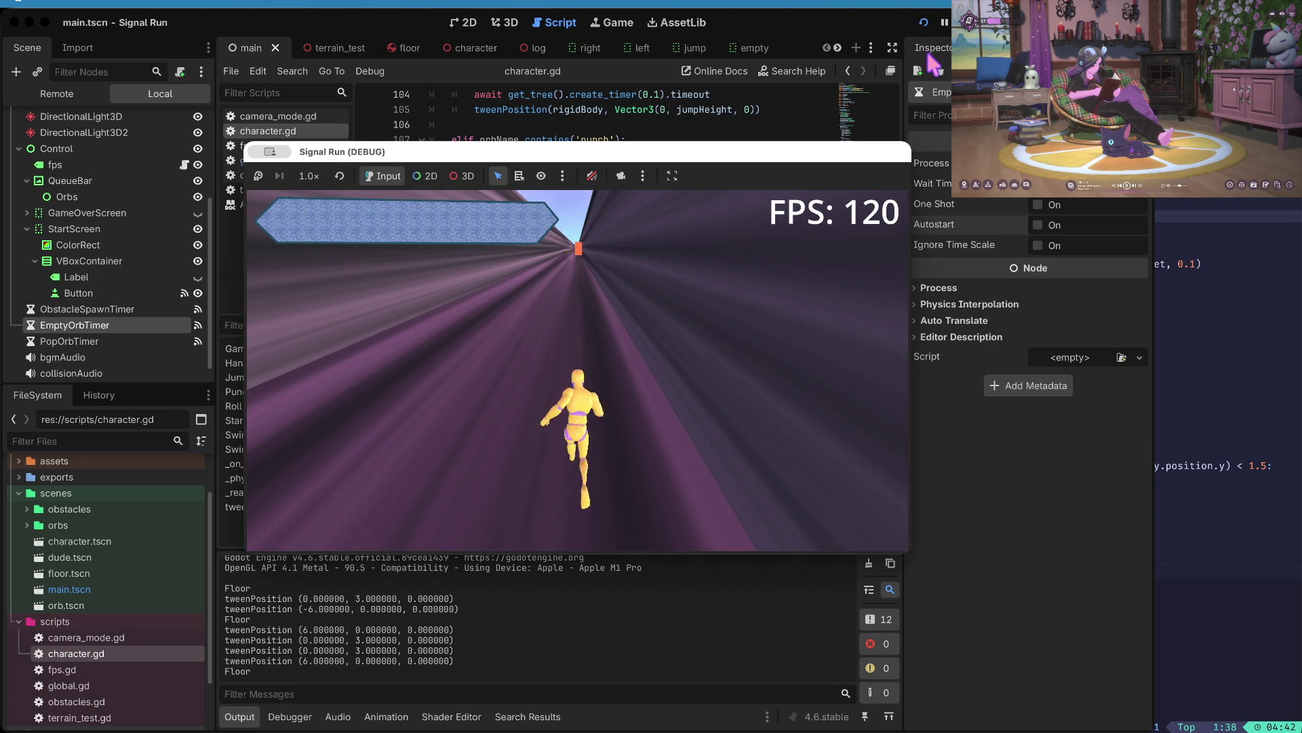
pyautogui.press('super+period')
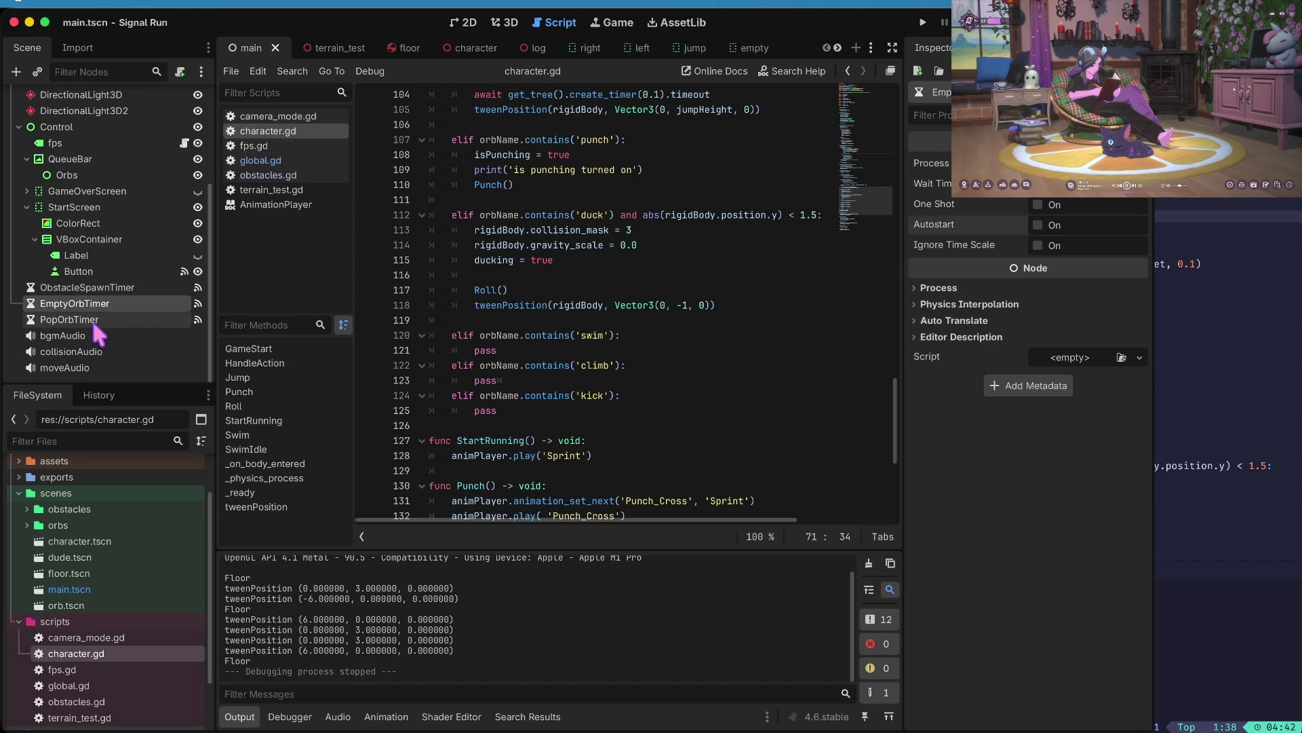
# - Change PopOrbTimer's Wait Time, then playtest until the runner dies and stop
pyautogui.click(93, 322)
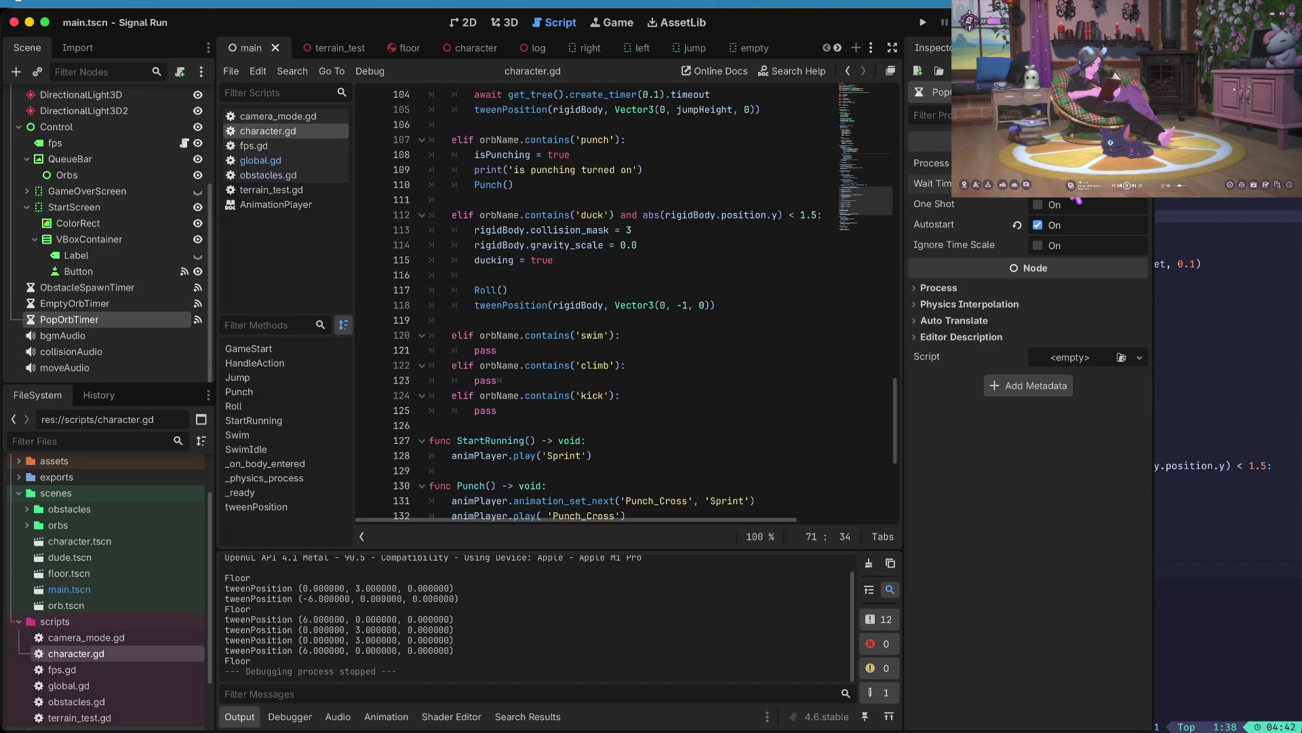
pyautogui.press('Tab')
pyautogui.press('super+b')
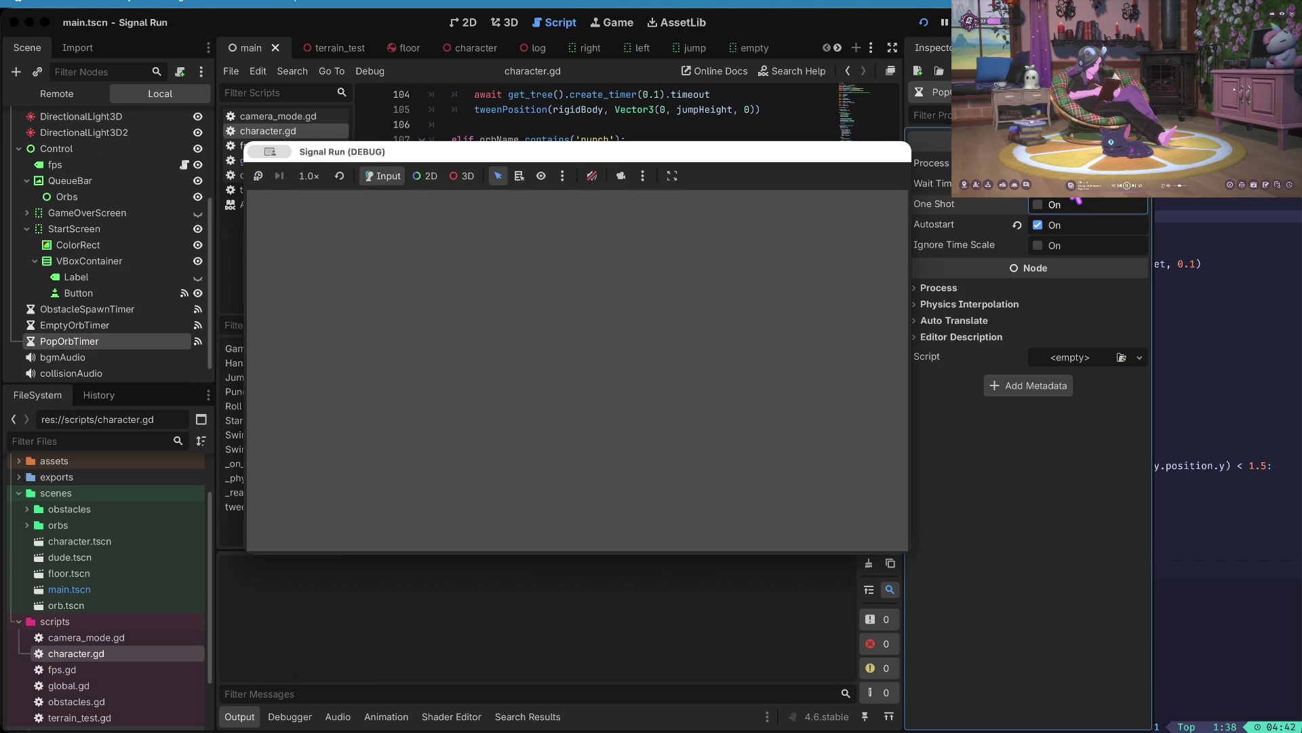
pyautogui.press('Return')
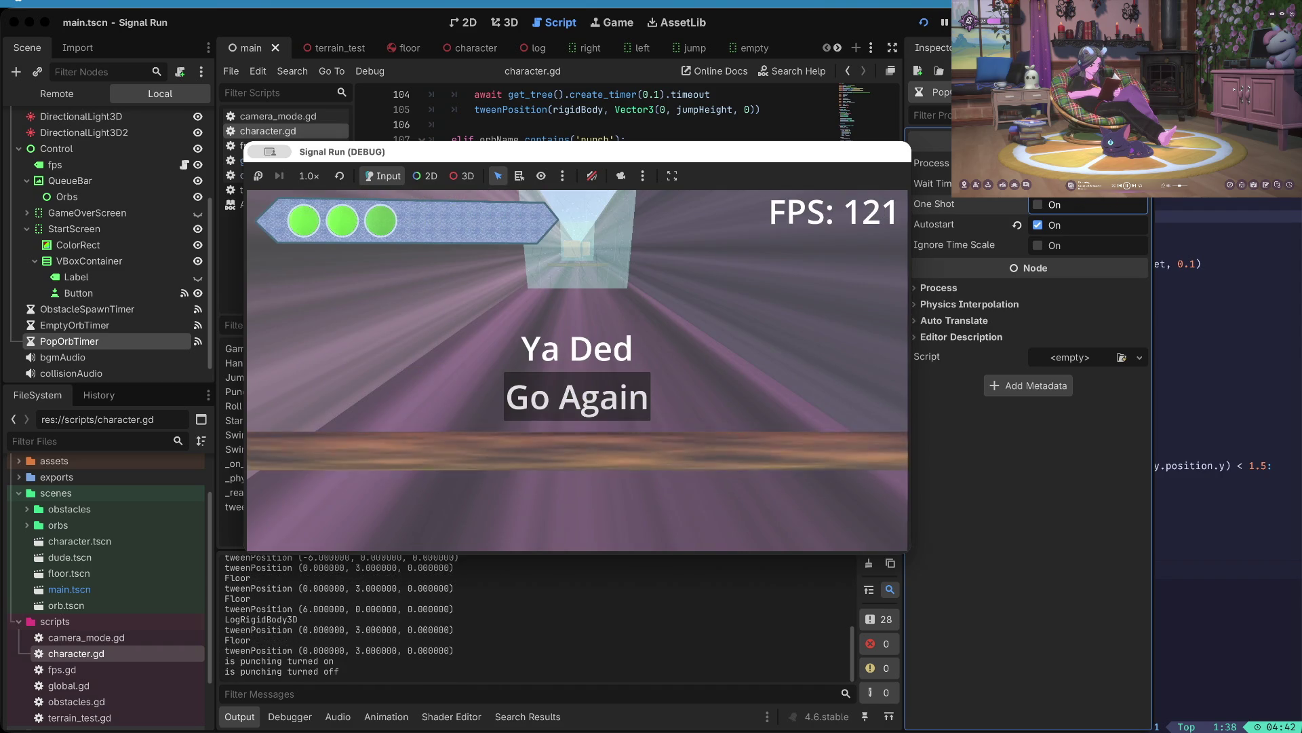
pyautogui.click(945, 22)
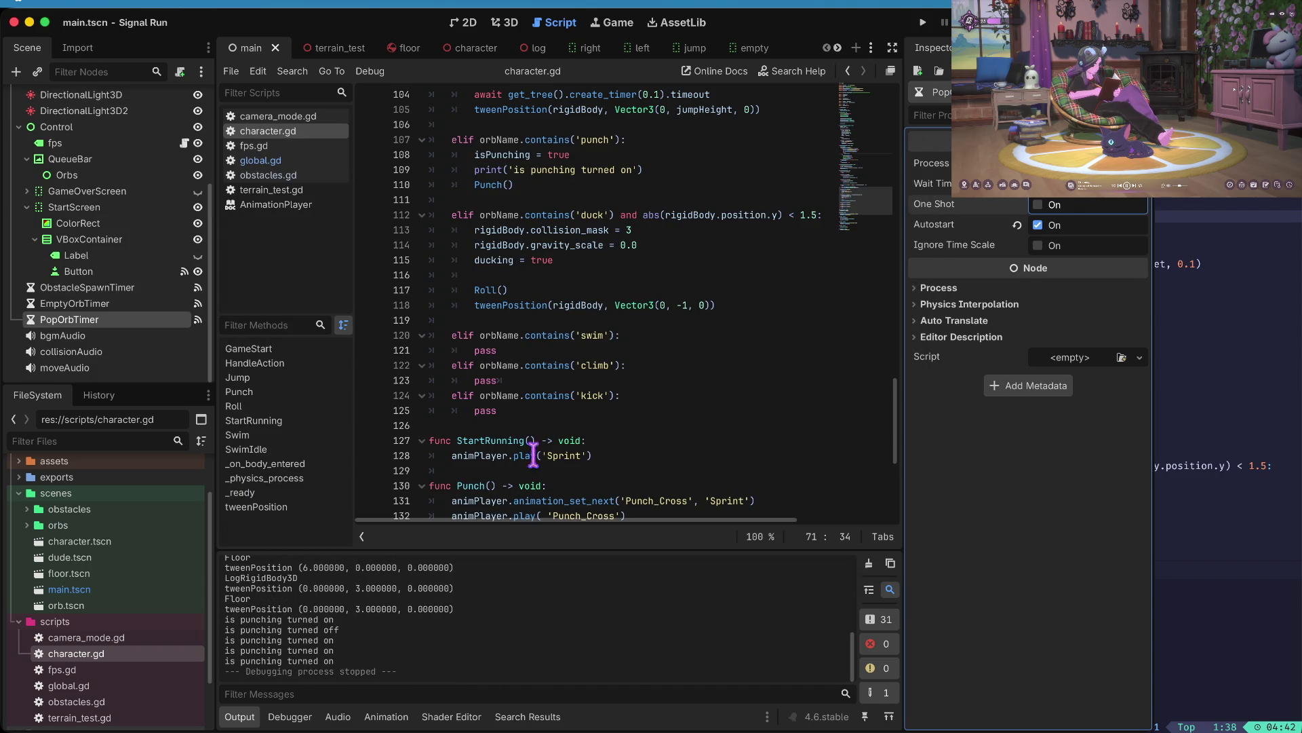
# - Open global.gd and go to the addOrb('empty') call on line 49
pyautogui.scroll(10, 663, 325)
pyautogui.scroll(20, 664, 328)
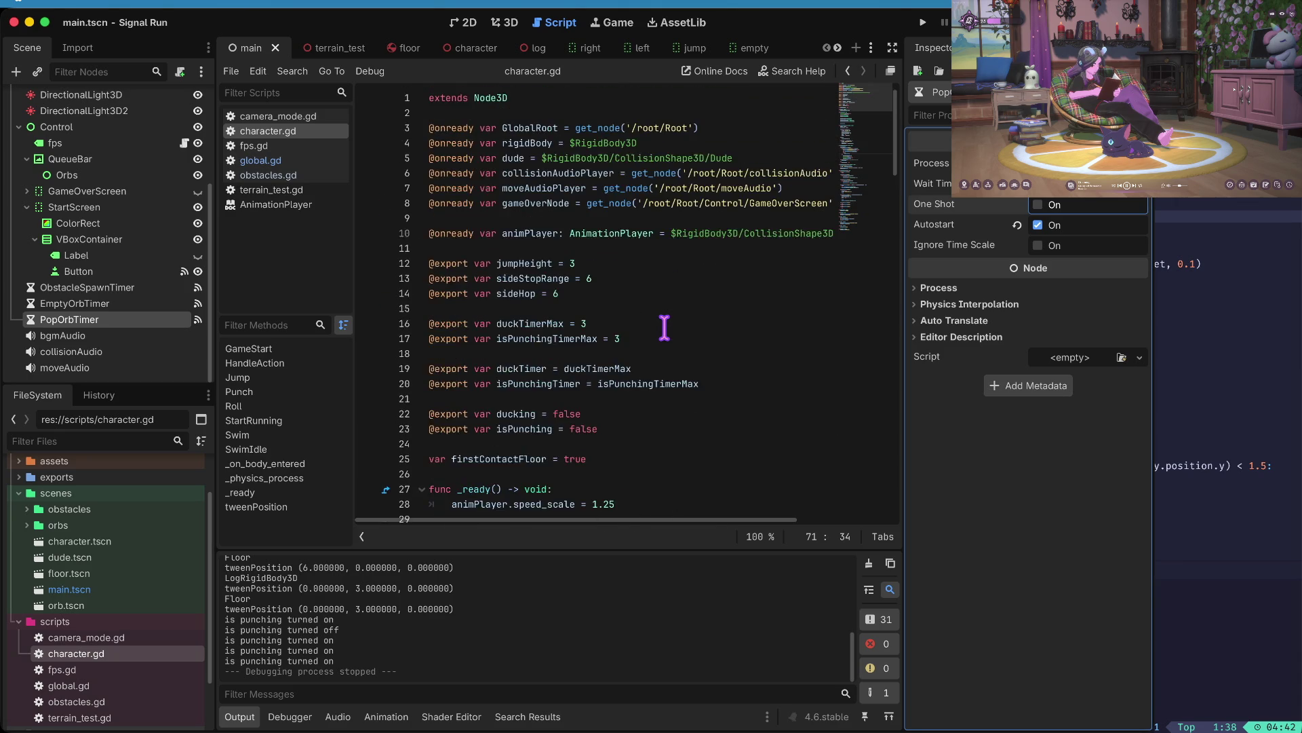
pyautogui.scroll(-3, 664, 328)
pyautogui.click(270, 160)
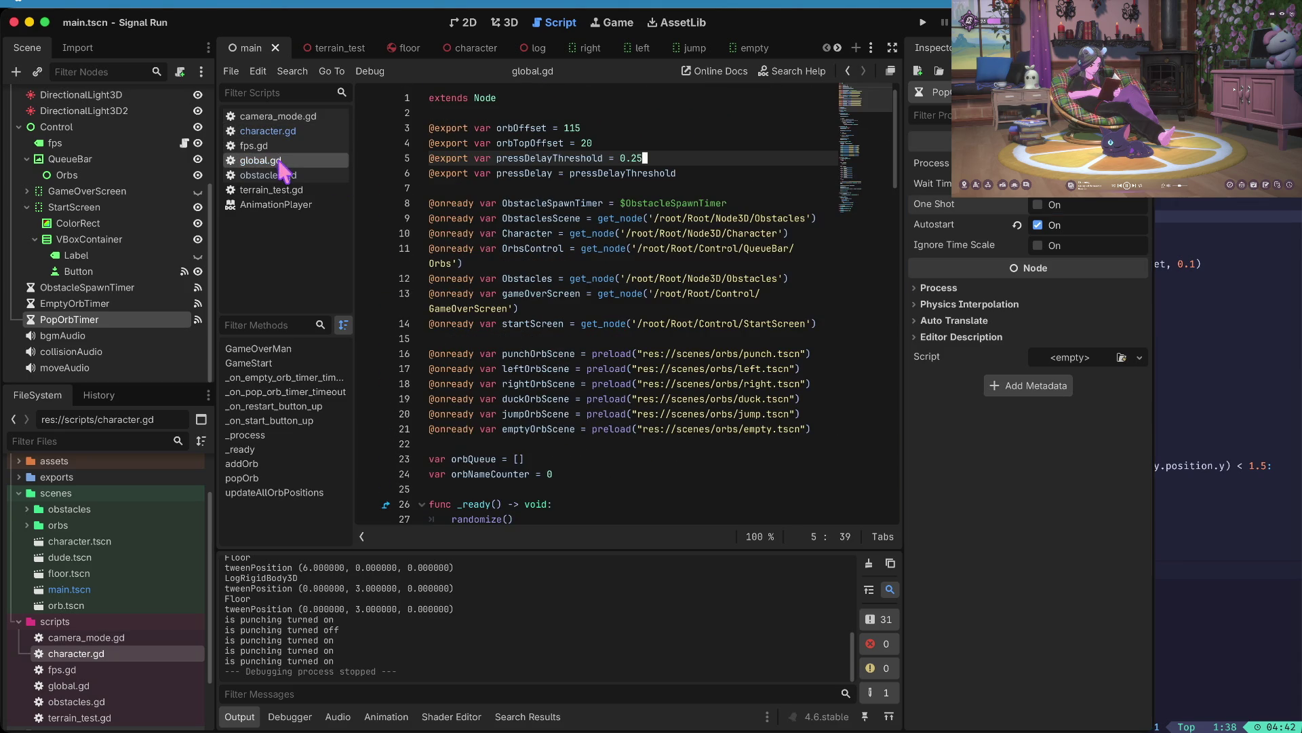
pyautogui.scroll(-6, 505, 458)
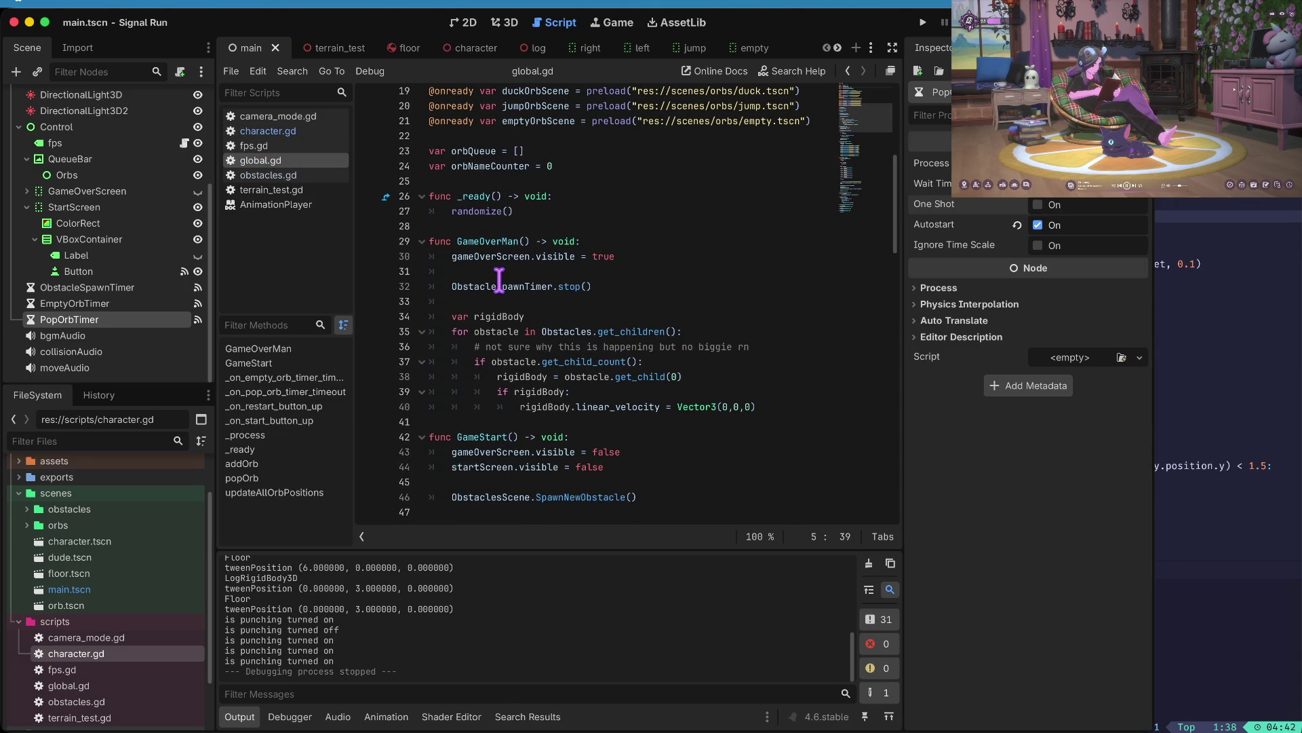
pyautogui.scroll(-3, 493, 246)
pyautogui.scroll(-2, 493, 245)
pyautogui.click(466, 354)
pyautogui.press('Right')
pyautogui.press('Right')
pyautogui.press('Right')
pyautogui.click(466, 354)
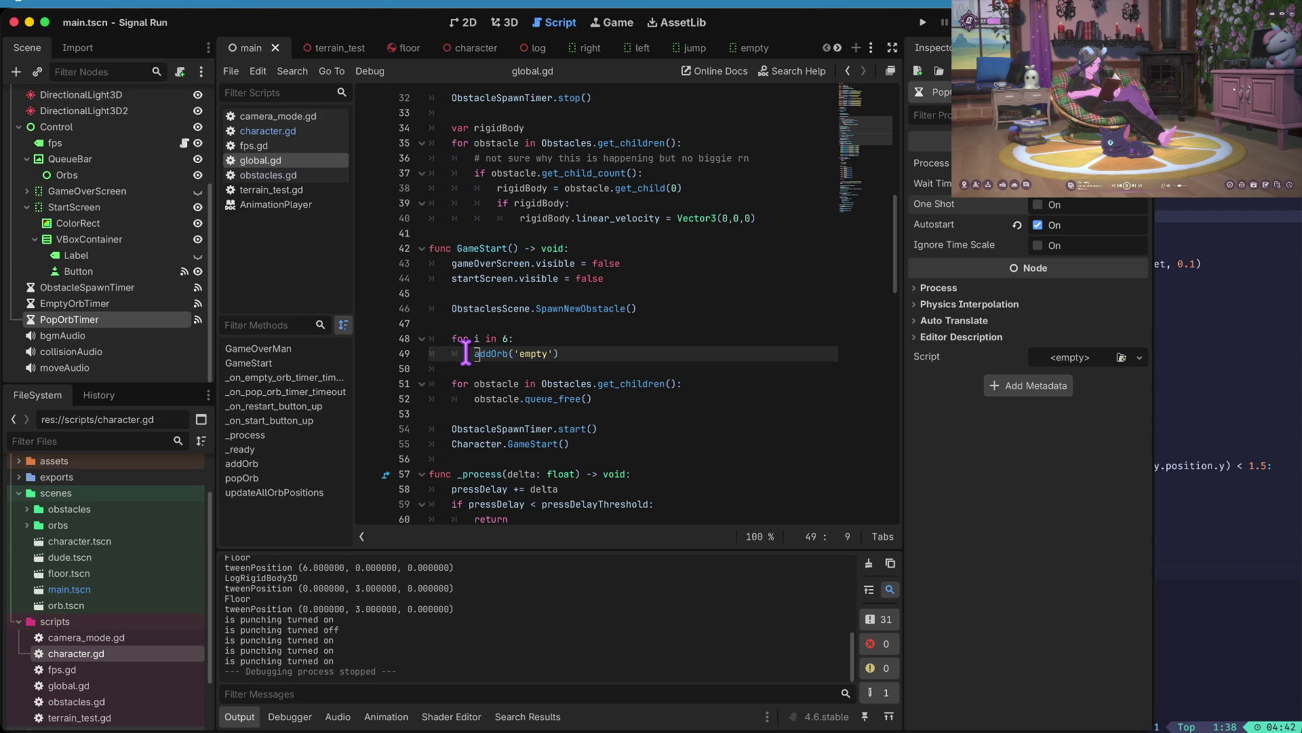
pyautogui.hotkey('ctrl', 'k')
pyautogui.press('Up')
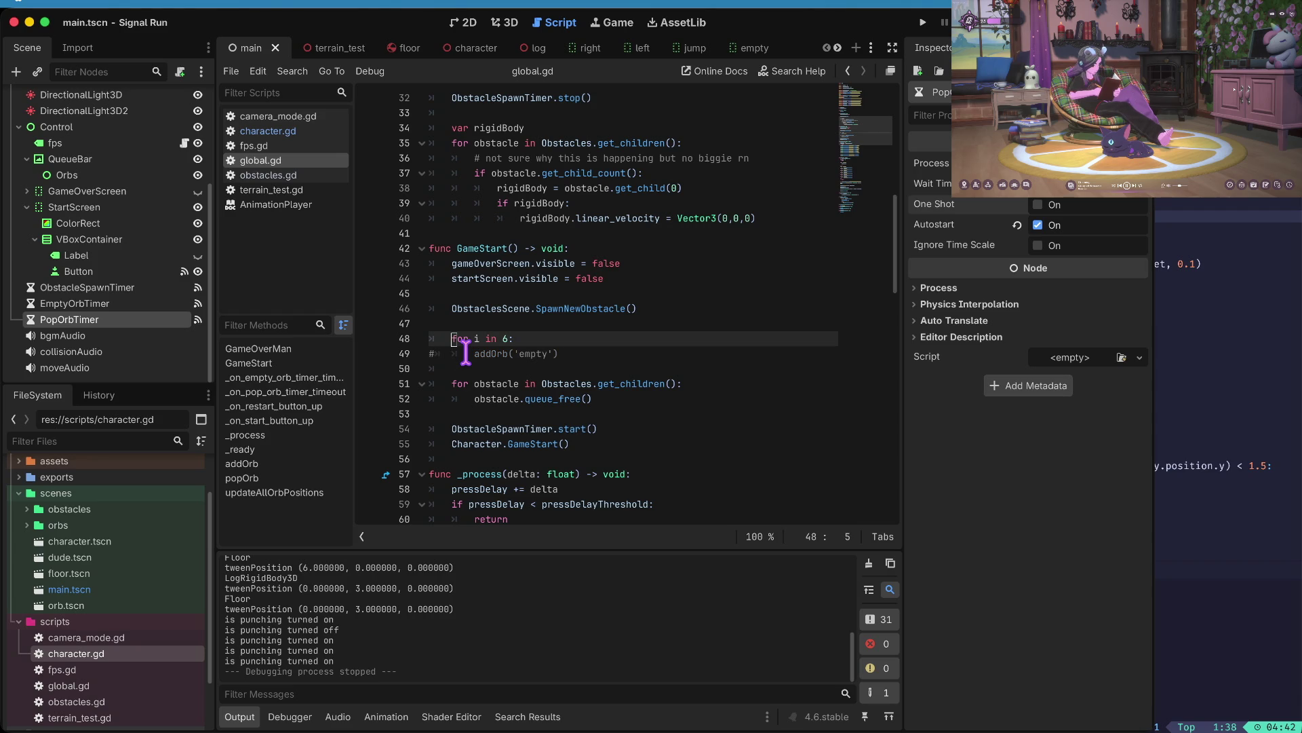
pyautogui.hotkey('ctrl', 'z')
# - Replace addOrb('empty') with popOrb() via autocomplete, then save and launch the game
pyautogui.hotkey('ctrl', 'Delete')
pyautogui.write('pop')
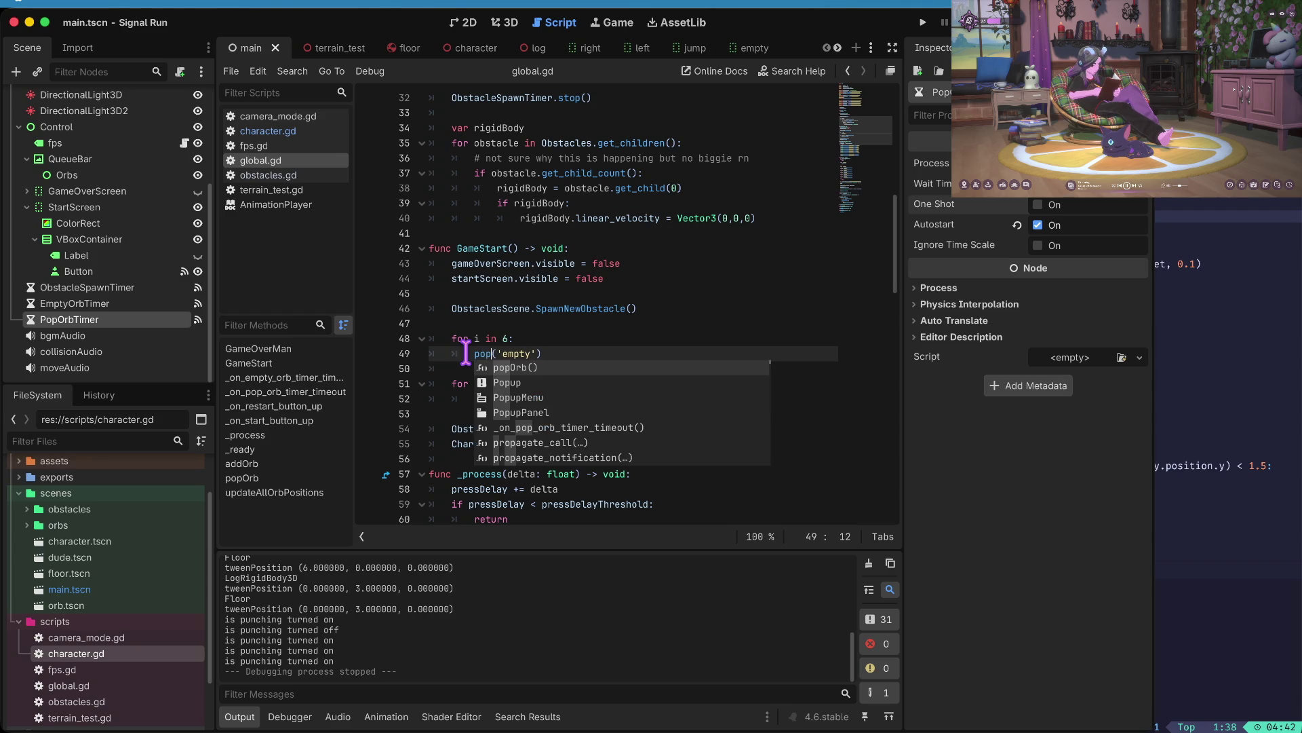
pyautogui.press('Return')
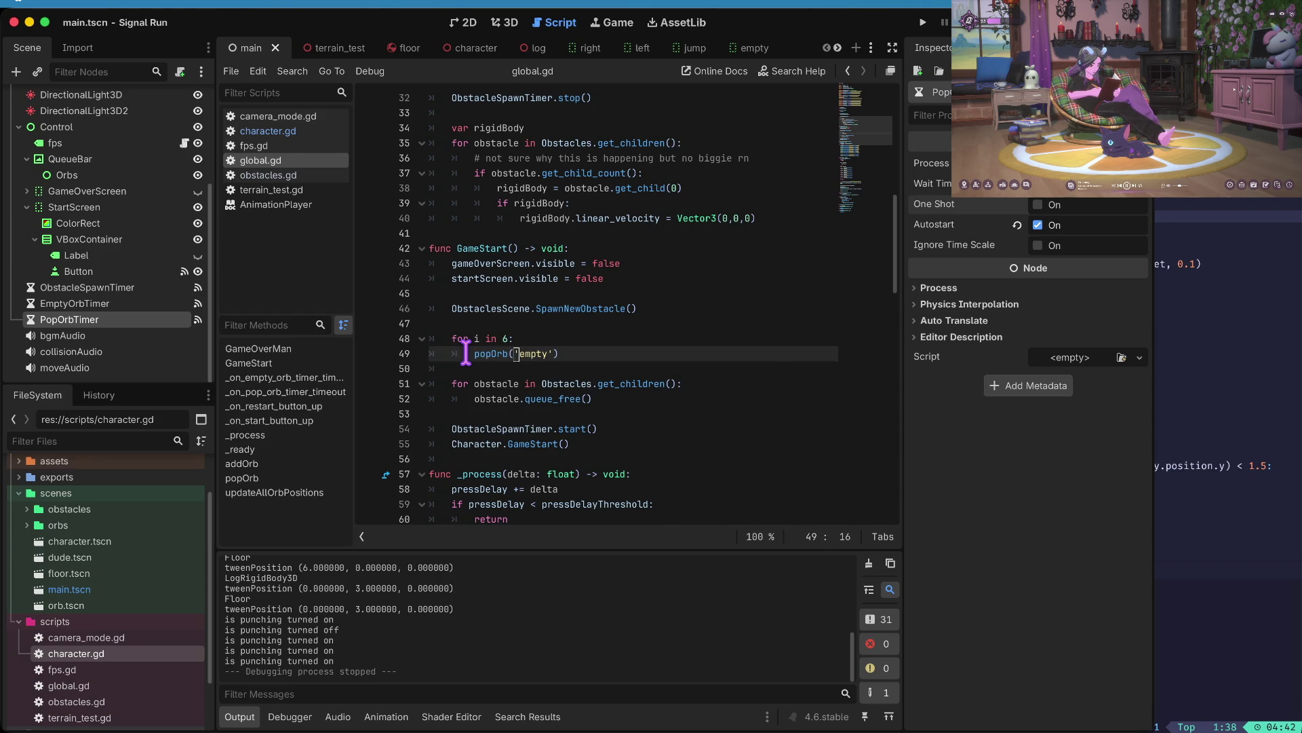
pyautogui.hotkey('shift', 'End')
pyautogui.press('BackSpace')
pyautogui.press('BackSpace')
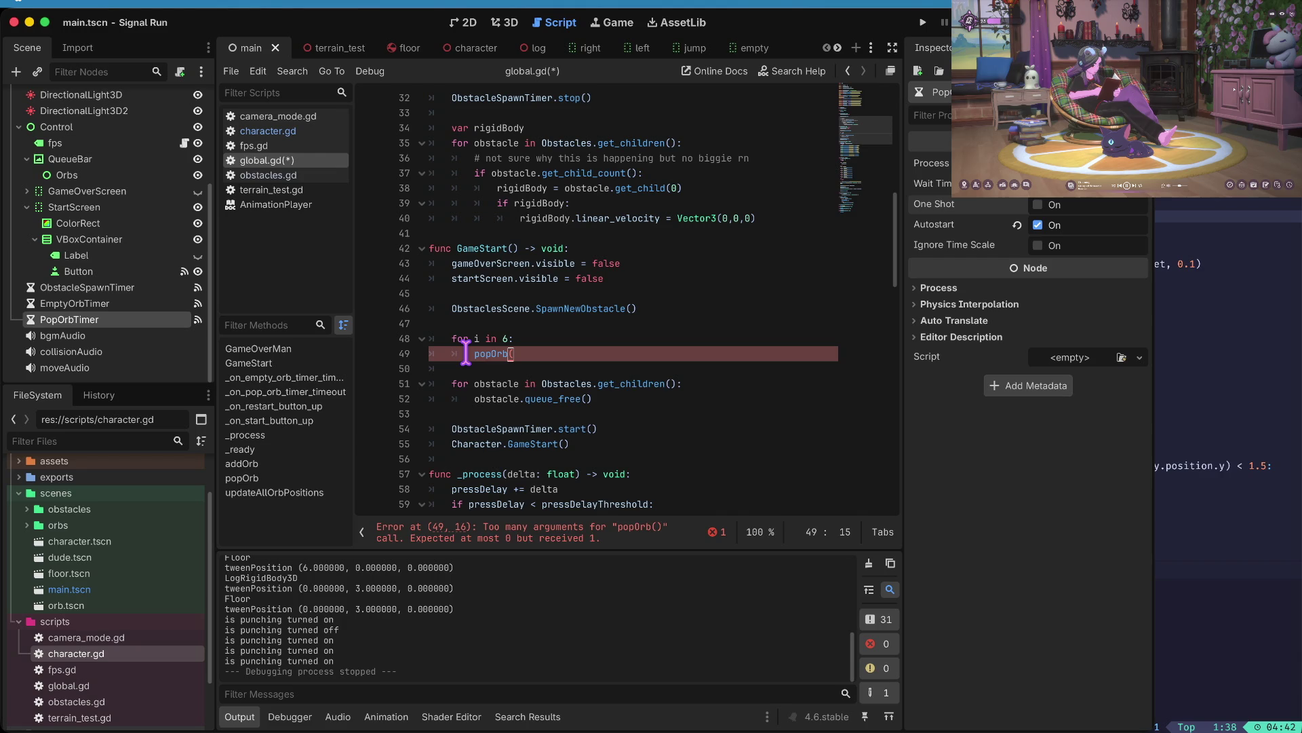
pyautogui.press('super+b')
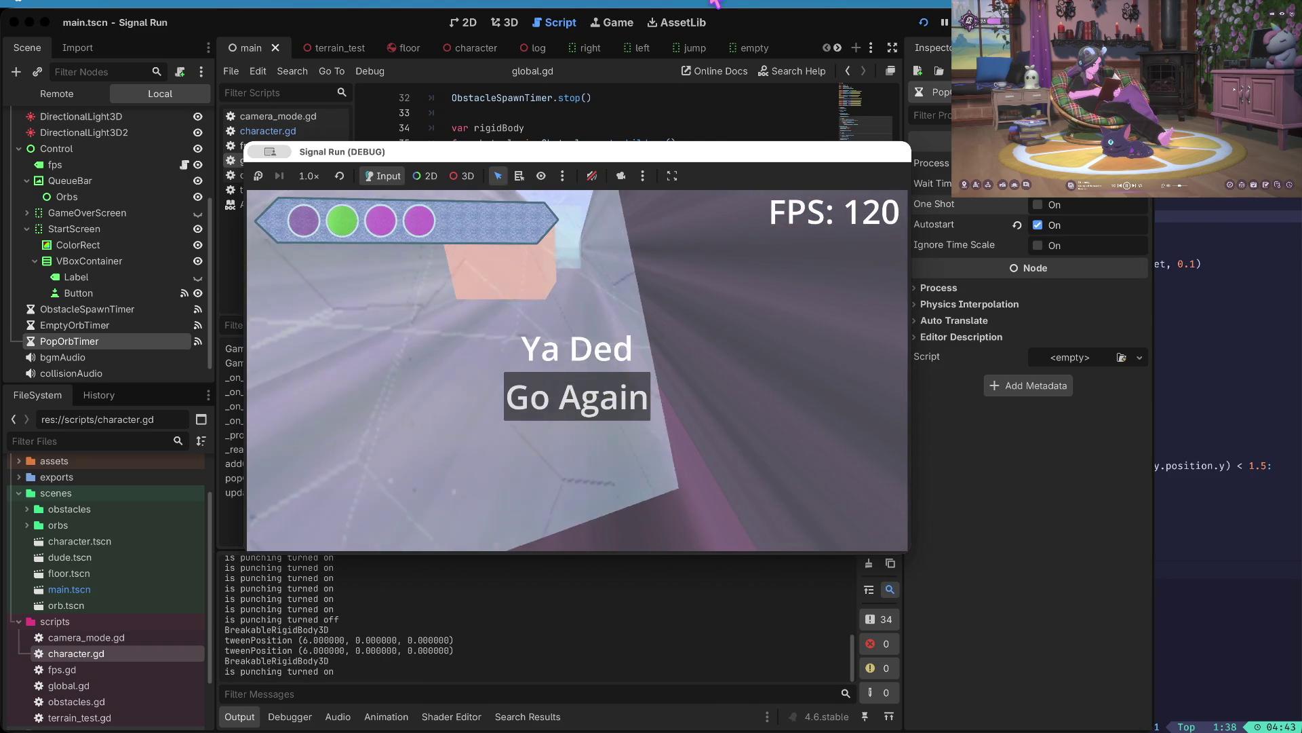
# - Stop the debug game with F8 and inspect the Obstacles reference on line 51
pyautogui.press('F8')
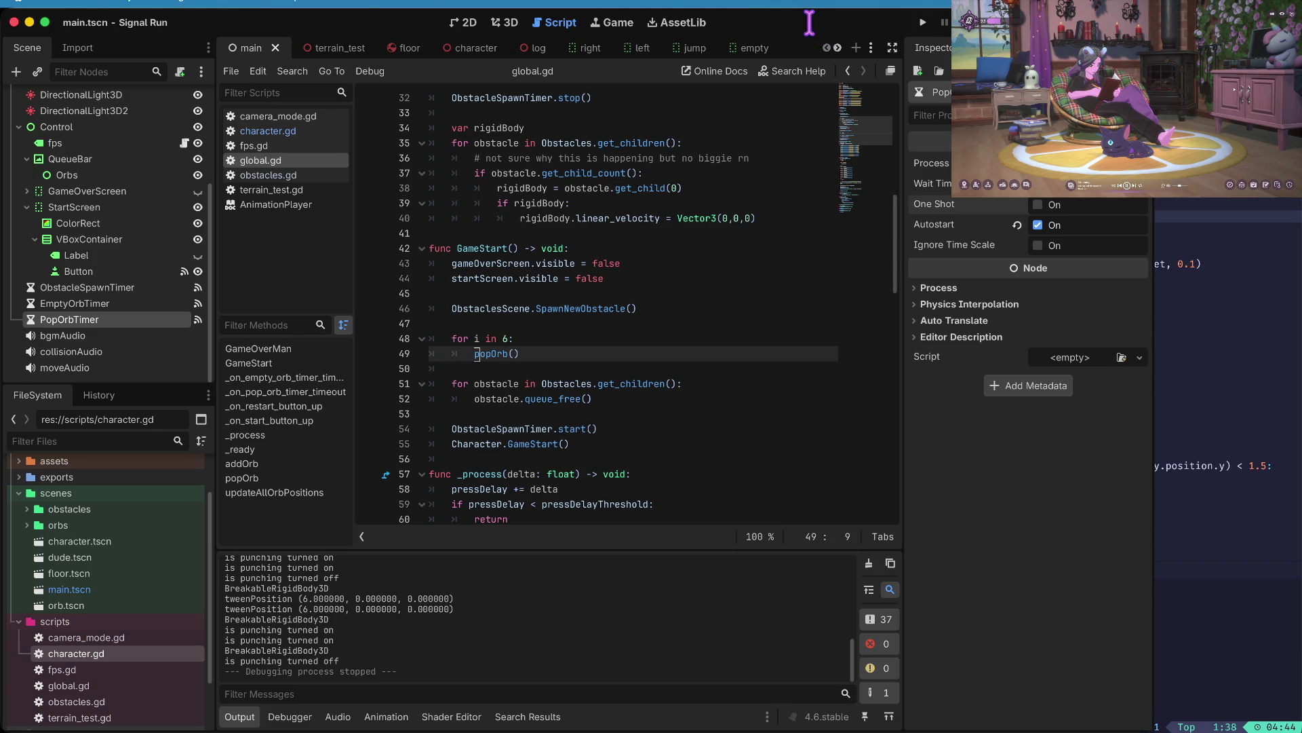
pyautogui.click(552, 383)
# - Launch Signal Run and start a run from the start screen
pyautogui.scroll(-1, 550, 388)
pyautogui.scroll(-1, 550, 388)
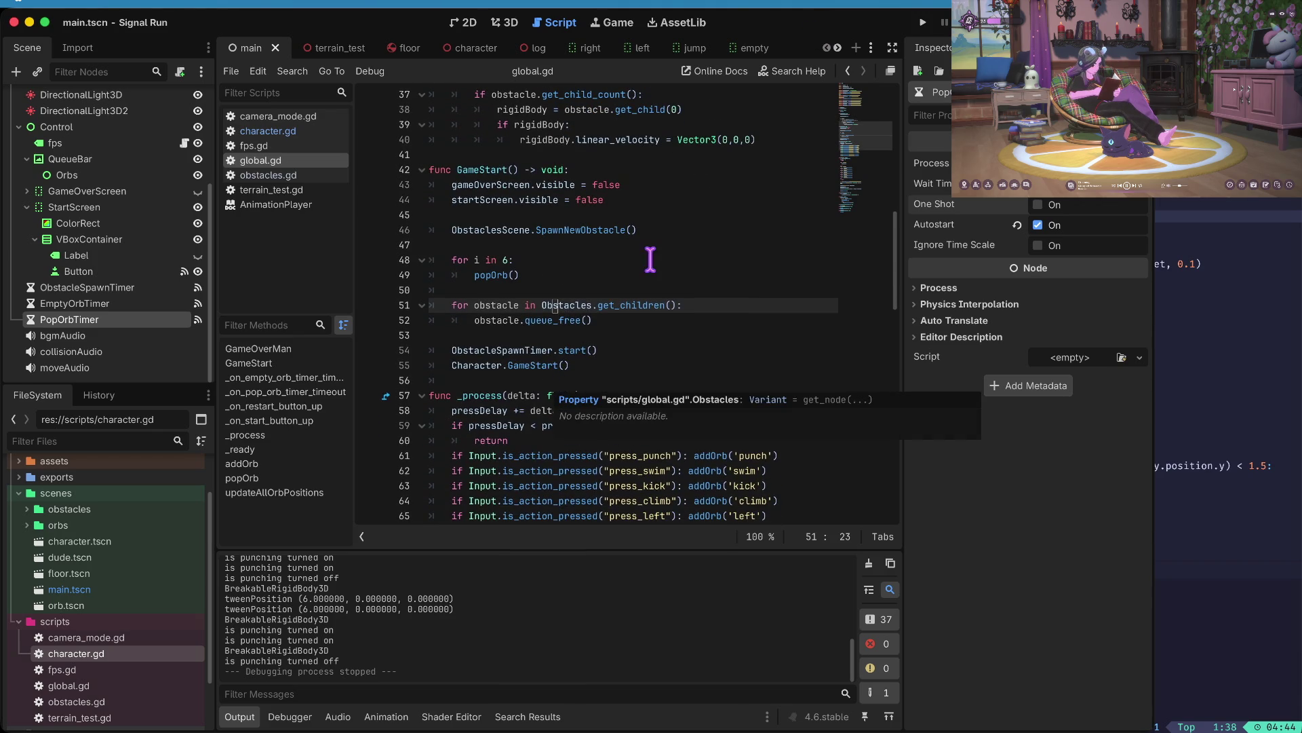
pyautogui.scroll(-3, 486, 325)
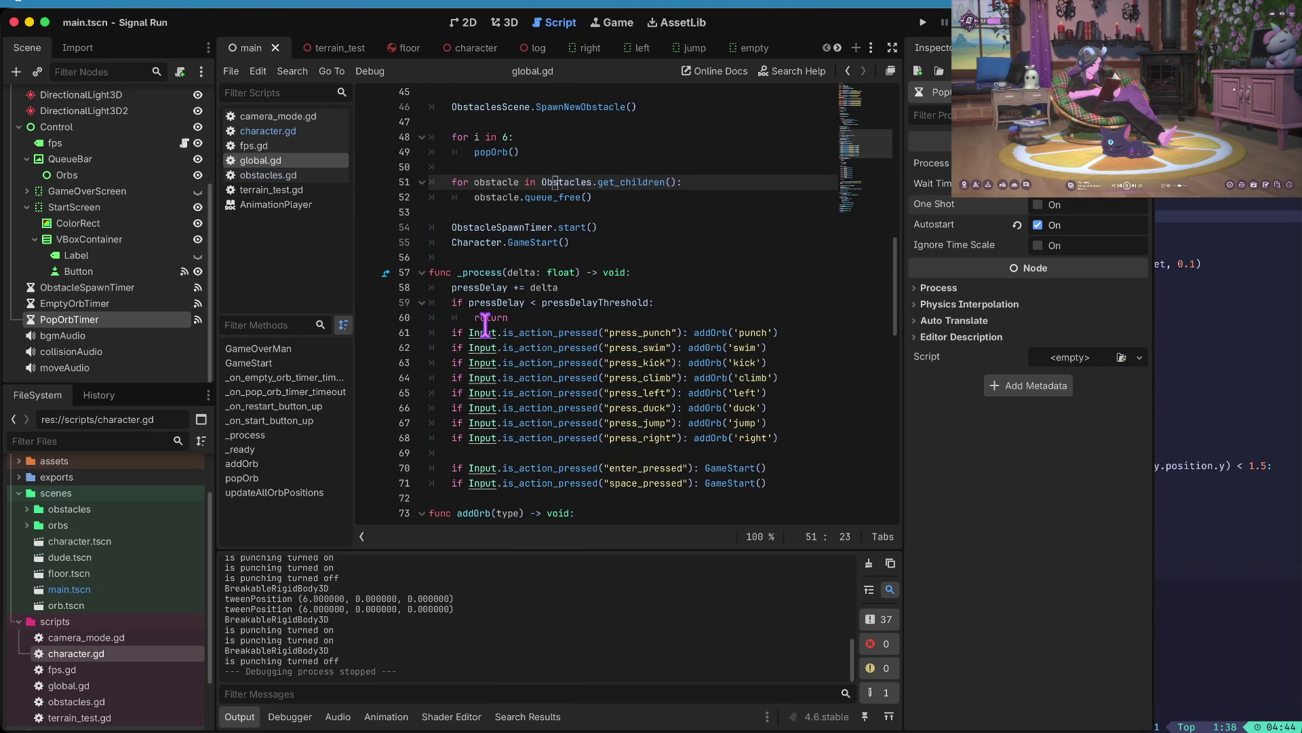
pyautogui.press('super+b')
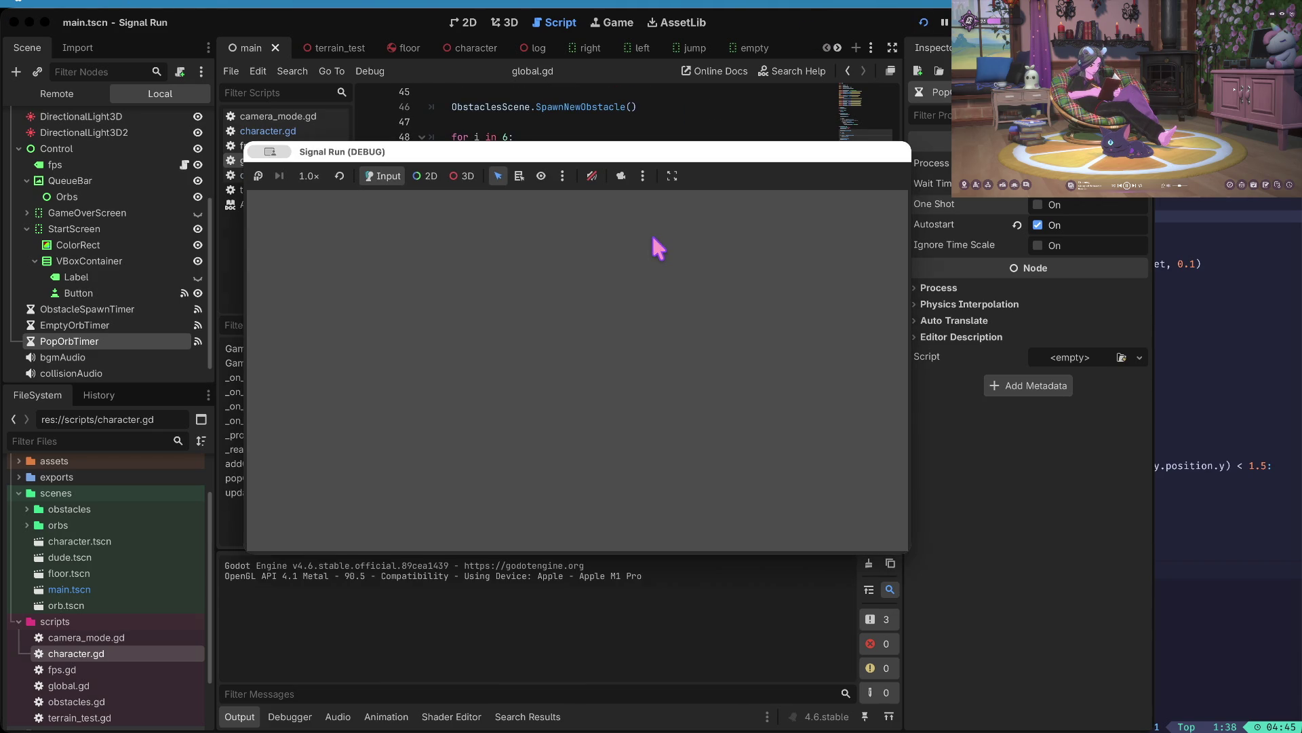
pyautogui.press('space')
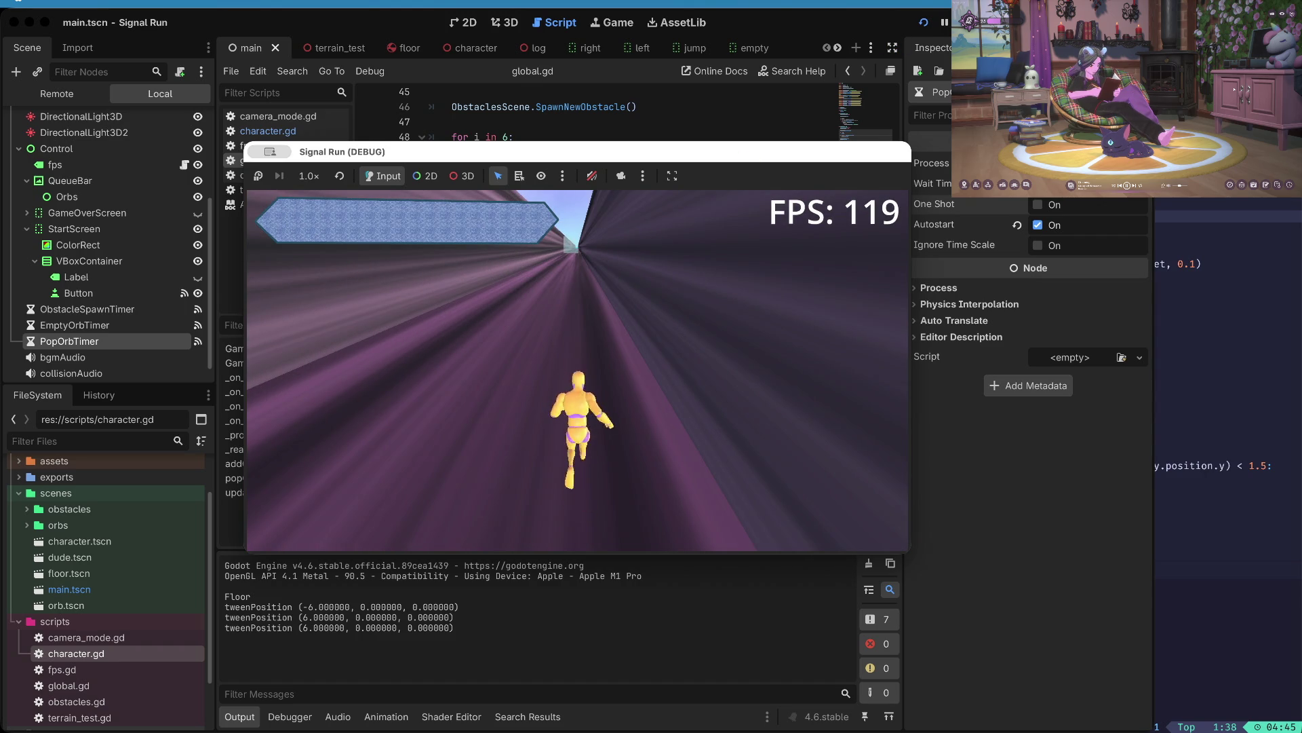
# - Make the runner punch four times, then stop the running game
pyautogui.click(685, 202)
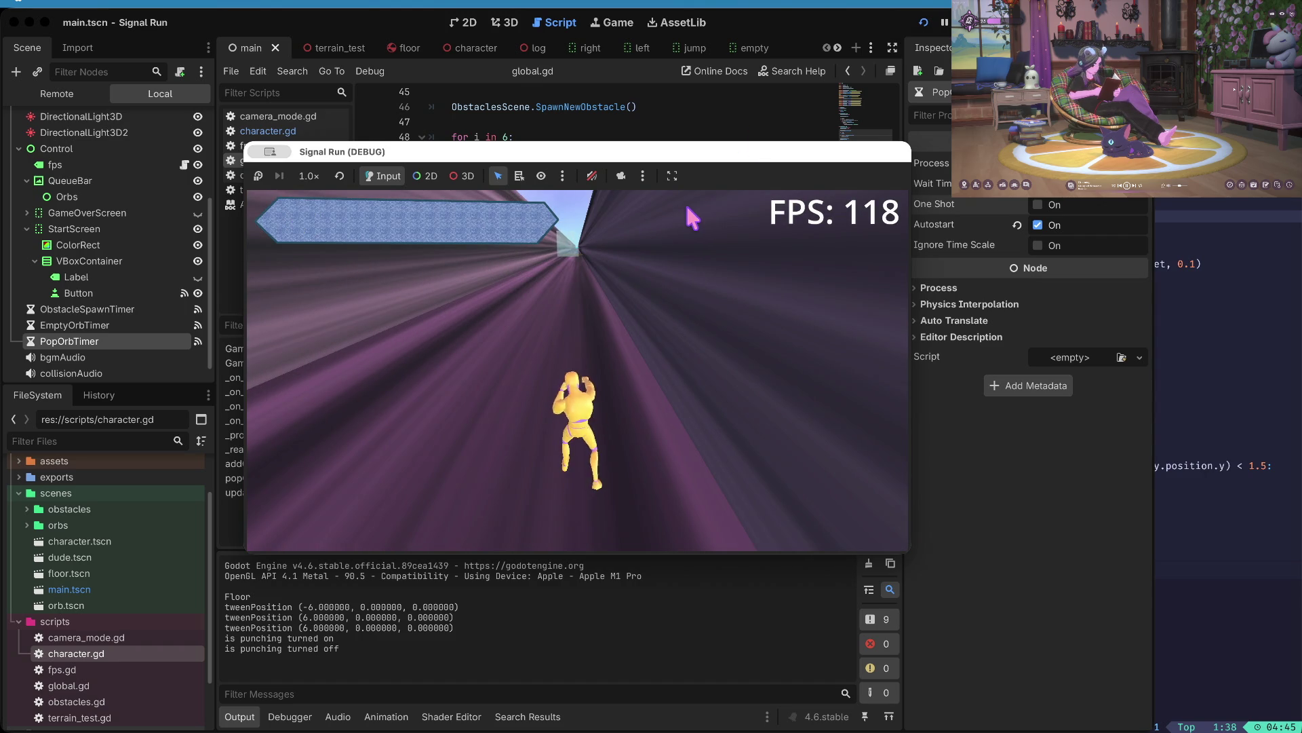
pyautogui.click(687, 208)
pyautogui.click(687, 209)
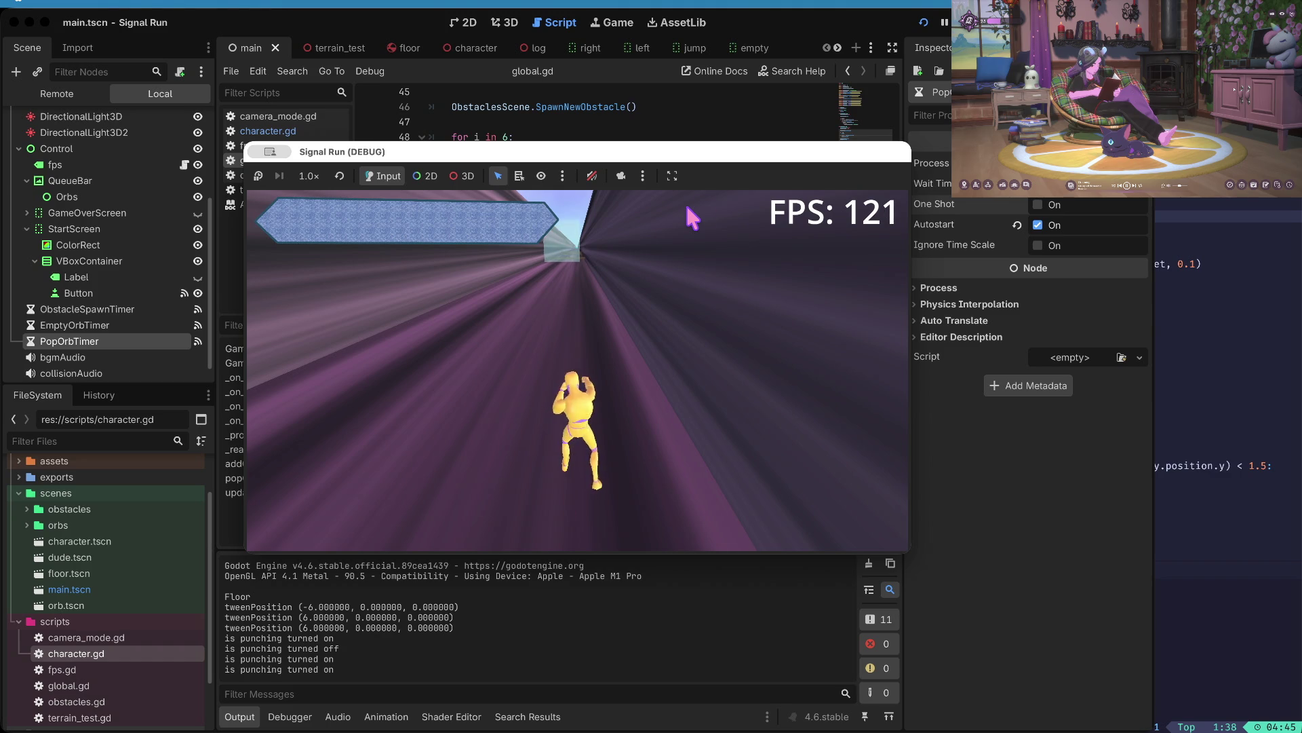
pyautogui.click(686, 207)
pyautogui.press('super+period')
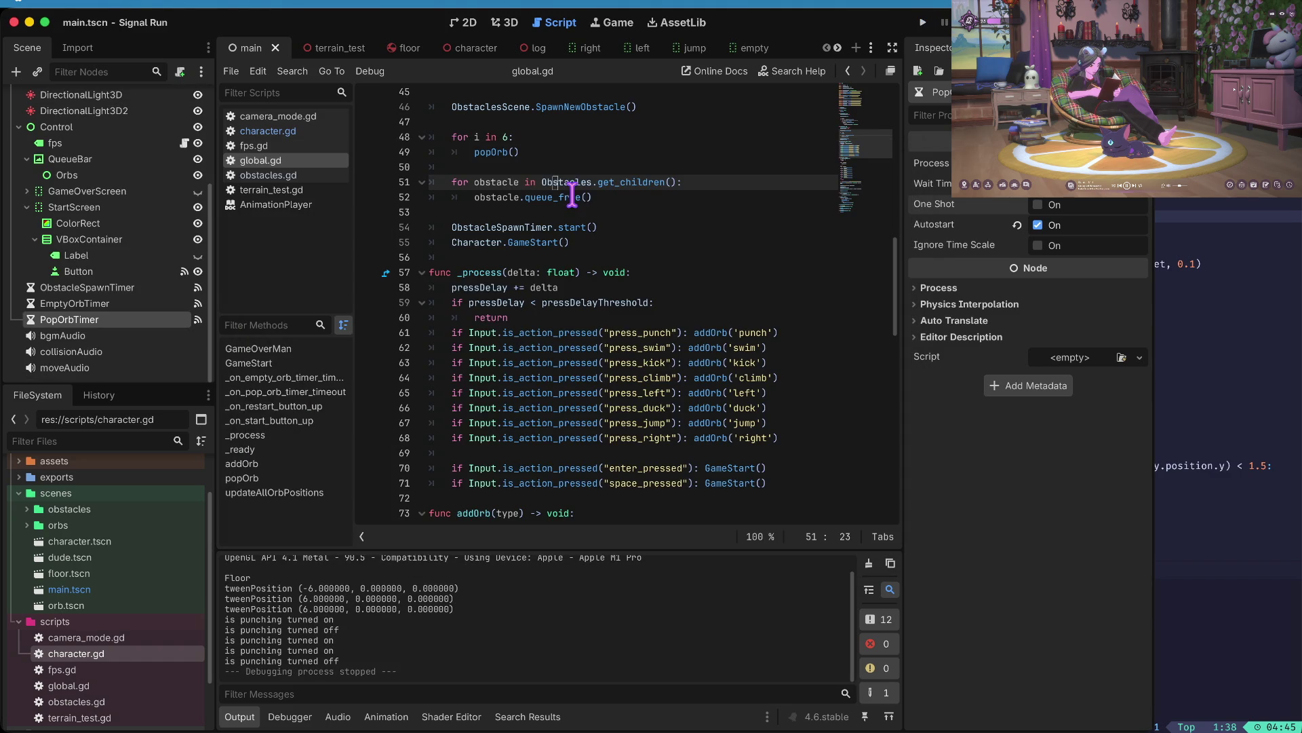
# - Look through the timer nodes and commit a new Wait Time for PopOrbTimer
pyautogui.click(73, 307)
pyautogui.click(74, 319)
pyautogui.click(73, 335)
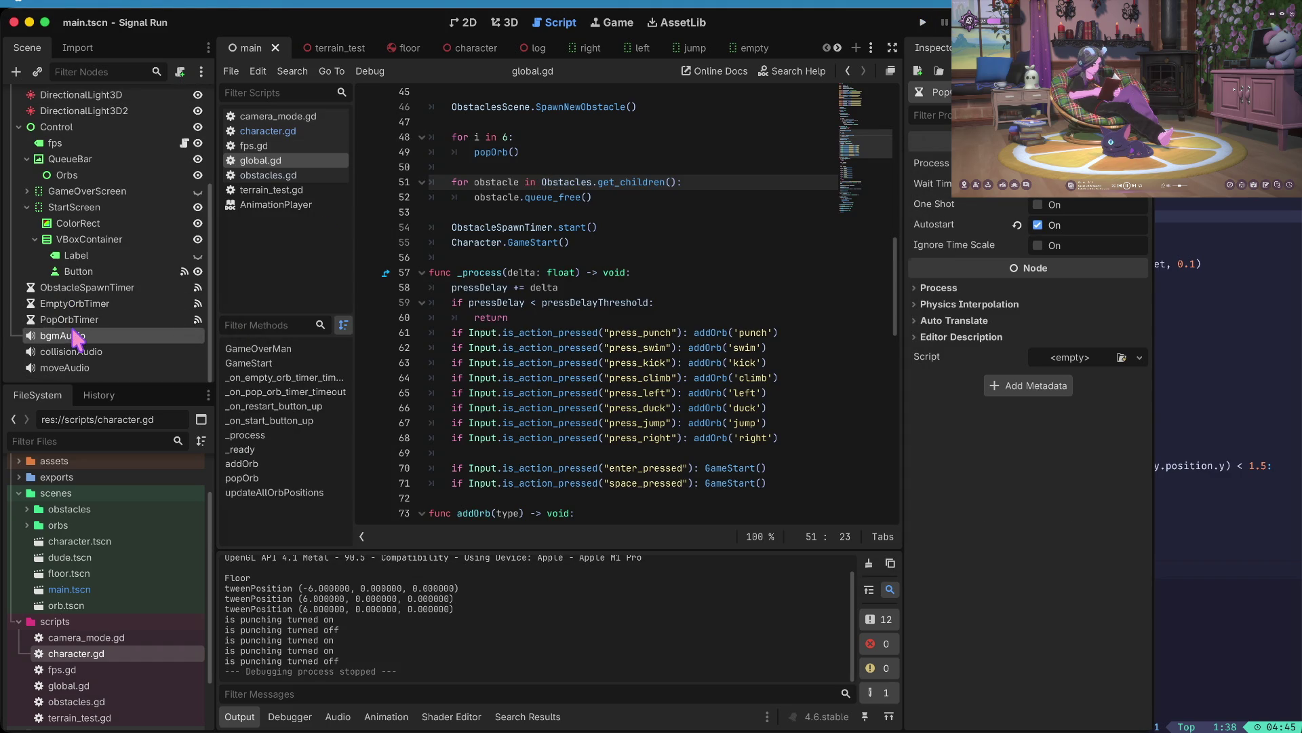
pyautogui.scroll(3, 104, 302)
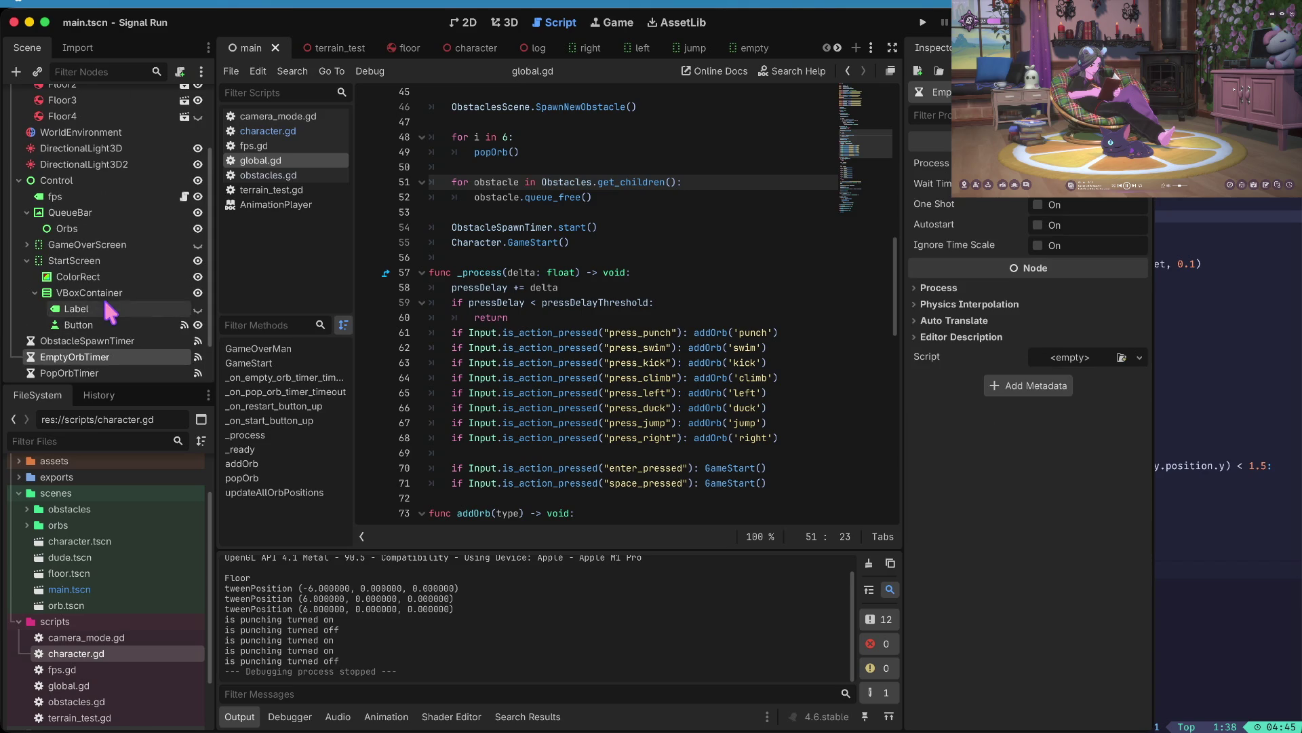
pyautogui.click(102, 293)
pyautogui.scroll(-3, 99, 293)
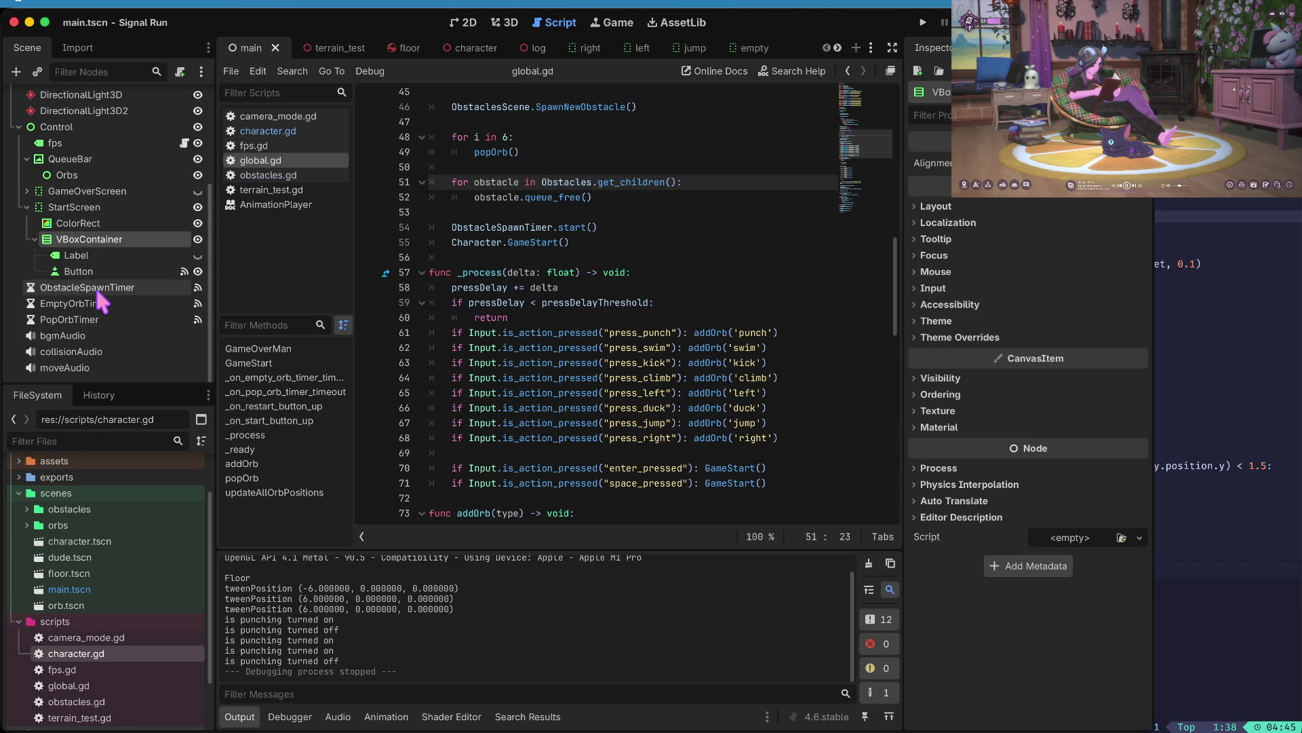
pyautogui.click(97, 290)
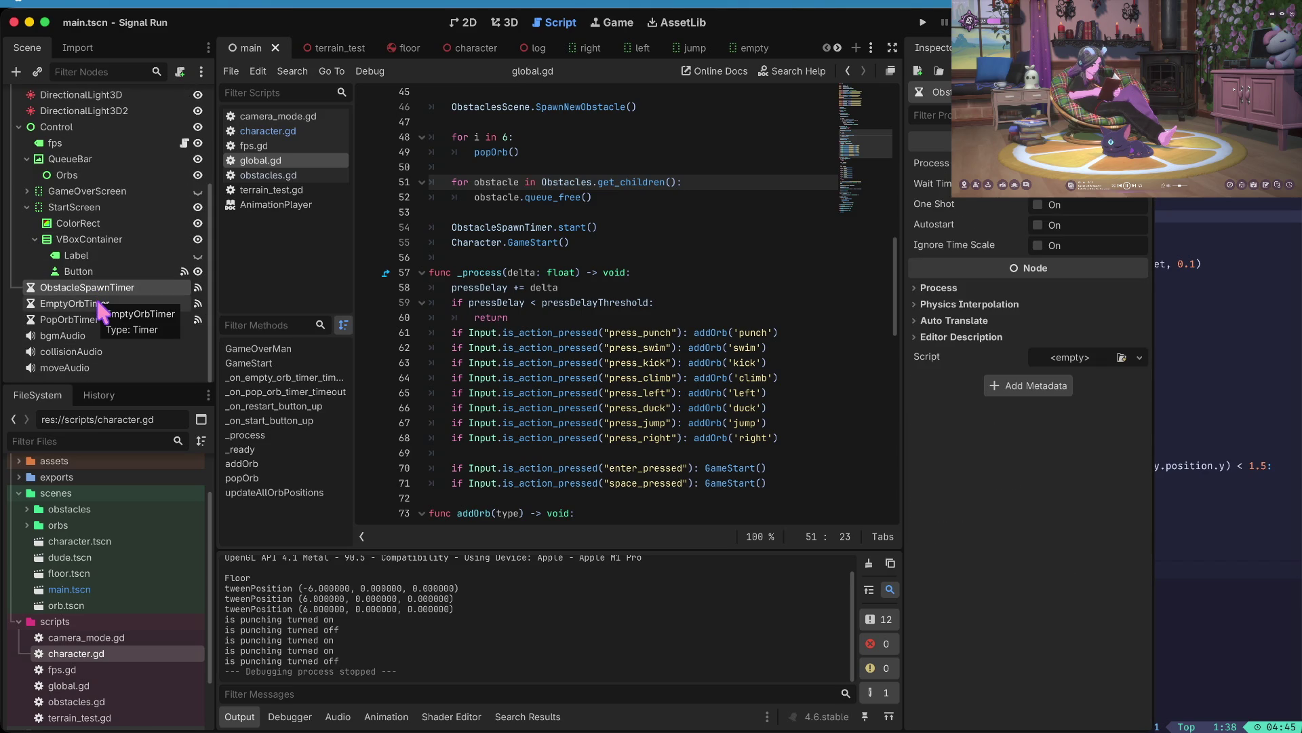
pyautogui.click(101, 319)
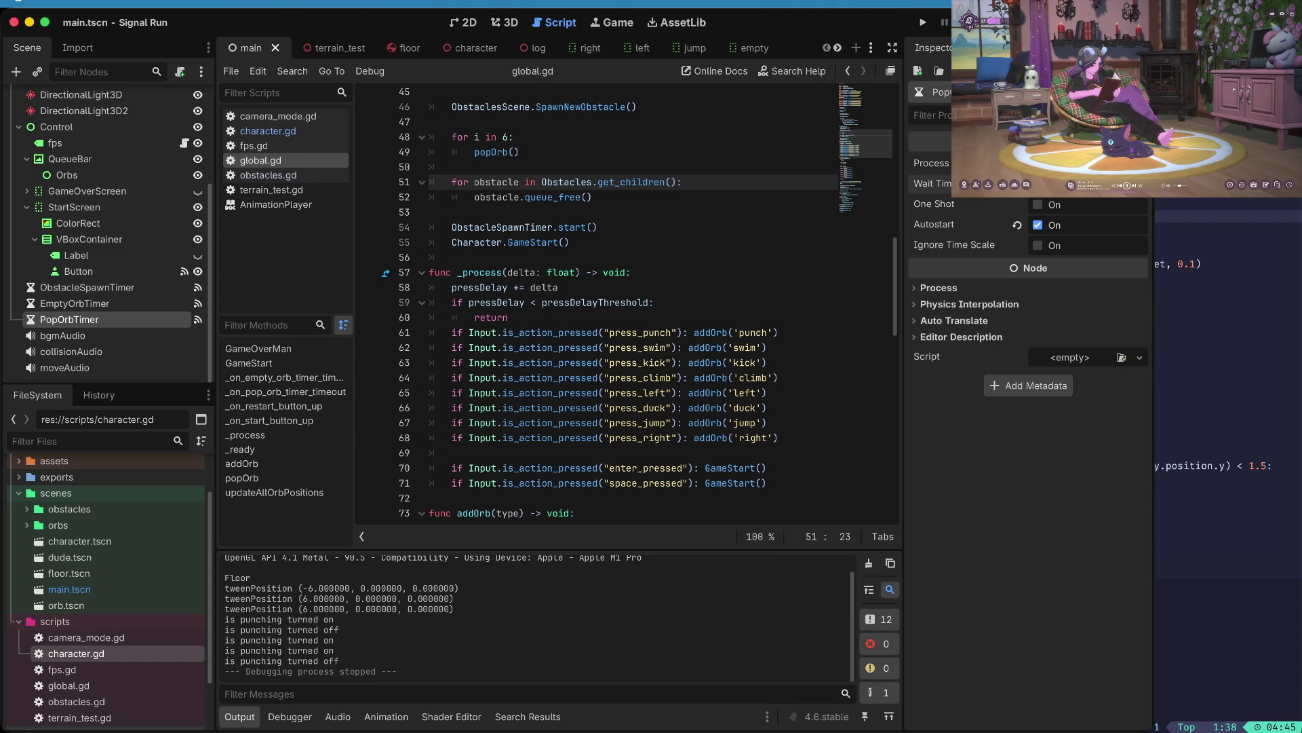
pyautogui.press('Tab')
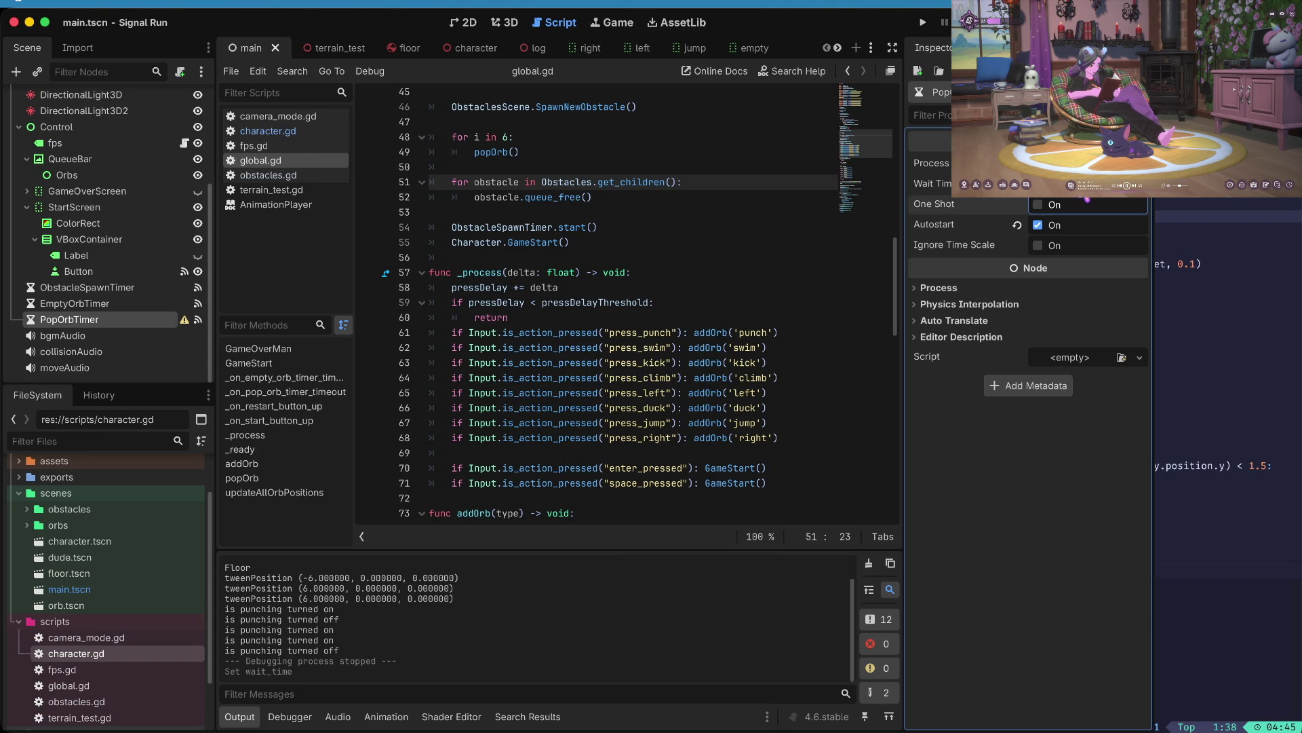
# - Launch the game and play a run with jumps, lane switches, ducks and a punch
pyautogui.press('super+b')
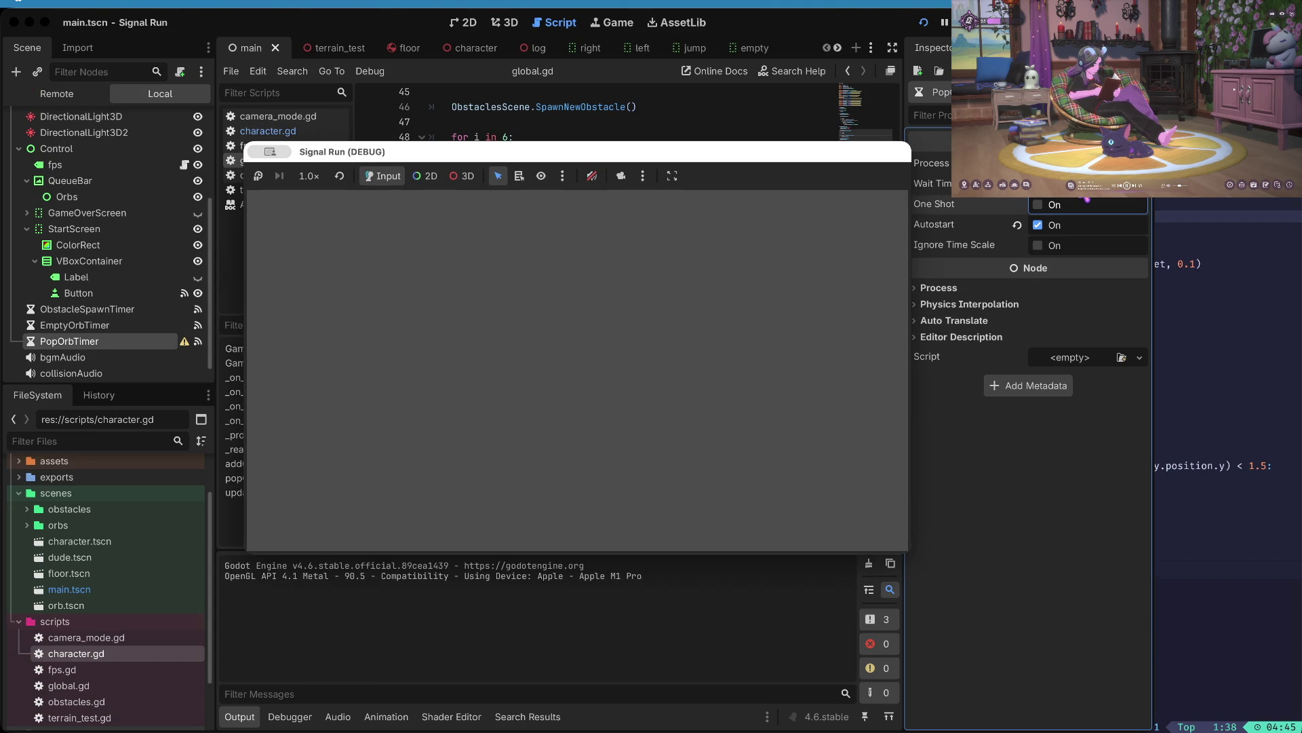
pyautogui.press('space')
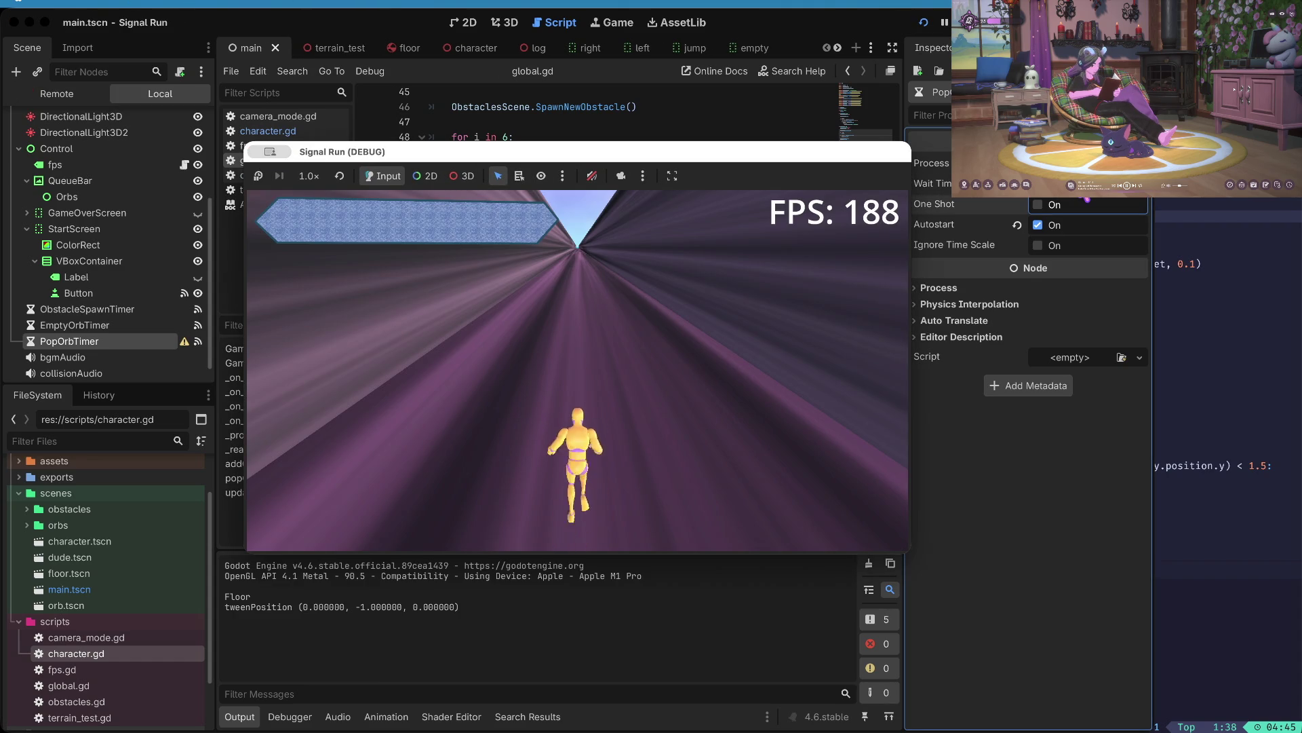
pyautogui.press('space')
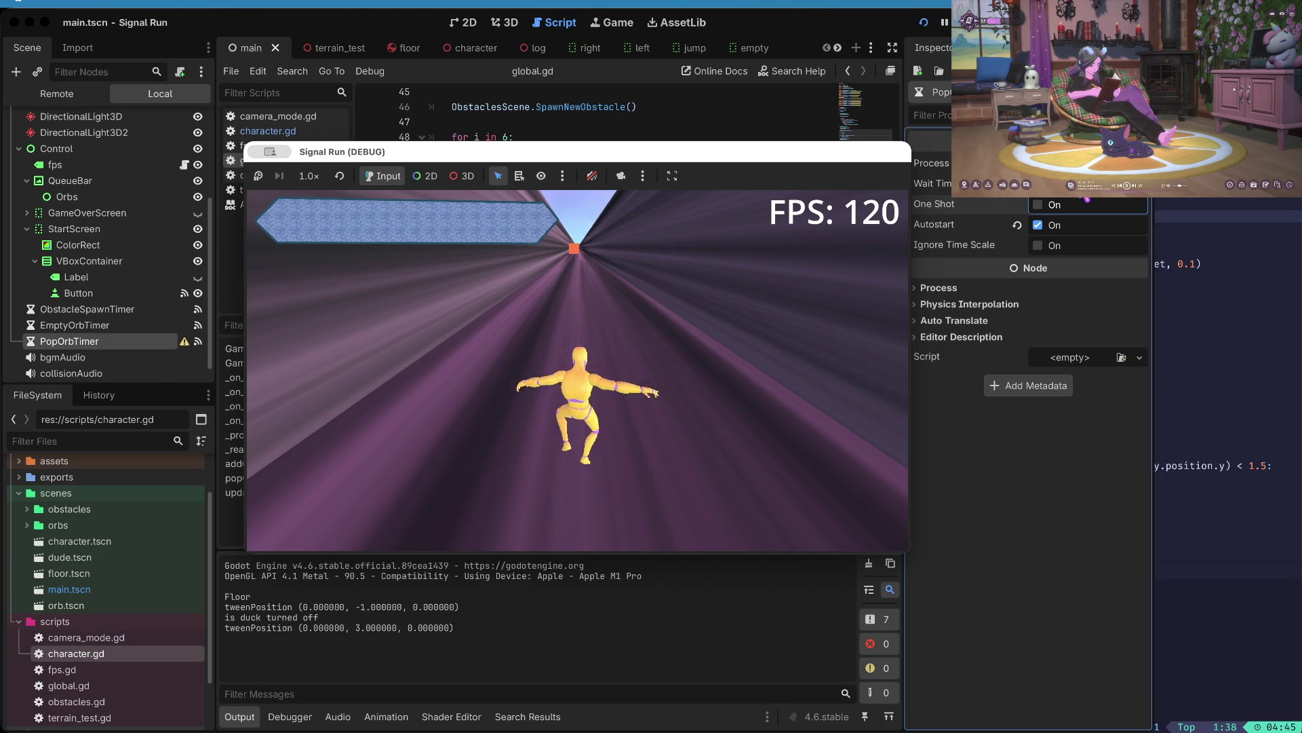
pyautogui.press('space')
pyautogui.press('Right')
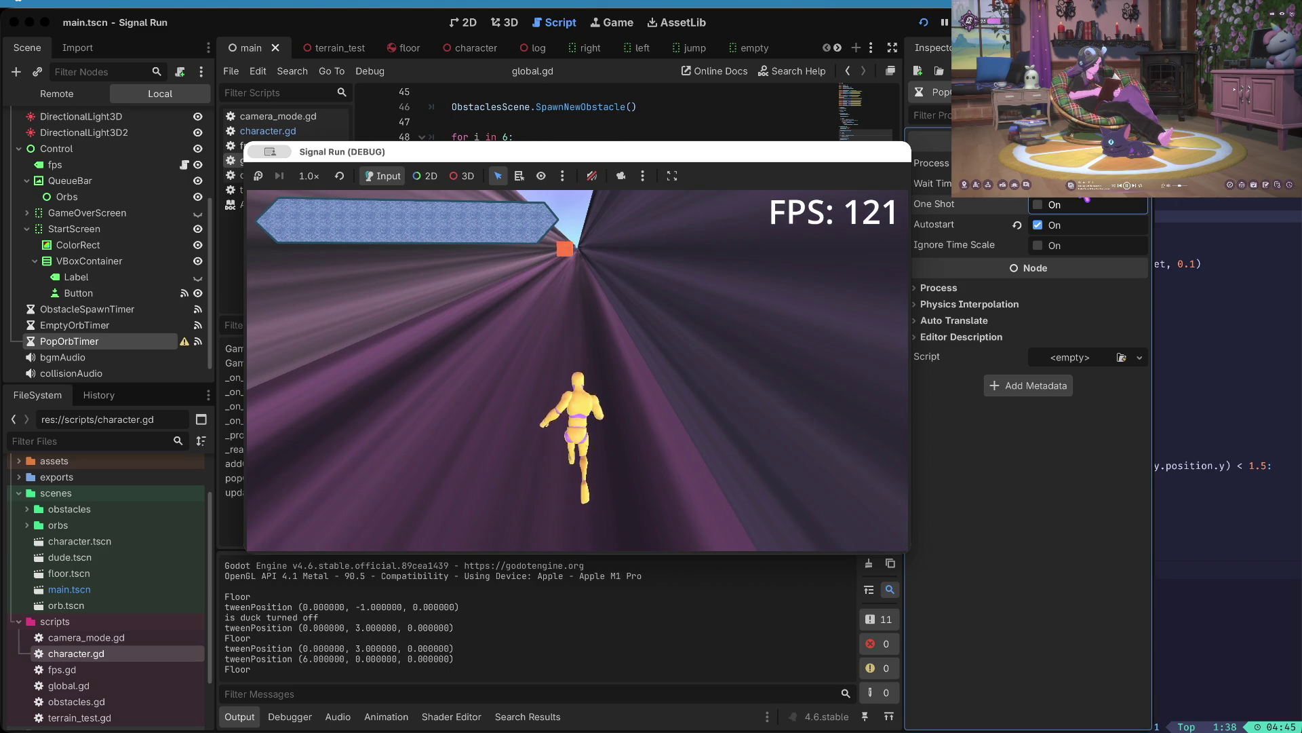
pyautogui.press('Left')
pyautogui.press('Right')
pyautogui.press('Left')
pyautogui.press('Right')
pyautogui.press('Left')
pyautogui.press('Right')
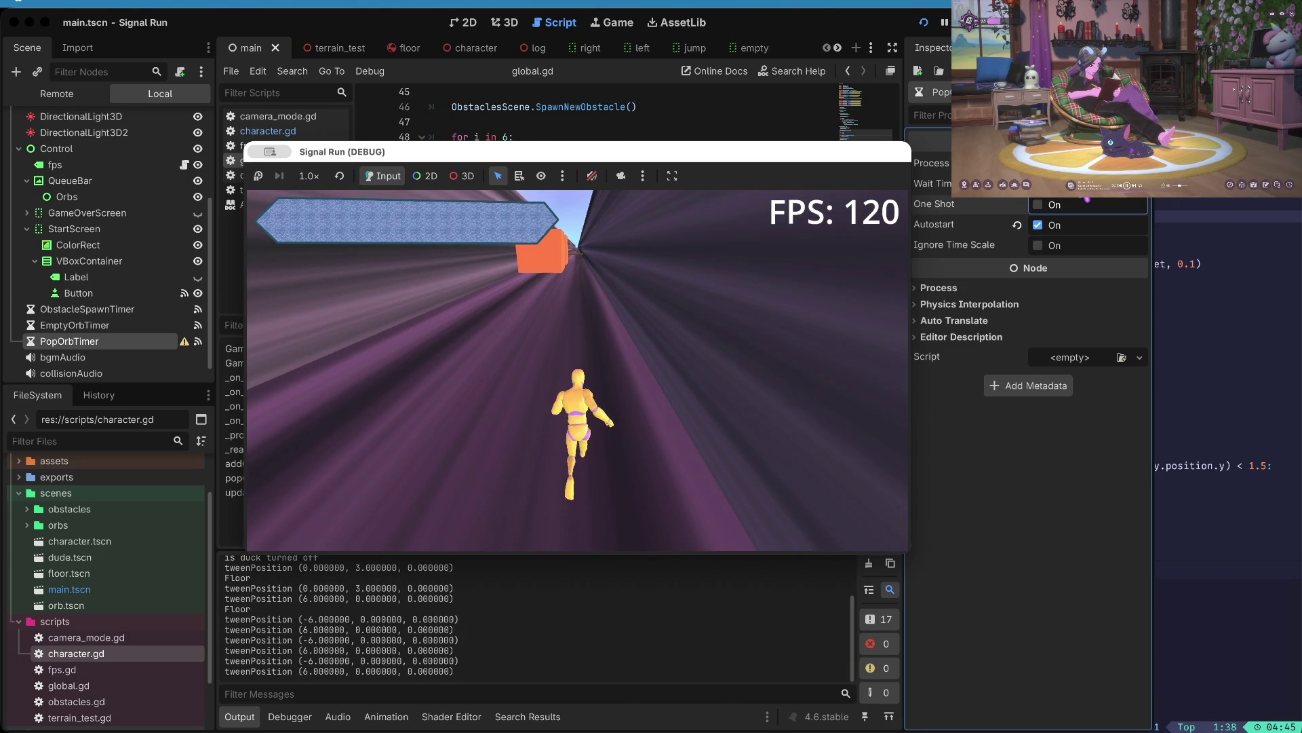
pyautogui.press('Down')
pyautogui.press('space')
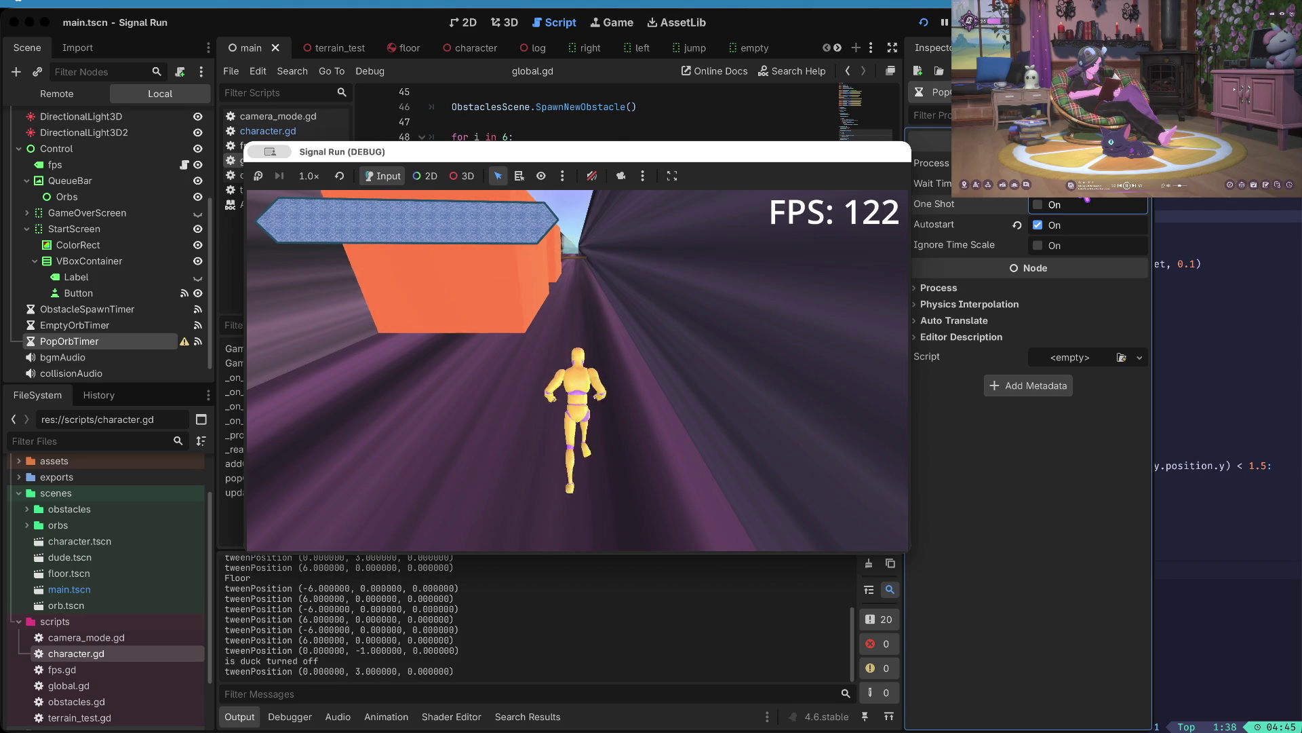
pyautogui.press('x')
pyautogui.press('Down')
pyautogui.press('Down')
pyautogui.press('Down')
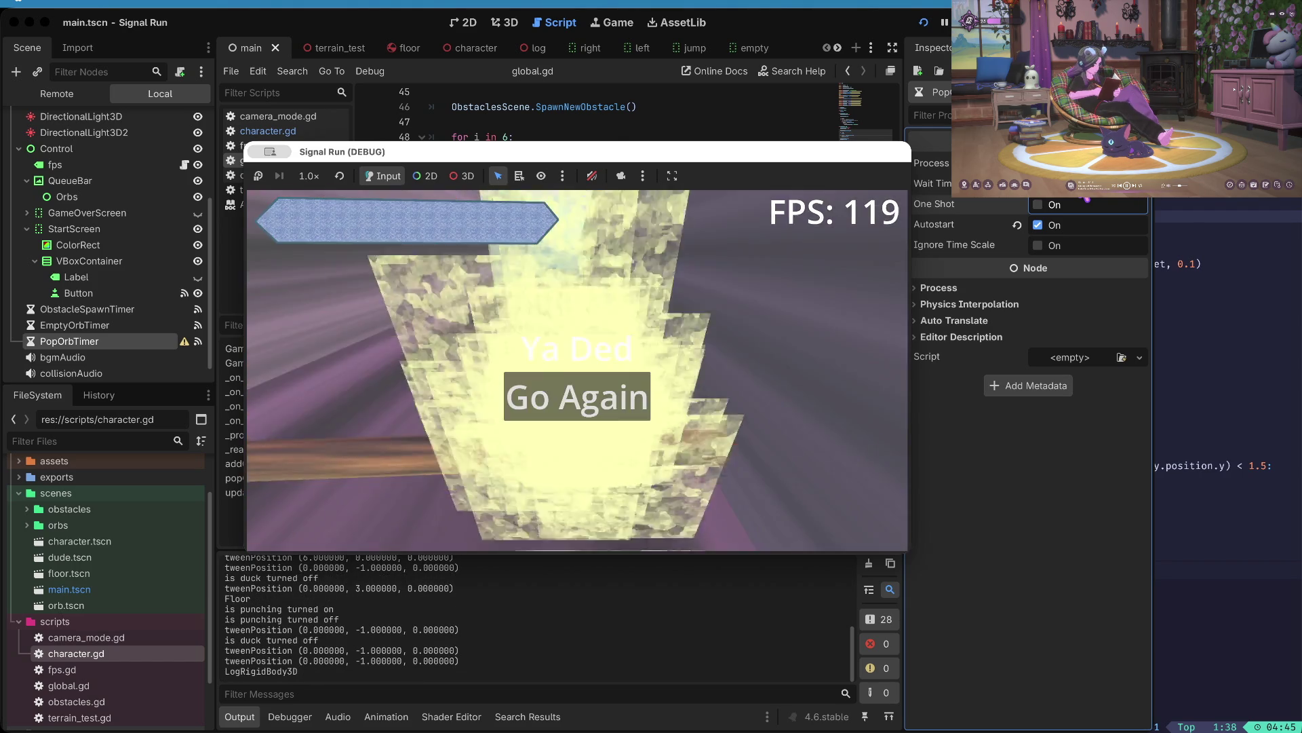
# - Restart after dying and play another run, jumping, punching and ducking obstacles
pyautogui.press('Return')
pyautogui.press('Down')
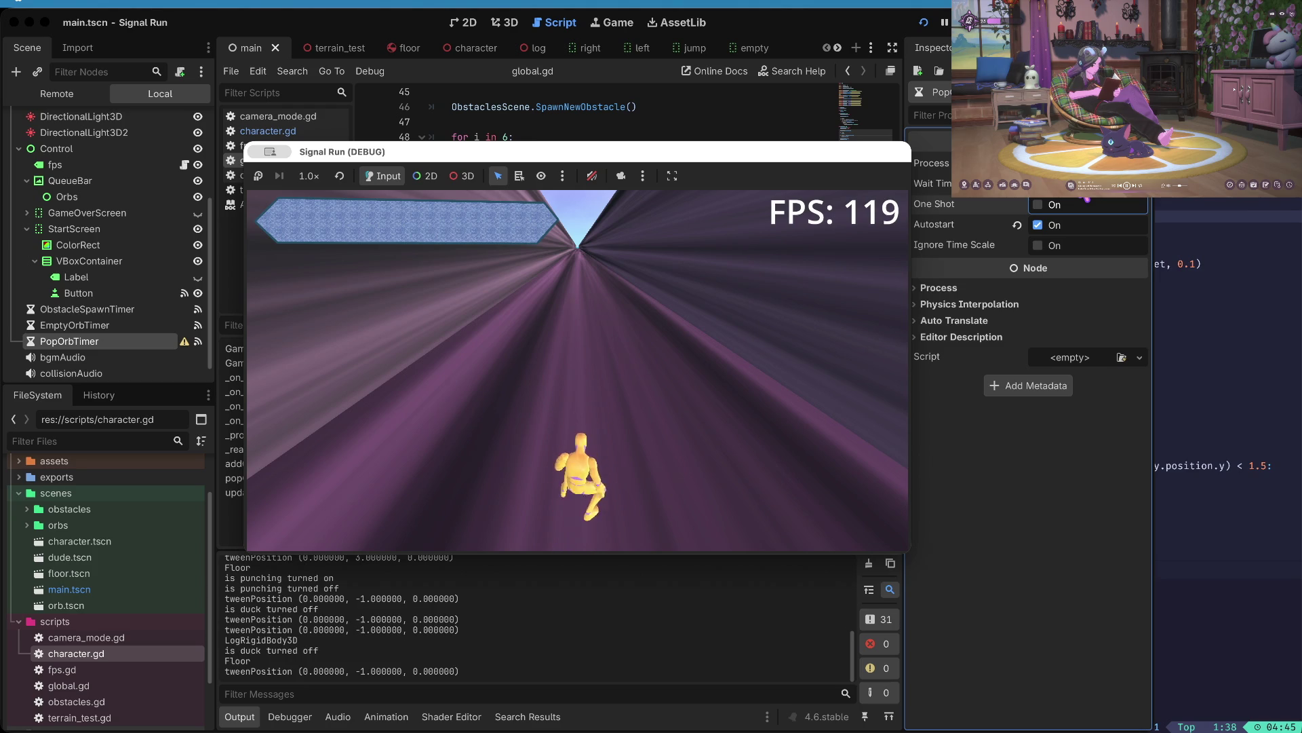
pyautogui.press('Up')
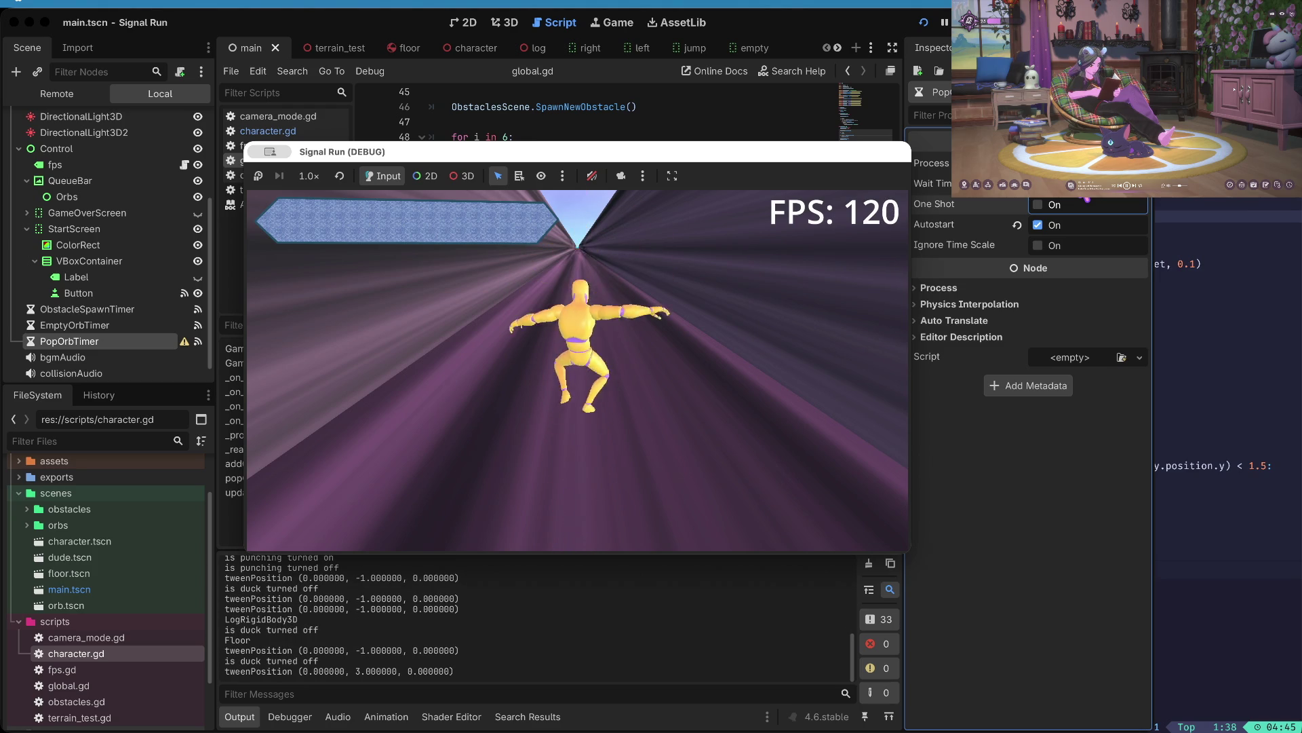
pyautogui.press('Up')
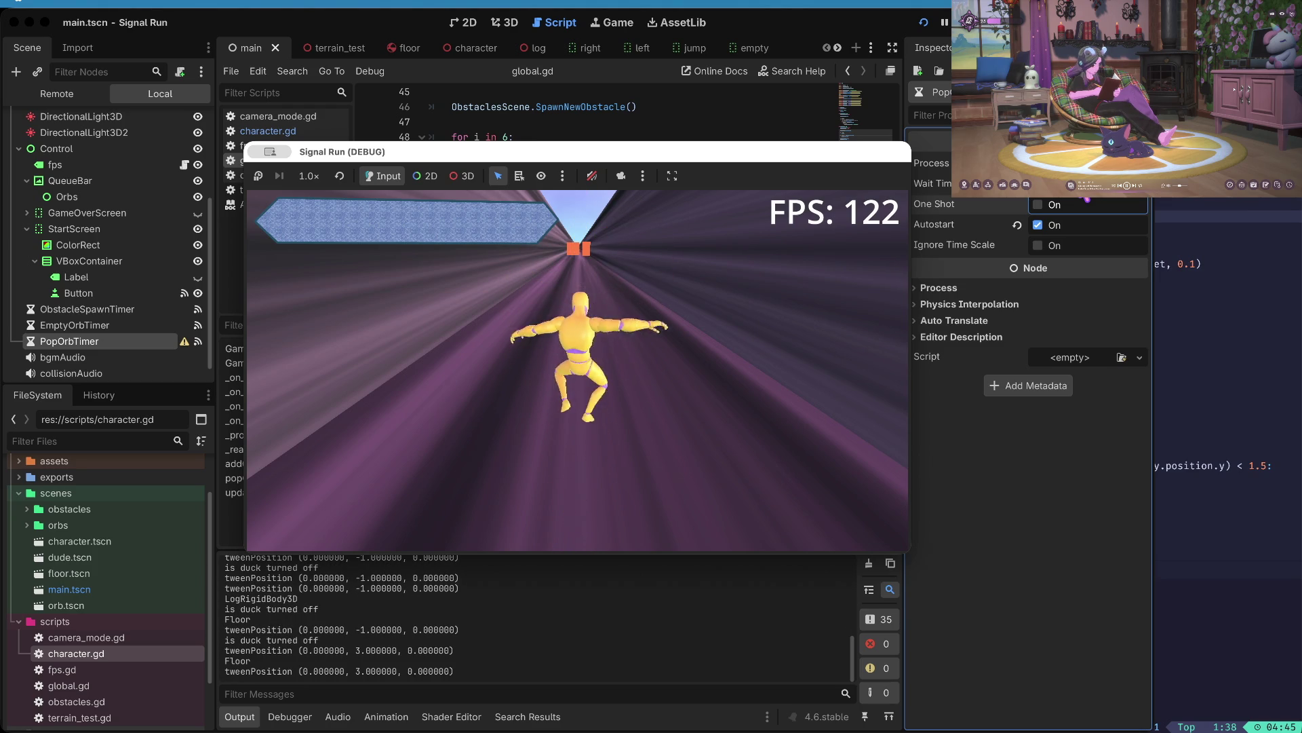
pyautogui.press('space')
pyautogui.press('space')
pyautogui.press('space')
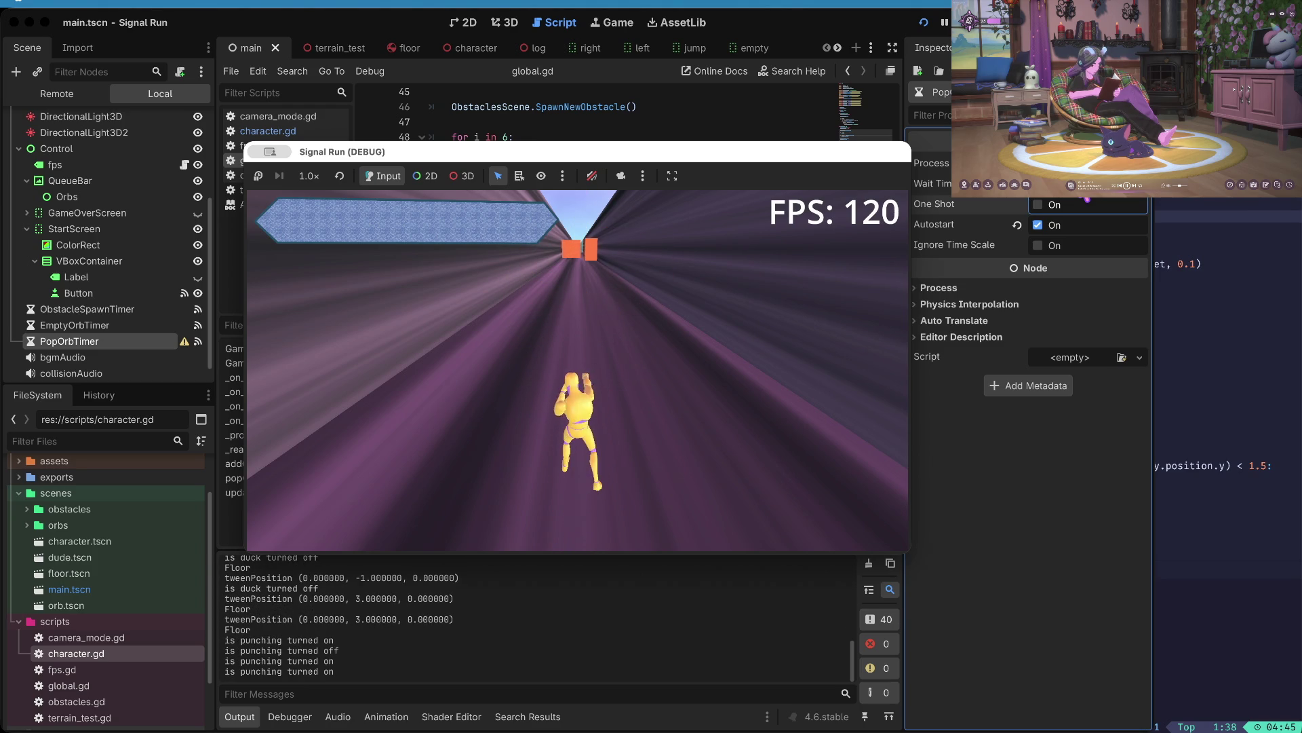
pyautogui.press('Down')
pyautogui.press('Down')
pyautogui.press('Down')
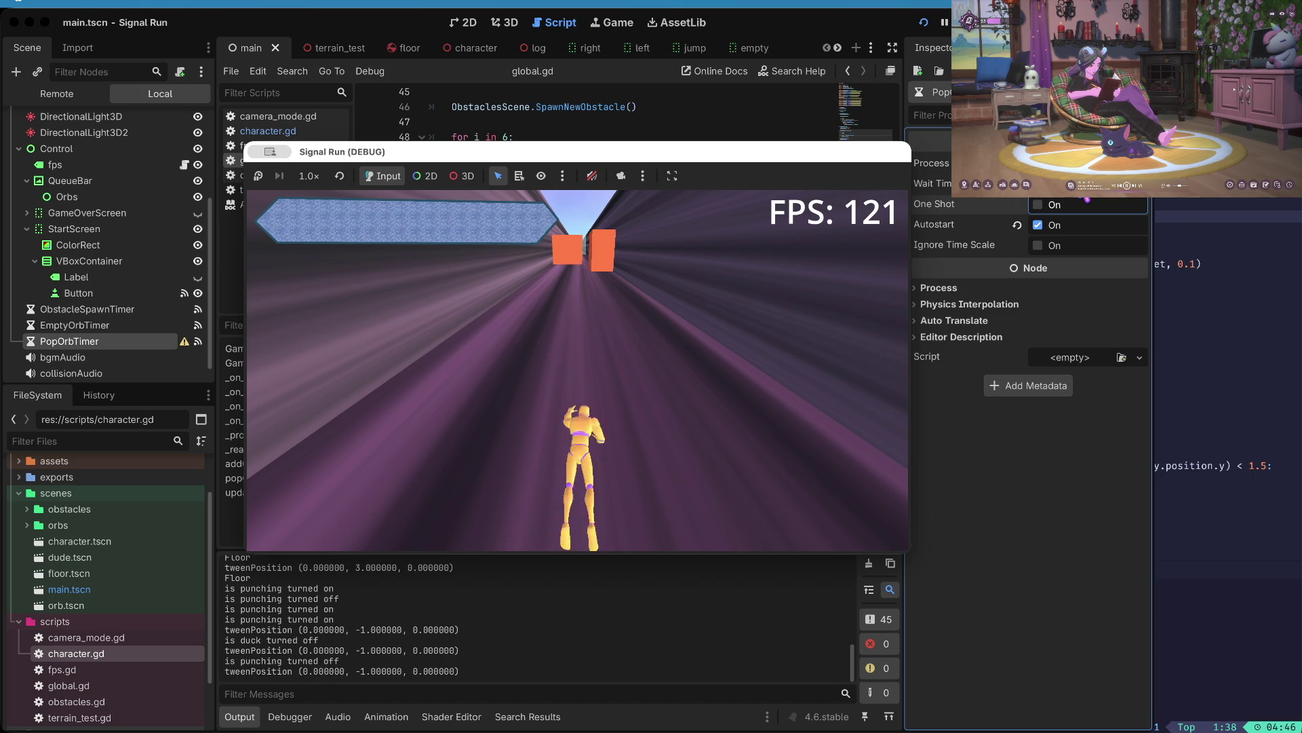
pyautogui.press('Down')
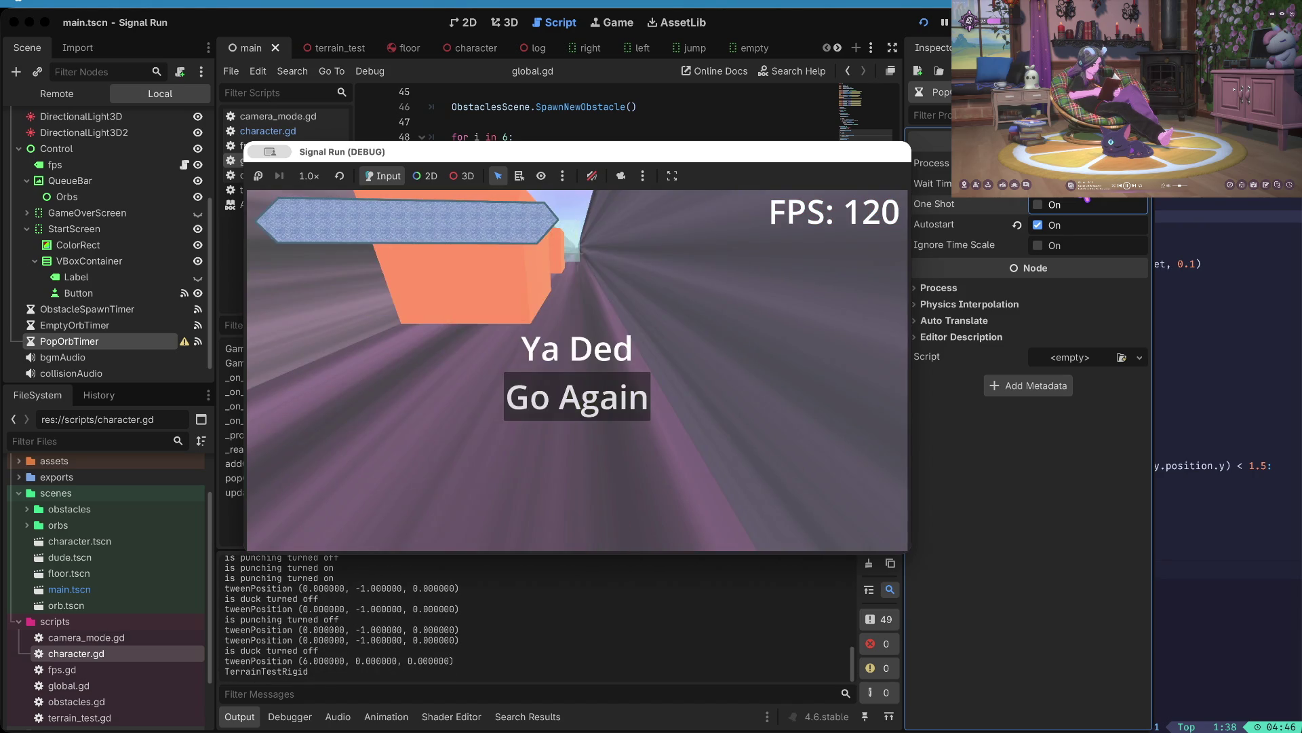
# - Start a new run after the crash, switching lanes, punching and jumping over the log
pyautogui.press('space')
pyautogui.press('space')
pyautogui.press('Left')
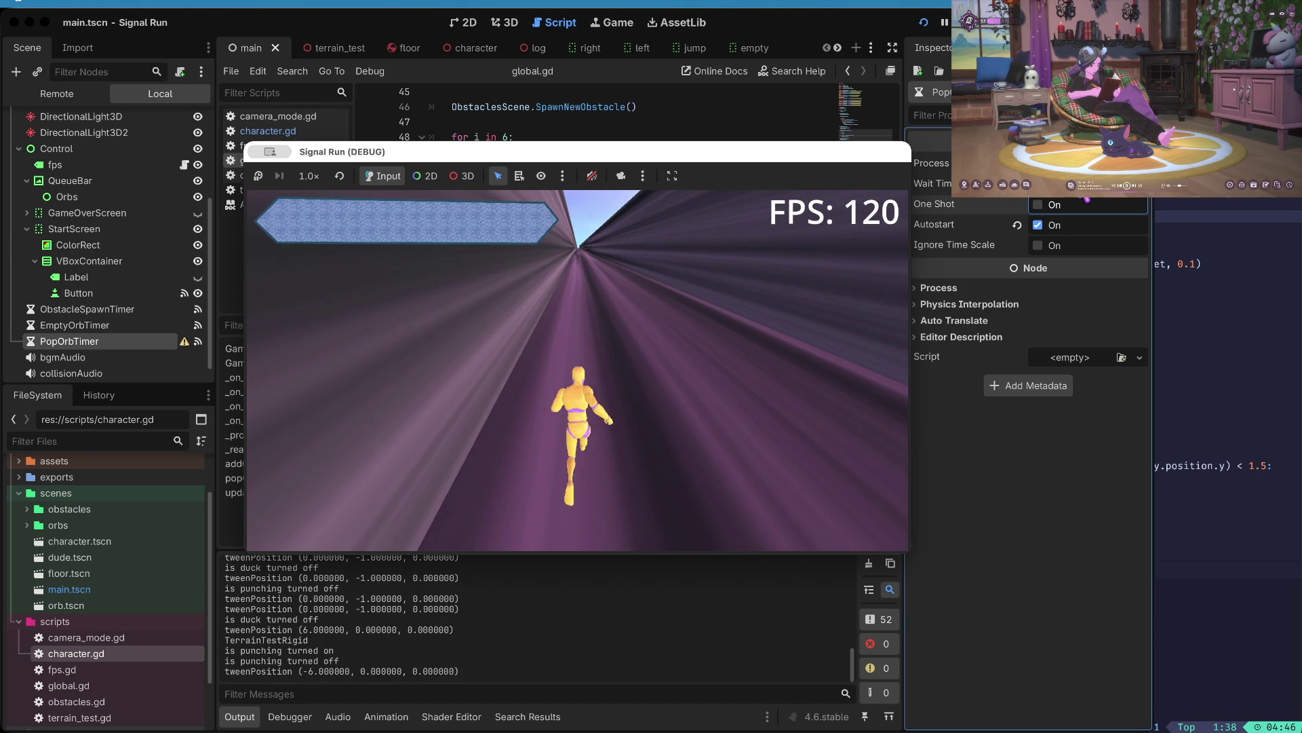
pyautogui.press('Up')
pyautogui.press('Down')
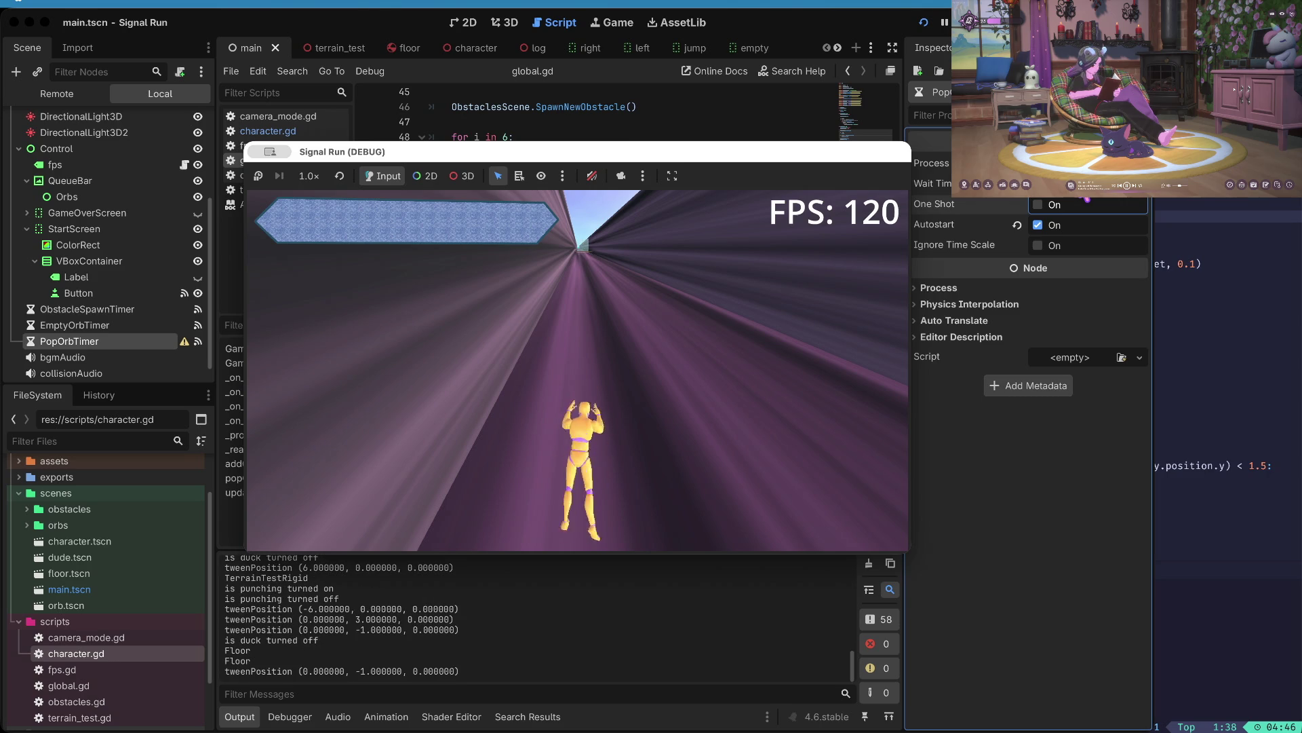
pyautogui.press('Right')
pyautogui.press('space')
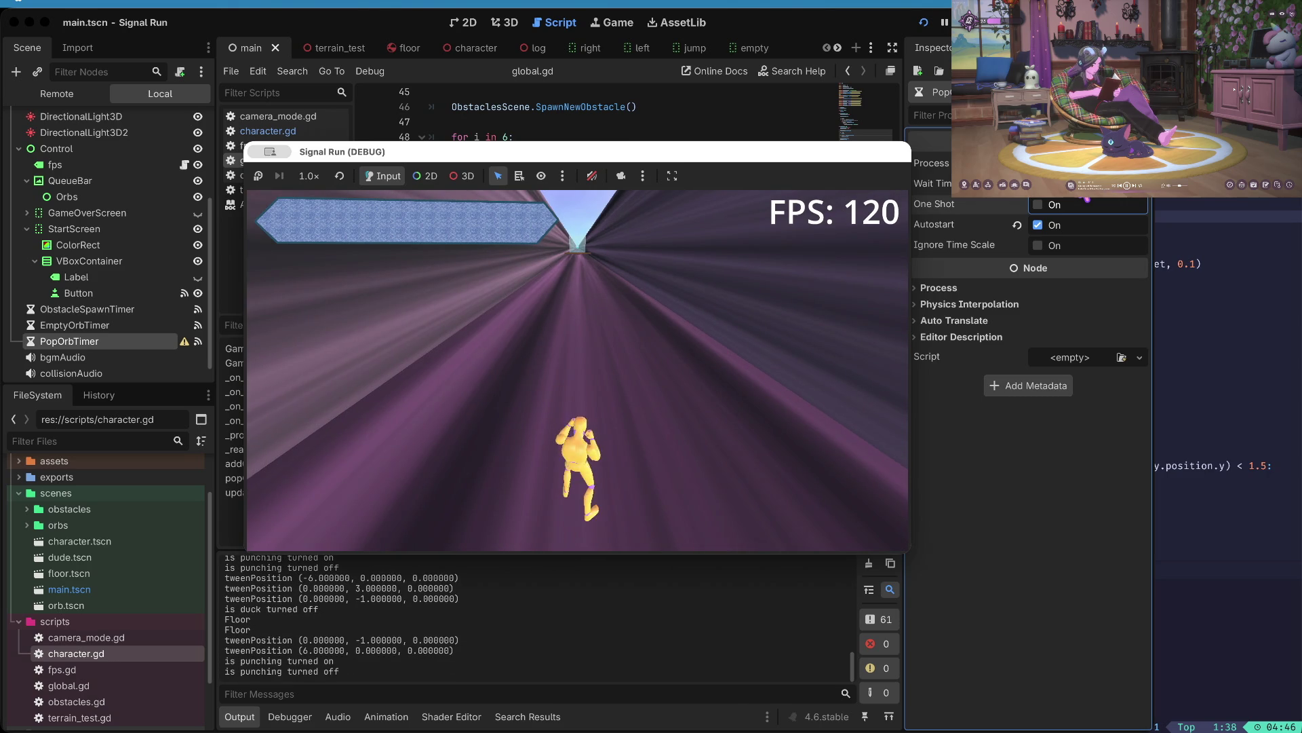
pyautogui.press('Up')
pyautogui.press('space')
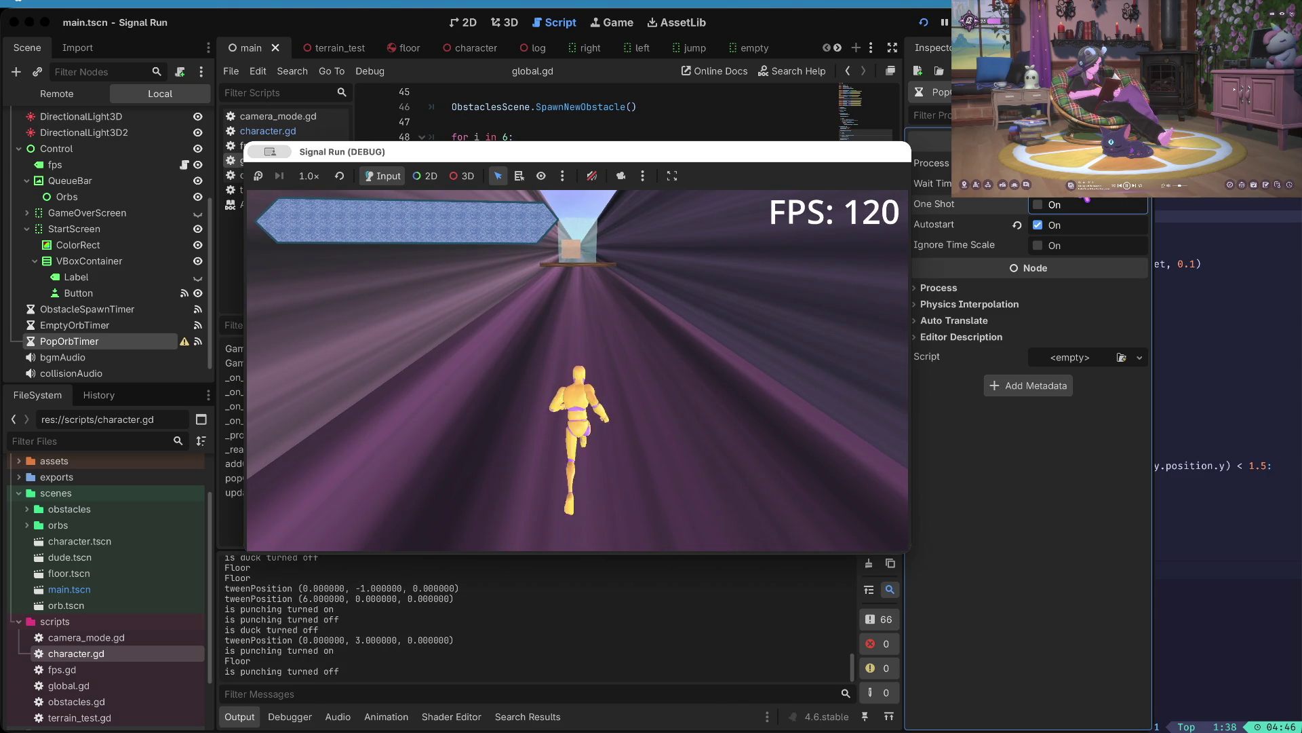
pyautogui.press('Up')
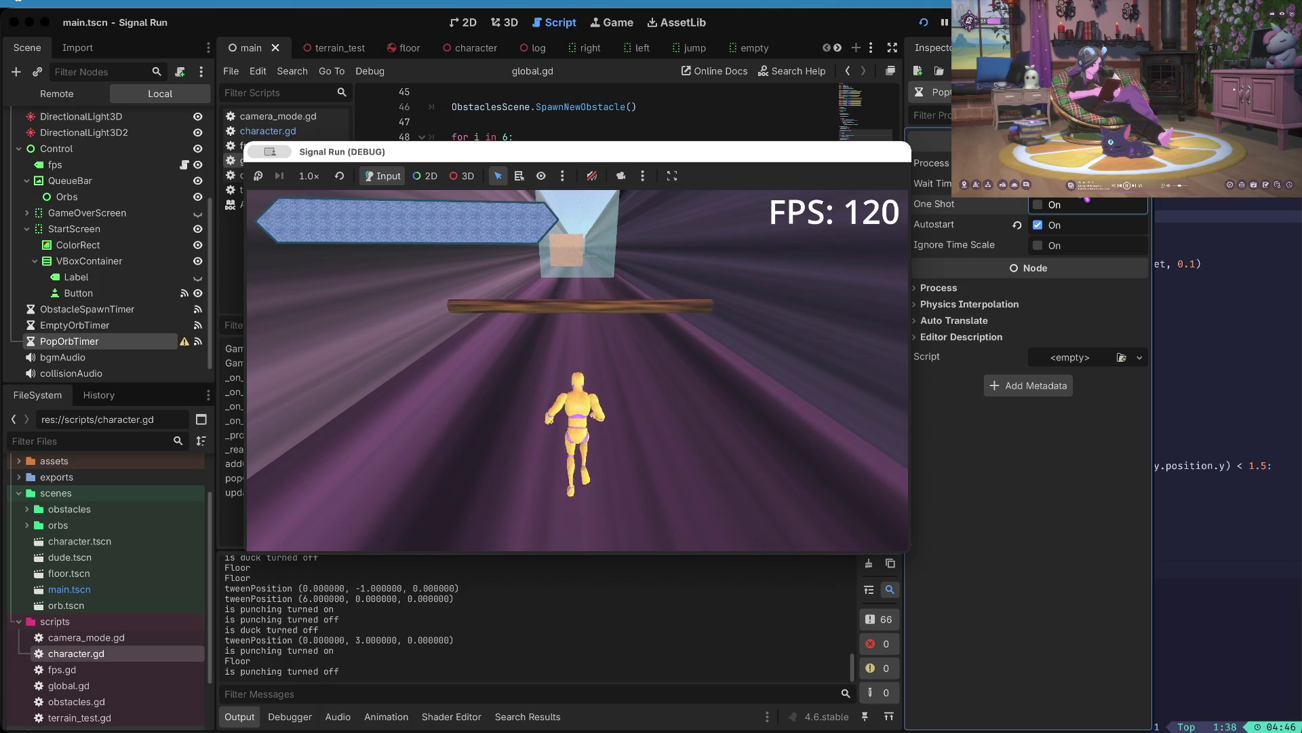
pyautogui.press('space')
# - Restart again and keep jumping, ducking and punching into the obstacle wall
pyautogui.press('space')
pyautogui.press('Up')
pyautogui.press('space')
pyautogui.press('Up')
pyautogui.press('space')
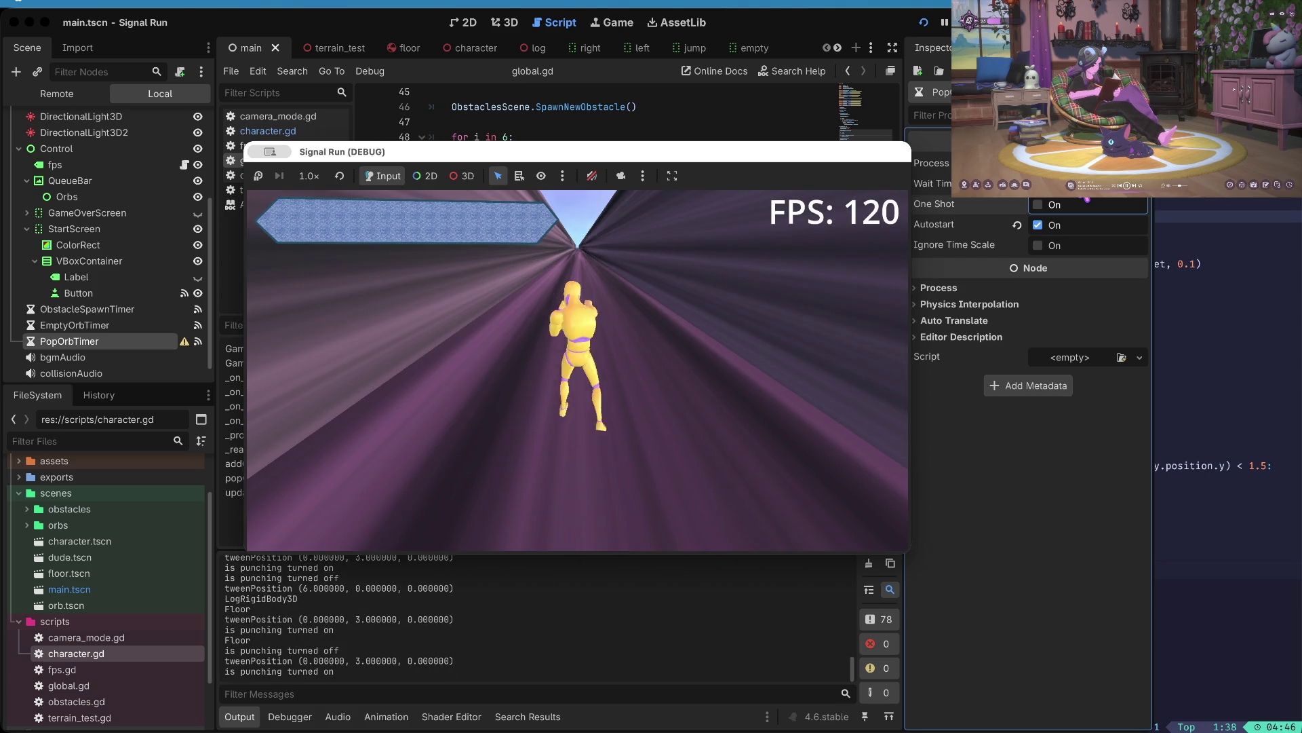
pyautogui.press('Up')
pyautogui.press('Down')
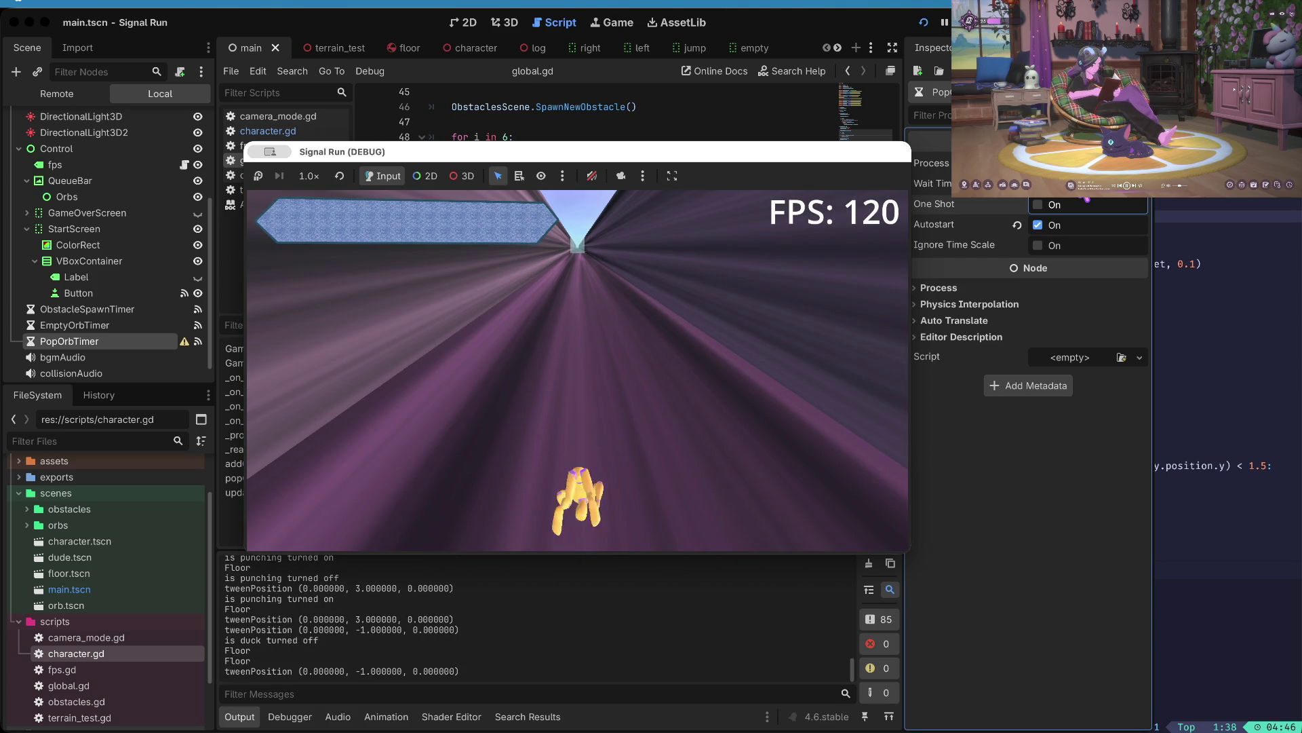
pyautogui.press('Down')
pyautogui.press('space')
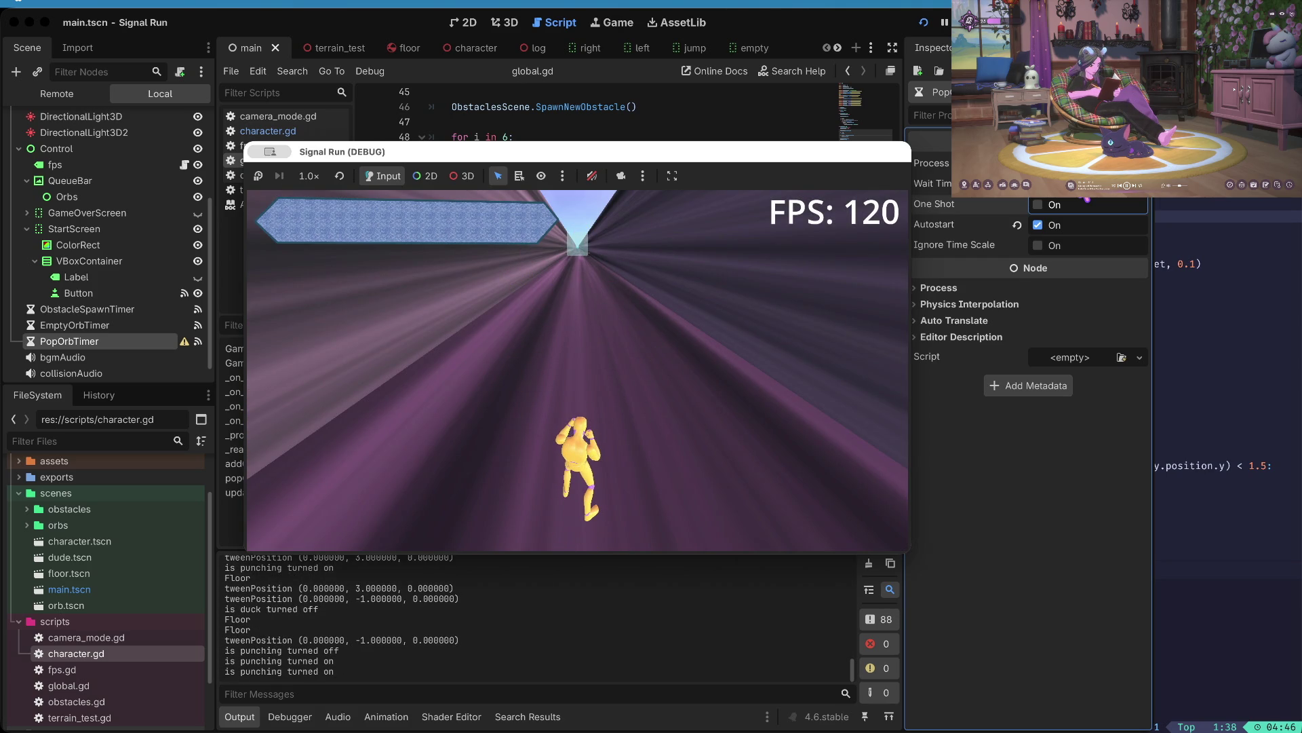
pyautogui.press('space')
pyautogui.press('Up')
pyautogui.press('space')
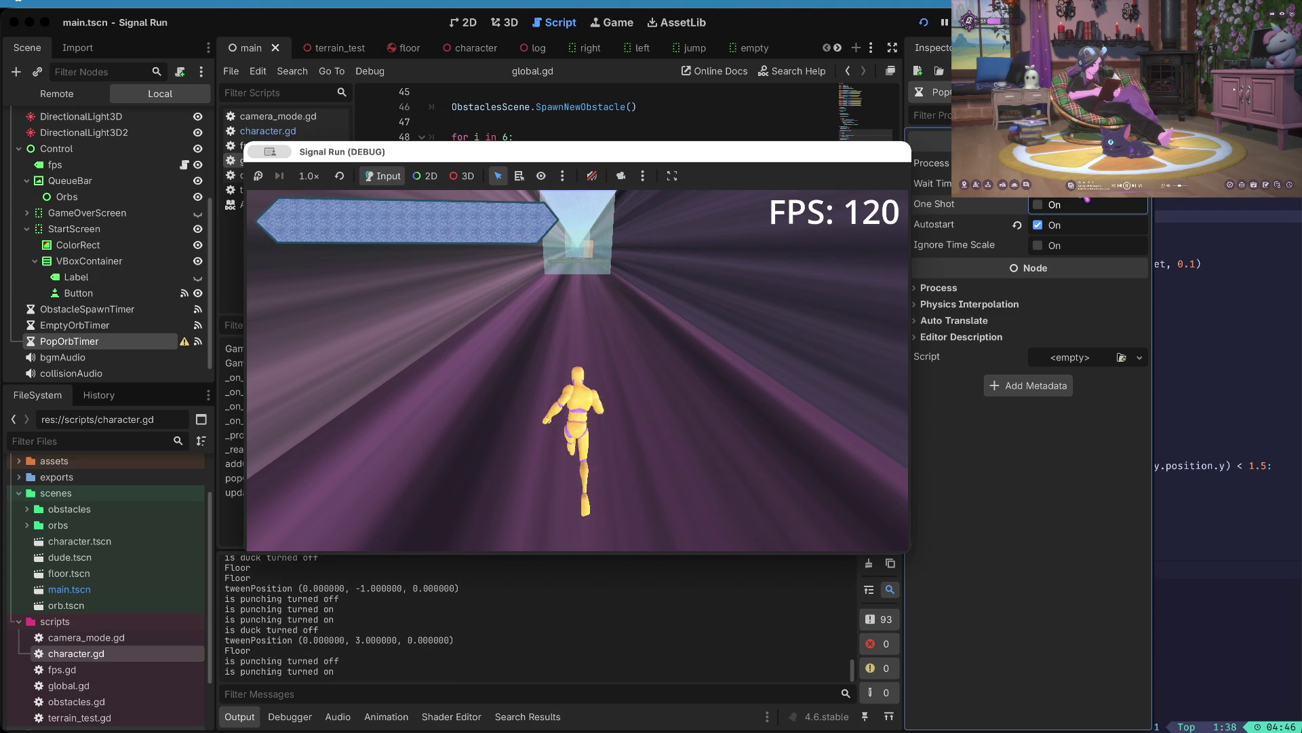
pyautogui.press('space')
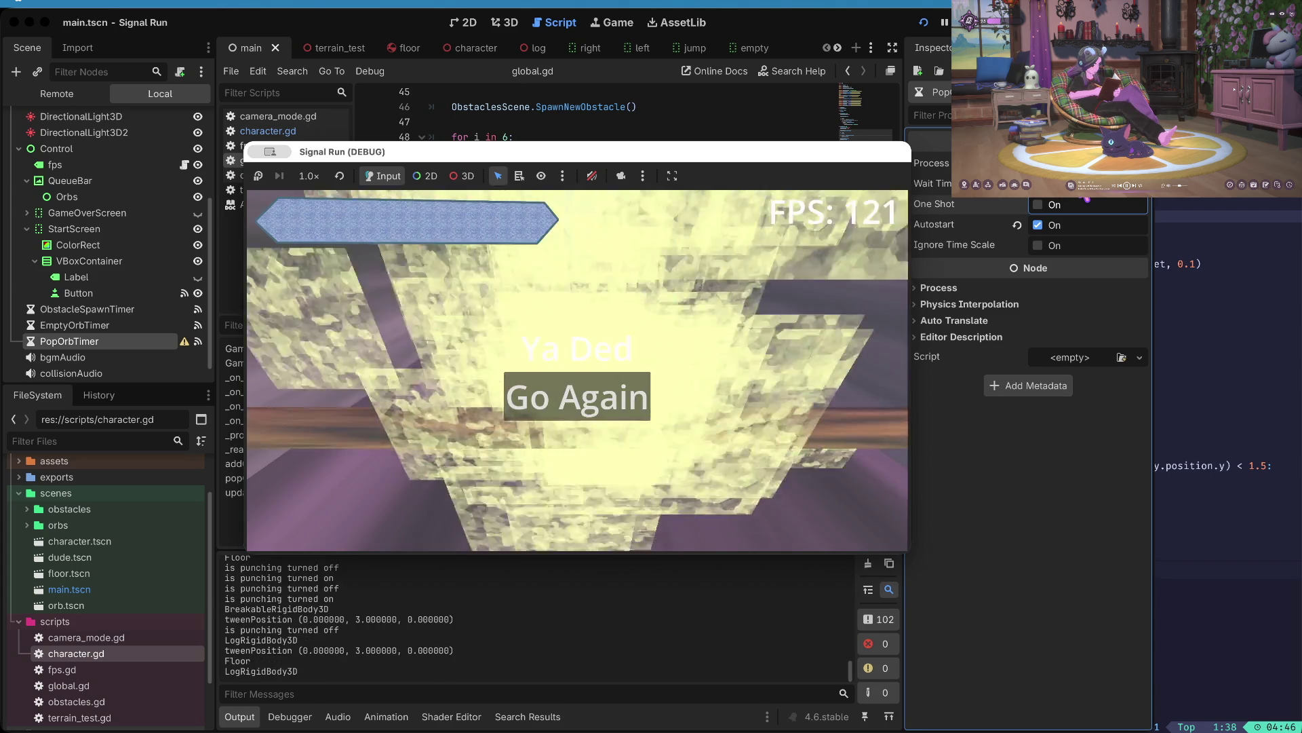
# - Restart once more, dodge left, then stop the game
pyautogui.press('space')
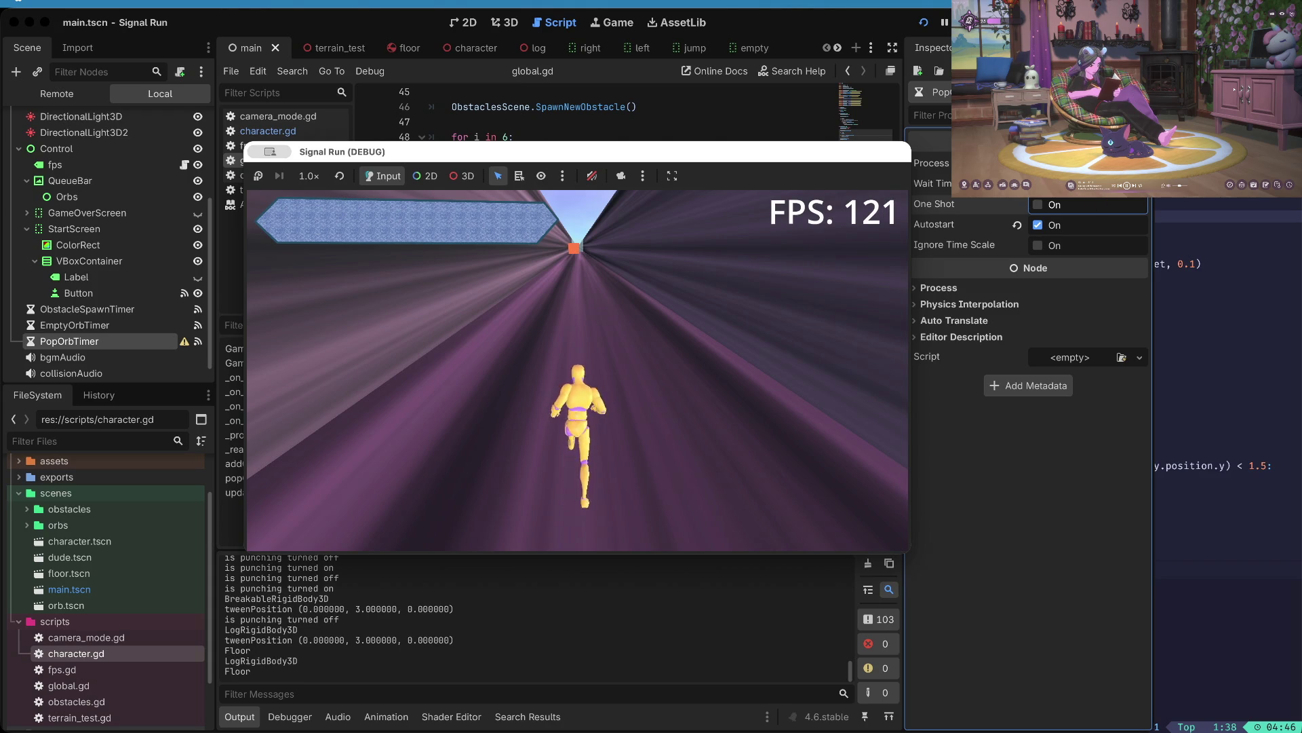
pyautogui.press('Left')
pyautogui.press('Left')
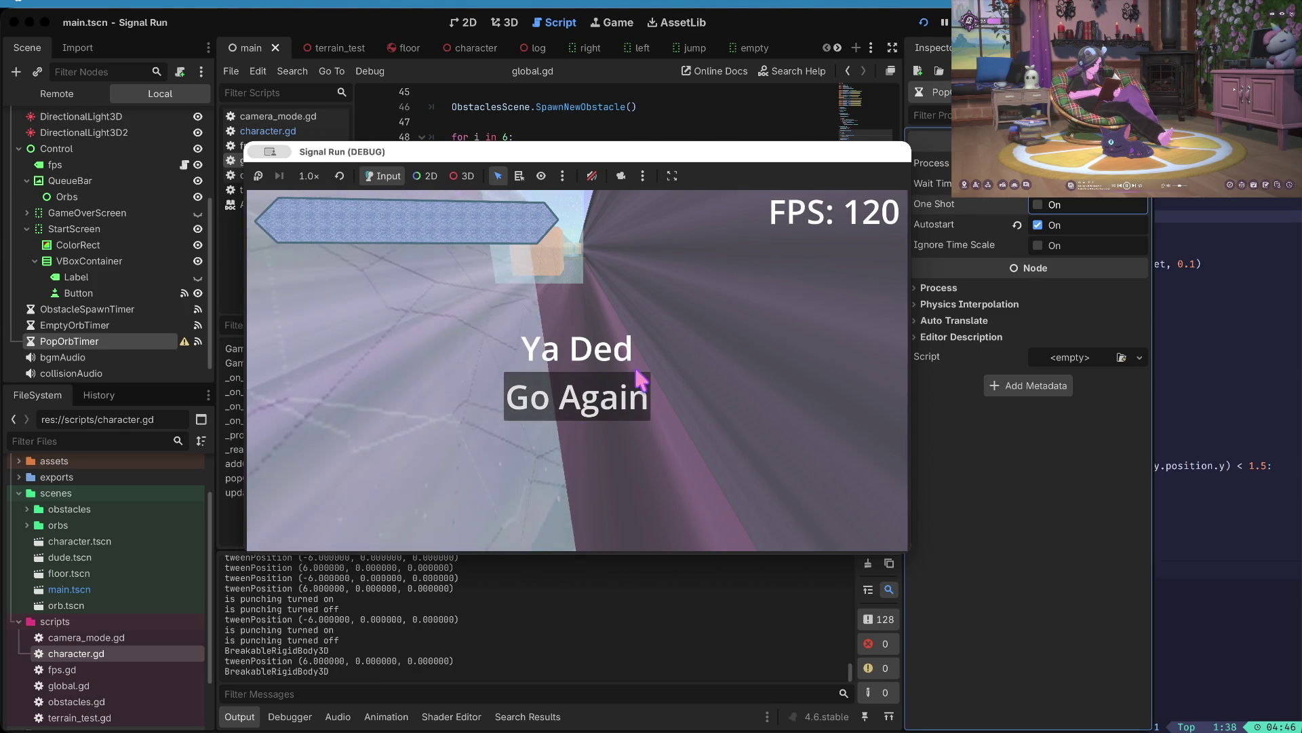
pyautogui.press('F8')
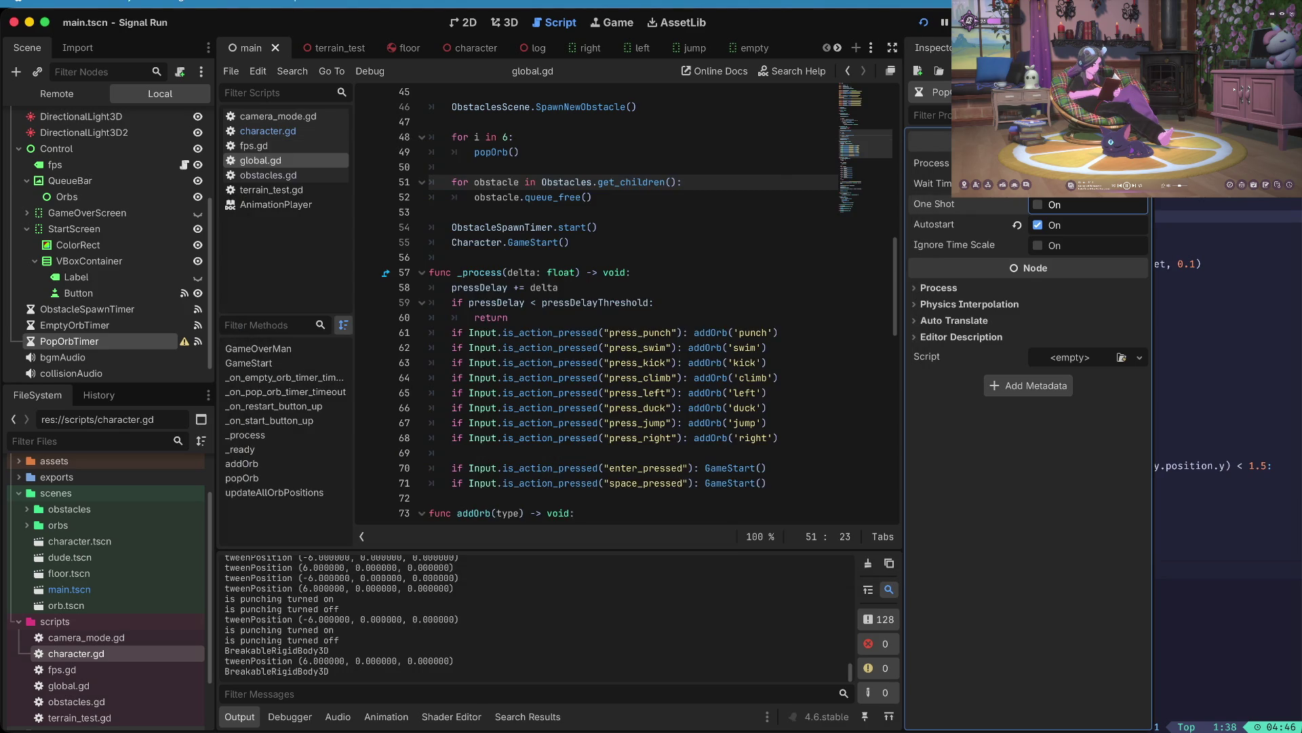
# - Check PopOrbTimer's low wait time warning and commit a larger Wait Time
pyautogui.scroll(2, 637, 189)
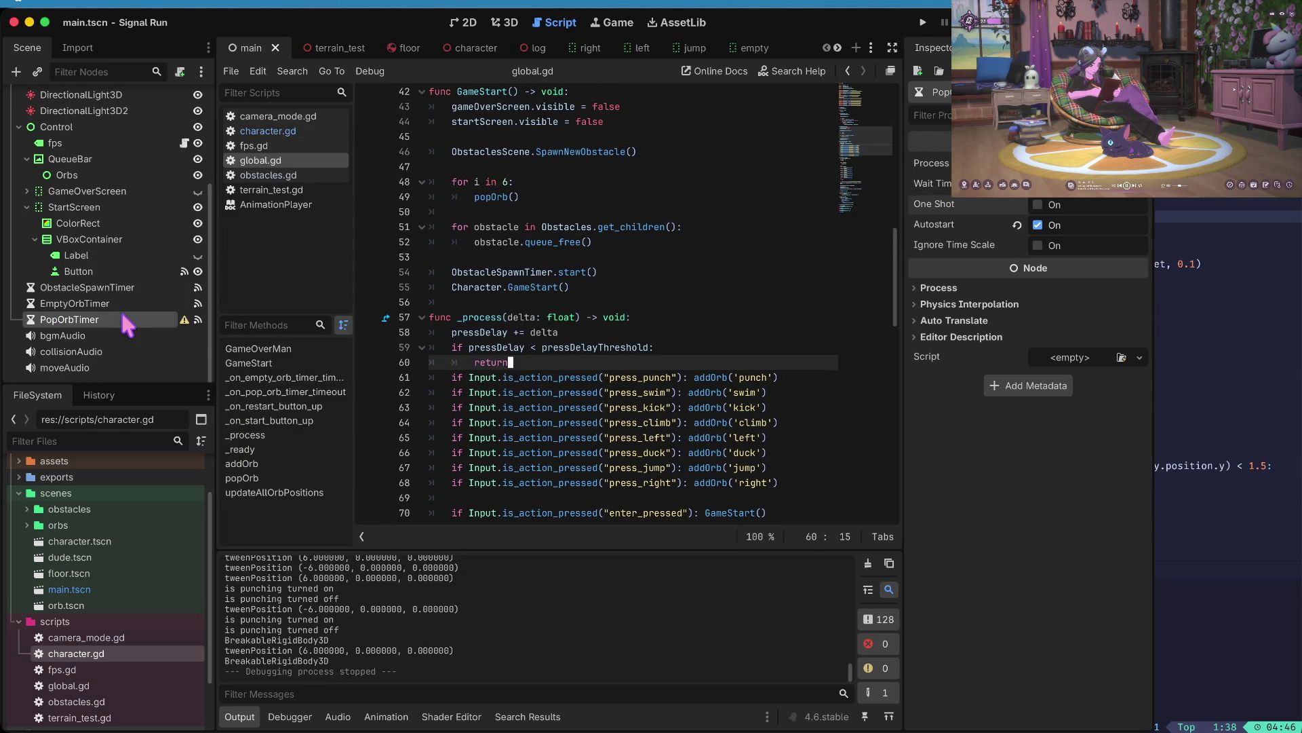
pyautogui.click(184, 320)
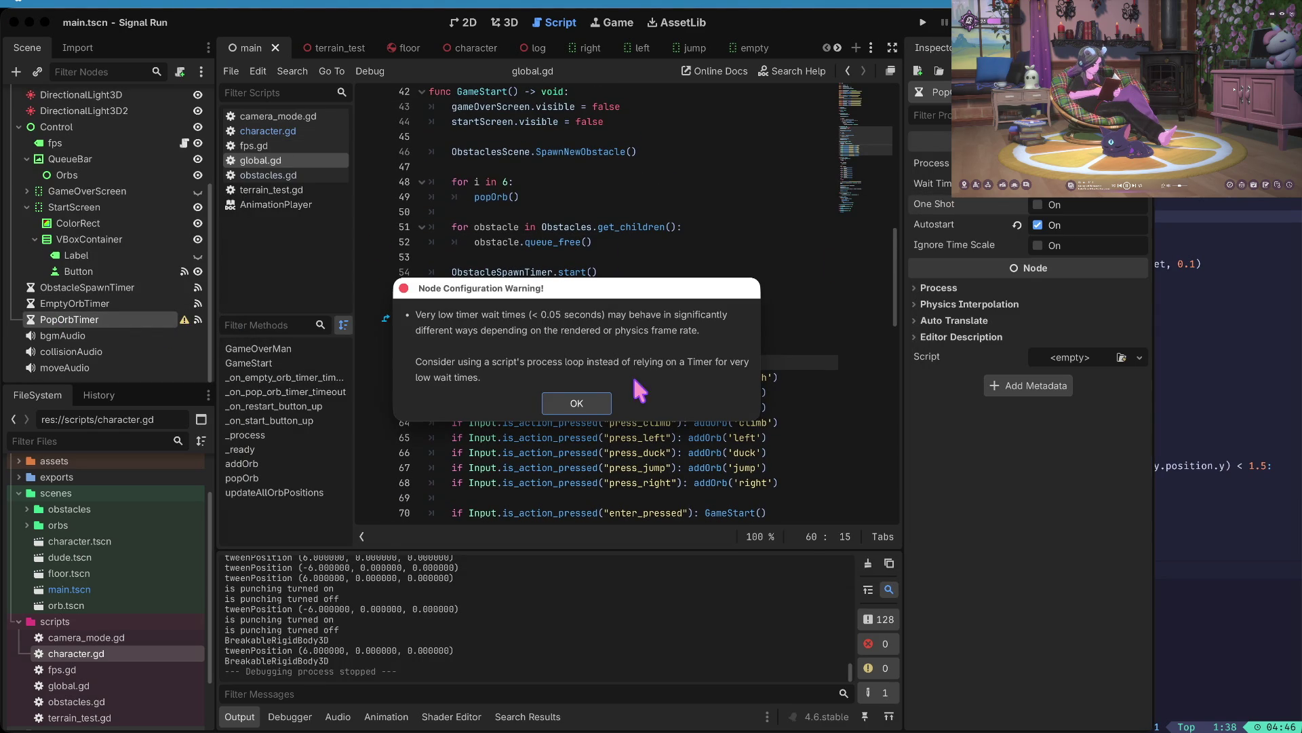
pyautogui.click(573, 405)
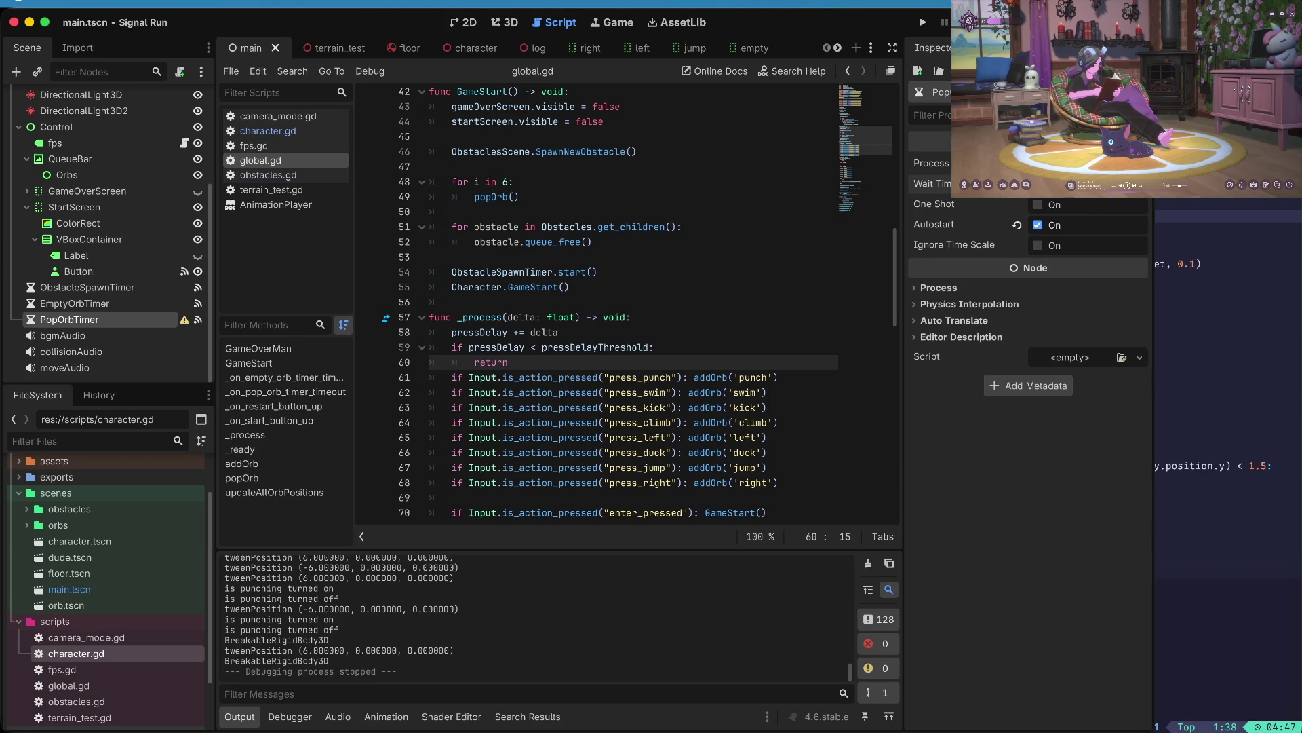
pyautogui.press('Tab')
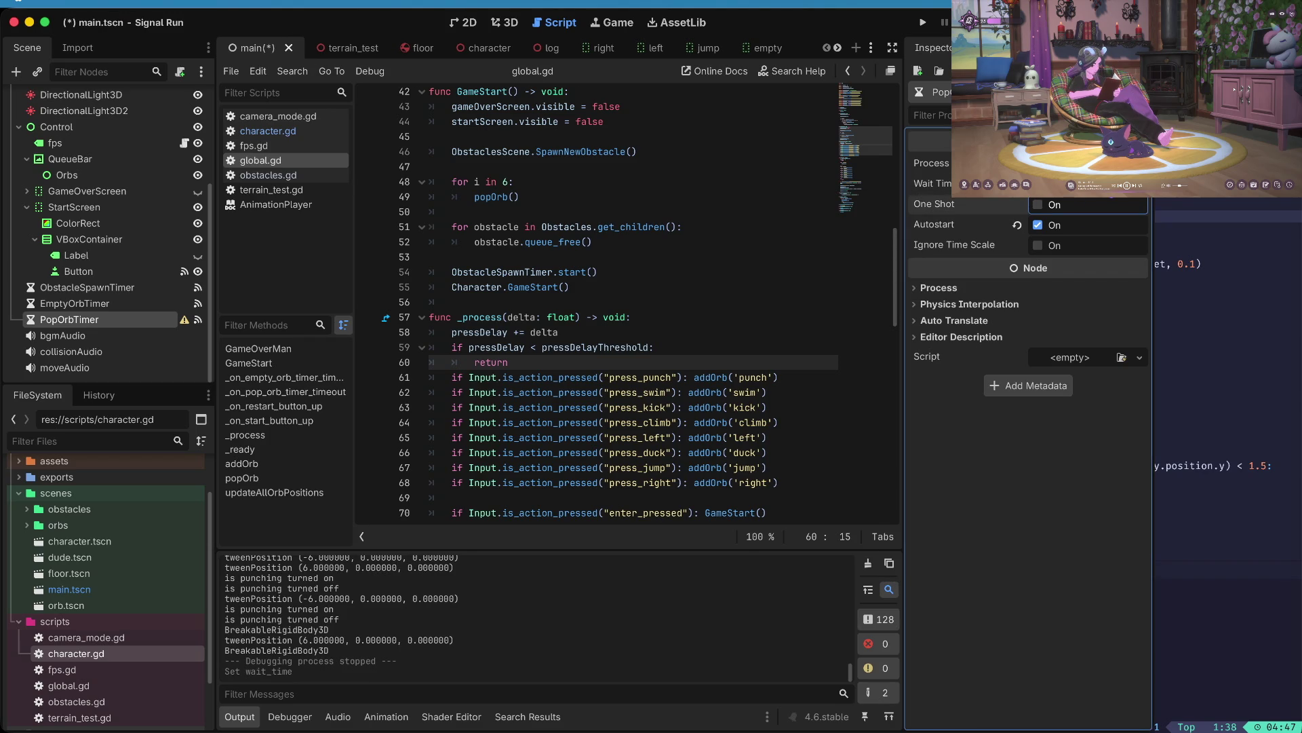
# - Save main.tscn and return focus to the global.gd code
pyautogui.hotkey('ctrl', 'a')
pyautogui.press('Escape')
pyautogui.hotkey('ctrl', 's')
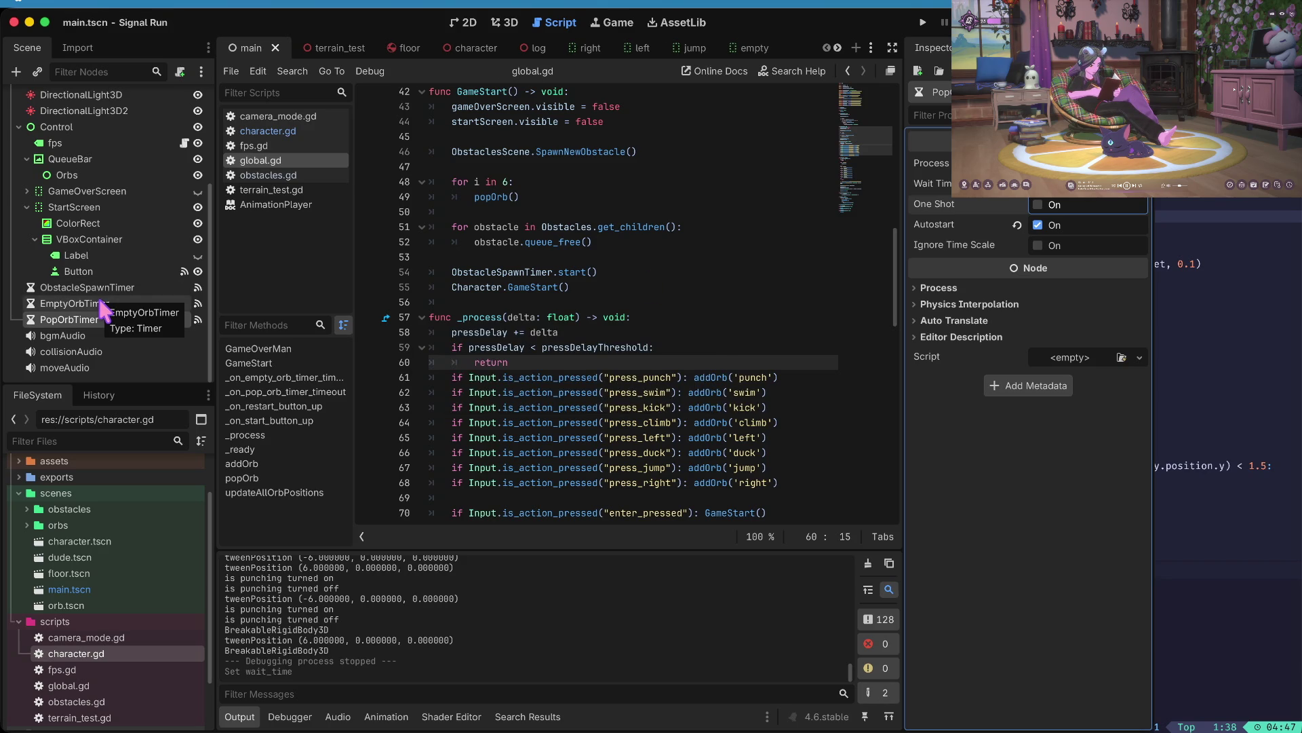
pyautogui.moveTo(633, 190); pyautogui.dragTo(614, 203)
pyautogui.click(611, 264)
pyautogui.scroll(1, 628, 265)
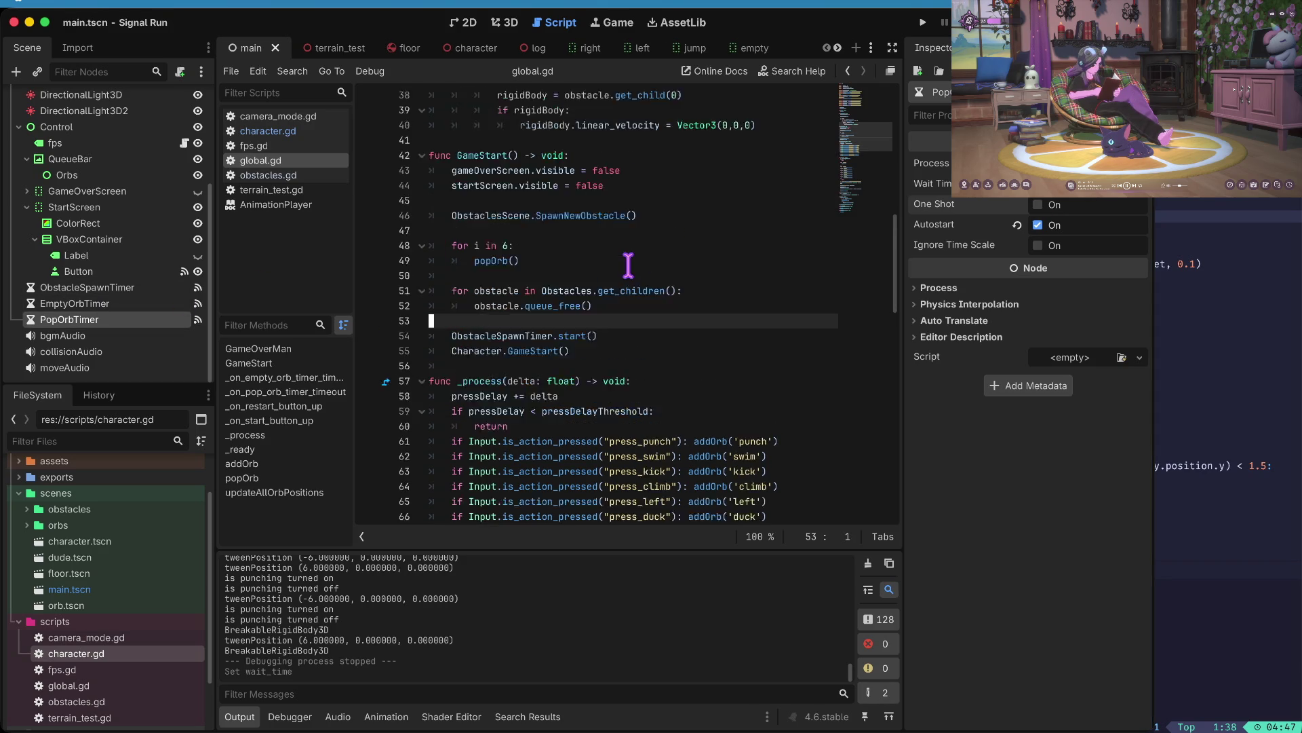
# - Select the orb.name line in global.gd's addOrb, then run Signal Run
pyautogui.scroll(-20, 628, 264)
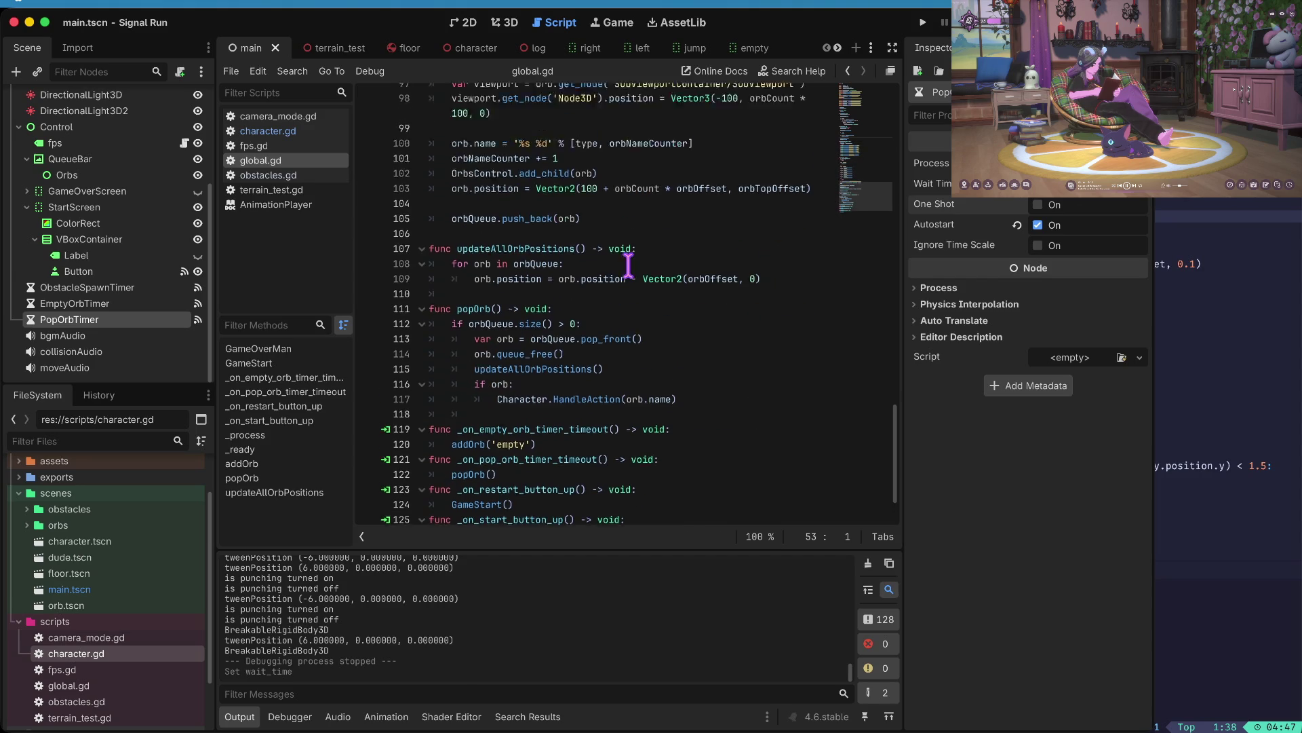
pyautogui.scroll(2, 628, 264)
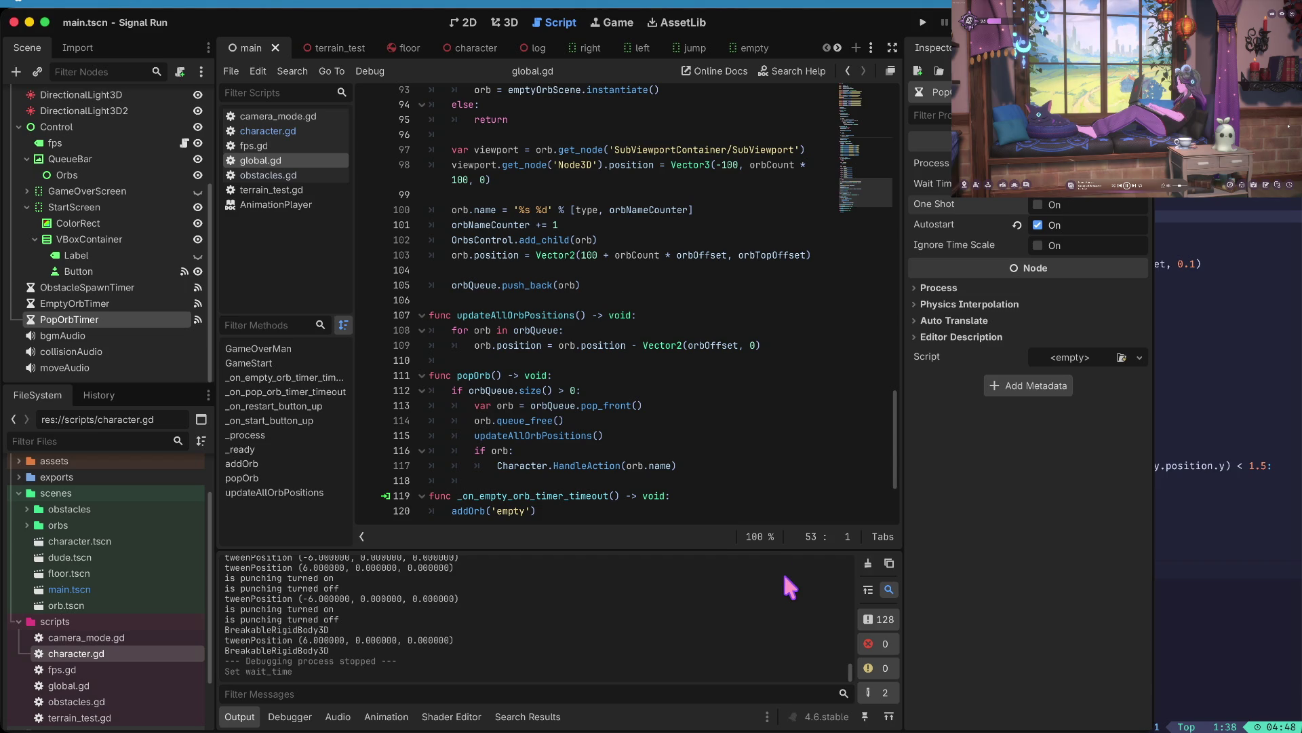
pyautogui.moveTo(566, 213); pyautogui.dragTo(407, 202)
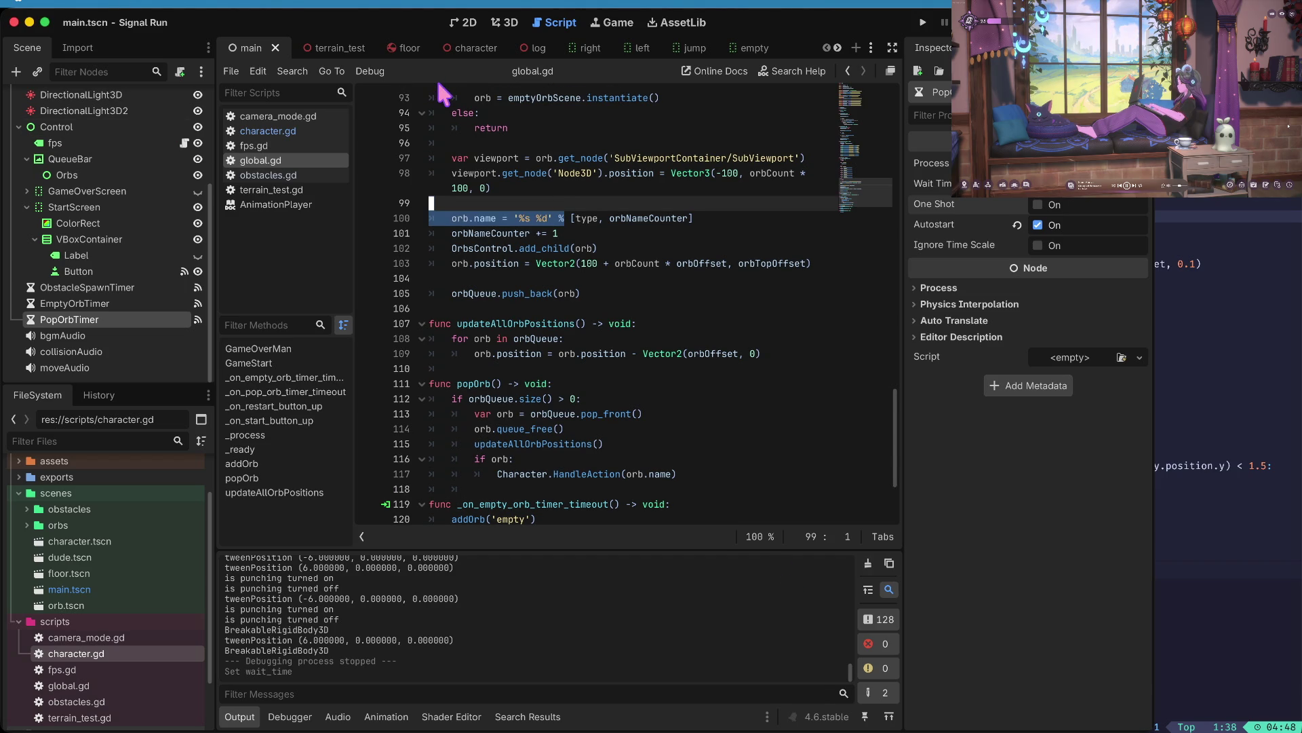
pyautogui.press('super+b')
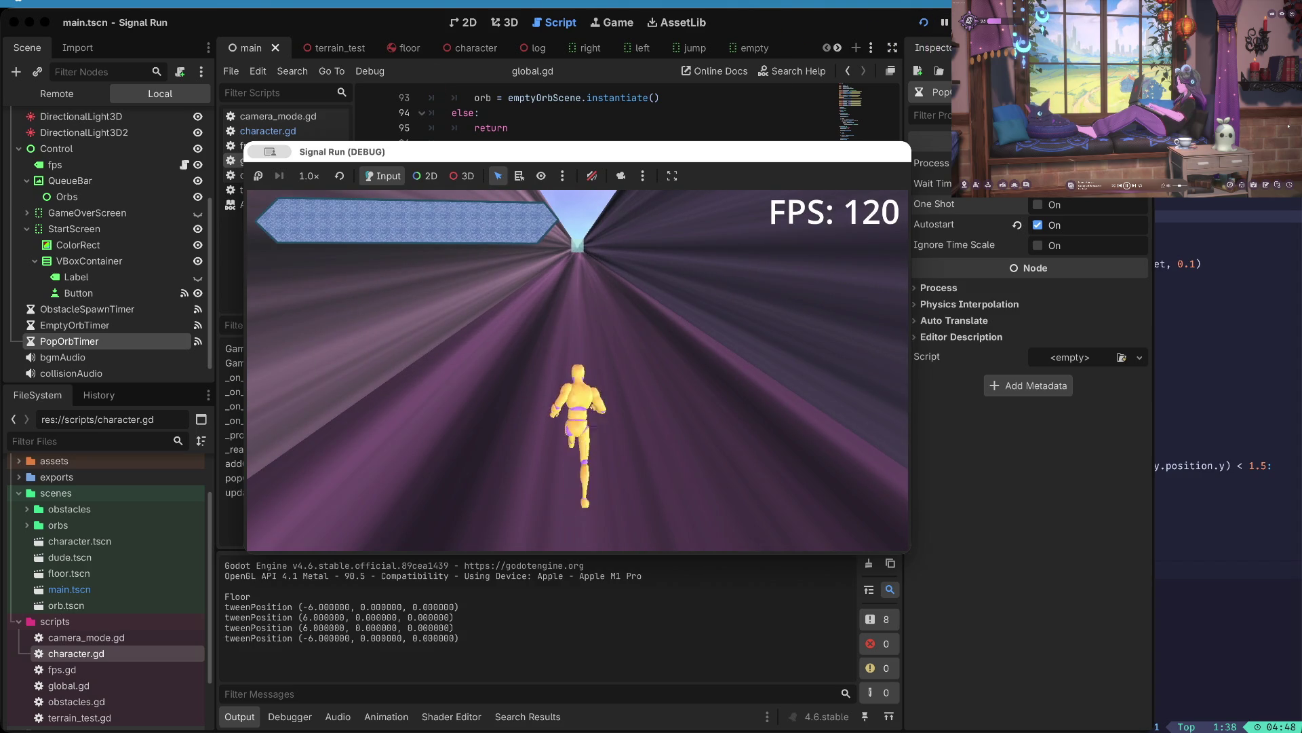
# - Stop the game, commit a new PopOrbTimer Wait Time, and relaunch Signal Run
pyautogui.press('super+period')
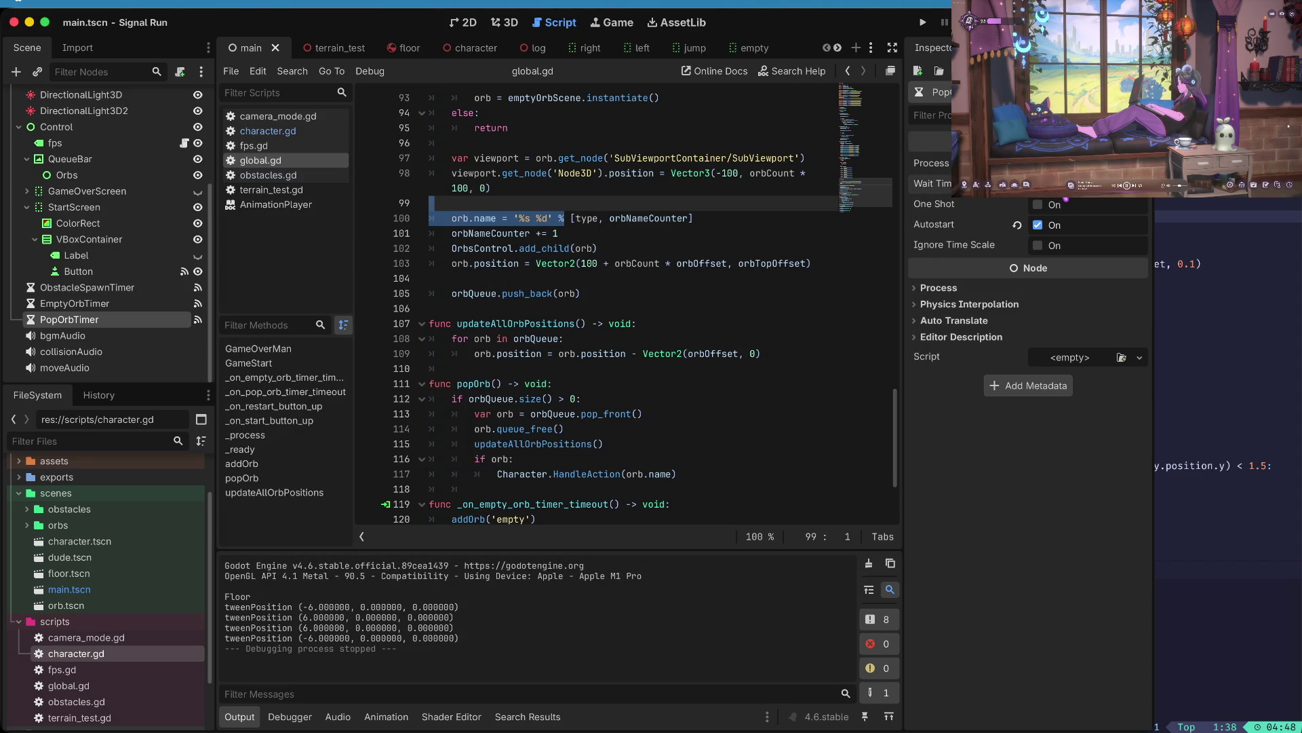
pyautogui.press('Tab')
pyautogui.press('super+b')
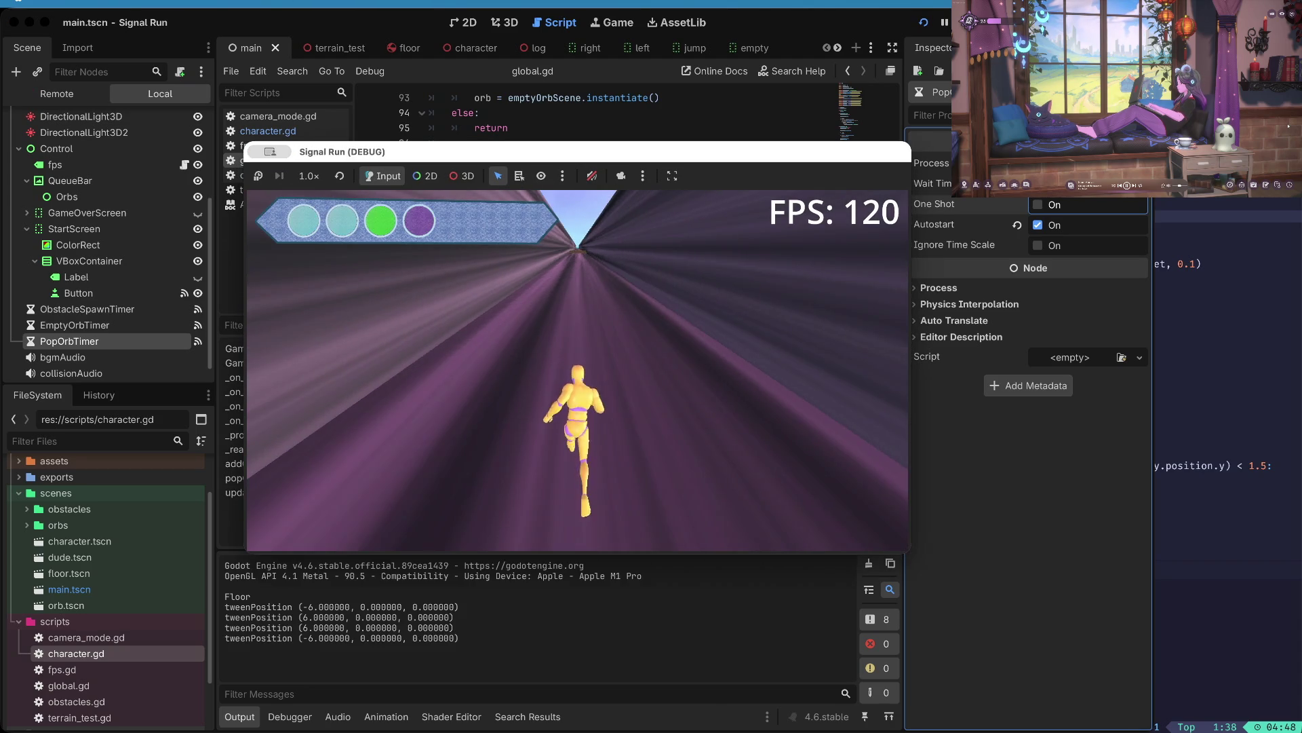
# - Play with jumps, lane changes and a duck until dying, then restart
pyautogui.press('space')
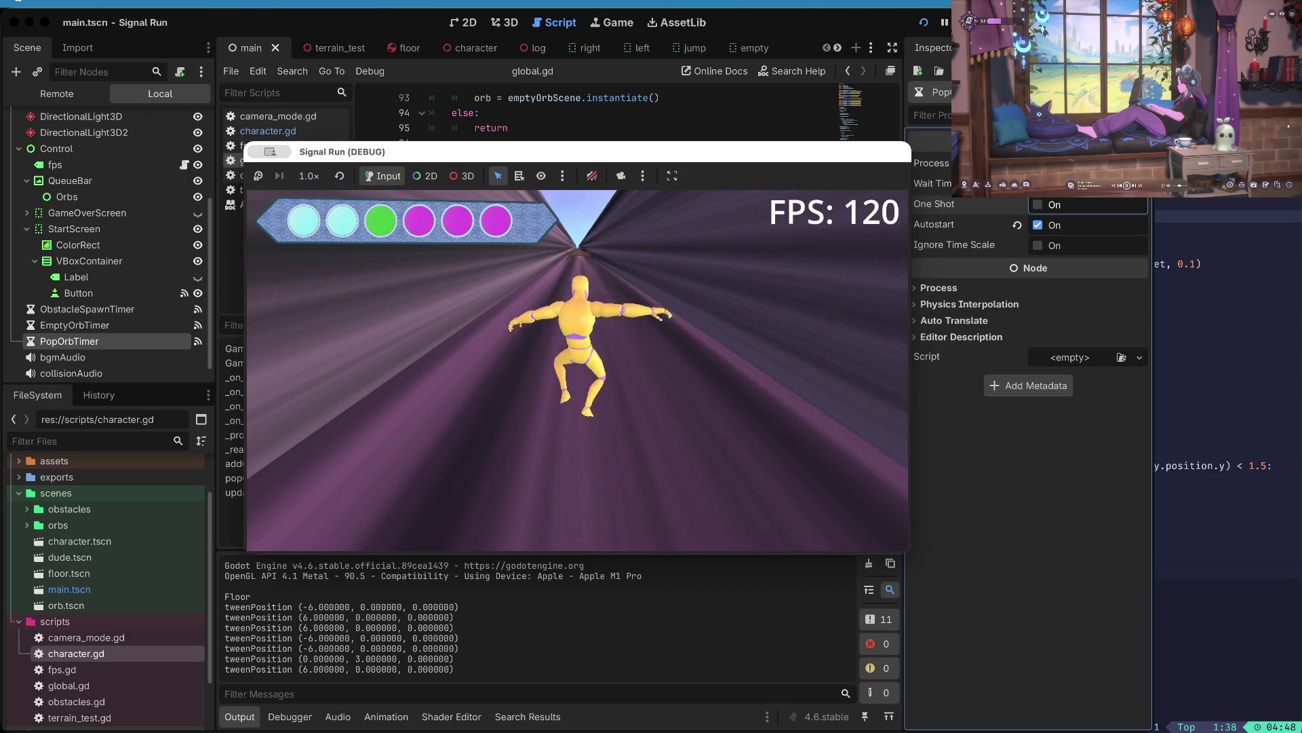
pyautogui.press('Left')
pyautogui.press('space')
pyautogui.press('Right')
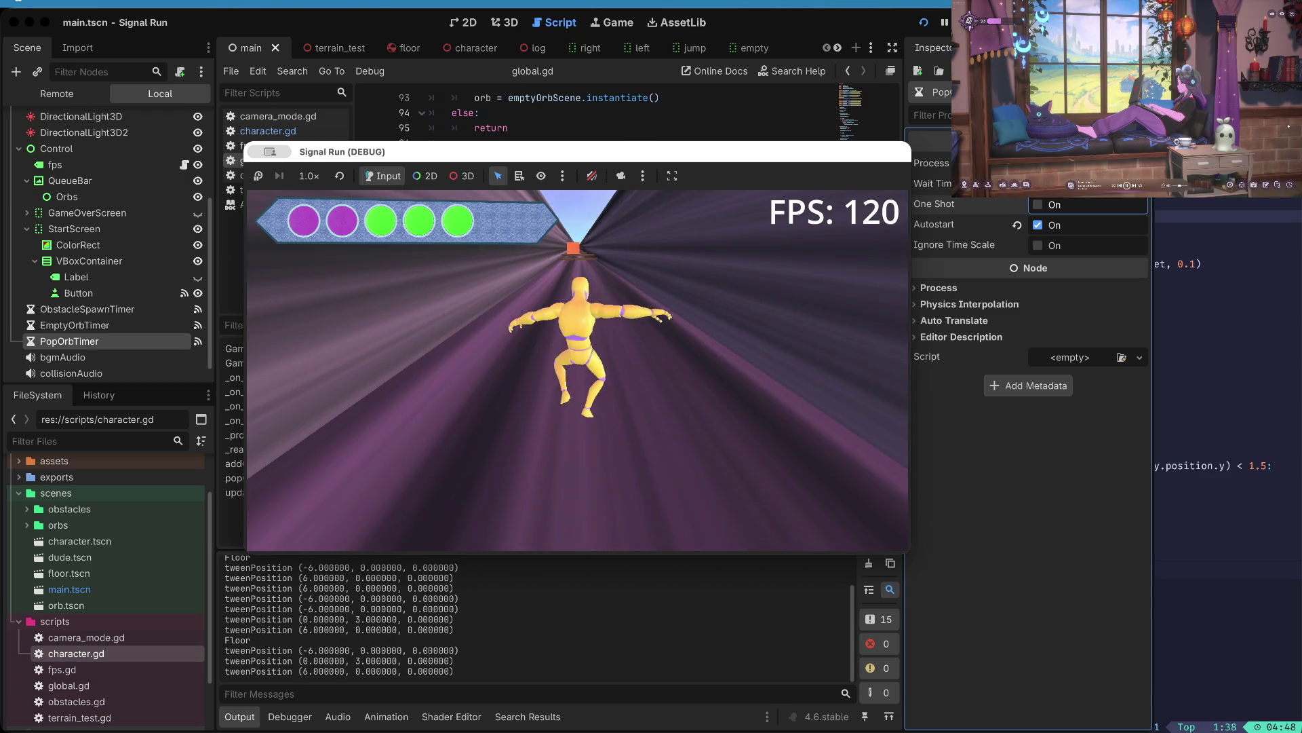
pyautogui.press('Right')
pyautogui.press('space')
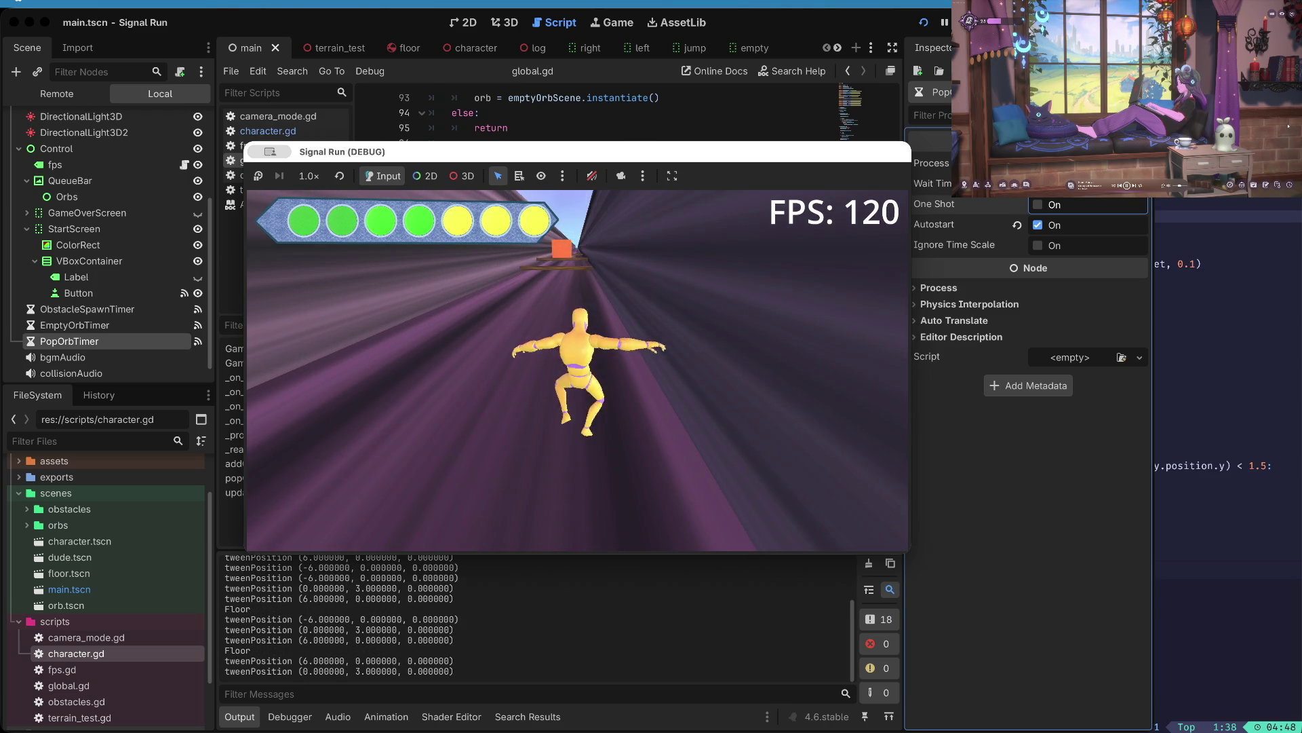
pyautogui.press('space')
pyautogui.press('space')
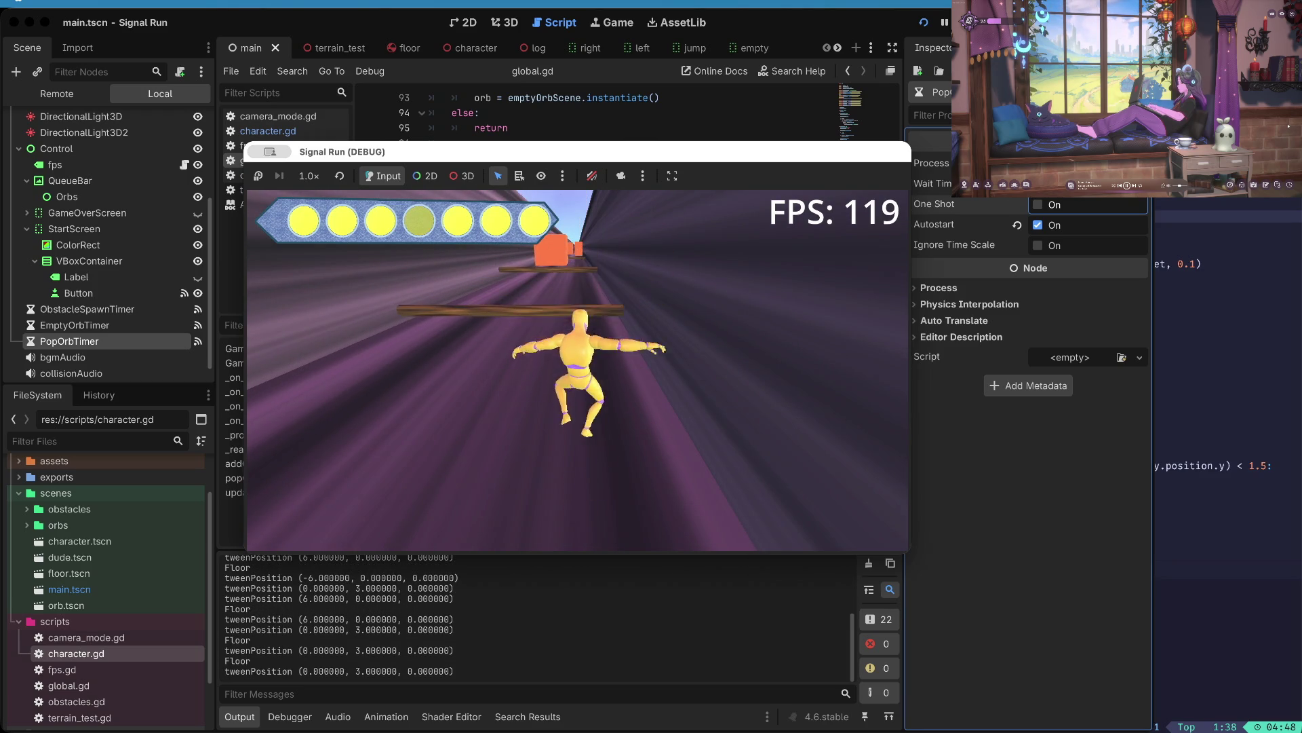
pyautogui.press('Down')
pyautogui.press('Down')
pyautogui.press('Down')
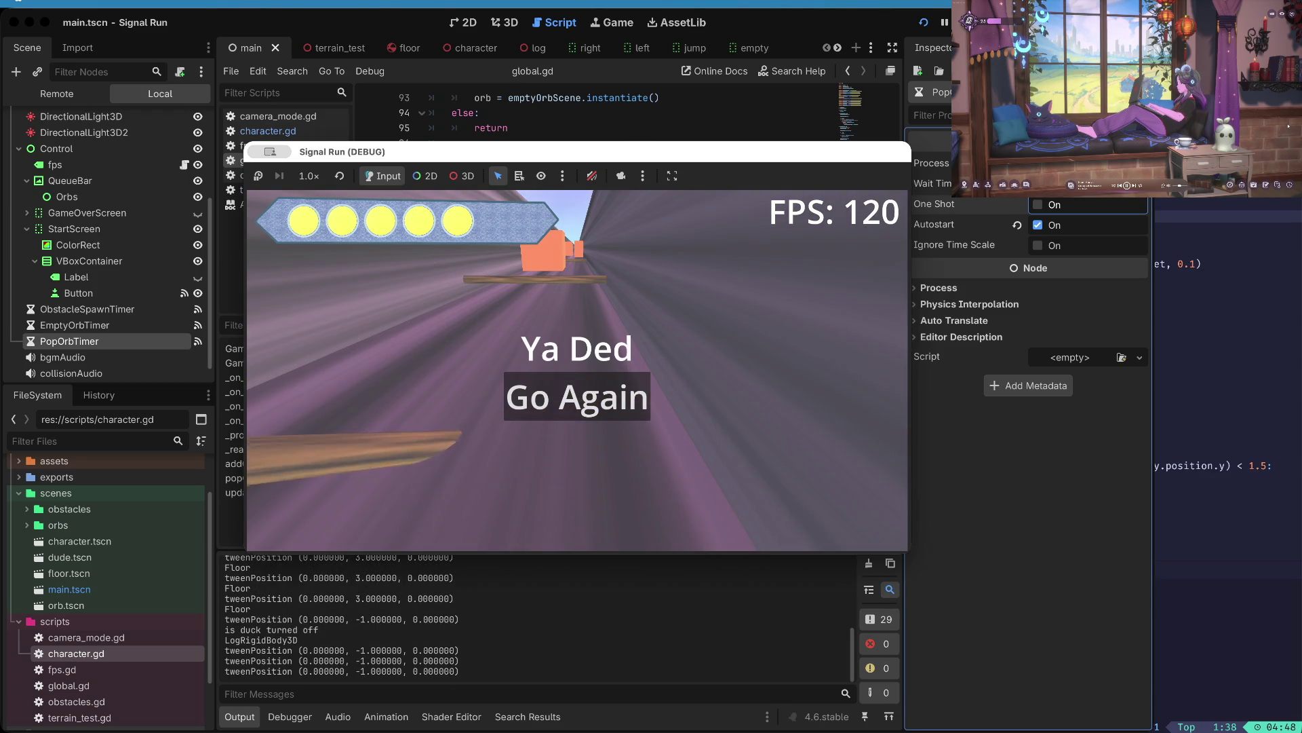
pyautogui.press('space')
# - Stop the game and open the character.gd script
pyautogui.press('F8')
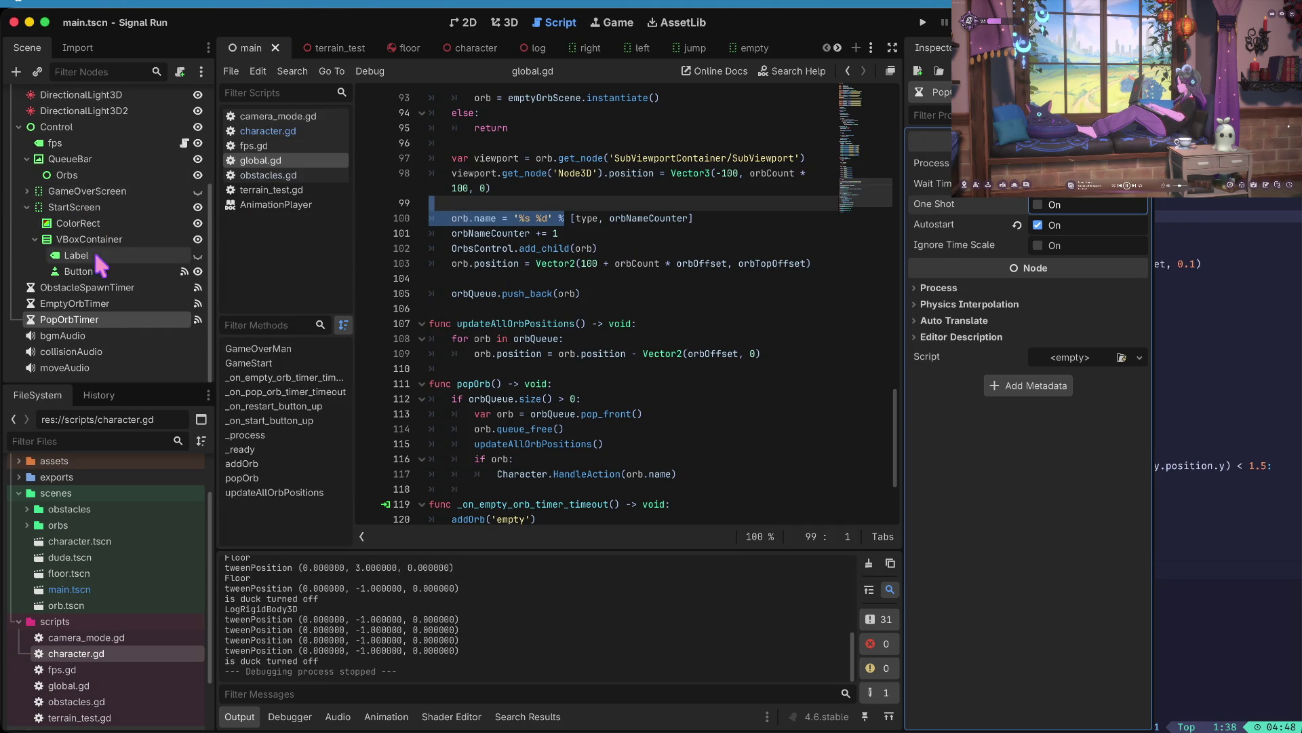
pyautogui.scroll(5, 94, 251)
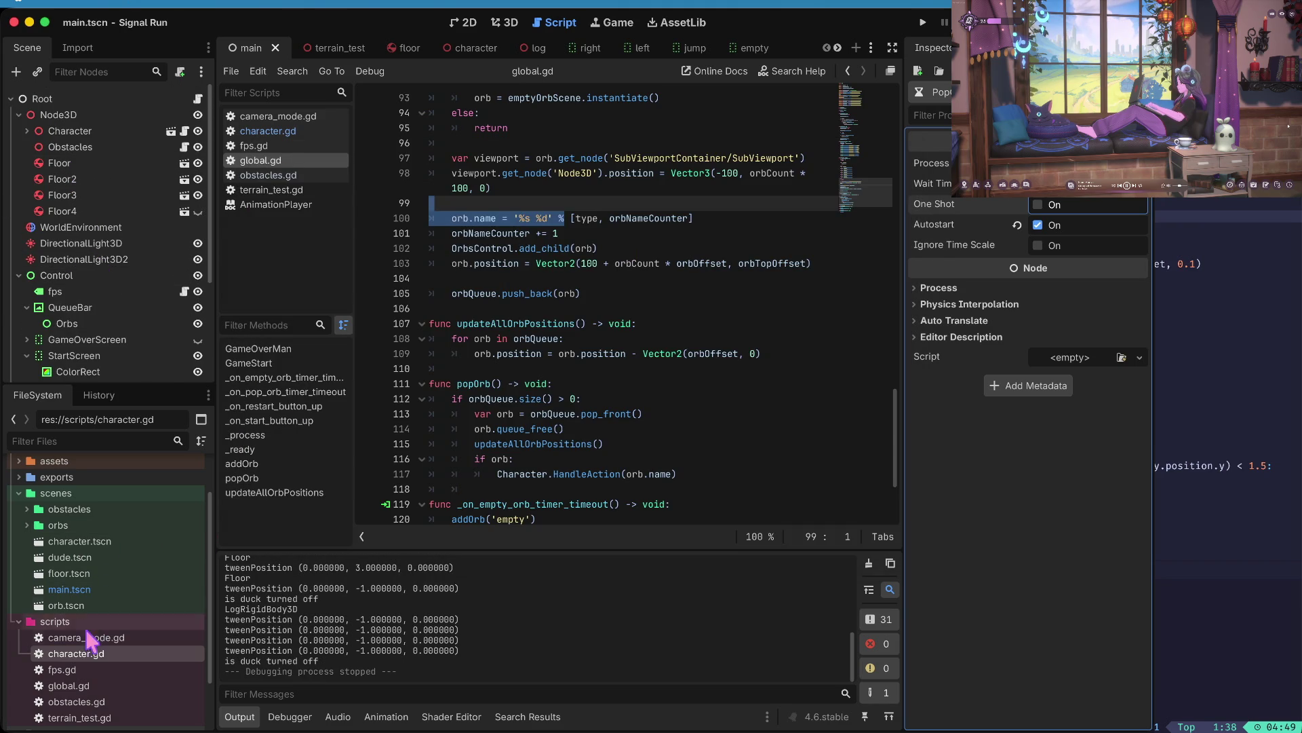
pyautogui.click(268, 131)
# - In obstacles.gd, add a new line after modifier.y = 1 starting with newNode
pyautogui.scroll(3, 643, 176)
pyautogui.scroll(4, 643, 176)
pyautogui.scroll(-3, 643, 177)
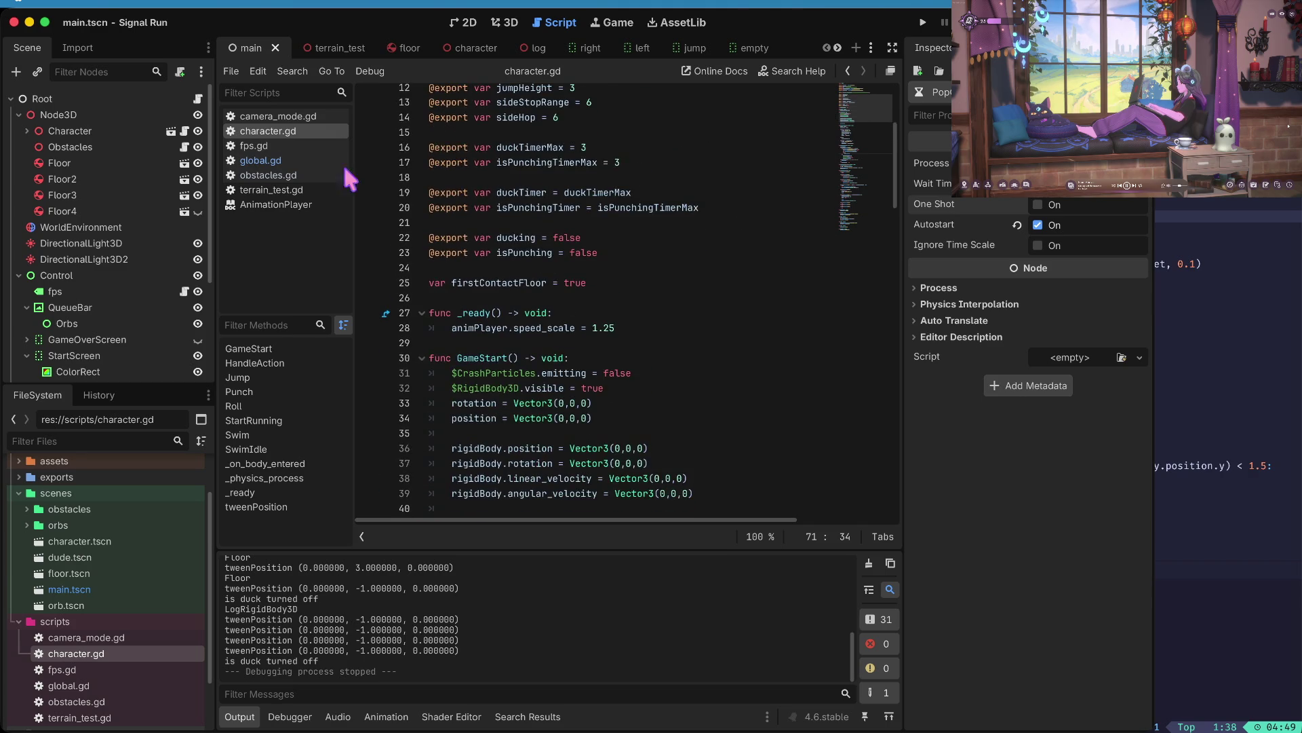
pyautogui.click(292, 175)
pyautogui.scroll(-2, 675, 191)
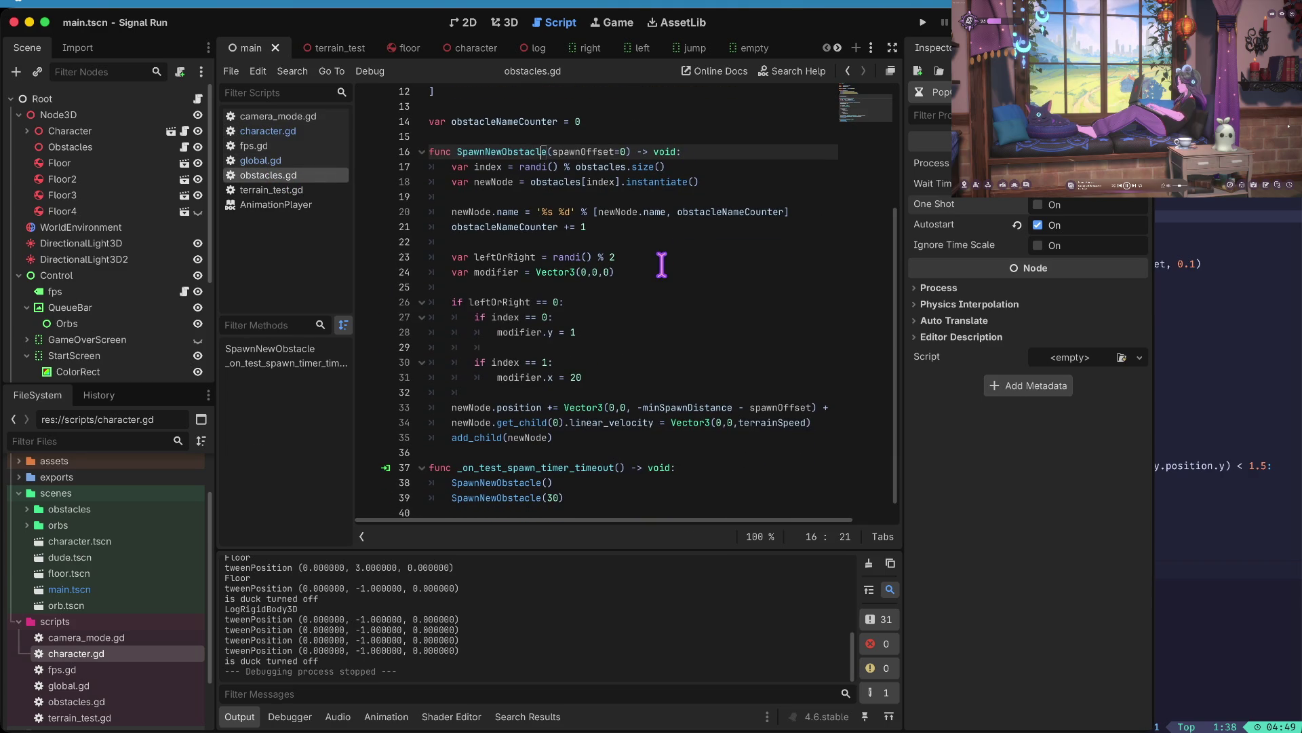
pyautogui.click(620, 325)
pyautogui.press('Return')
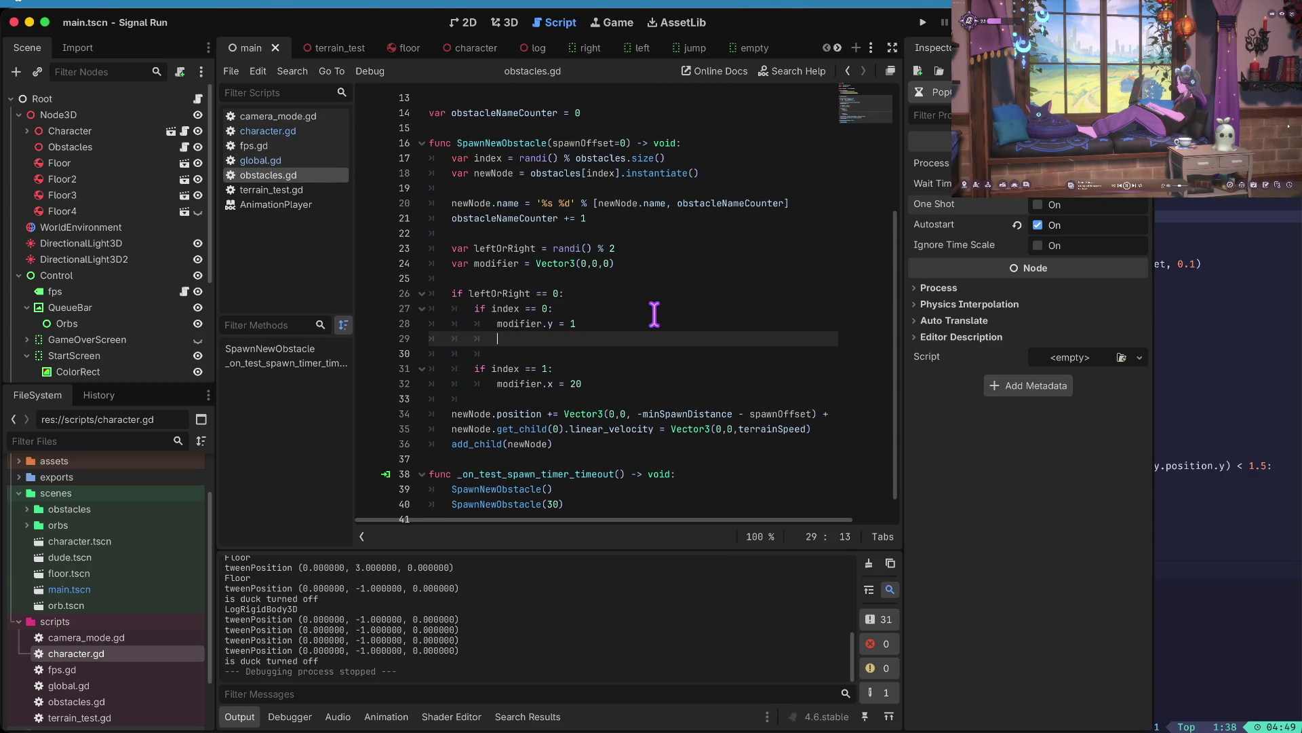
pyautogui.write('newNode')
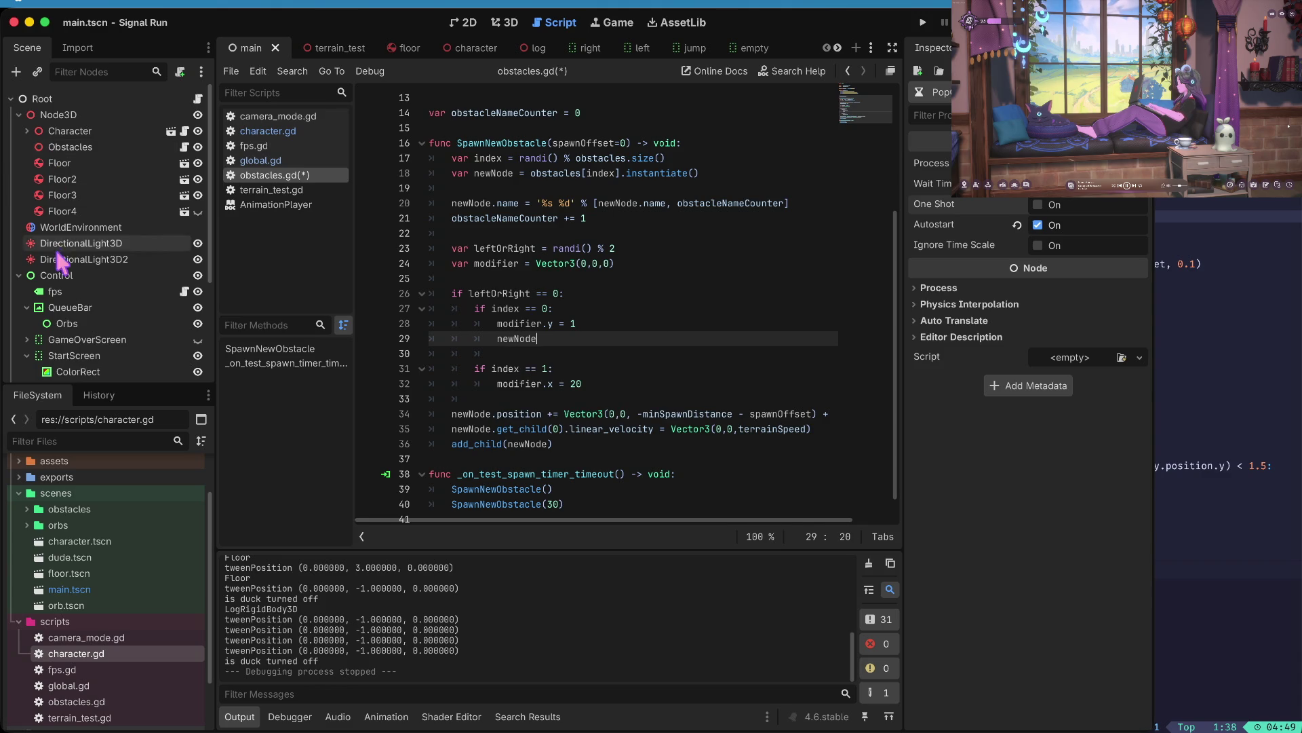
# - Open breakable_wall.tscn from the obstacles folder, then continue line 29 with 'newNode.'
pyautogui.doubleClick(53, 510)
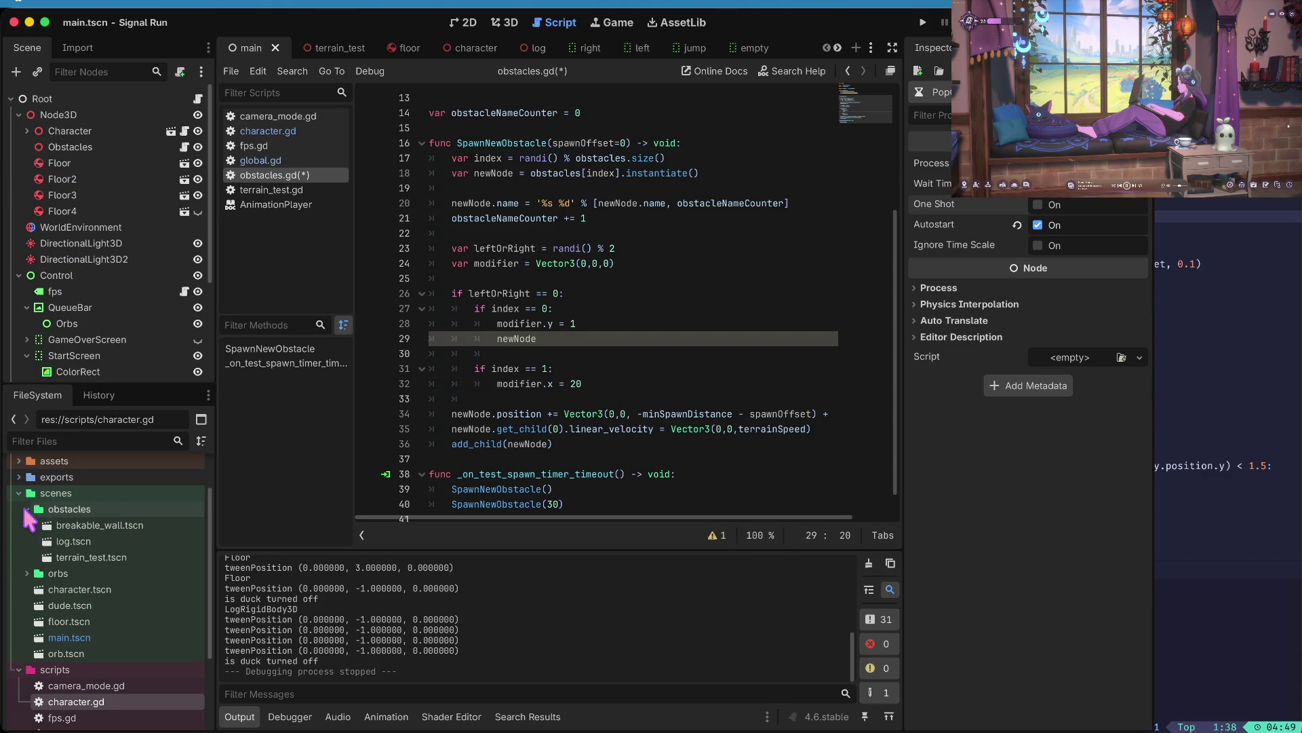
pyautogui.click(75, 542)
pyautogui.doubleClick(78, 526)
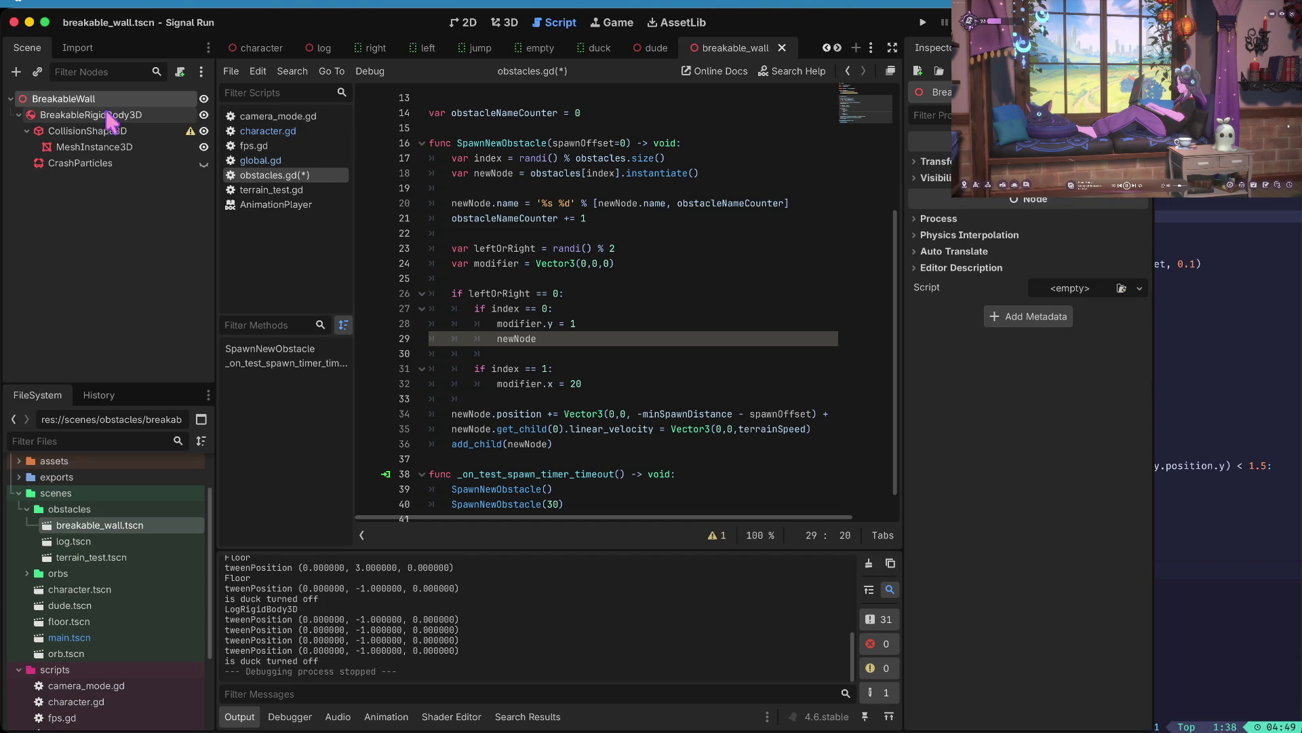
pyautogui.click(543, 337)
pyautogui.write('.')
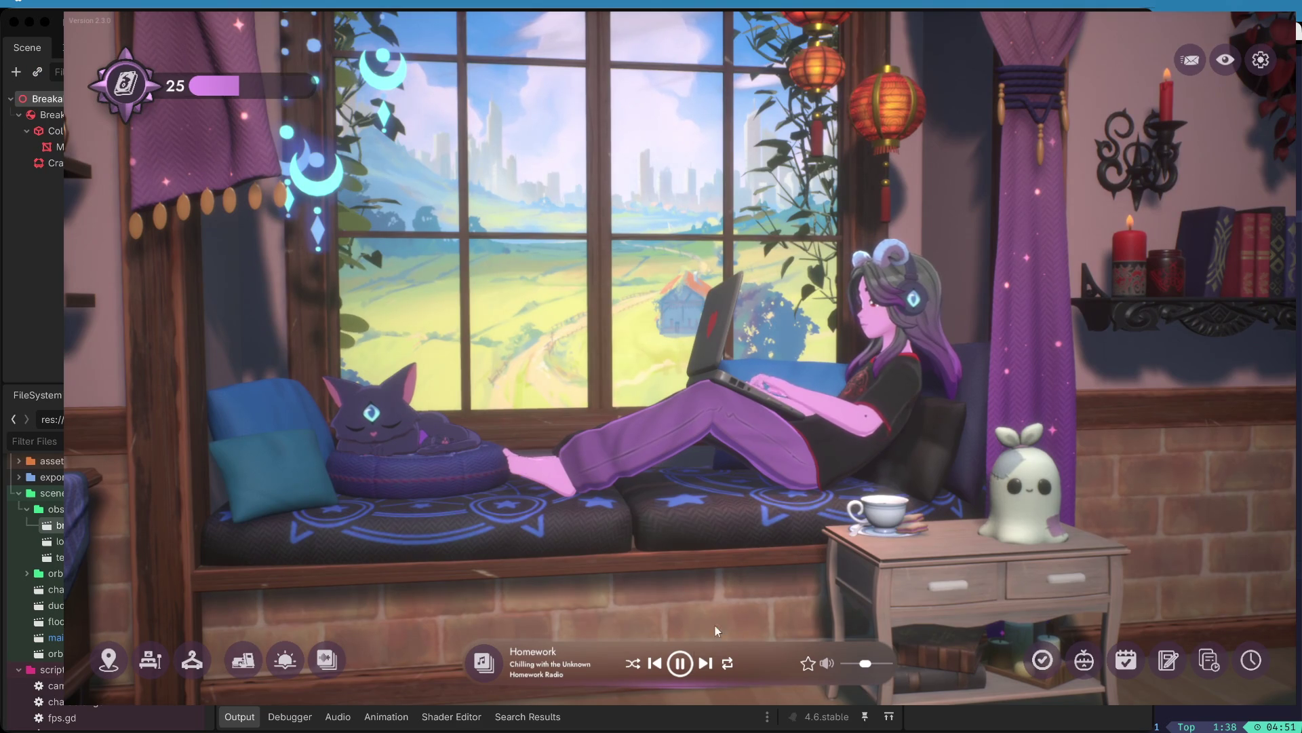
# - Pause the music and adjust the Ocean Serenade volume in the ambient sounds mixer
pyautogui.click(680, 664)
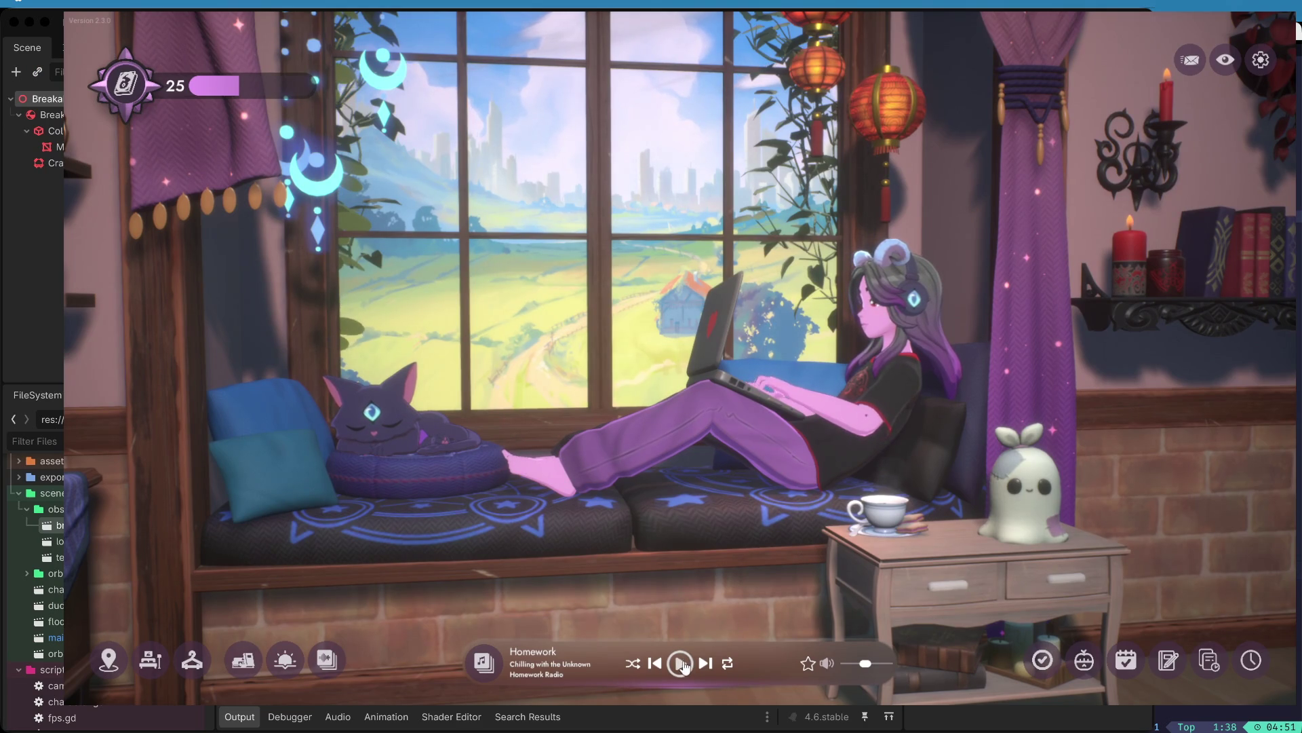
pyautogui.click(319, 663)
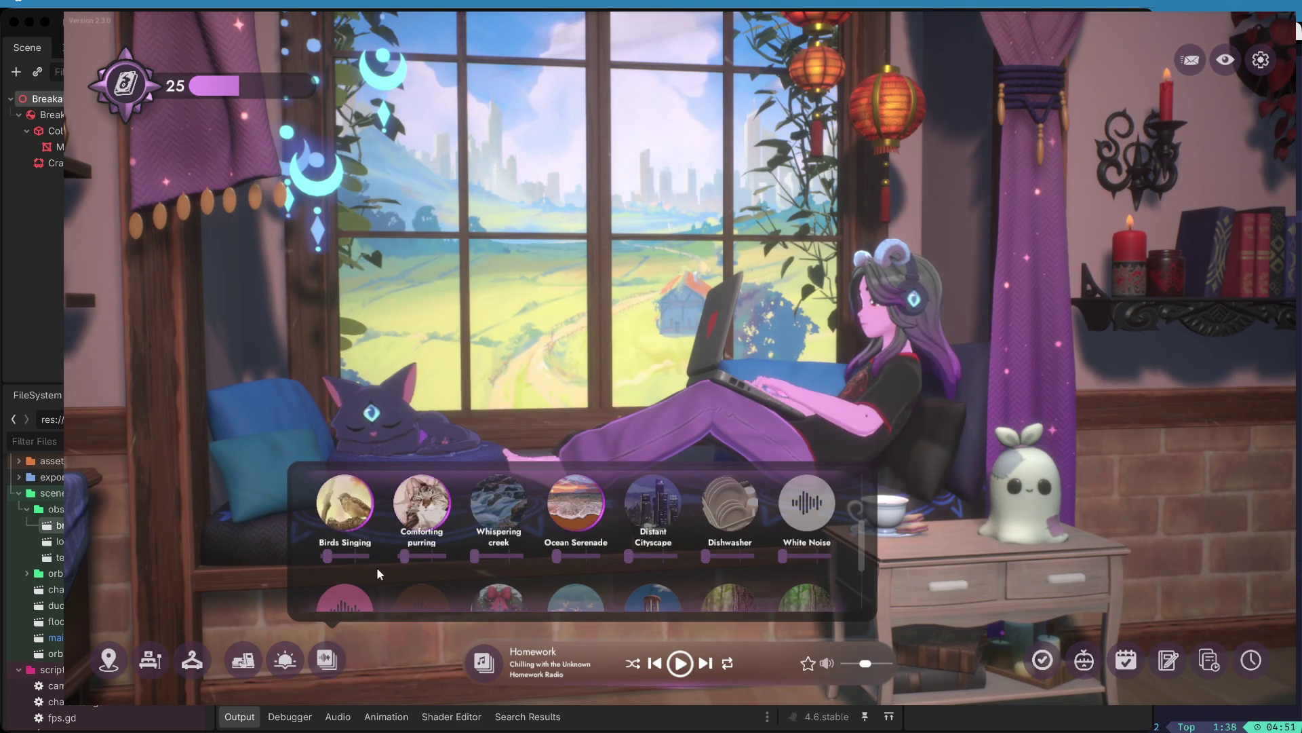
pyautogui.scroll(-1, 488, 533)
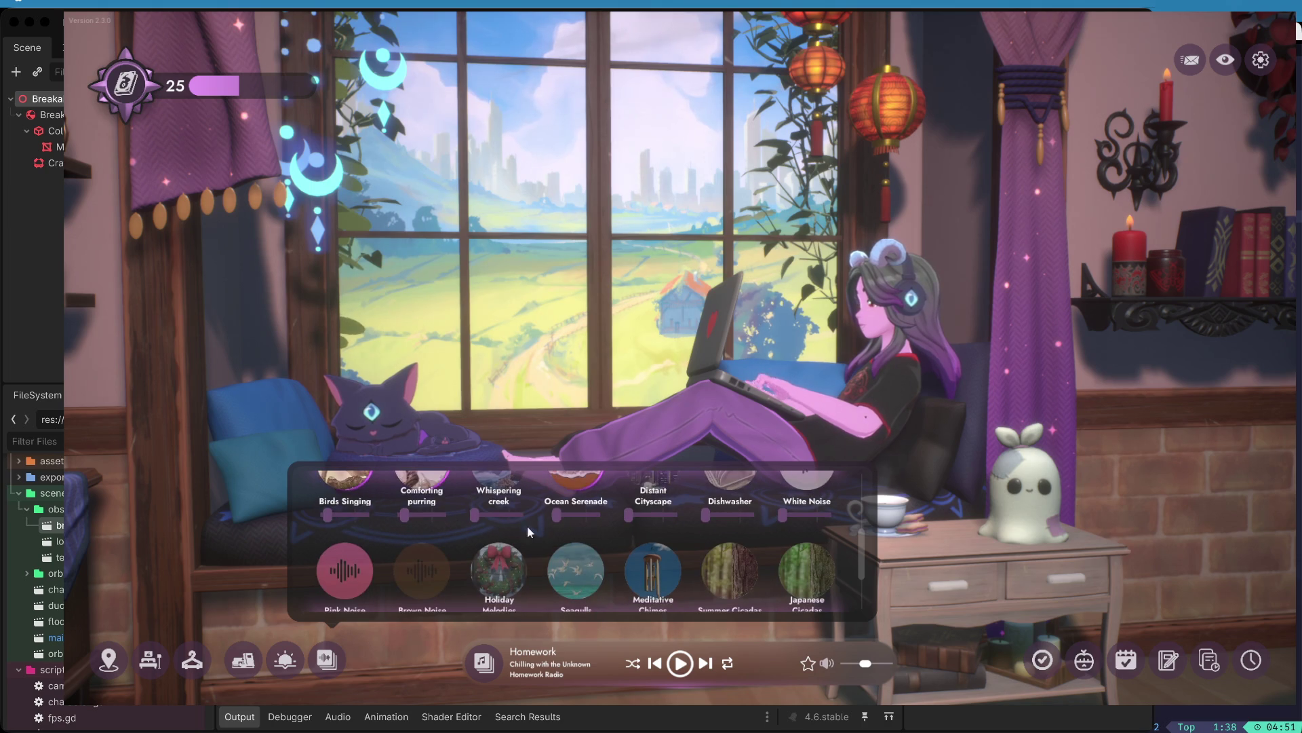
pyautogui.moveTo(557, 515); pyautogui.dragTo(588, 515)
pyautogui.scroll(1, 570, 543)
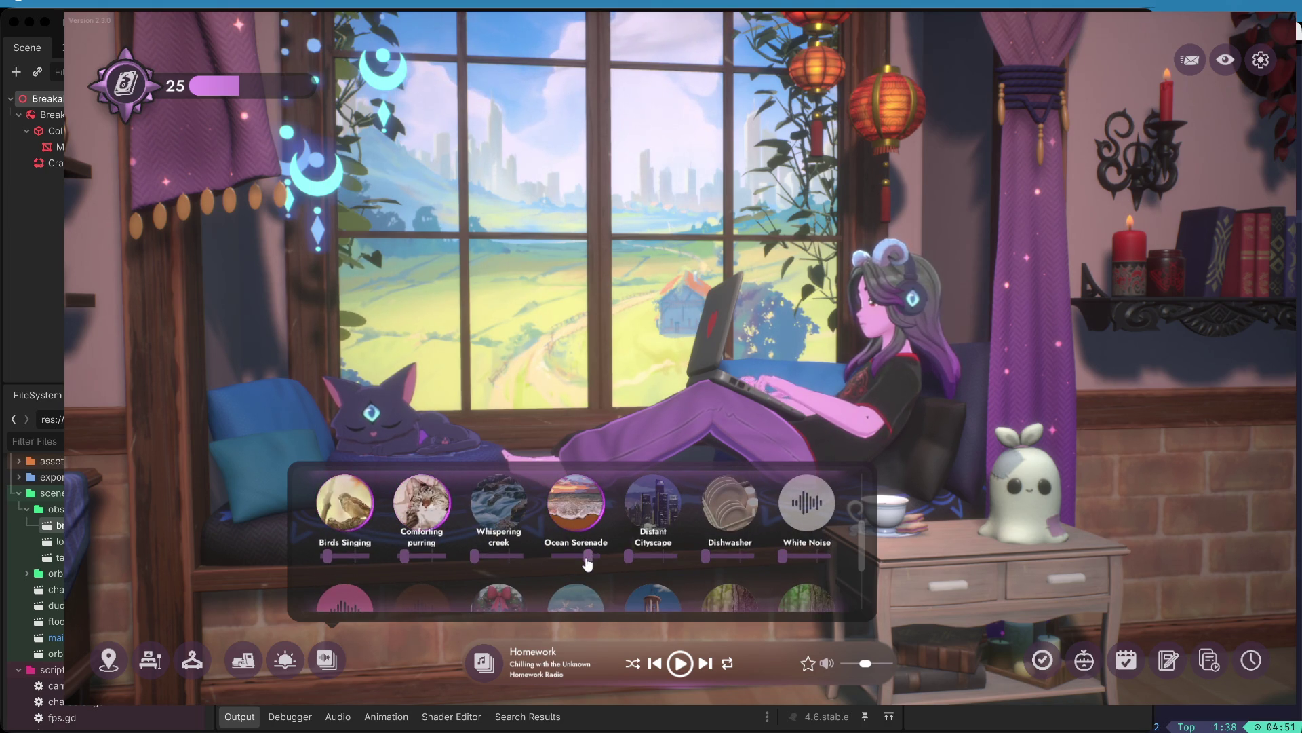
pyautogui.moveTo(582, 557); pyautogui.dragTo(567, 556)
pyautogui.click(588, 554)
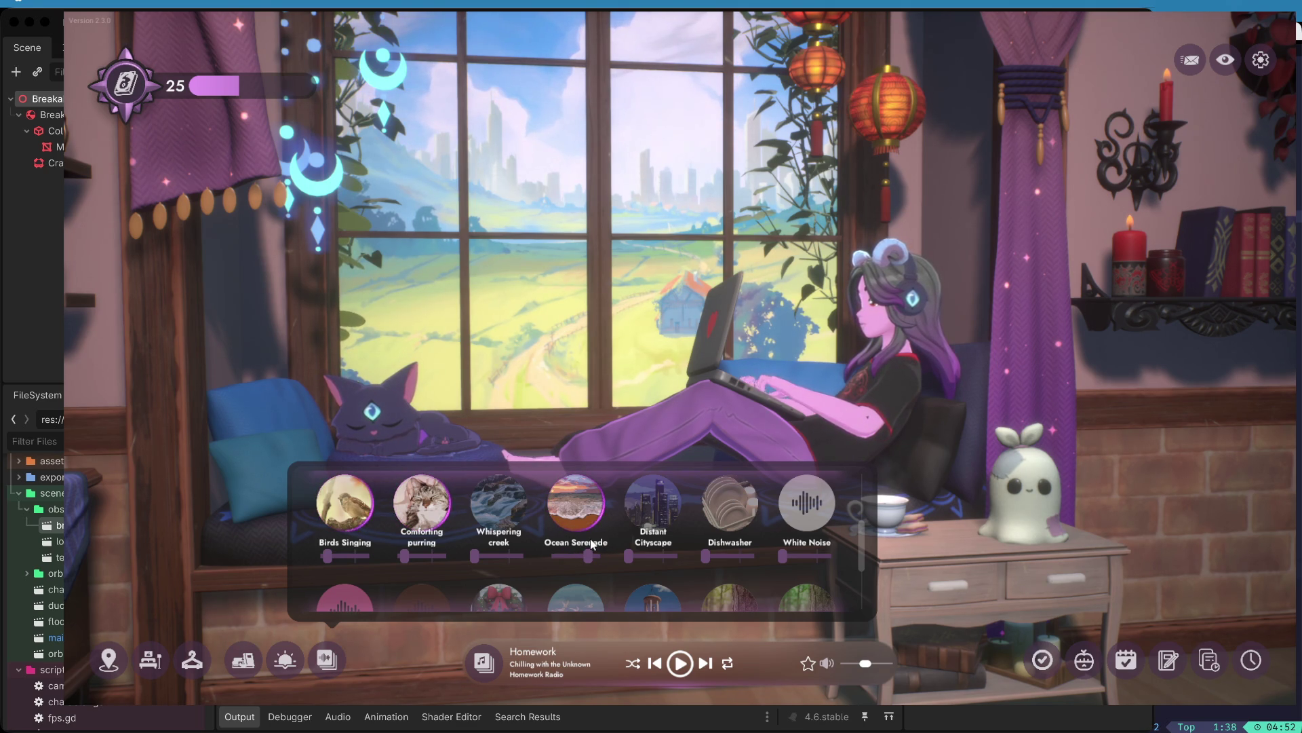
# - Turn the Ocean Serenade sound down to zero
pyautogui.scroll(-2, 585, 556)
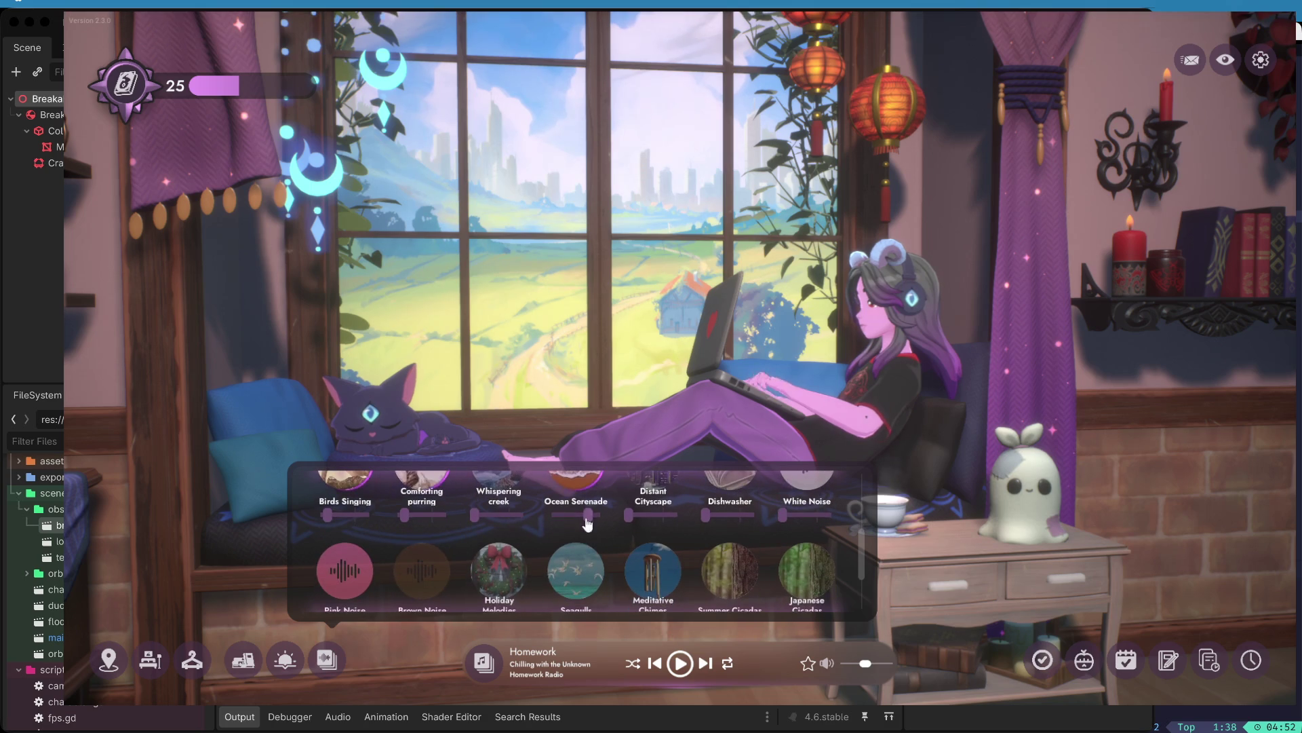
pyautogui.moveTo(587, 515); pyautogui.dragTo(566, 514)
pyautogui.scroll(-3, 564, 530)
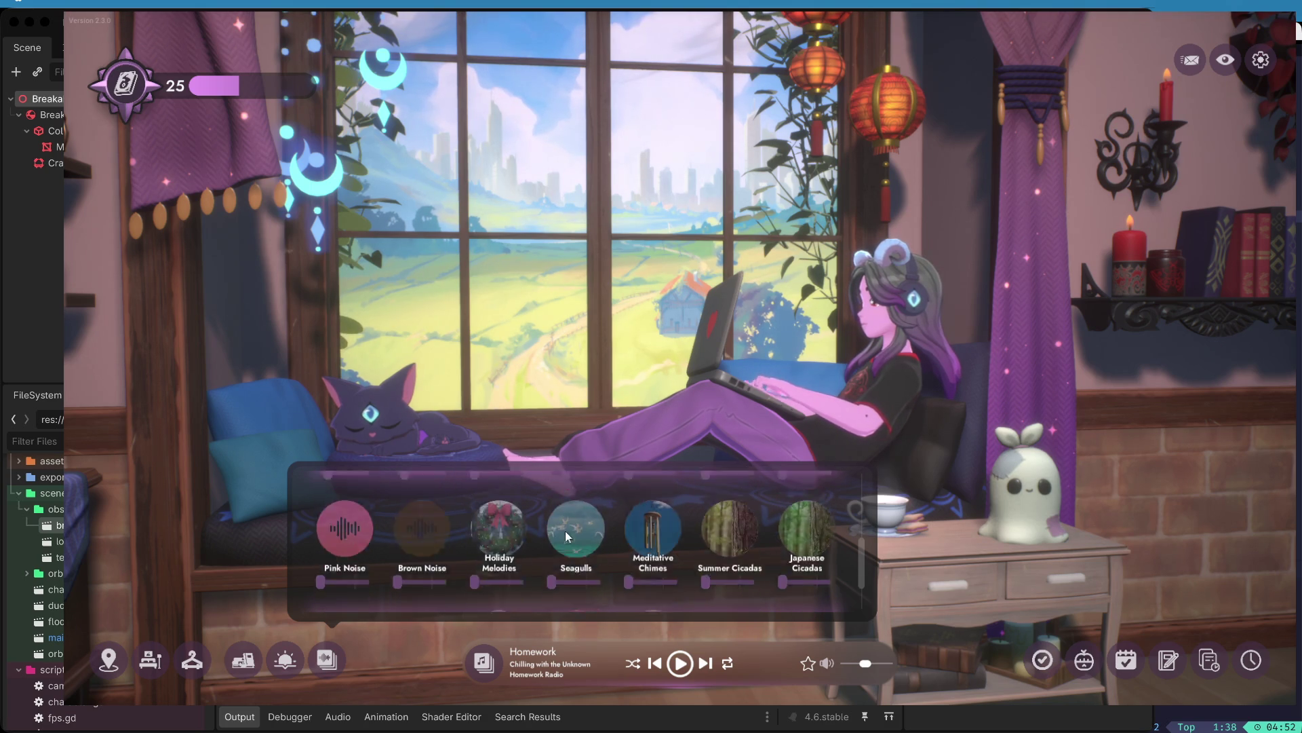
pyautogui.scroll(3, 567, 534)
pyautogui.scroll(-2, 419, 551)
pyautogui.scroll(3, 392, 555)
pyautogui.scroll(-3, 393, 555)
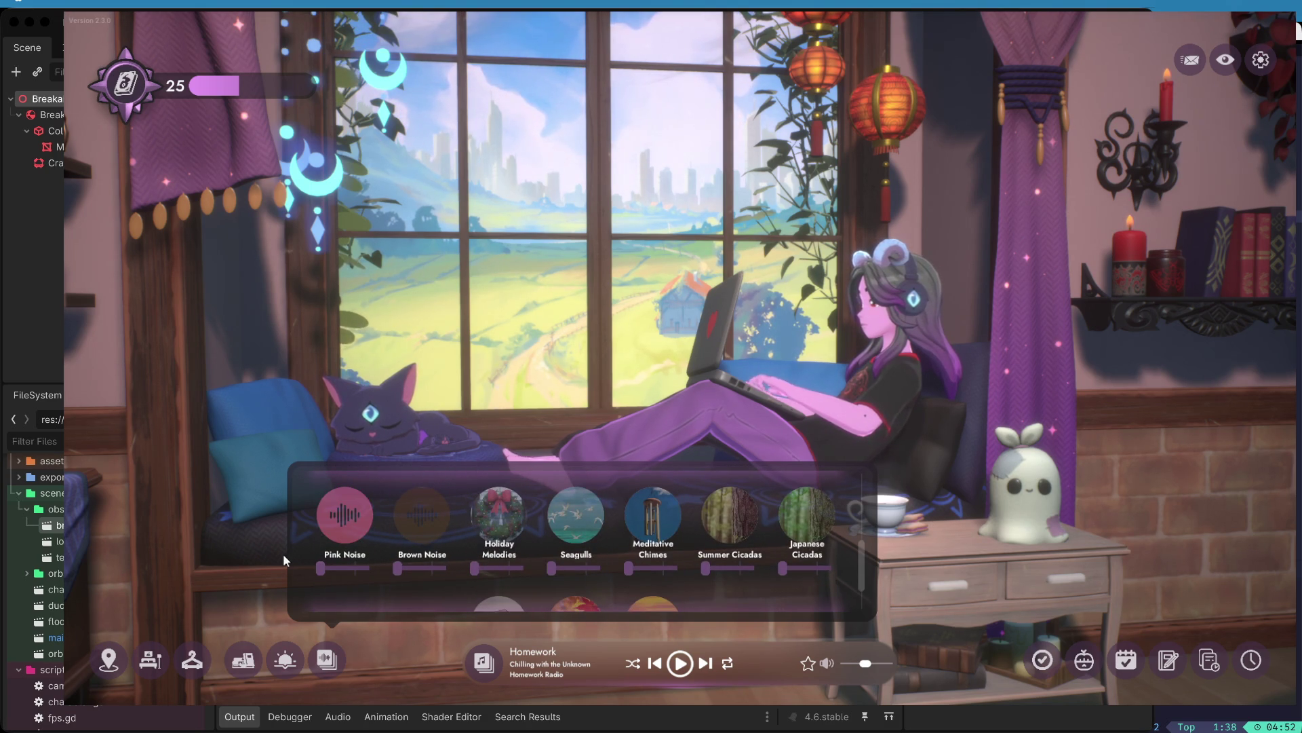
pyautogui.scroll(-4, 412, 597)
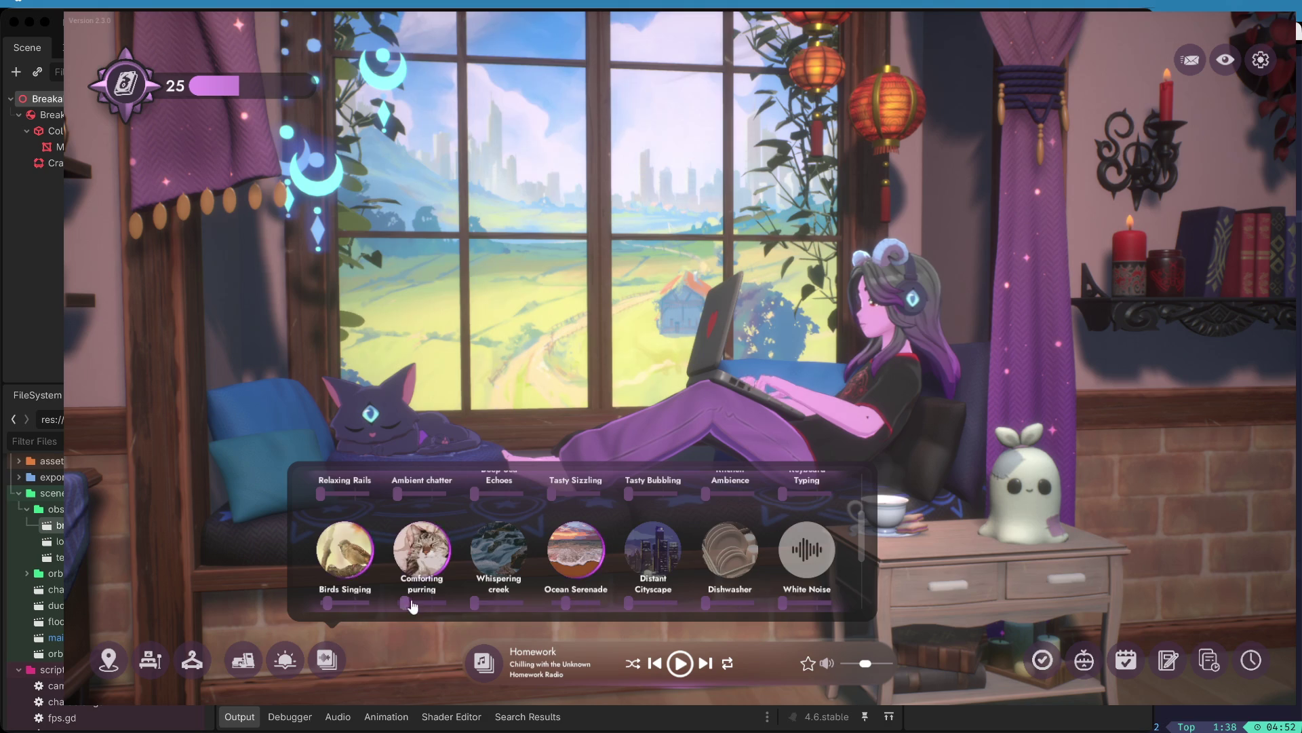
pyautogui.scroll(3, 542, 576)
pyautogui.scroll(2, 663, 548)
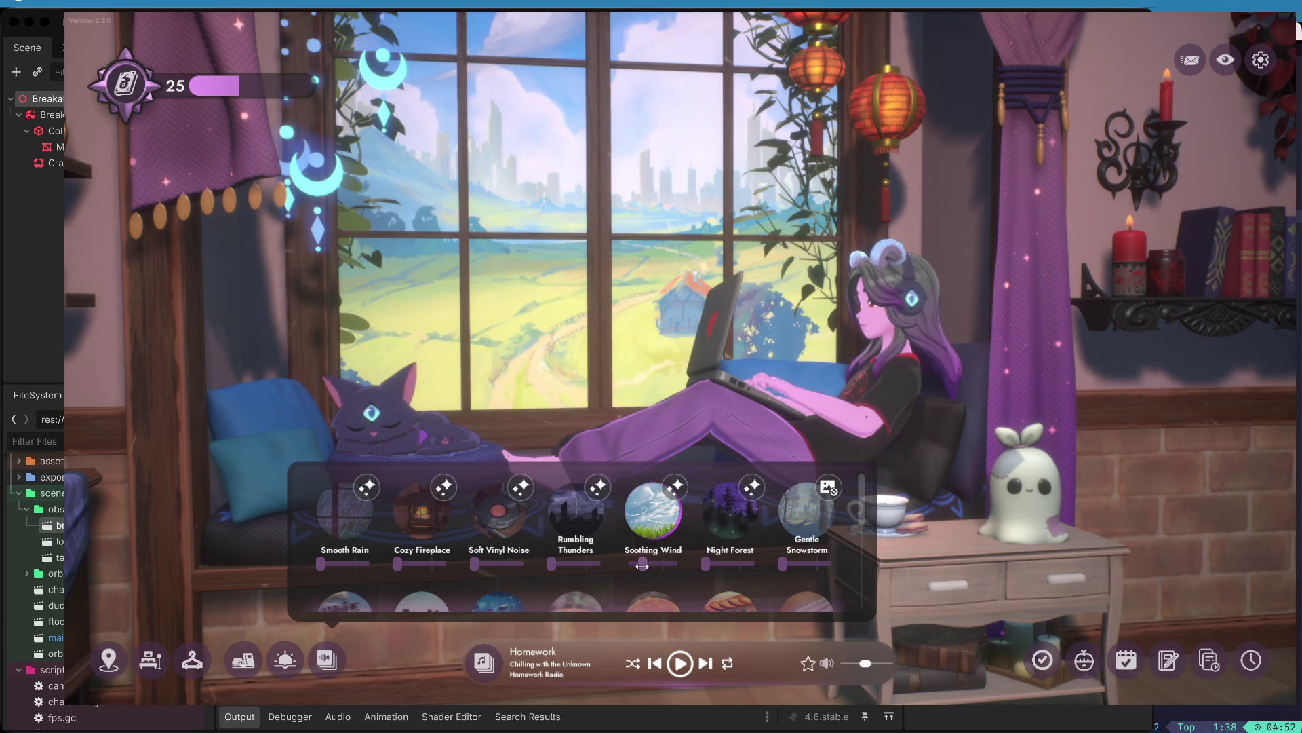
pyautogui.scroll(-5, 634, 563)
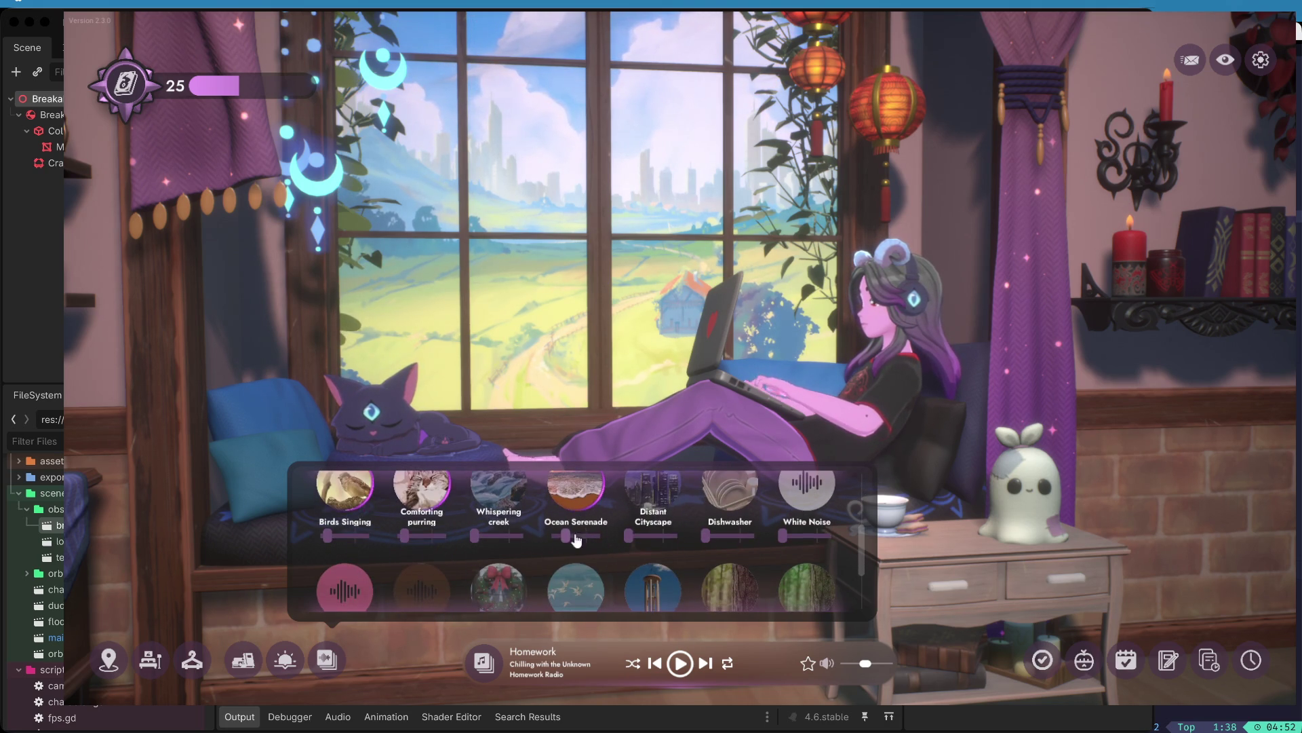
pyautogui.moveTo(565, 537); pyautogui.dragTo(551, 537)
# - Turn on Whispering creek with a raised volume and add Night Forest at low volume
pyautogui.scroll(2, 500, 551)
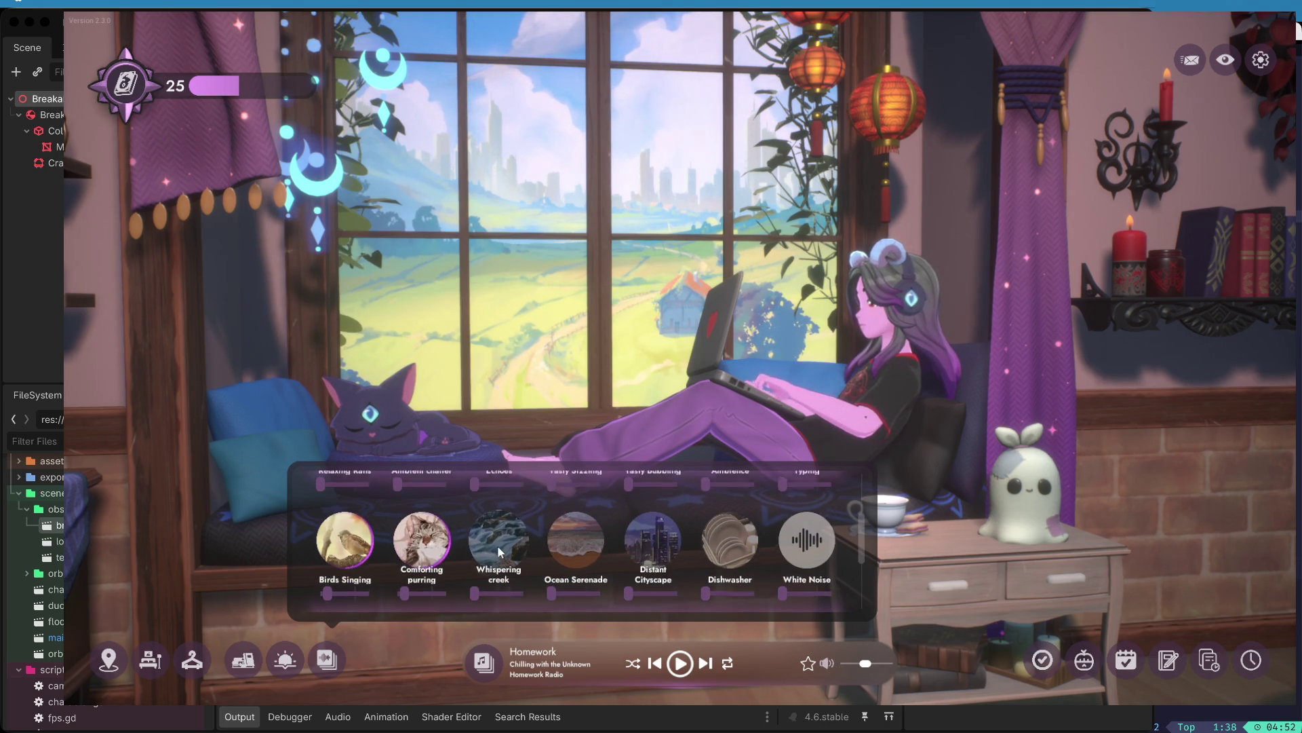
pyautogui.click(498, 546)
pyautogui.moveTo(476, 599); pyautogui.dragTo(510, 600)
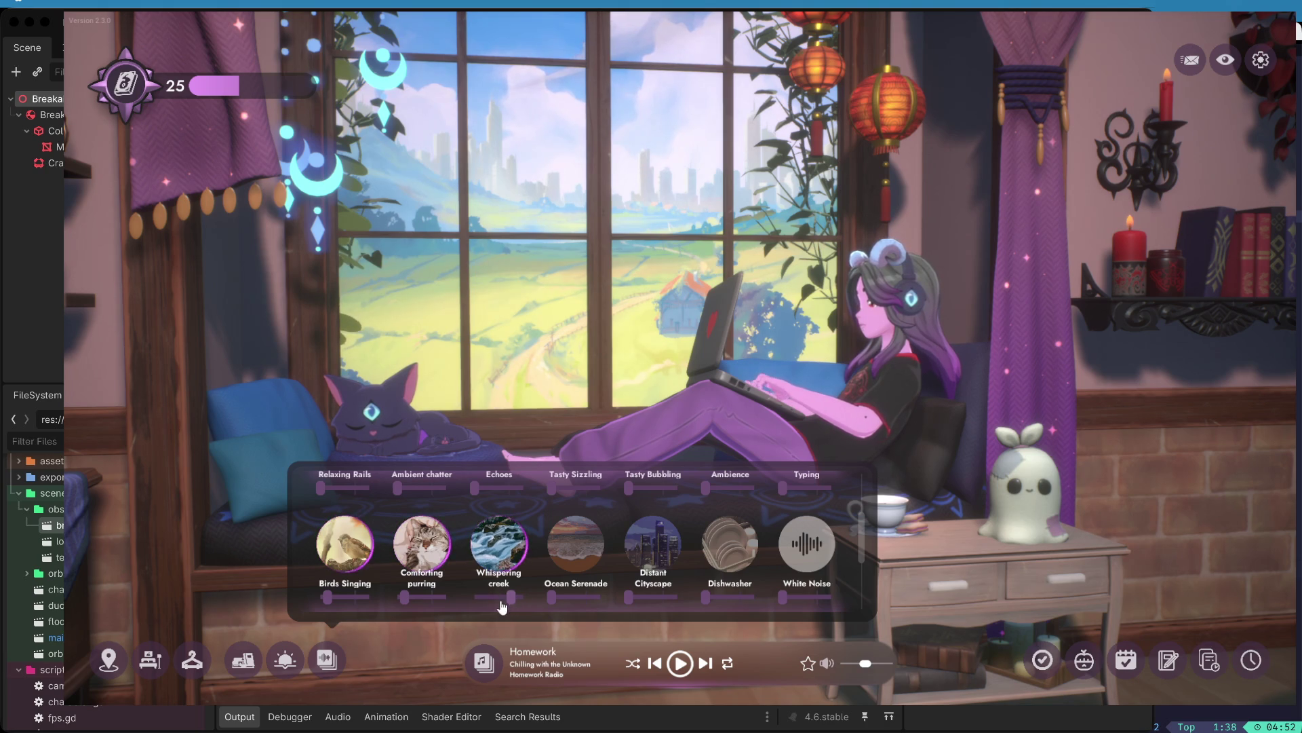
pyautogui.scroll(2, 540, 553)
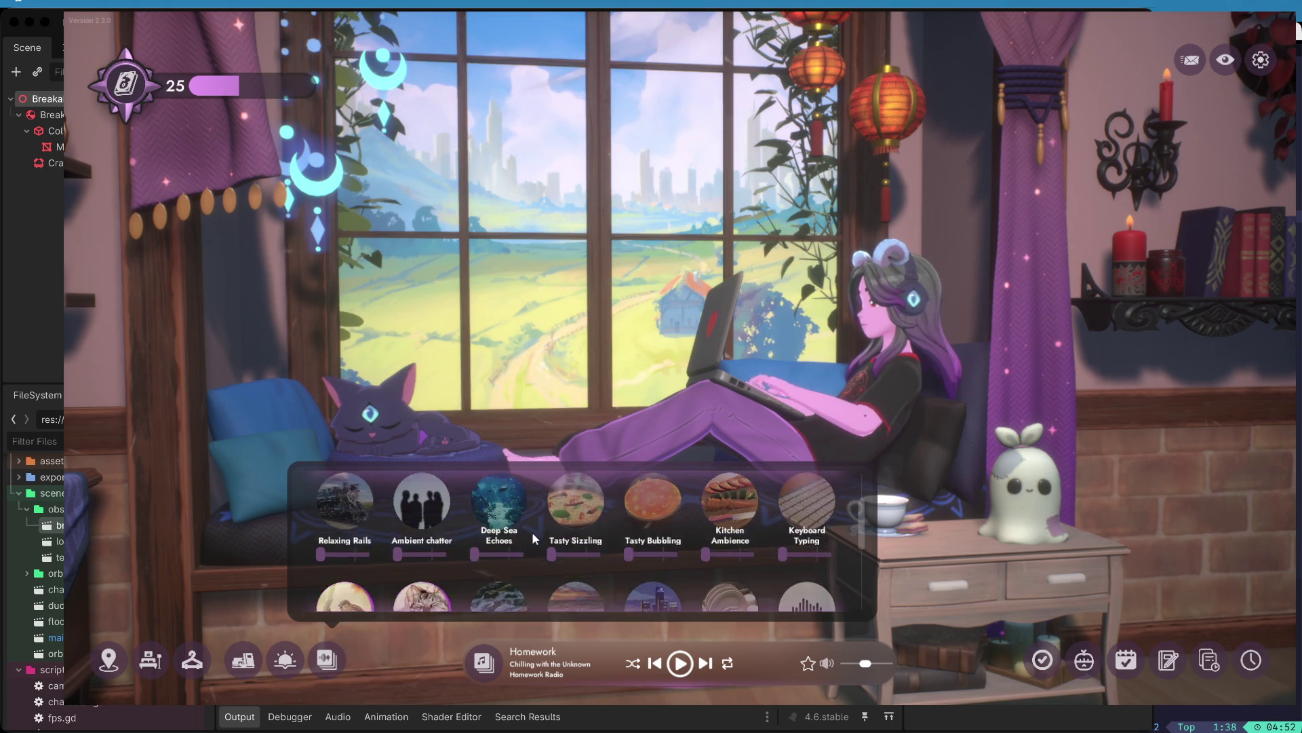
pyautogui.scroll(2, 409, 560)
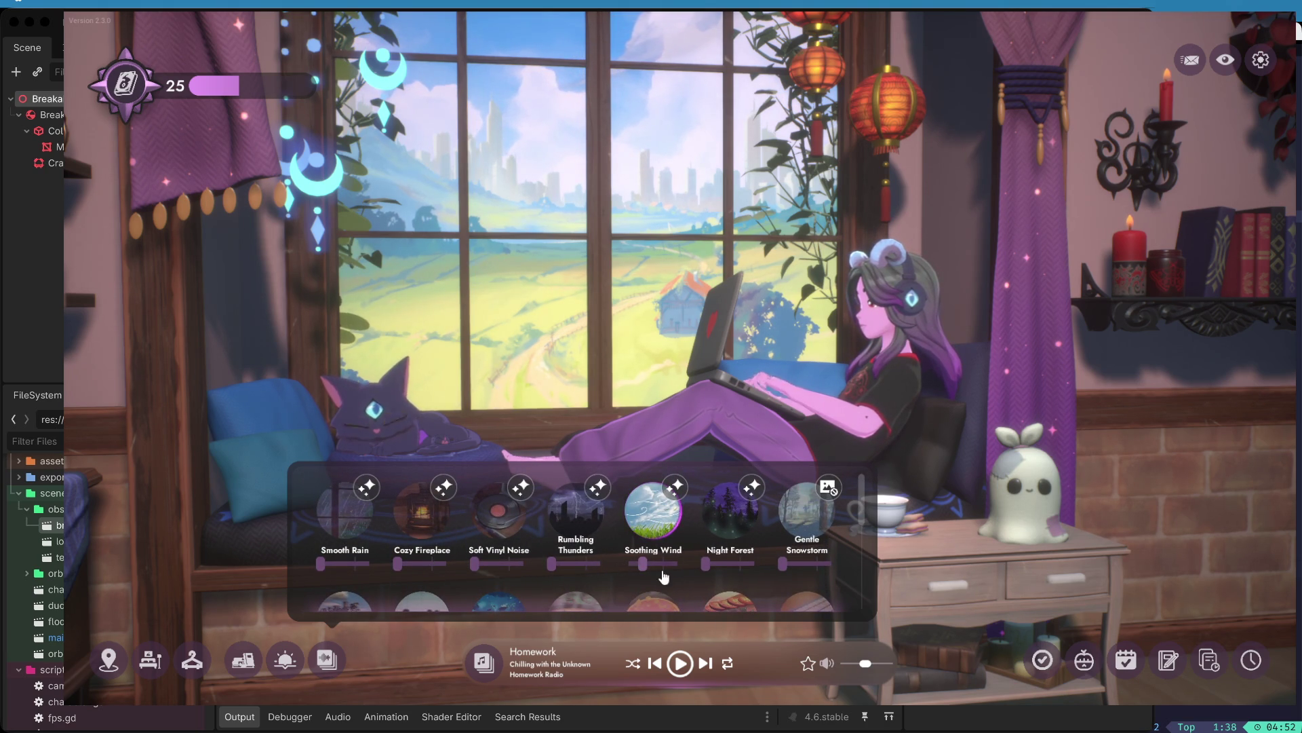
pyautogui.moveTo(707, 566); pyautogui.dragTo(719, 567)
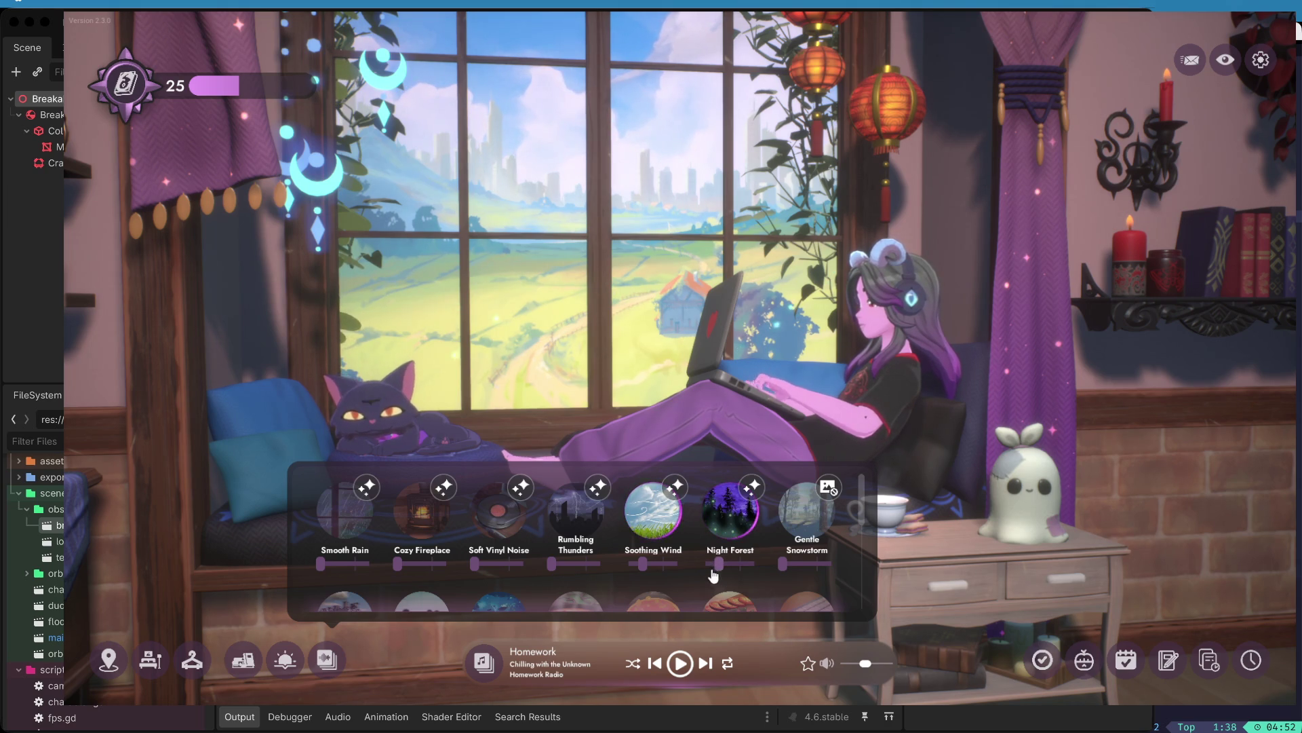
# - Resume the lofi music playback
pyautogui.scroll(-2, 712, 570)
pyautogui.scroll(-2, 690, 560)
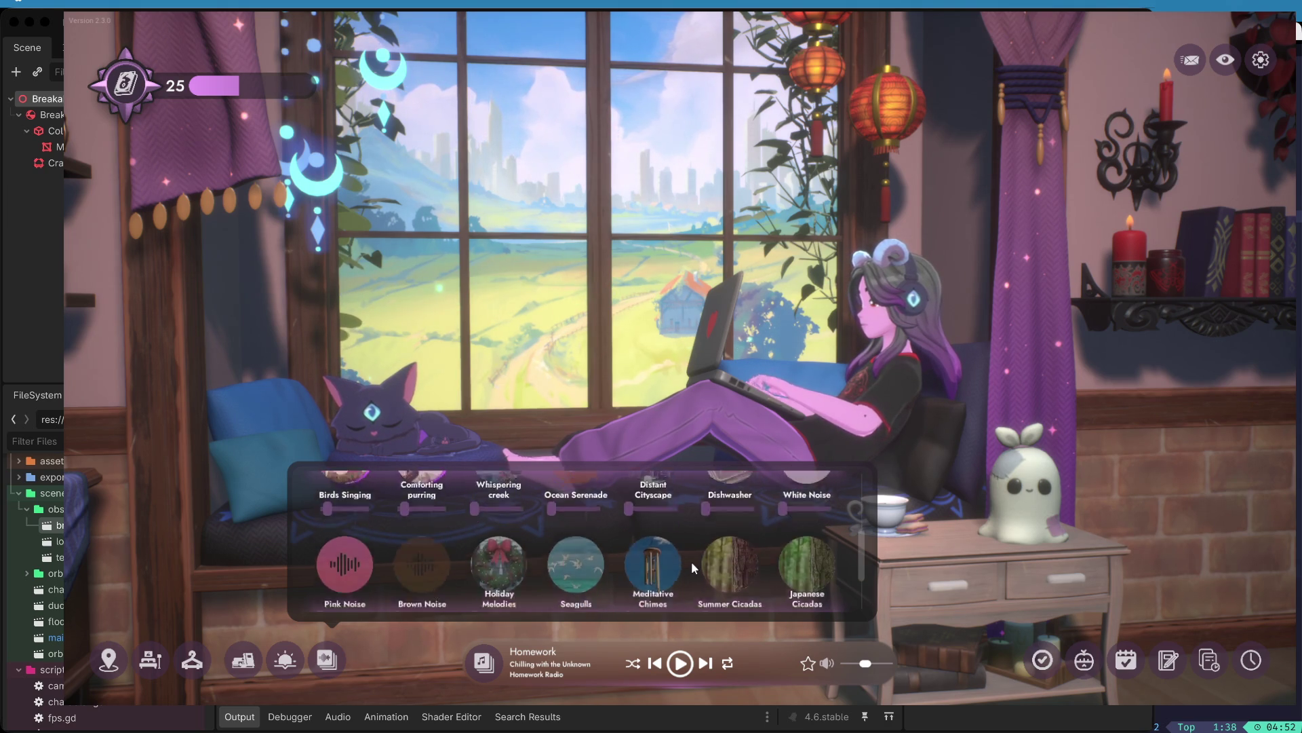
pyautogui.click(680, 664)
pyautogui.scroll(-1, 631, 563)
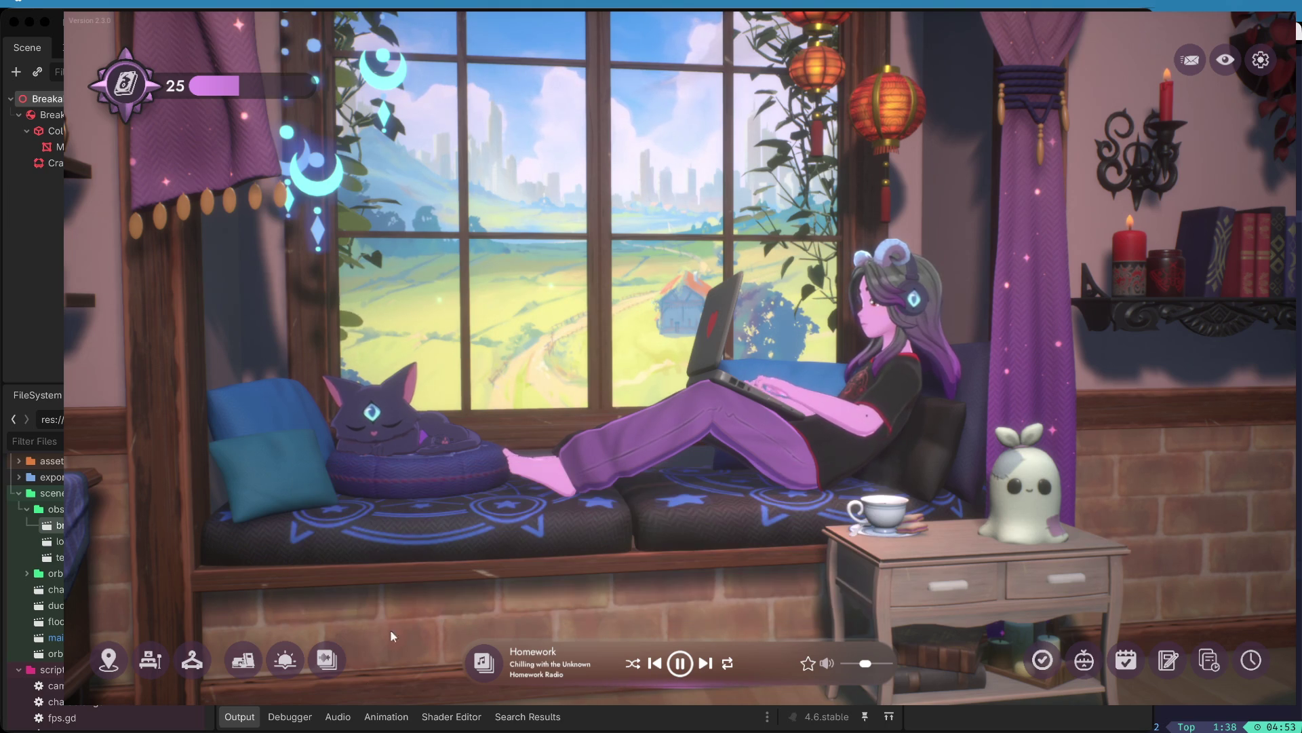
# - Switch the room to Evening from the time-of-day menu
pyautogui.moveTo(285, 657)
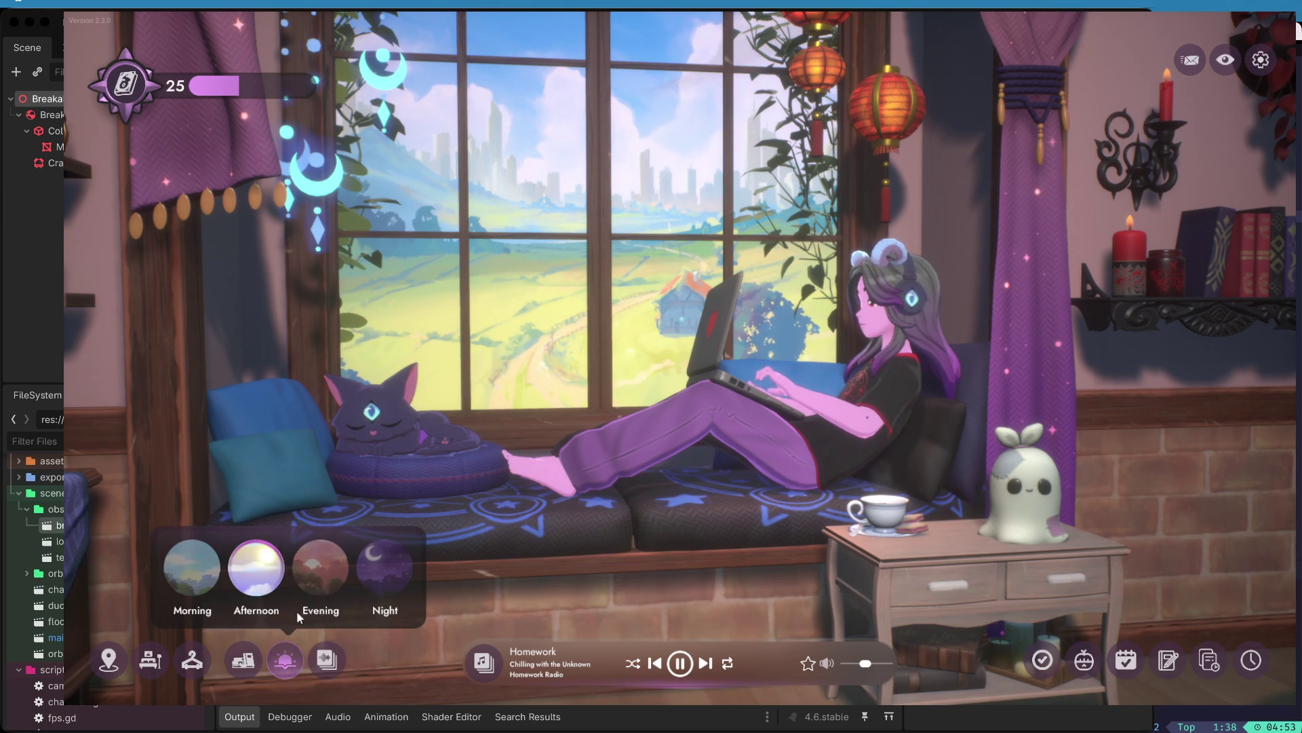
pyautogui.click(343, 548)
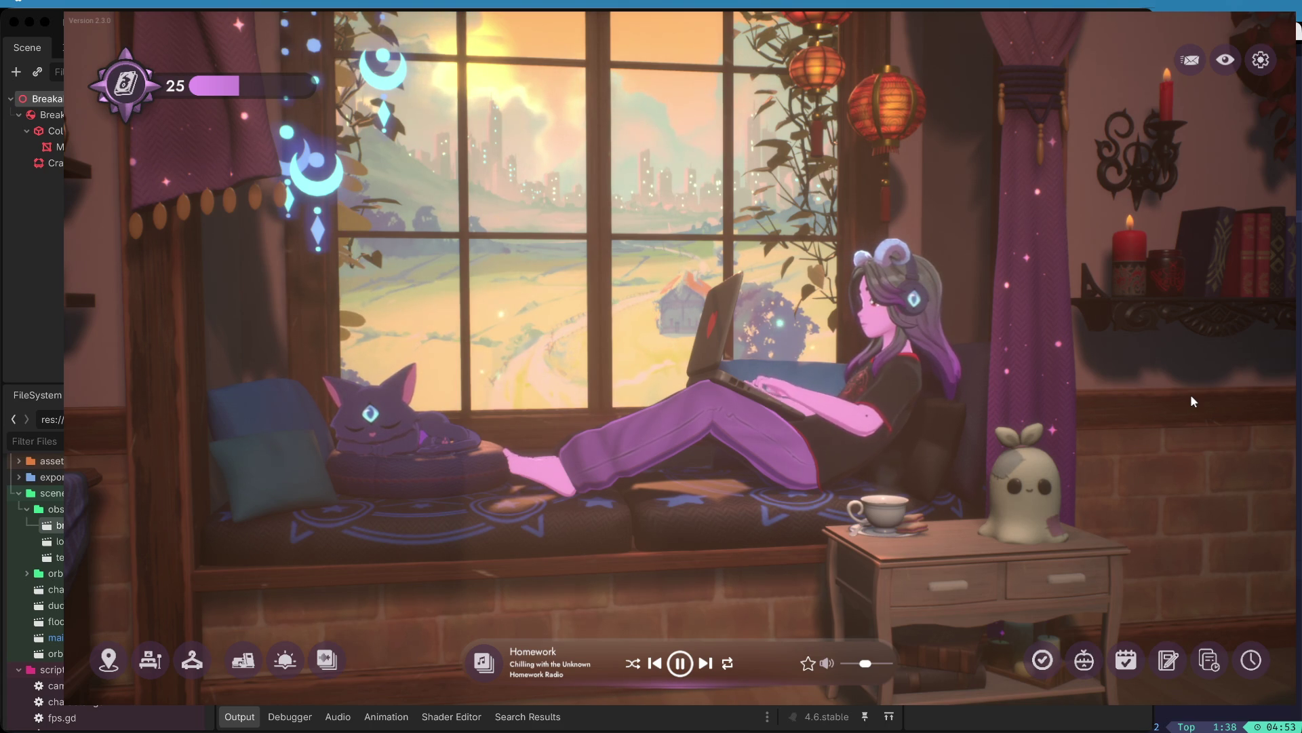
# - Browse the Bed and Desk furniture options, then switch the room to Full view
pyautogui.click(148, 663)
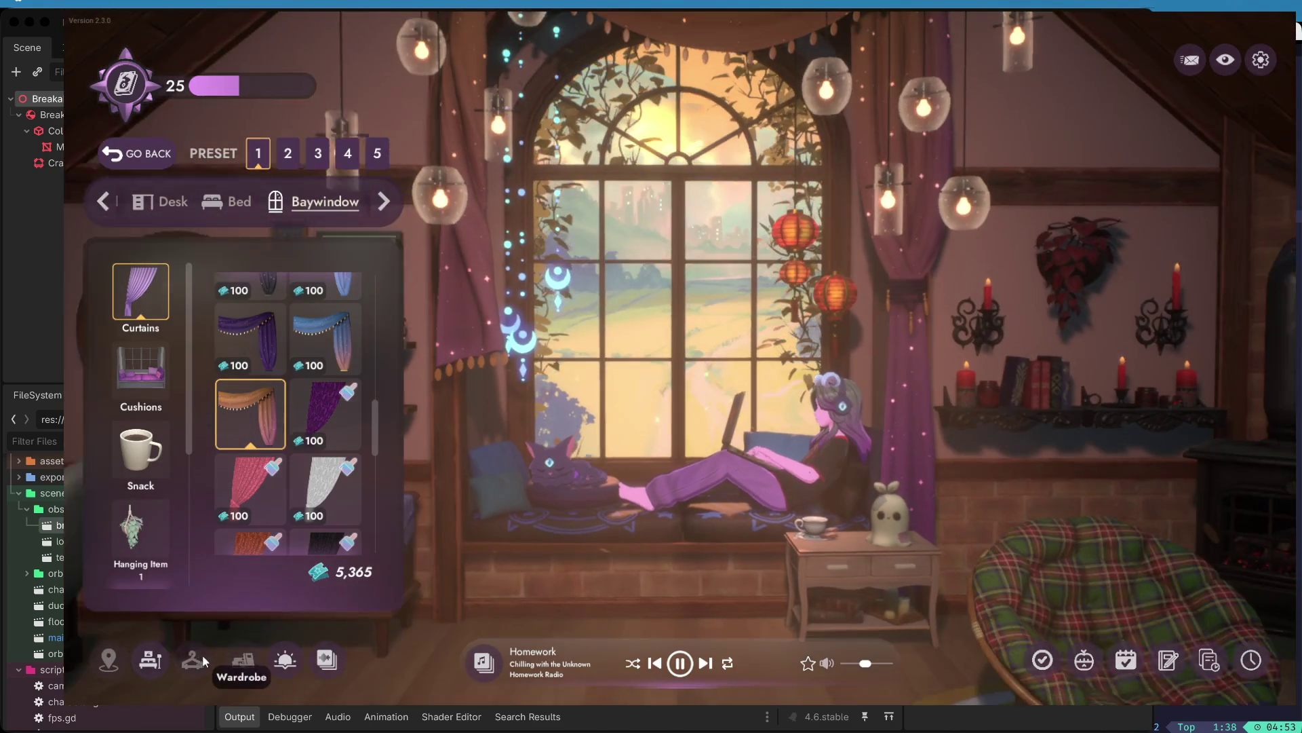
pyautogui.click(237, 202)
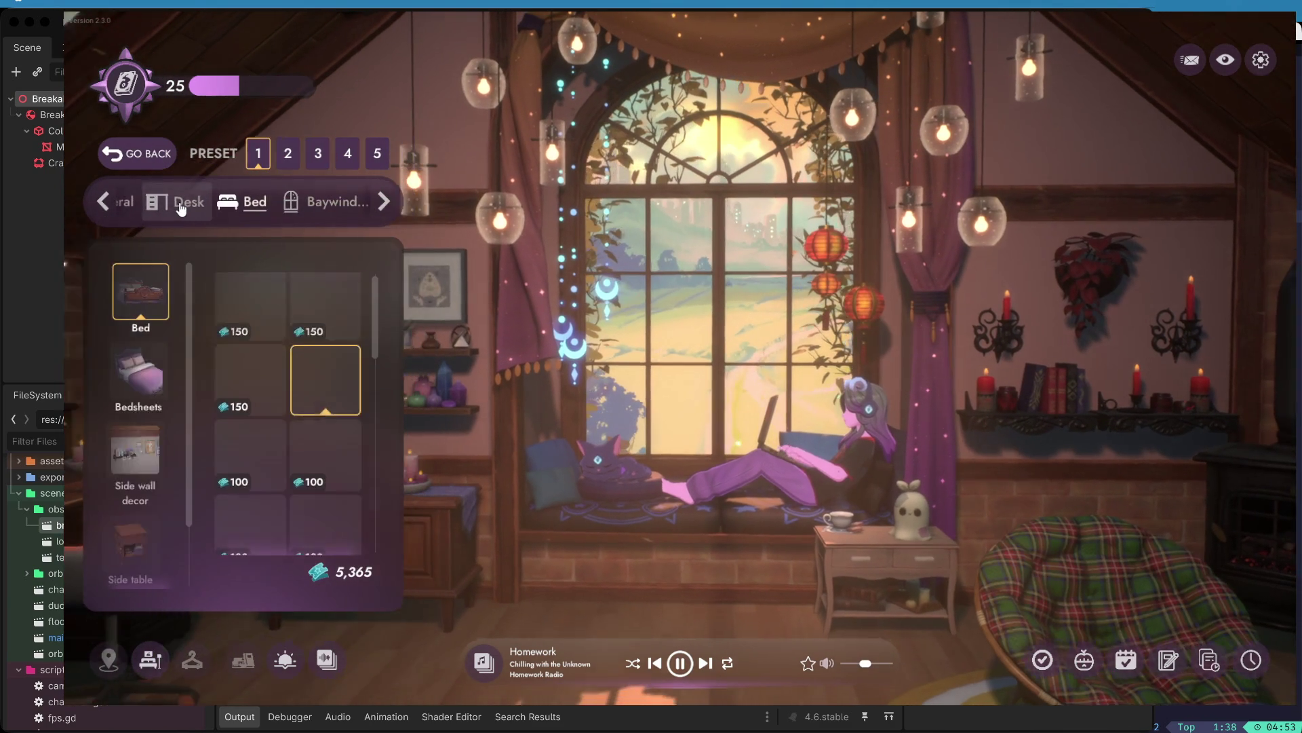
pyautogui.click(179, 203)
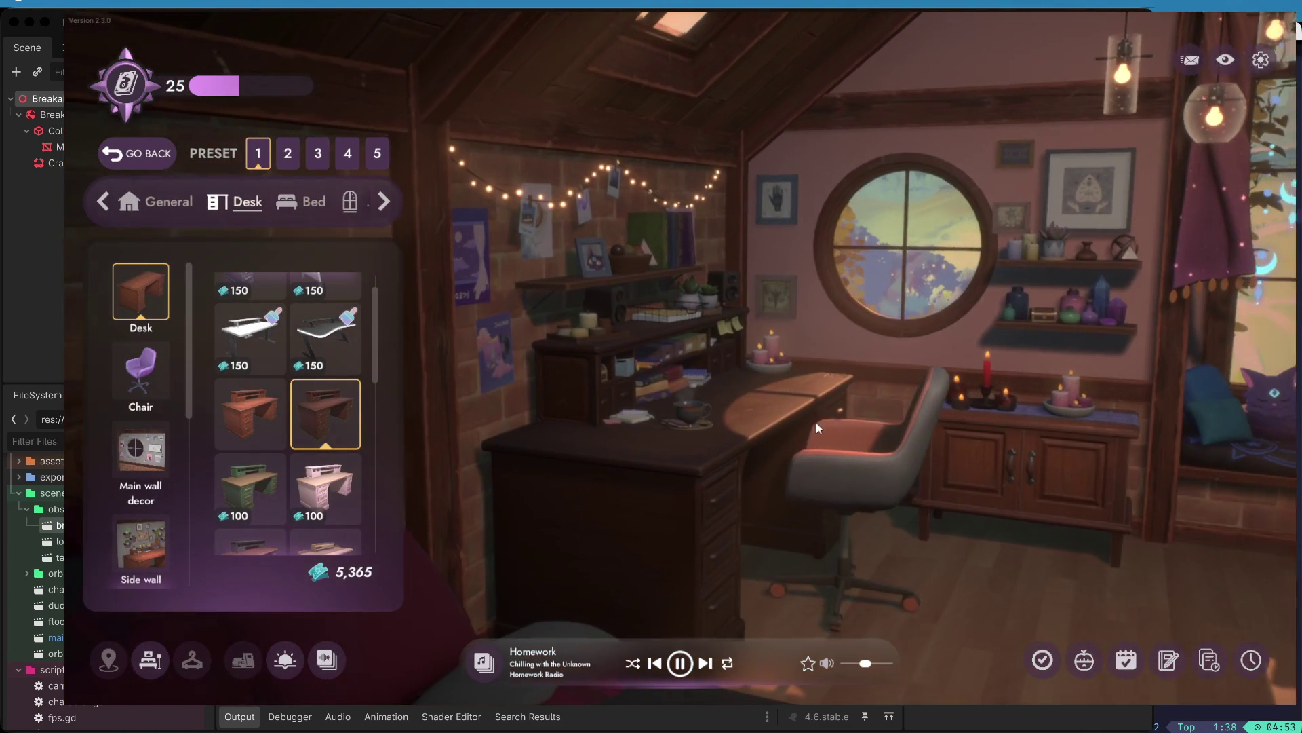
pyautogui.click(245, 665)
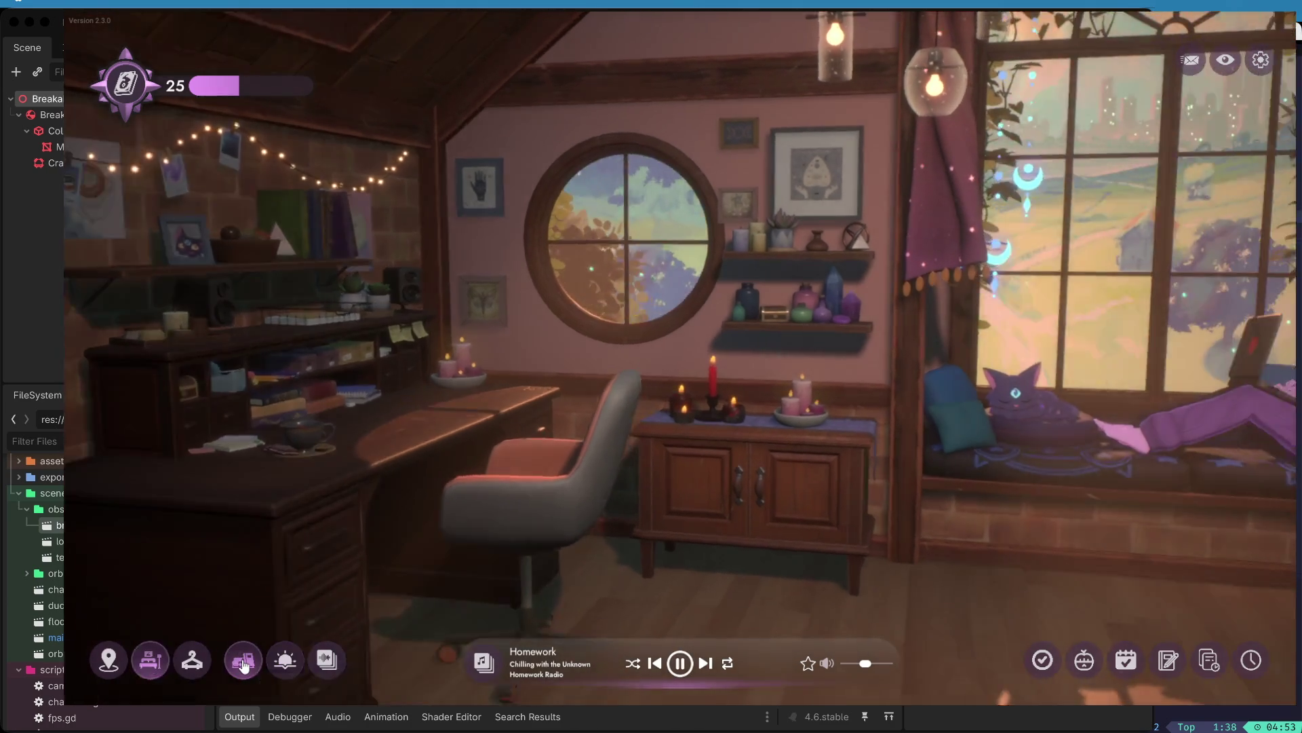
pyautogui.click(244, 665)
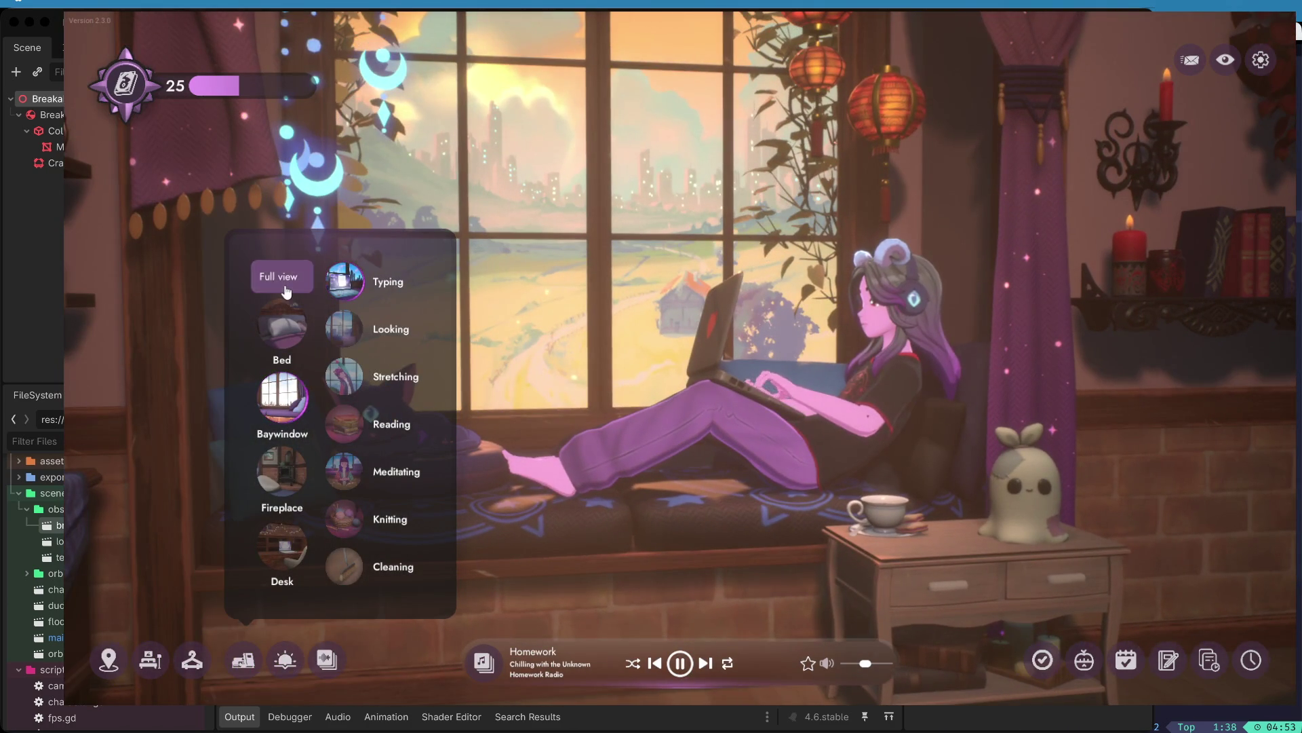
pyautogui.click(286, 292)
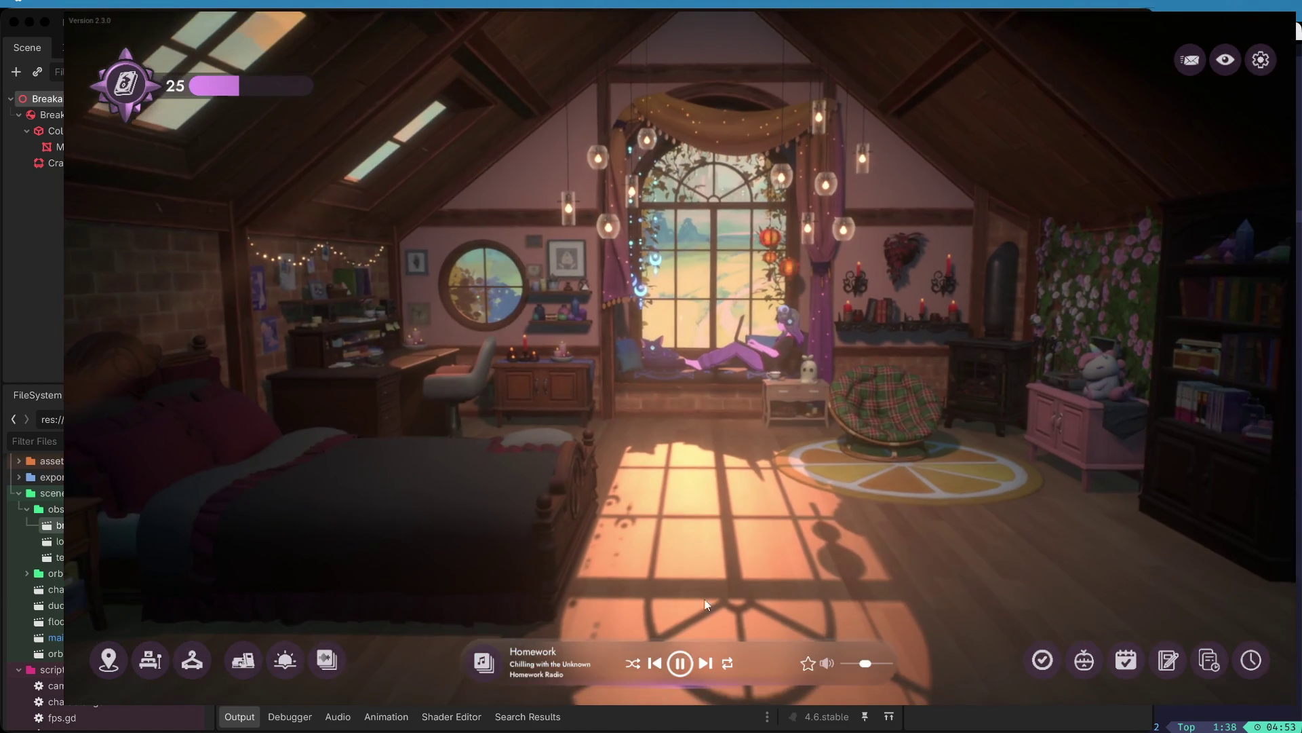
# - Start Lofi Girl's 'Back to school' playlist, glance at Homework Radio, then close the music browser
pyautogui.click(486, 663)
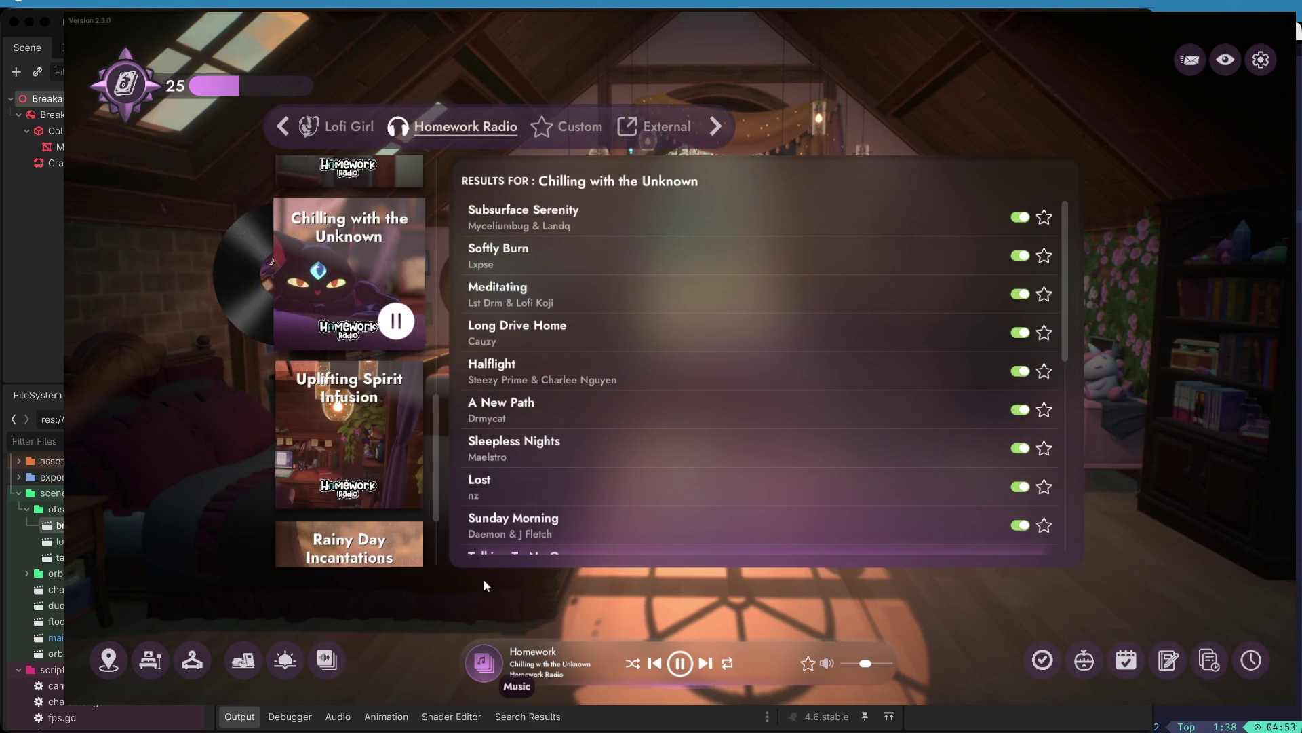
pyautogui.click(346, 126)
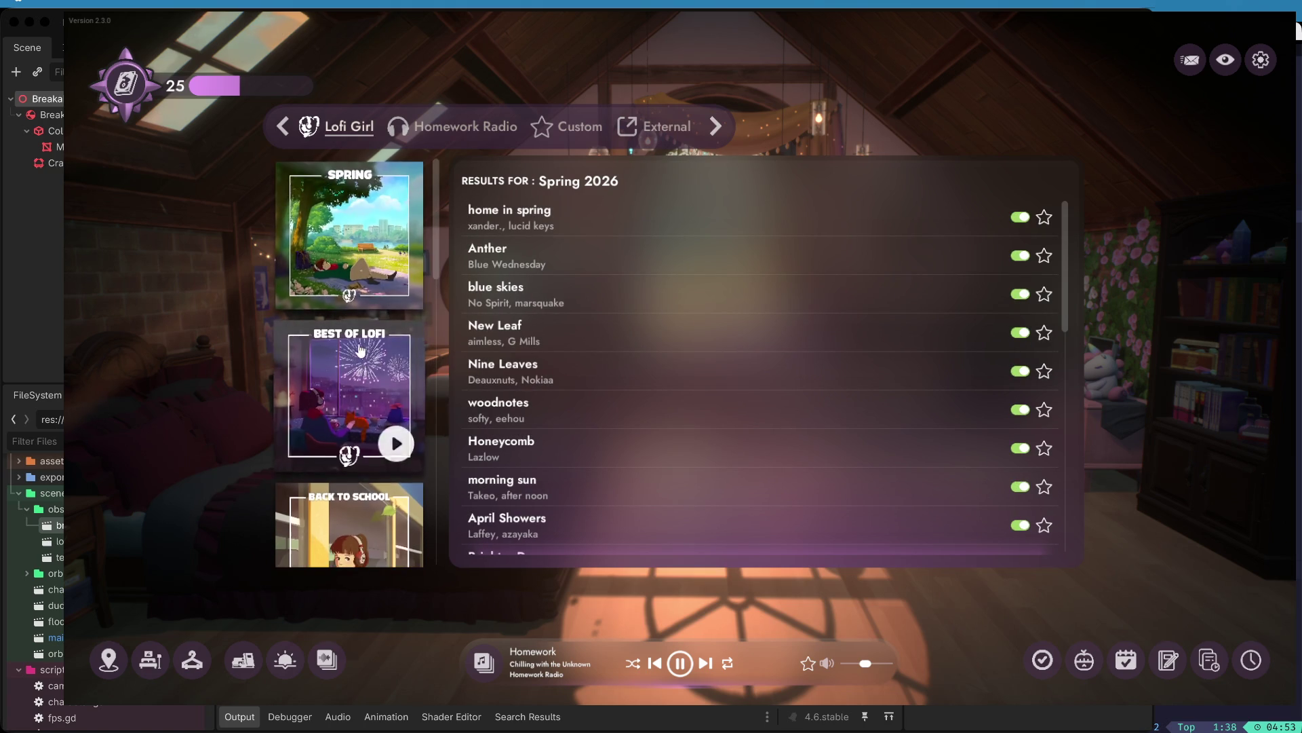
pyautogui.scroll(-3, 394, 420)
pyautogui.click(393, 419)
pyautogui.scroll(-2, 394, 419)
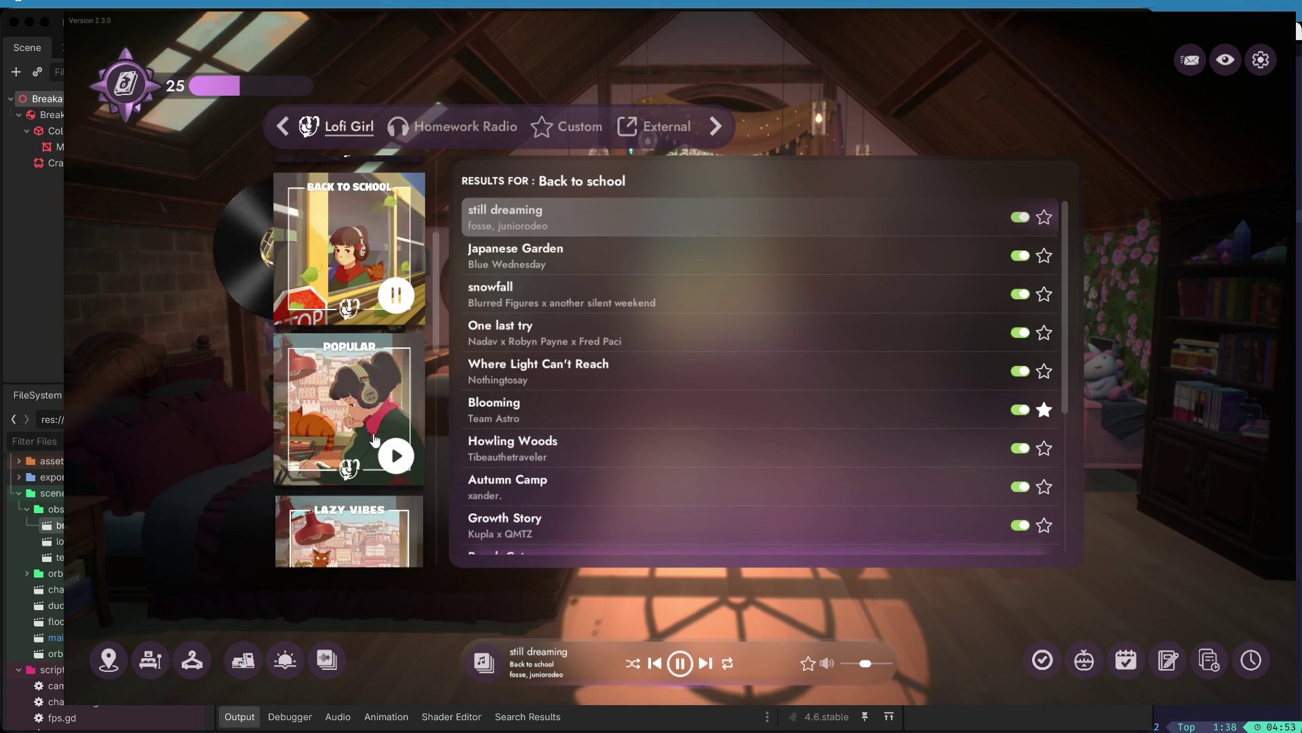
pyautogui.click(397, 127)
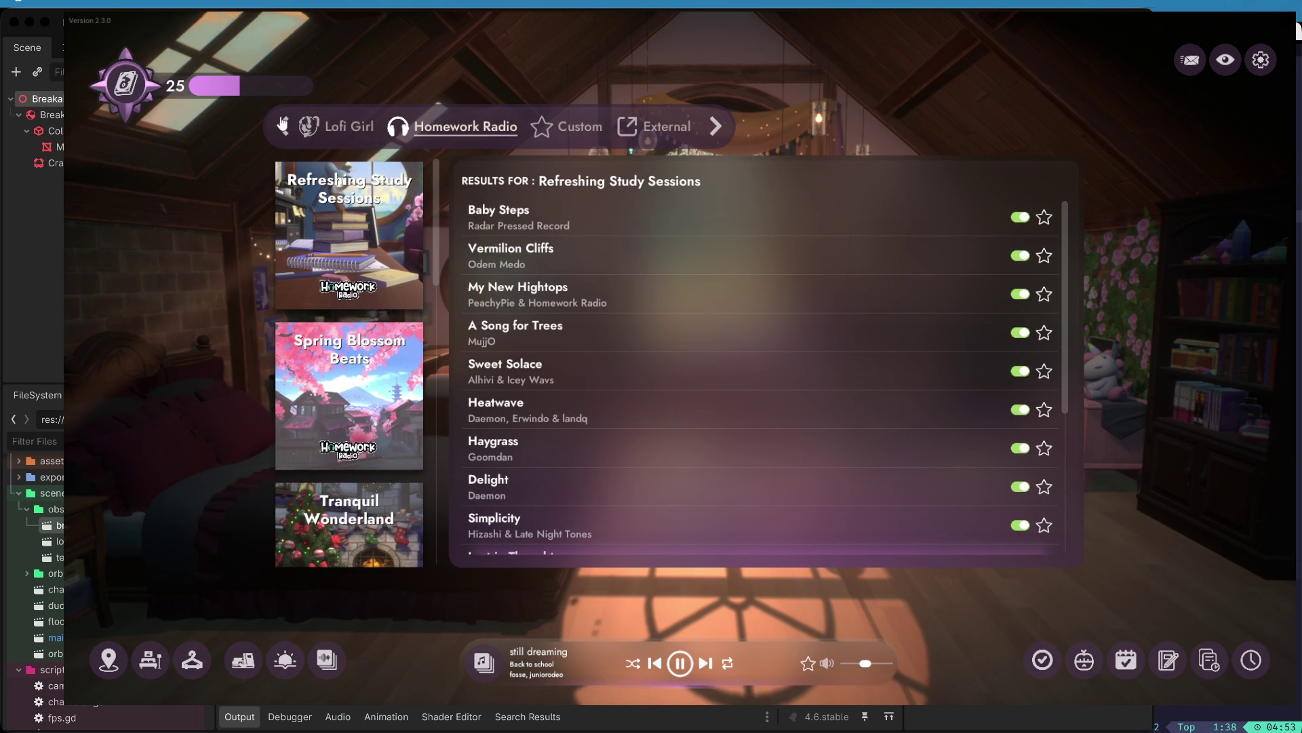
pyautogui.click(375, 127)
pyautogui.click(1175, 148)
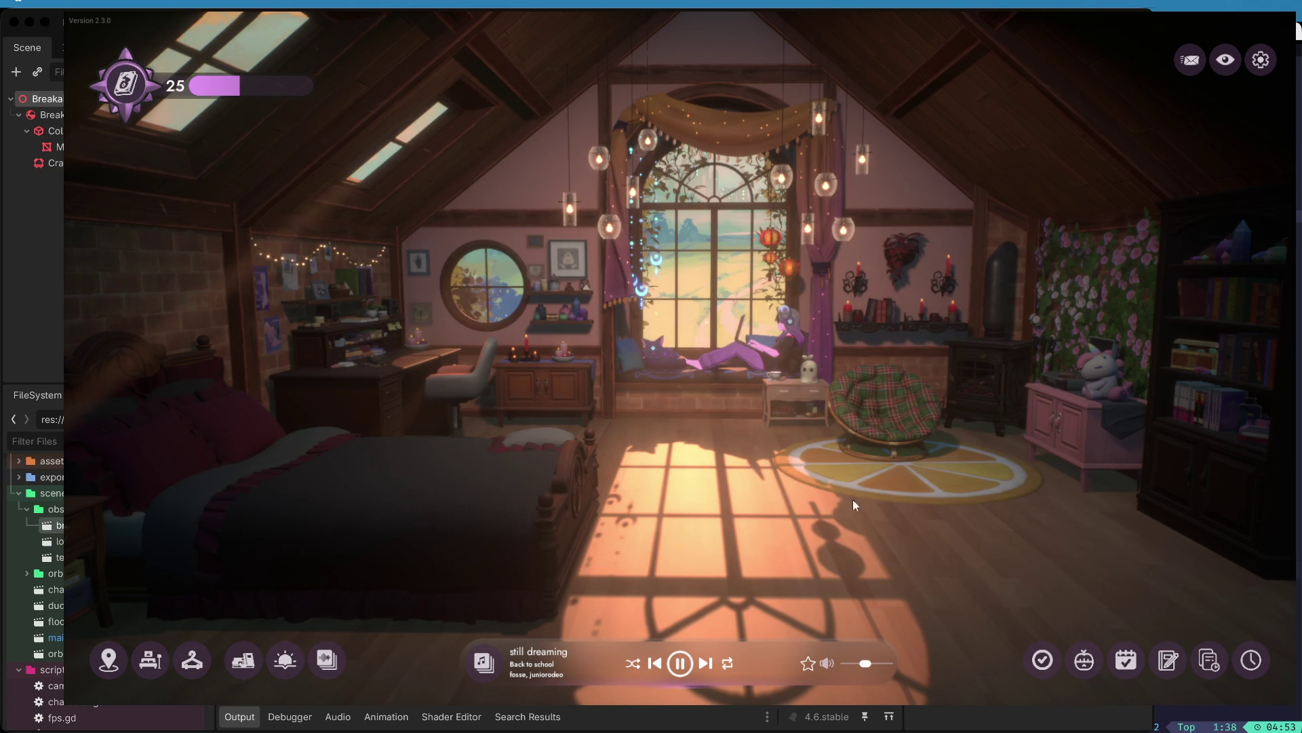
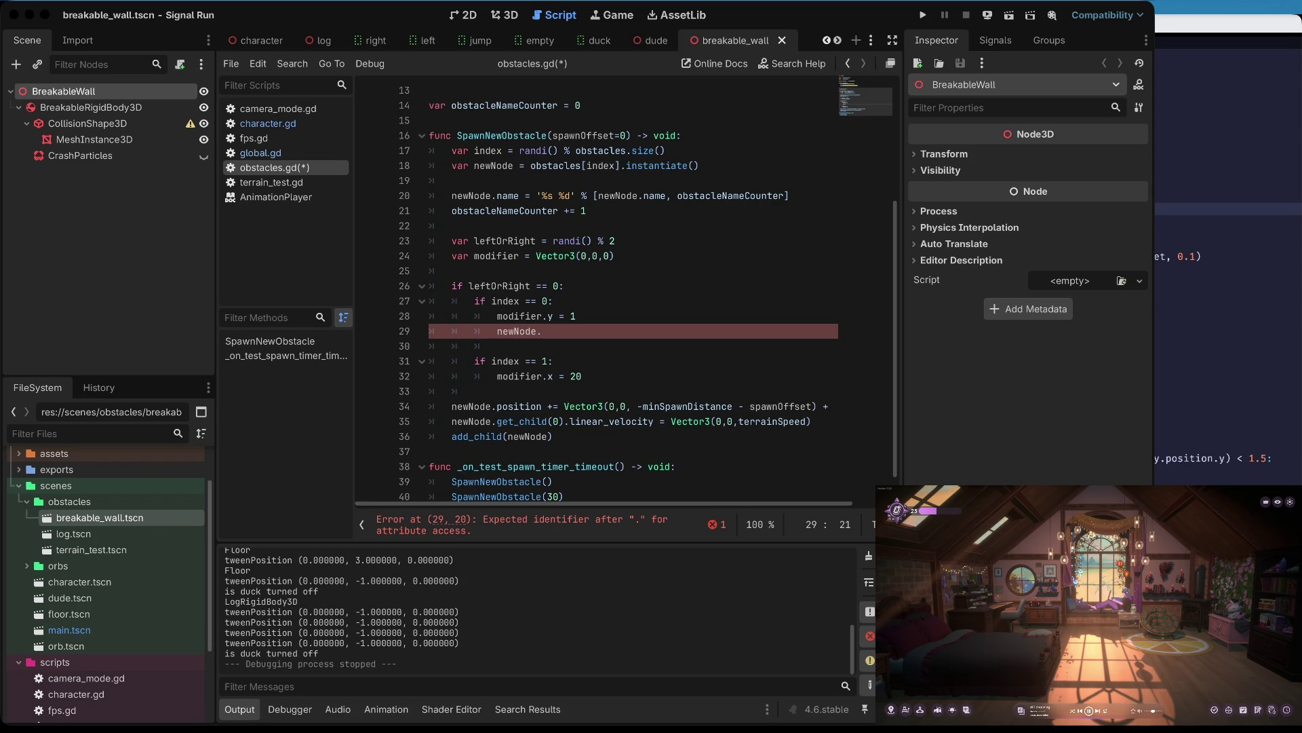
# - Extend line 29 so newNode chains get_child(0).get_child(0).get_child(0) toward the nested child's surface
pyautogui.click(938, 710)
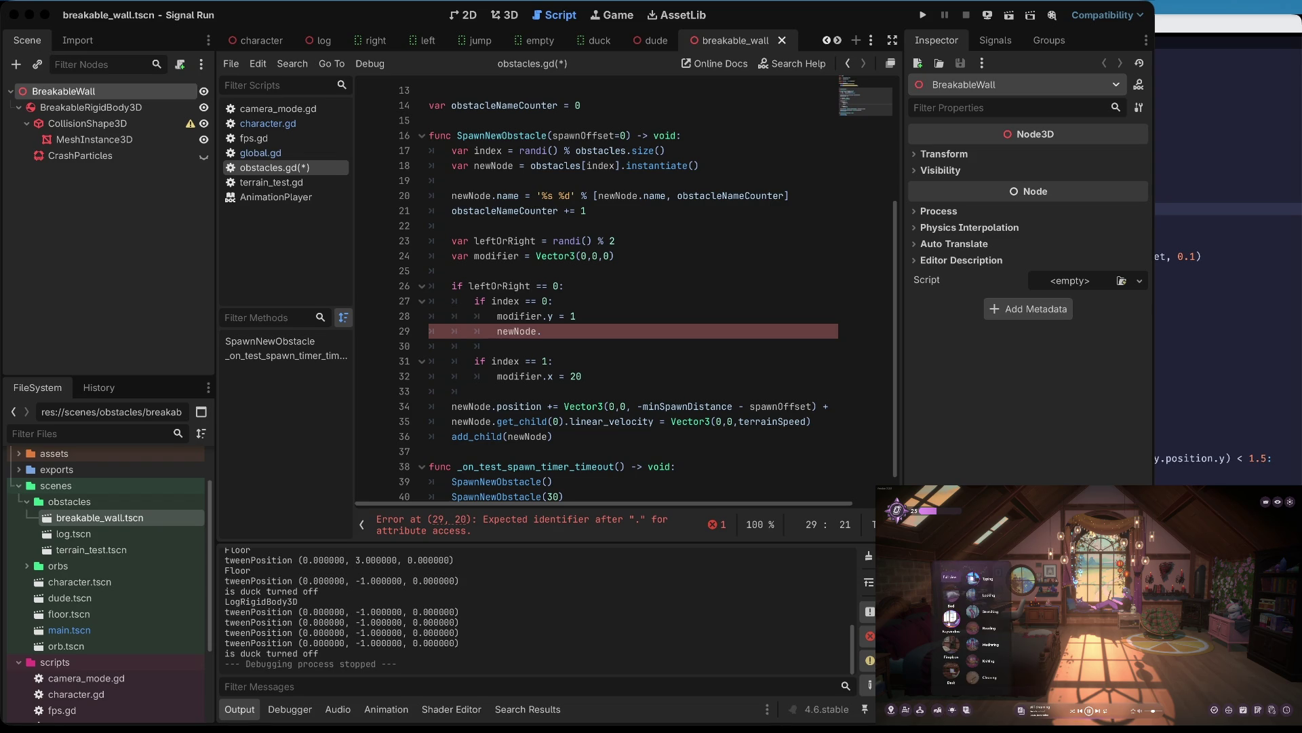
pyautogui.click(951, 617)
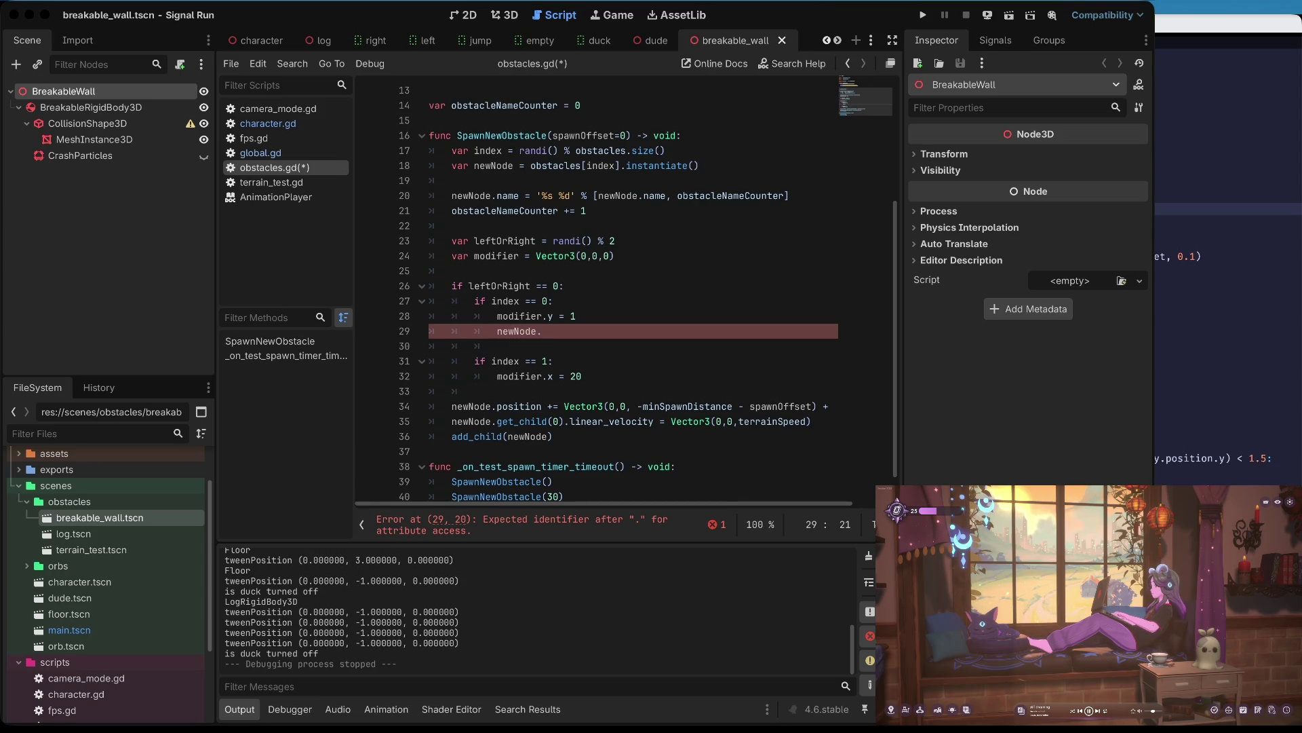
pyautogui.click(866, 29)
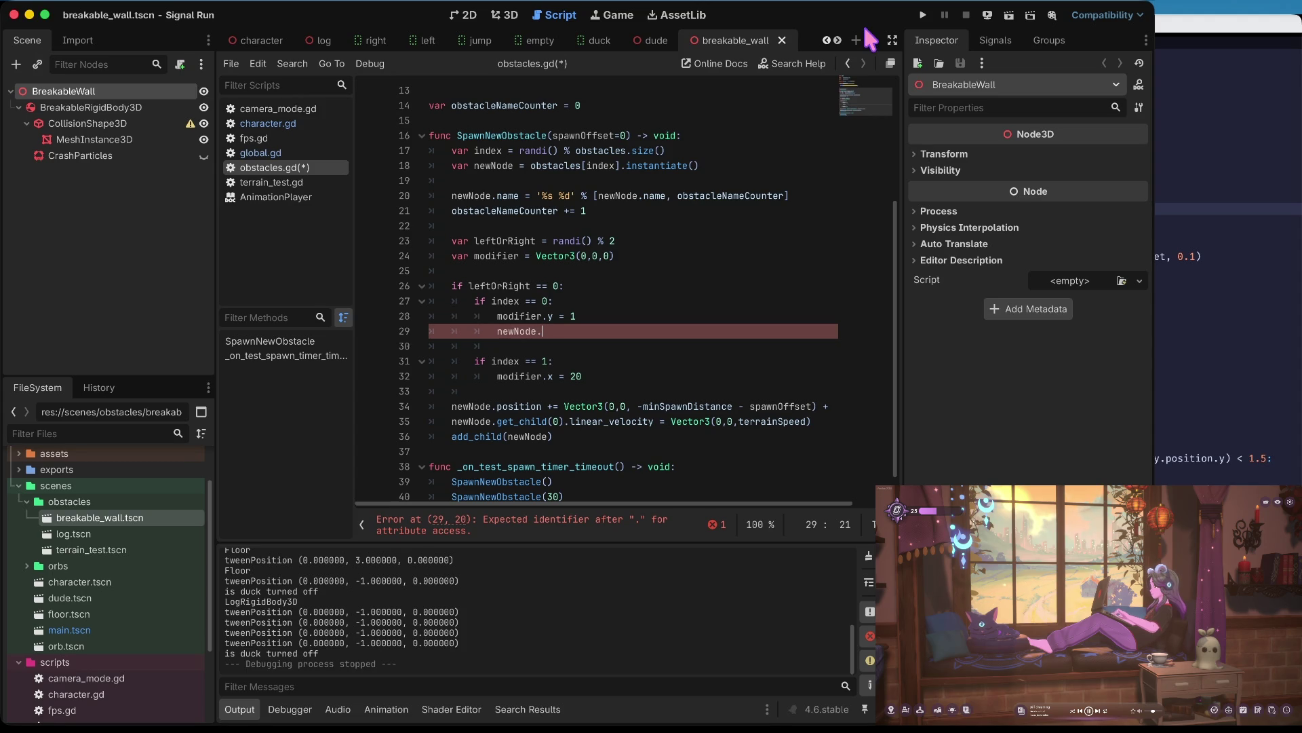
pyautogui.write('get')
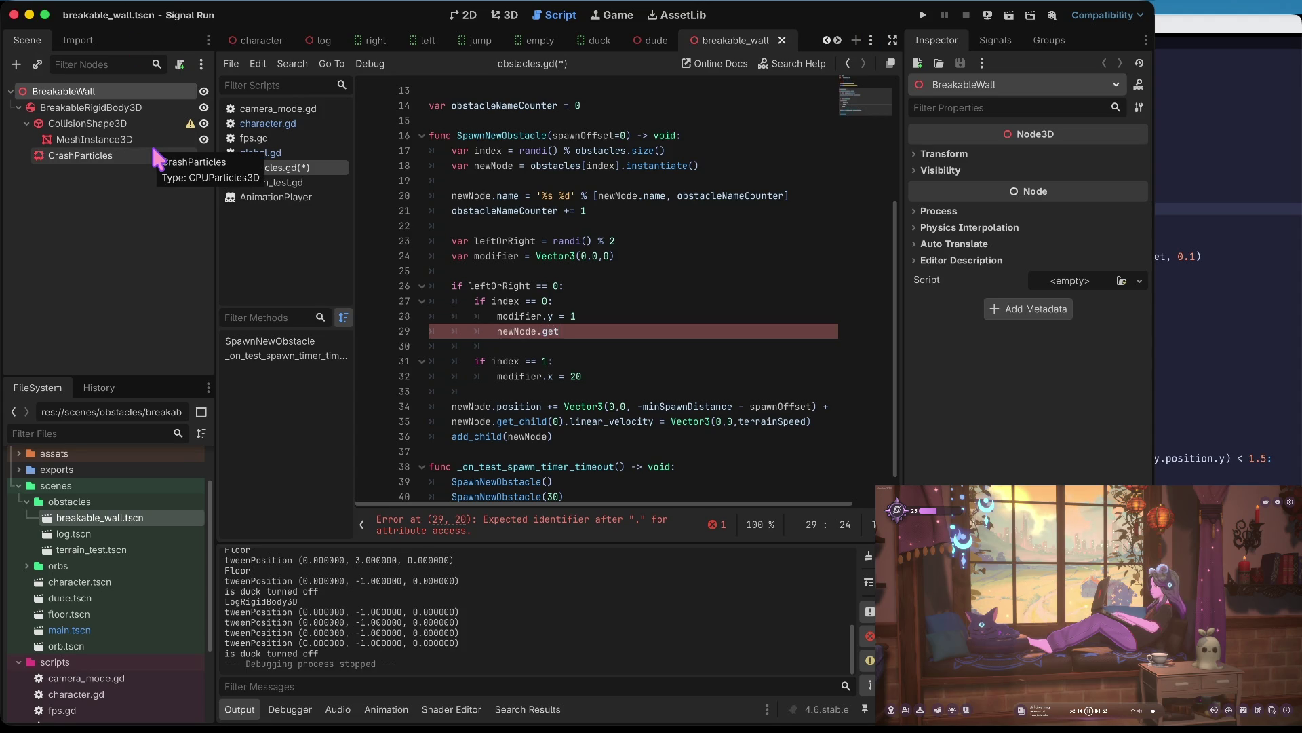
pyautogui.write("_node('")
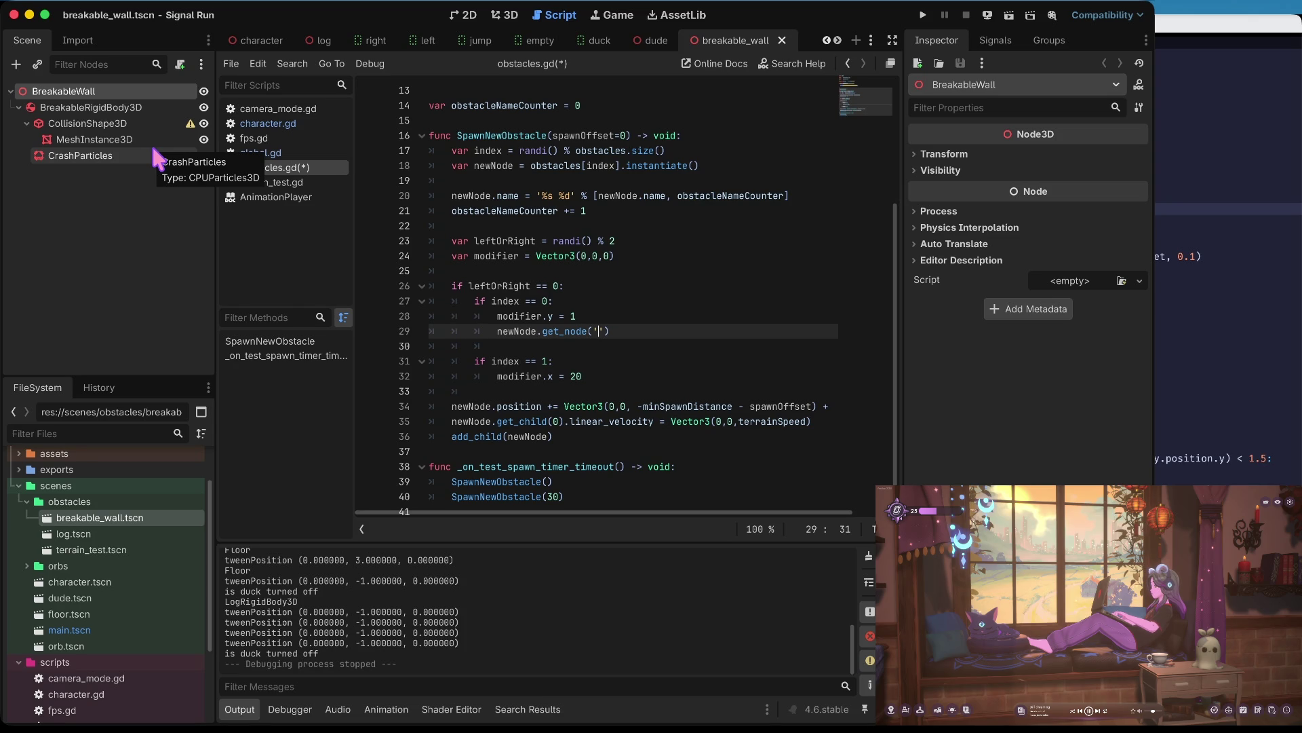
pyautogui.write('B')
pyautogui.press('BackSpace')
pyautogui.press('BackSpace')
pyautogui.press('BackSpace')
pyautogui.press('BackSpace')
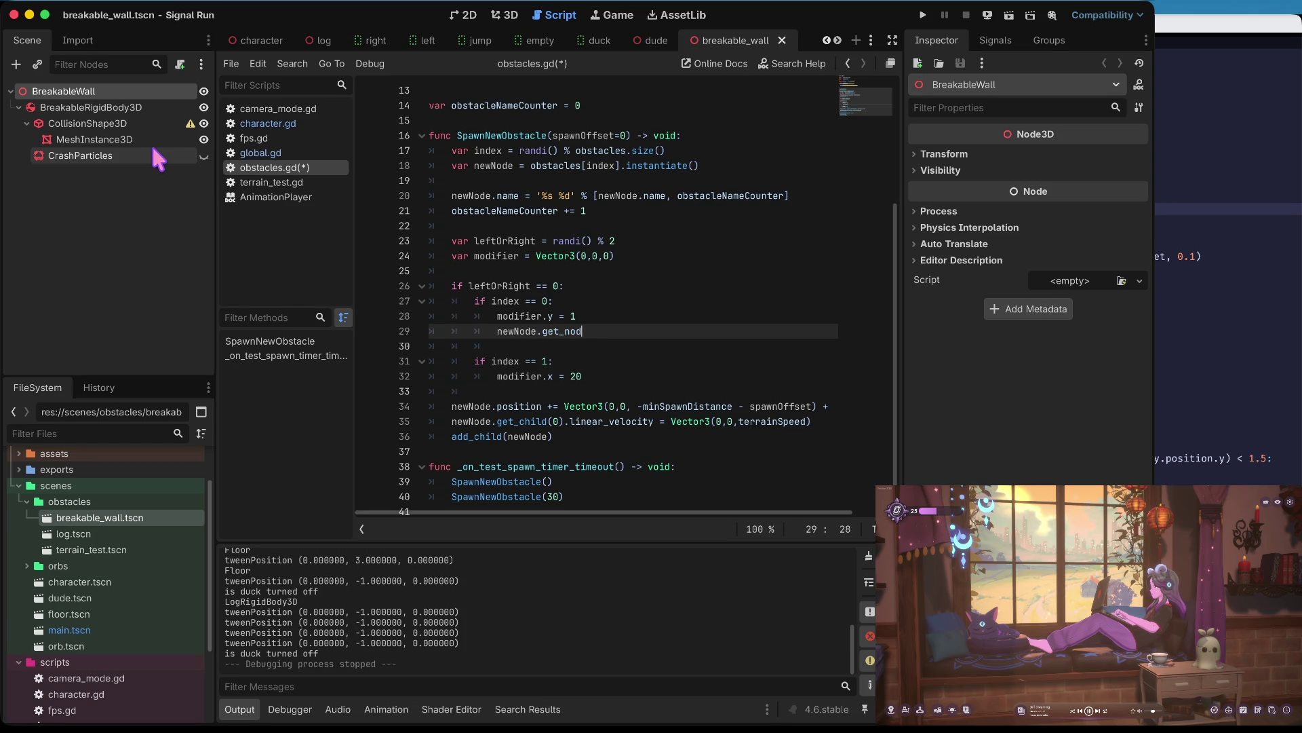
pyautogui.write('child(0).get_')
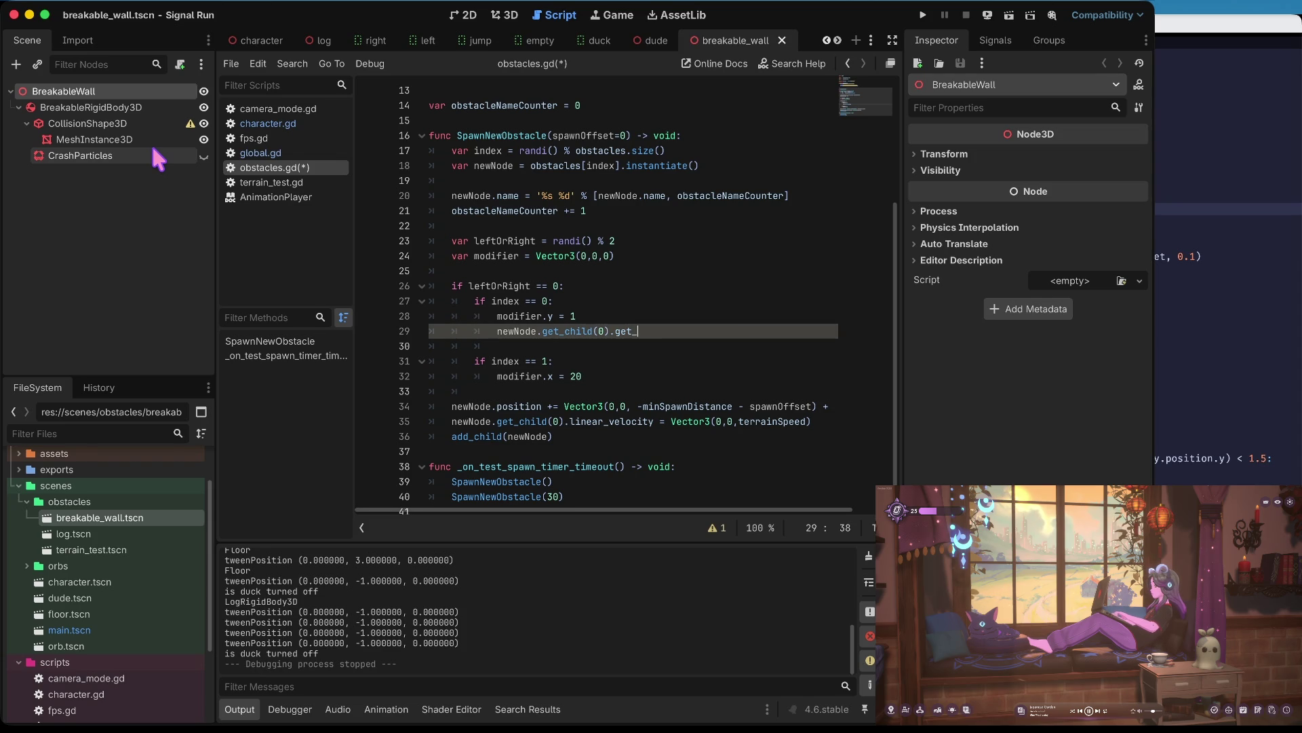
pyautogui.write('child(0).get_')
pyautogui.write('child(0)')
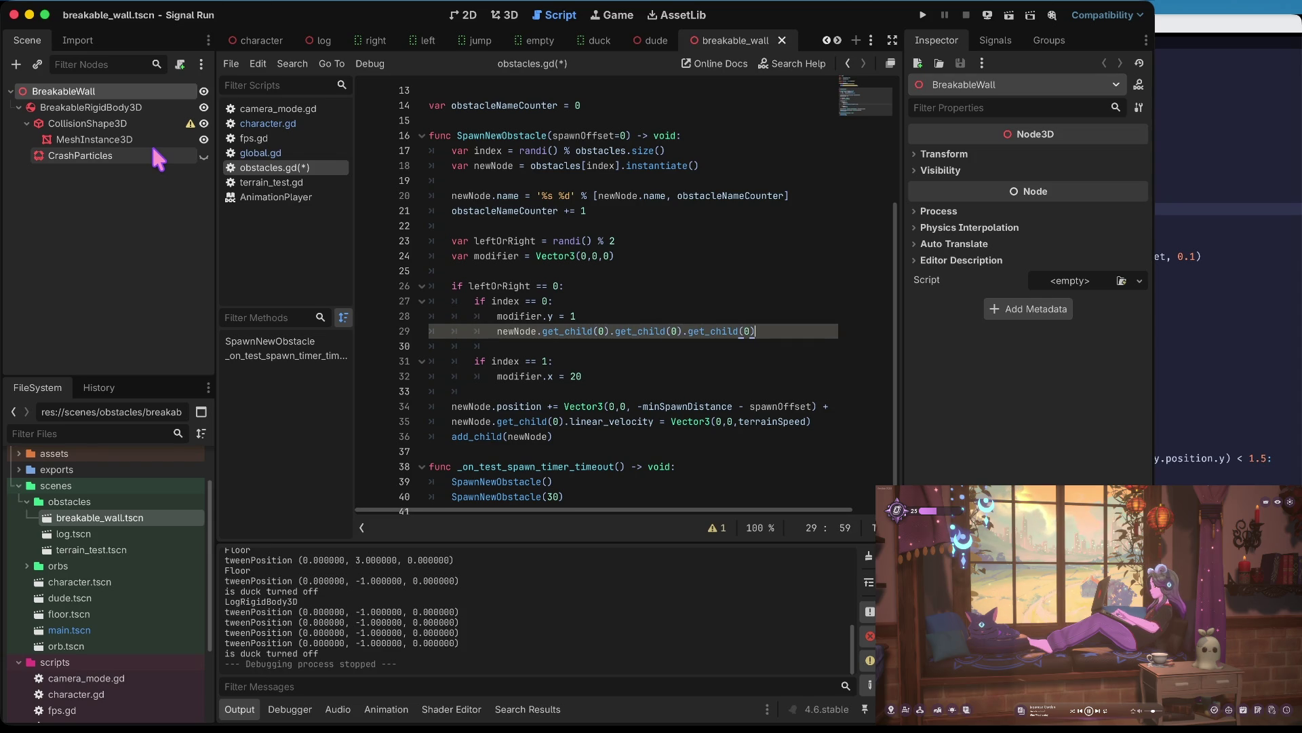
pyautogui.write('.surface')
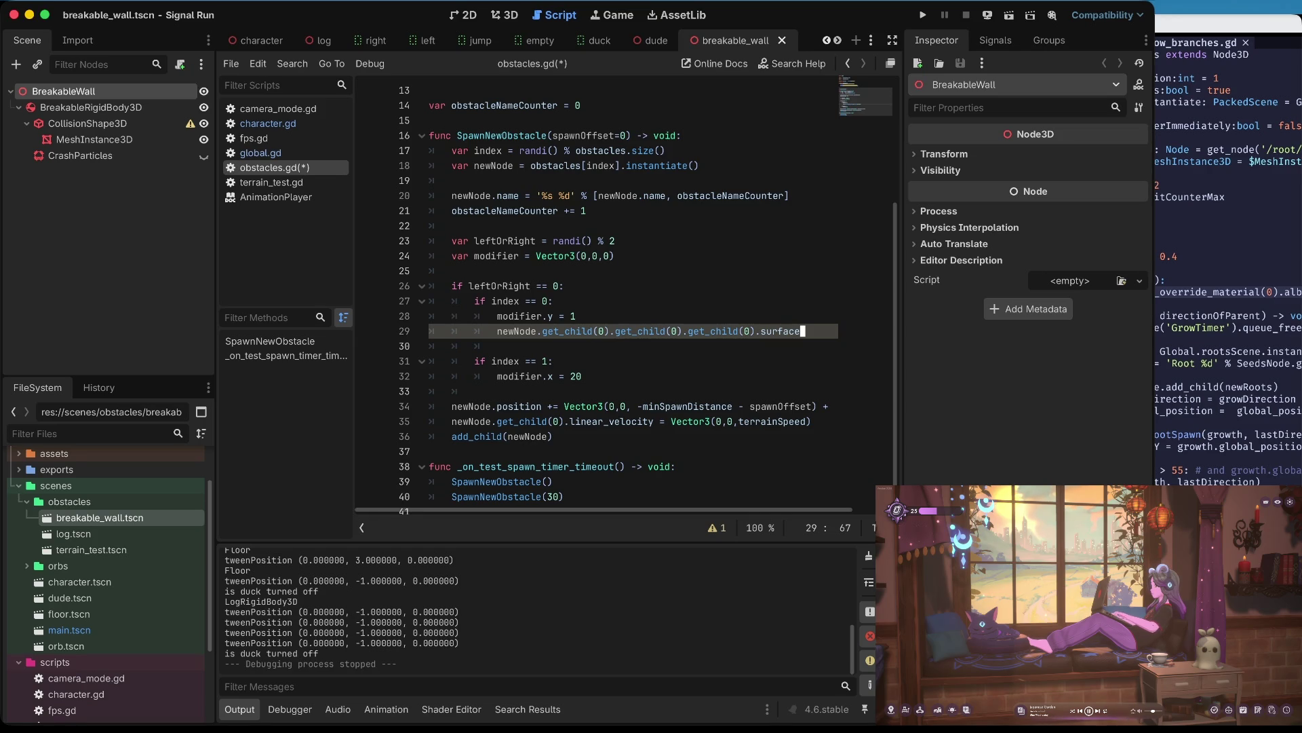
# - Paste the albedo_color line and declare var mesh = the nested child's mesh on the get_child line
pyautogui.press('super+shift+Return')
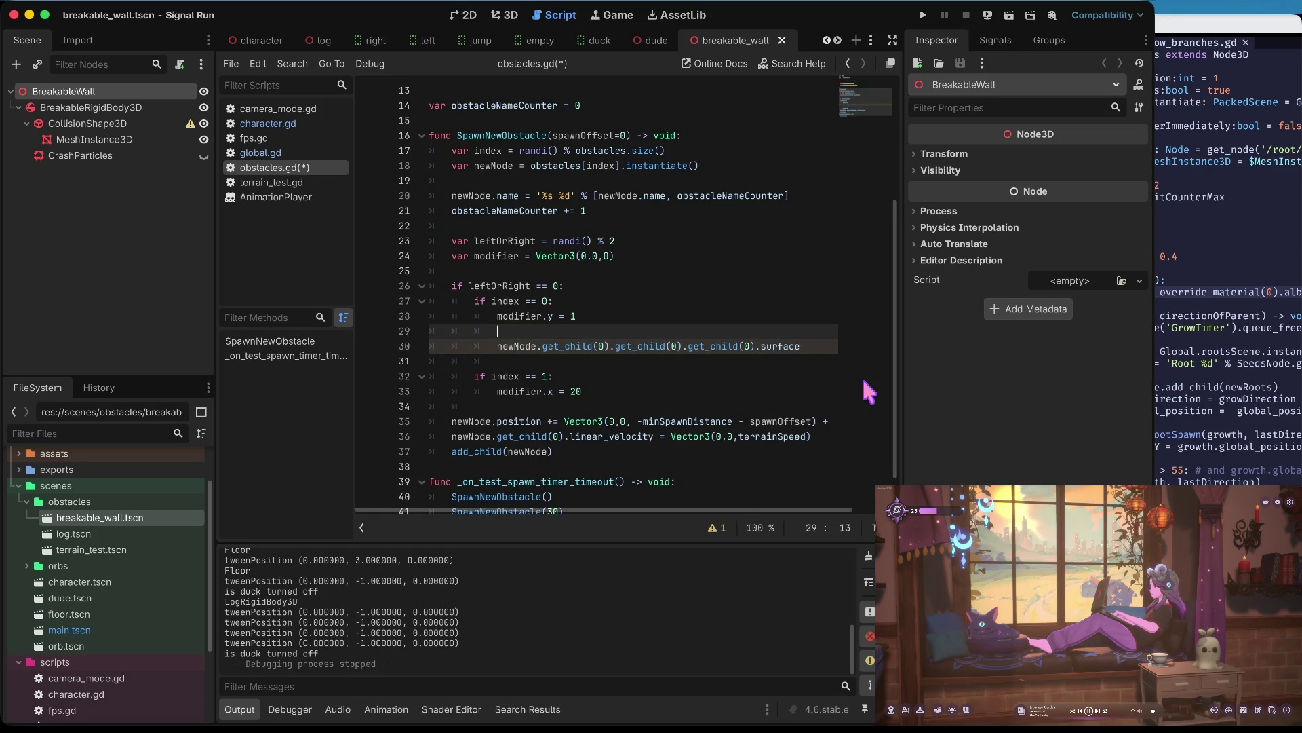
pyautogui.hotkey('ctrl', 'v')
pyautogui.press('Home')
pyautogui.write('var ')
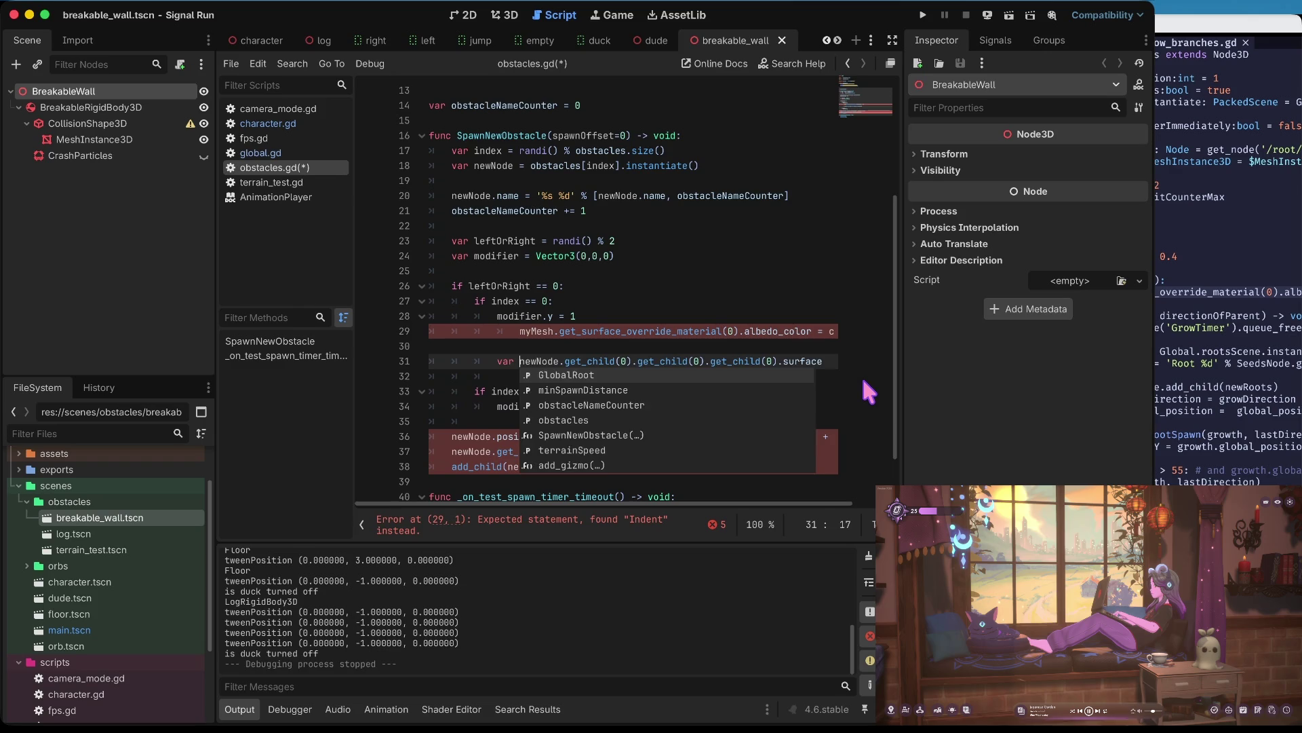
pyautogui.write('mesh =')
pyautogui.press('End')
pyautogui.press('BackSpace')
pyautogui.press('BackSpace')
pyautogui.press('BackSpace')
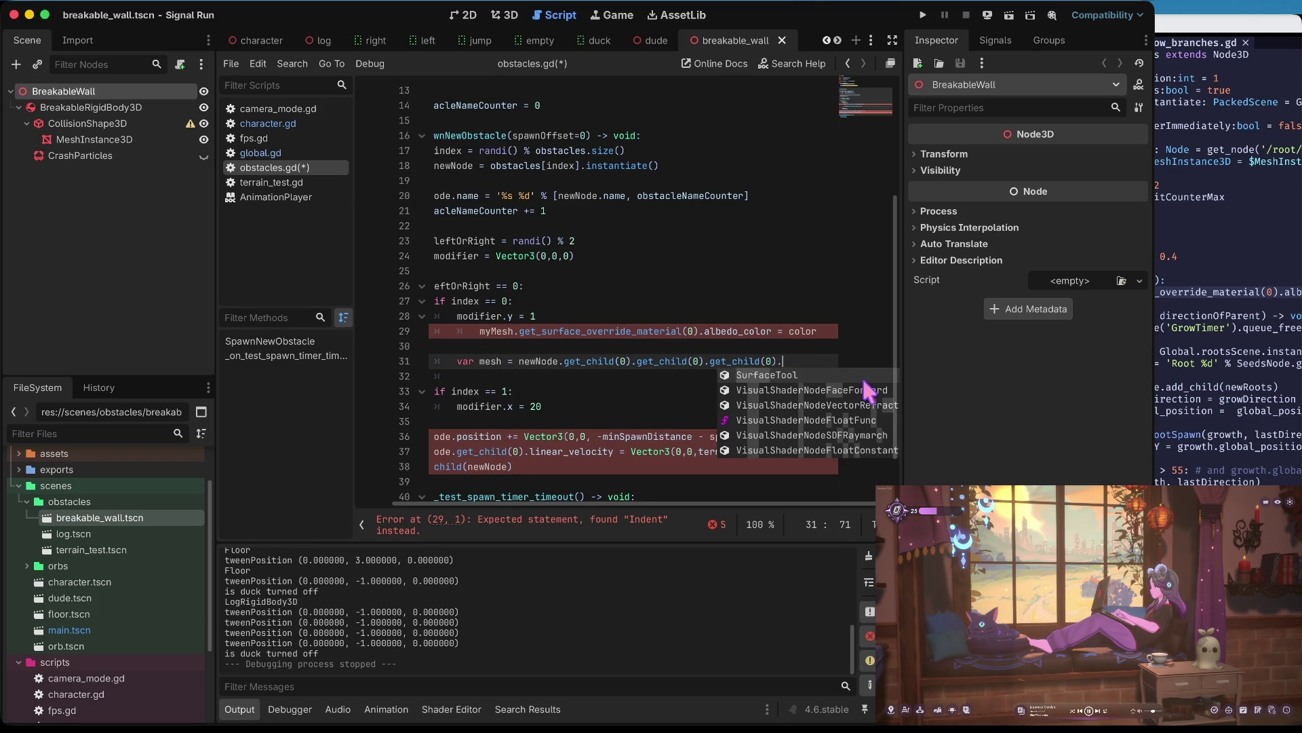
pyautogui.write('me')
# - Move the albedo_color line below the mesh declaration and remove the extra blank line and indent
pyautogui.press('Escape')
pyautogui.press('Up')
pyautogui.press('Up')
pyautogui.press('Home')
pyautogui.hotkey('shift', 'Left')
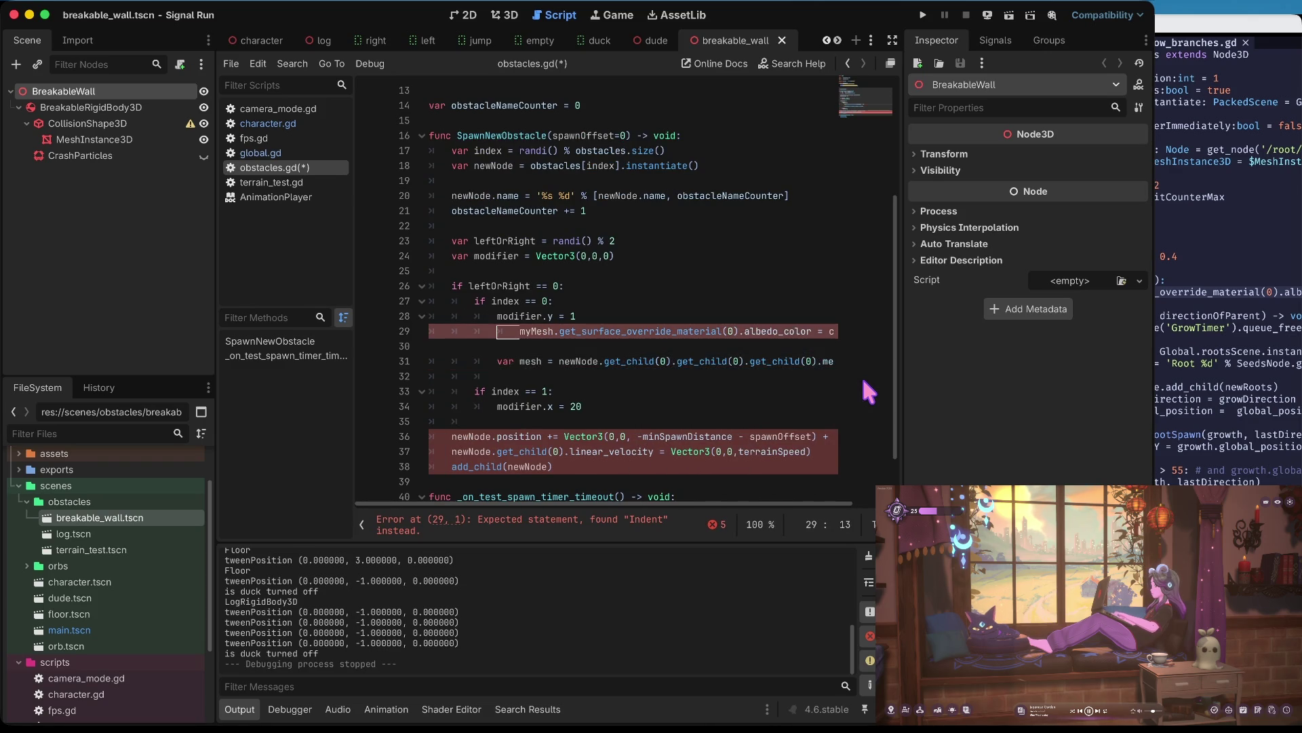
pyautogui.press('Down')
pyautogui.hotkey('ctrl', 'shift', 'k')
pyautogui.press('Up')
pyautogui.hotkey('alt', 'Down')
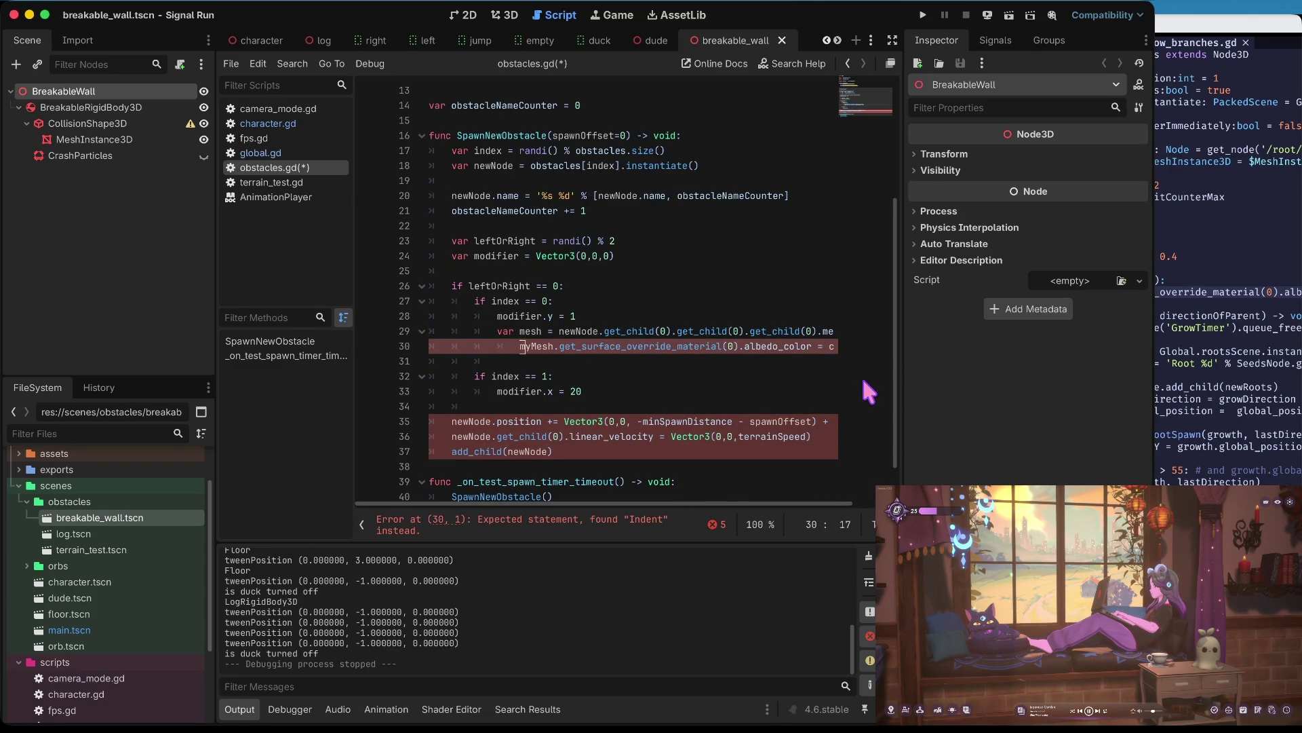
pyautogui.press('BackSpace')
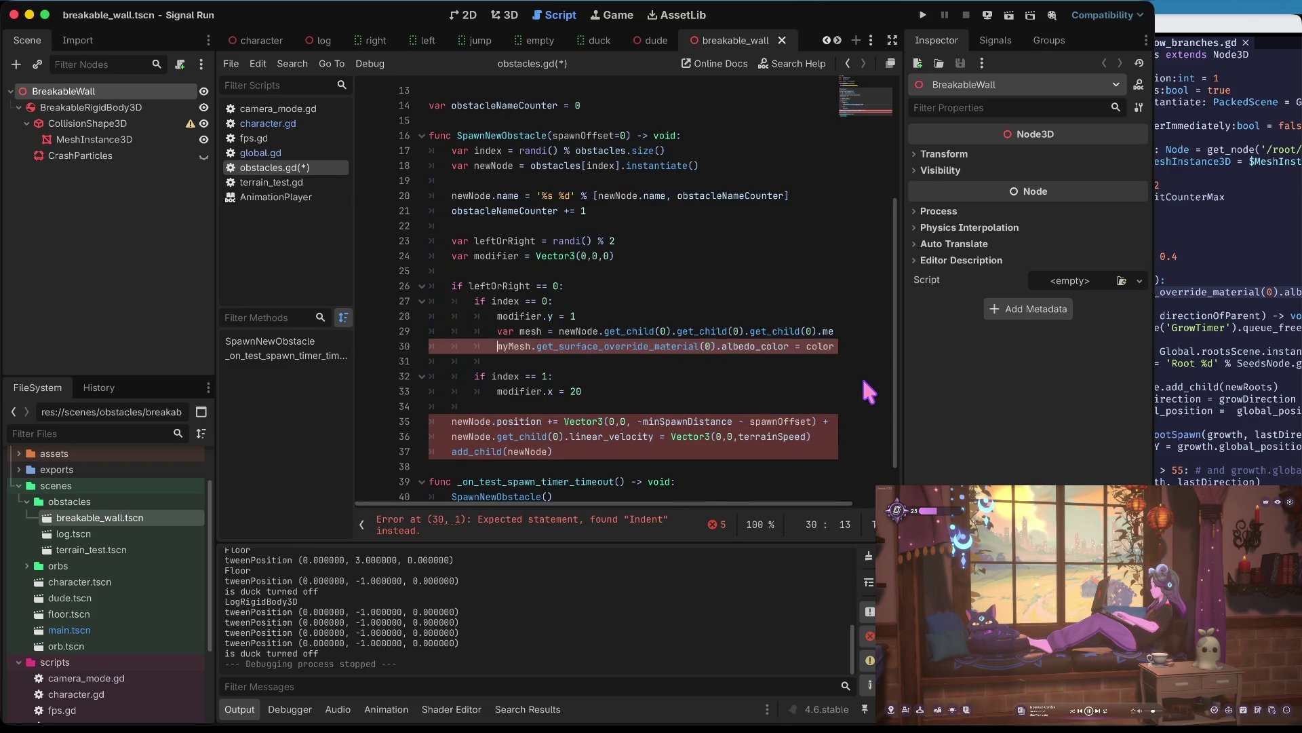
# - Rename myMesh to mesh on line 30 and clear the placeholder colour value
pyautogui.hotkey('ctrl', 'shift', 'Right')
pyautogui.write('mesh')
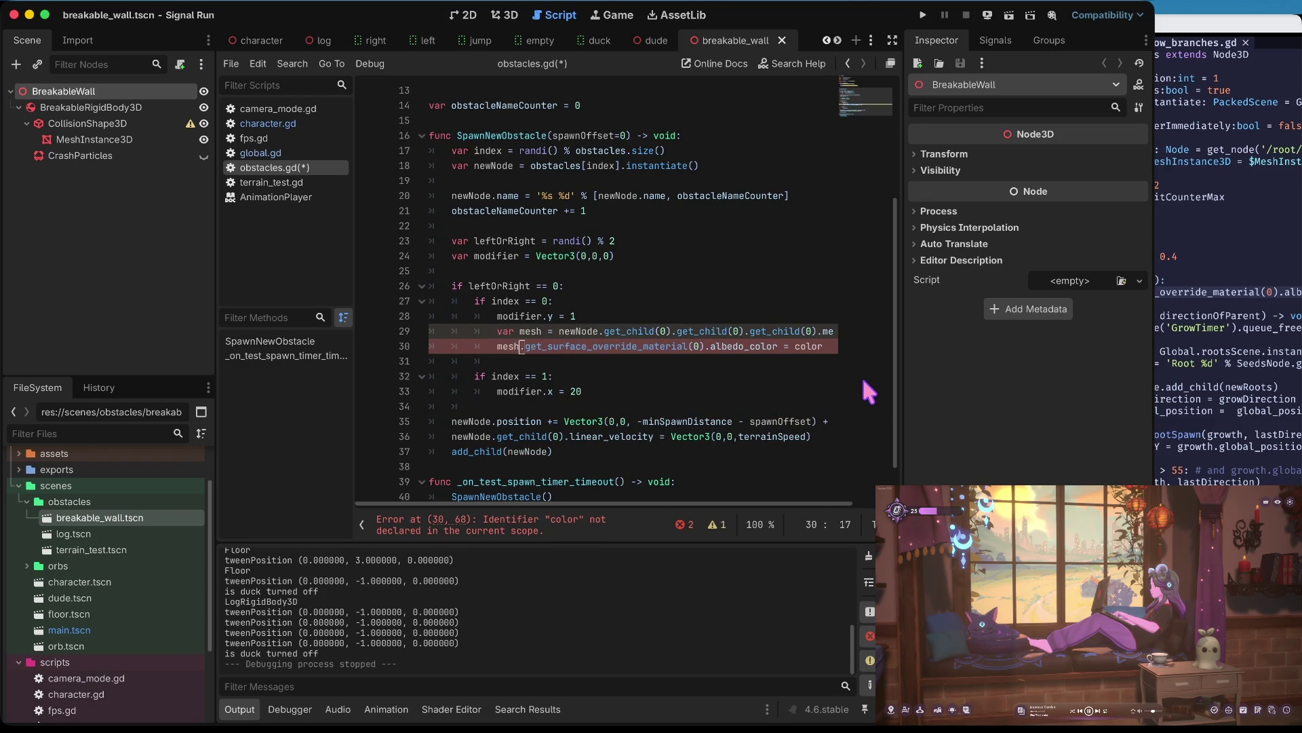
pyautogui.hotkey('ctrl', 'Right')
pyautogui.press('Right')
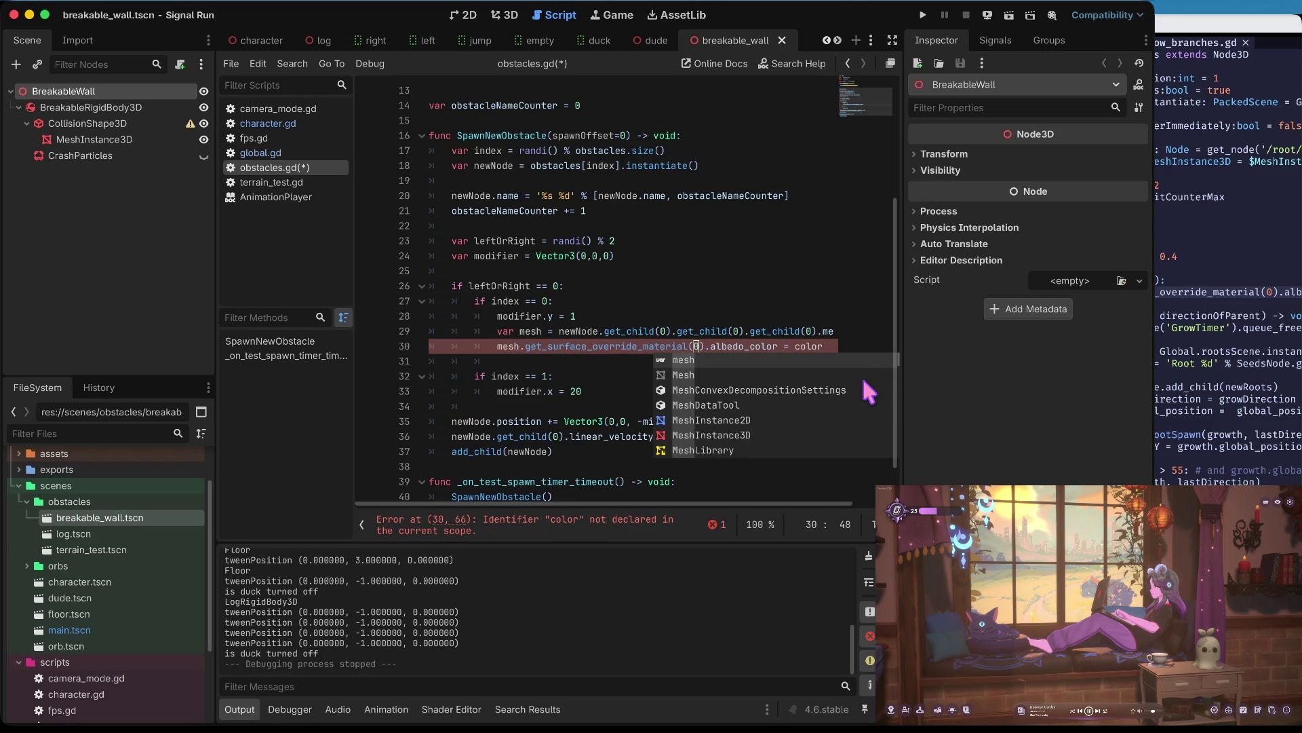
pyautogui.press('Right')
pyautogui.press('End')
pyautogui.press('BackSpace')
pyautogui.press('BackSpace')
pyautogui.press('BackSpace')
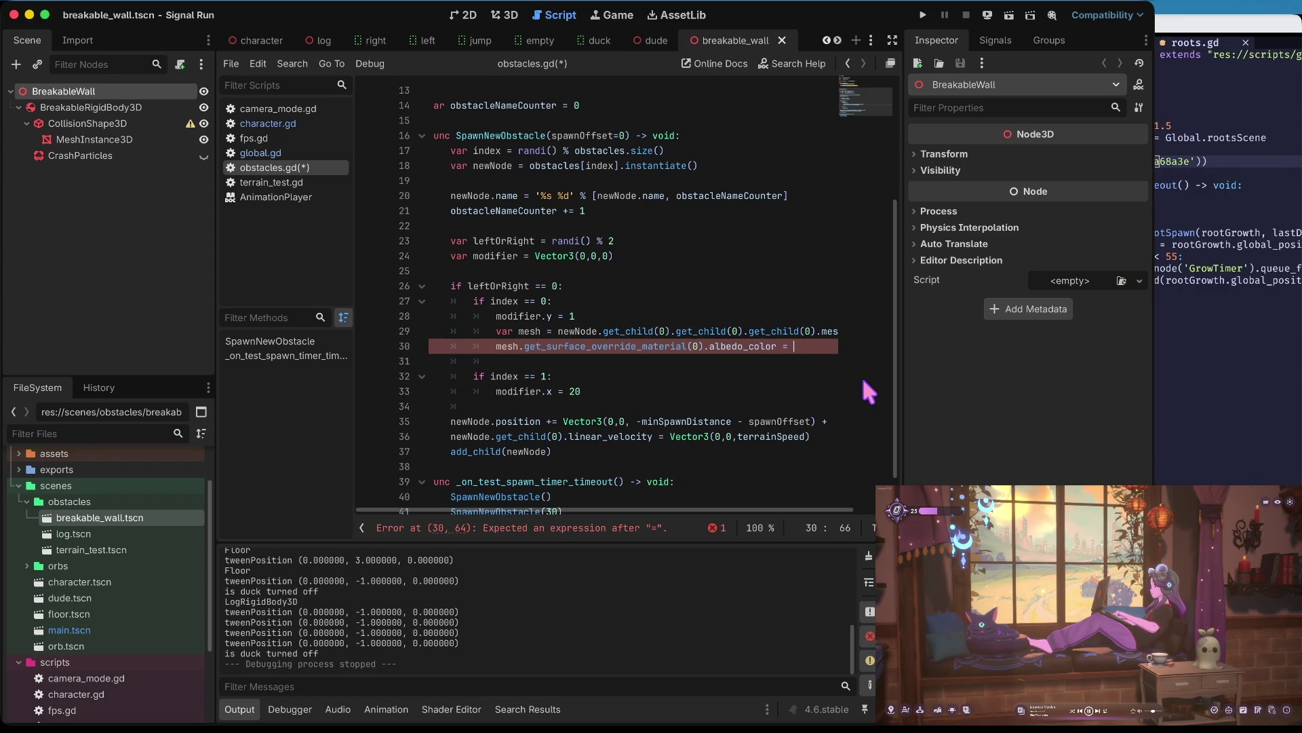
# - Set the albedo colour to 'a68a3e', then save and run the game
pyautogui.write('a68a3e')
pyautogui.hotkey('ctrl', 'shift', 'Left')
pyautogui.write("'")
pyautogui.press('Home')
pyautogui.press('super+b')
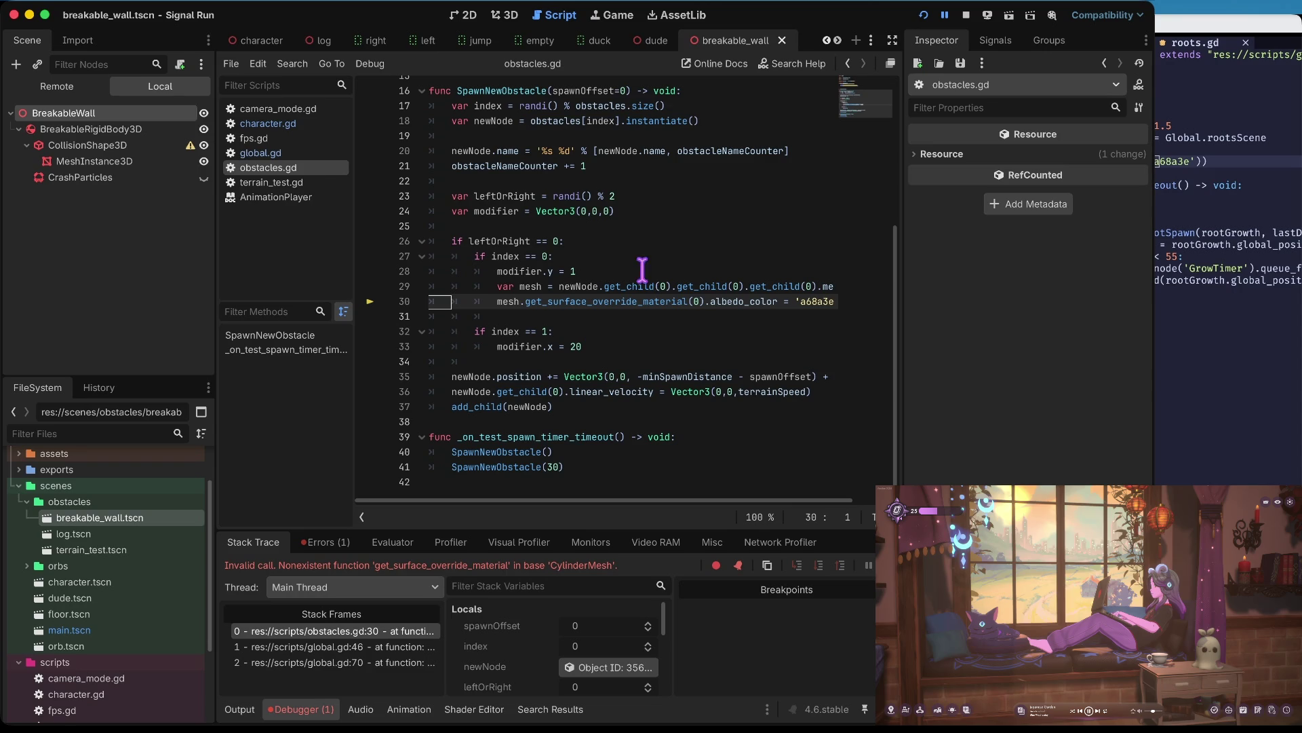
# - Inspect the running wall's MeshInstance3D and its mesh resource, and review the get_surface_override_material error
pyautogui.click(115, 162)
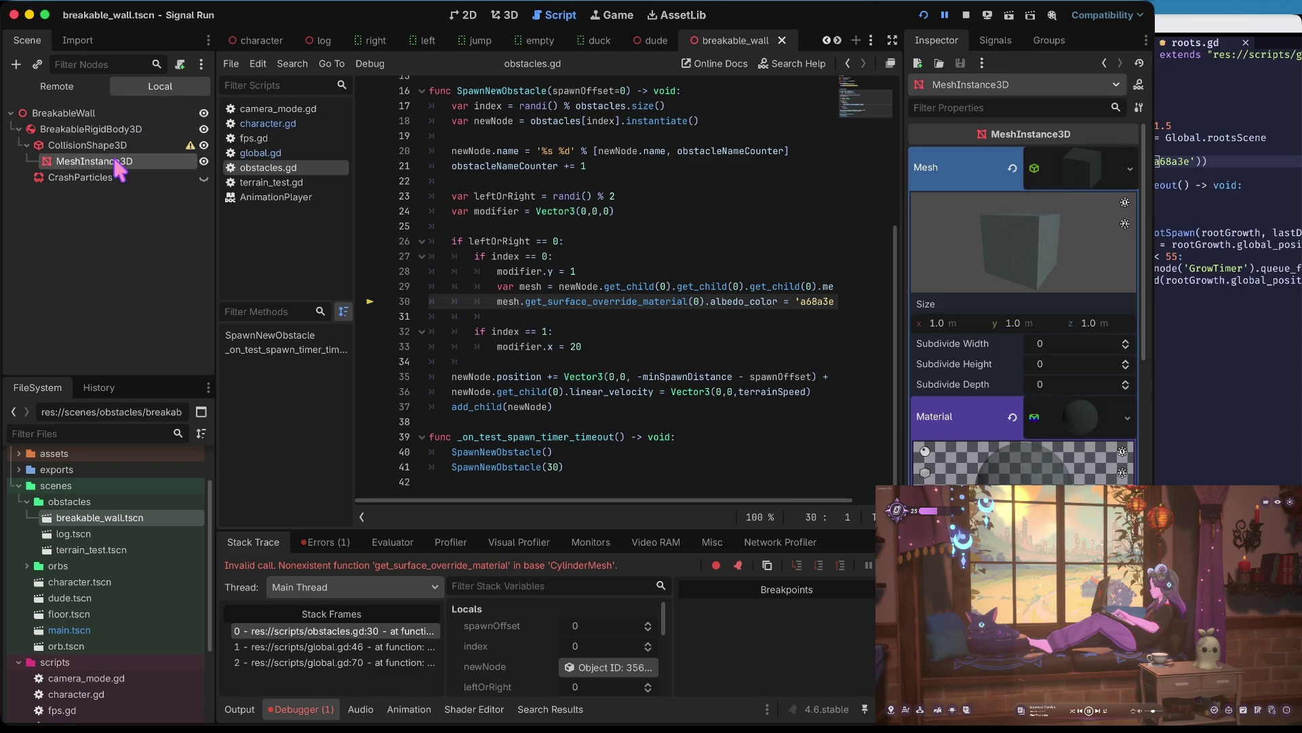
pyautogui.click(1088, 166)
pyautogui.scroll(-3, 1073, 412)
pyautogui.scroll(1, 1071, 407)
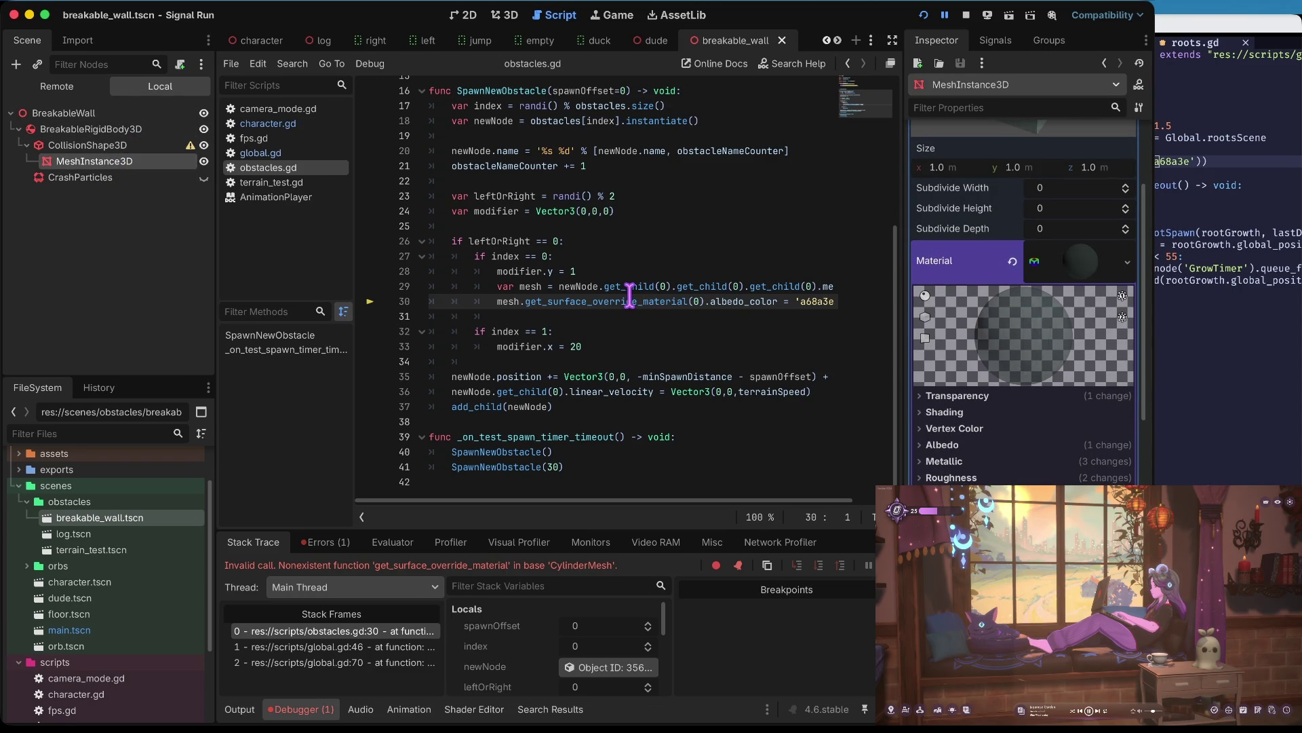
pyautogui.scroll(1, 630, 295)
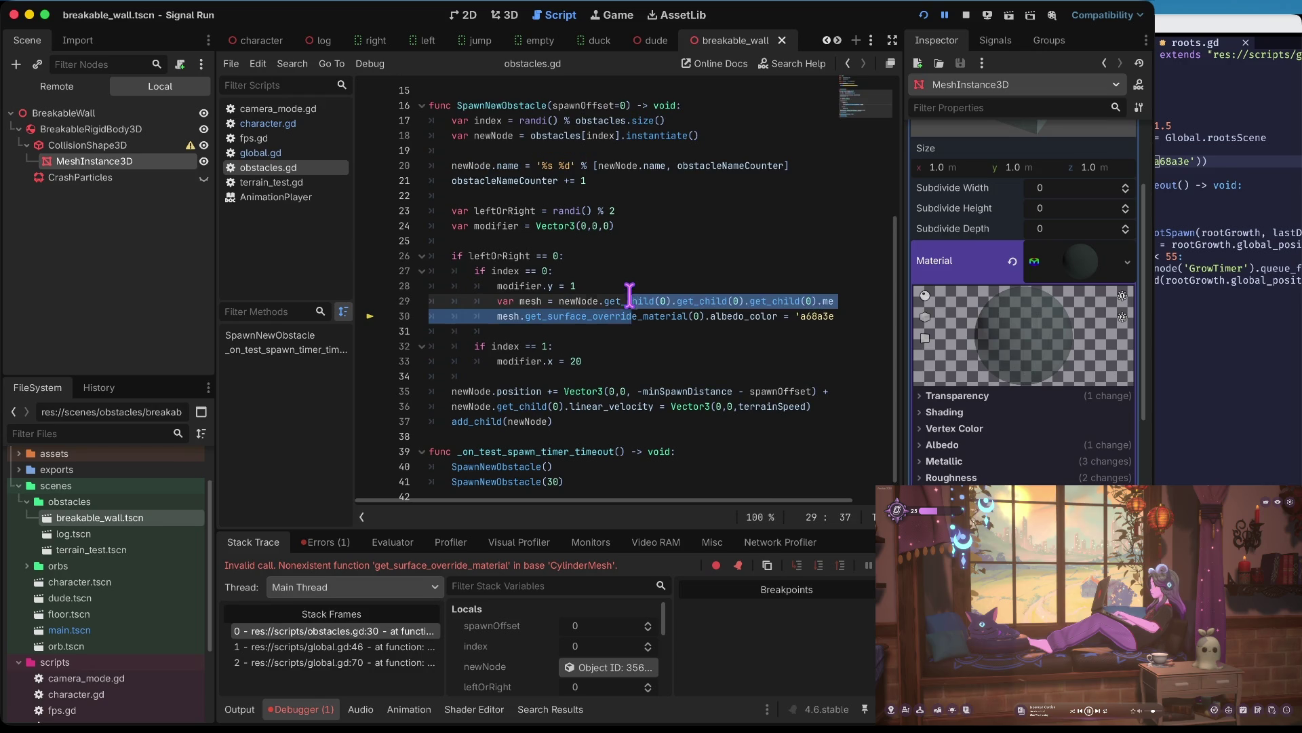
pyautogui.doubleClick(631, 315)
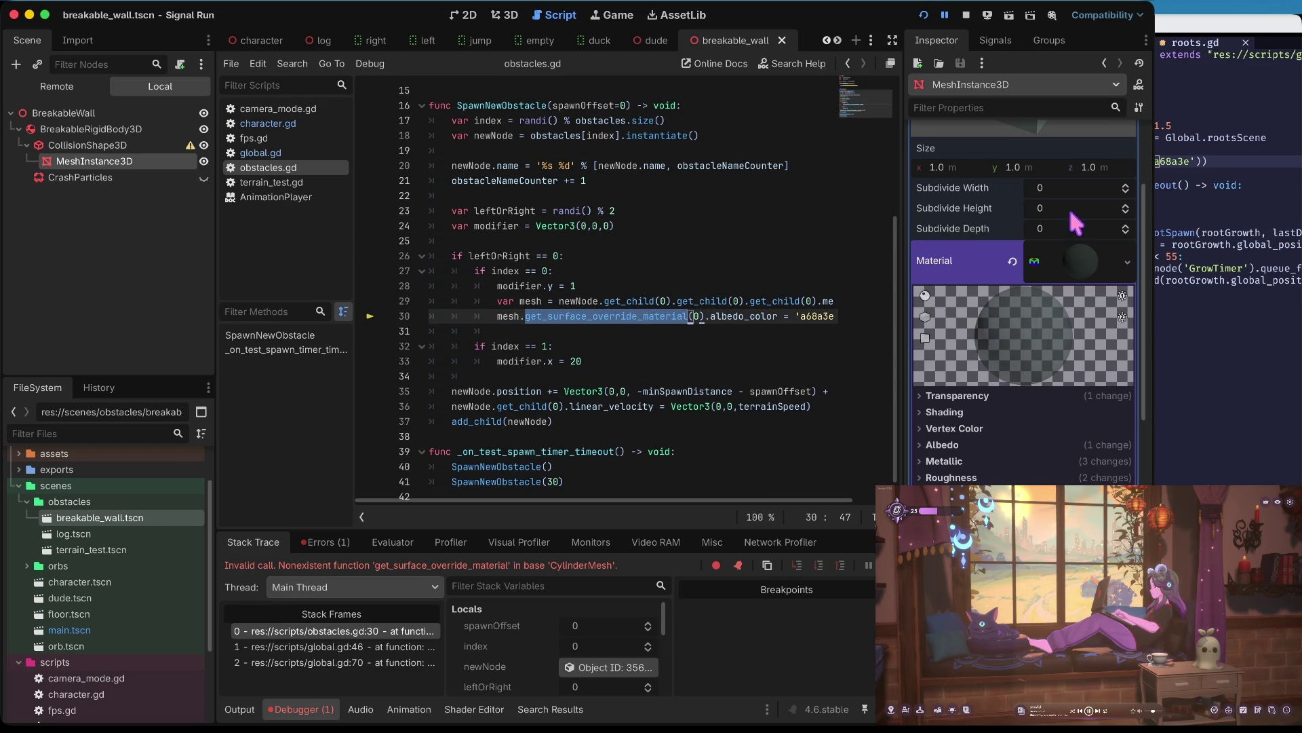
pyautogui.scroll(3, 1069, 209)
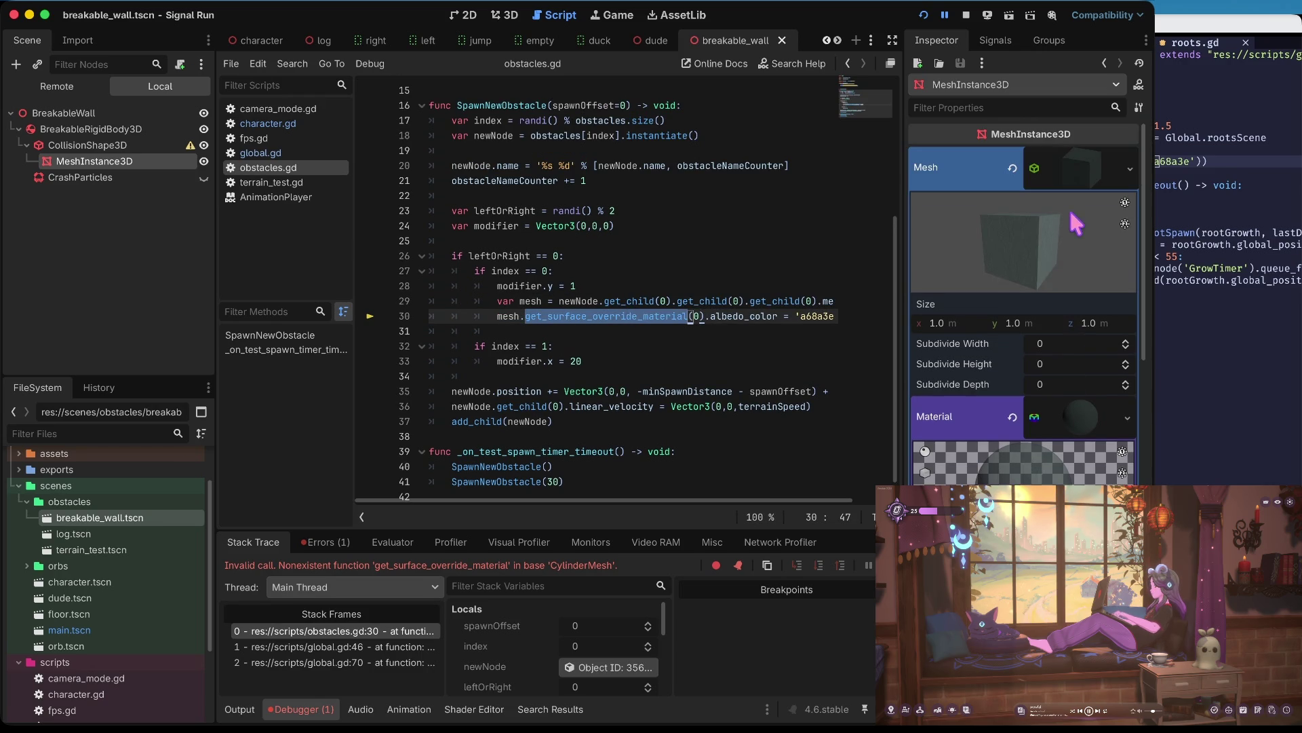
pyautogui.click(529, 316)
pyautogui.moveTo(582, 307)
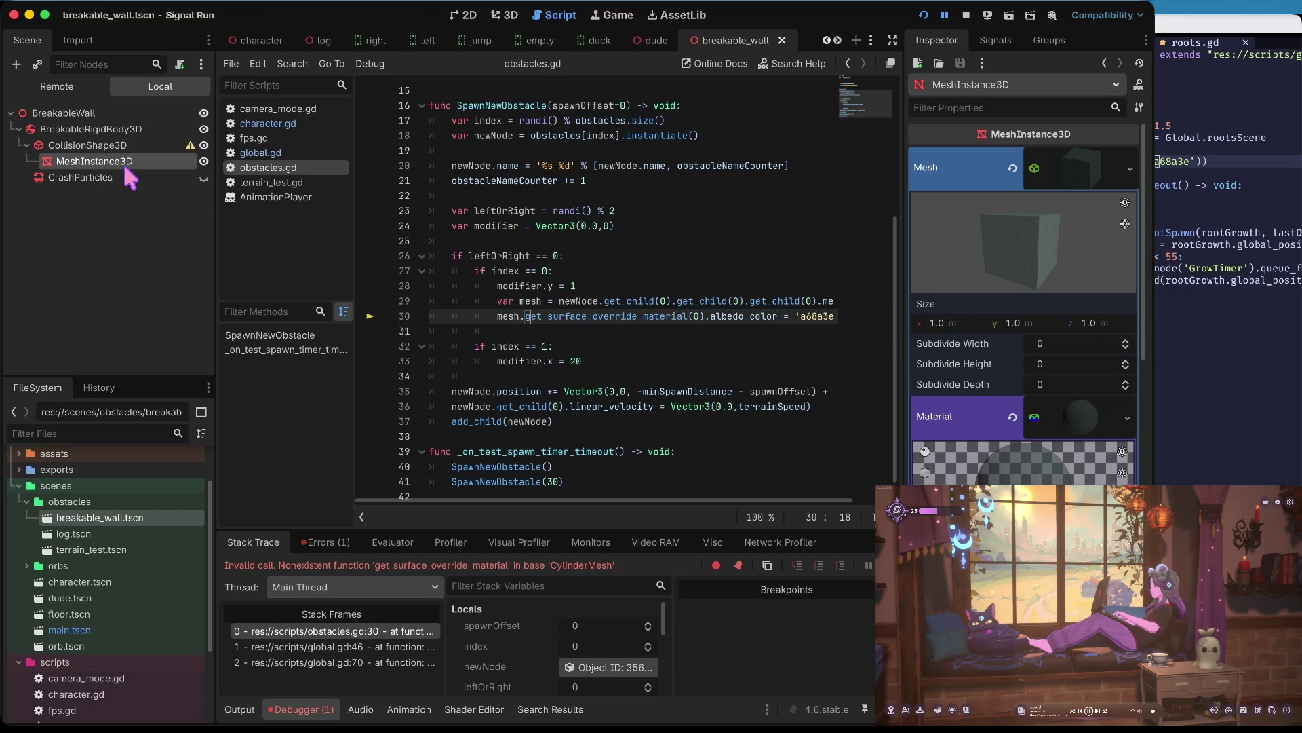
pyautogui.hscroll(3, 535, 299)
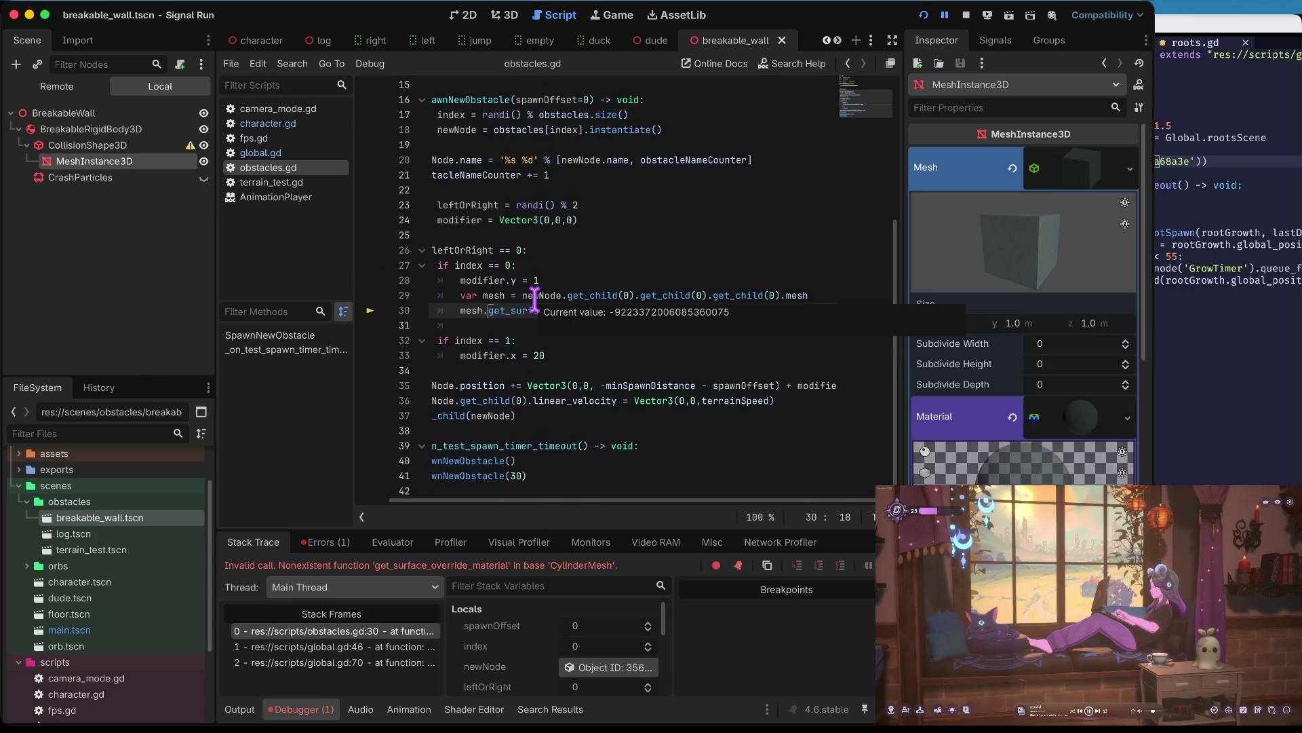
pyautogui.moveTo(535, 299)
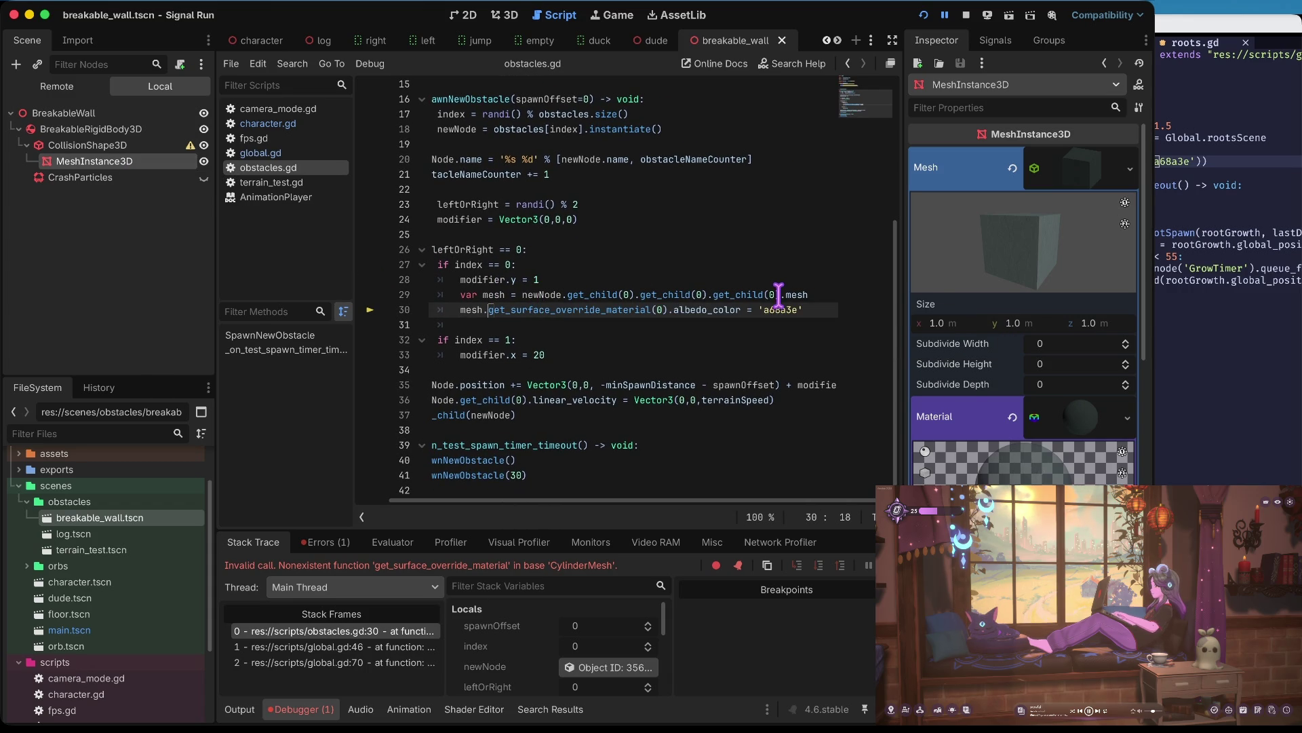
pyautogui.scroll(1, 586, 353)
# - Delete .mesh from the end of line 29 and rerun the game
pyautogui.press('Left')
pyautogui.hotkey('alt', 'shift', 'Left')
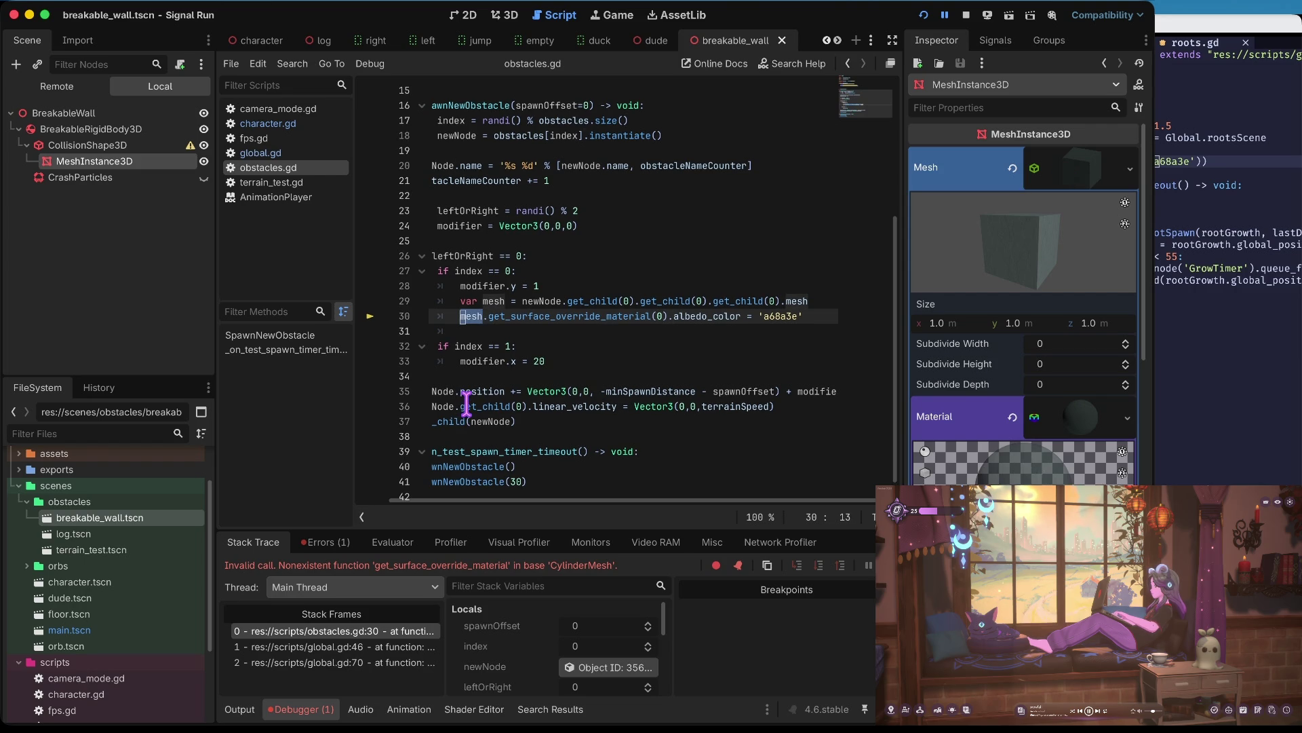
pyautogui.press('Up')
pyautogui.press('End')
pyautogui.press('BackSpace')
pyautogui.press('BackSpace')
pyautogui.press('BackSpace')
pyautogui.press('Home')
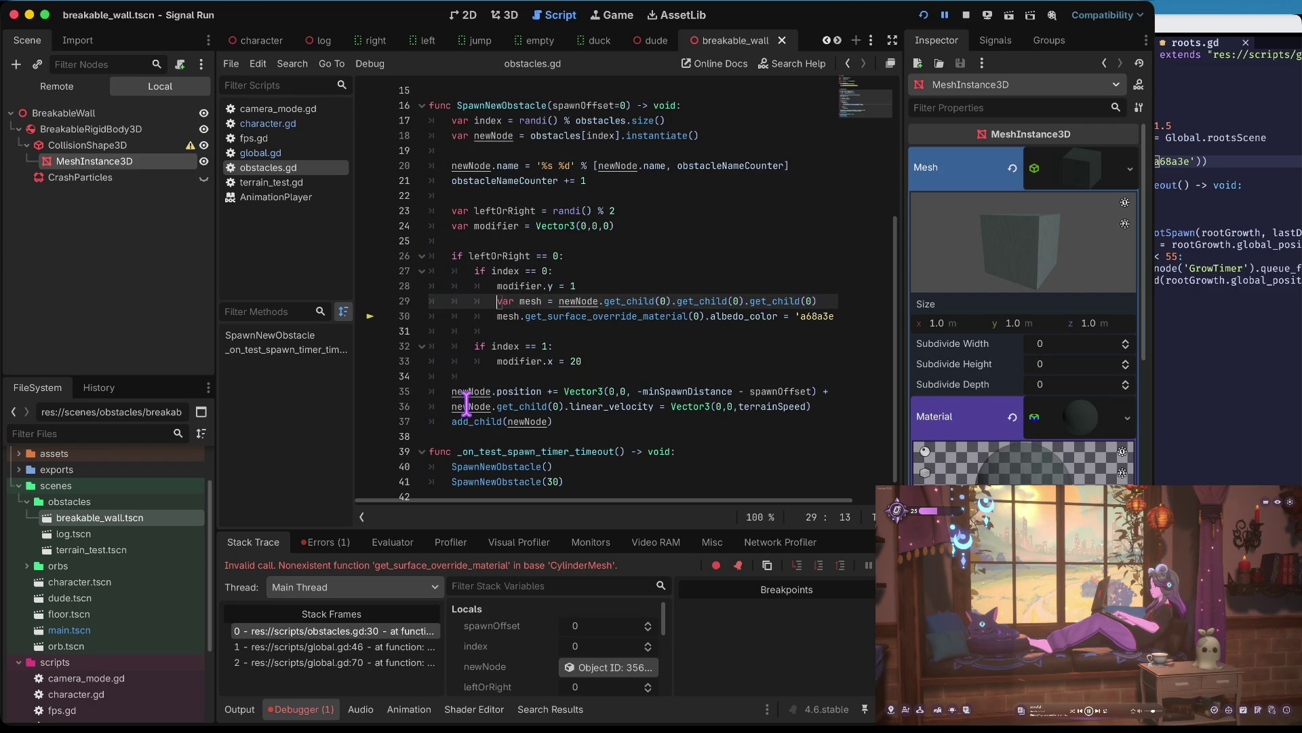
pyautogui.press('super+b')
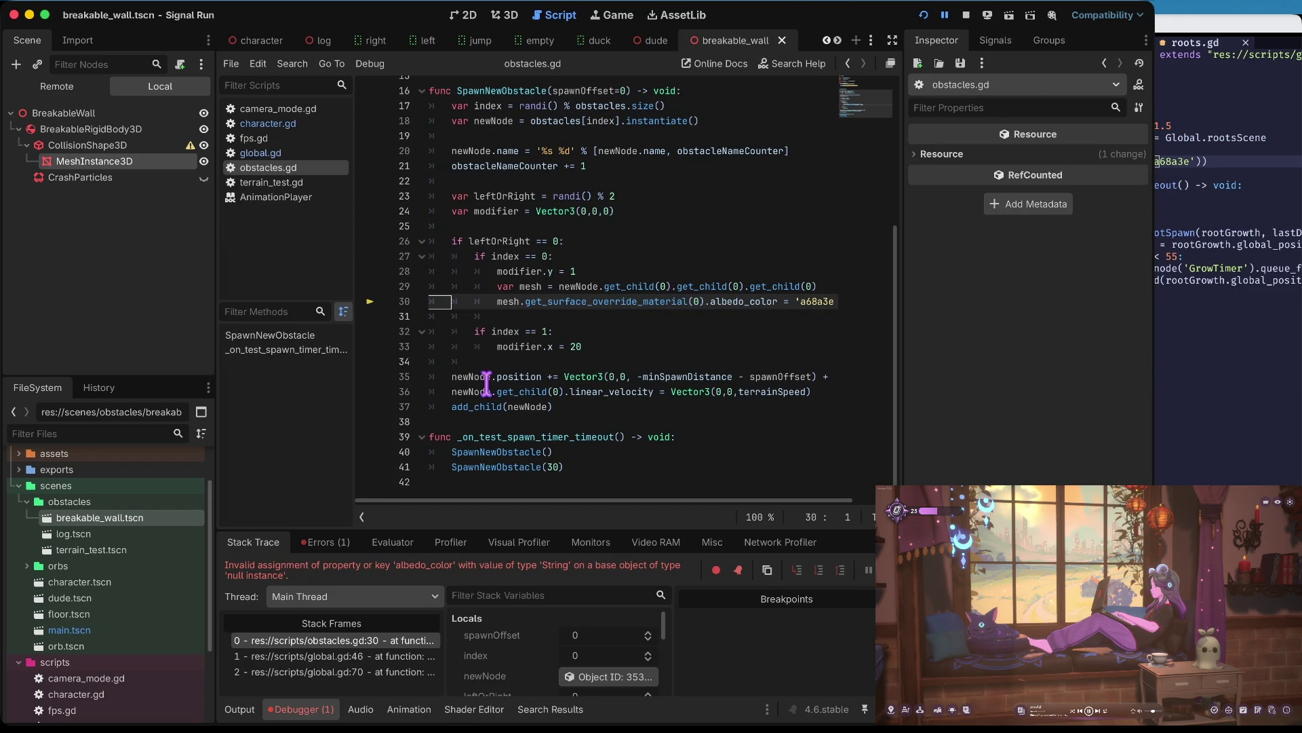
# - Stop the running game and re-append .mesh to line 29
pyautogui.click(965, 15)
pyautogui.press('Up')
pyautogui.press('End')
pyautogui.write('.mesh')
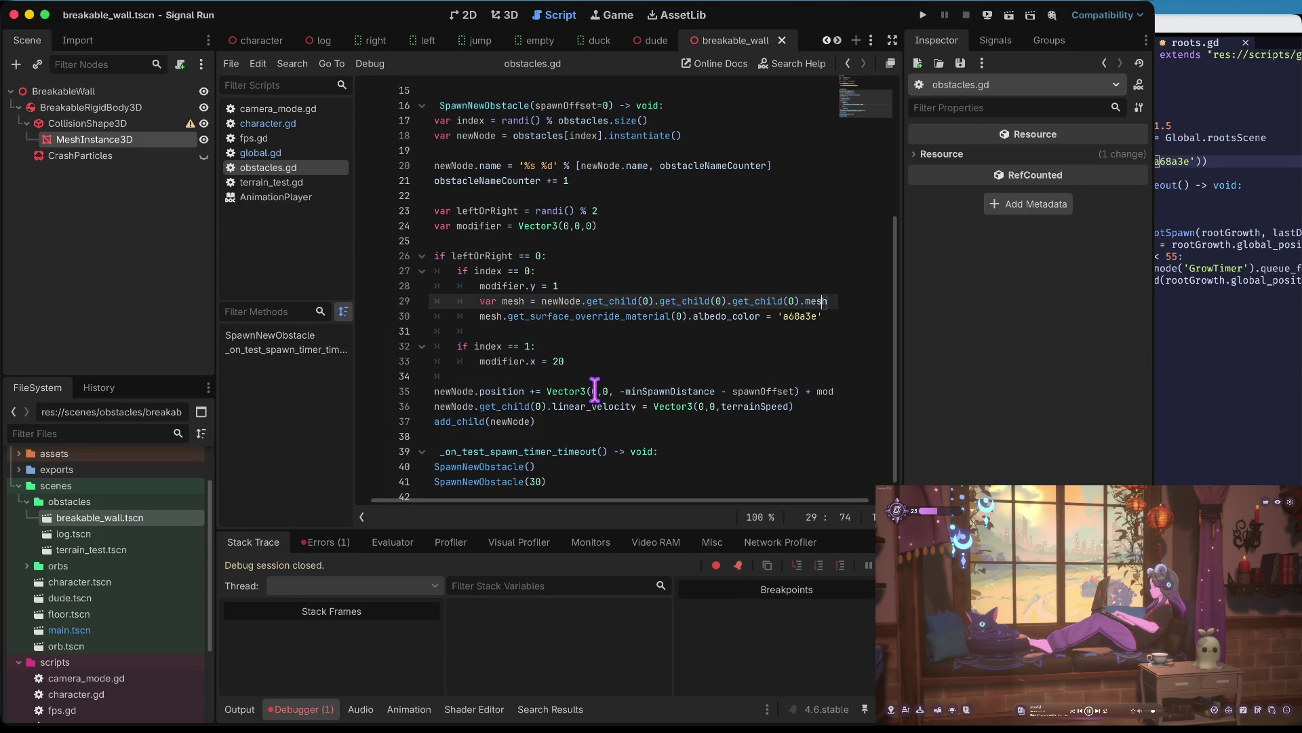
# - Put a breakpoint on line 30, run the project in debug mode, and start the game
pyautogui.click(372, 316)
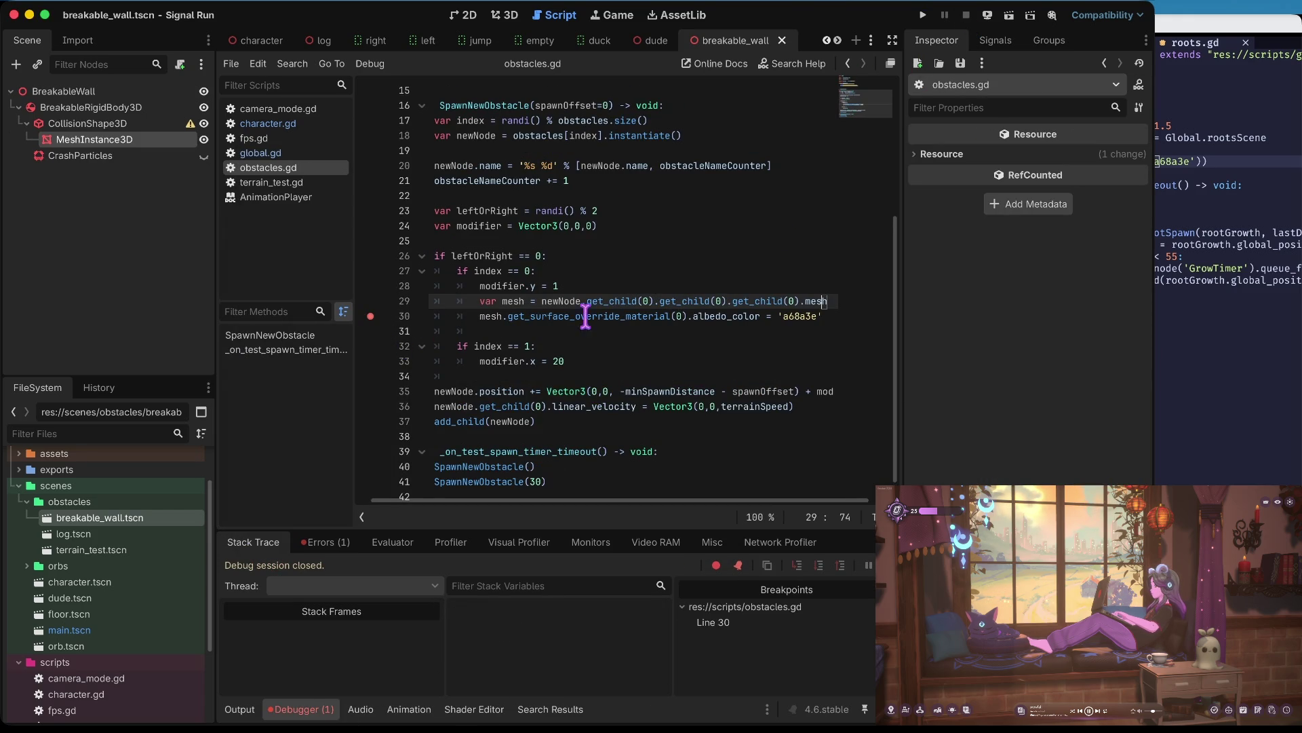
pyautogui.press('super+b')
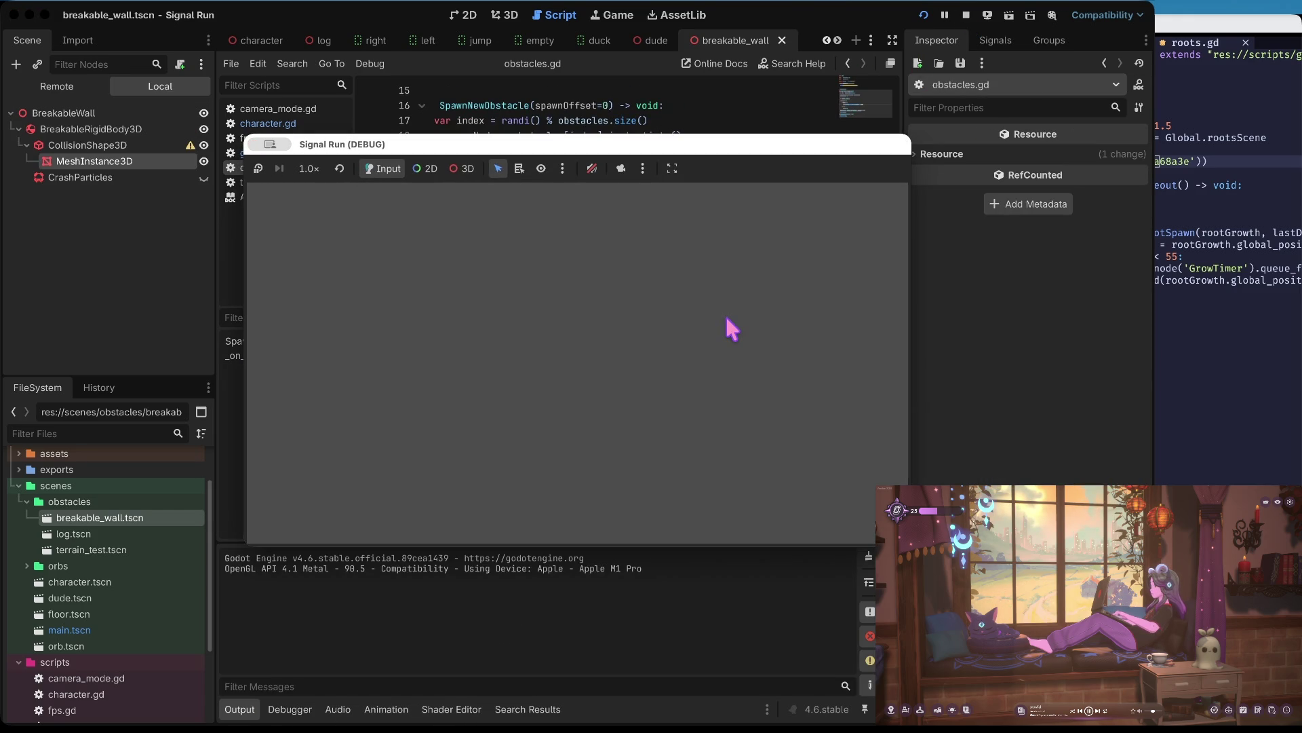
pyautogui.click(640, 367)
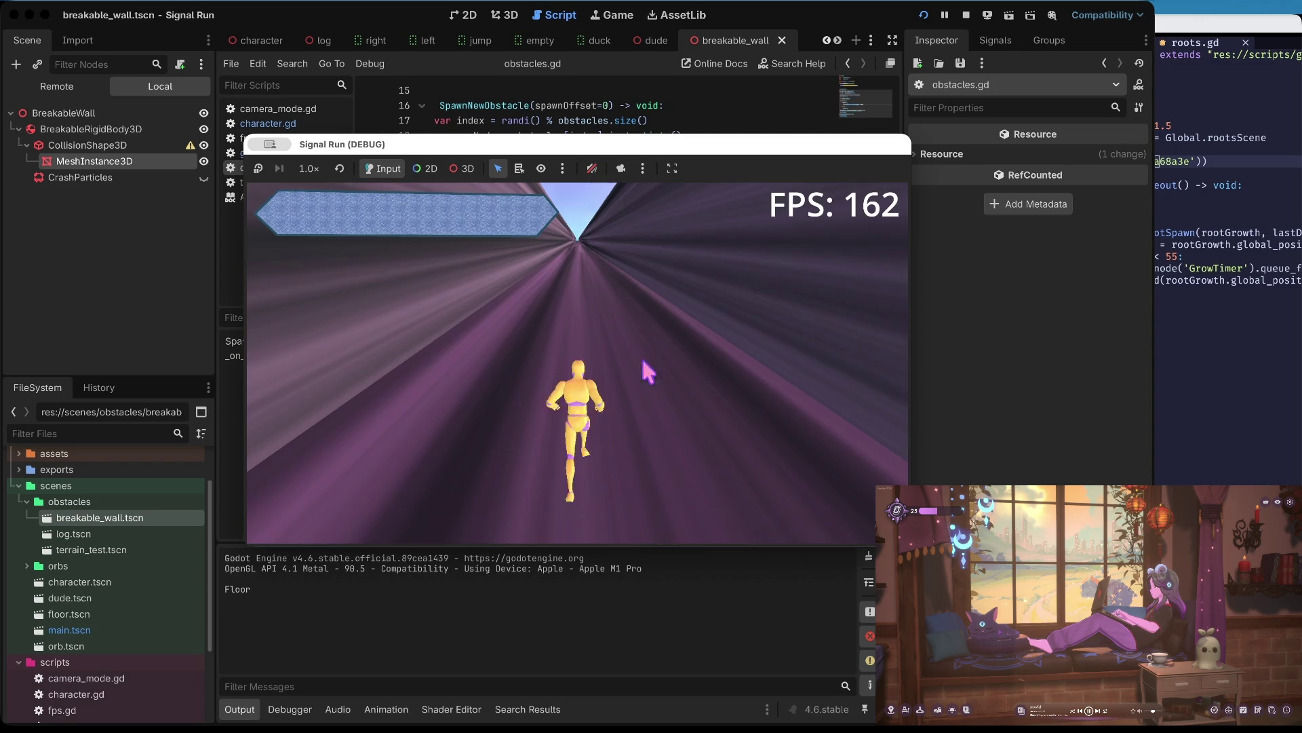
# - Play through the obstacles by jumping, ducking, switching lanes and punching walls
pyautogui.press('Up')
pyautogui.press('Left')
pyautogui.press('Right')
pyautogui.press('Up')
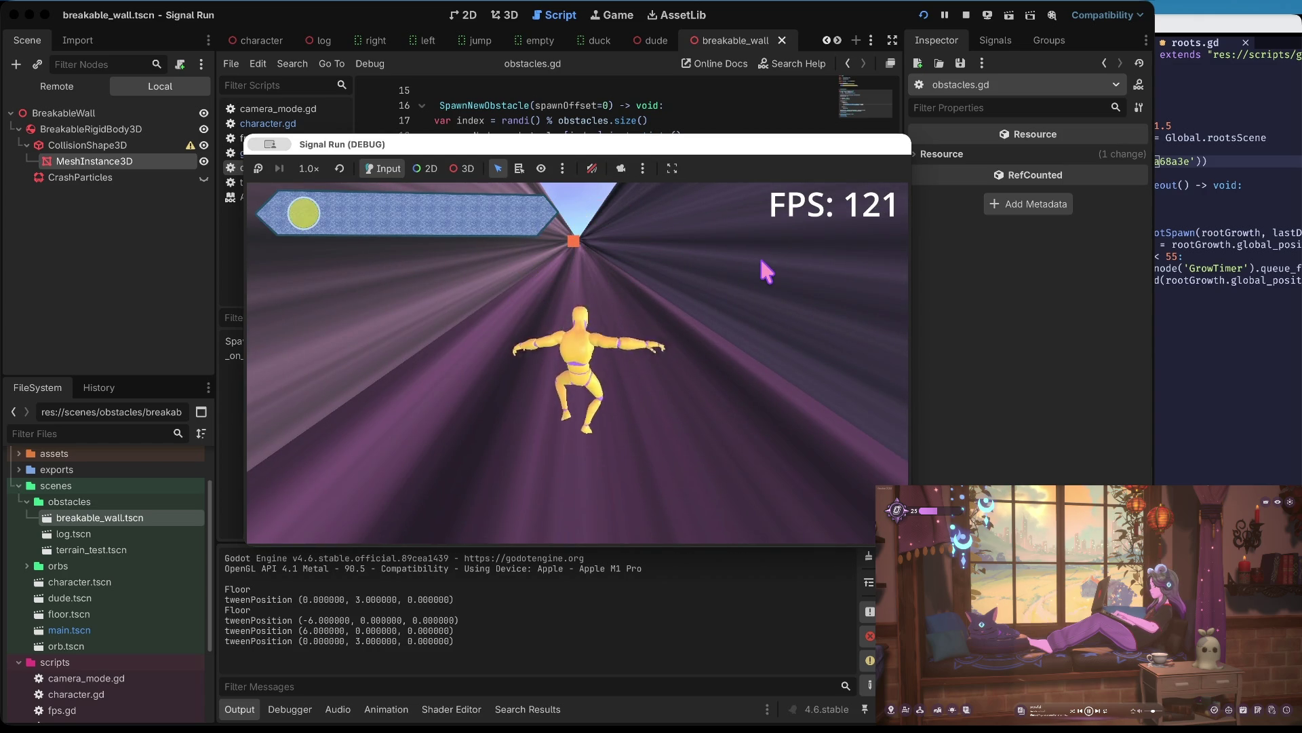
pyautogui.press('Down')
pyautogui.press('Down')
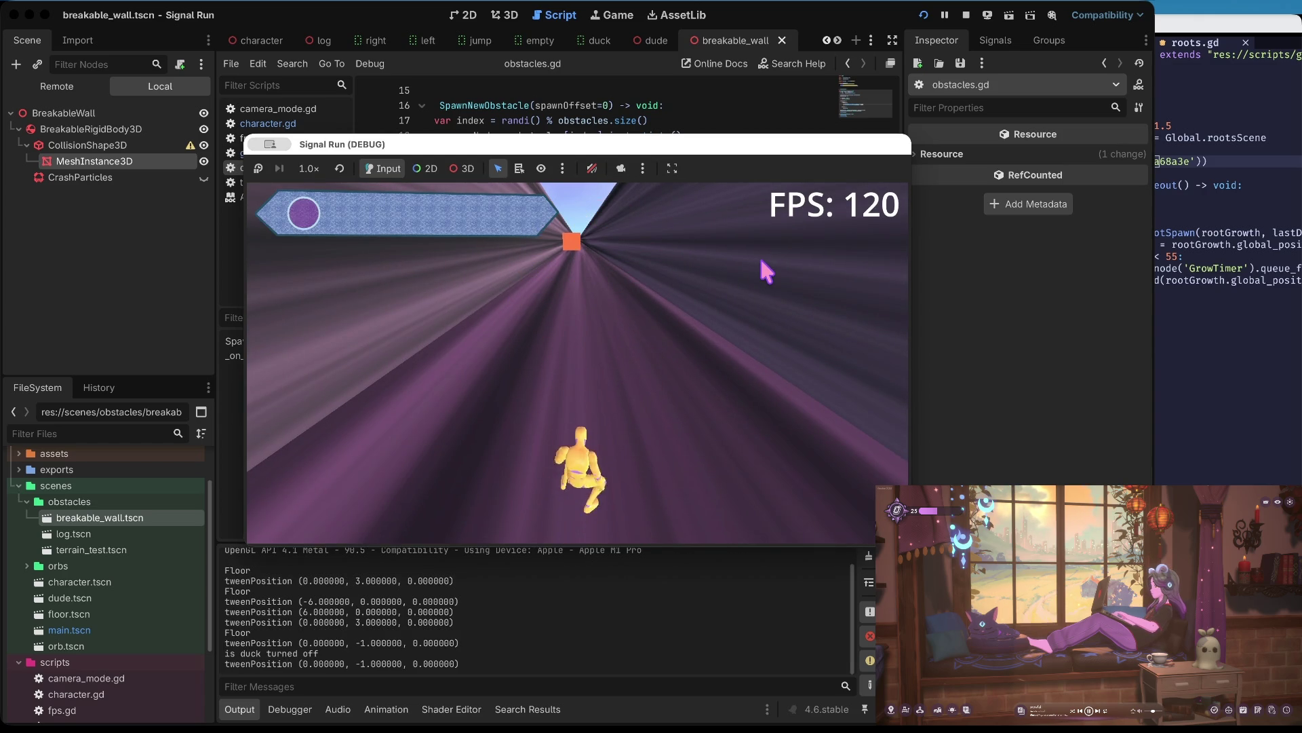
pyautogui.press('Right')
pyautogui.press('Down')
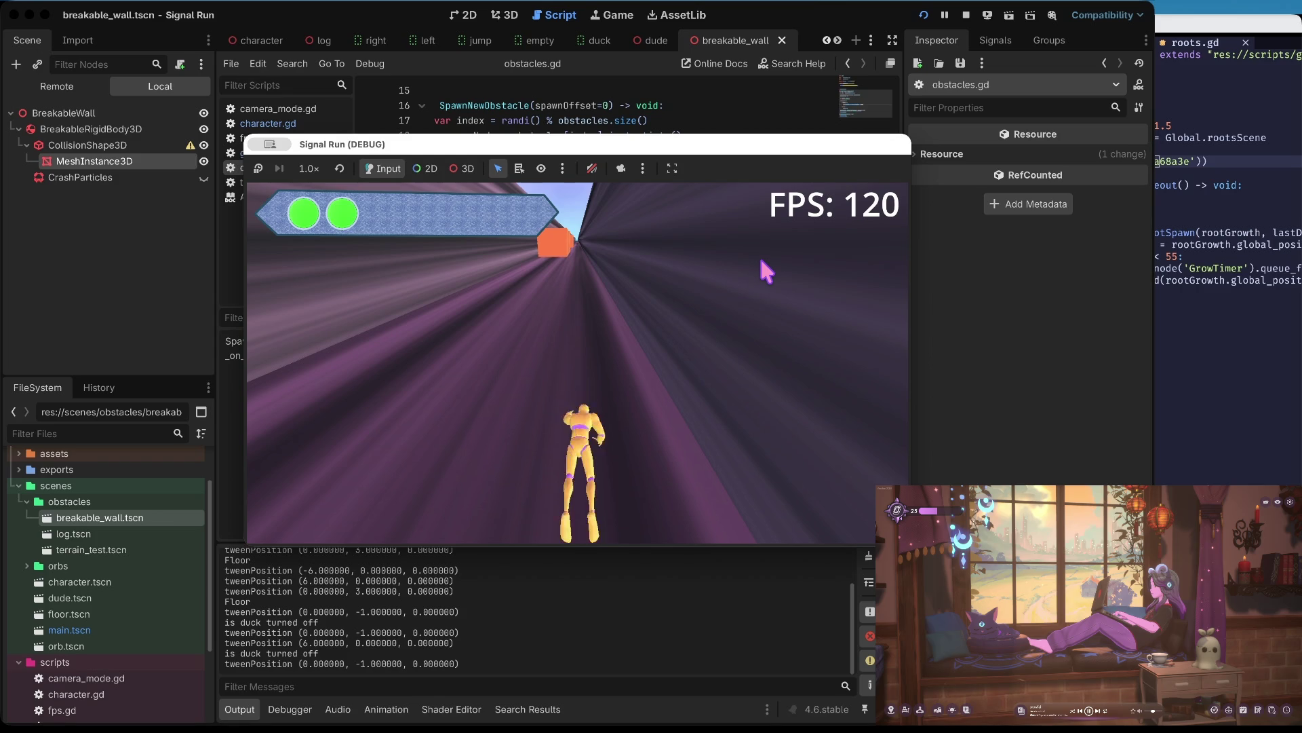
pyautogui.press('space')
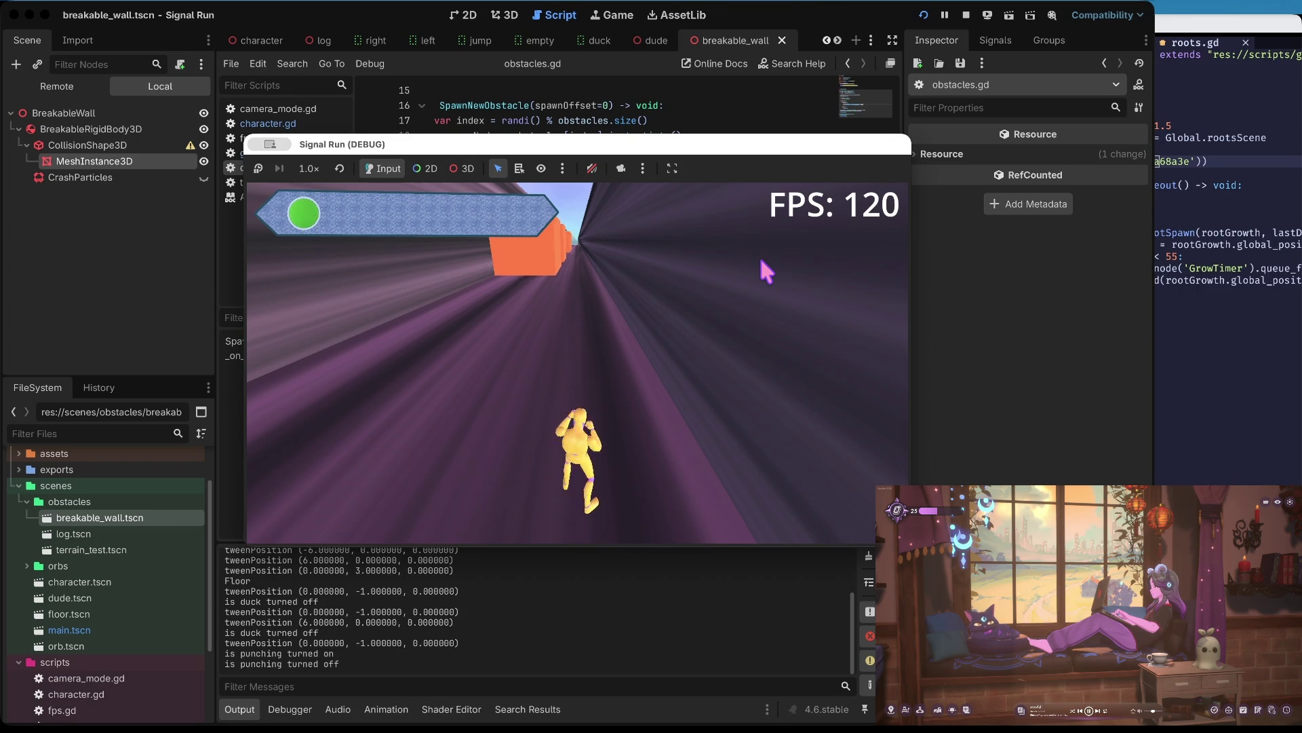
pyautogui.press('space')
pyautogui.press('Up')
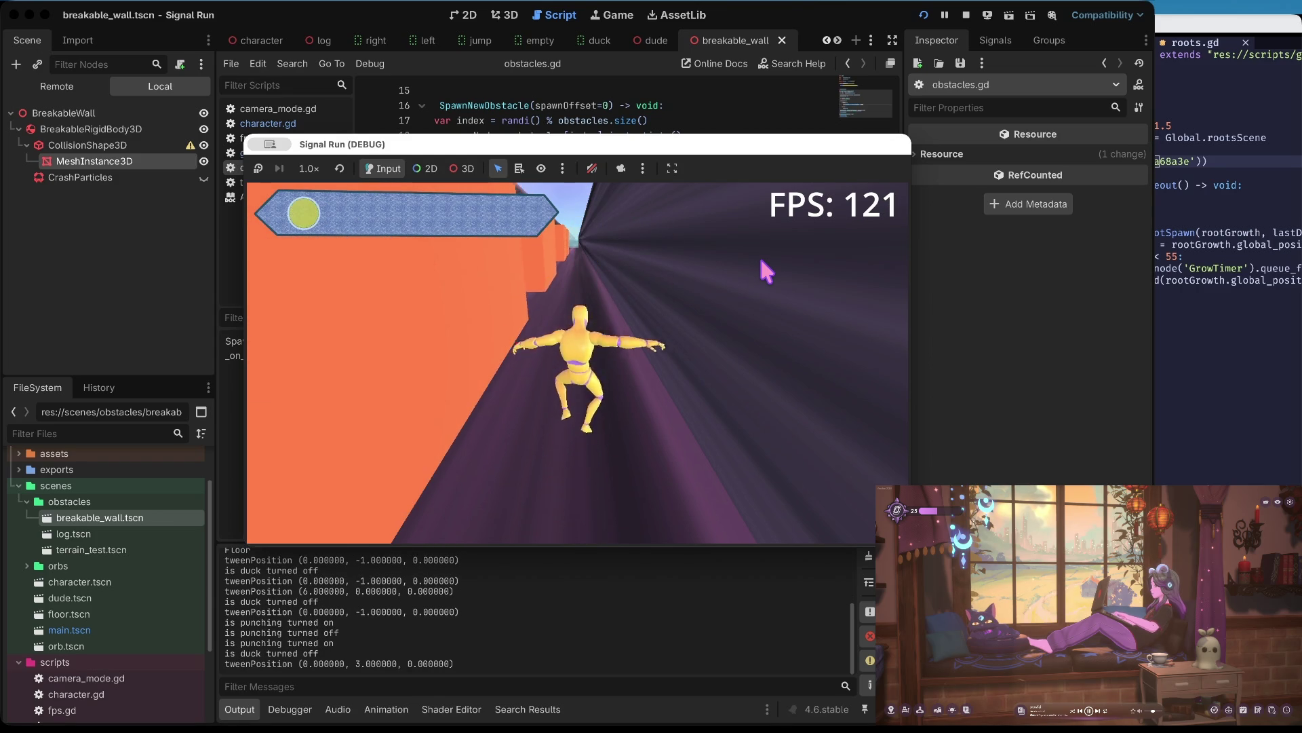
pyautogui.press('Down')
pyautogui.press('Down')
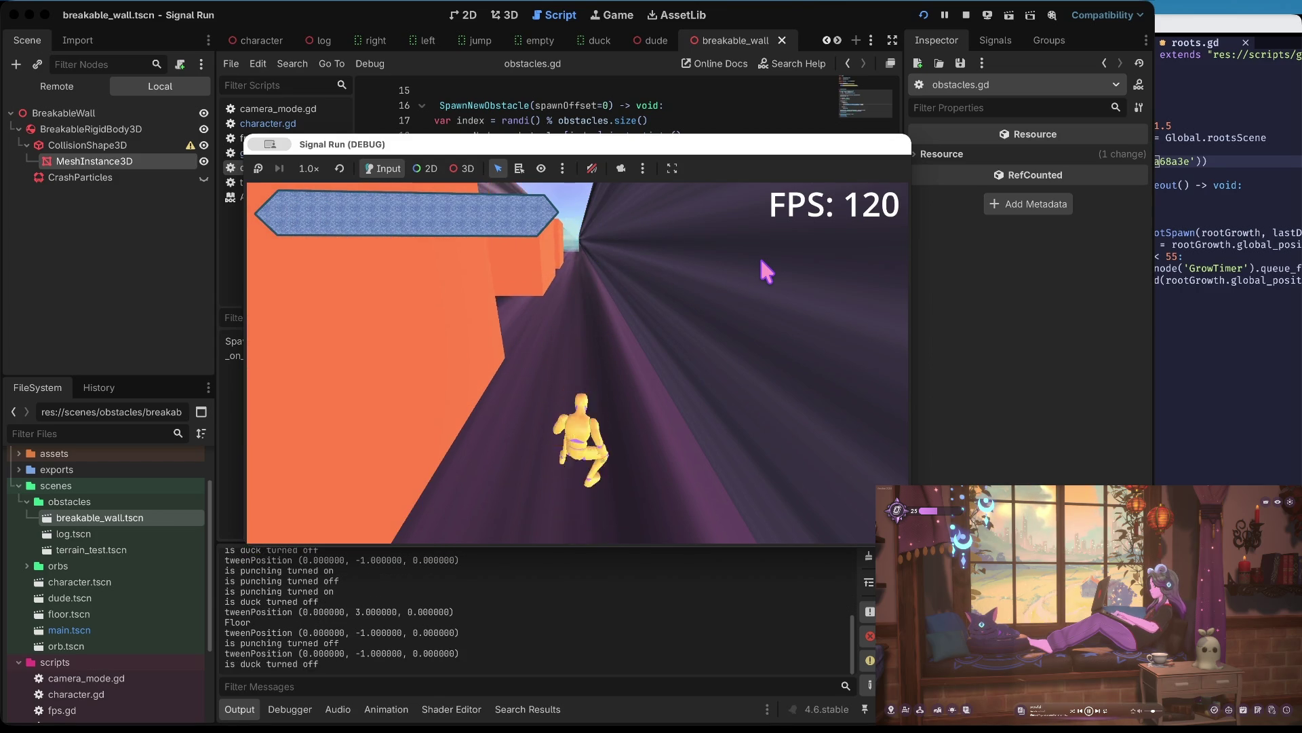
pyautogui.press('space')
pyautogui.press('space')
pyautogui.press('space')
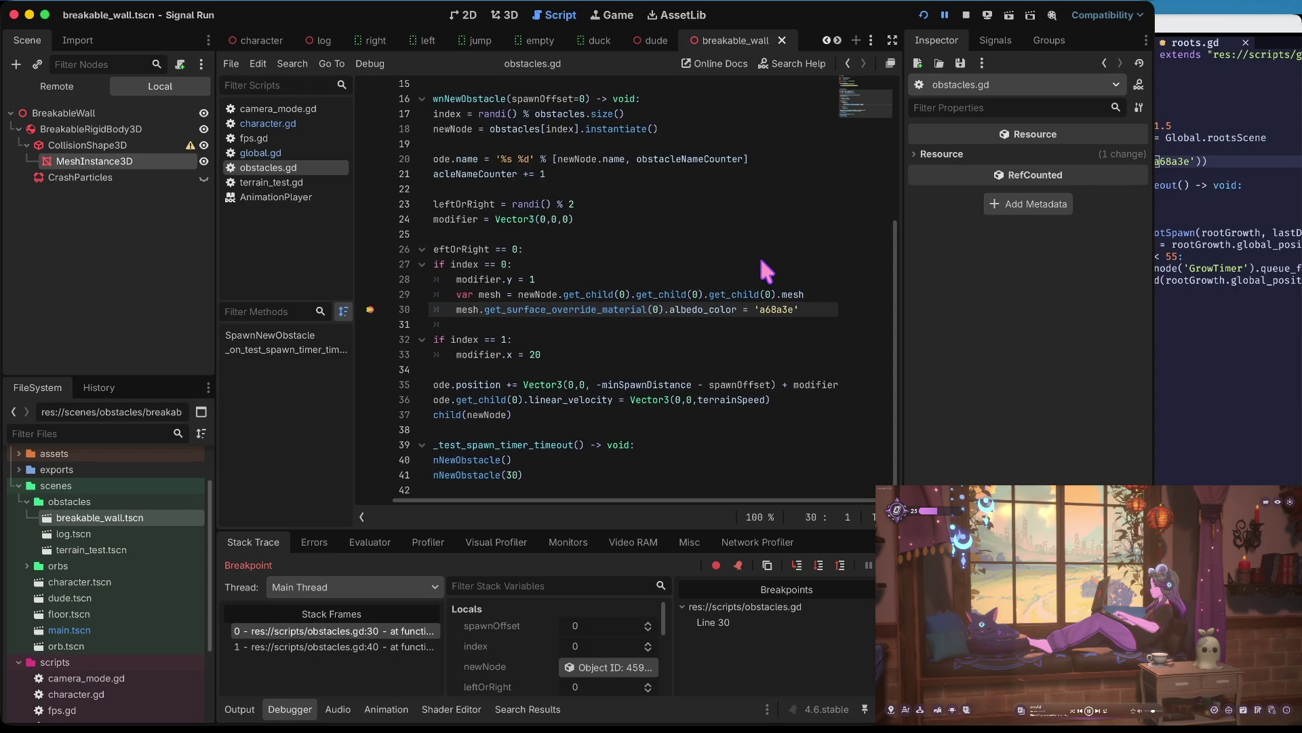
# - Enlarge the Debugger panel and inspect the mesh local variable's object
pyautogui.scroll(-1, 584, 644)
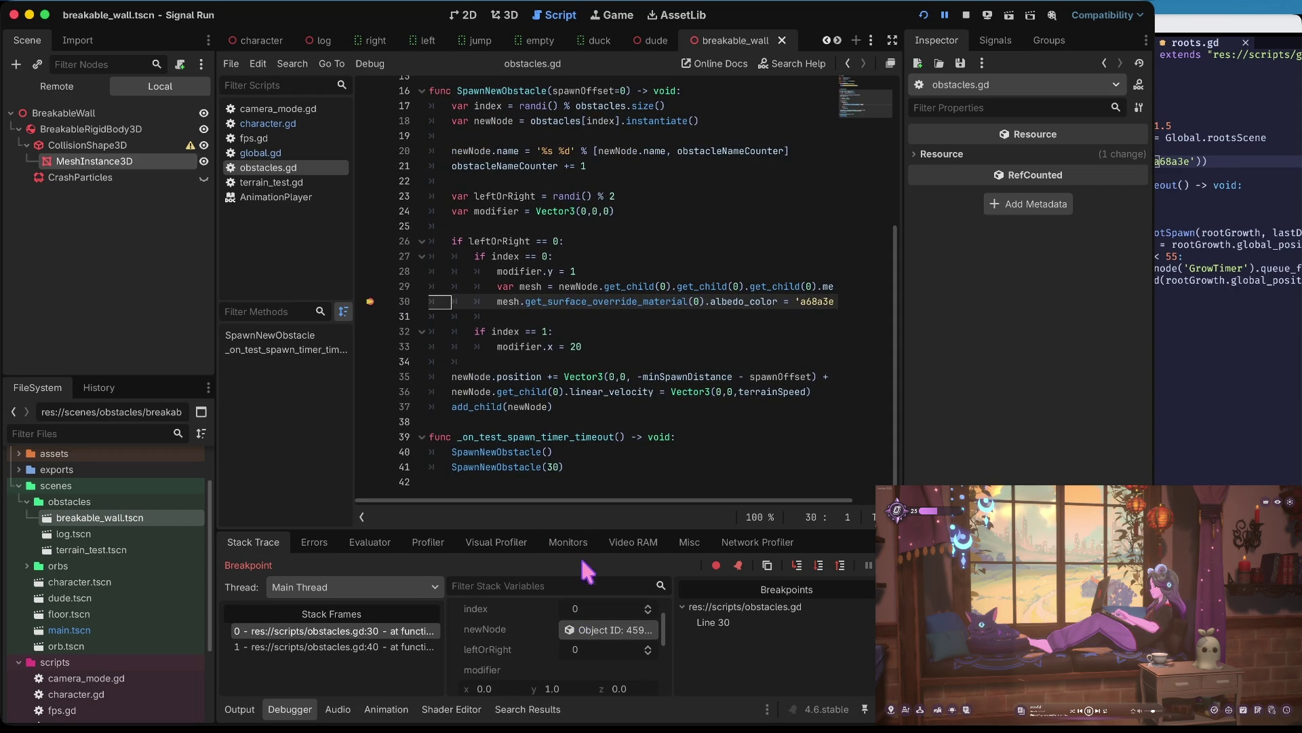
pyautogui.moveTo(556, 531); pyautogui.dragTo(556, 314)
pyautogui.click(619, 536)
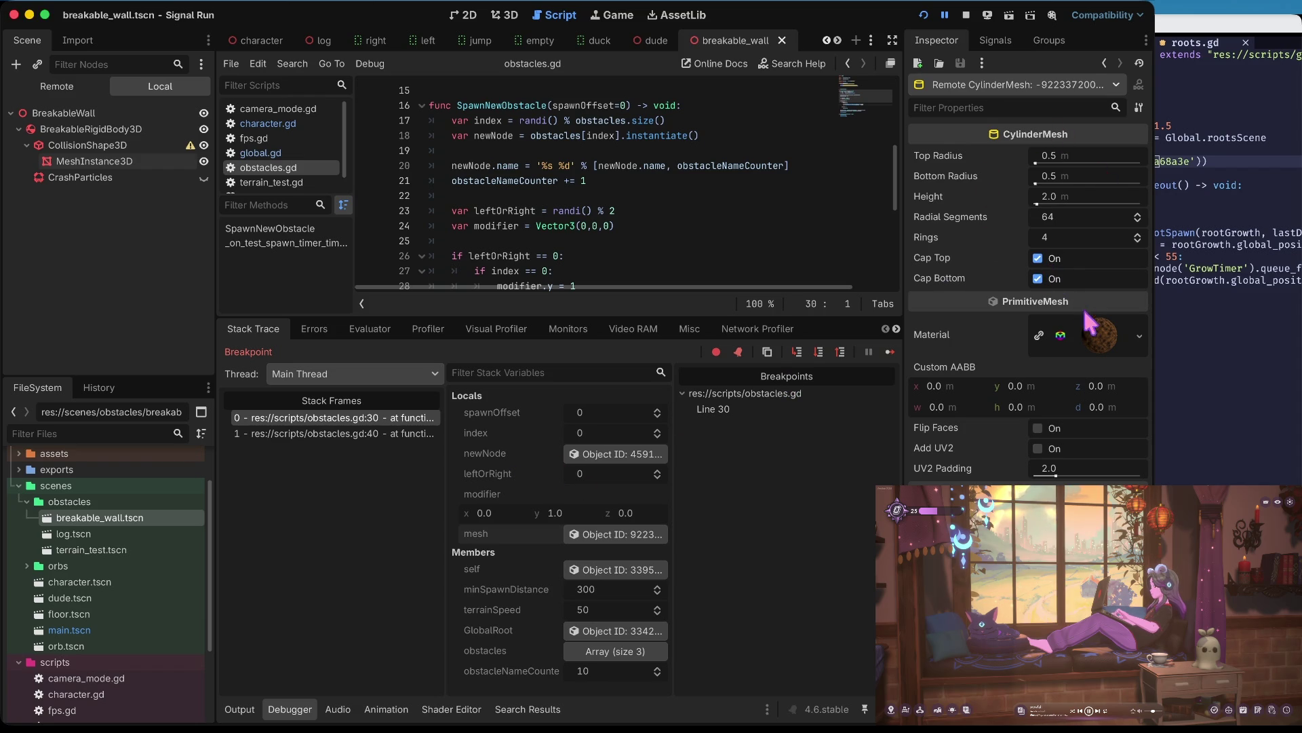
# - Expand the CylinderMesh's material in the Inspector and scroll through its settings
pyautogui.click(1100, 343)
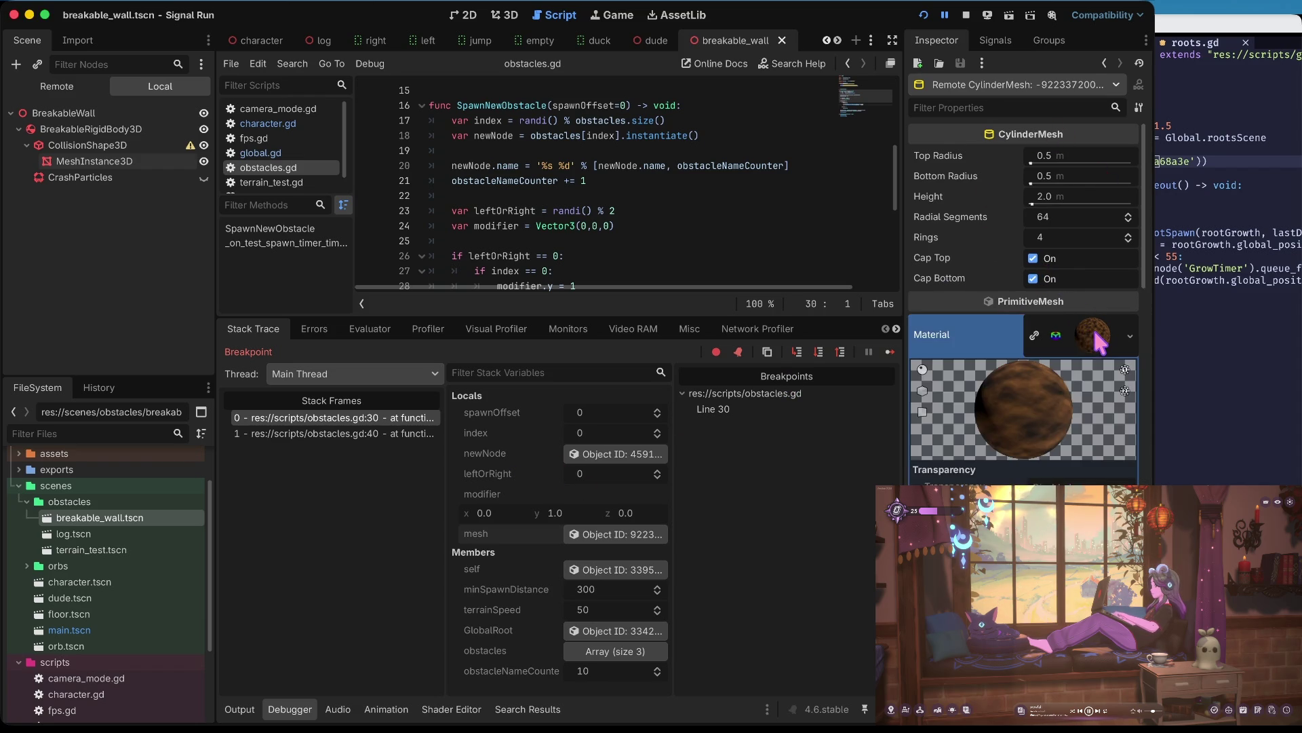
pyautogui.scroll(-5, 1100, 343)
pyautogui.scroll(-3, 1100, 342)
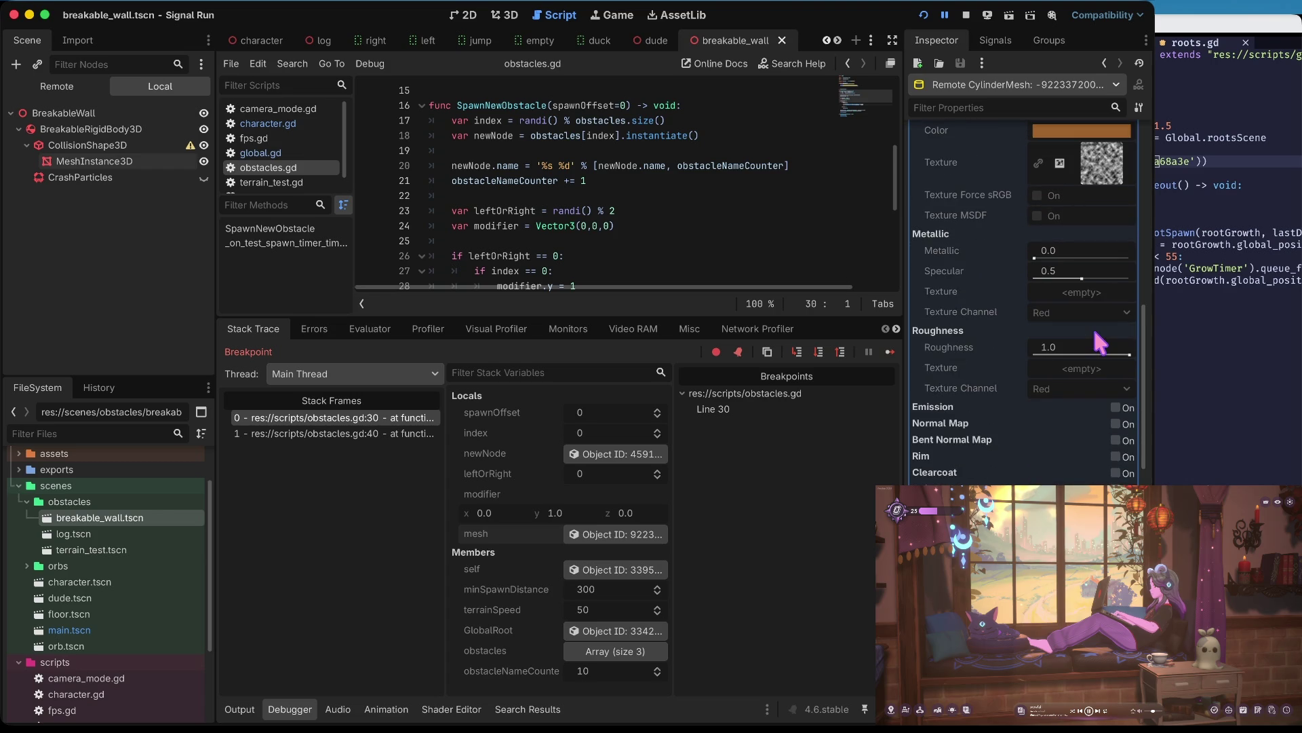
pyautogui.scroll(4, 1100, 342)
pyautogui.scroll(7, 1100, 343)
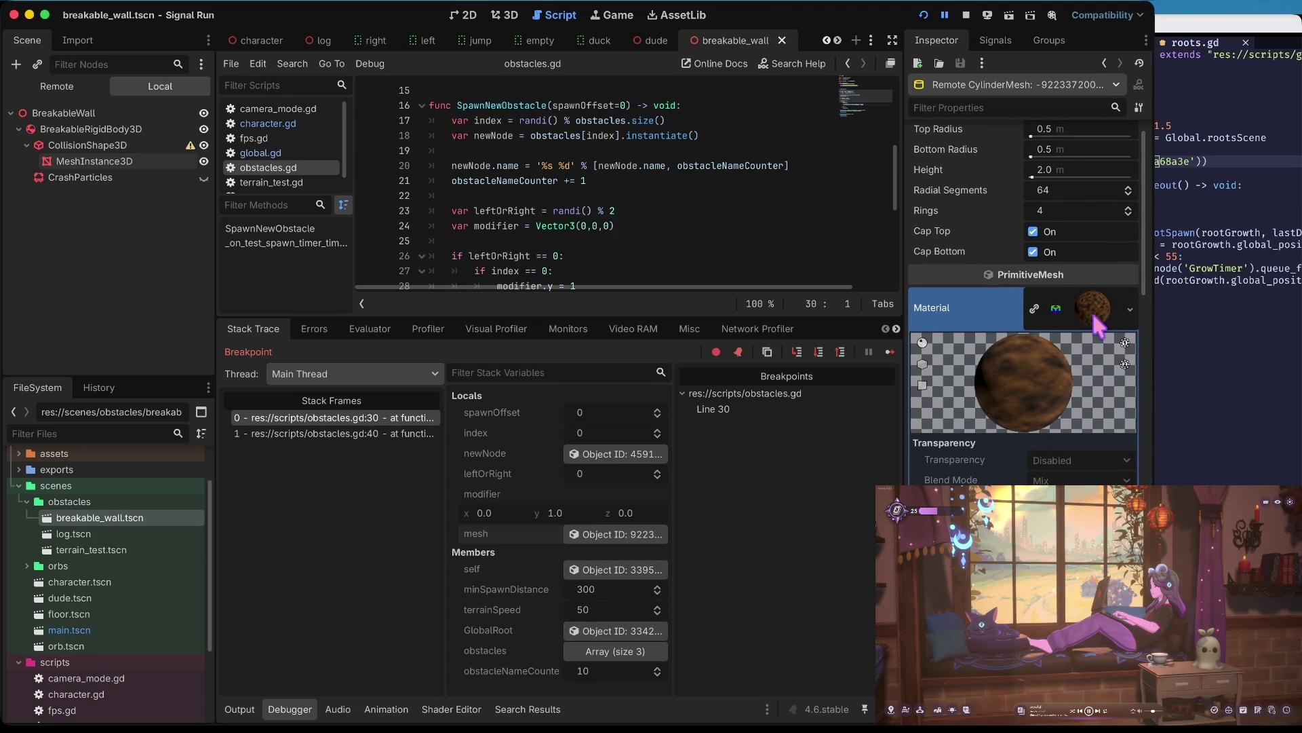
pyautogui.click(1099, 328)
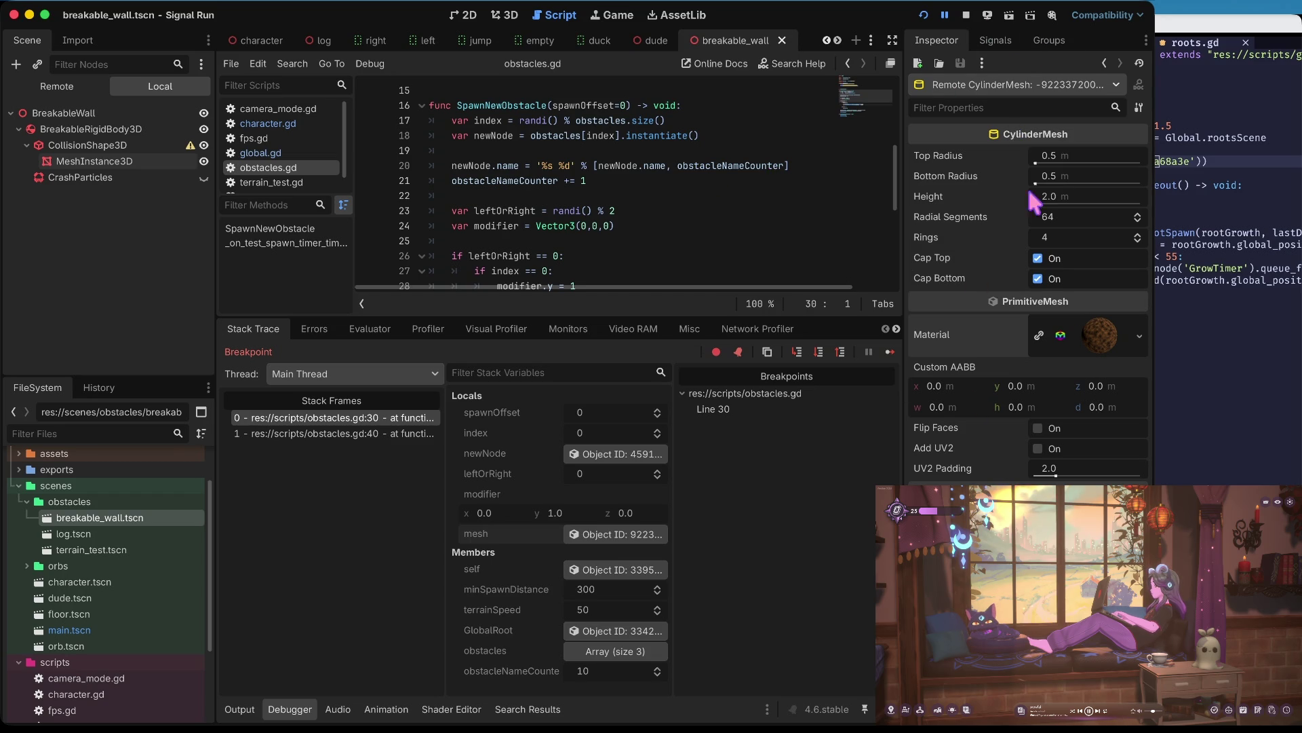
pyautogui.click(1104, 344)
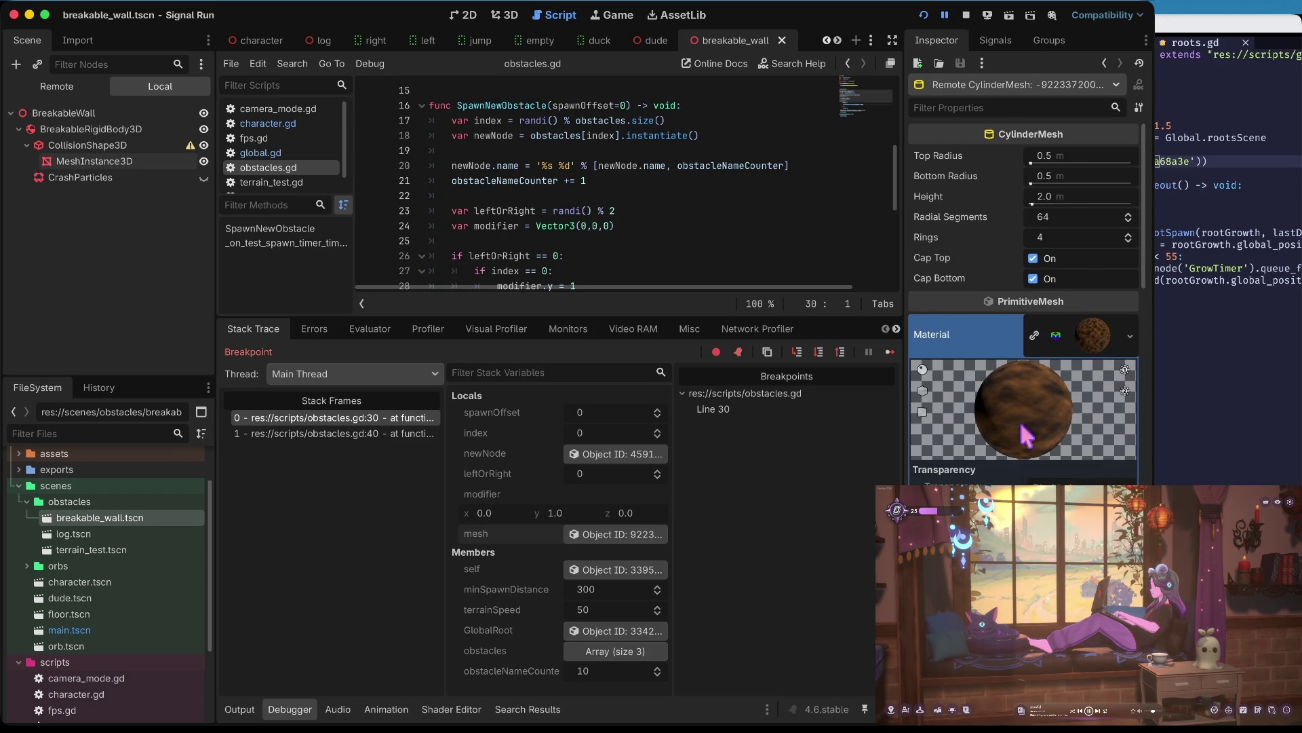
pyautogui.scroll(-5, 1044, 412)
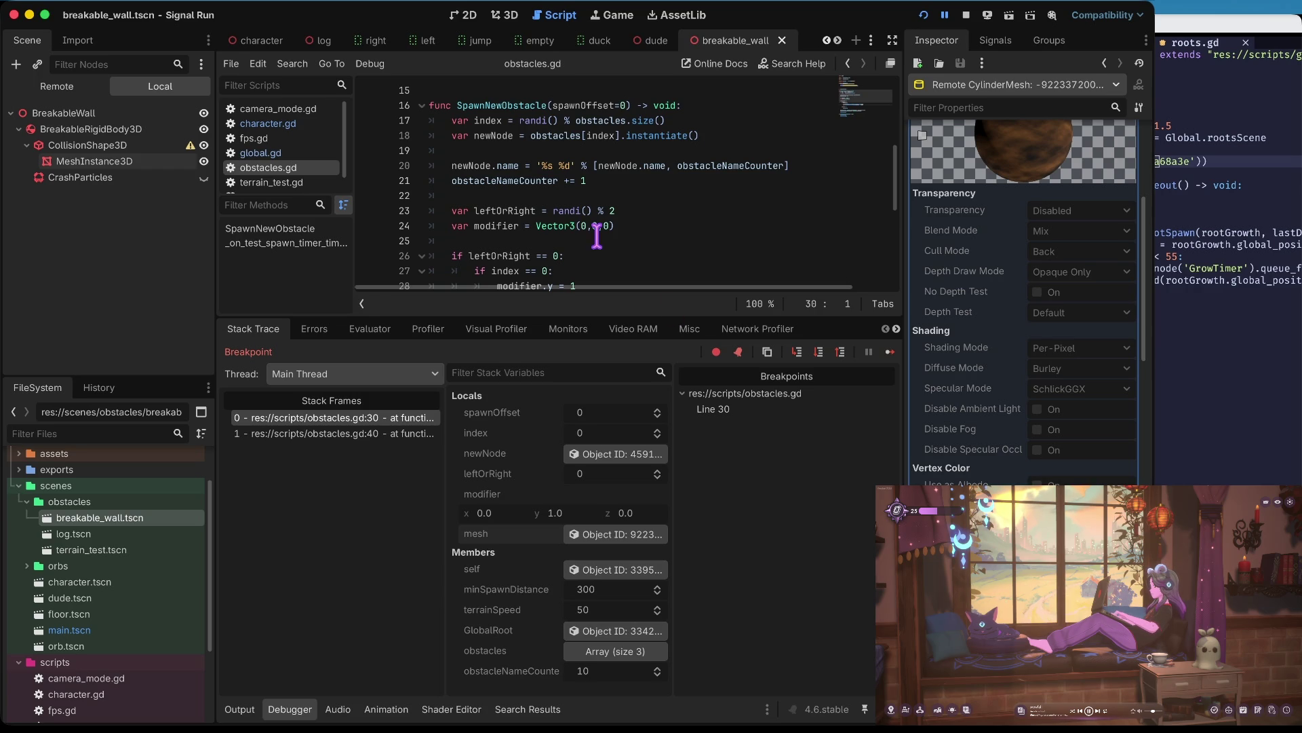
pyautogui.click(603, 197)
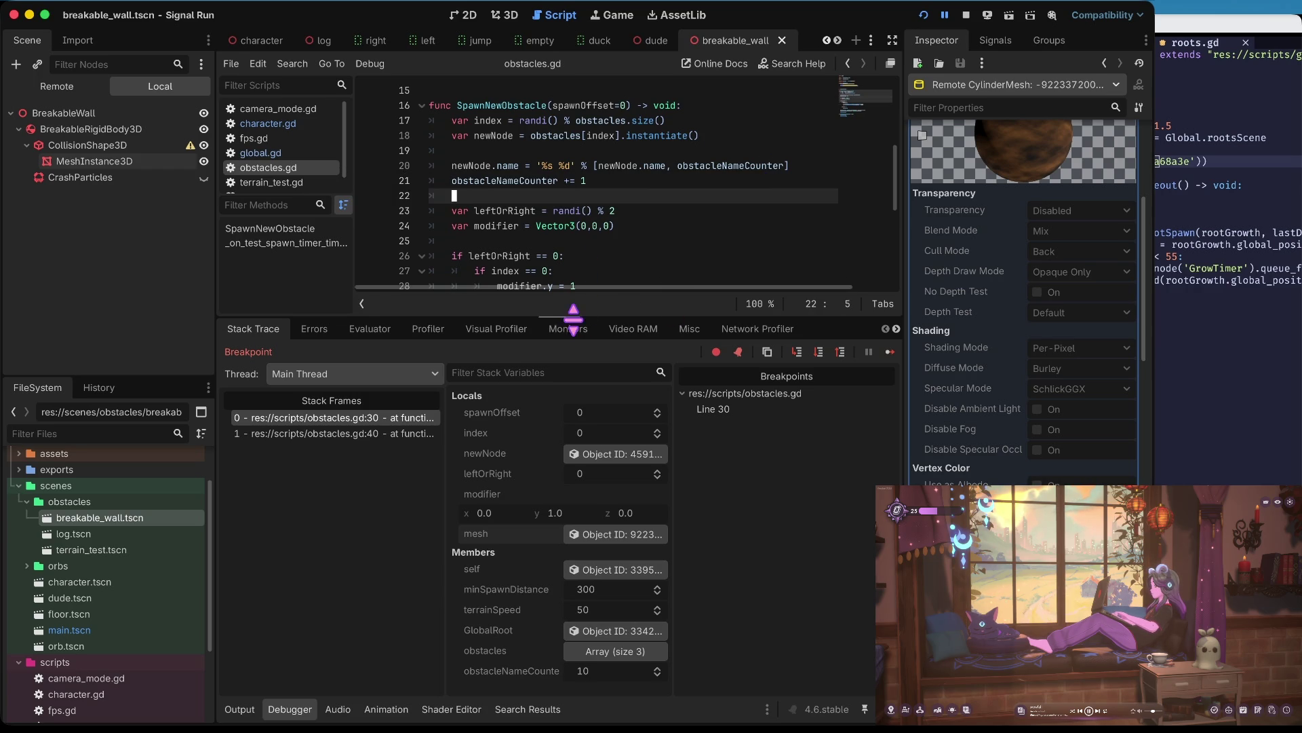
# - Add a new line 30 below the mesh variable that starts mesh.material.albedo_color
pyautogui.moveTo(573, 320); pyautogui.dragTo(572, 515)
pyautogui.scroll(5, 991, 207)
pyautogui.click(542, 345)
pyautogui.press('Up')
pyautogui.press('Up')
pyautogui.press('Up')
pyautogui.press('End')
pyautogui.press('Return')
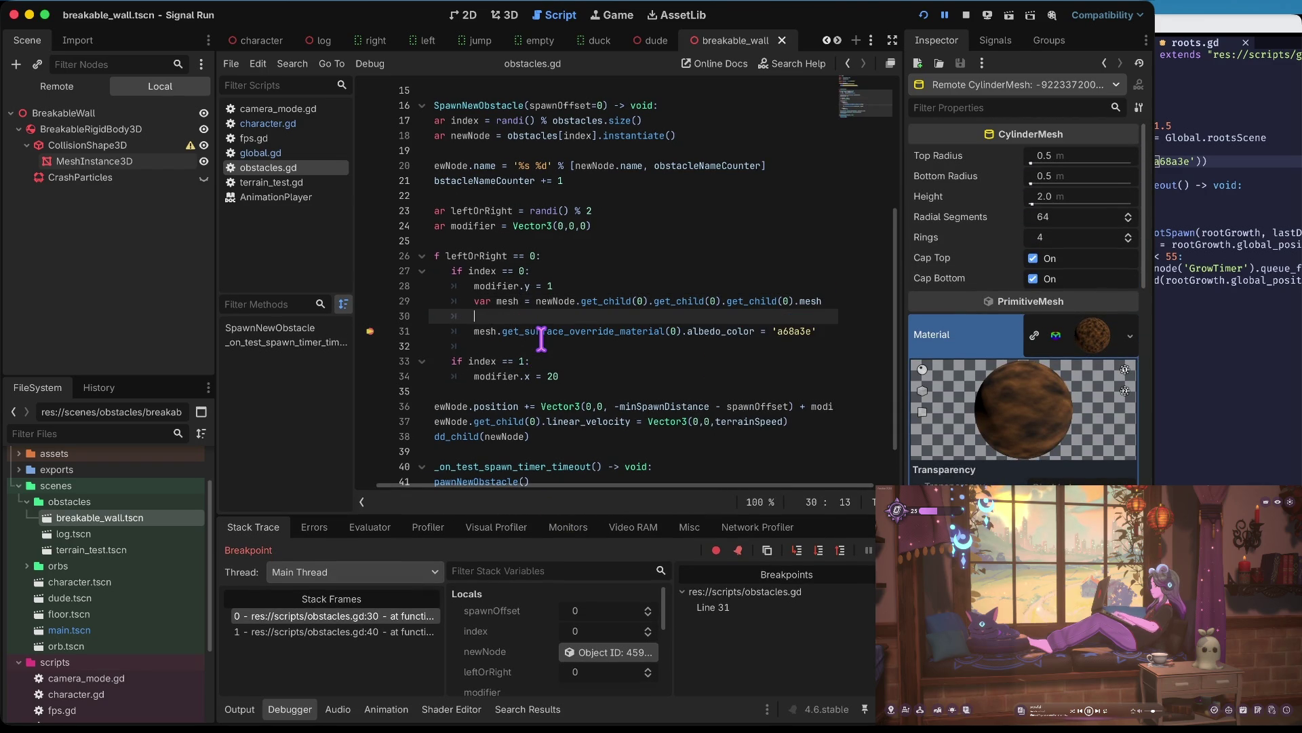
pyautogui.write('.albedo_color')
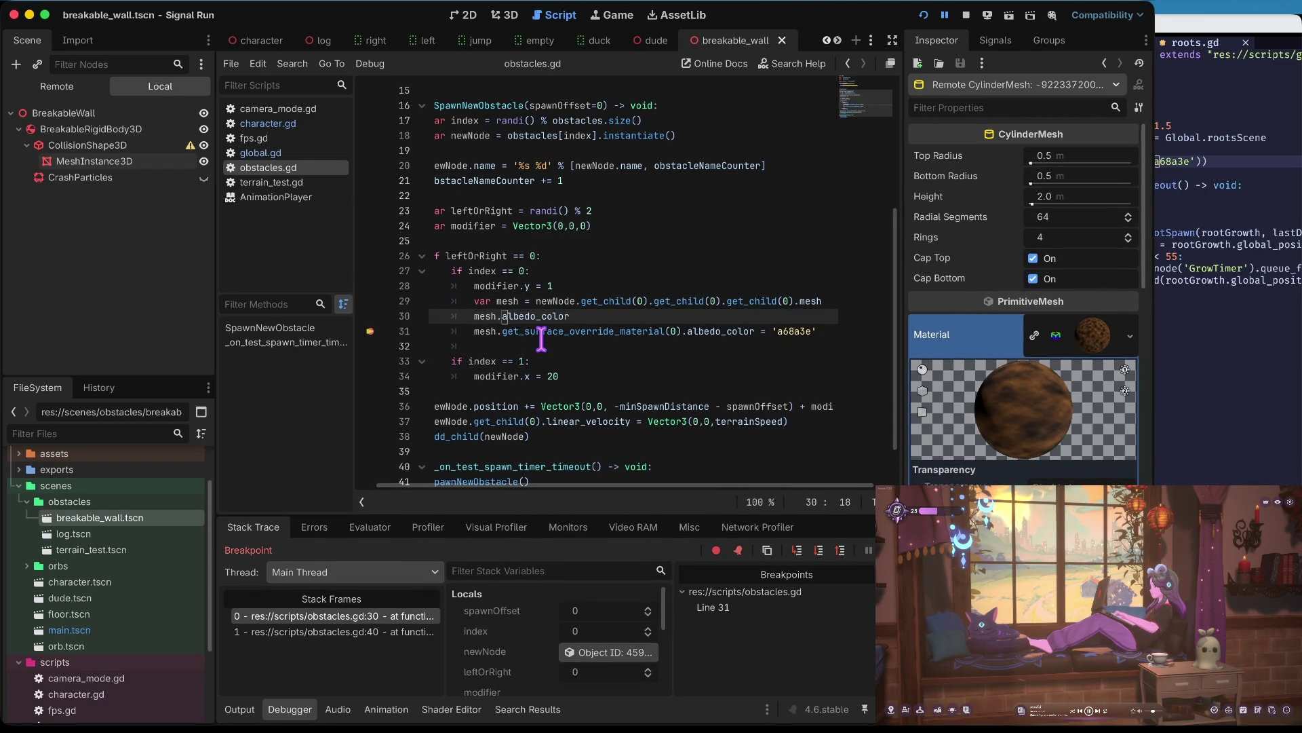
pyautogui.write('material.')
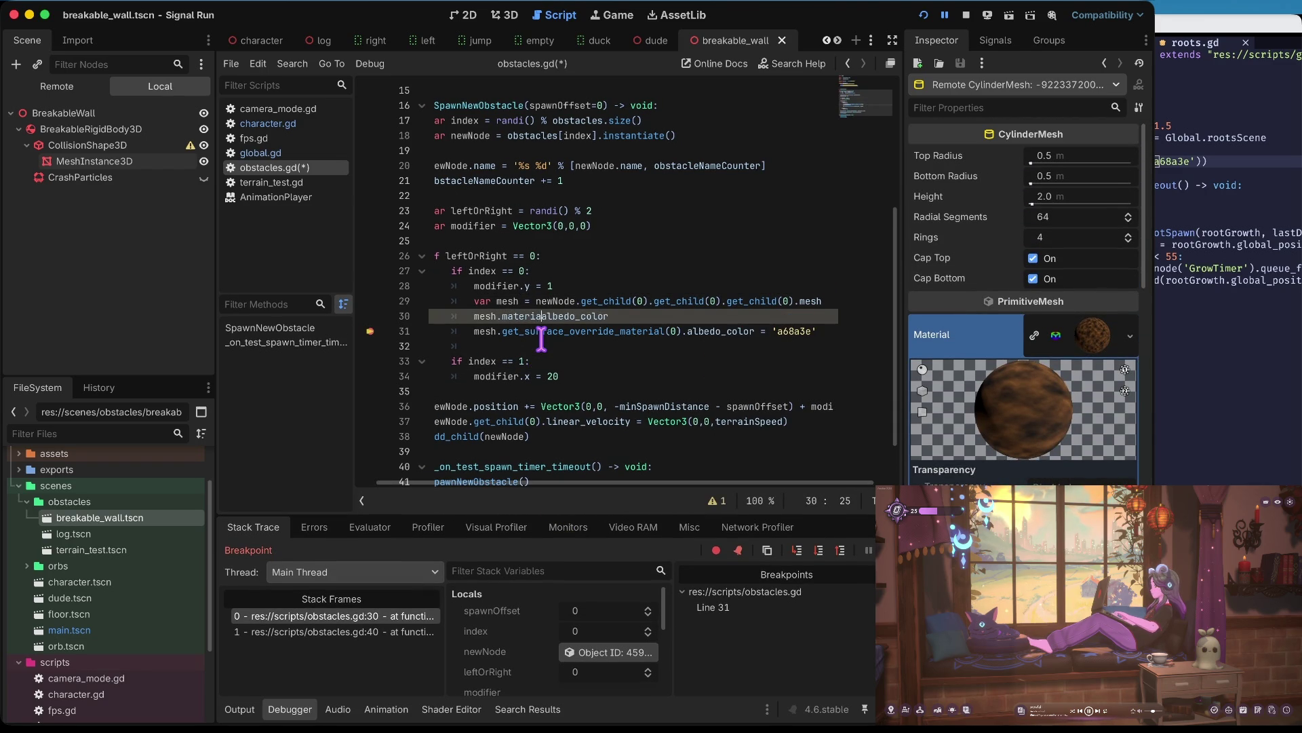
pyautogui.press('BackSpace')
pyautogui.write('_')
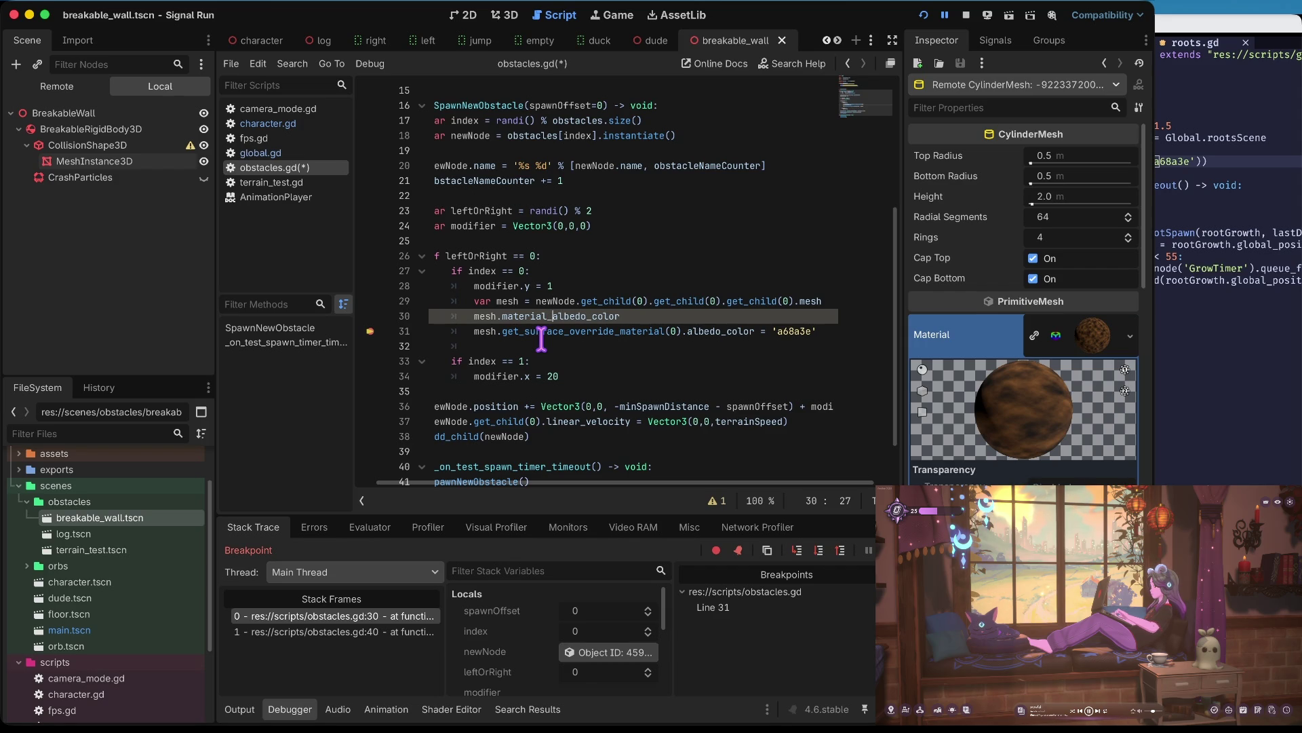
pyautogui.press('BackSpace')
pyautogui.write('.')
# - Comment out the old override line and assign its 'a68a3e' value on line 30
pyautogui.press('Down')
pyautogui.press('Home')
pyautogui.write('#')
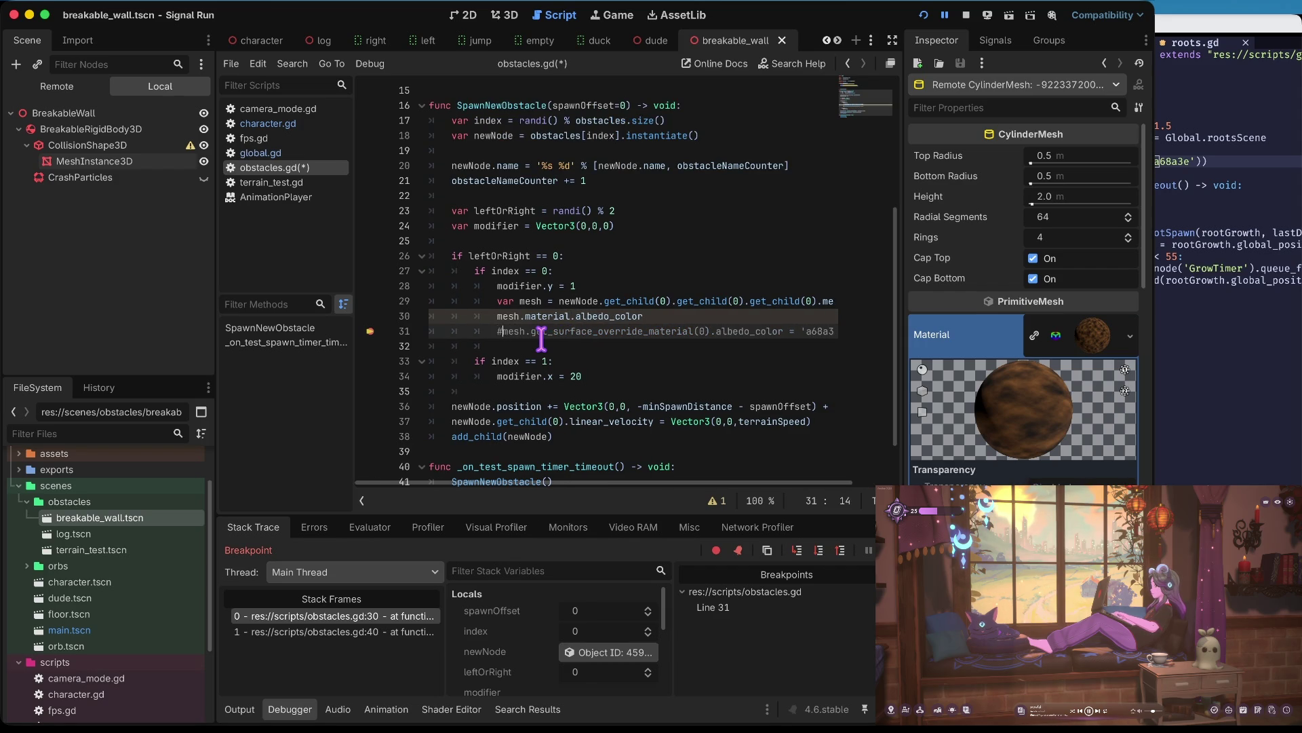
pyautogui.press('End')
pyautogui.press('Left')
pyautogui.hotkey('shift', 'Left')
pyautogui.hotkey('shift', 'Left')
pyautogui.hotkey('shift', 'Left')
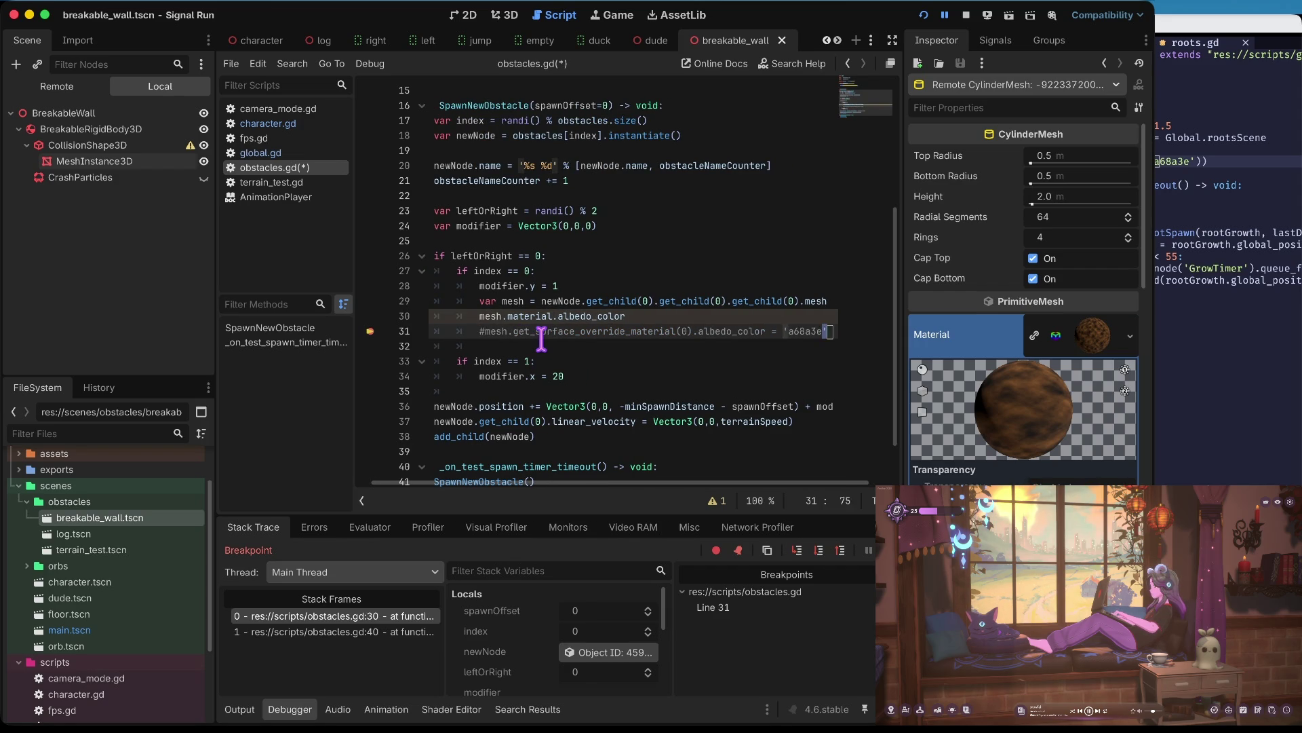
pyautogui.press('super+c')
pyautogui.press('Up')
pyautogui.press('super+v')
pyautogui.hotkey('alt', 'Left')
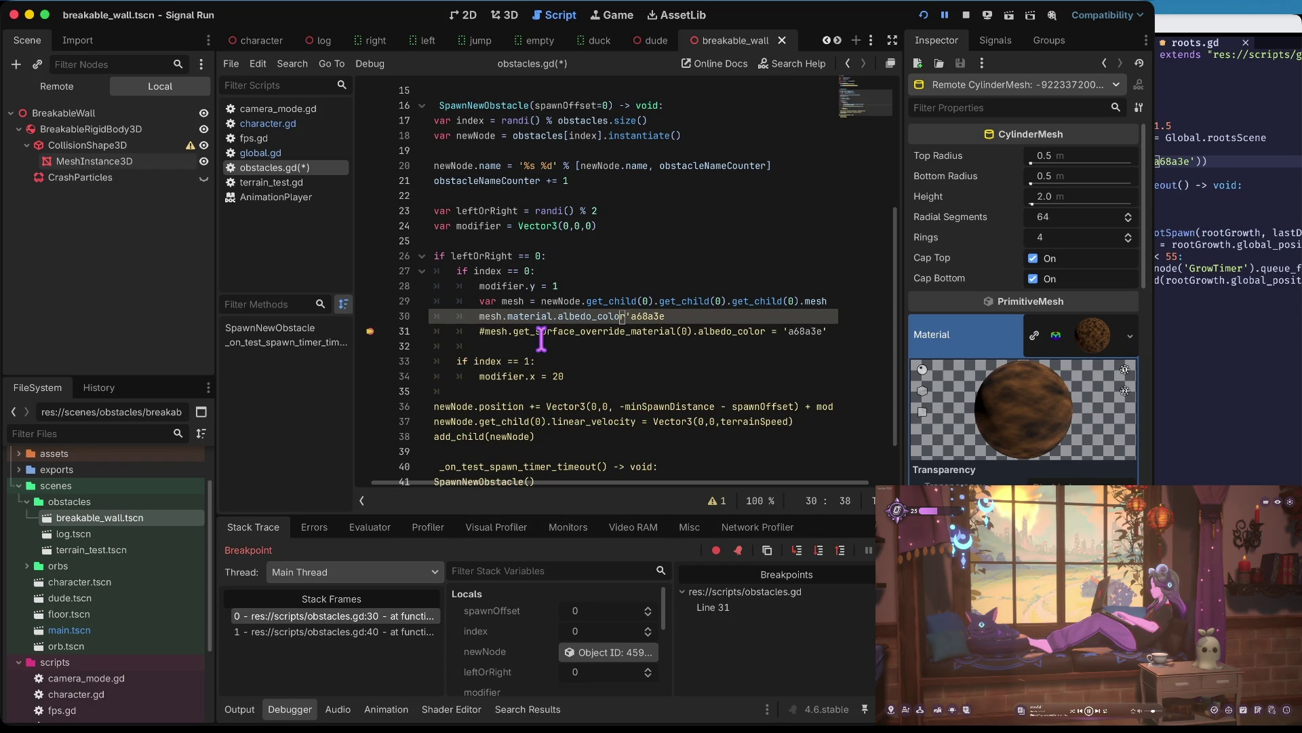
pyautogui.write('=')
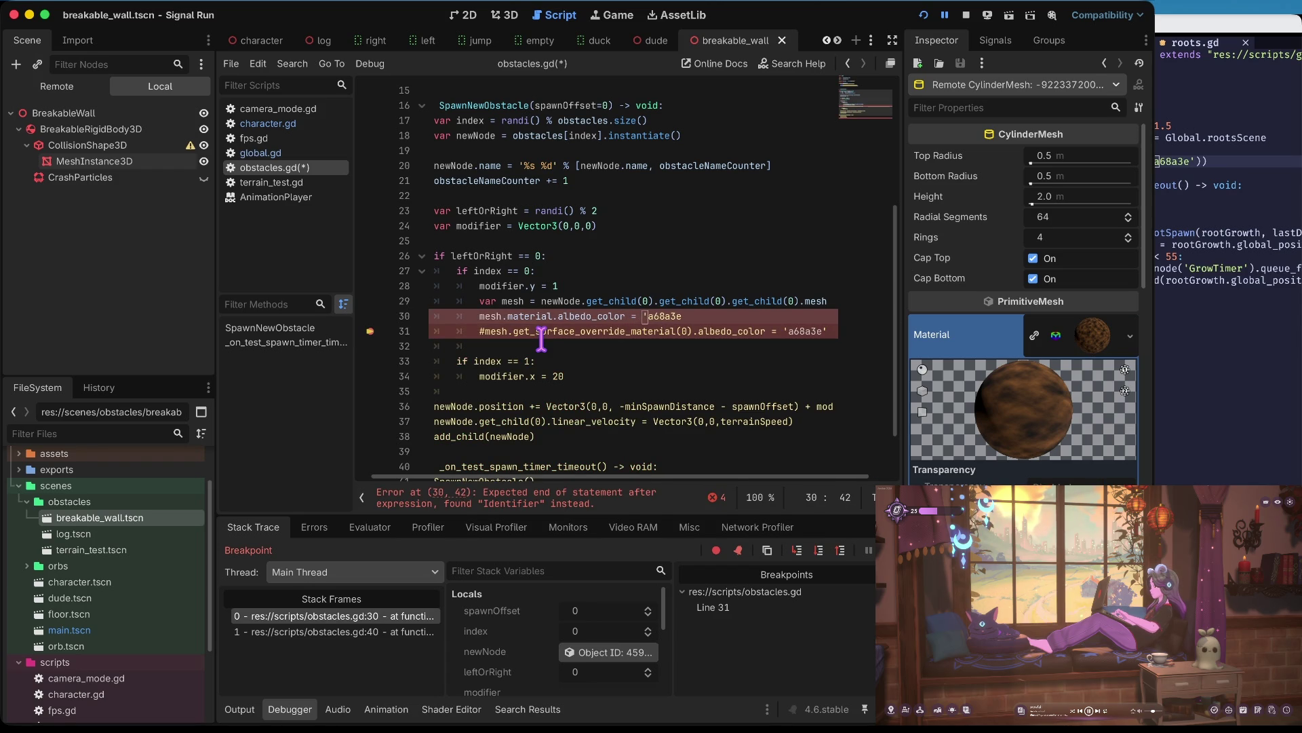
# - Fix the colour's quoting on line 30, save the script, and resume the paused game
pyautogui.press('Home')
pyautogui.press('Down')
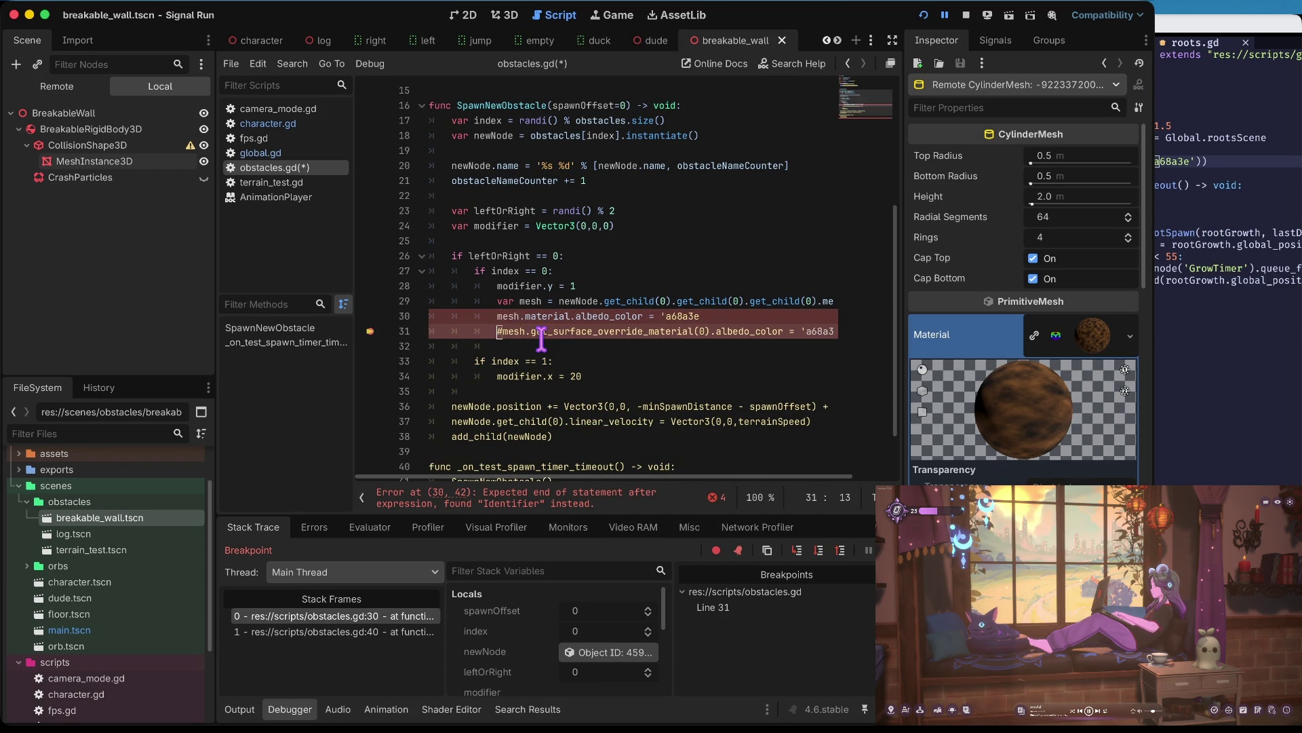
pyautogui.write('#')
pyautogui.hotkey('ctrl', 's')
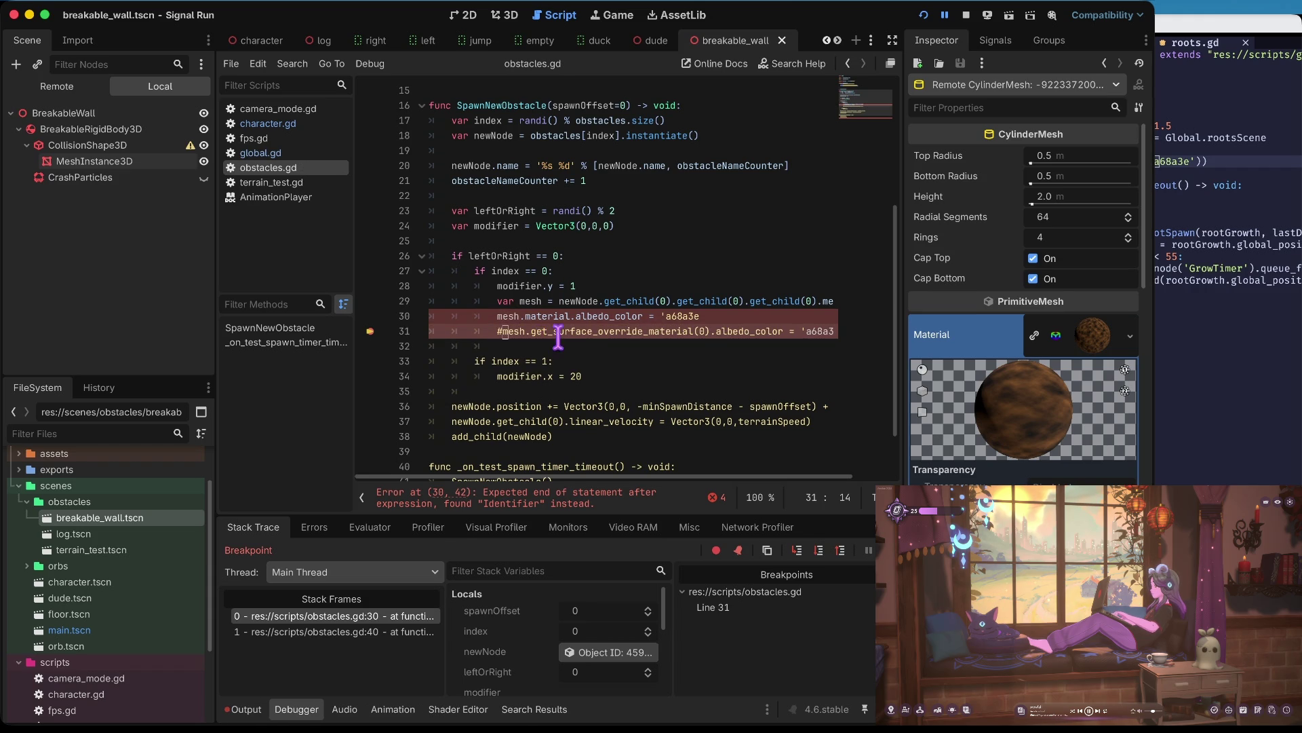
pyautogui.hscroll(2, 541, 339)
pyautogui.press('Up')
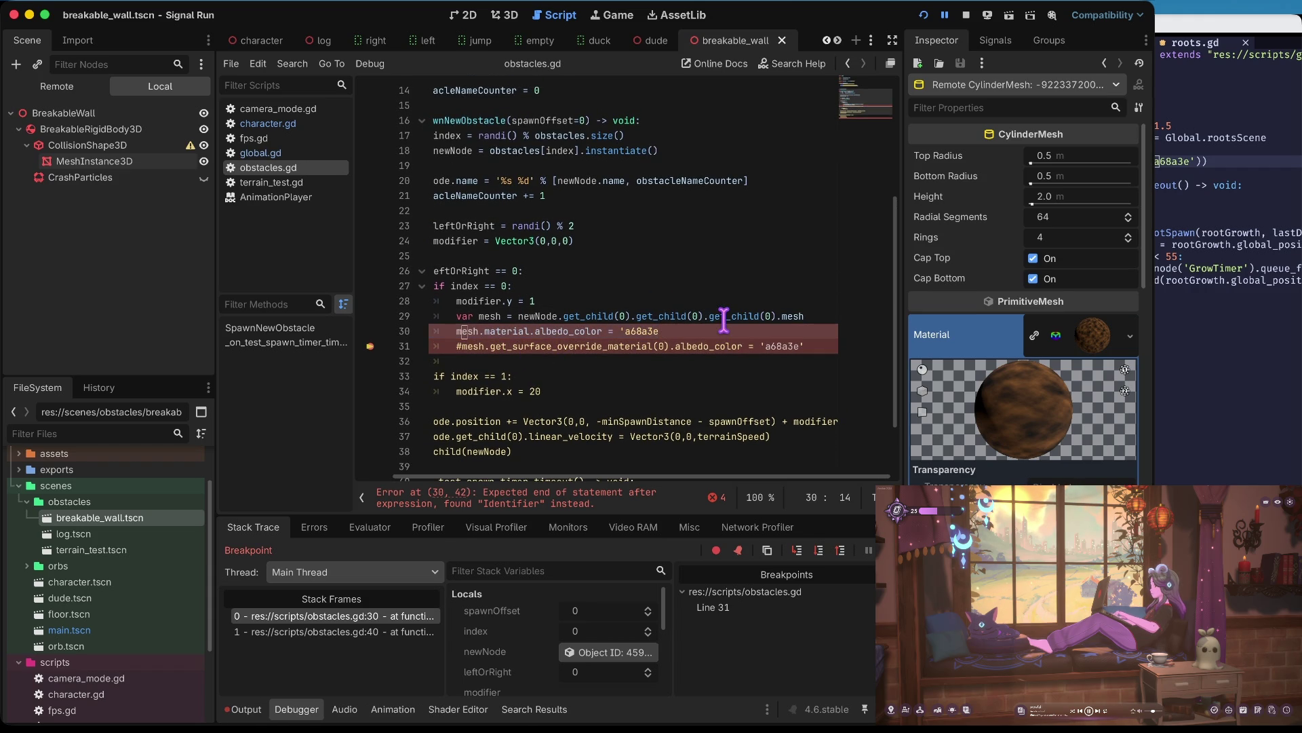
pyautogui.write("'")
pyautogui.press('Down')
pyautogui.press('End')
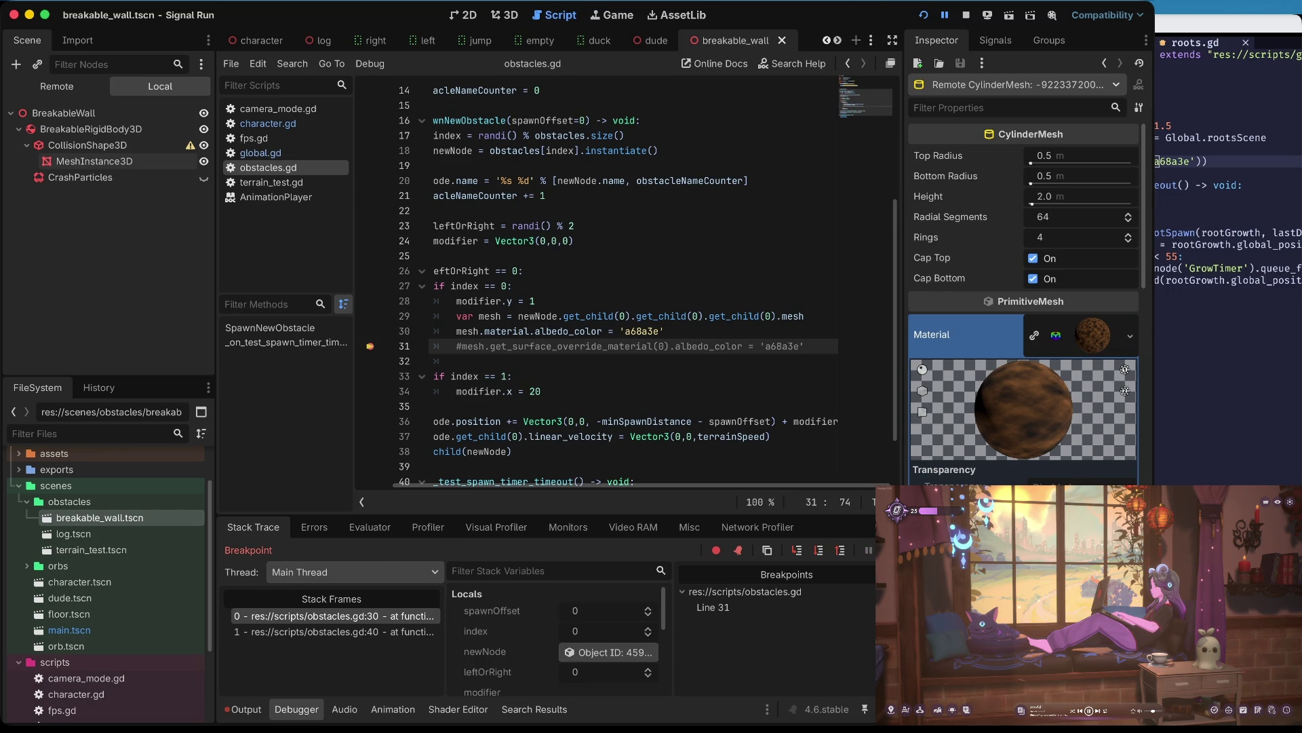
pyautogui.click(435, 331)
pyautogui.press('F12')
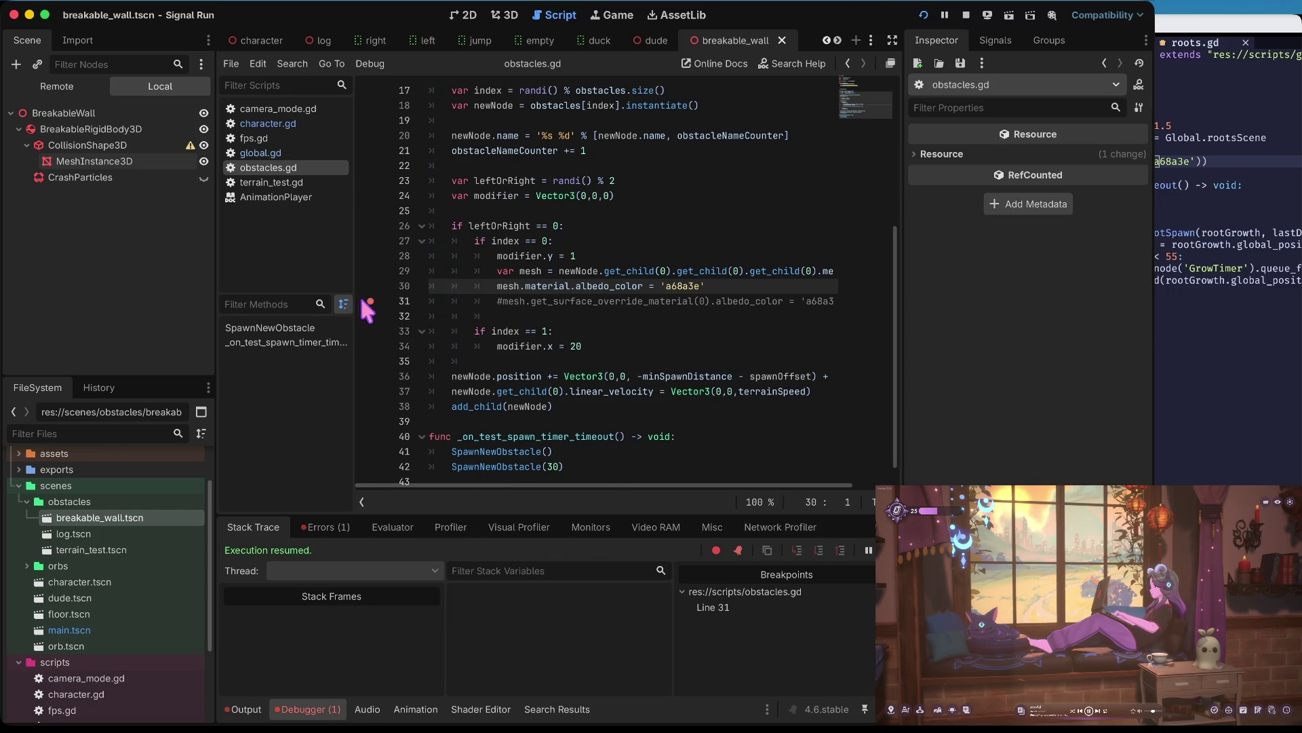
# - Remove the line 31 breakpoint, run the game, and duck, punch and jump until dying
pyautogui.click(366, 300)
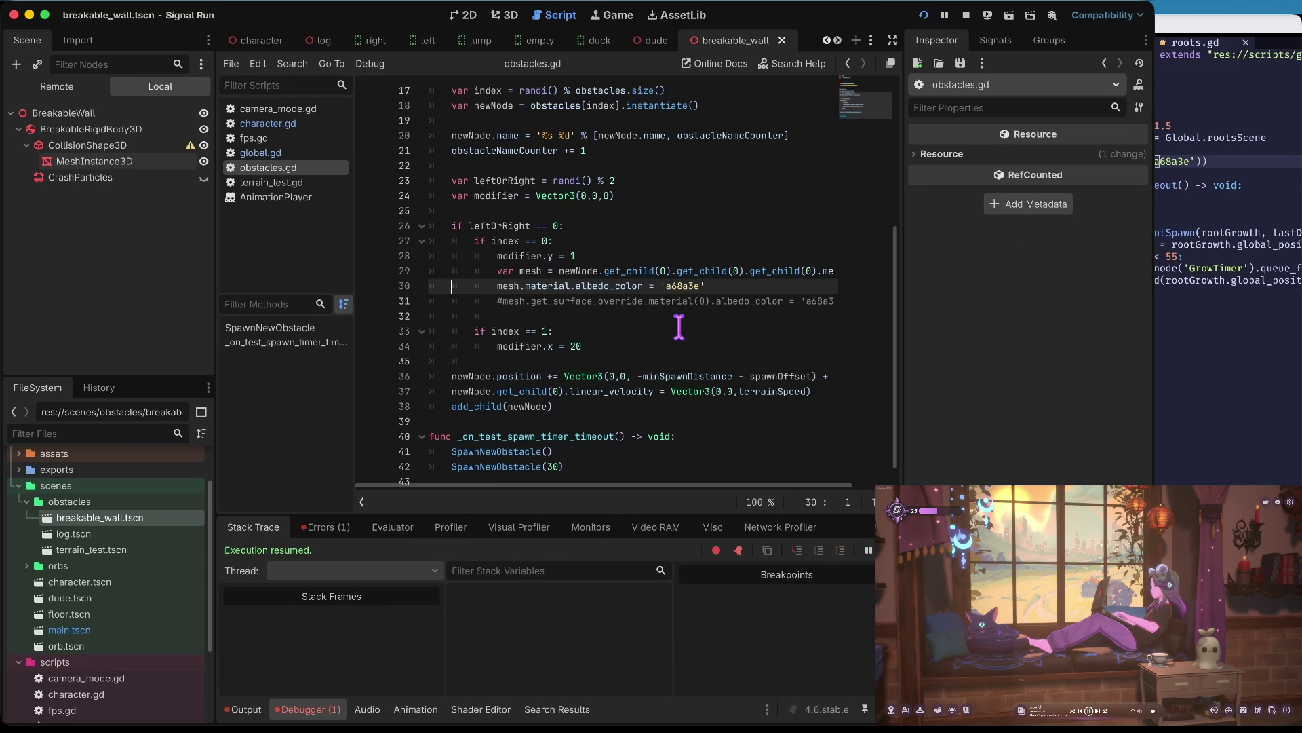
pyautogui.press('F5')
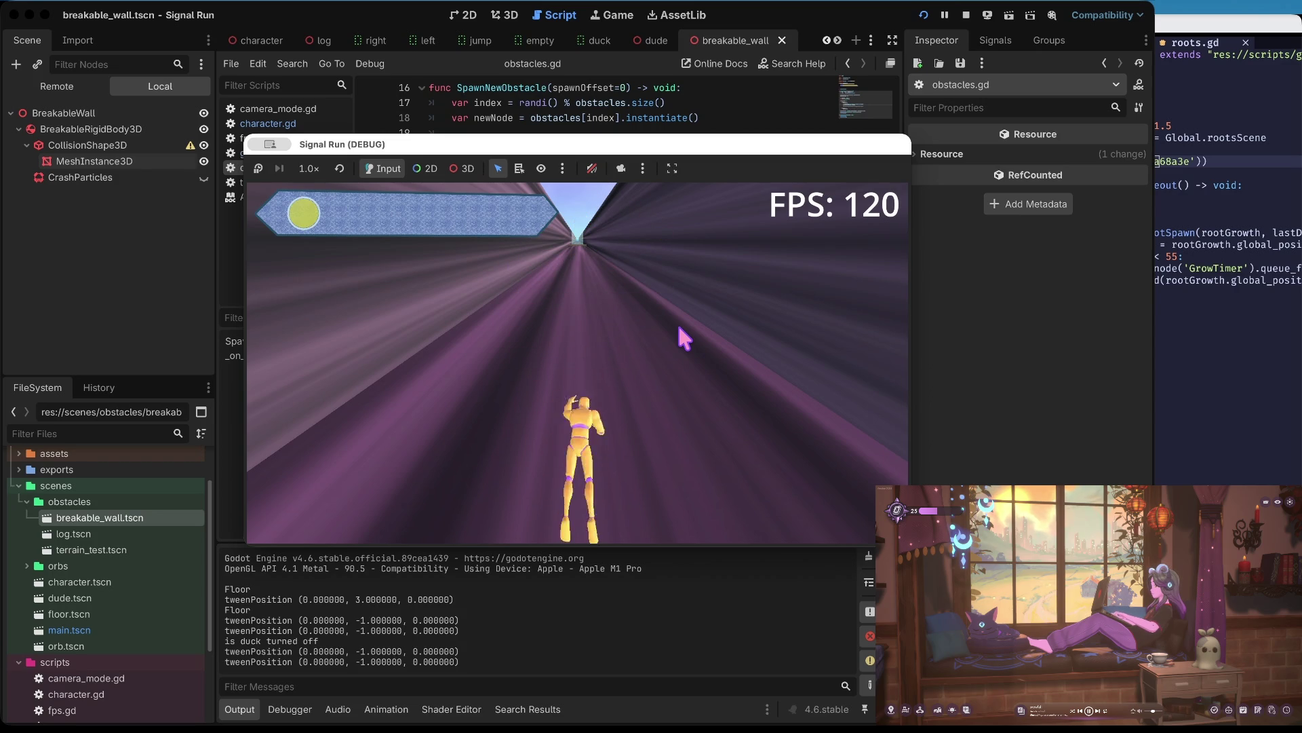
pyautogui.press('Down')
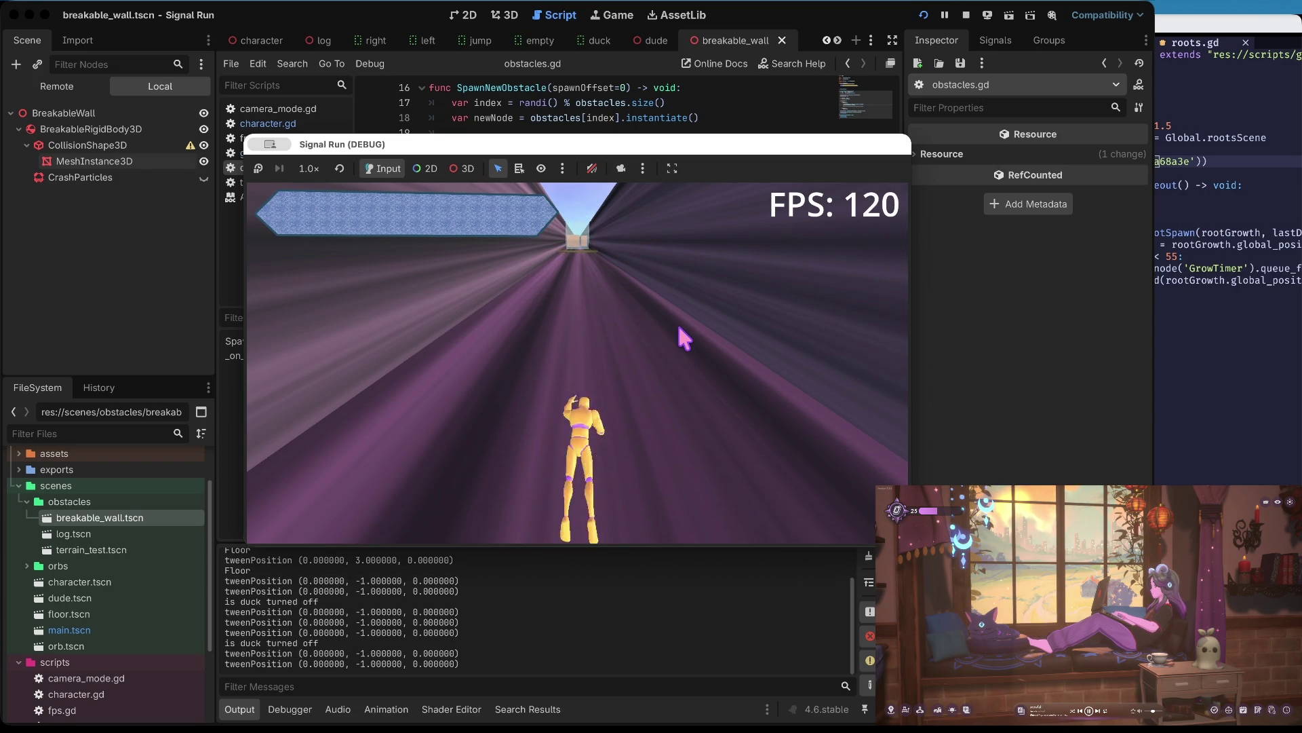
pyautogui.press('space')
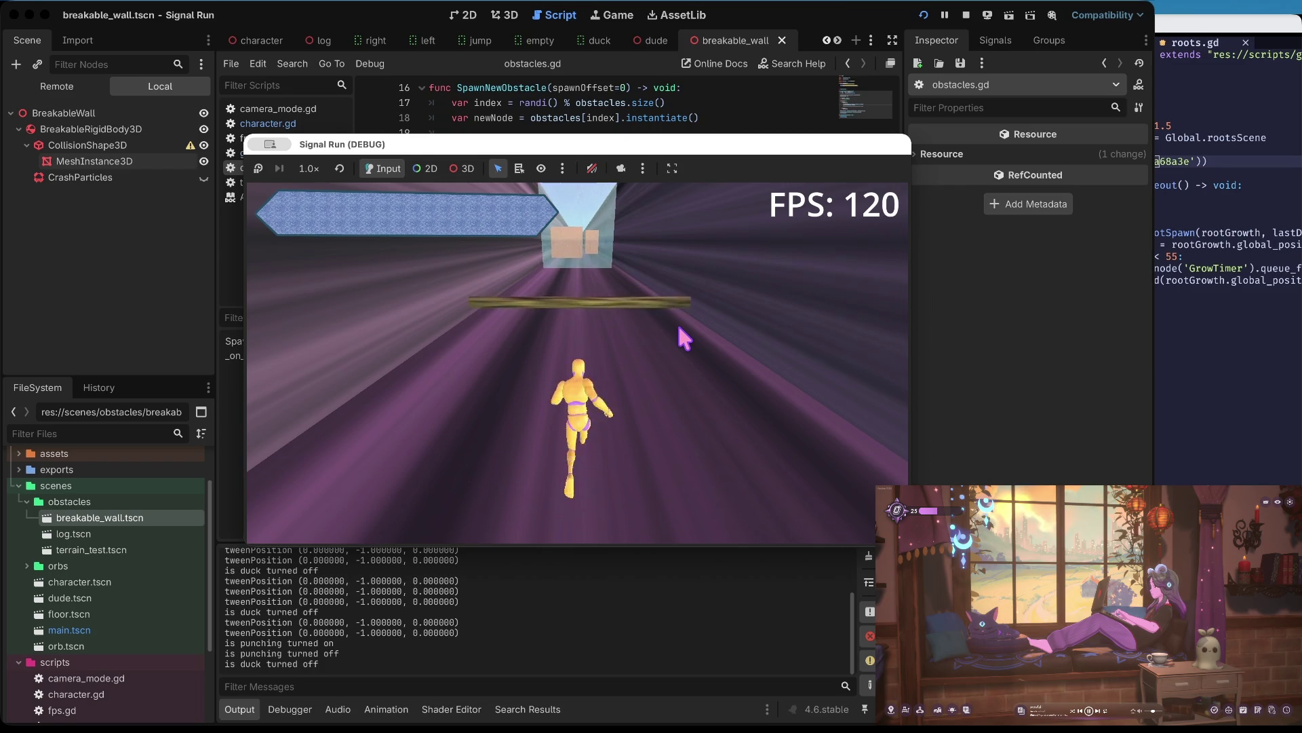
pyautogui.press('Up')
pyautogui.press('space')
pyautogui.press('space')
pyautogui.press('space')
pyautogui.press('space')
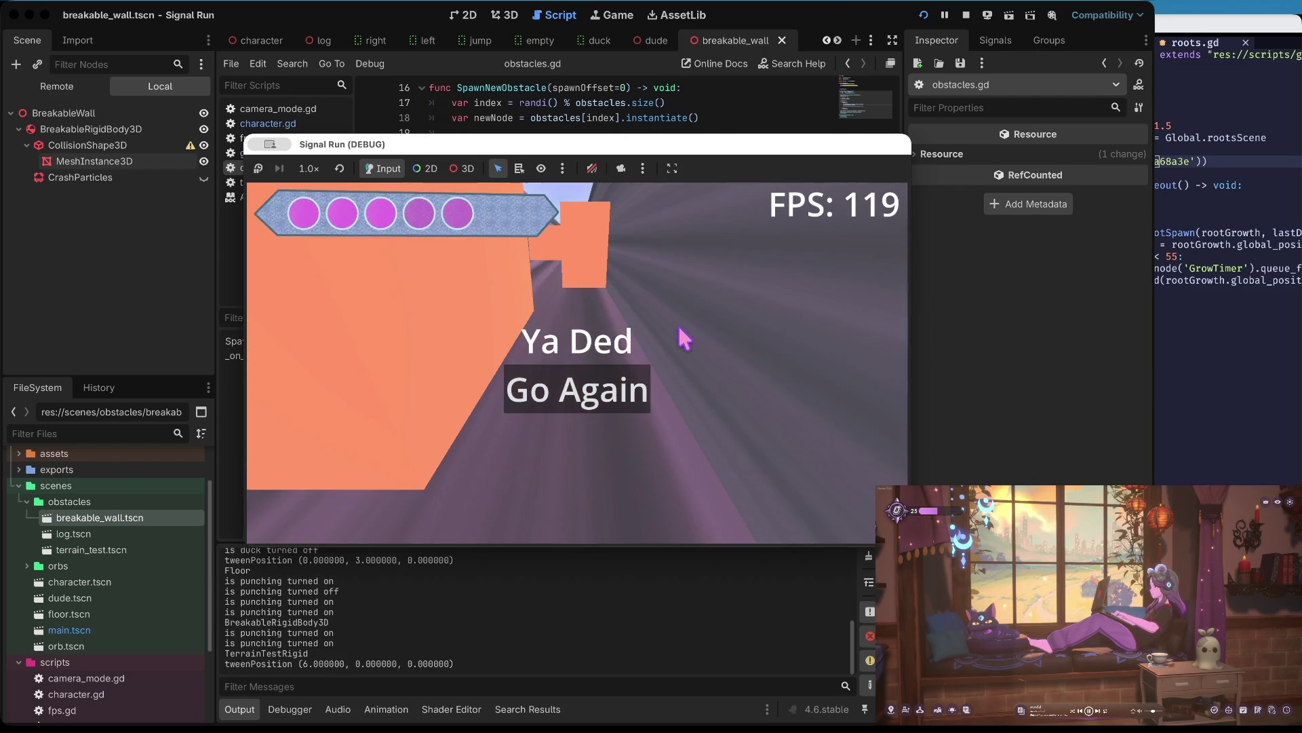
# - Restart with Go Again and play, jumping, ducking, switching lanes and punching walls
pyautogui.click(601, 388)
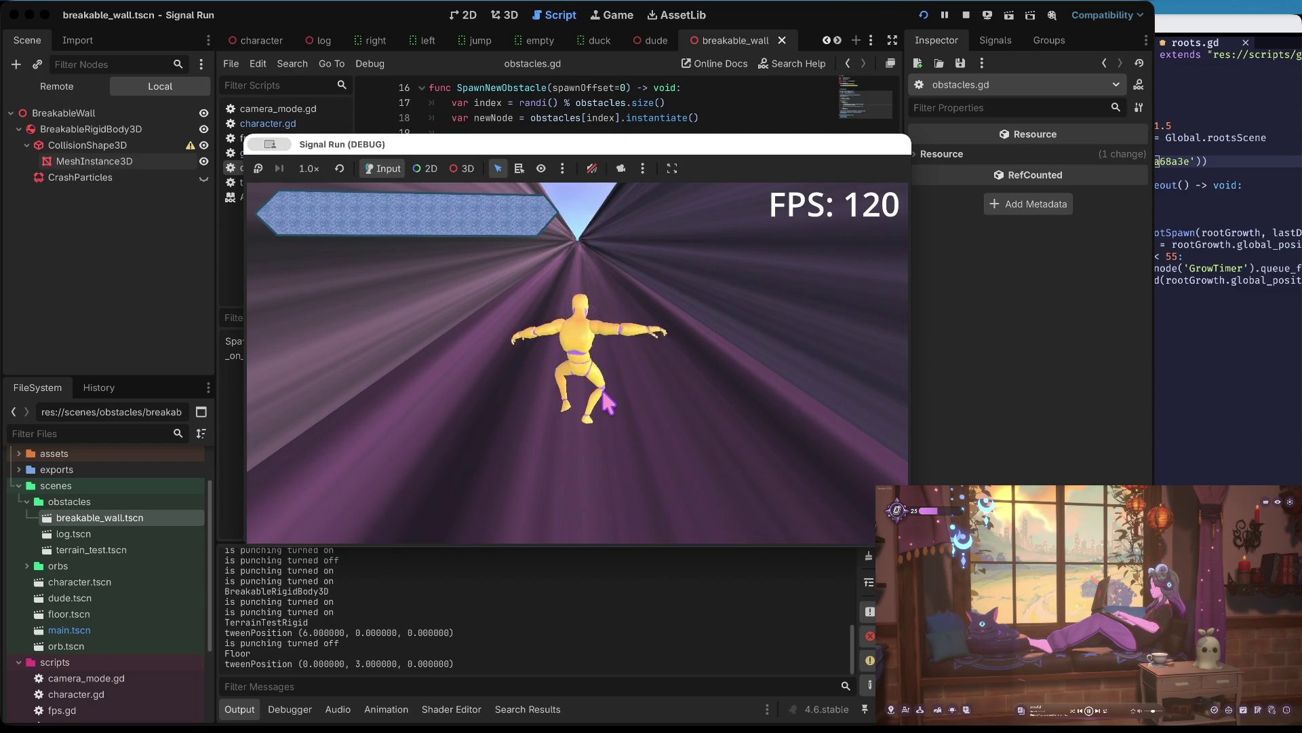
pyautogui.press('space')
pyautogui.press('Down')
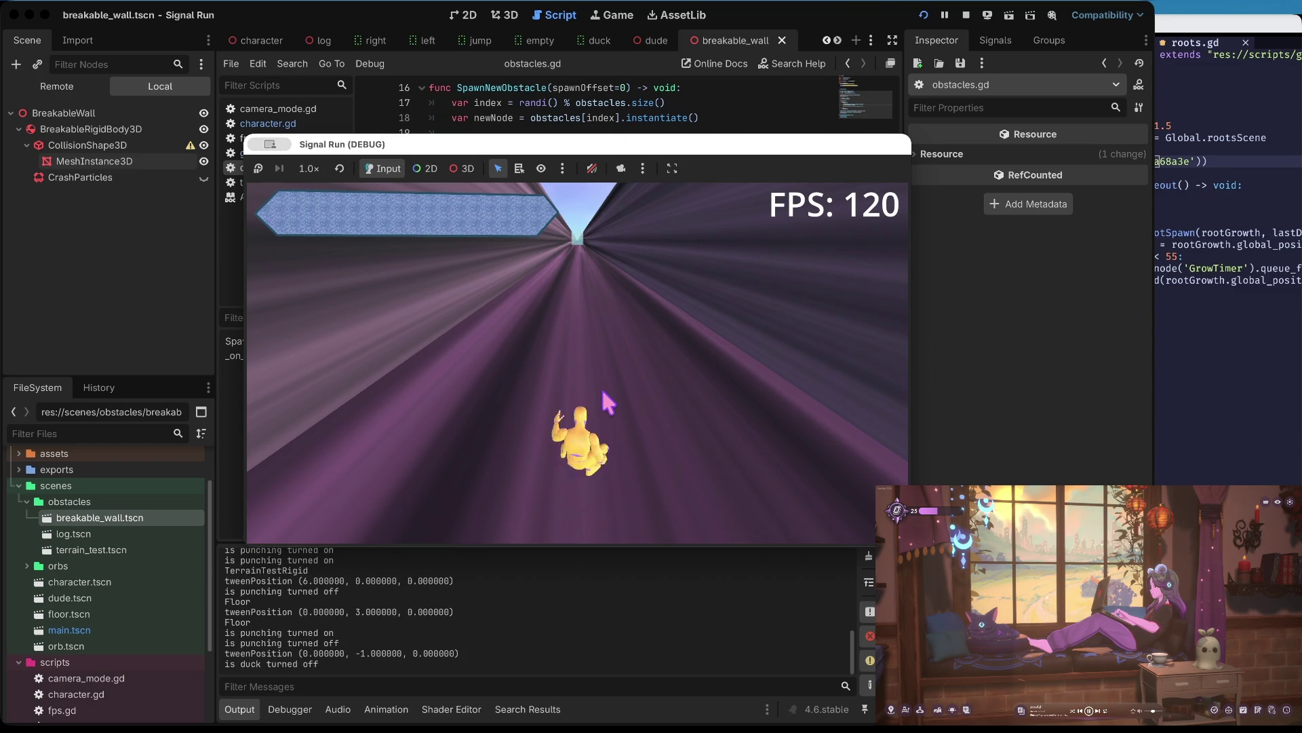
pyautogui.press('Down')
pyautogui.press('Right')
pyautogui.press('Left')
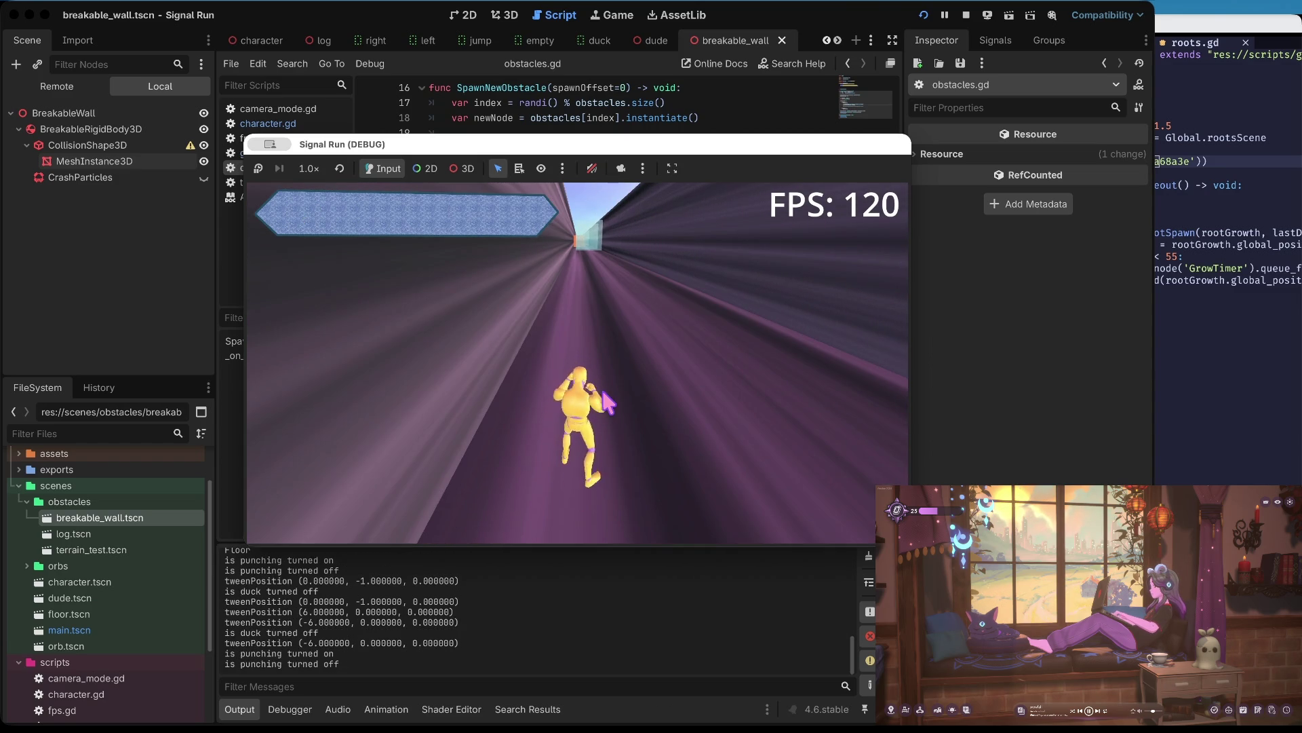
pyautogui.press('Right')
pyautogui.press('Right')
pyautogui.press('Left')
pyautogui.press('Up')
pyautogui.press('Up')
pyautogui.press('Up')
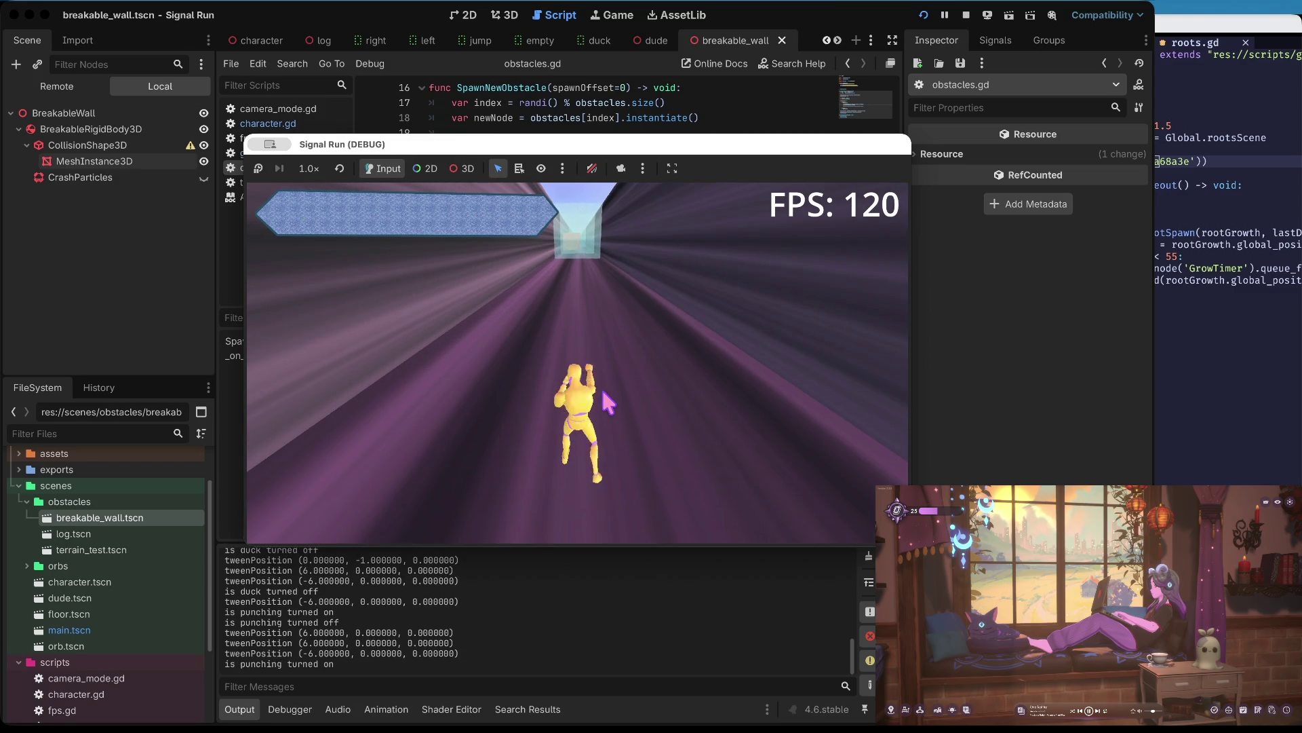
pyautogui.press('Up')
pyautogui.press('Up')
pyautogui.press('Up')
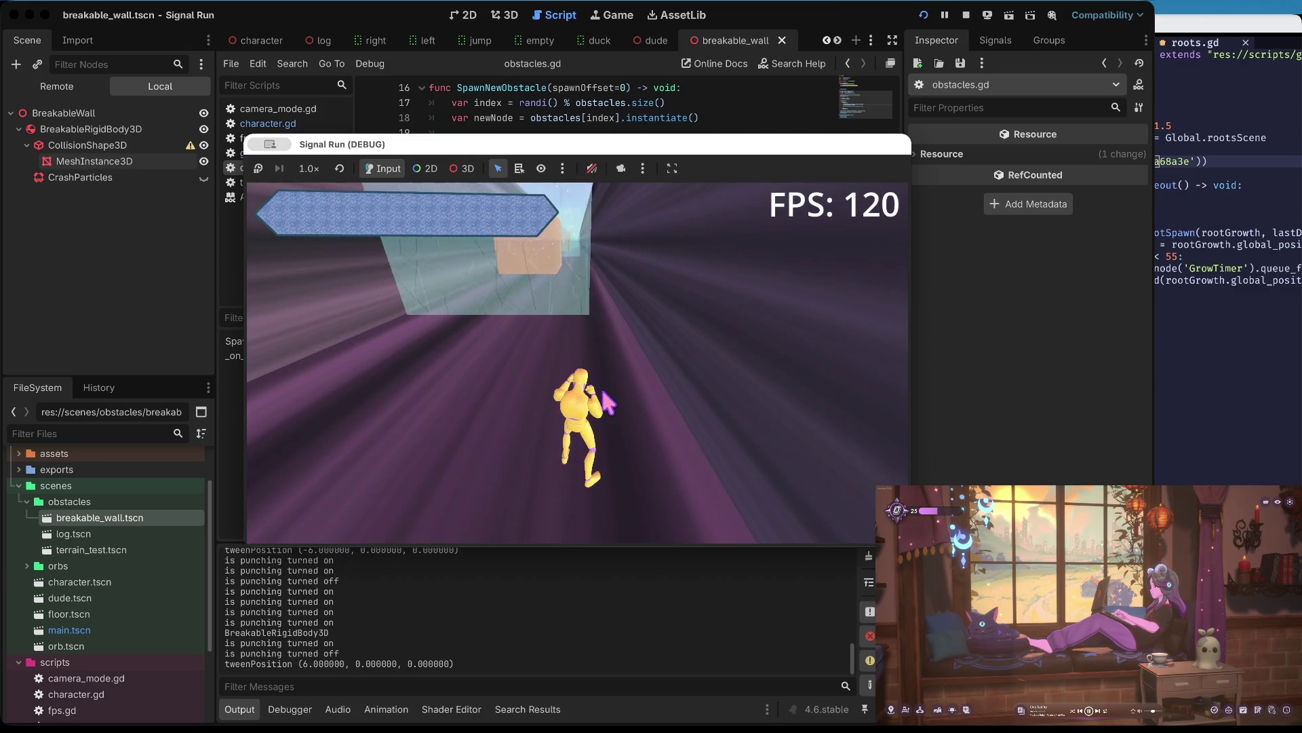
# - Keep punching through orange walls until dying, restart, and return to obstacles.gd
pyautogui.press('Right')
pyautogui.press('Up')
pyautogui.press('Up')
pyautogui.press('Up')
pyautogui.press('Up')
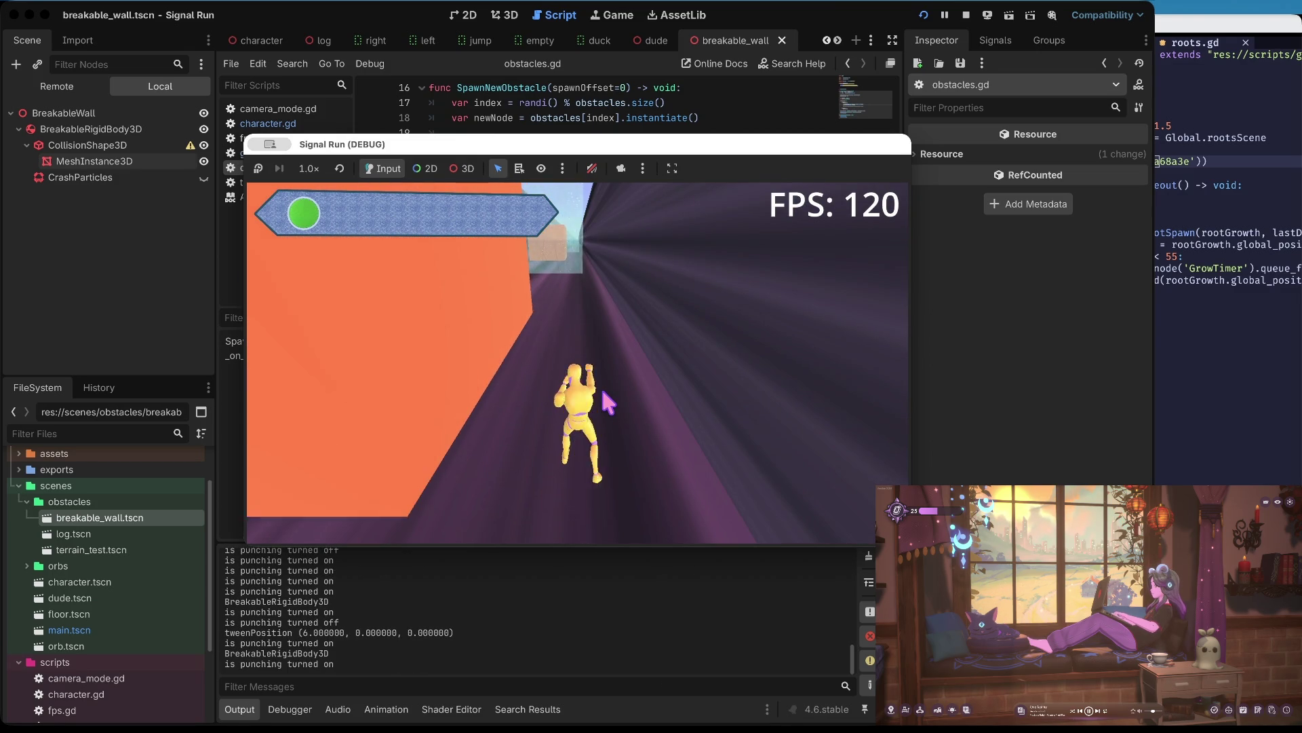
pyautogui.press('Up')
pyautogui.press('Up')
pyautogui.press('Up')
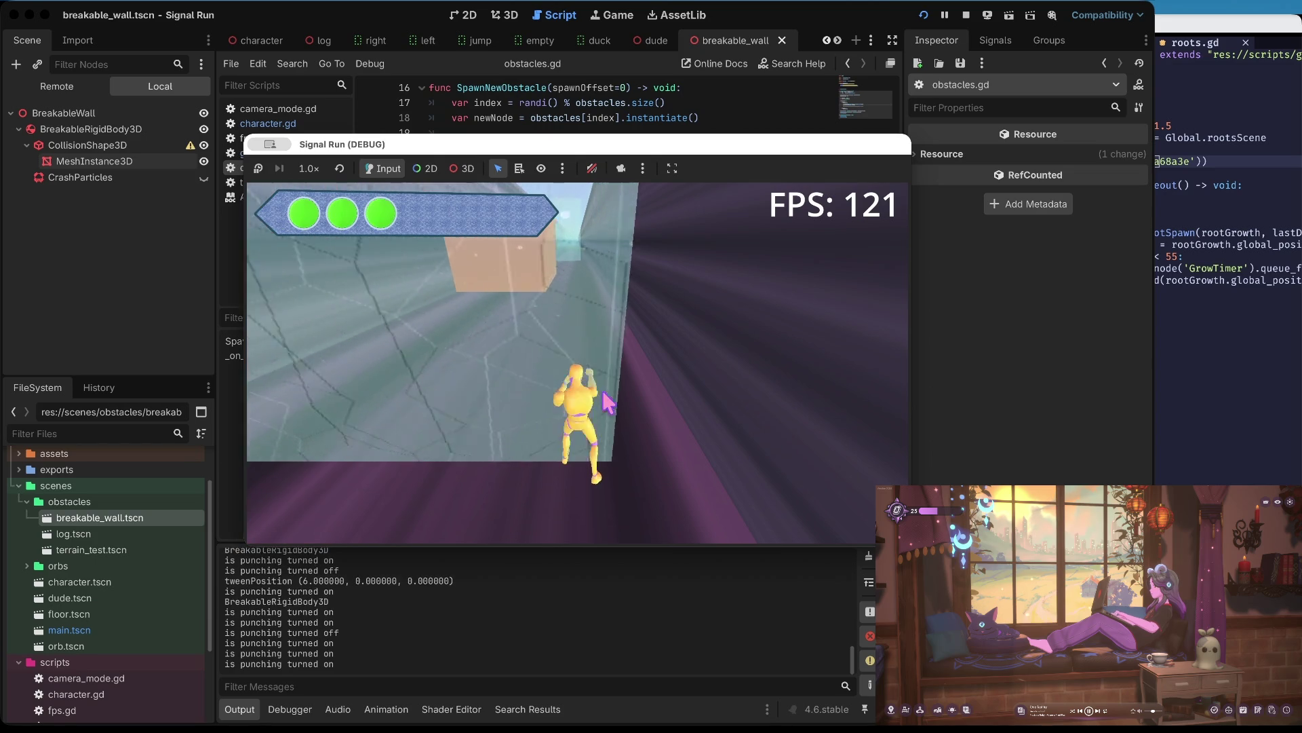
pyautogui.press('Up')
pyautogui.press('Up')
pyautogui.press('Up')
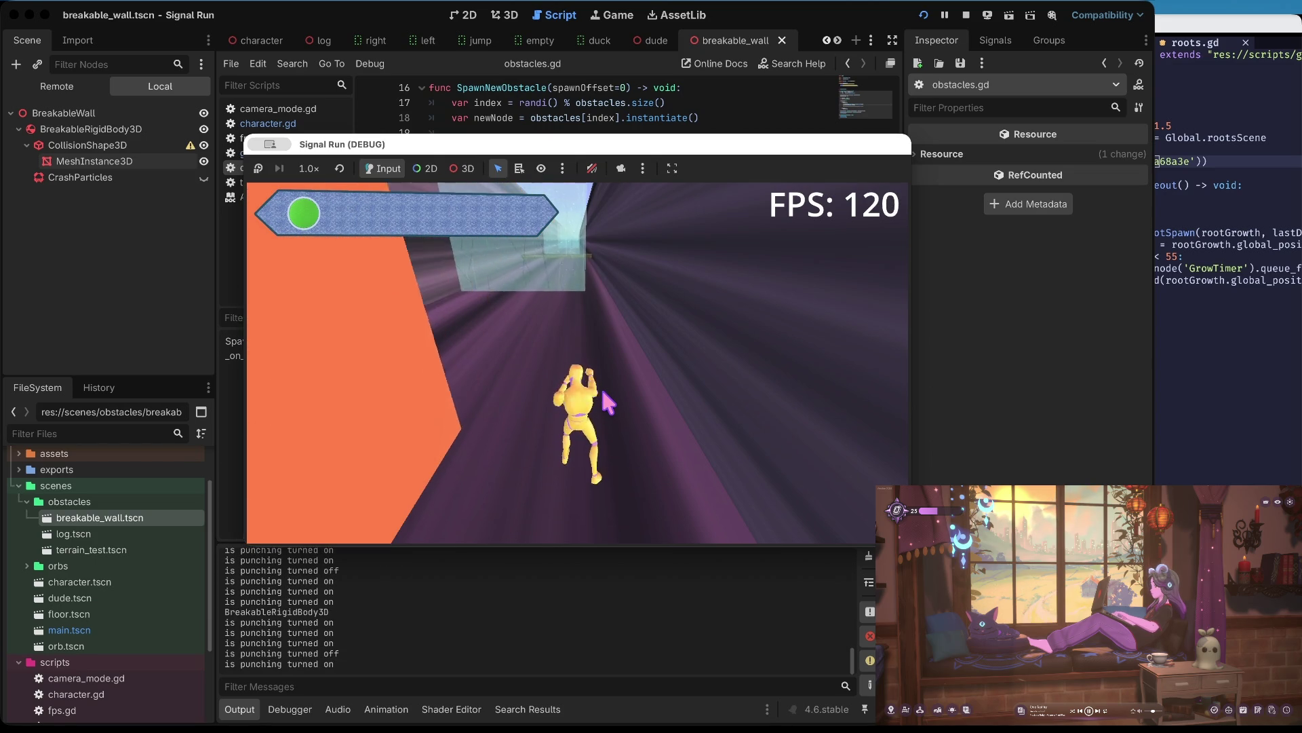
pyautogui.press('Up')
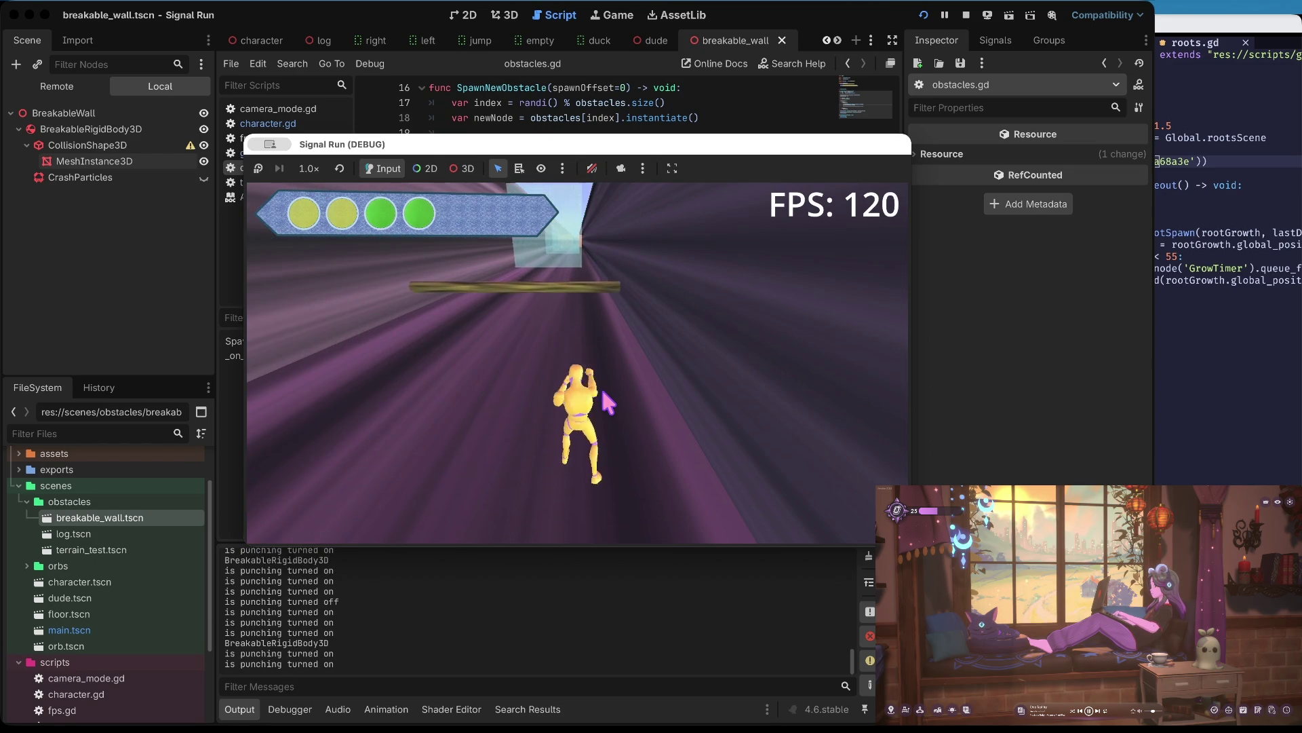
pyautogui.press('Down')
pyautogui.press('Up')
pyautogui.press('Up')
pyautogui.press('Up')
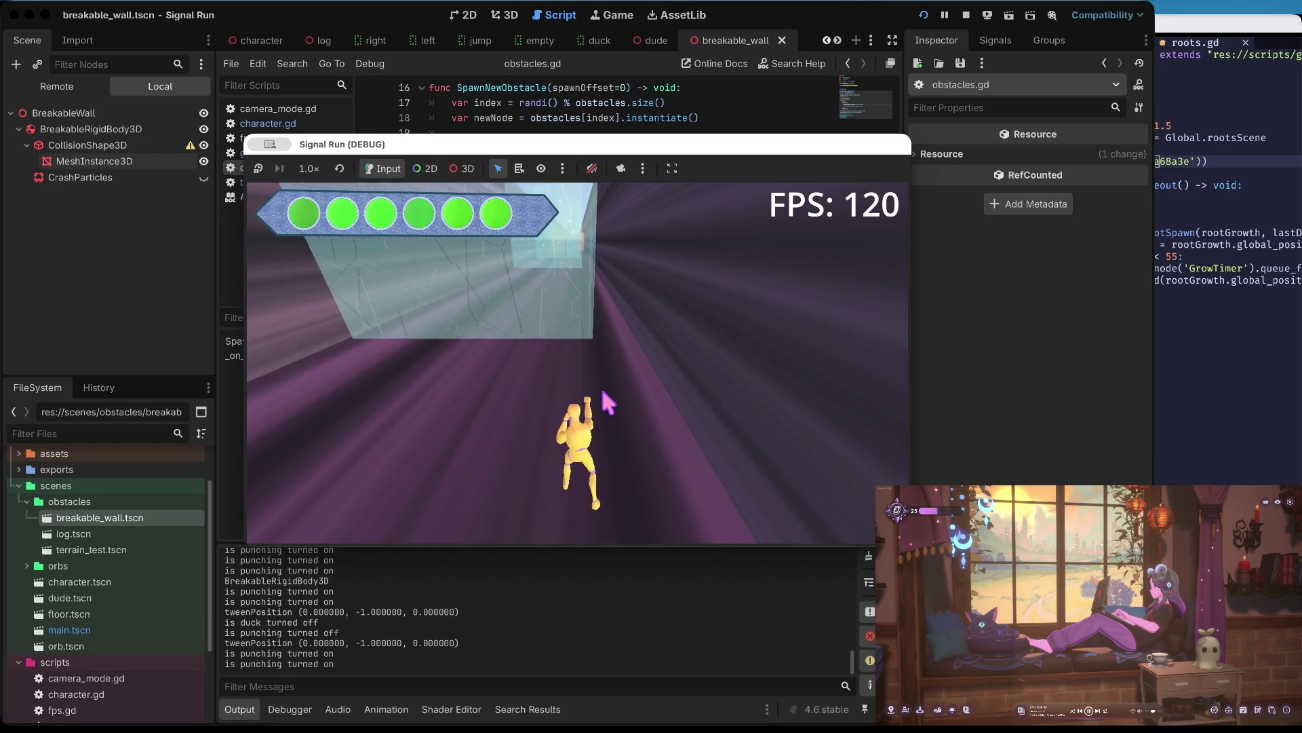
pyautogui.press('Down')
pyautogui.press('space')
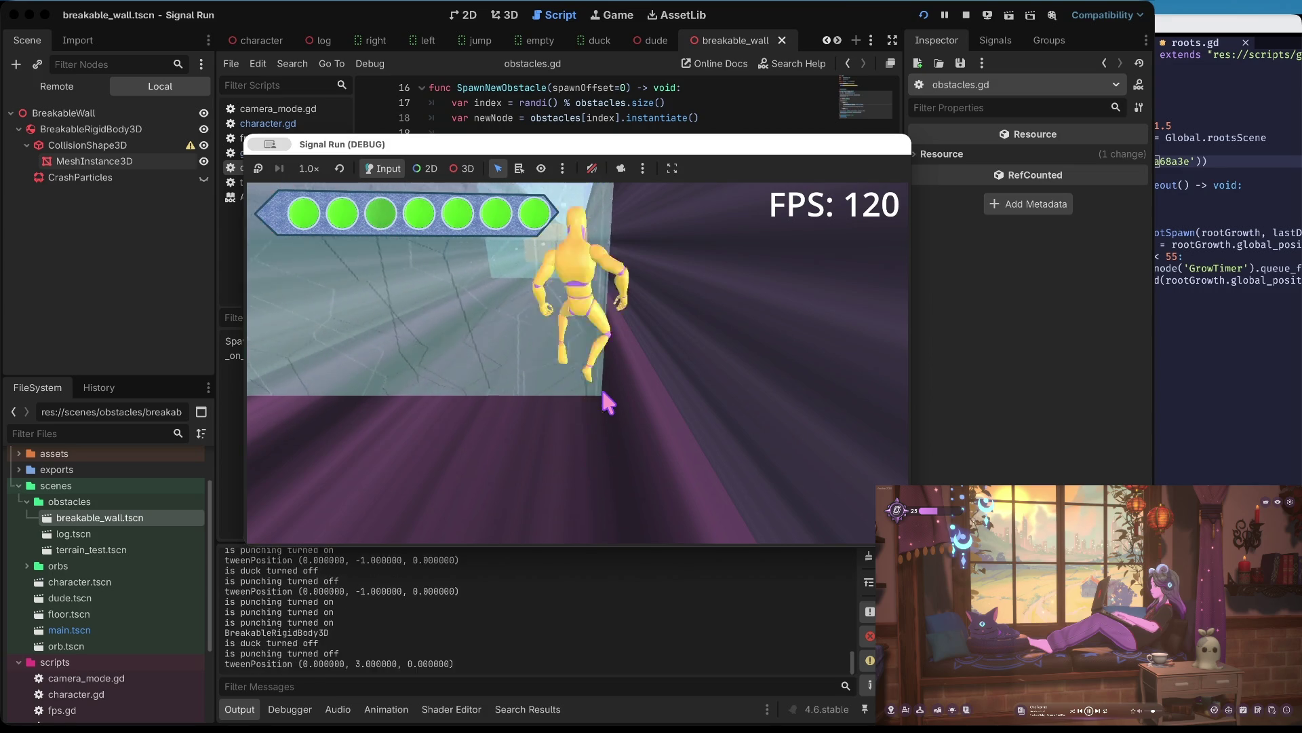
pyautogui.press('Up')
pyautogui.press('Up')
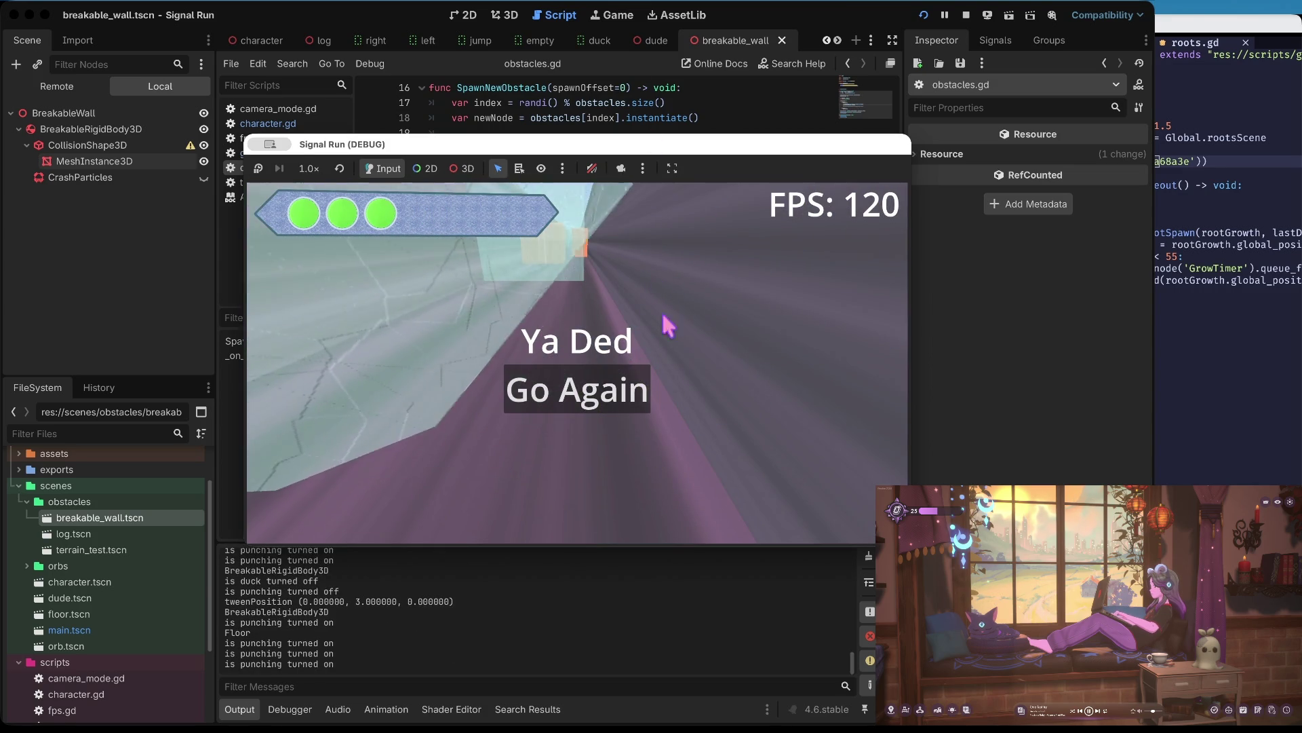
pyautogui.click(600, 391)
pyautogui.click(768, 89)
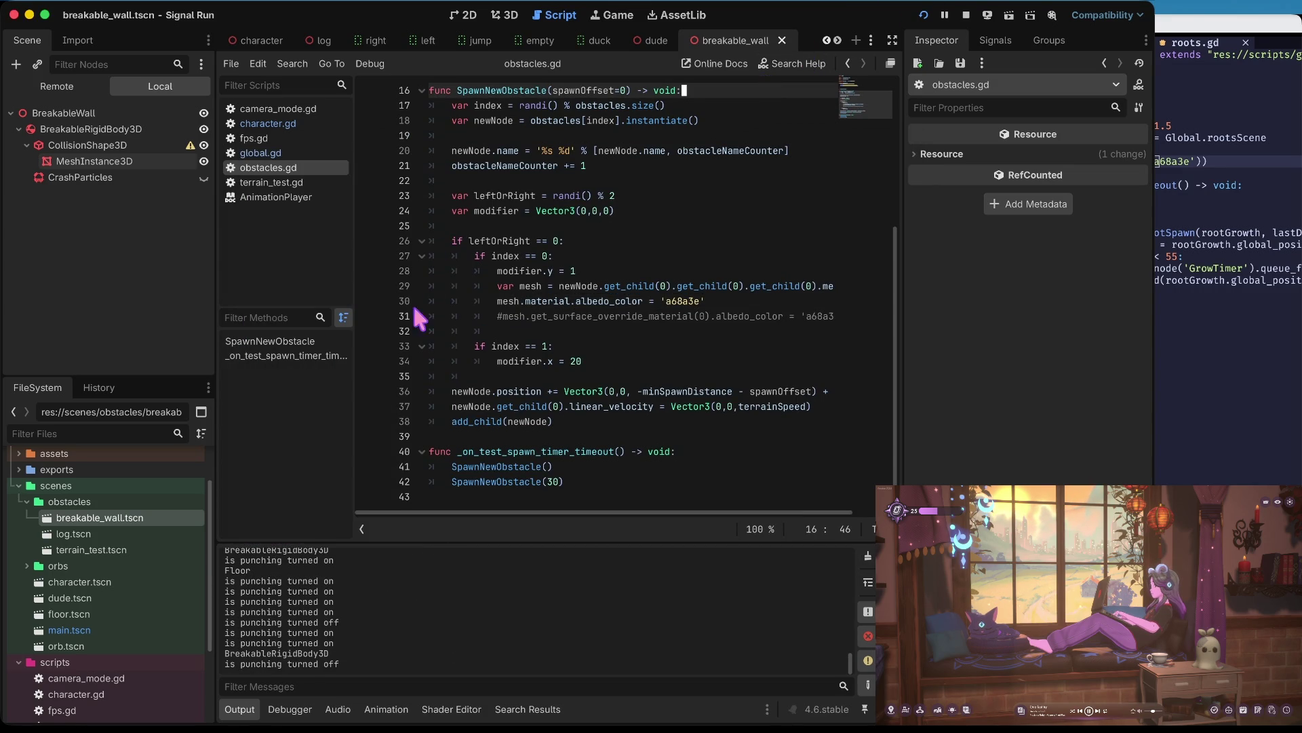
# - Add a breakpoint on obstacles.gd line 30, where the mesh albedo colour is assigned
pyautogui.click(370, 301)
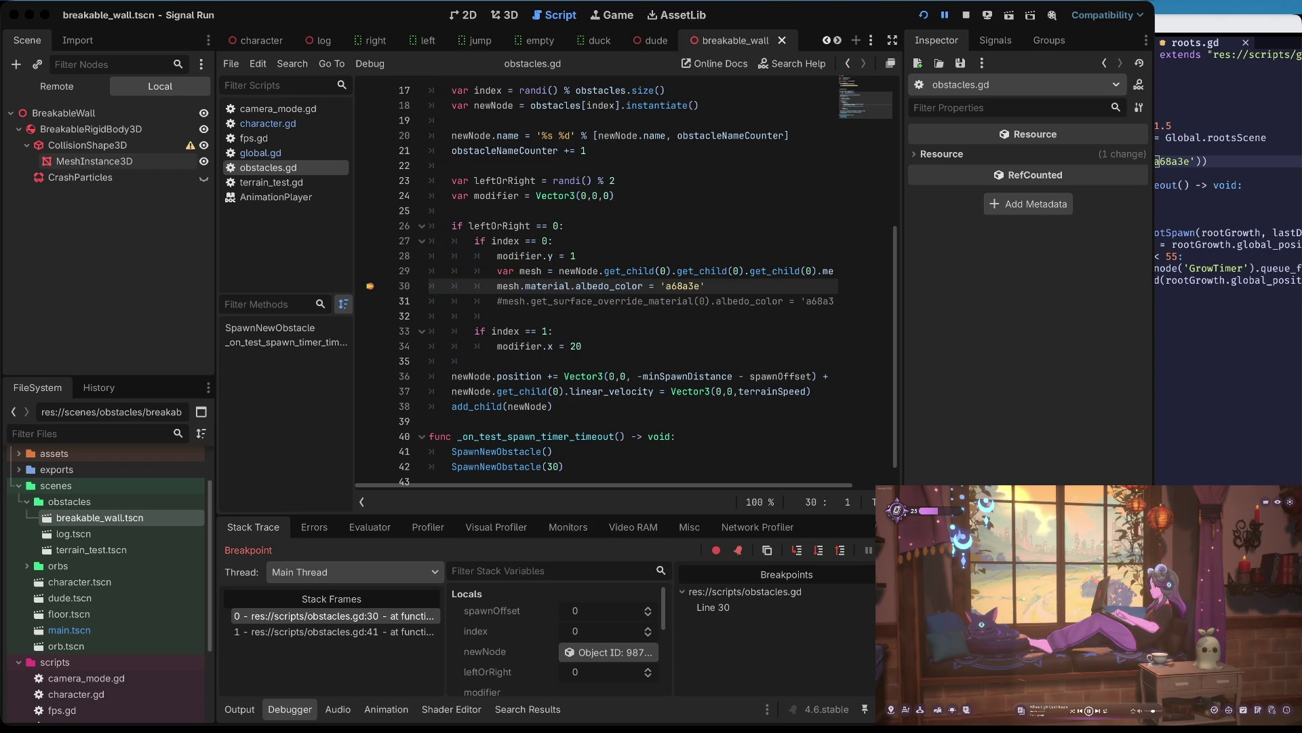
# - Step over the line 30 colour assignment and inspect the mesh variable
pyautogui.press('super+Tab')
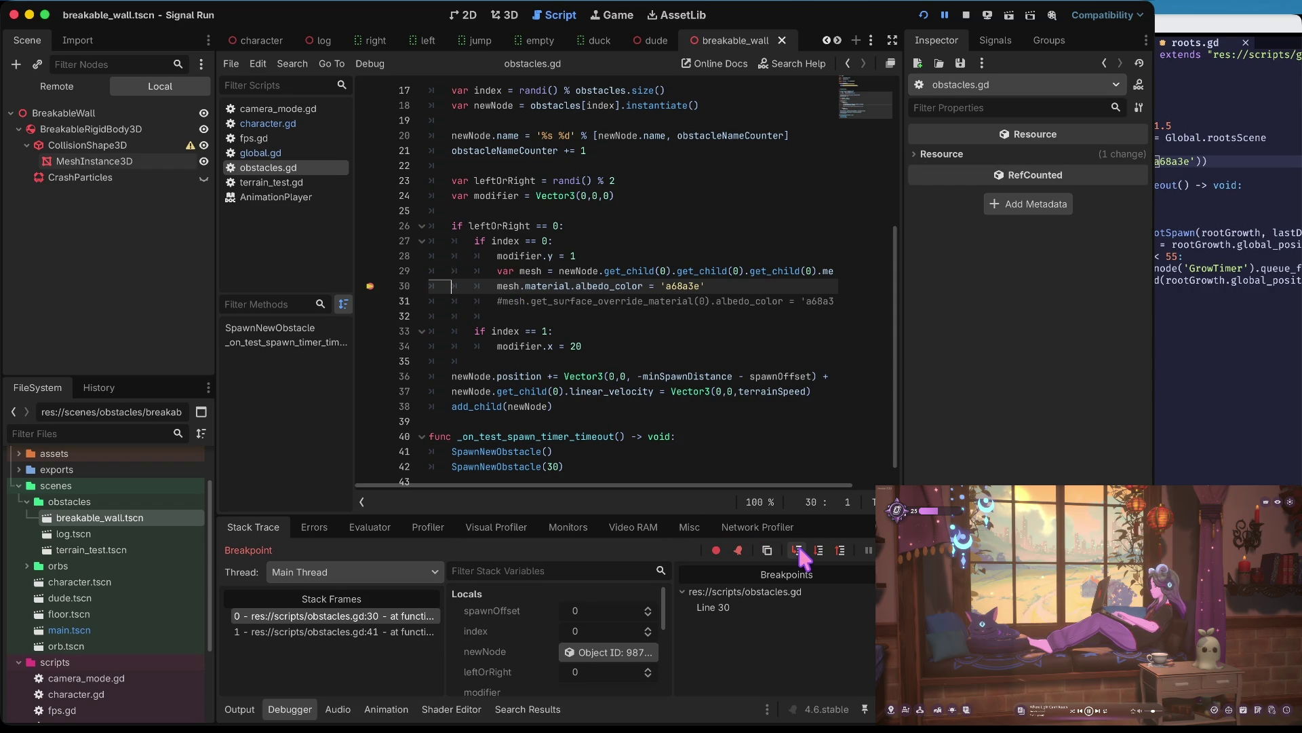
pyautogui.doubleClick(681, 286)
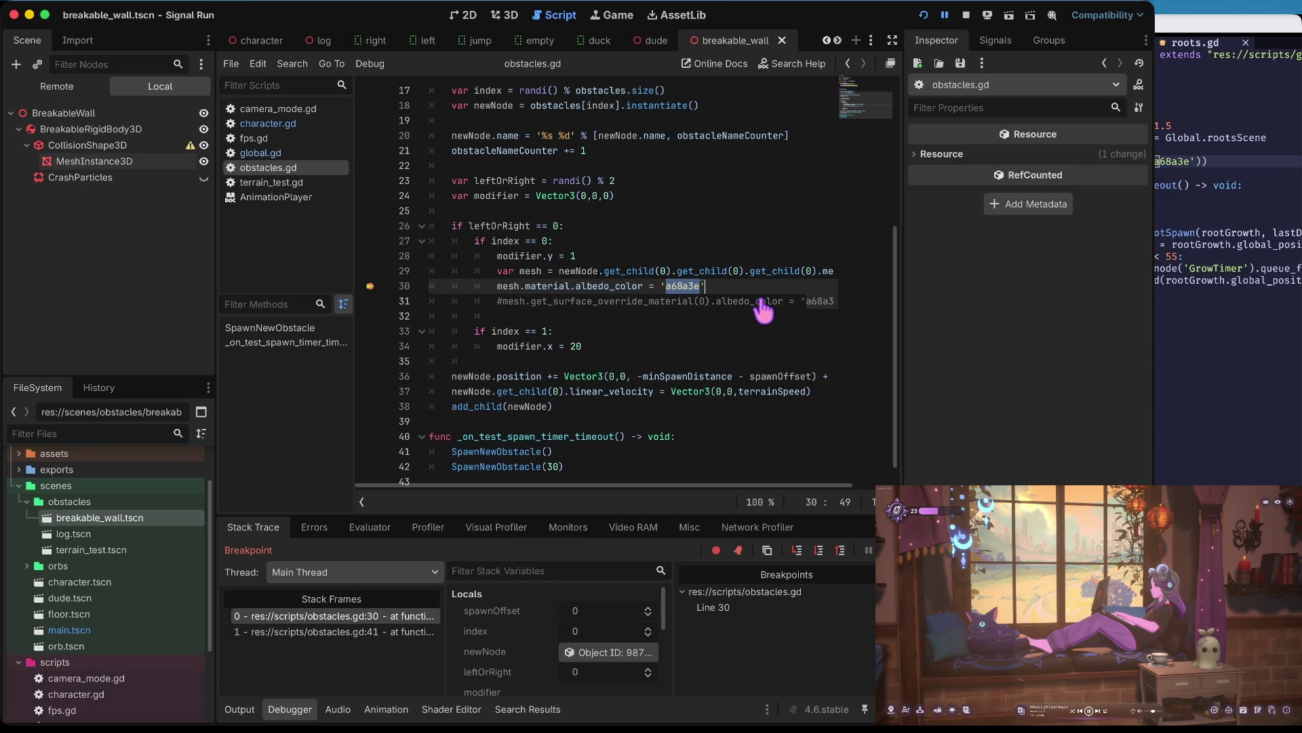
pyautogui.click(799, 551)
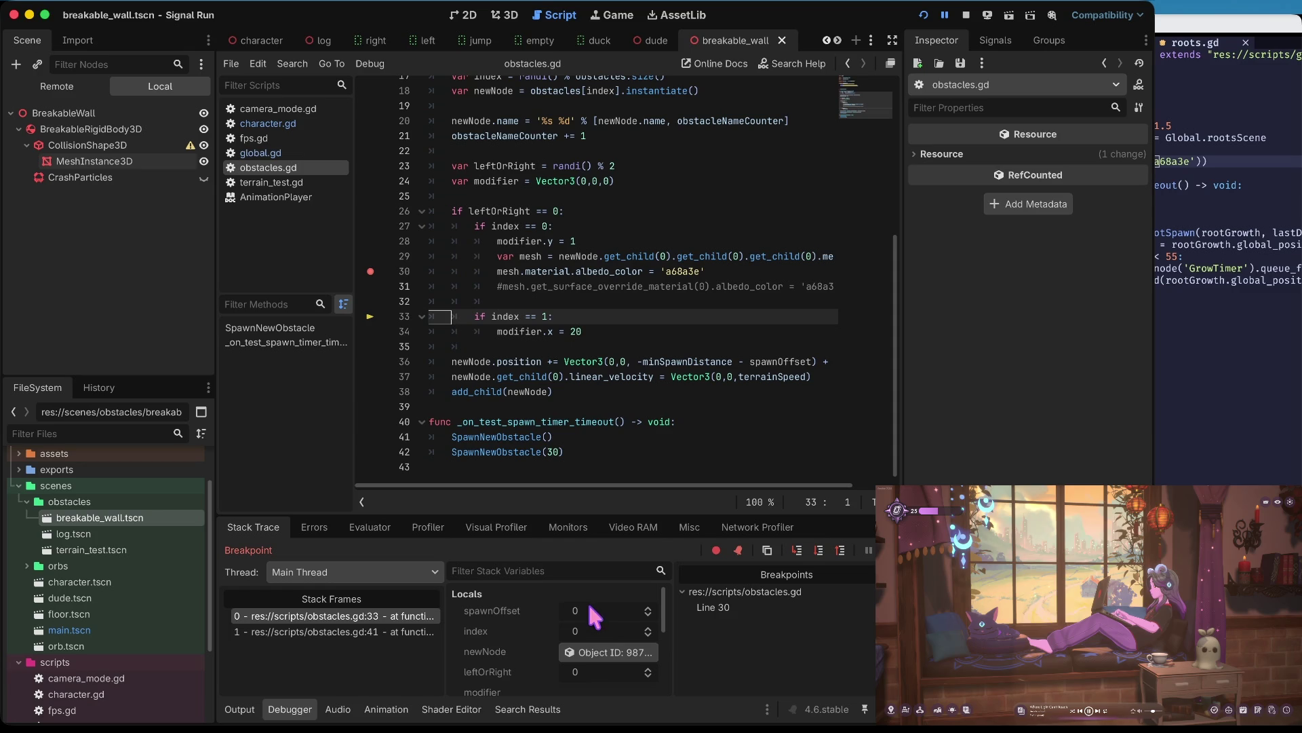
pyautogui.scroll(-4, 555, 620)
pyautogui.scroll(4, 555, 624)
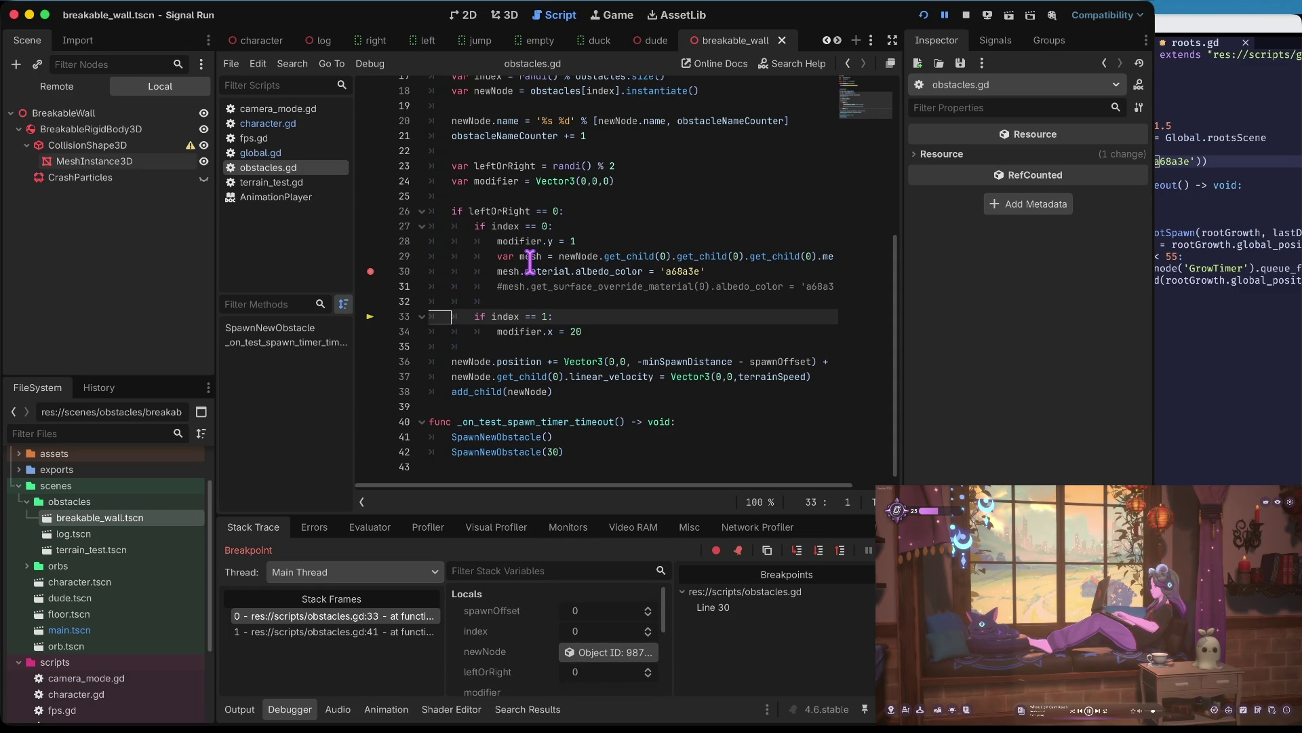
pyautogui.moveTo(503, 275); pyautogui.dragTo(503, 270)
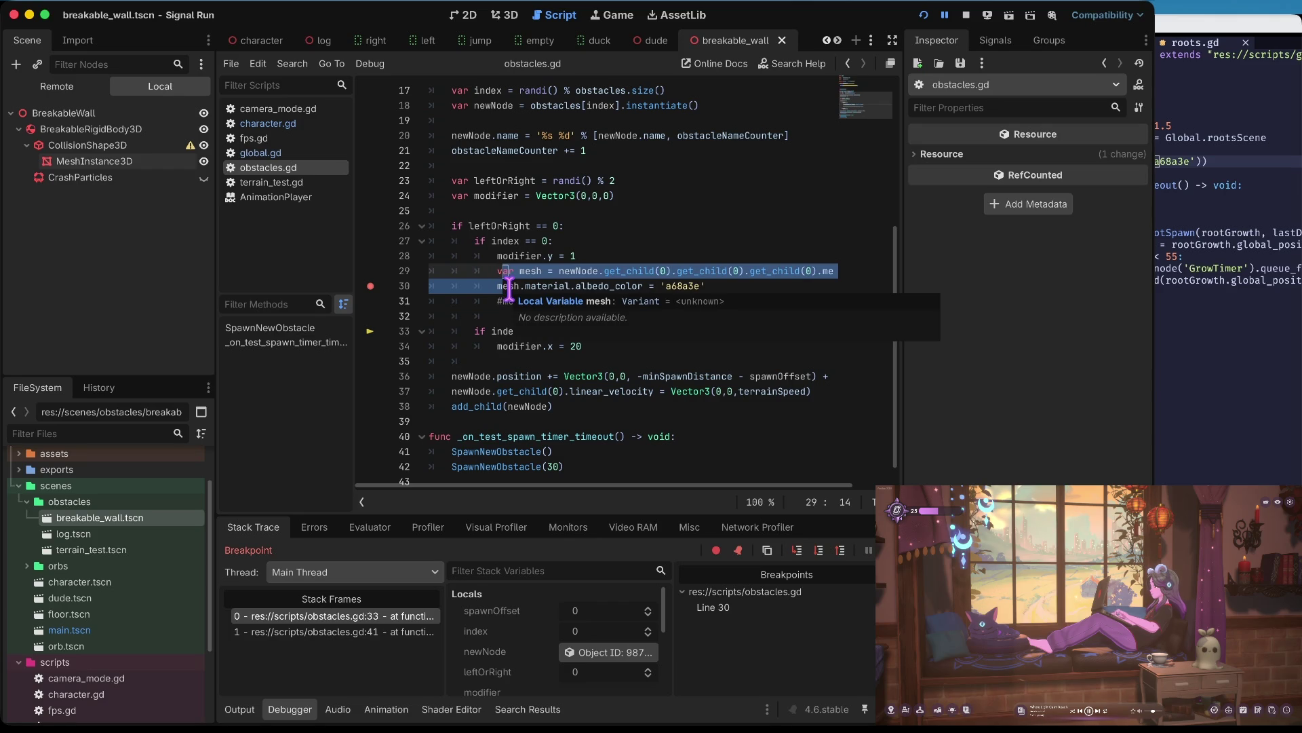
# - Toggle the line 30 breakpoint off and on, resume execution, and relaunch the game
pyautogui.click(370, 285)
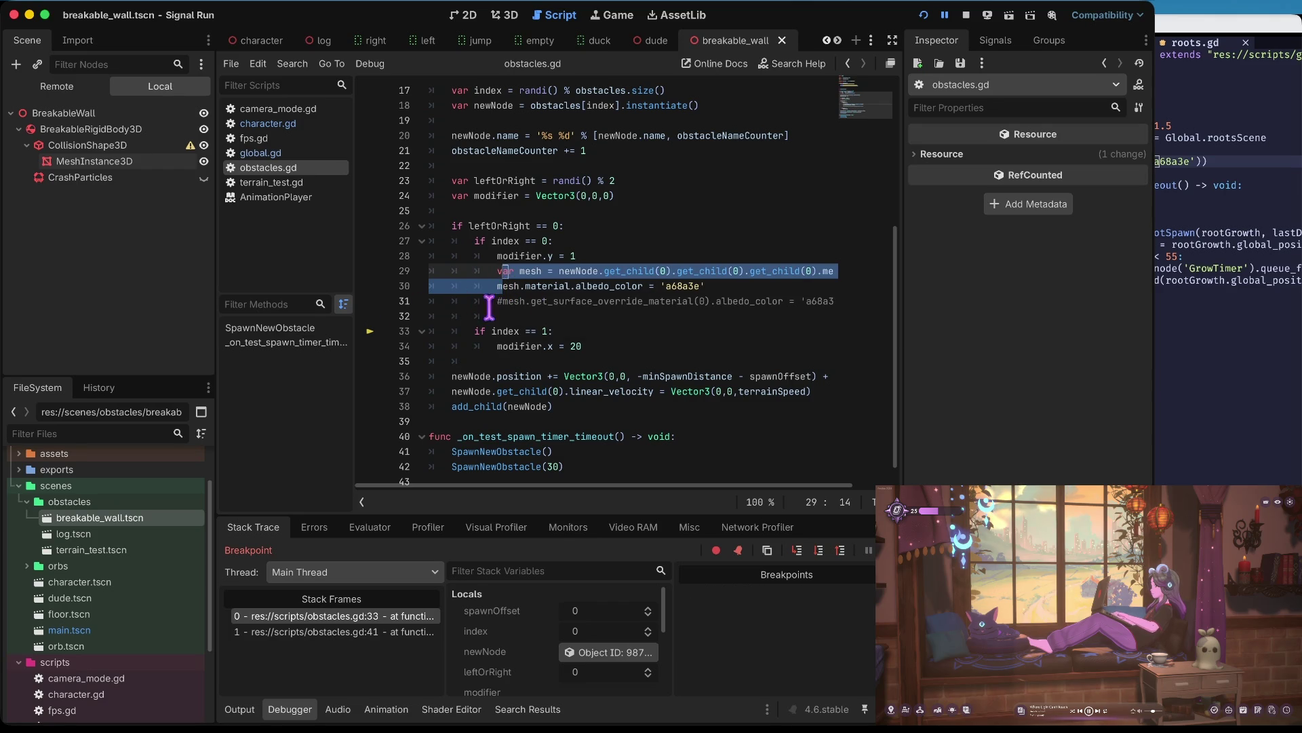
pyautogui.click(371, 286)
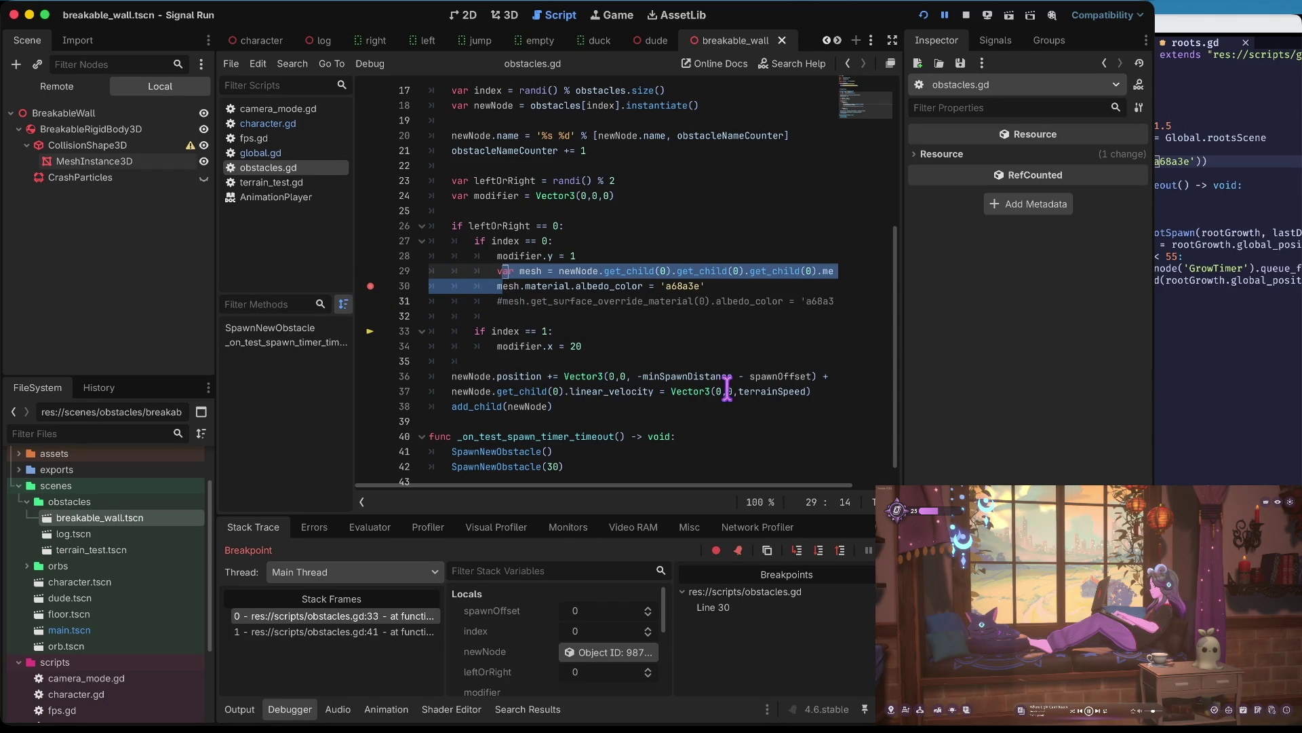
pyautogui.click(869, 550)
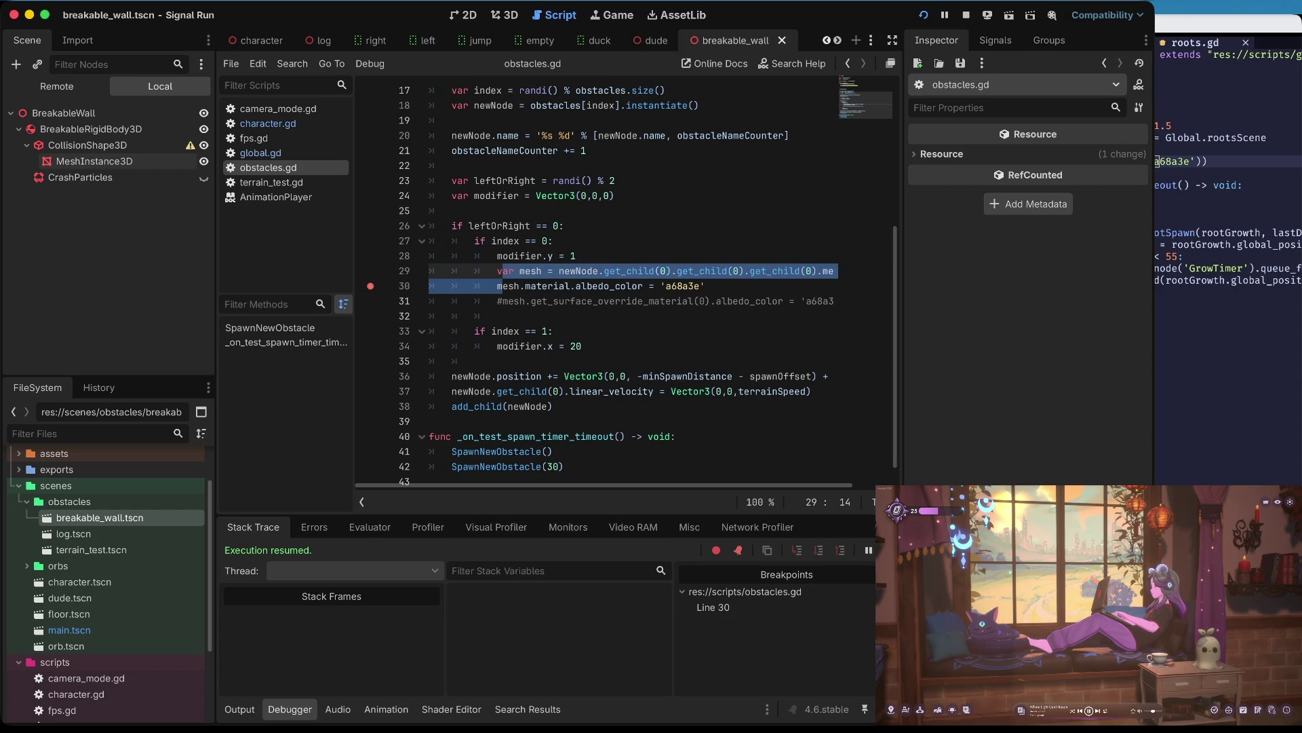
pyautogui.press('super+b')
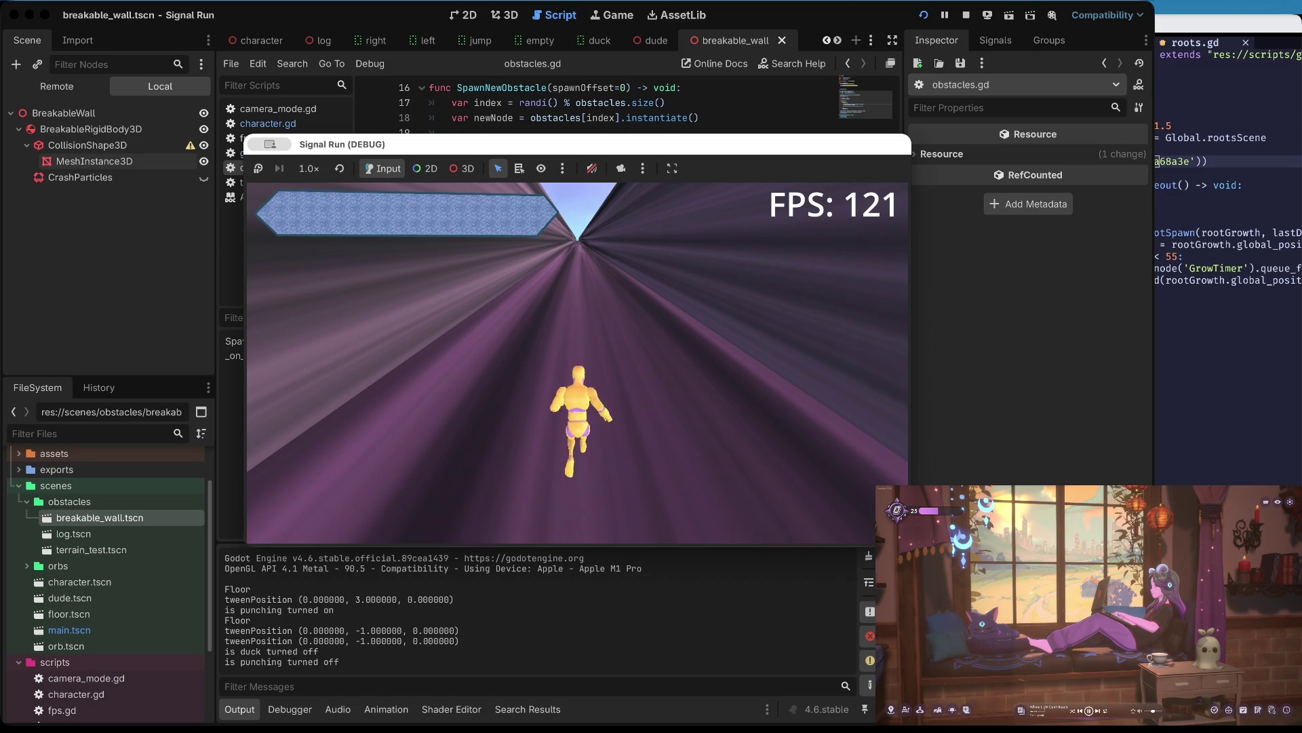
# - Duck, jump and change lanes, then punch through the breakable orange wall
pyautogui.press('Down')
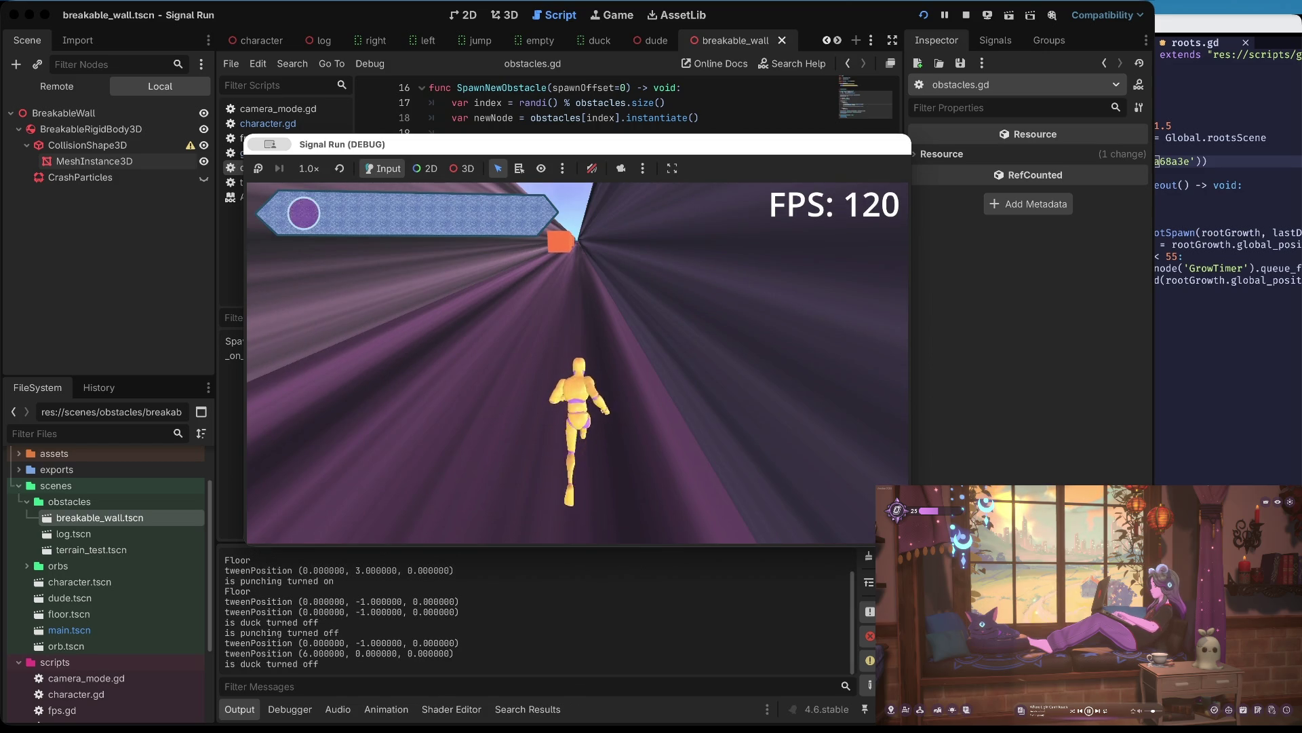
pyautogui.press('Up')
pyautogui.press('Down')
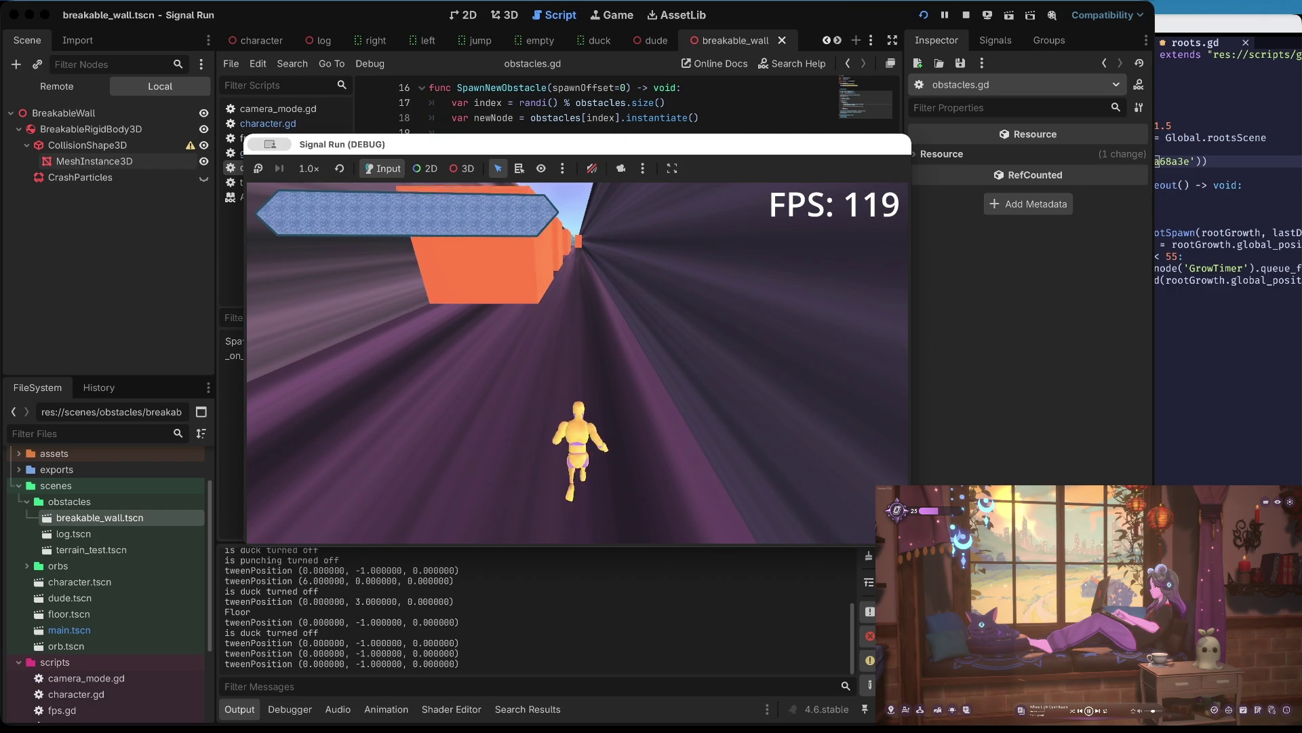
pyautogui.press('Down')
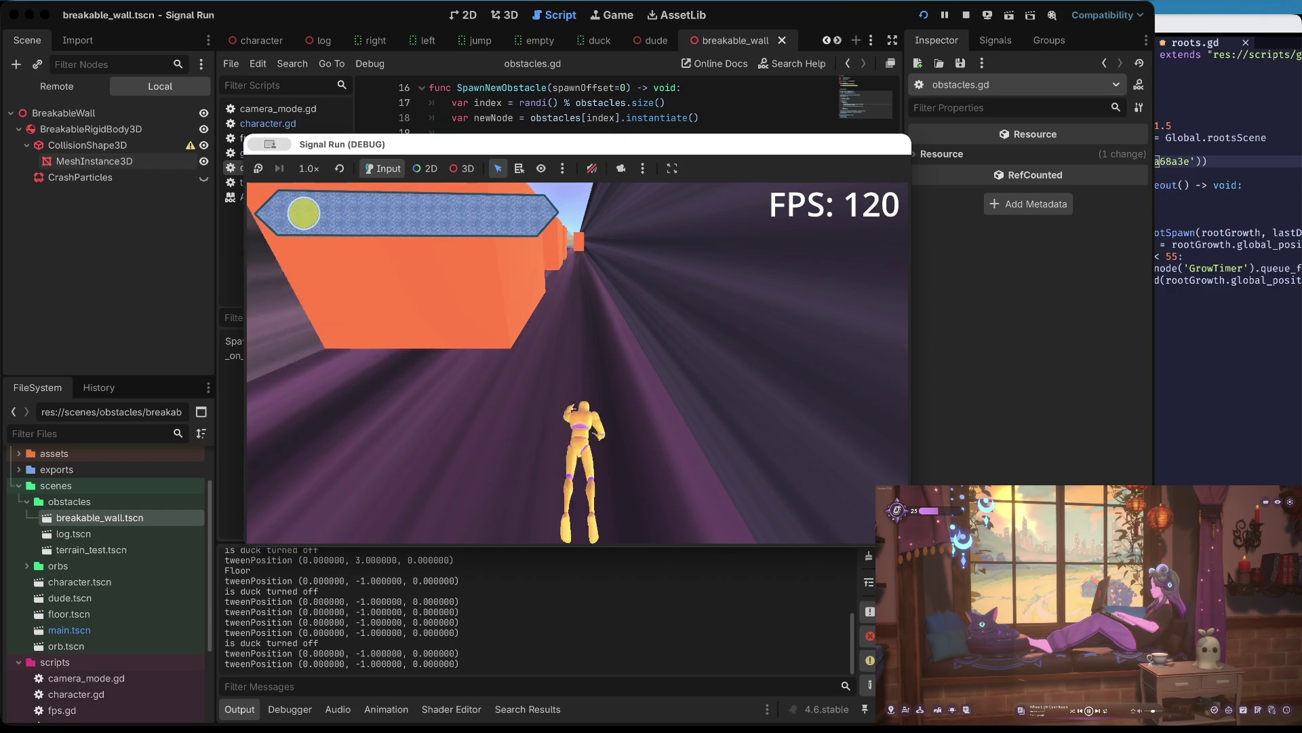
pyautogui.press('Down')
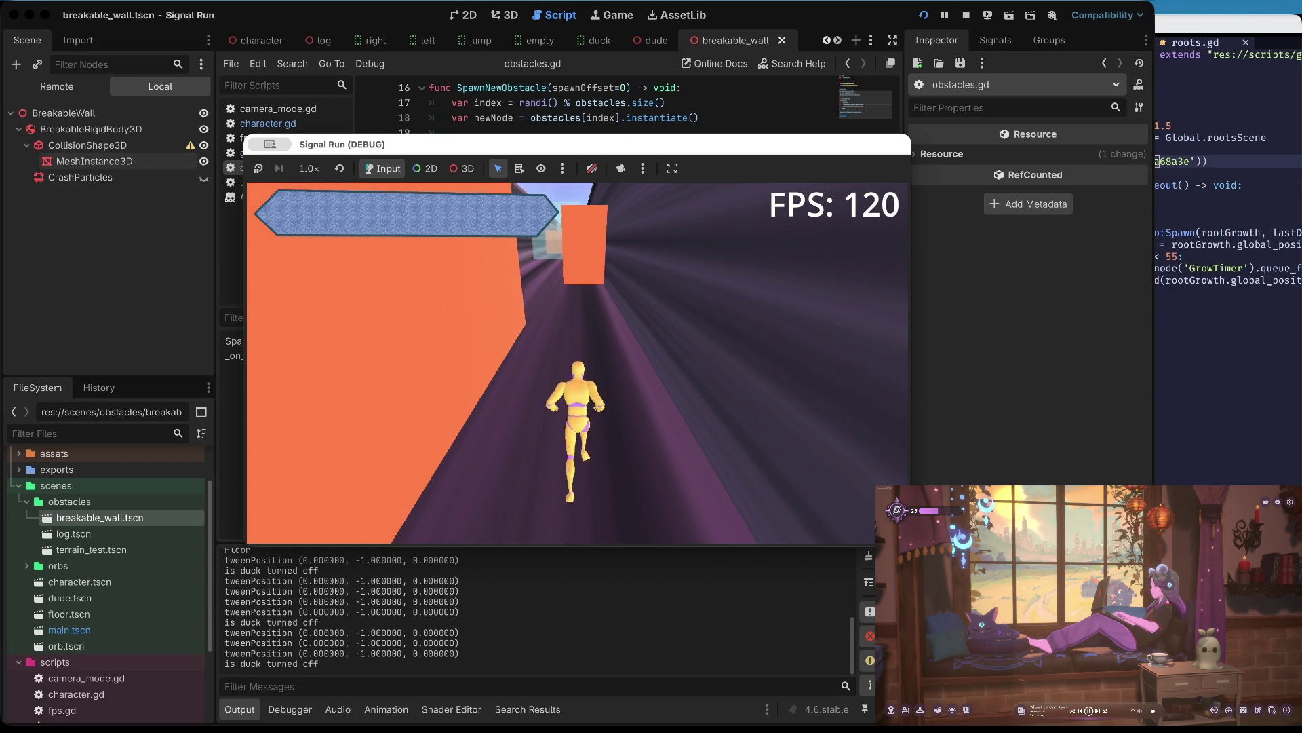
pyautogui.press('Left')
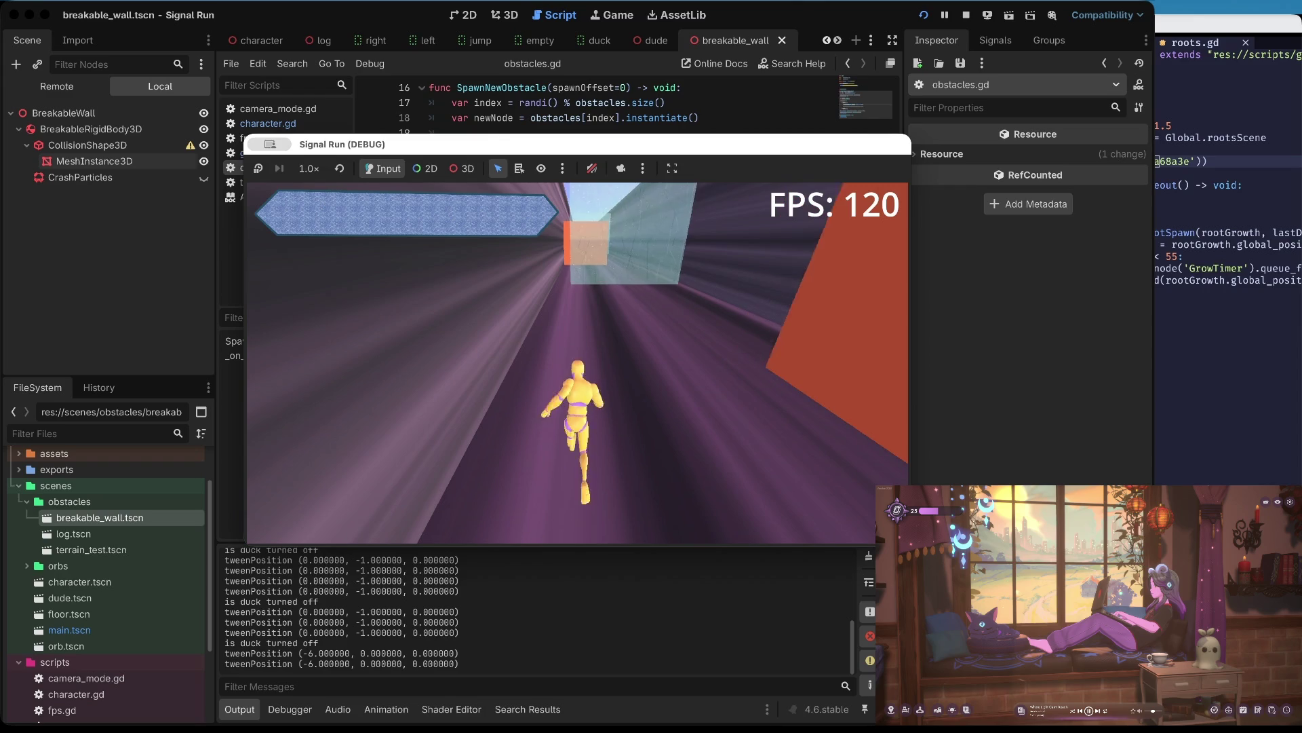
pyautogui.press('space')
pyautogui.press('space')
pyautogui.press('Right')
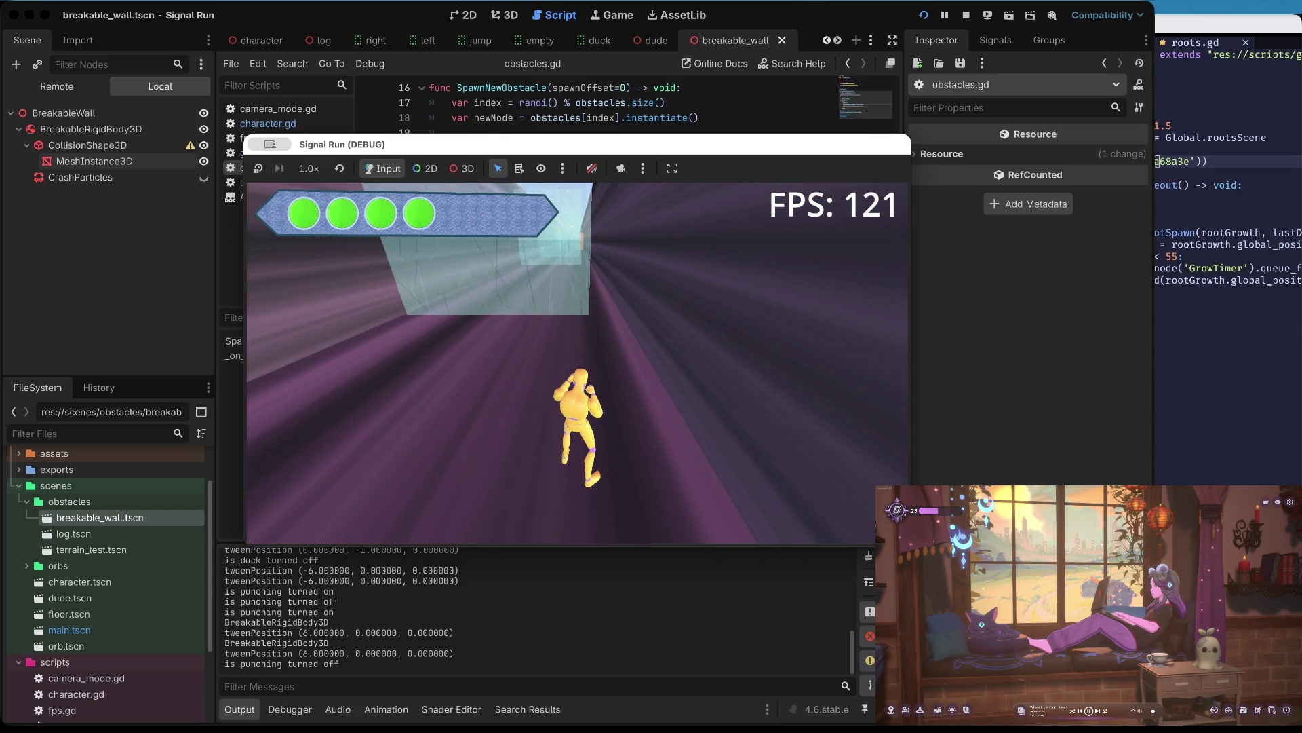
pyautogui.press('space')
pyautogui.press('space')
pyautogui.press('space')
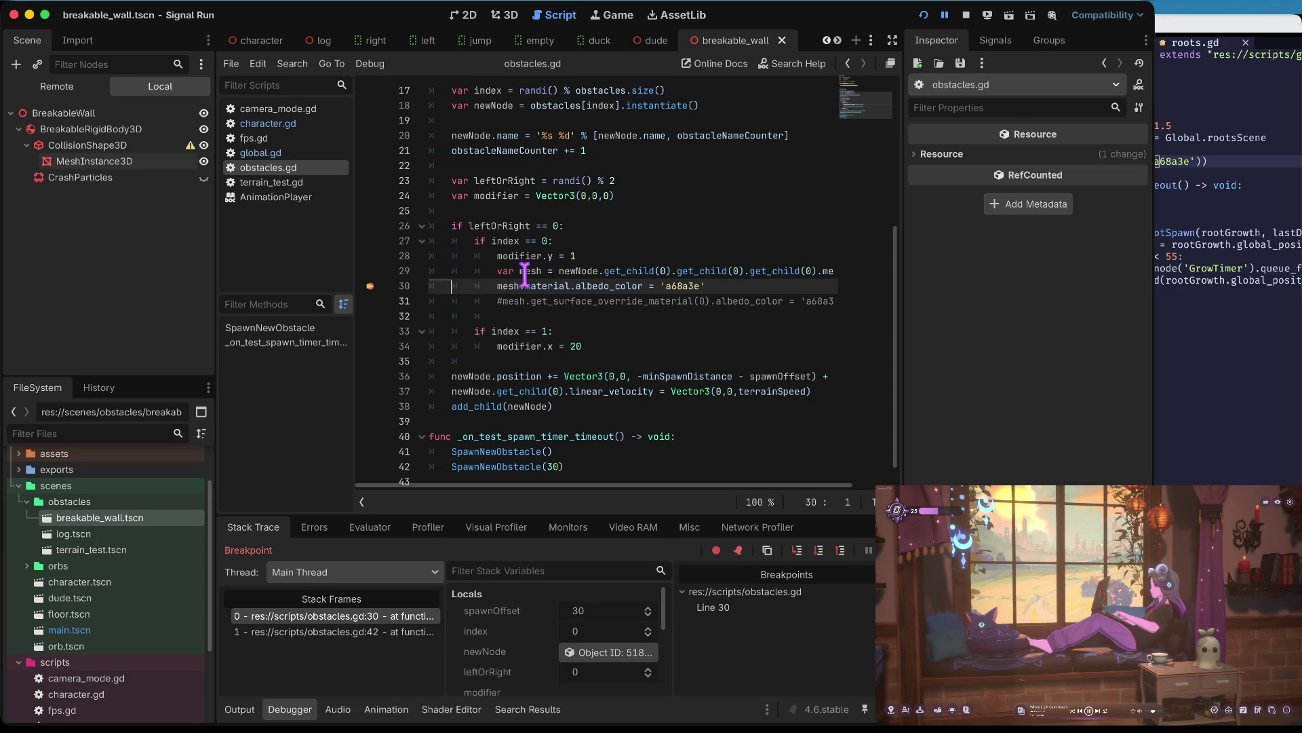
# - Show the paused obstacle's Remote CylinderMesh in the Inspector and expand its Material
pyautogui.moveTo(525, 277)
pyautogui.scroll(-5, 588, 631)
pyautogui.click(598, 611)
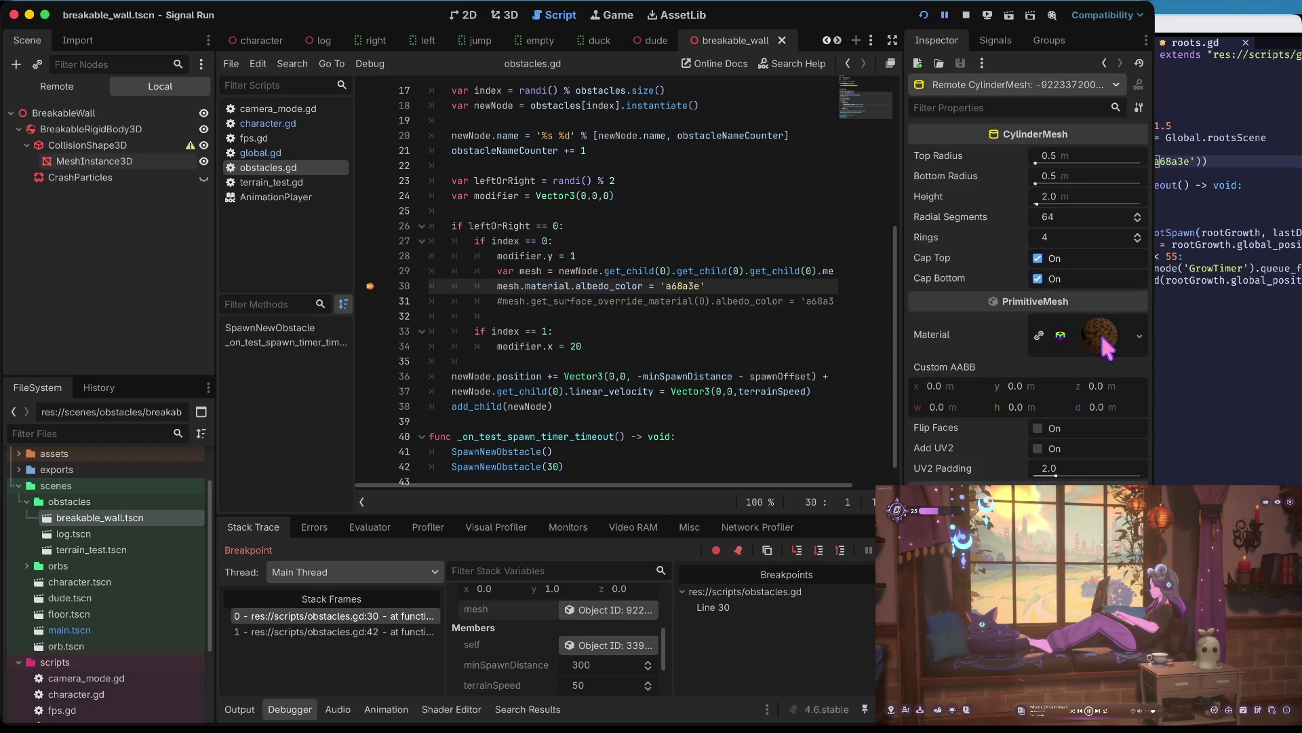
pyautogui.click(1105, 342)
pyautogui.scroll(-10, 1085, 339)
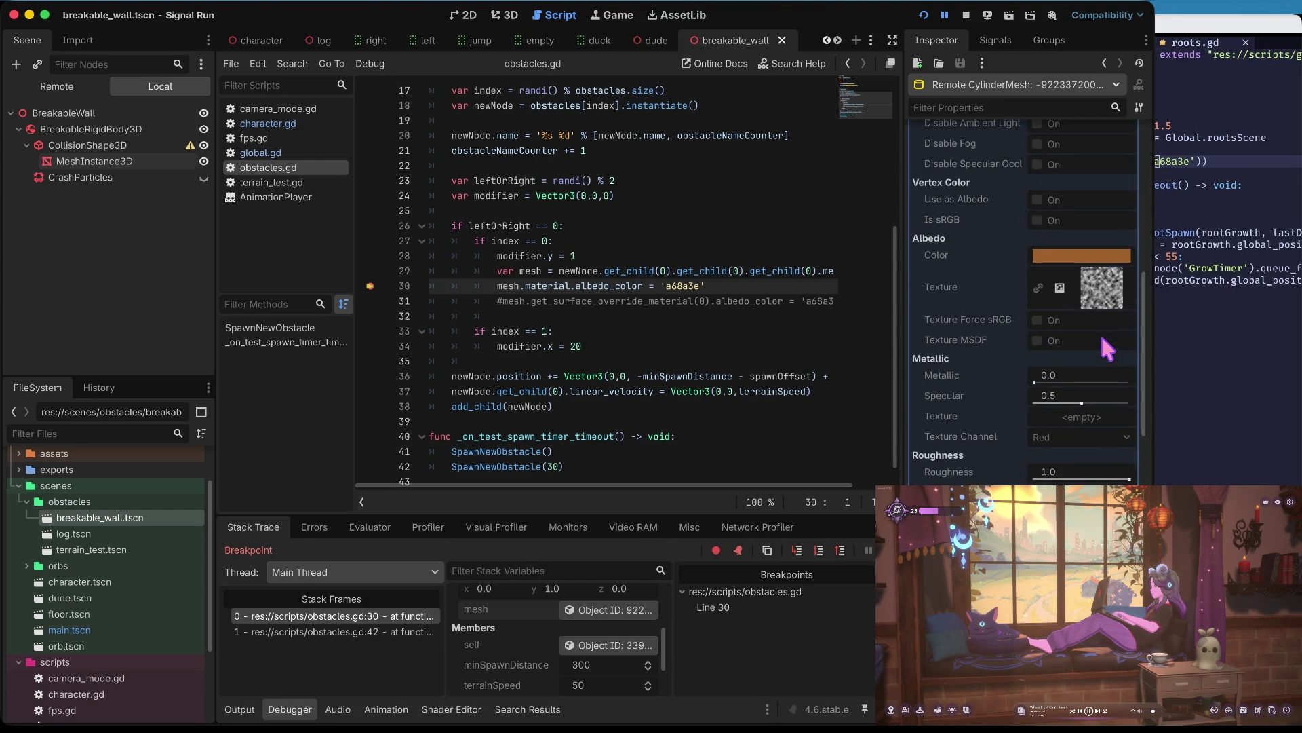
# - Step over from line 30 to line 33, then briefly filter the stack variables with 'm'
pyautogui.click(819, 551)
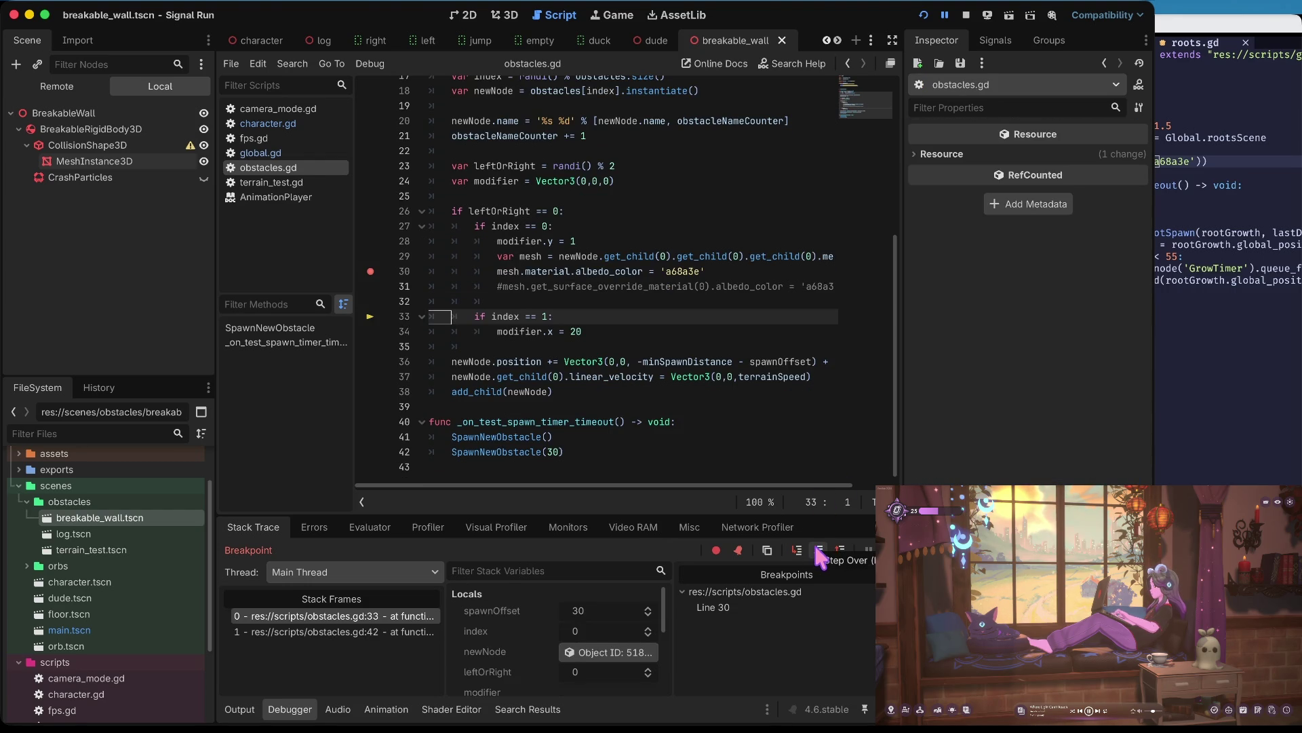
pyautogui.scroll(-4, 601, 641)
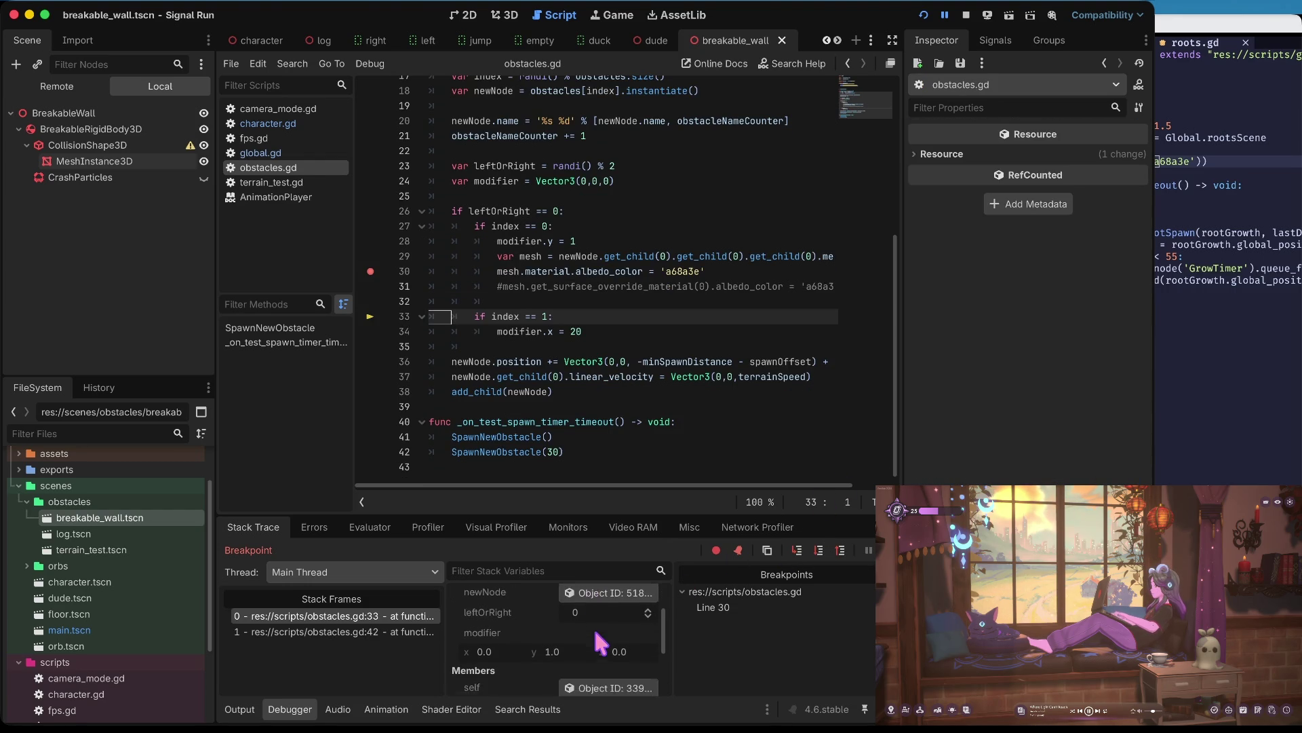
pyautogui.scroll(-2, 600, 641)
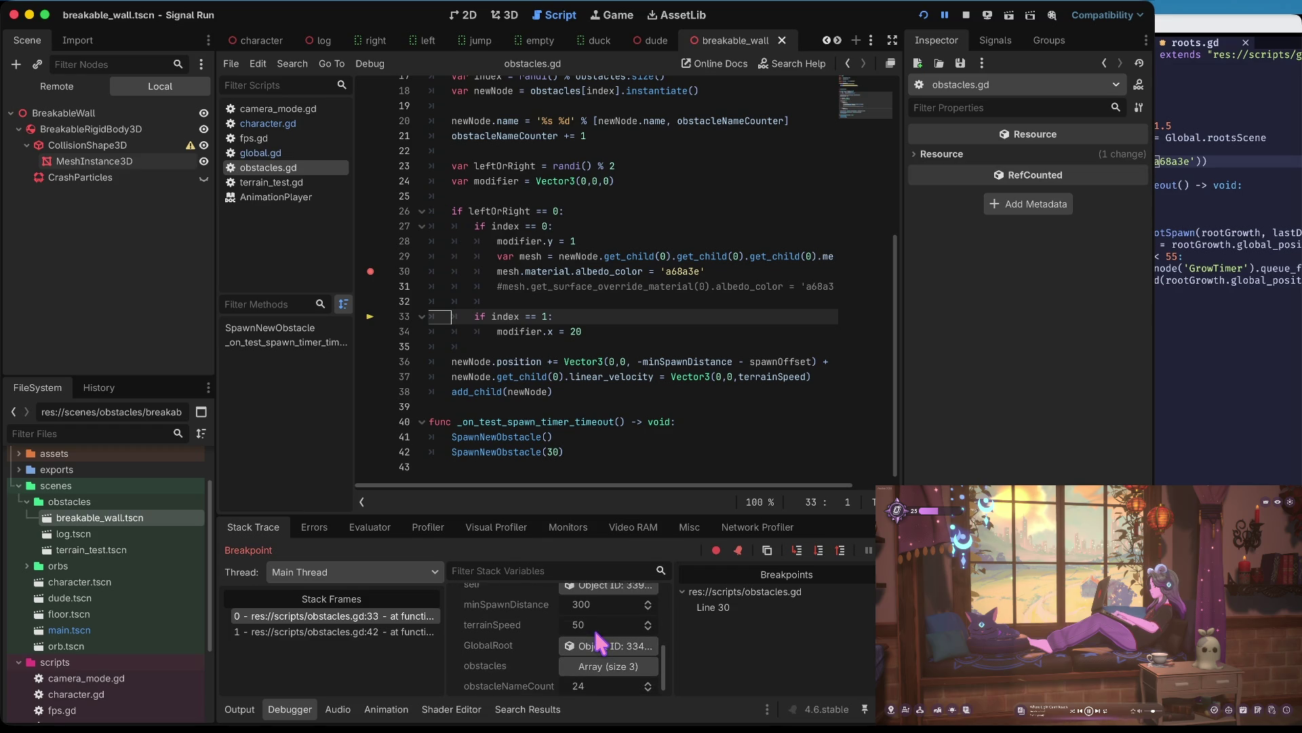
pyautogui.scroll(2, 596, 633)
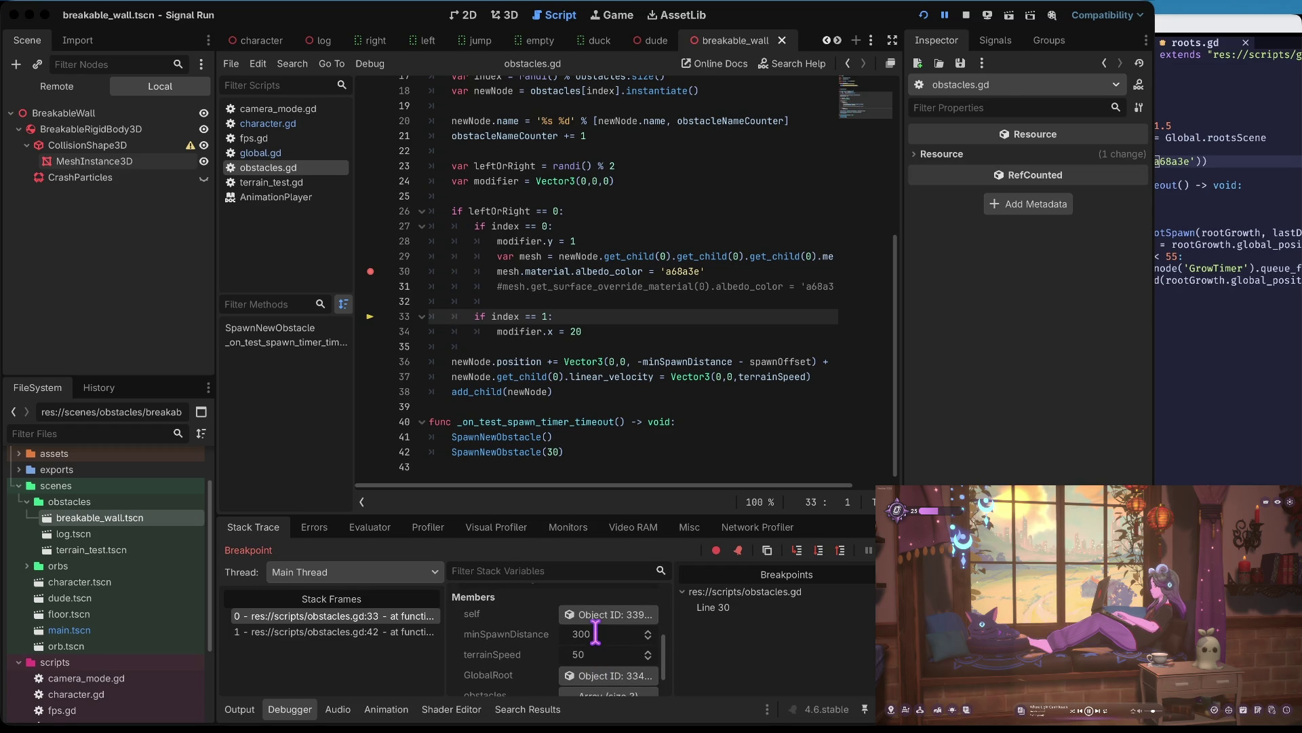
pyautogui.scroll(-2, 601, 641)
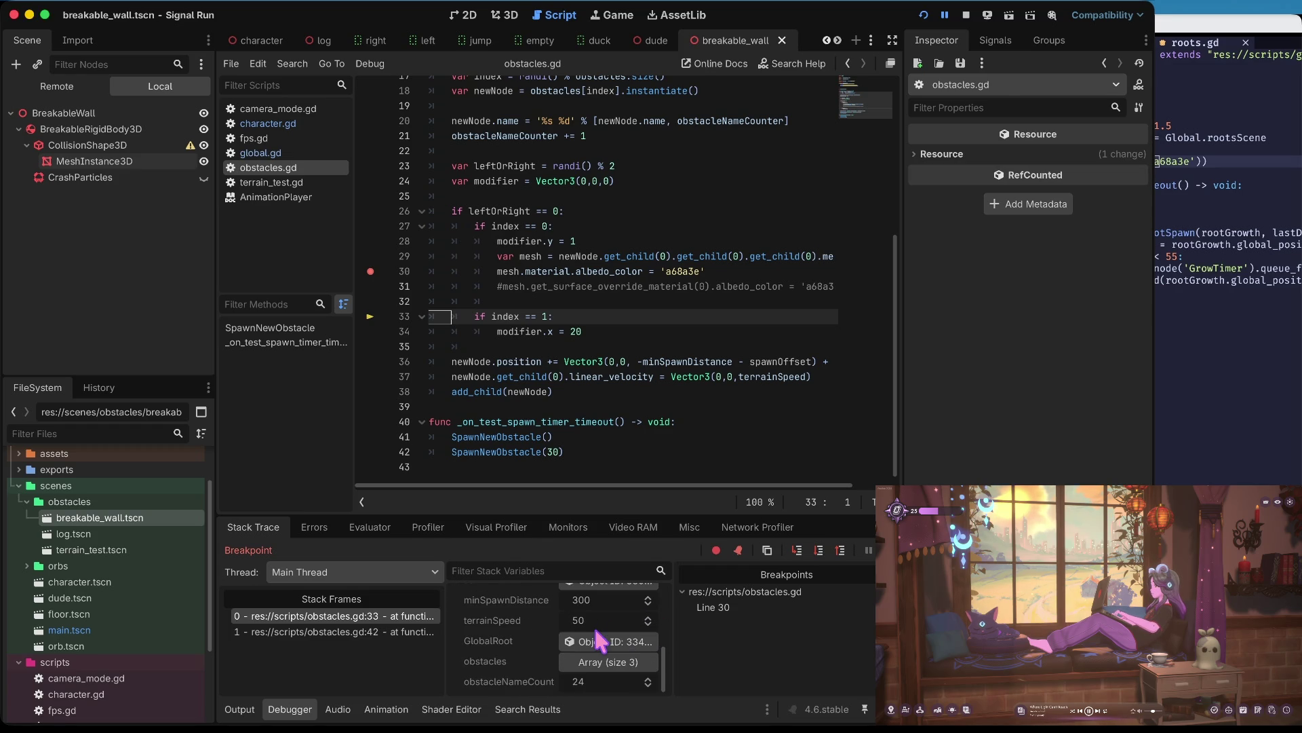
pyautogui.click(570, 570)
pyautogui.write('m')
pyautogui.press('BackSpace')
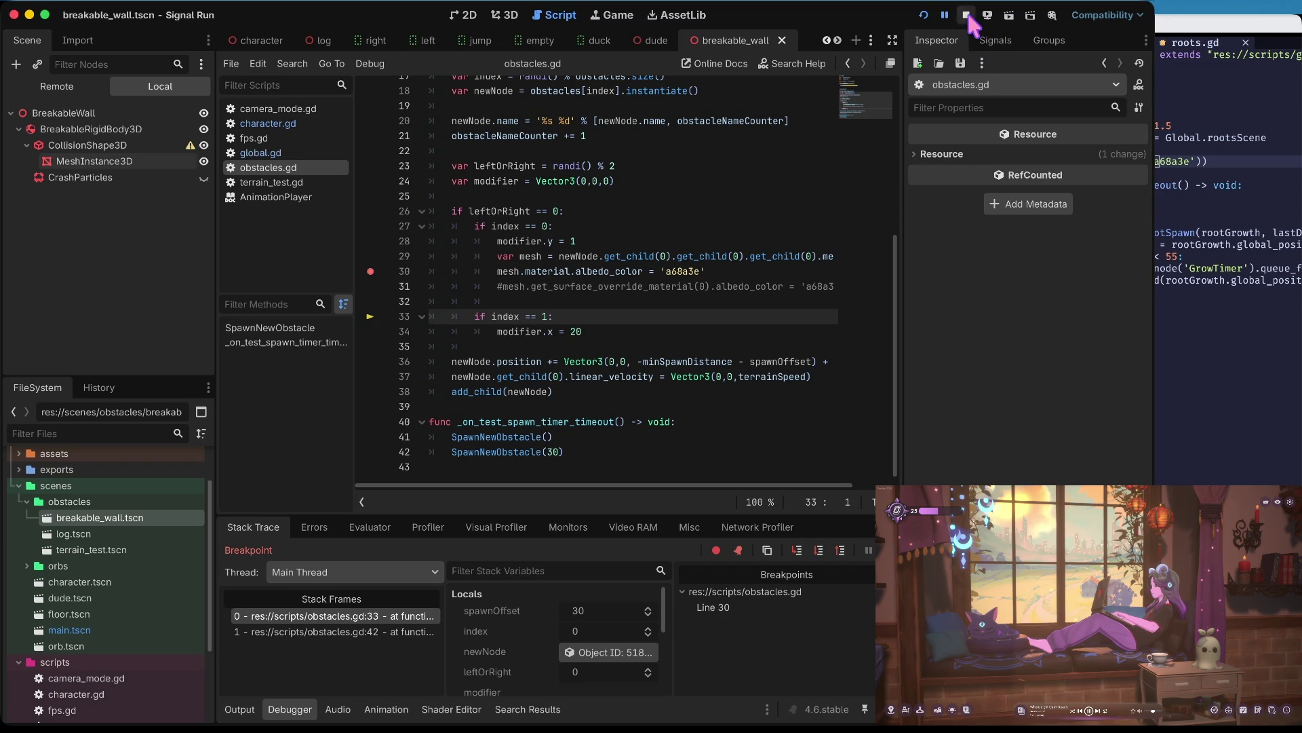
# - Stop the debug session and move the caret into the index == 1 branch
pyautogui.click(966, 14)
pyautogui.hotkey('ctrl', 'z')
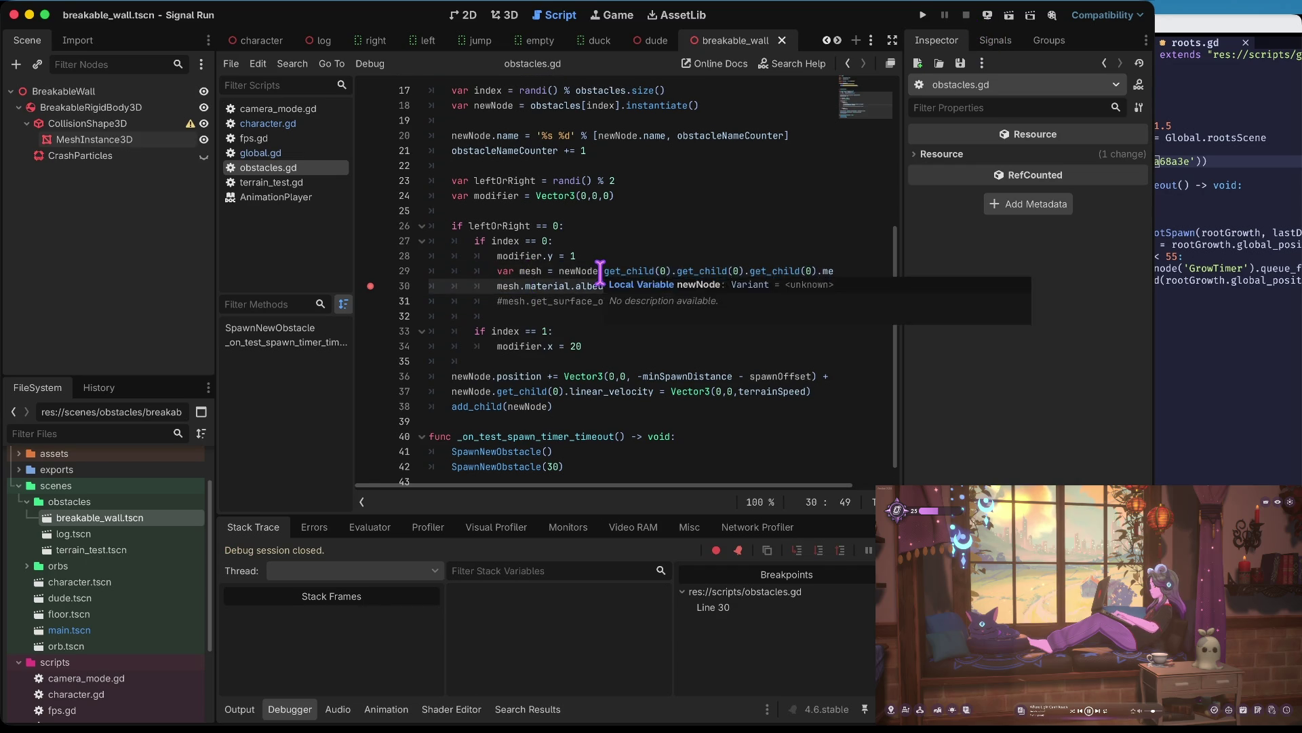
pyautogui.hotkey('ctrl', 'z')
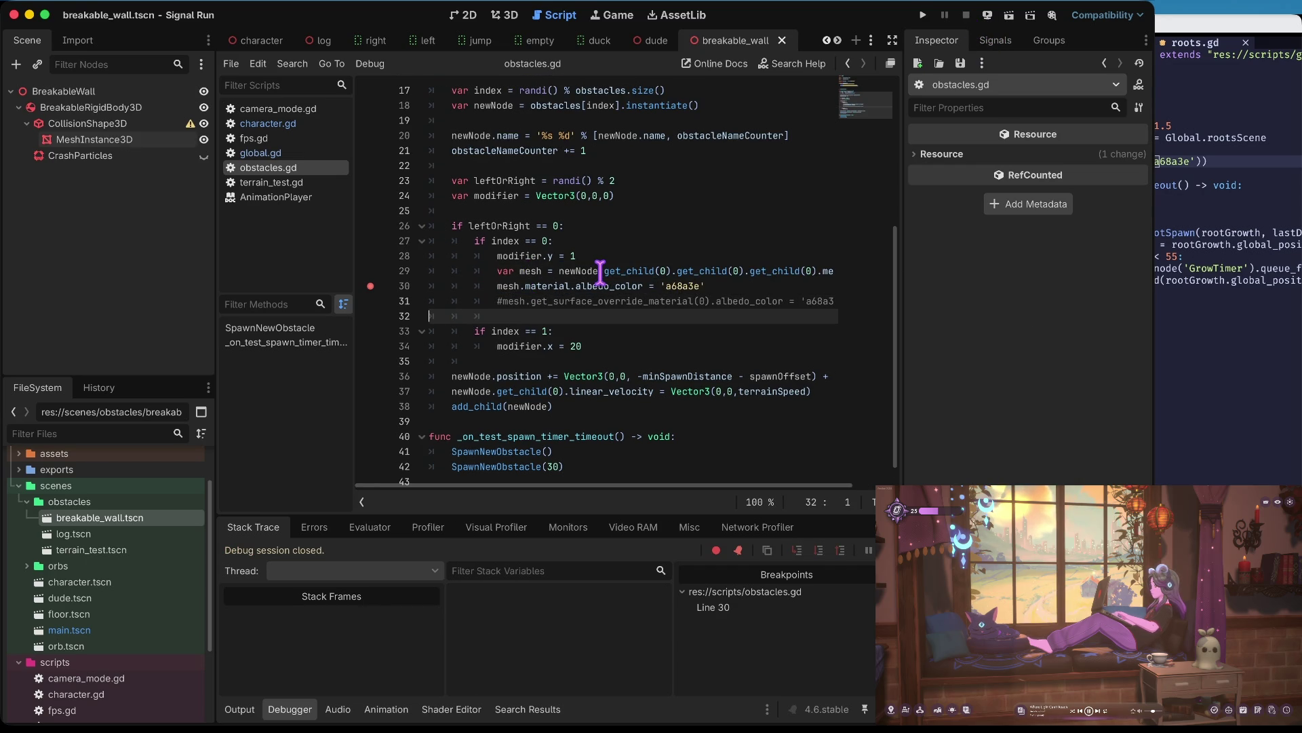
pyautogui.hotkey('ctrl', 'z')
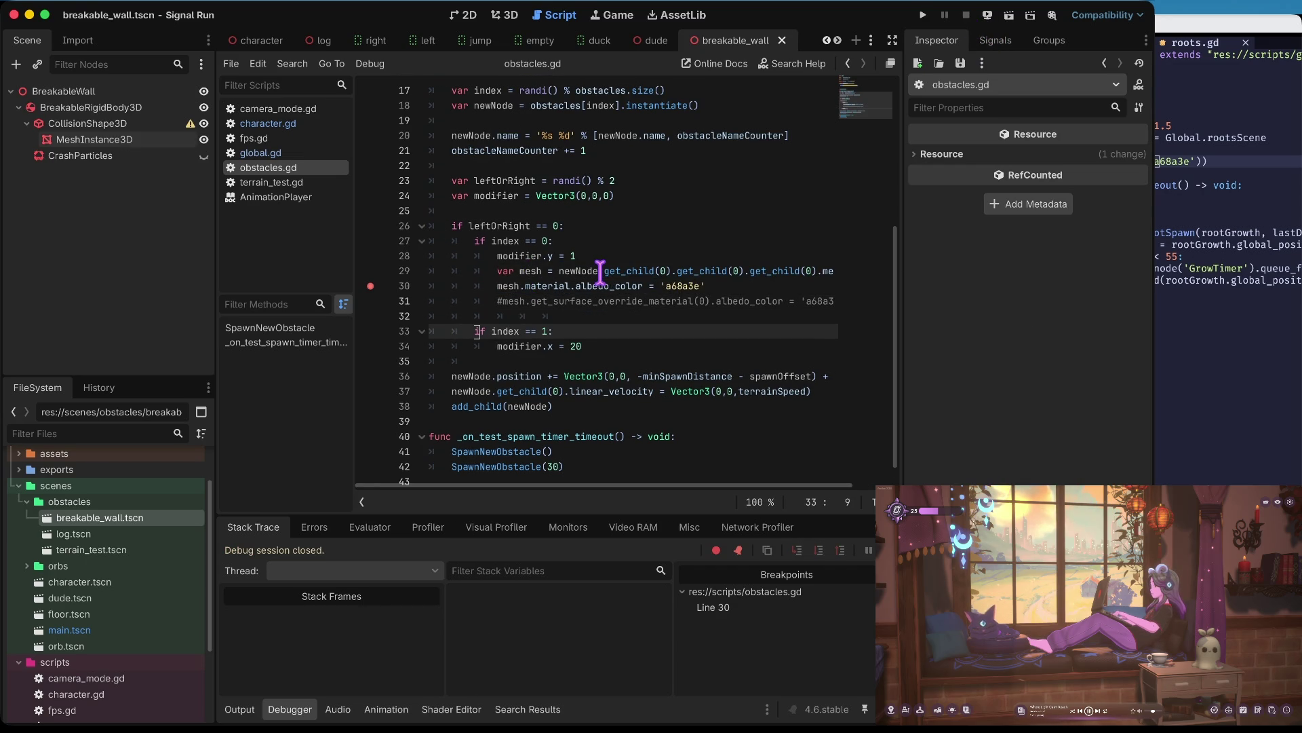
pyautogui.hotkey('ctrl', 'z')
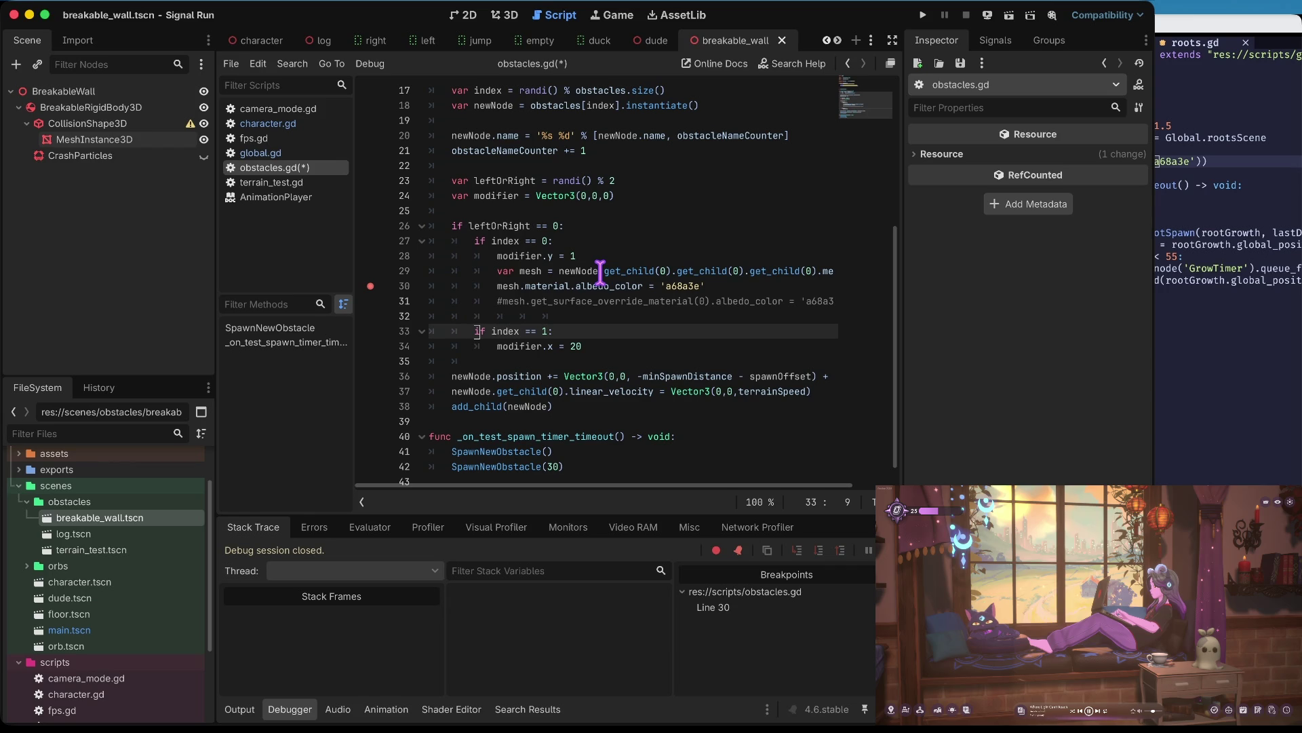
pyautogui.press('Down')
pyautogui.press('Down')
pyautogui.press('Down')
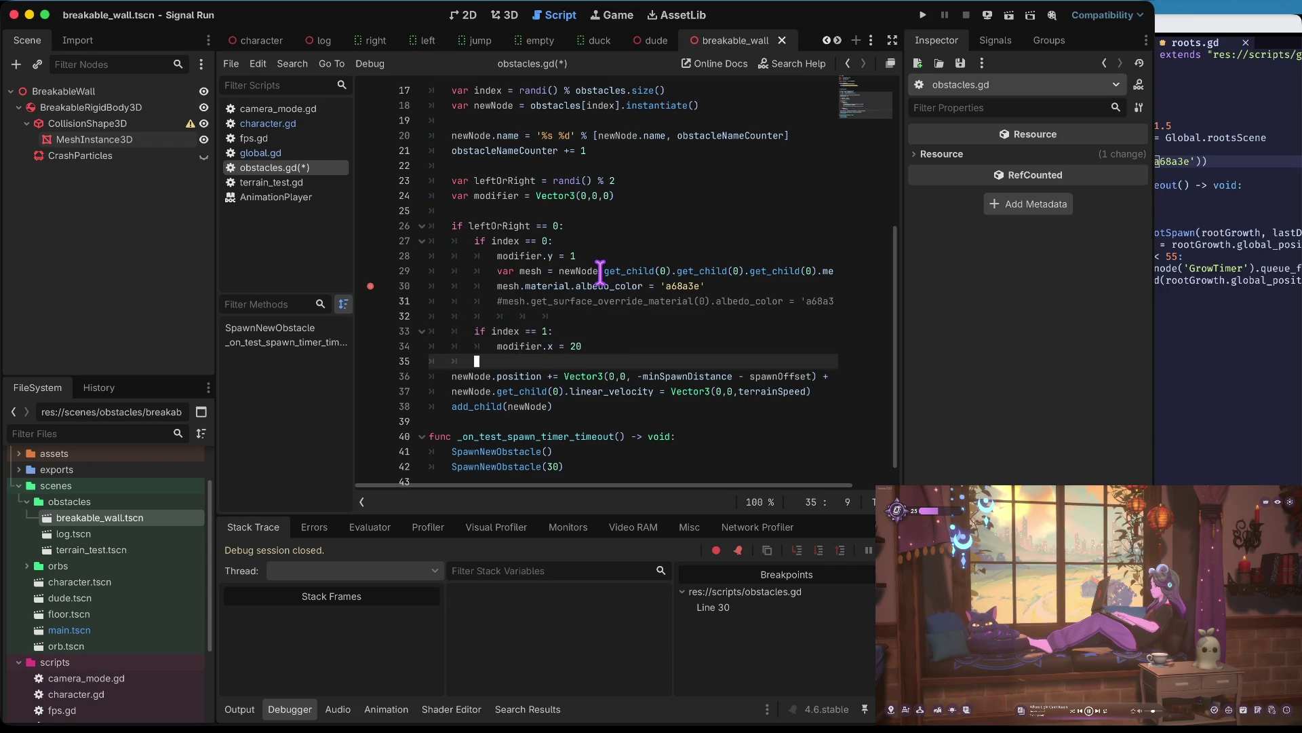
pyautogui.press('Up')
pyautogui.press('Up')
pyautogui.press('Up')
pyautogui.press('Up')
pyautogui.press('Up')
pyautogui.press('Home')
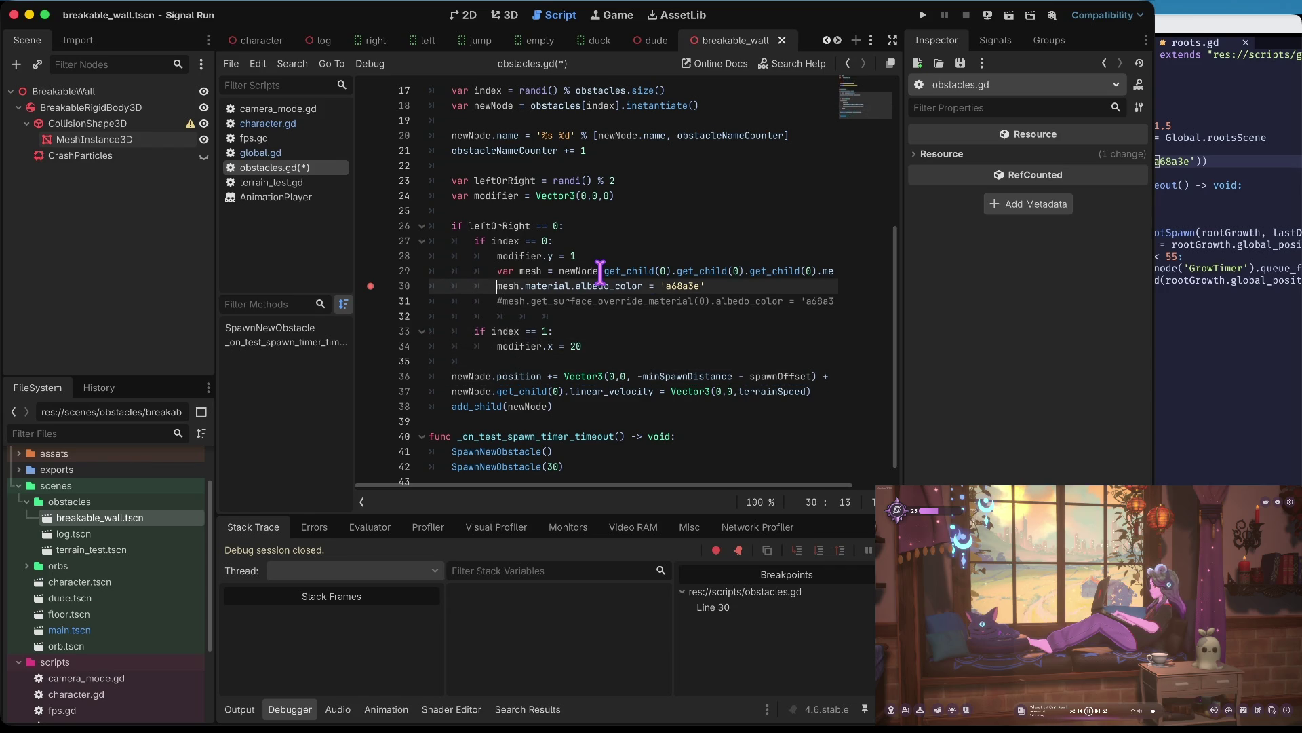
pyautogui.press('Up')
pyautogui.press('Down')
pyautogui.press('Down')
pyautogui.press('Down')
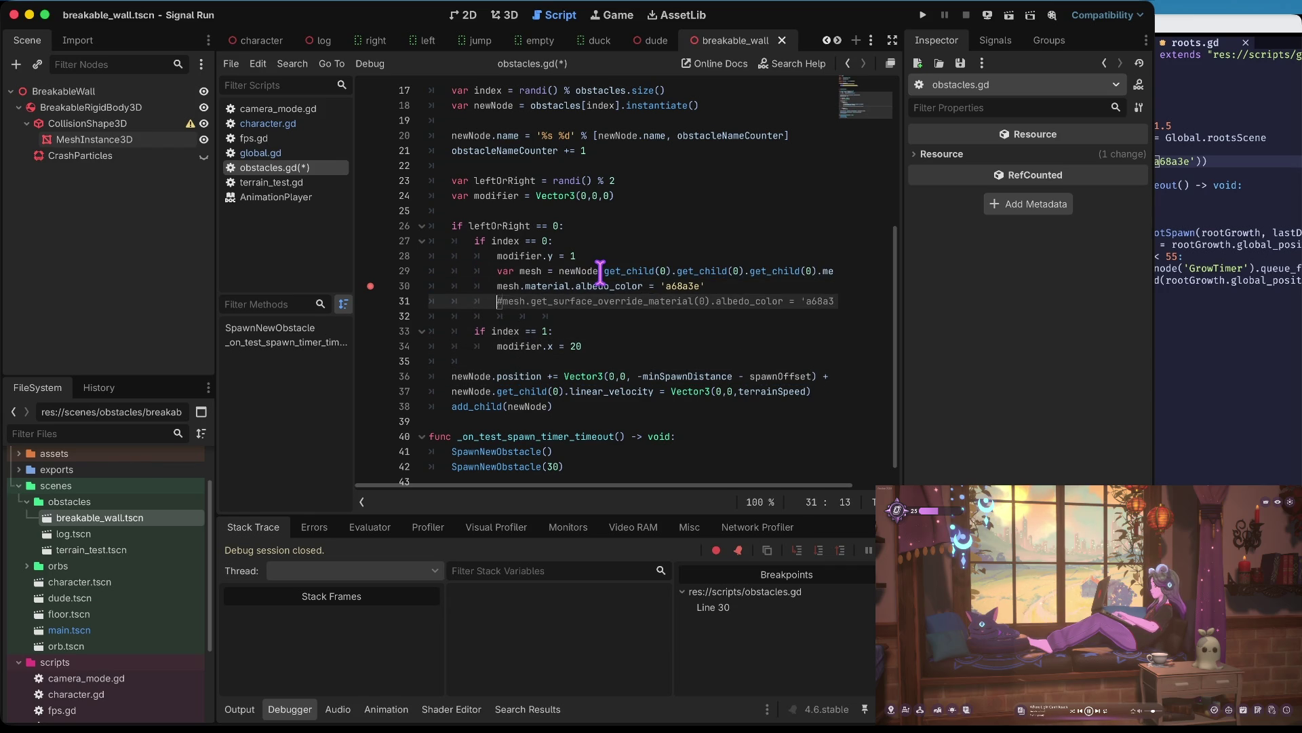
# - Paste the mesh and albedo_color 'a68a3e' lines into the index == 1 branch, save, and run
pyautogui.write('var mesh = newNode.get_child(0).get_child(0).get_child(0).mesh')
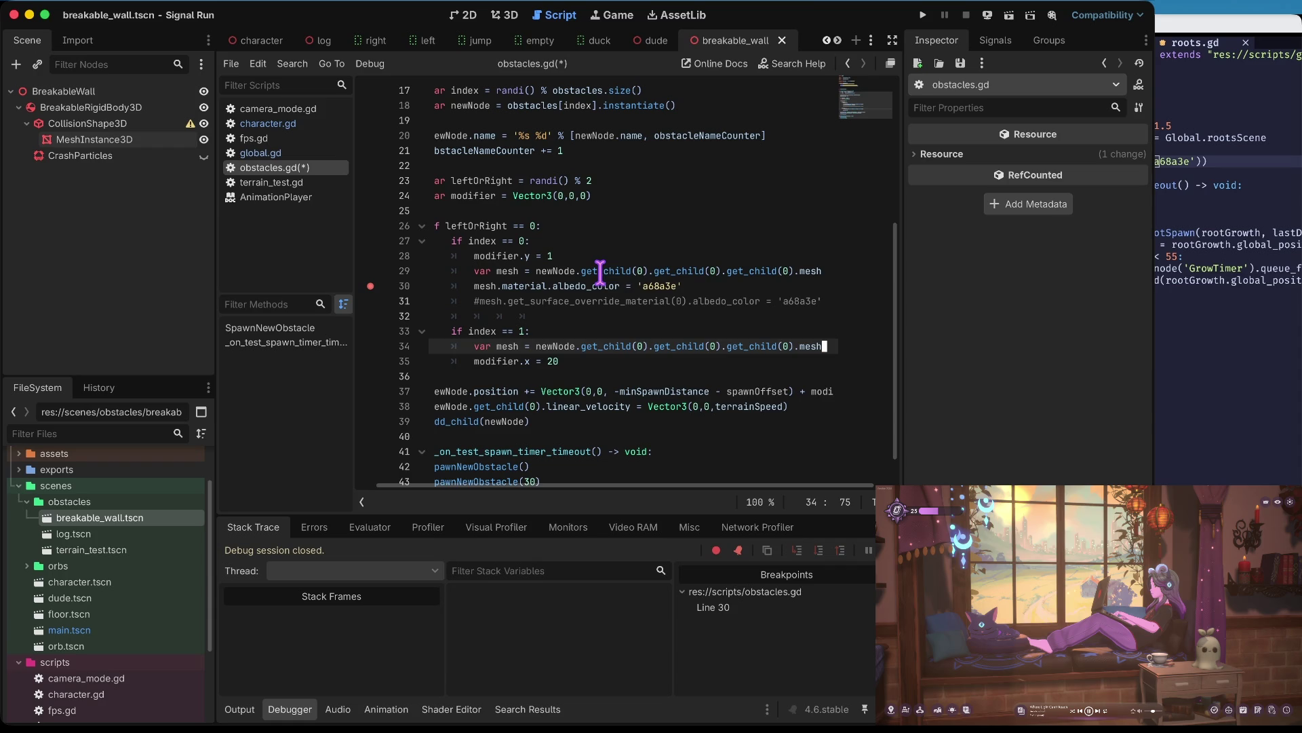
pyautogui.hotkey('ctrl', 'z')
pyautogui.press('Up')
pyautogui.press('Up')
pyautogui.press('Up')
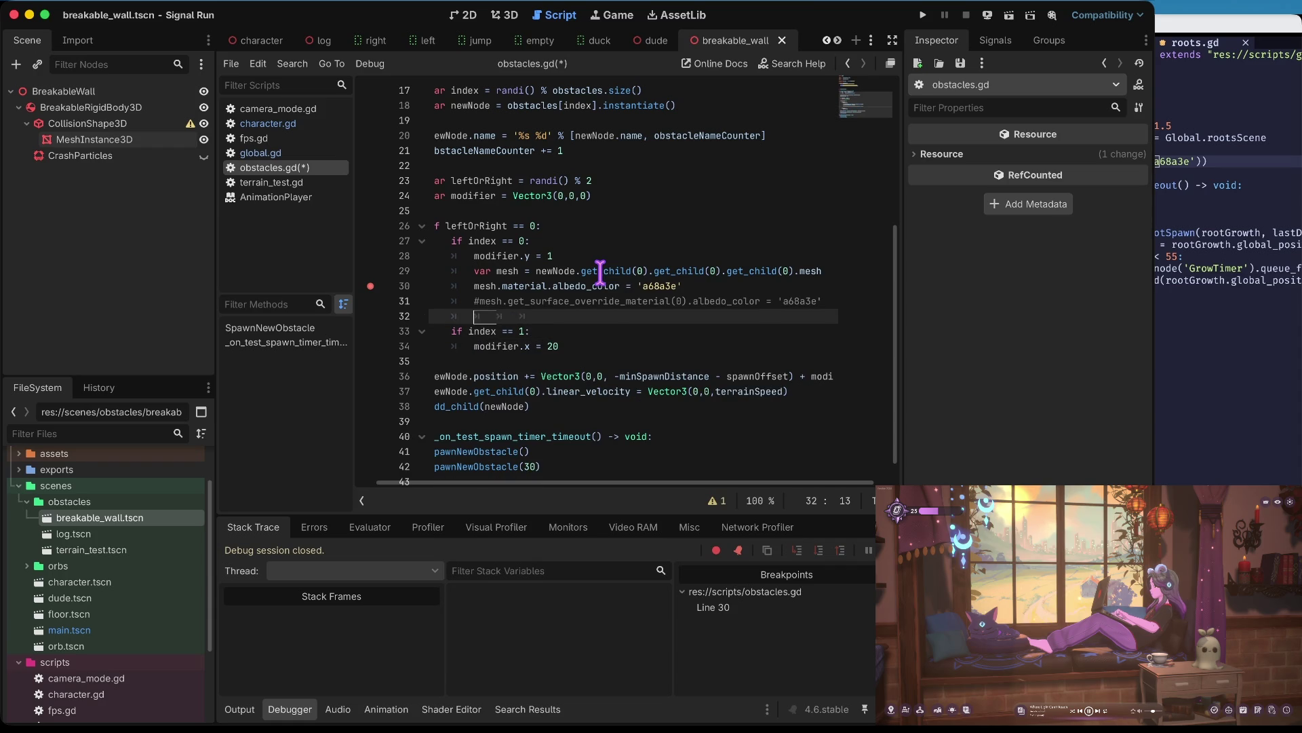
pyautogui.press('Down')
pyautogui.press('Down')
pyautogui.press('Down')
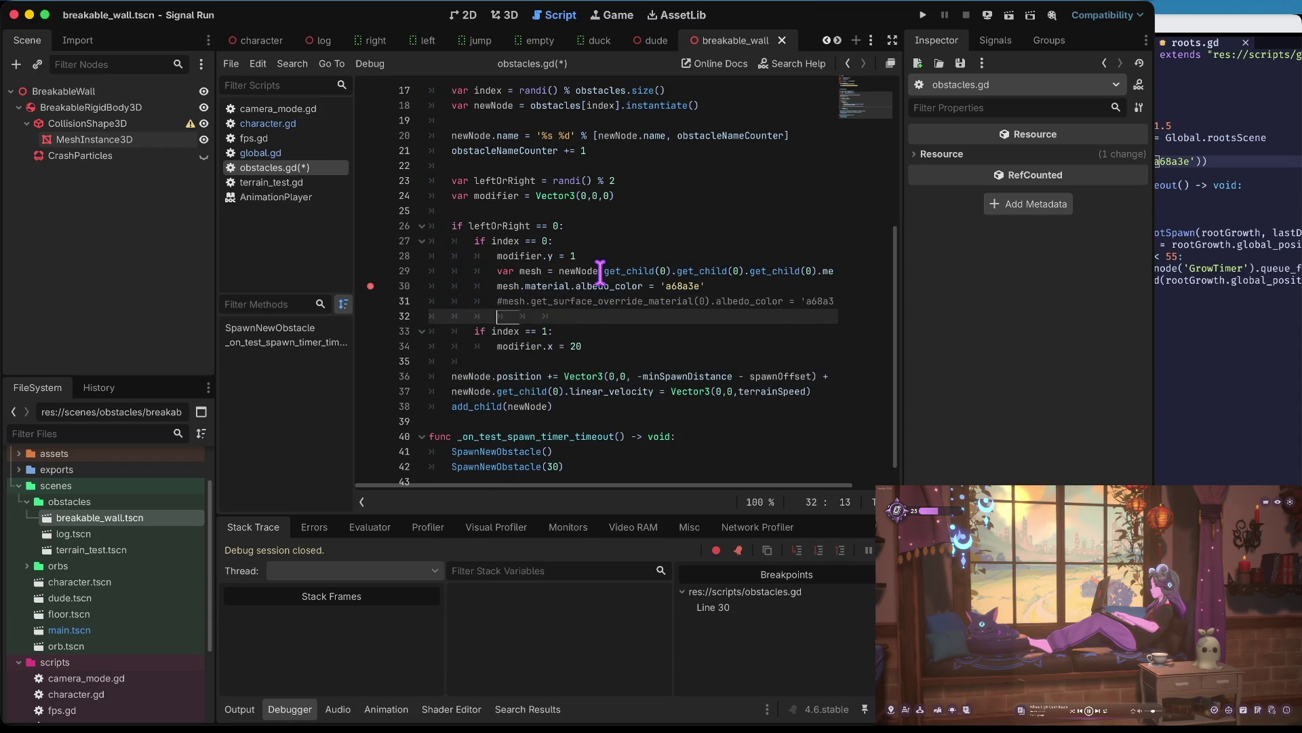
pyautogui.press('End')
pyautogui.hotkey('ctrl', 'v')
pyautogui.hotkey('ctrl', 's')
pyautogui.press('Home')
pyautogui.press('super+b')
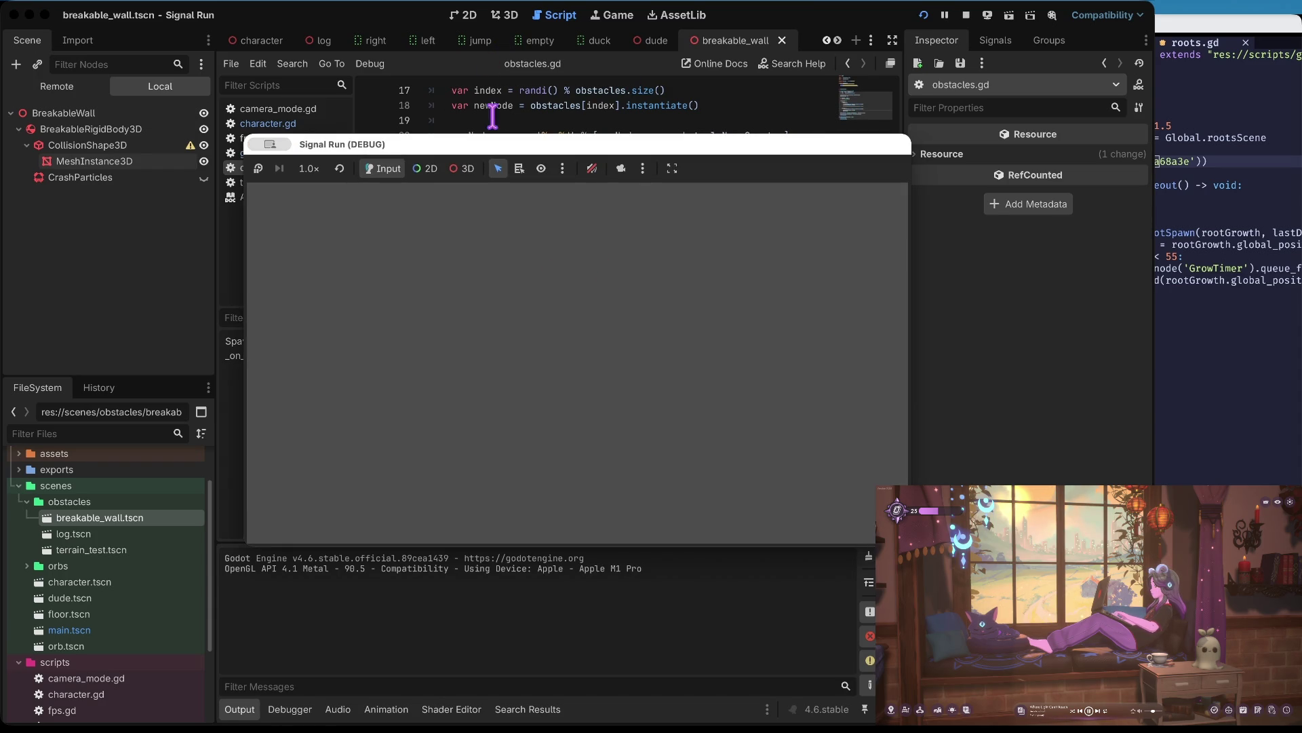
# - Change the line 30 albedo colour from 'a68a3e' to '#000'
pyautogui.click(447, 112)
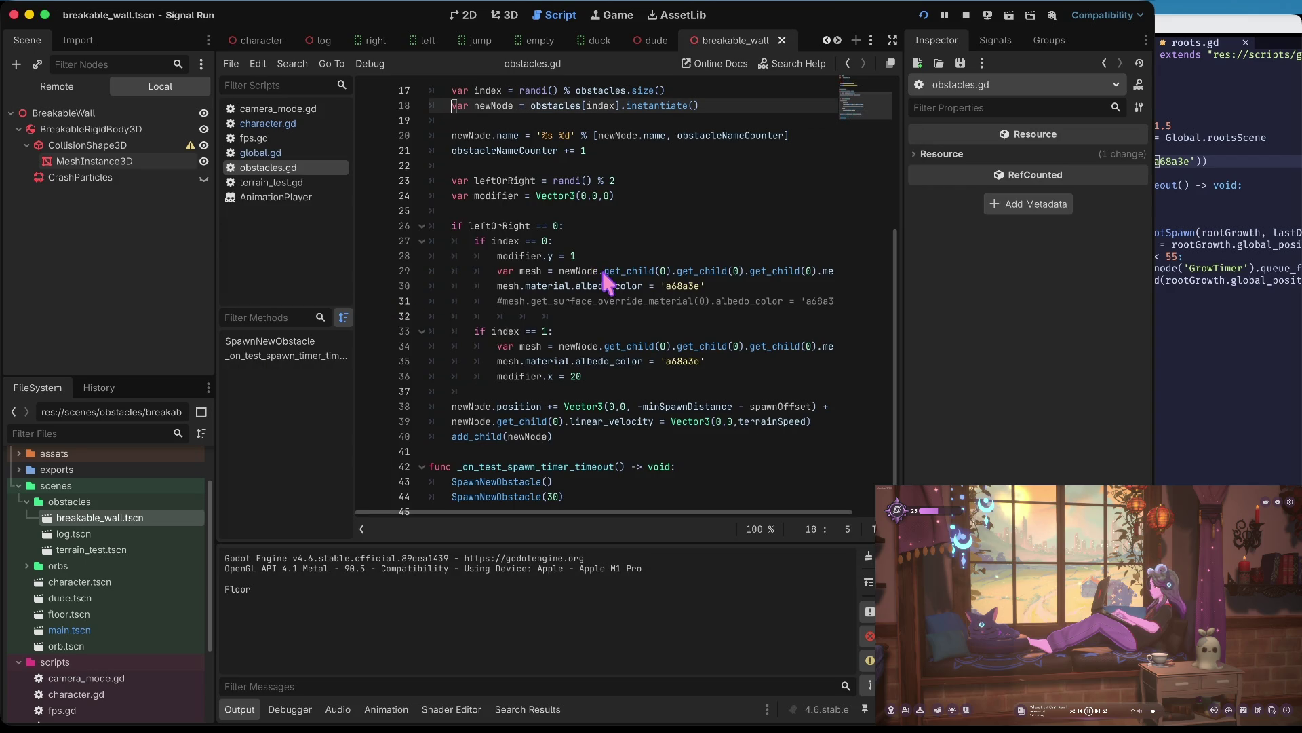
pyautogui.scroll(2, 606, 272)
pyautogui.press('Down')
pyautogui.press('Down')
pyautogui.press('Down')
pyautogui.press('Down')
pyautogui.press('Down')
pyautogui.press('Down')
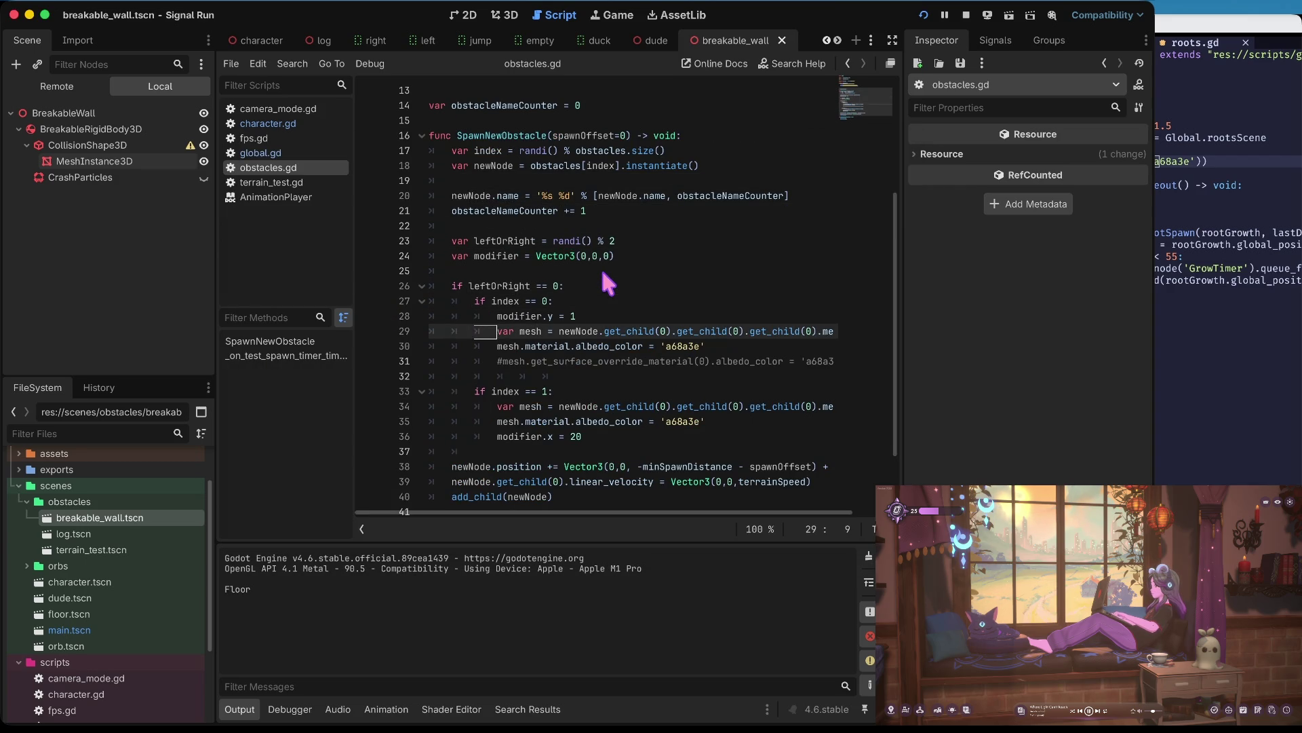
pyautogui.press('Home')
pyautogui.press('BackSpace')
pyautogui.press('BackSpace')
pyautogui.press('BackSpace')
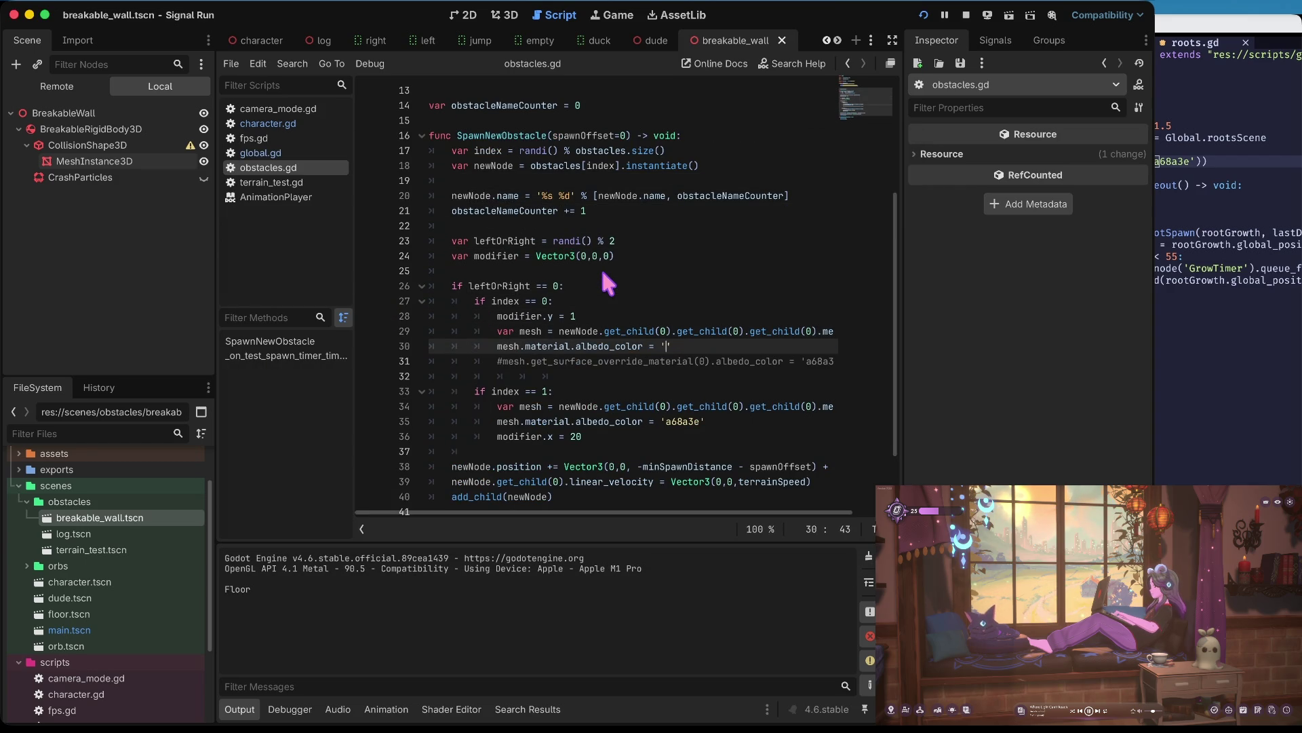
pyautogui.write('0-')
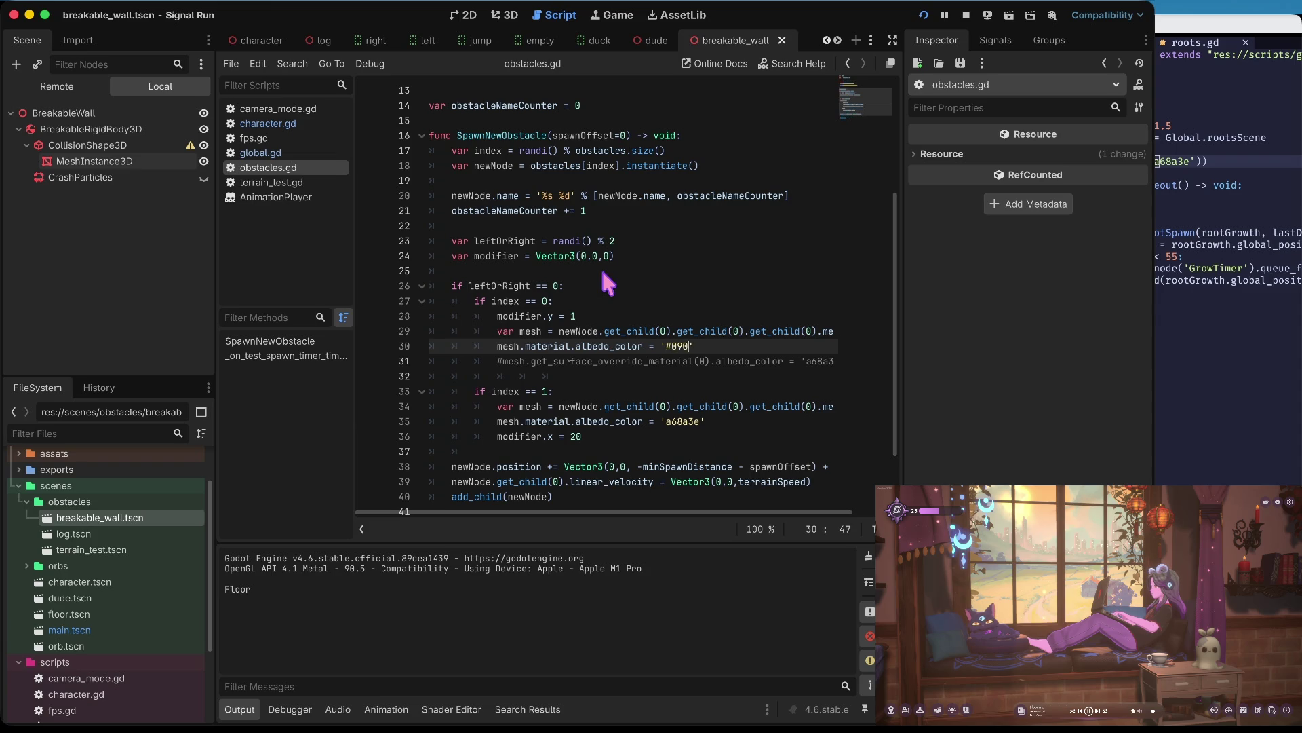
pyautogui.press('BackSpace')
pyautogui.write('00')
pyautogui.press('Down')
pyautogui.press('Down')
pyautogui.press('Down')
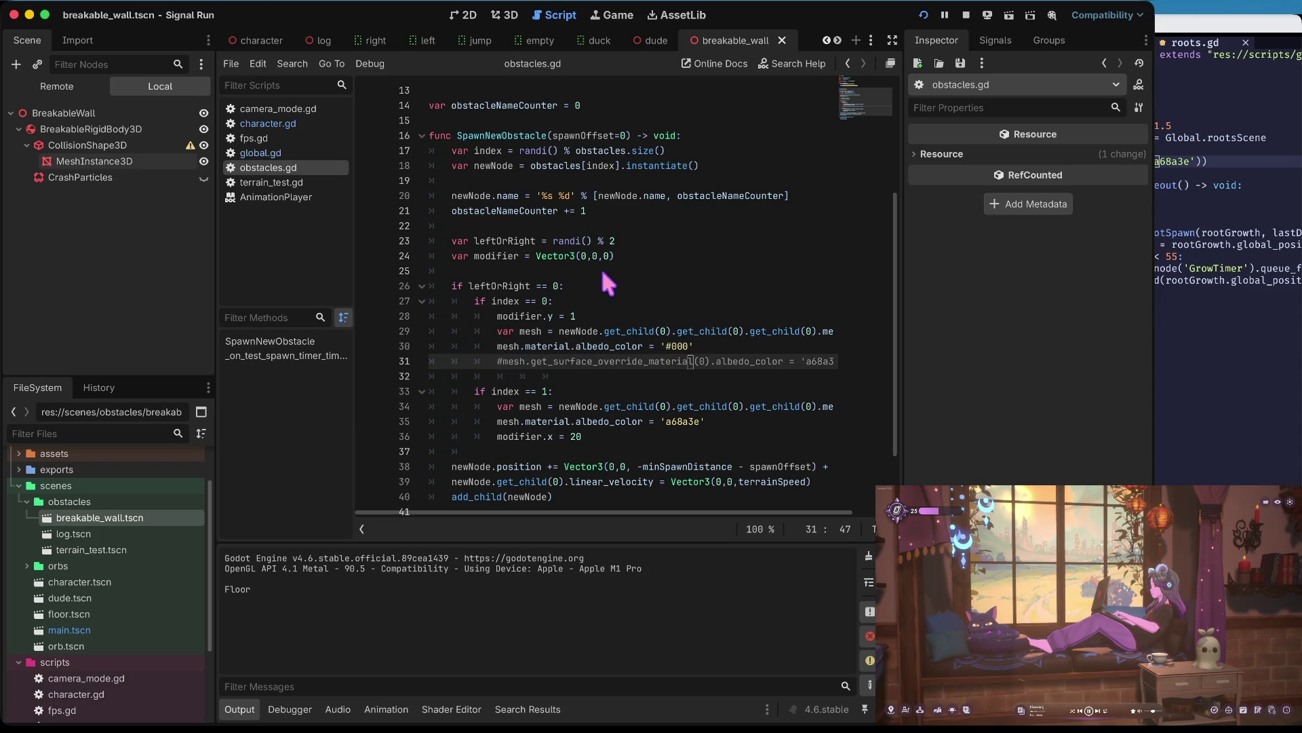
# - Set line 35's albedo colour to '#000' as well and save the script
pyautogui.press('Down')
pyautogui.press('BackSpace')
pyautogui.press('BackSpace')
pyautogui.press('BackSpace')
pyautogui.write('#000')
pyautogui.hotkey('ctrl', 's')
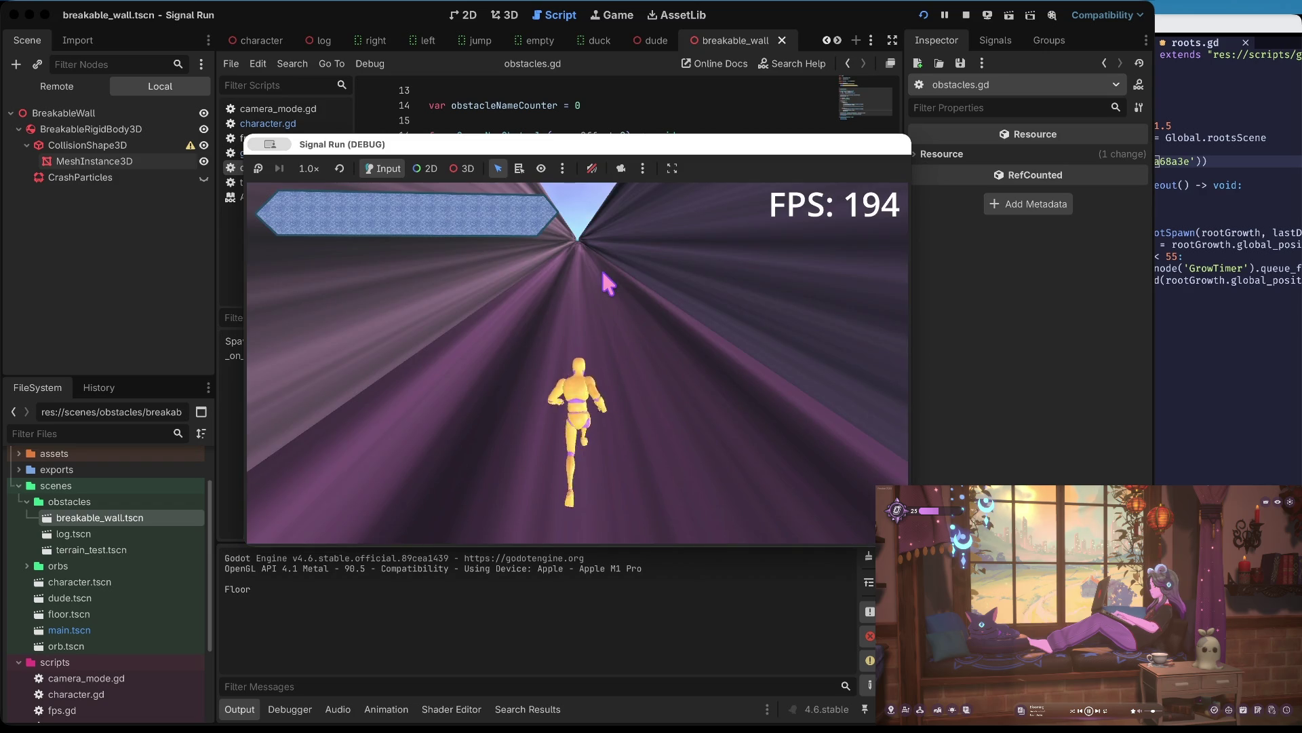
# - Steer the runner between lanes, jumping, ducking and punching until it crashes
pyautogui.press('Right')
pyautogui.press('Up')
pyautogui.press('Down')
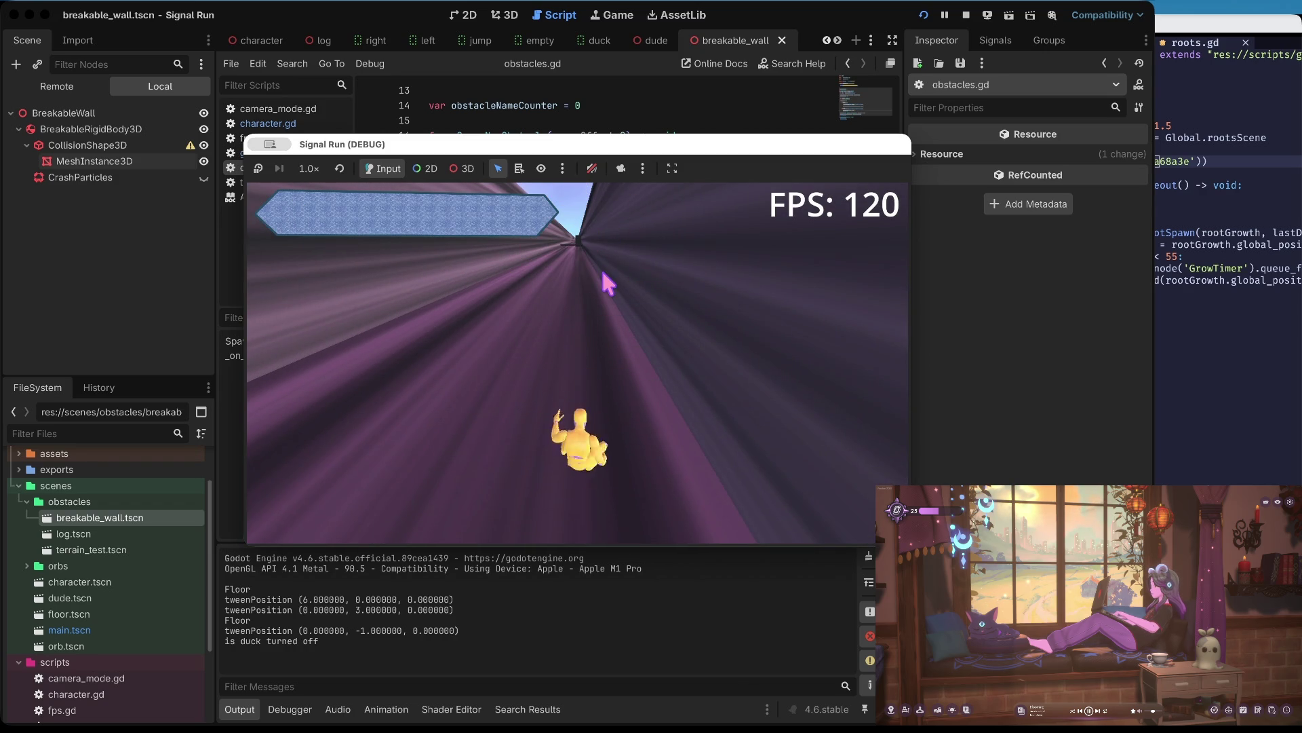
pyautogui.press('space')
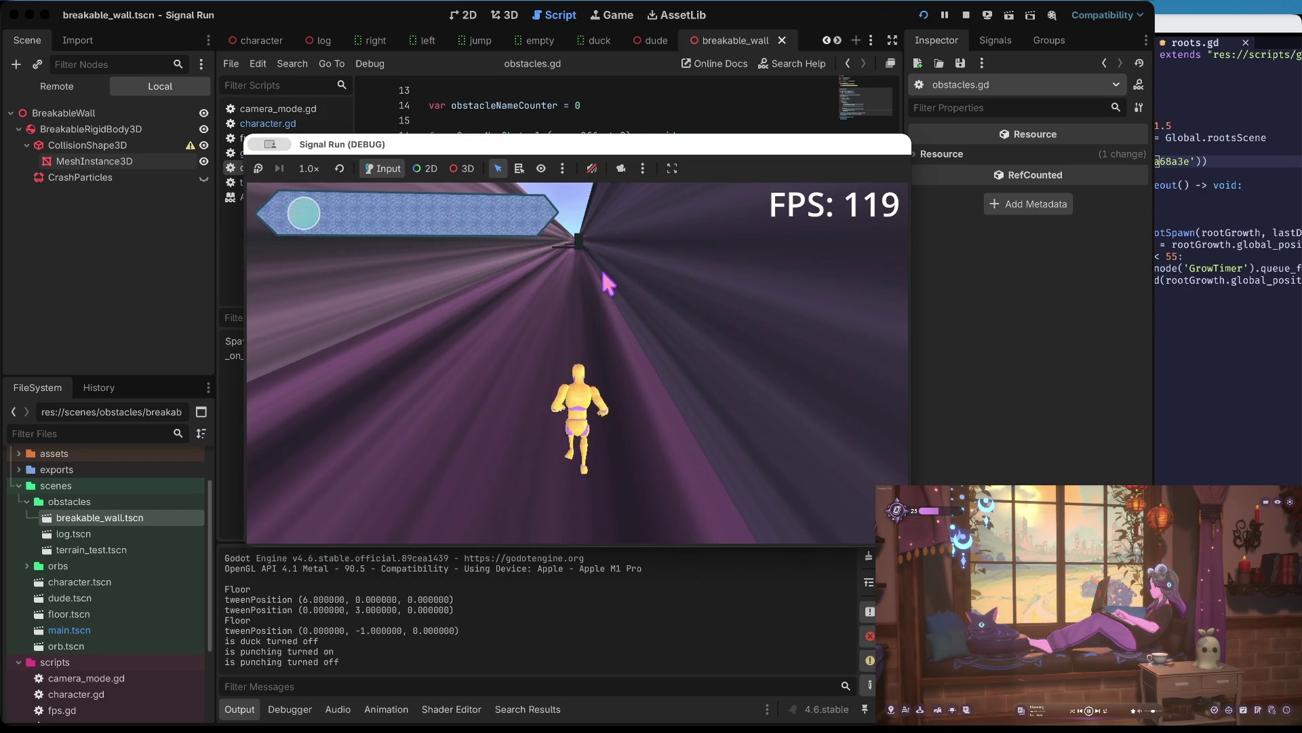
pyautogui.press('Left')
pyautogui.press('Left')
pyautogui.press('Right')
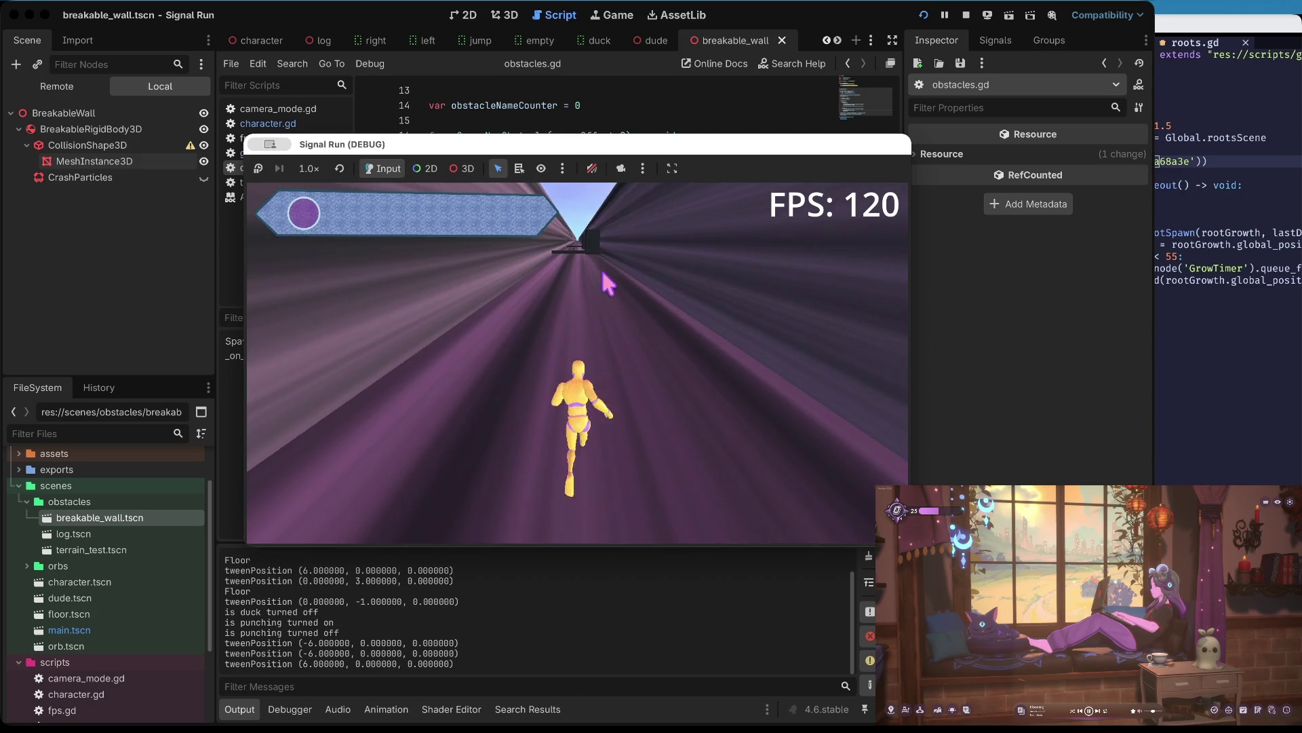
pyautogui.press('Right')
pyautogui.press('Down')
pyautogui.press('Left')
pyautogui.press('Left')
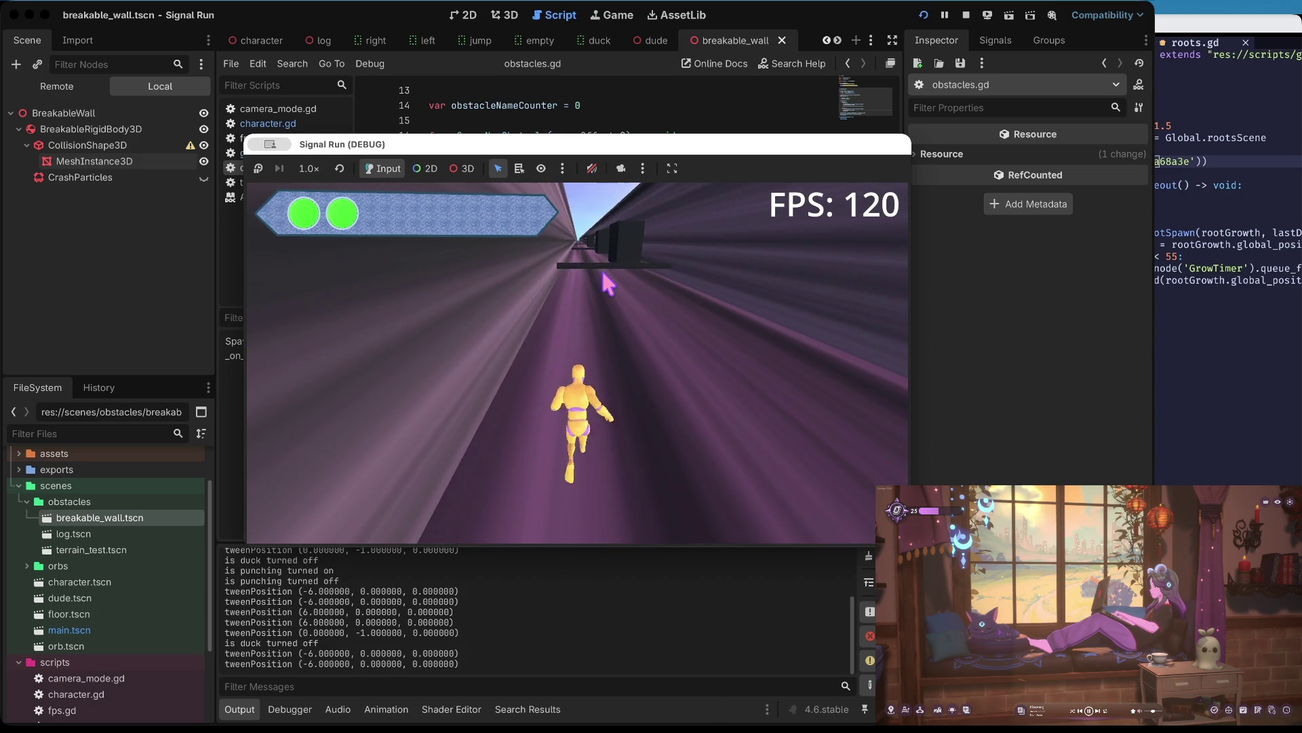
pyautogui.press('Up')
pyautogui.press('Up')
pyautogui.press('Up')
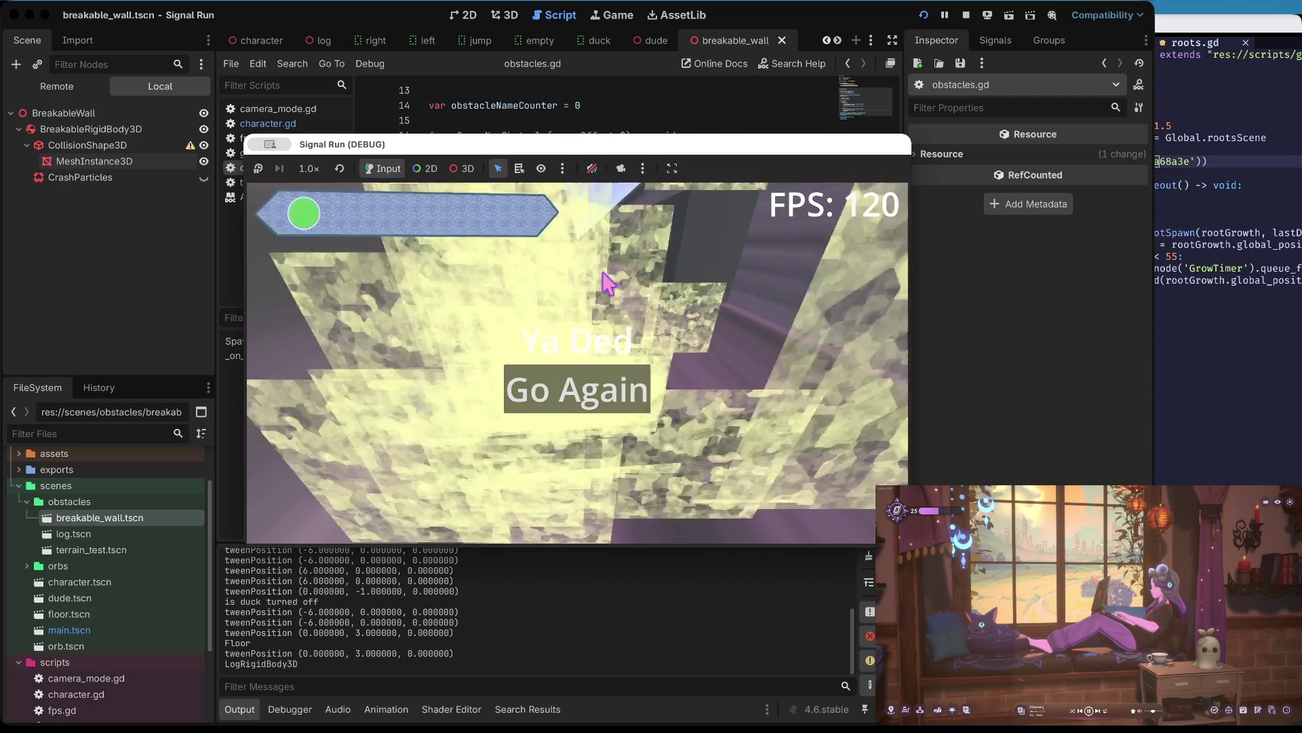
# - Restart the run, weave between lanes past the black obstacle, then stop the game
pyautogui.press('space')
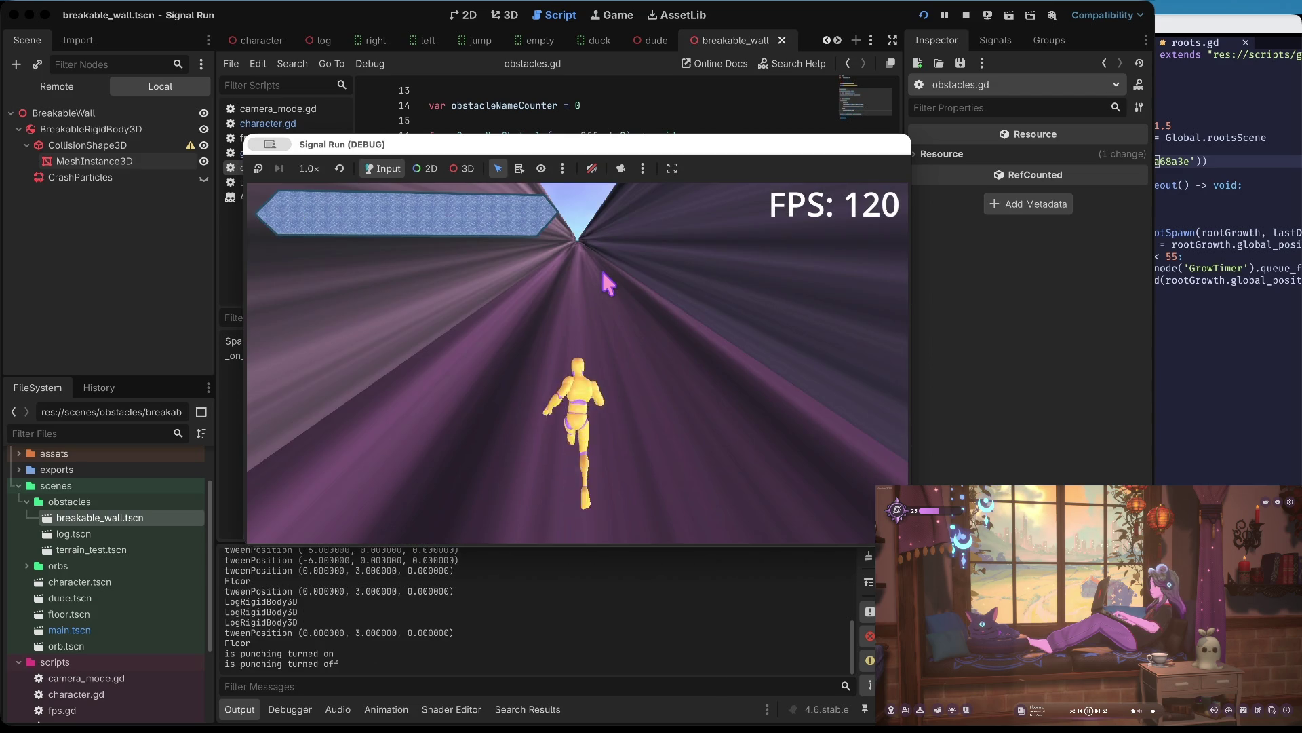
pyautogui.press('Left')
pyautogui.press('Right')
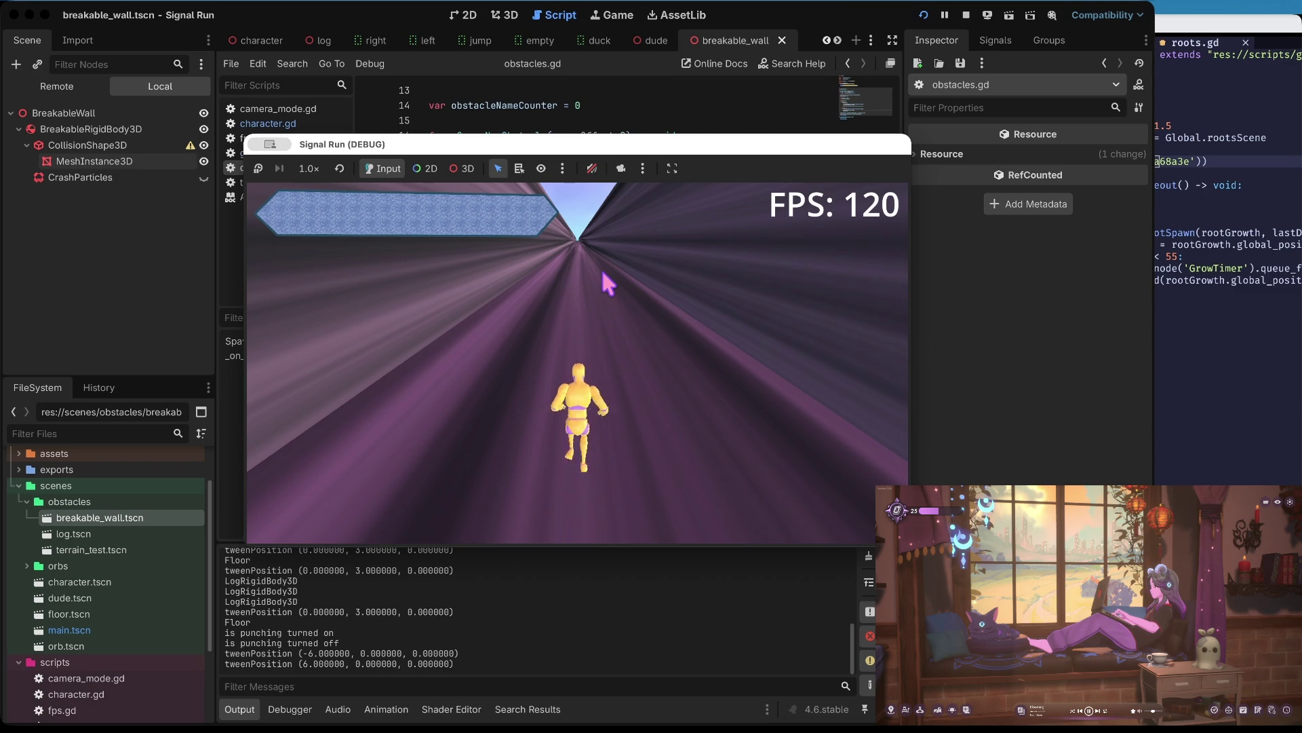
pyautogui.press('Right')
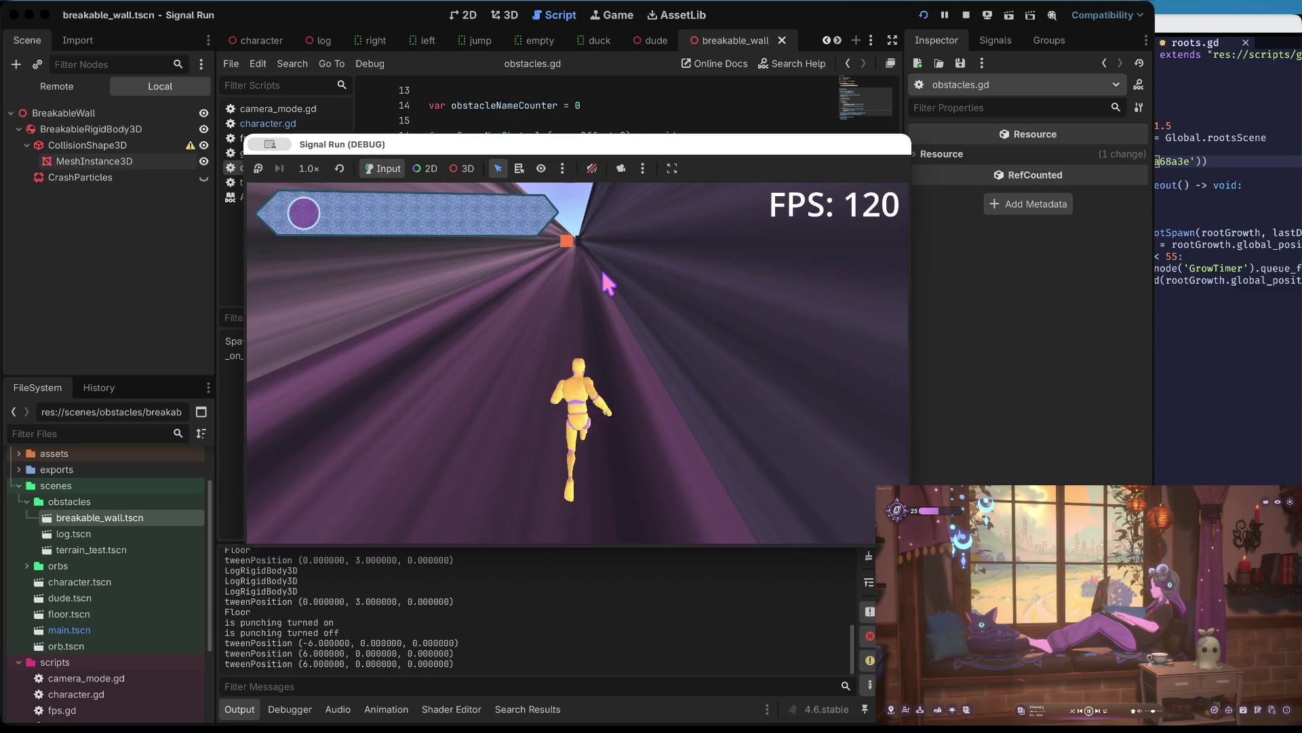
pyautogui.press('Left')
pyautogui.press('Right')
pyautogui.press('Left')
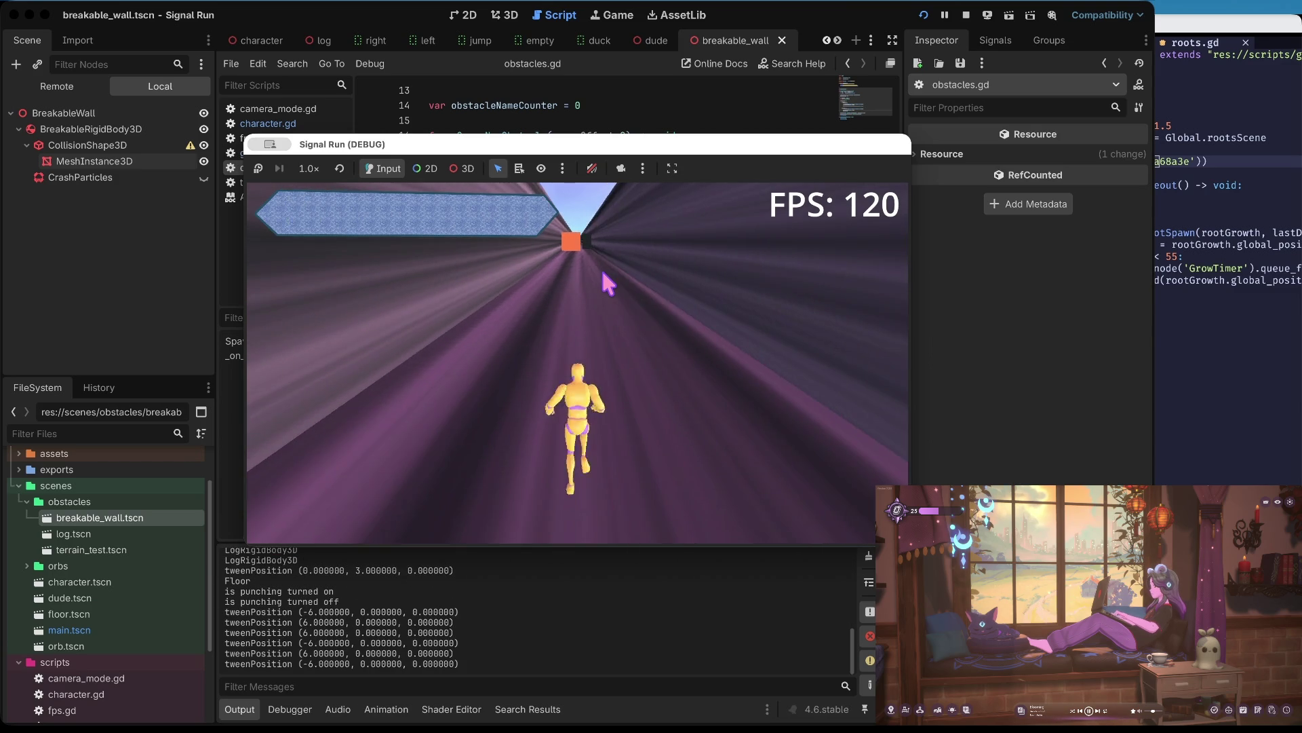
pyautogui.press('Right')
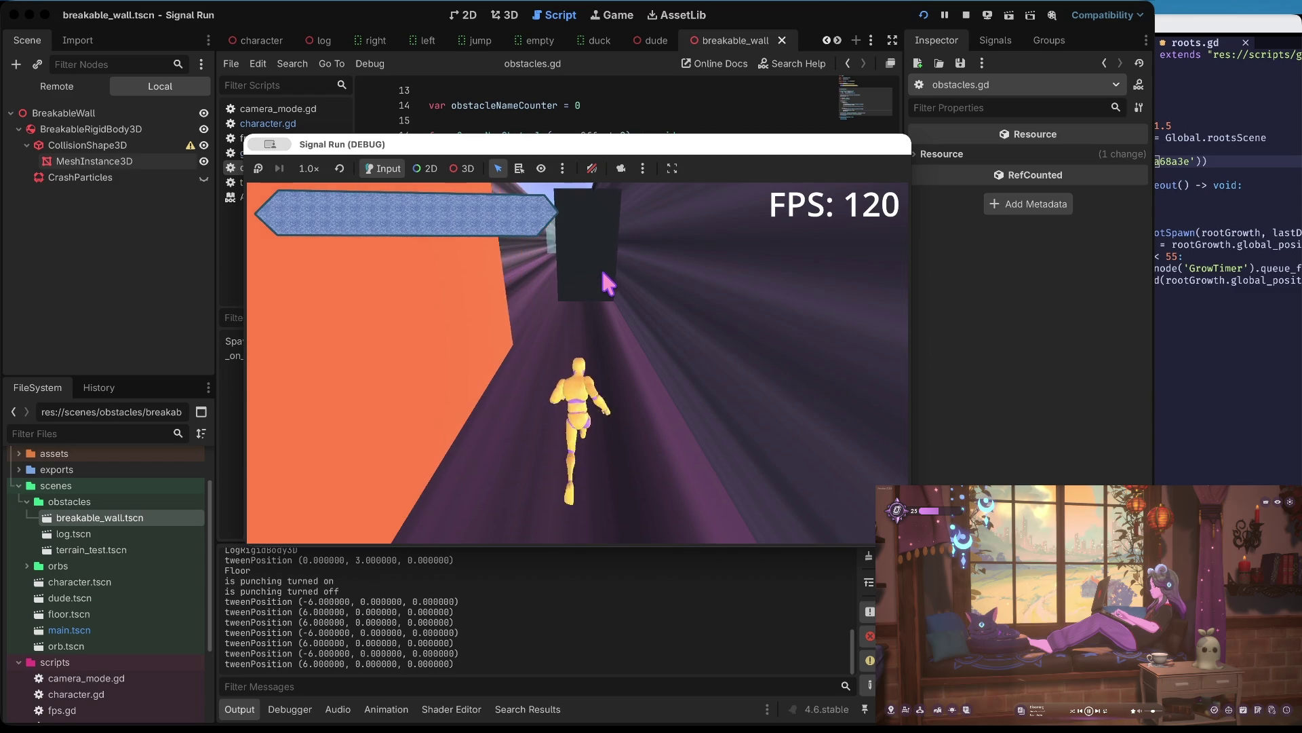
pyautogui.press('Left')
pyautogui.press('Left')
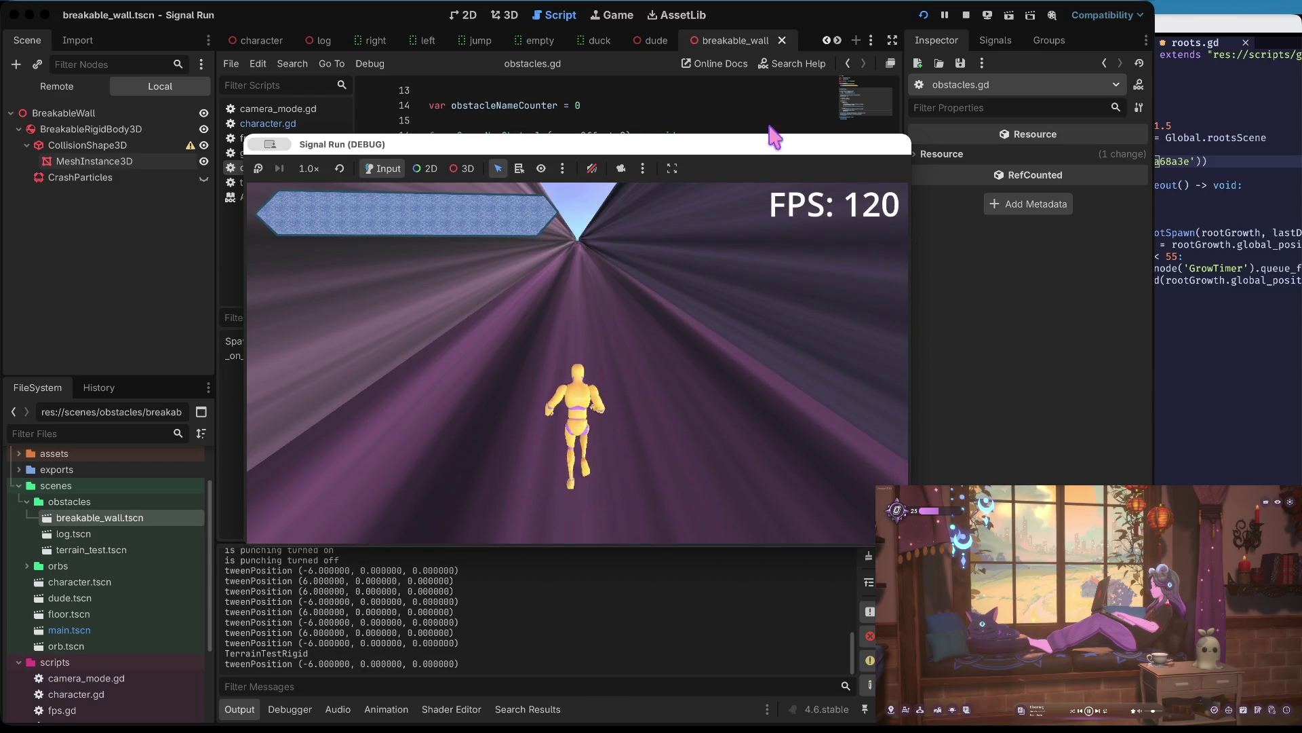
pyautogui.click(967, 16)
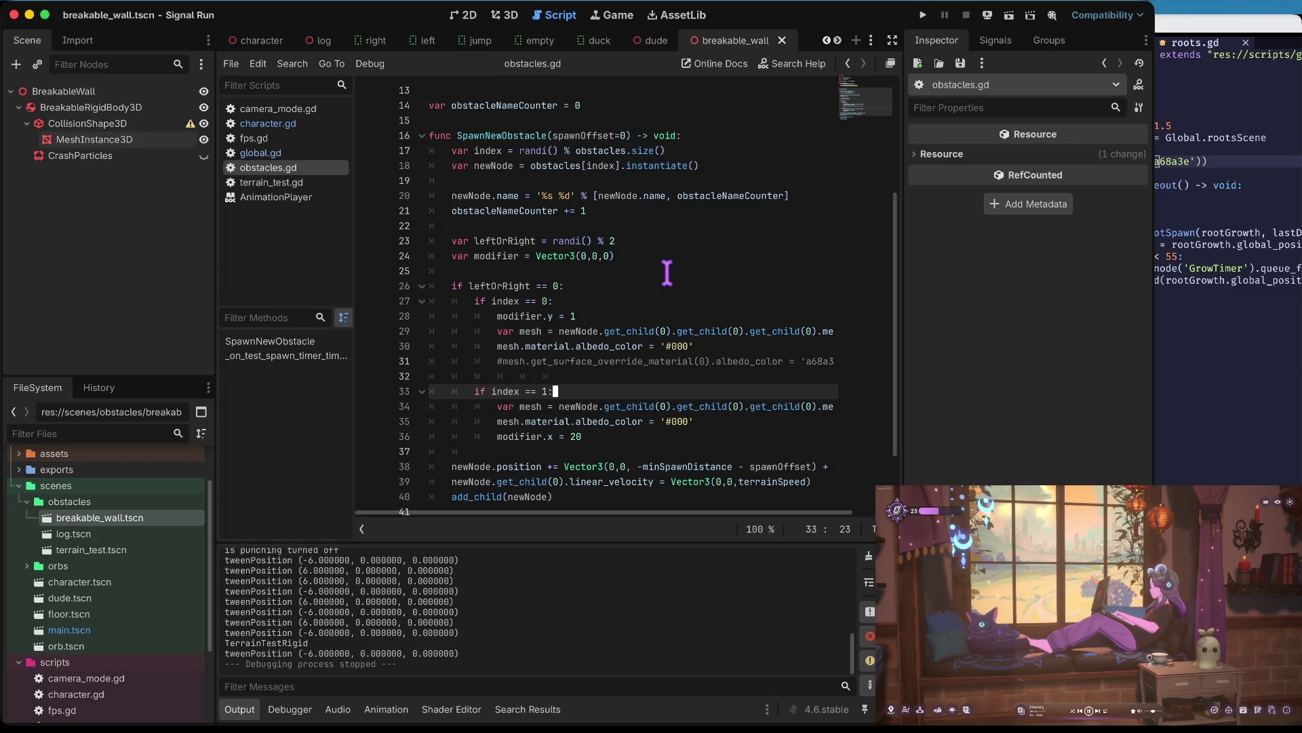
# - Delete the commented-out #mesh.get_surface_override_material line near line 31 with Ctrl+Shift+K
pyautogui.scroll(-2, 636, 345)
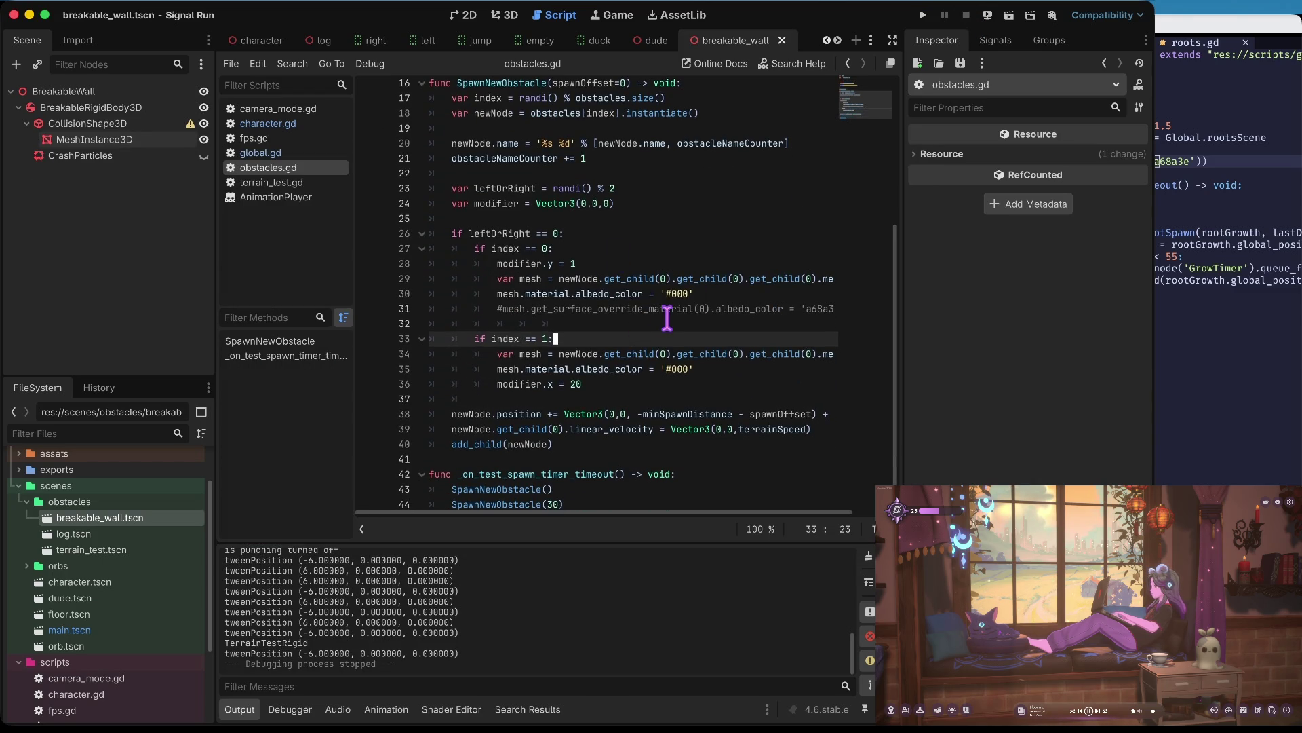
pyautogui.scroll(2, 643, 245)
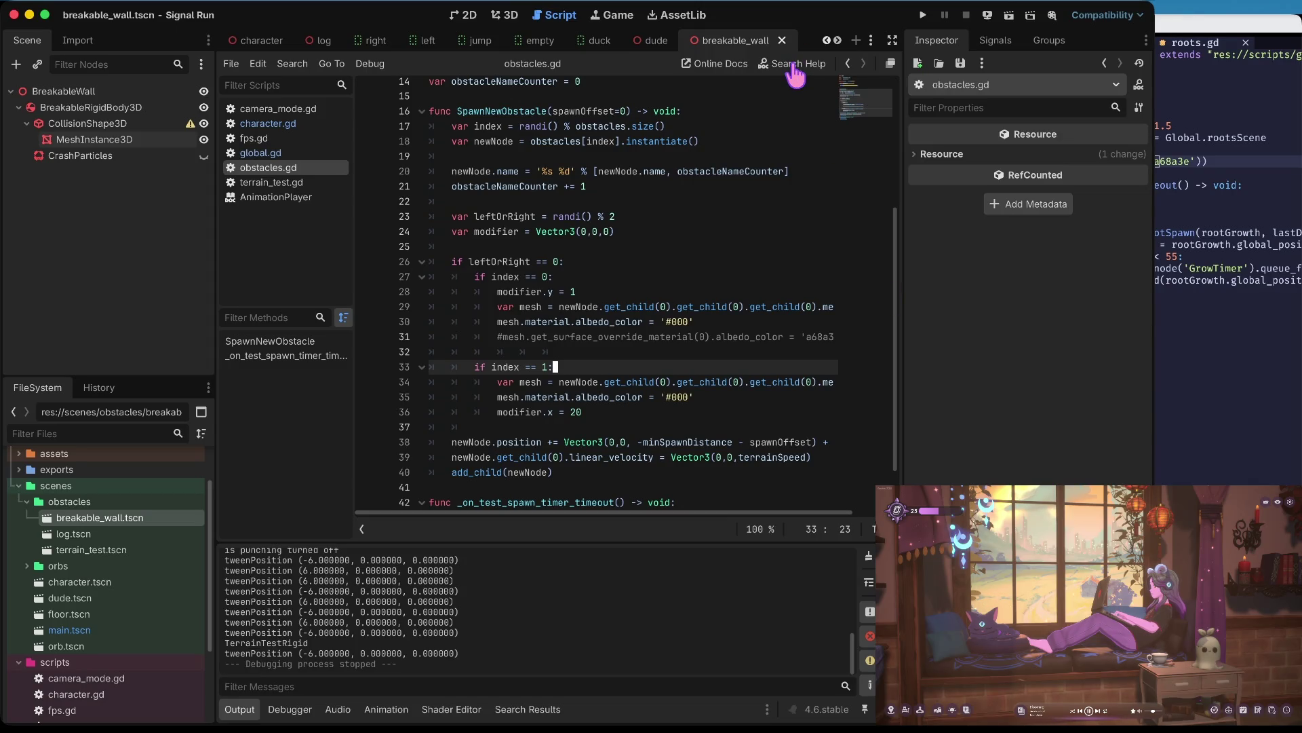
pyautogui.press('Home')
pyautogui.press('Up')
pyautogui.press('Up')
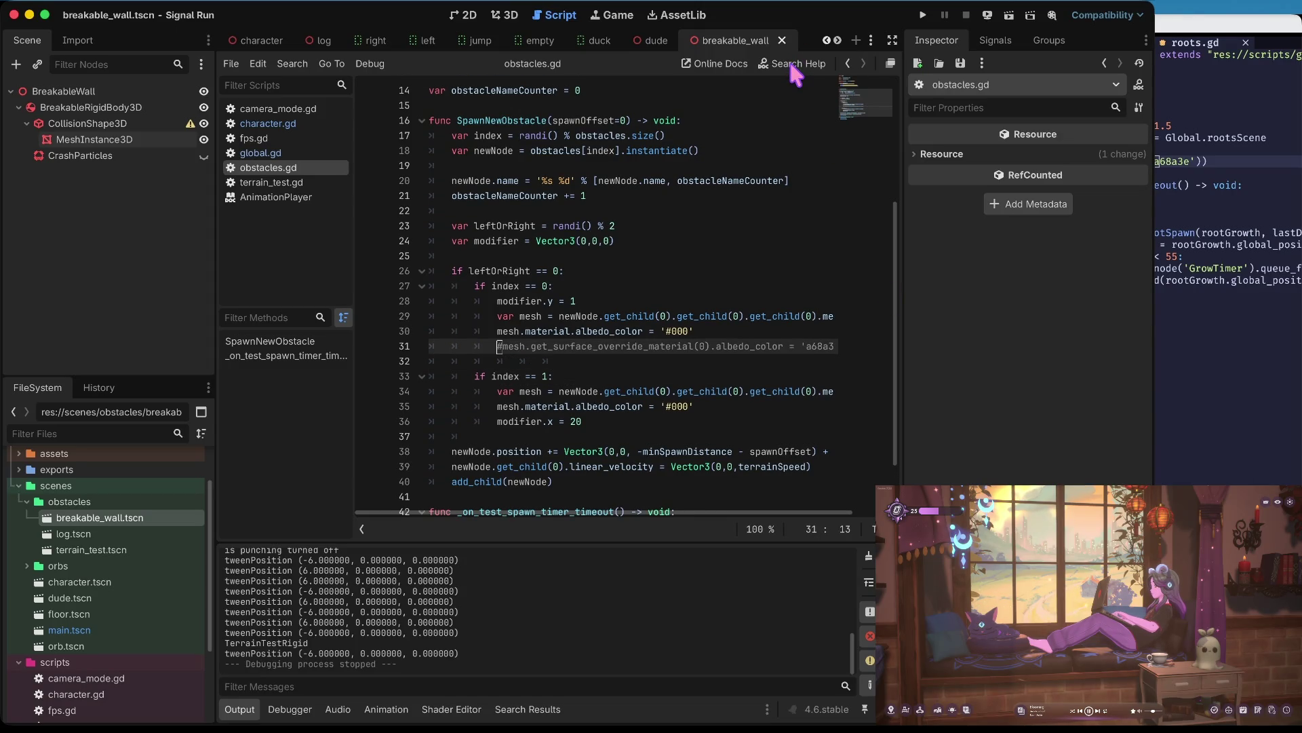
pyautogui.hotkey('ctrl', 'shift', 'k')
pyautogui.press('Down')
pyautogui.press('Down')
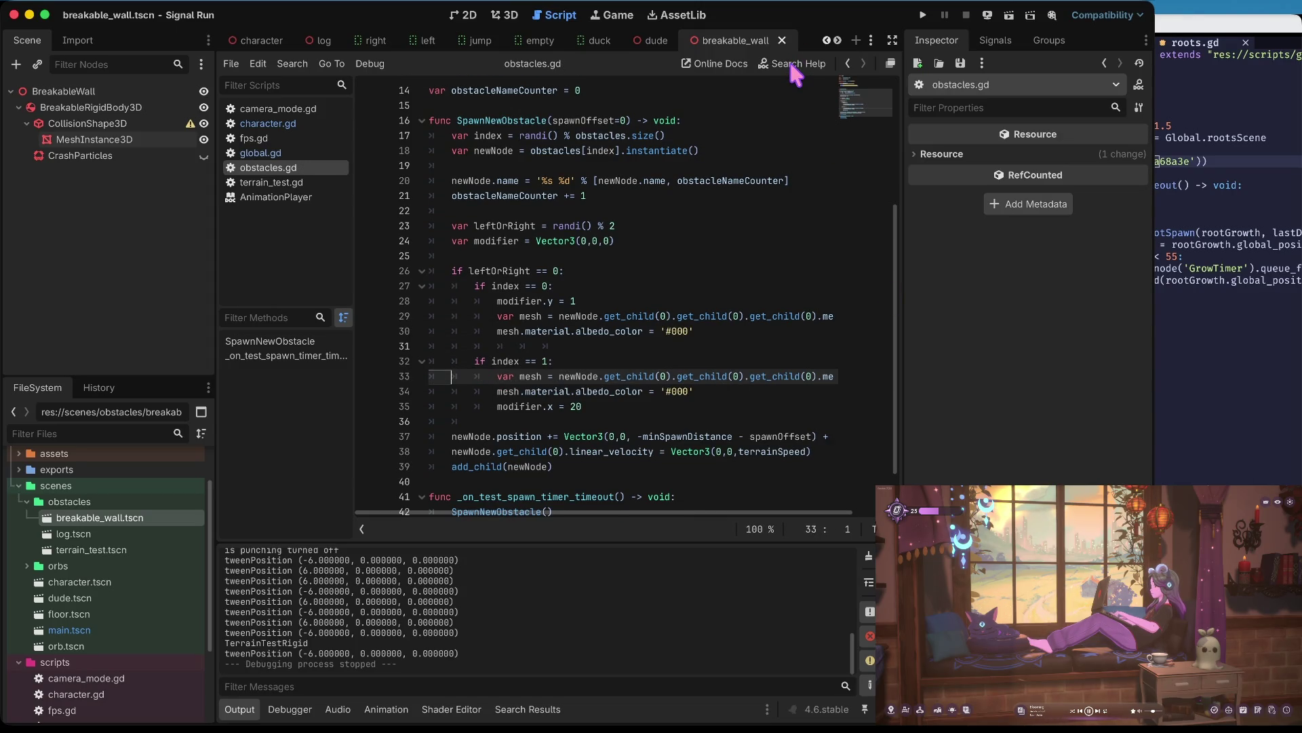
pyautogui.press('Up')
pyautogui.press('Up')
pyautogui.press('Up')
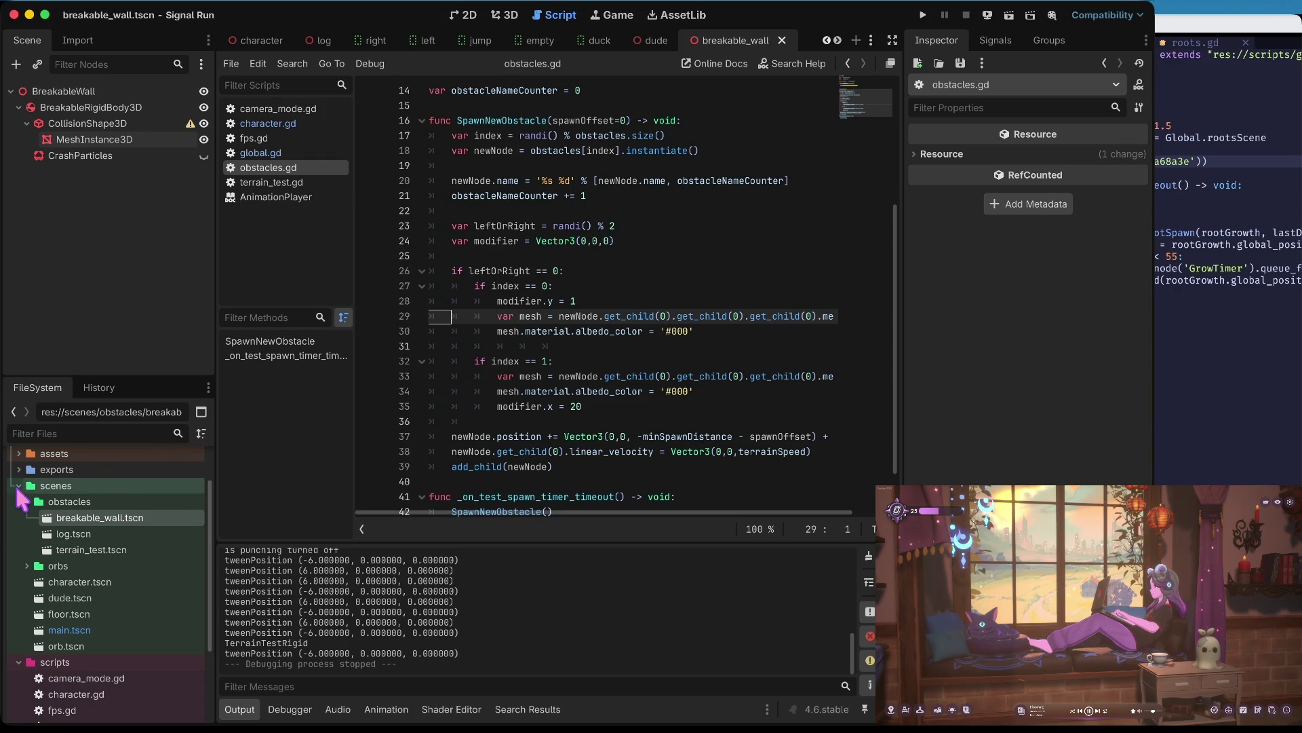
# - Create a new 3D scene named signal_effect in the scenes folder
pyautogui.click(19, 486)
pyautogui.click(19, 533)
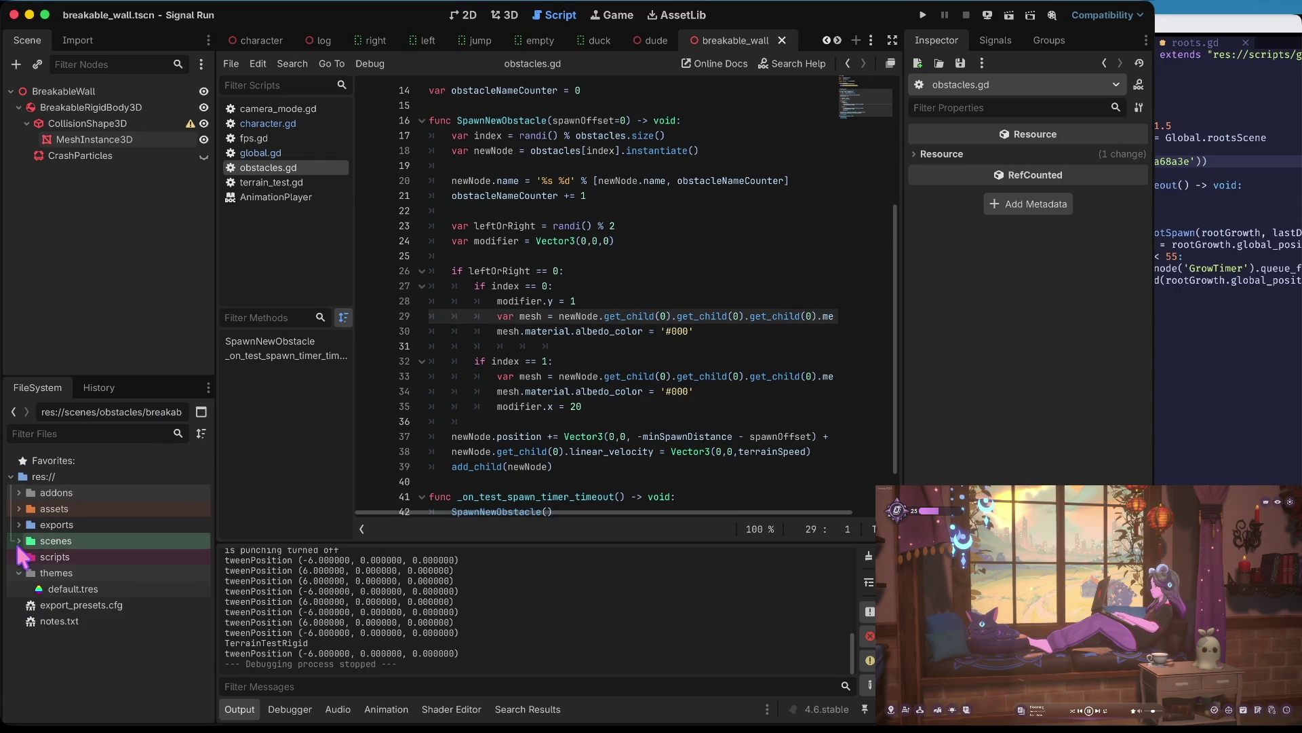
pyautogui.click(27, 556)
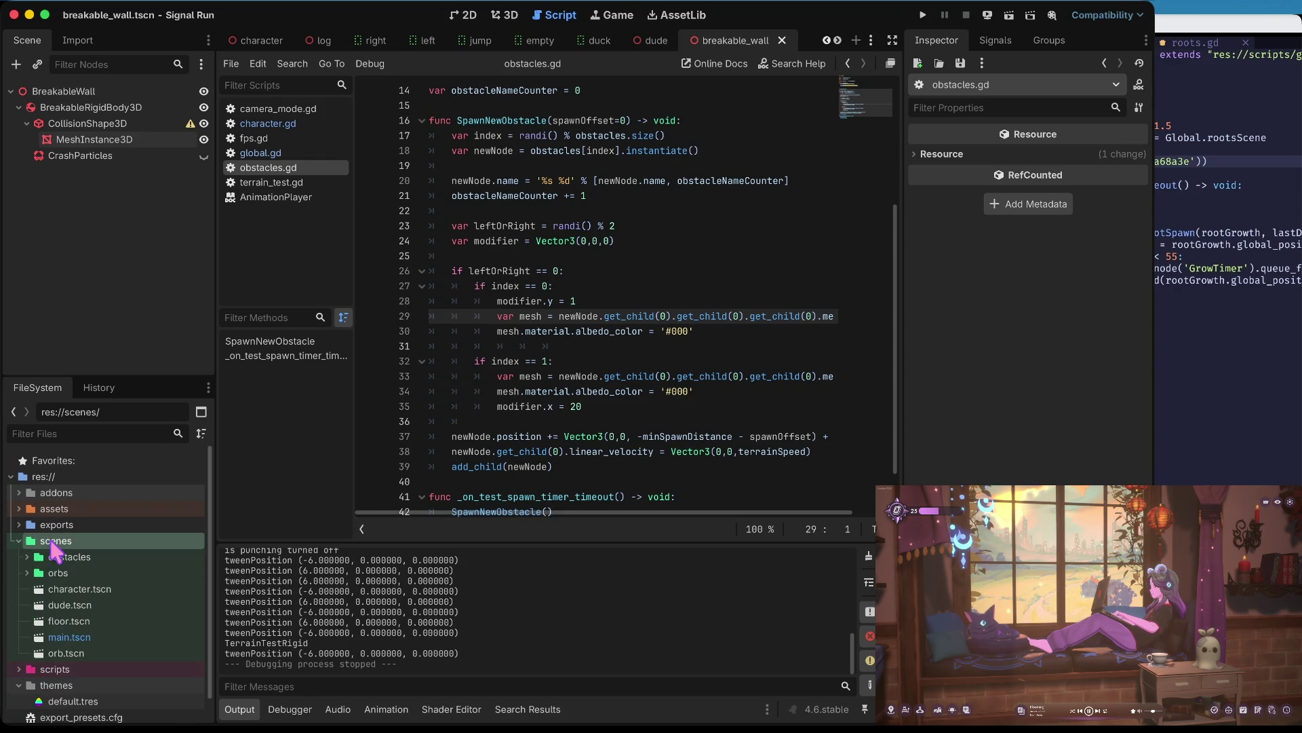
pyautogui.rightClick(53, 540)
pyautogui.moveTo(142, 487)
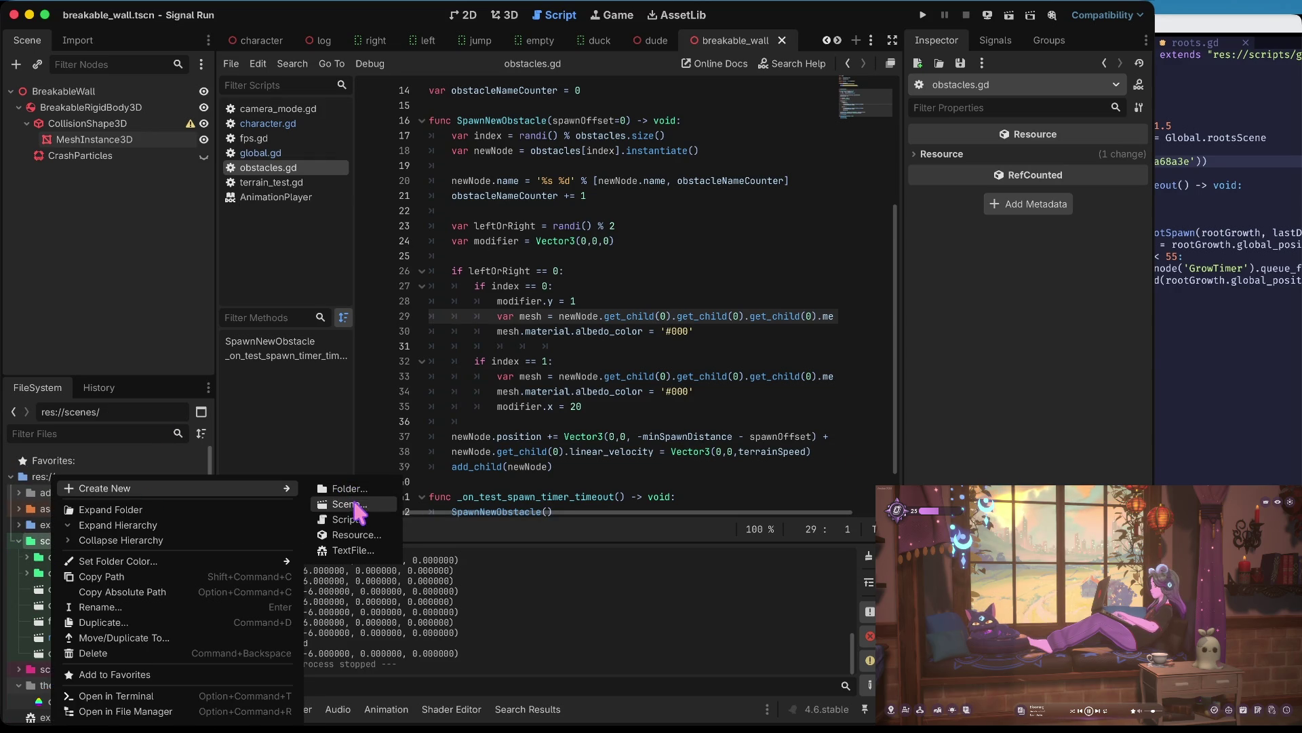
pyautogui.click(360, 510)
pyautogui.click(533, 275)
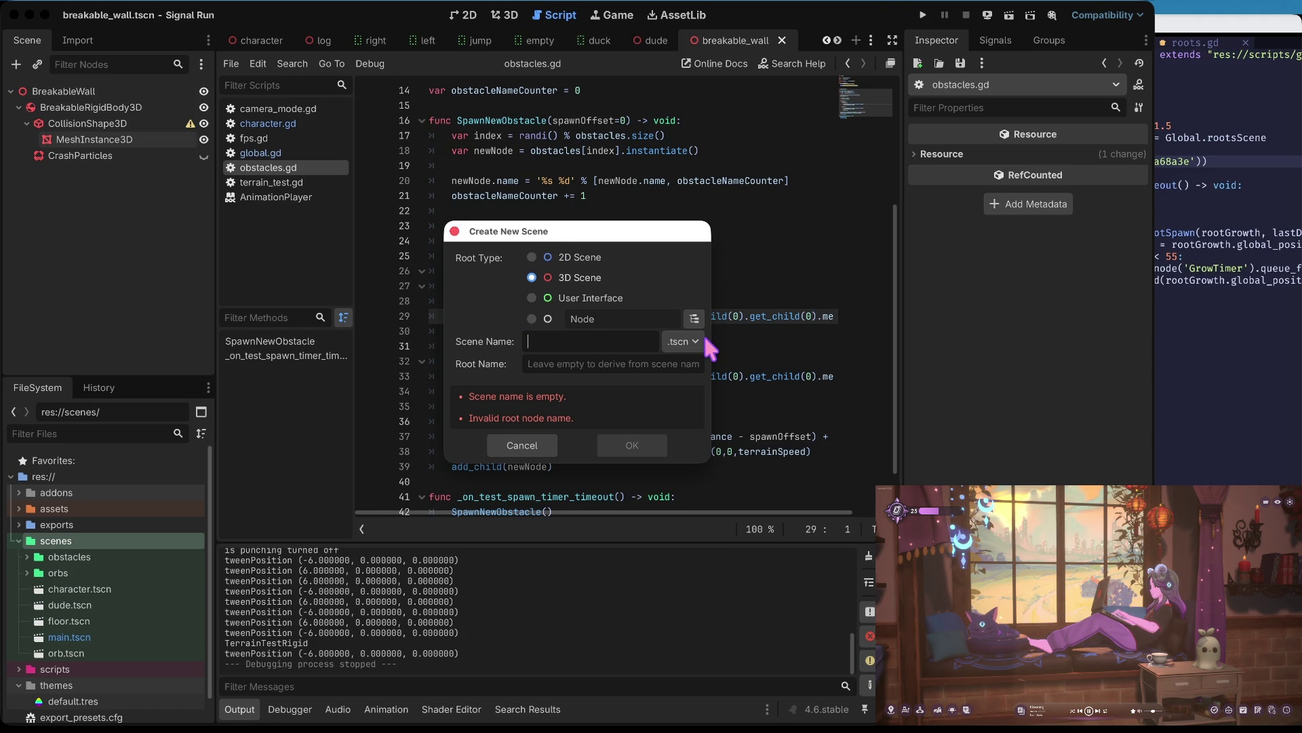
pyautogui.write('signal_effect')
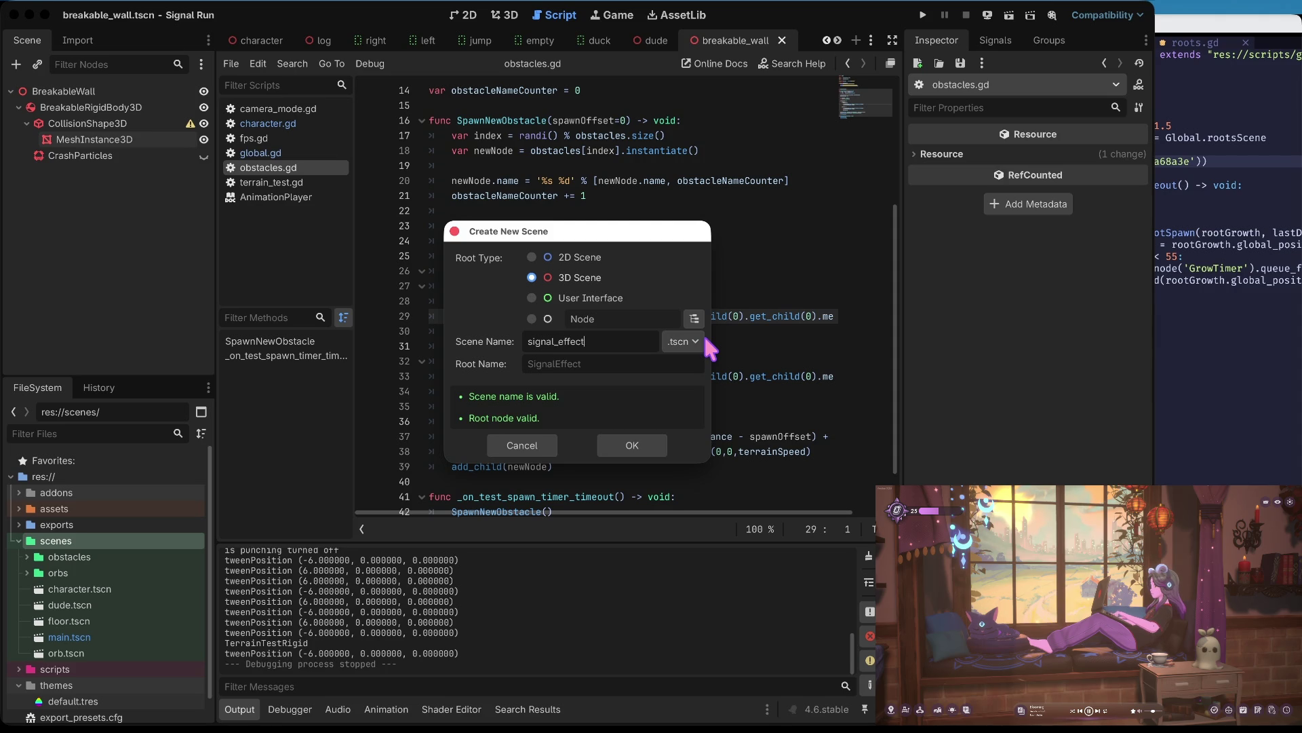
pyautogui.click(638, 446)
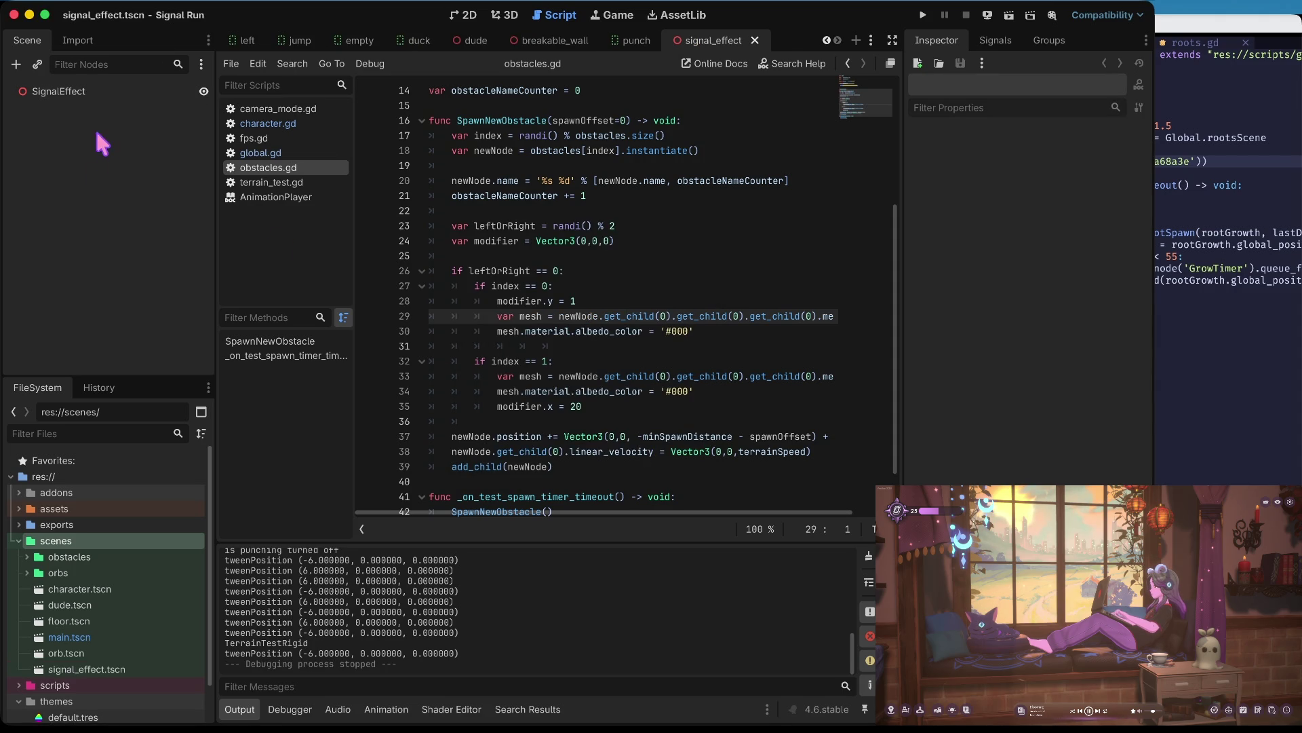
# - Add a CPUParticles3D child under the SignalEffect root and view it in 3D
pyautogui.scroll(-2, 92, 499)
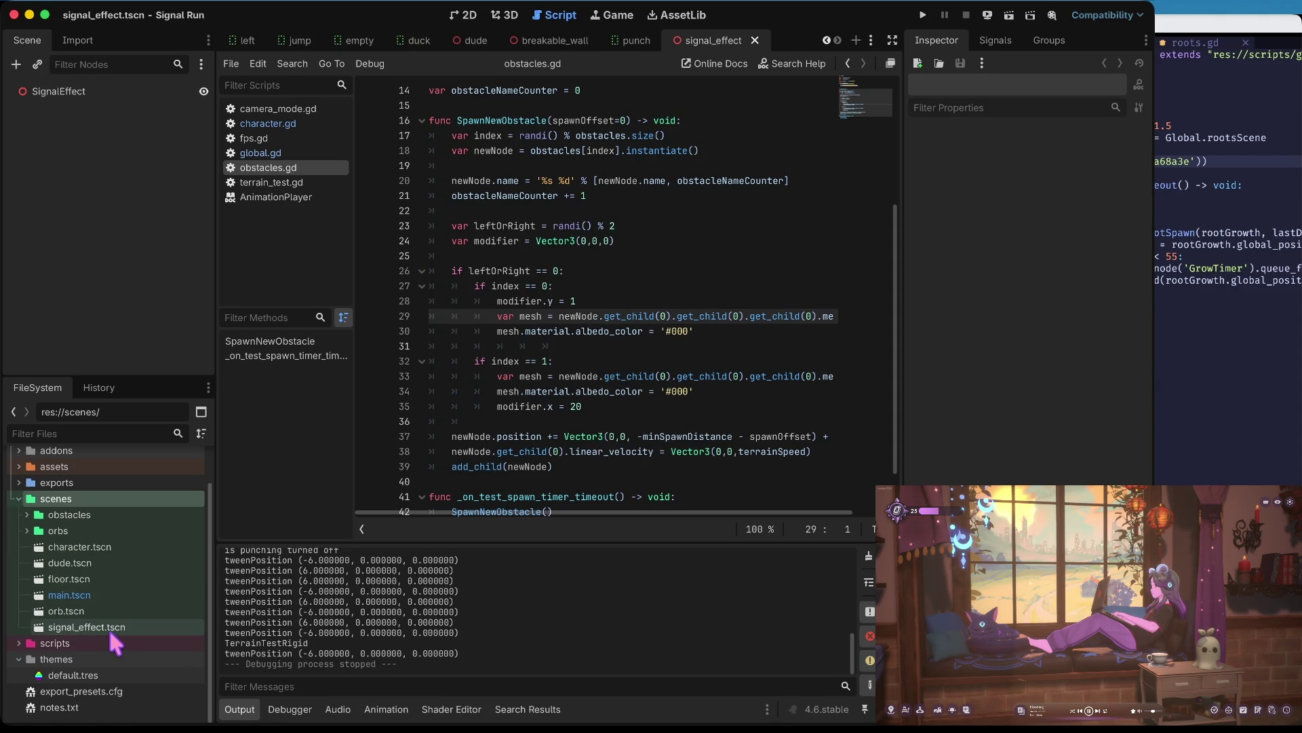
pyautogui.scroll(2, 108, 620)
pyautogui.click(26, 545)
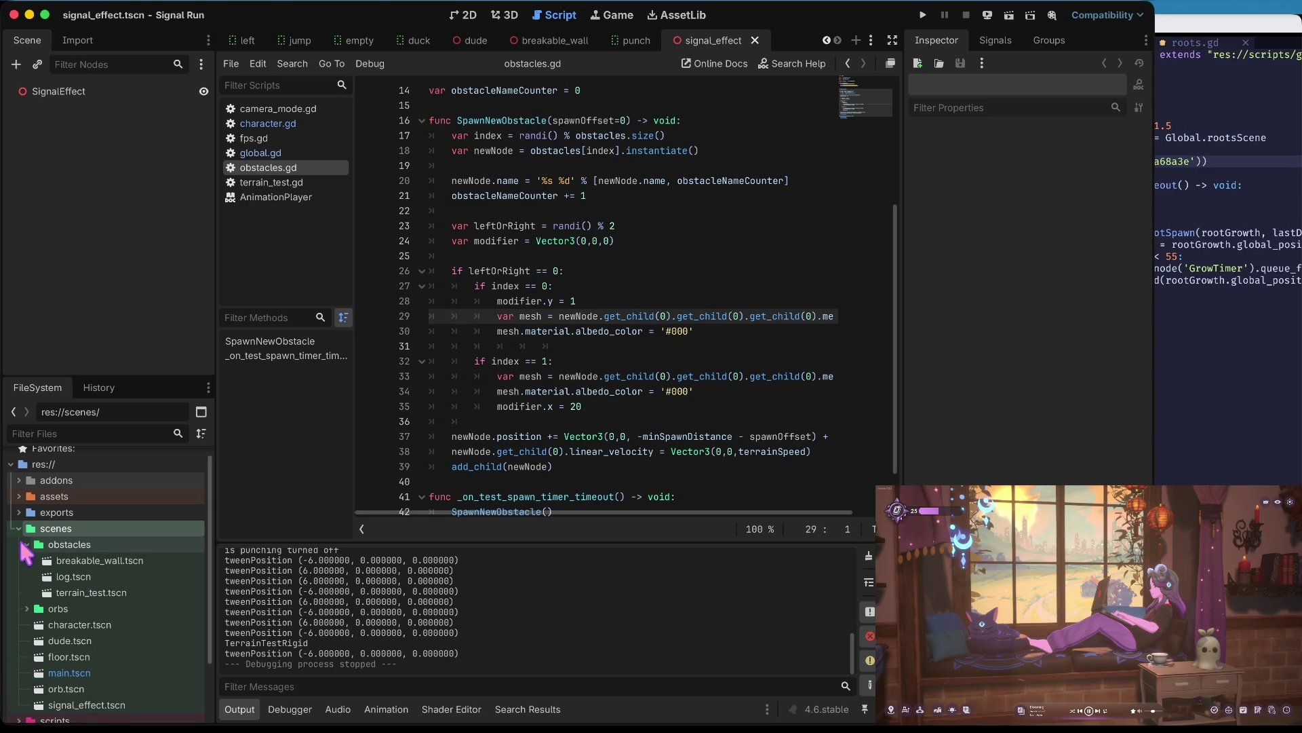
pyautogui.click(26, 545)
pyautogui.click(80, 93)
pyautogui.rightClick(80, 93)
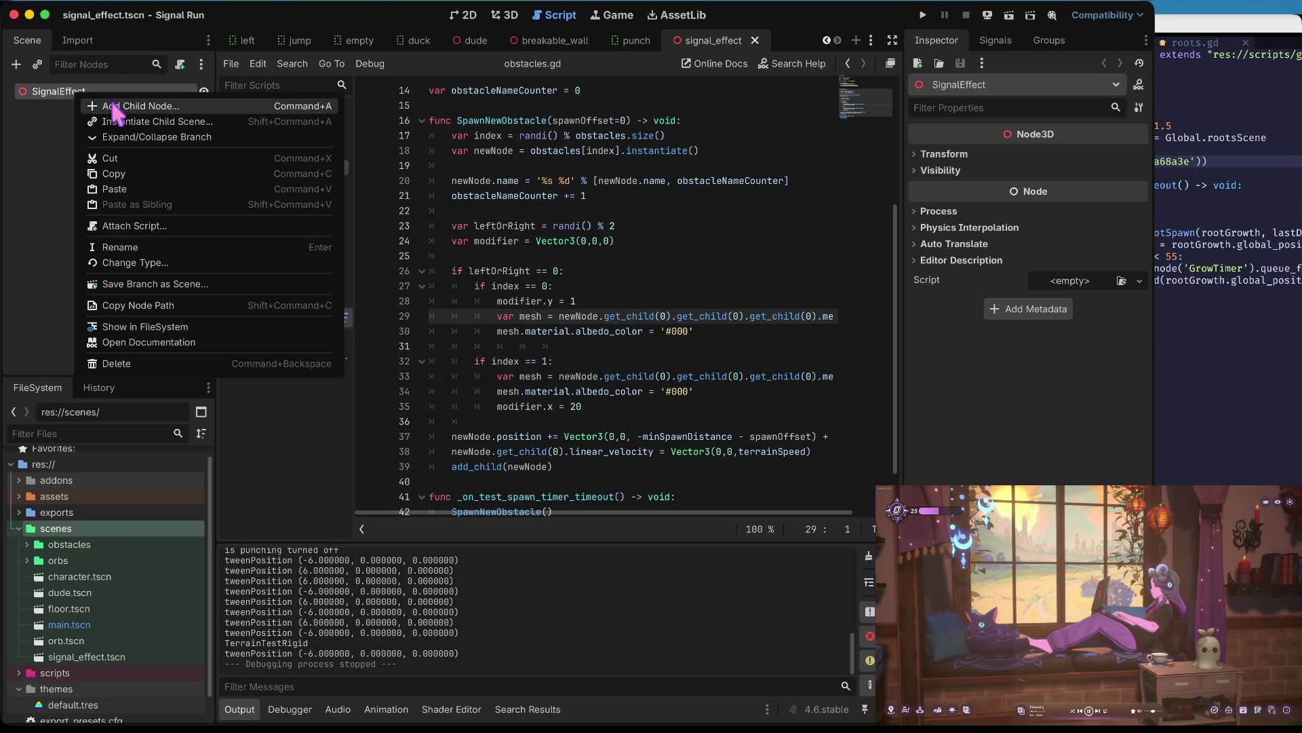
pyautogui.click(117, 108)
pyautogui.write('particles')
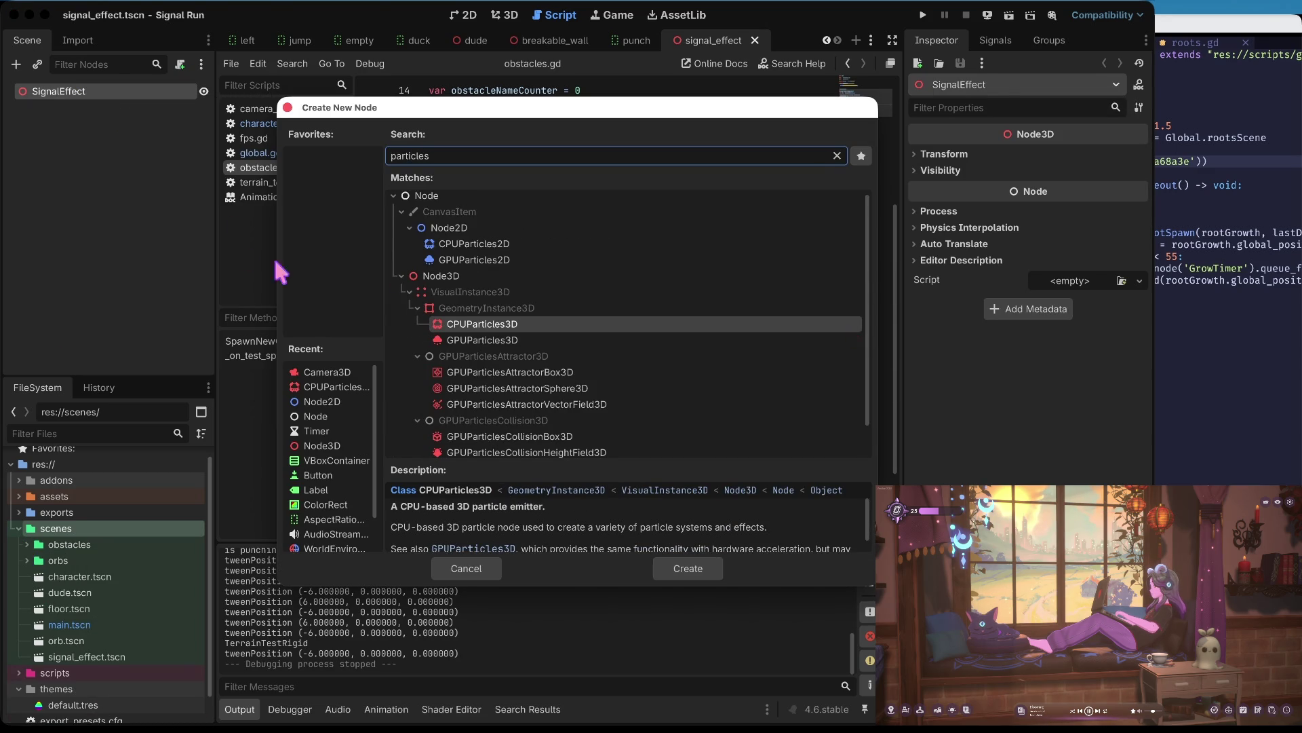
pyautogui.click(515, 330)
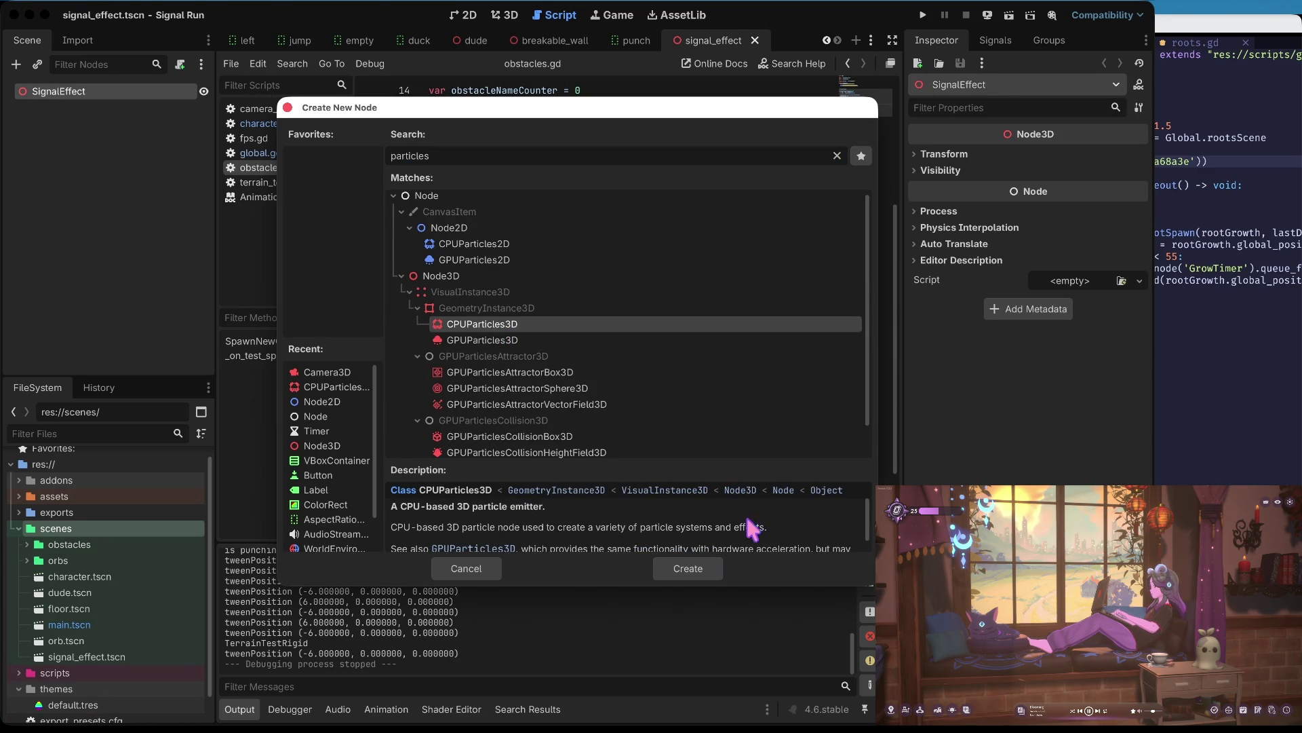
pyautogui.click(710, 567)
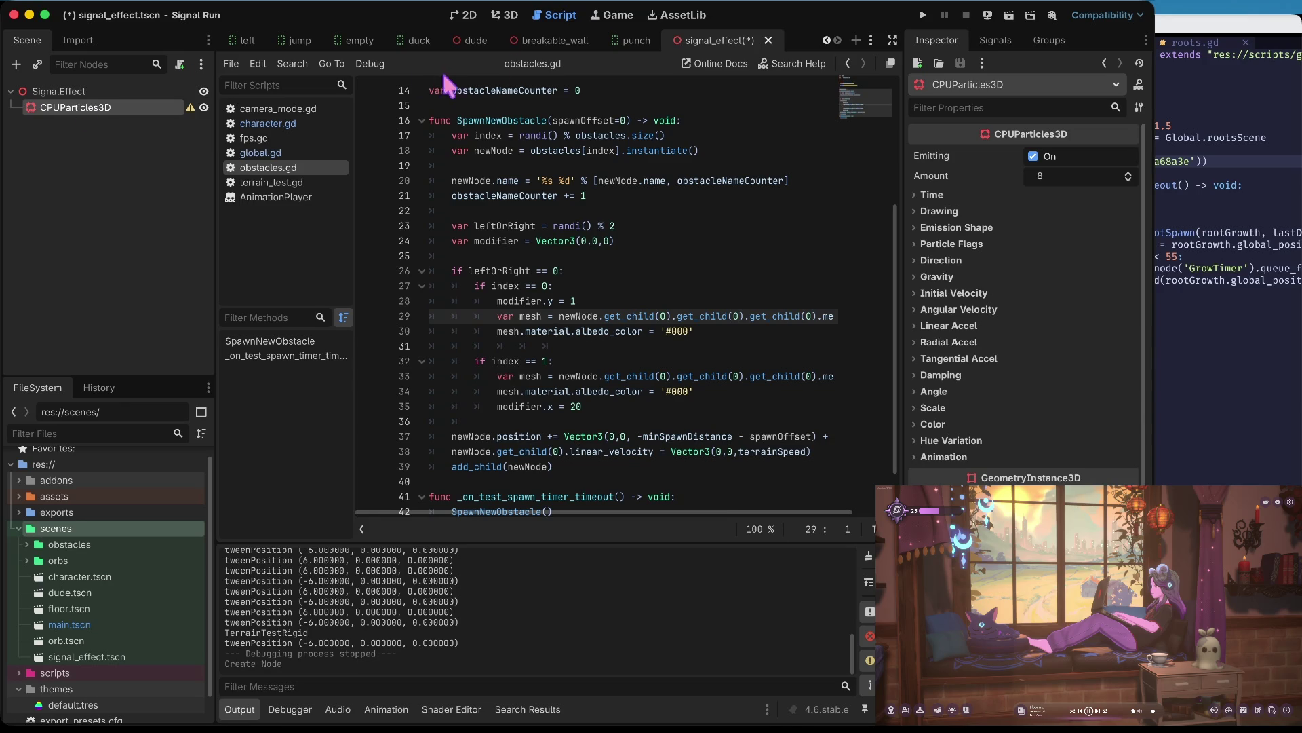
pyautogui.click(505, 15)
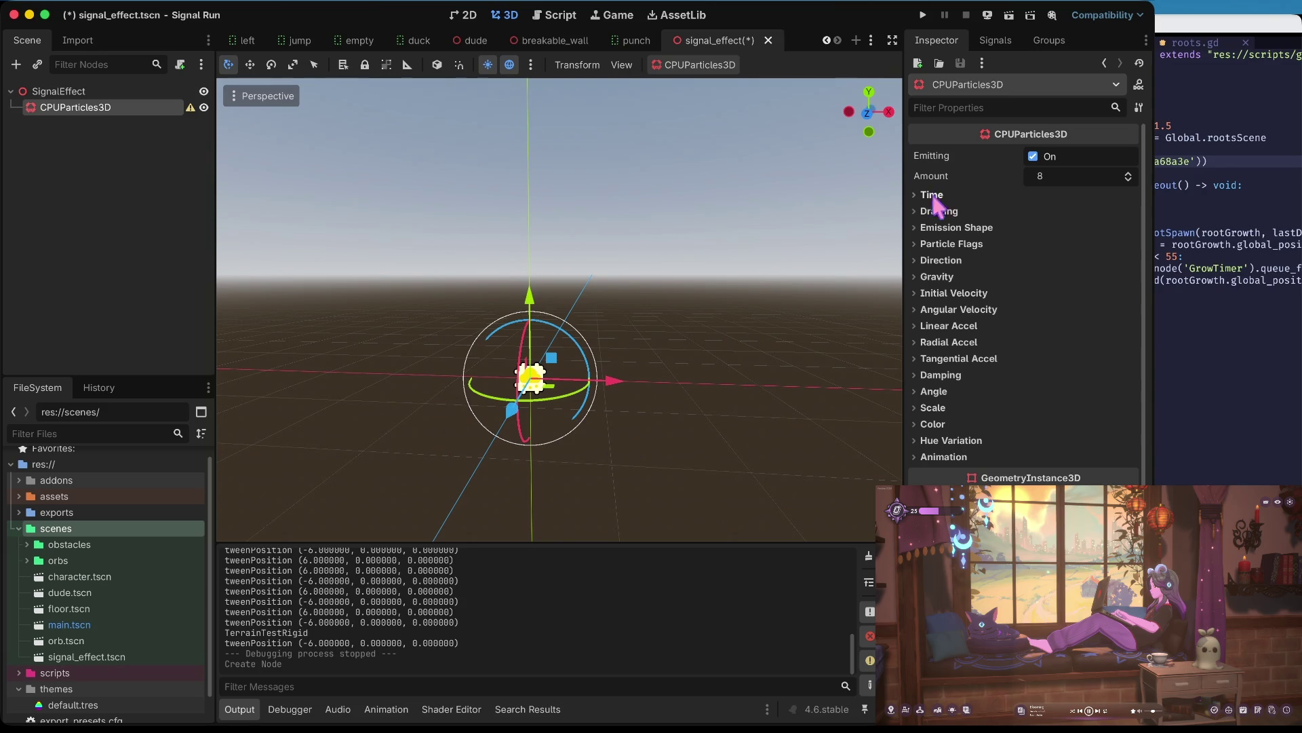
# - Give each particle a QuadMesh as its draw mesh
pyautogui.click(910, 209)
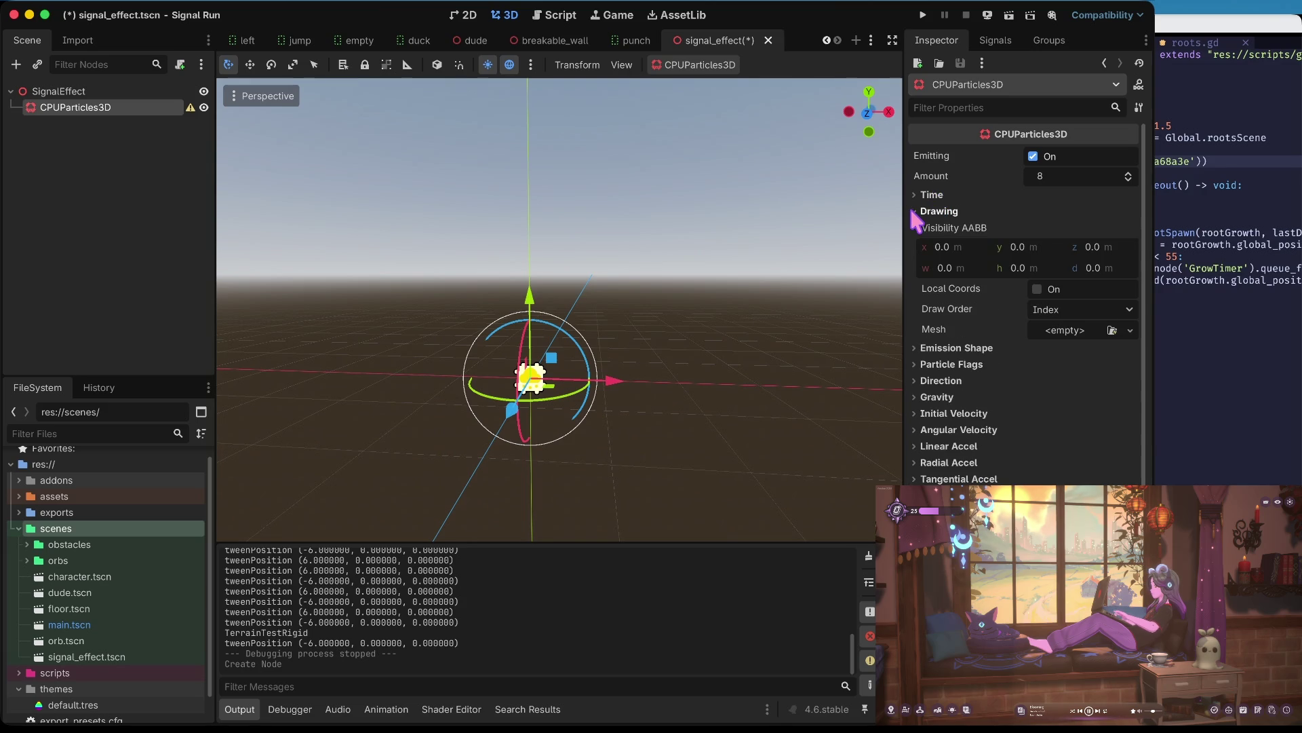
pyautogui.click(1082, 329)
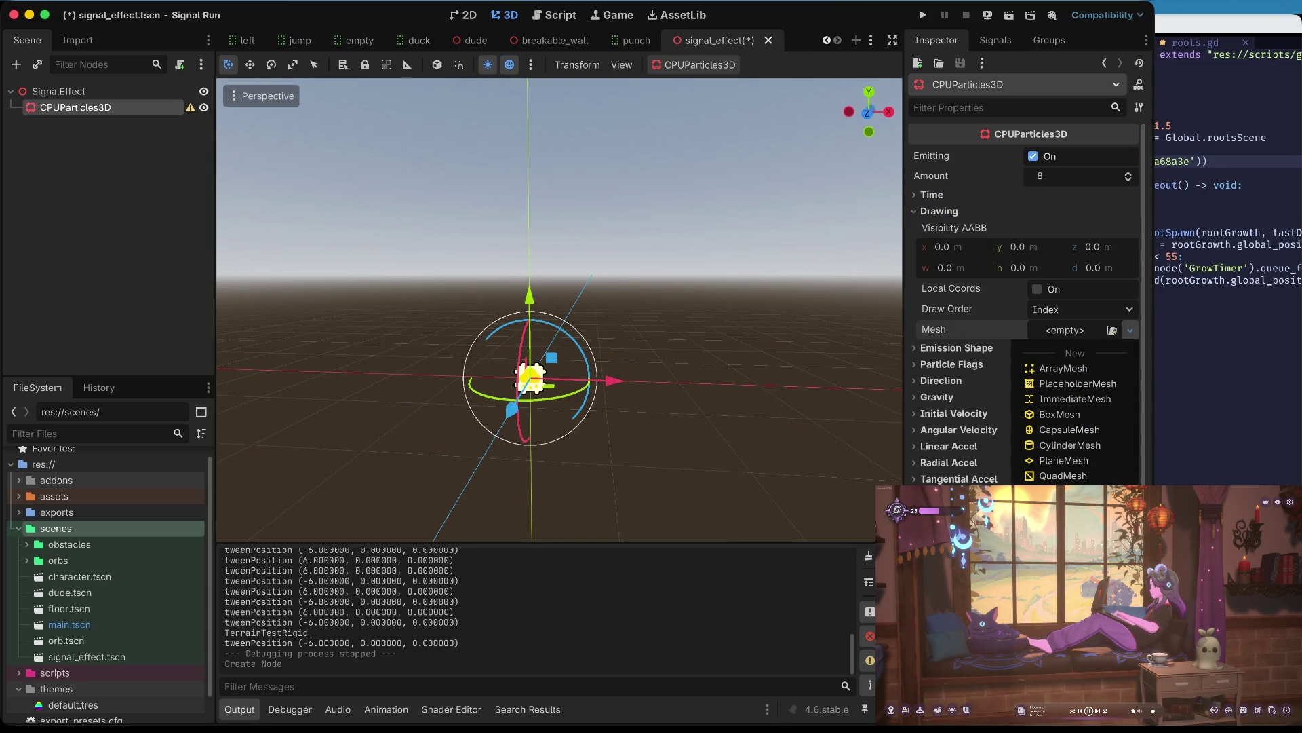
pyautogui.click(1063, 476)
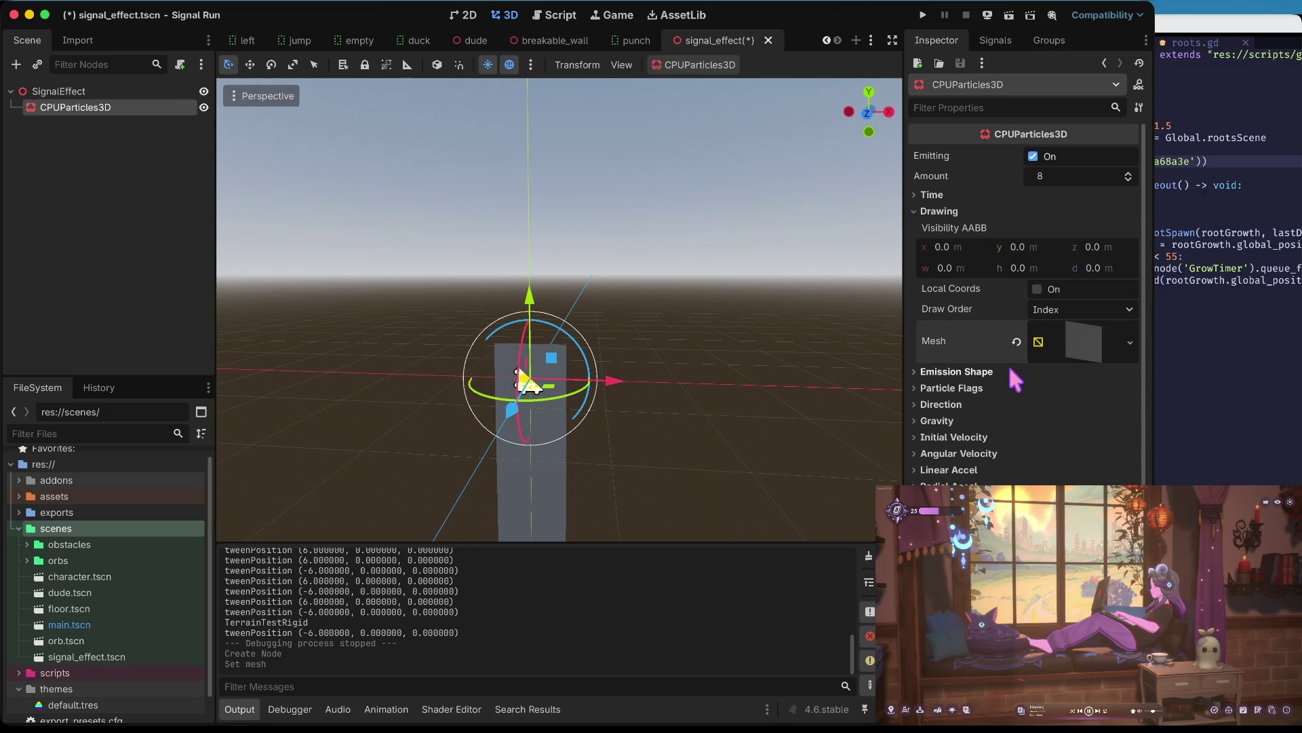
# - Try Directed Points as the emission shape, then set it back to Point
pyautogui.click(977, 372)
pyautogui.scroll(-2, 983, 372)
pyautogui.click(1050, 314)
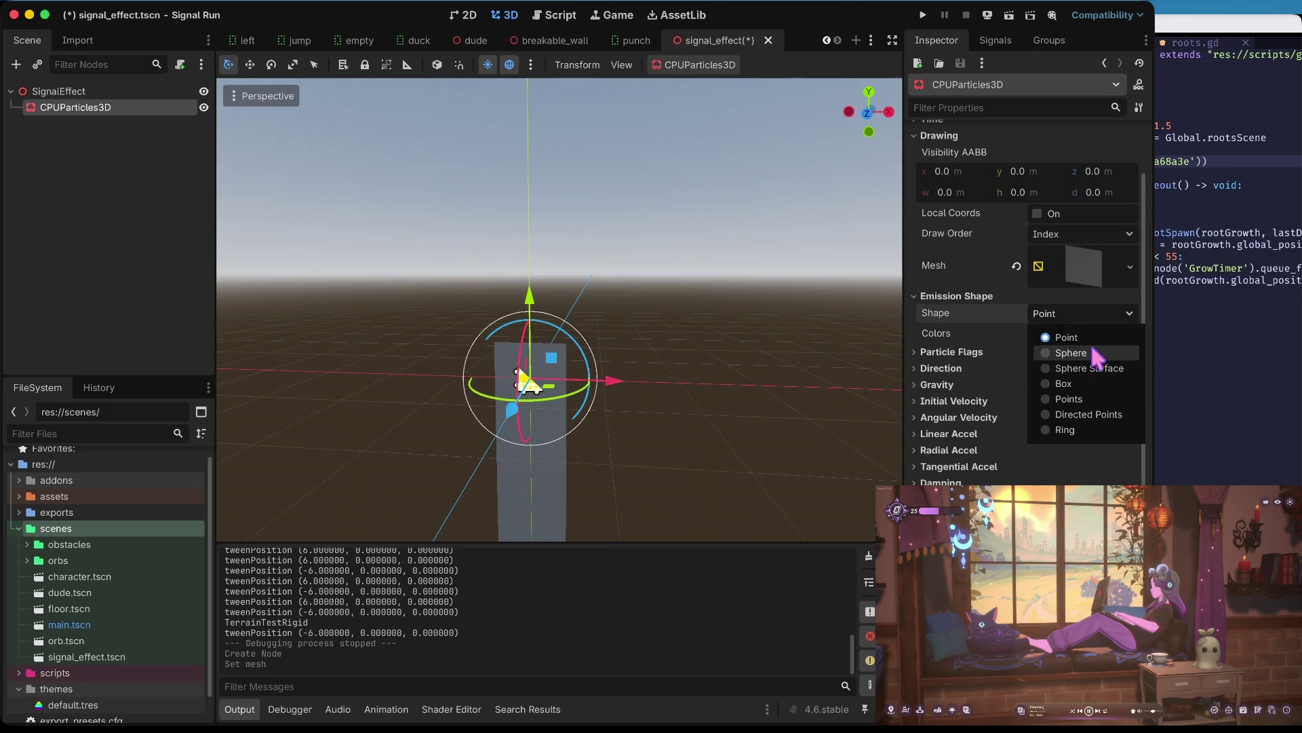
pyautogui.click(1088, 414)
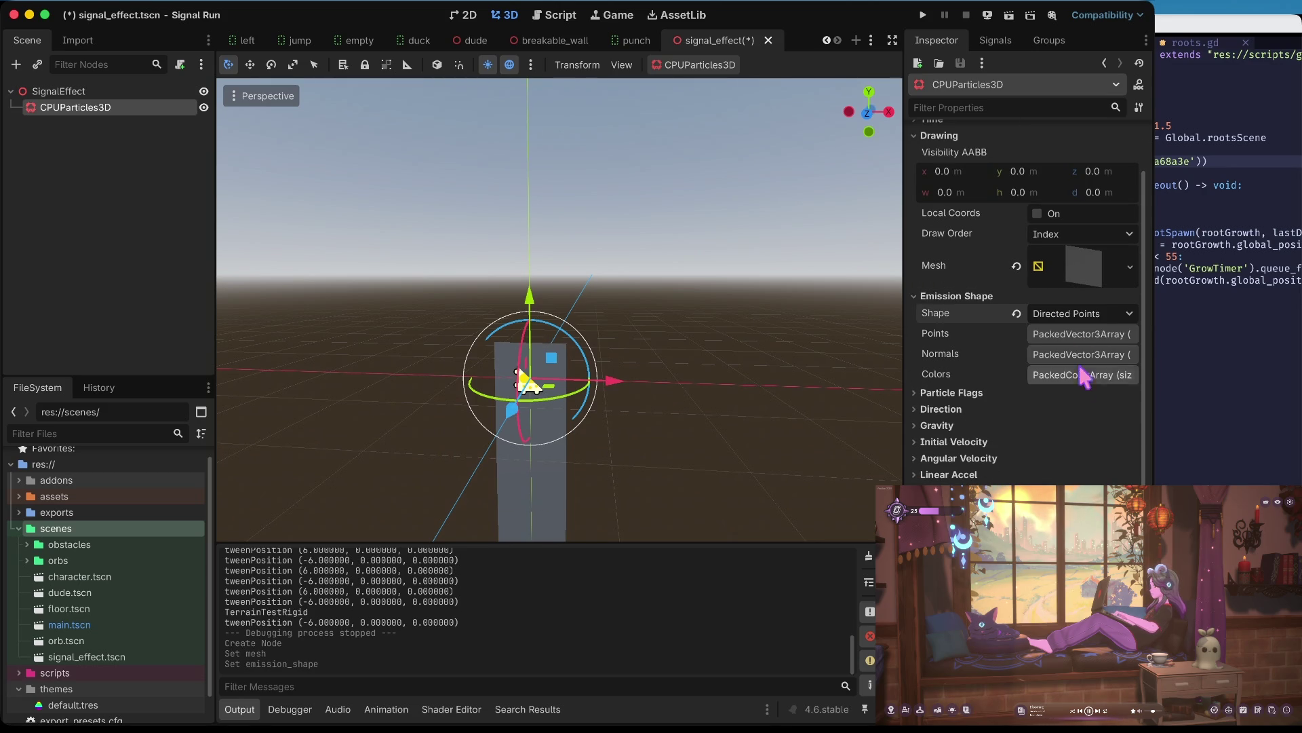
pyautogui.click(1081, 314)
pyautogui.click(1080, 334)
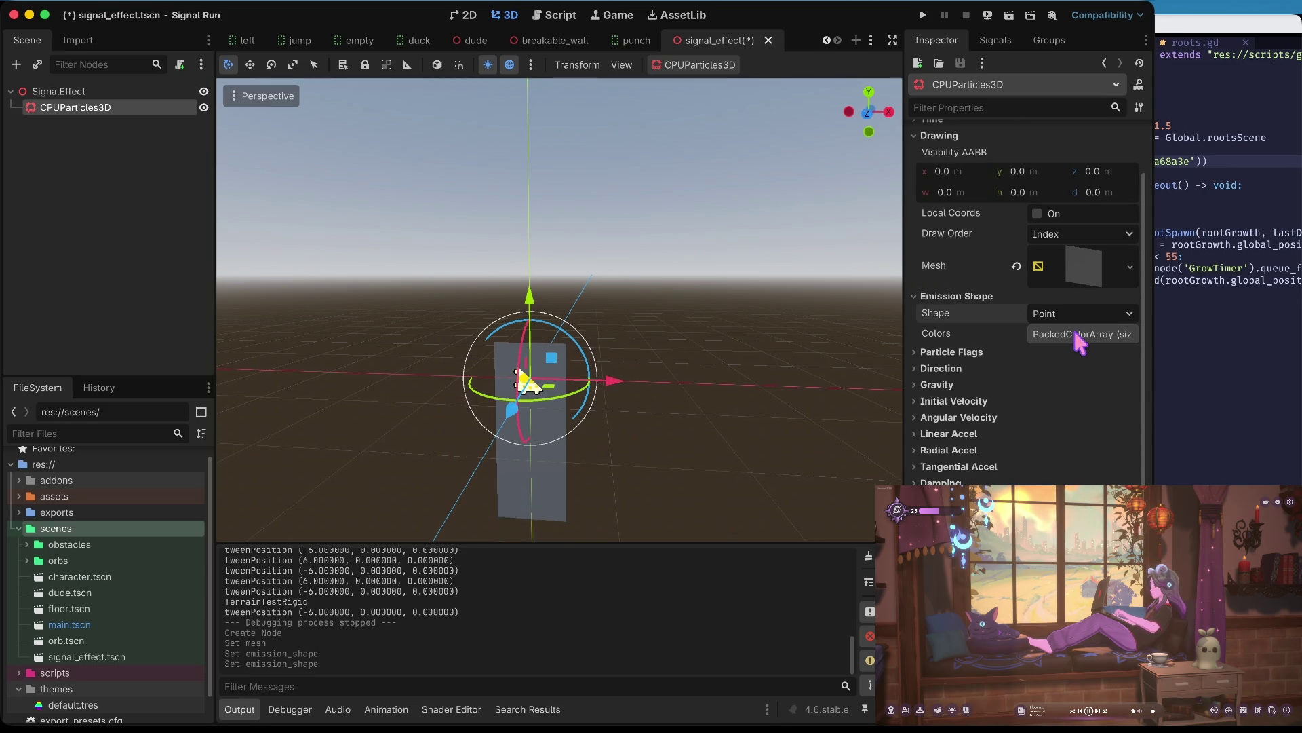
# - Experiment with wider and narrower emission spread, leaving it at 45
pyautogui.click(941, 368)
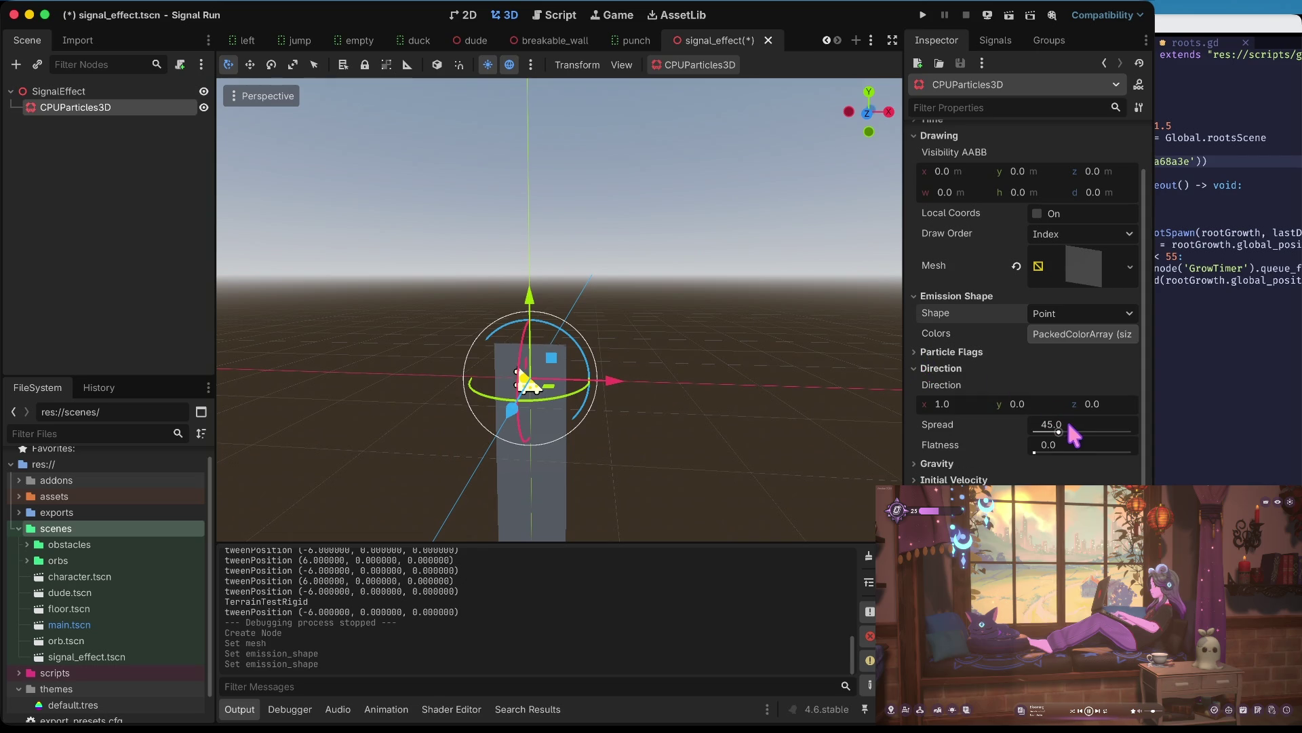
pyautogui.moveTo(1059, 431); pyautogui.dragTo(1058, 432)
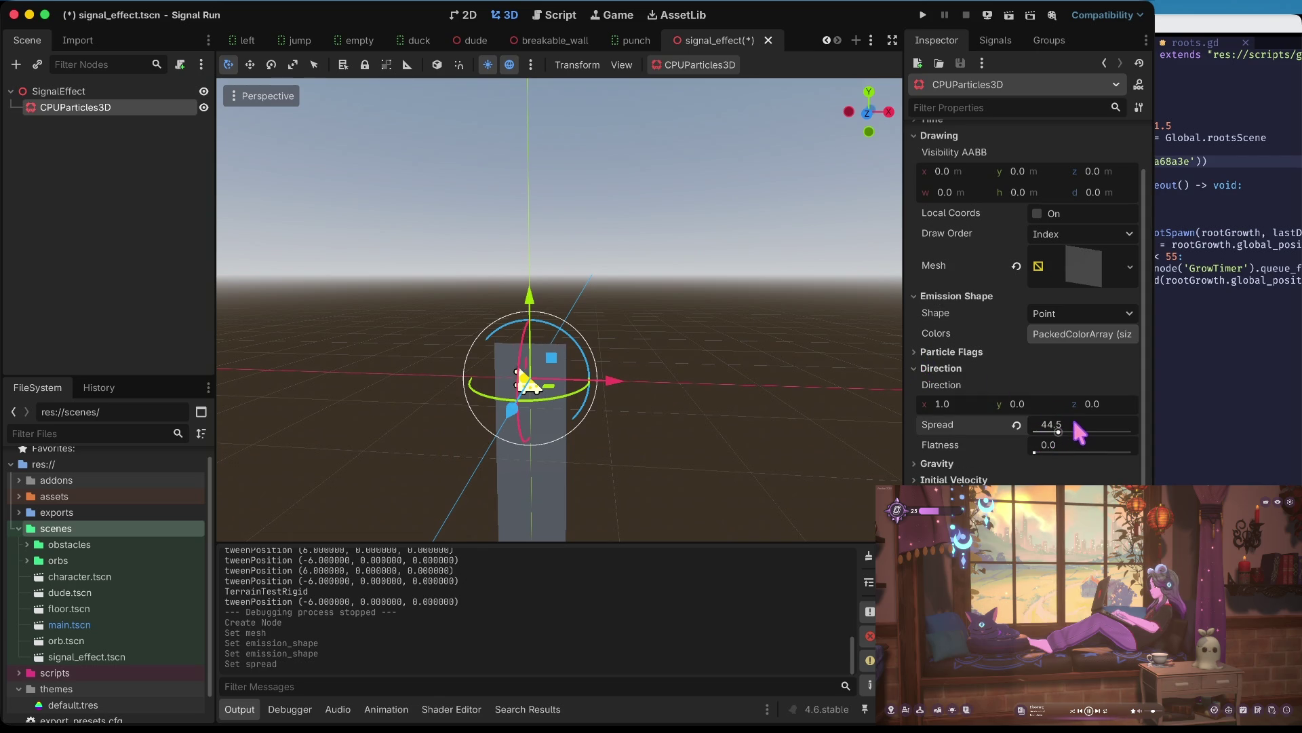
pyautogui.click(1016, 425)
pyautogui.moveTo(1058, 432)
pyautogui.mouseDown()
pyautogui.moveTo(1131, 430)
pyautogui.moveTo(1110, 429)
pyautogui.mouseUp()
pyautogui.click(1017, 425)
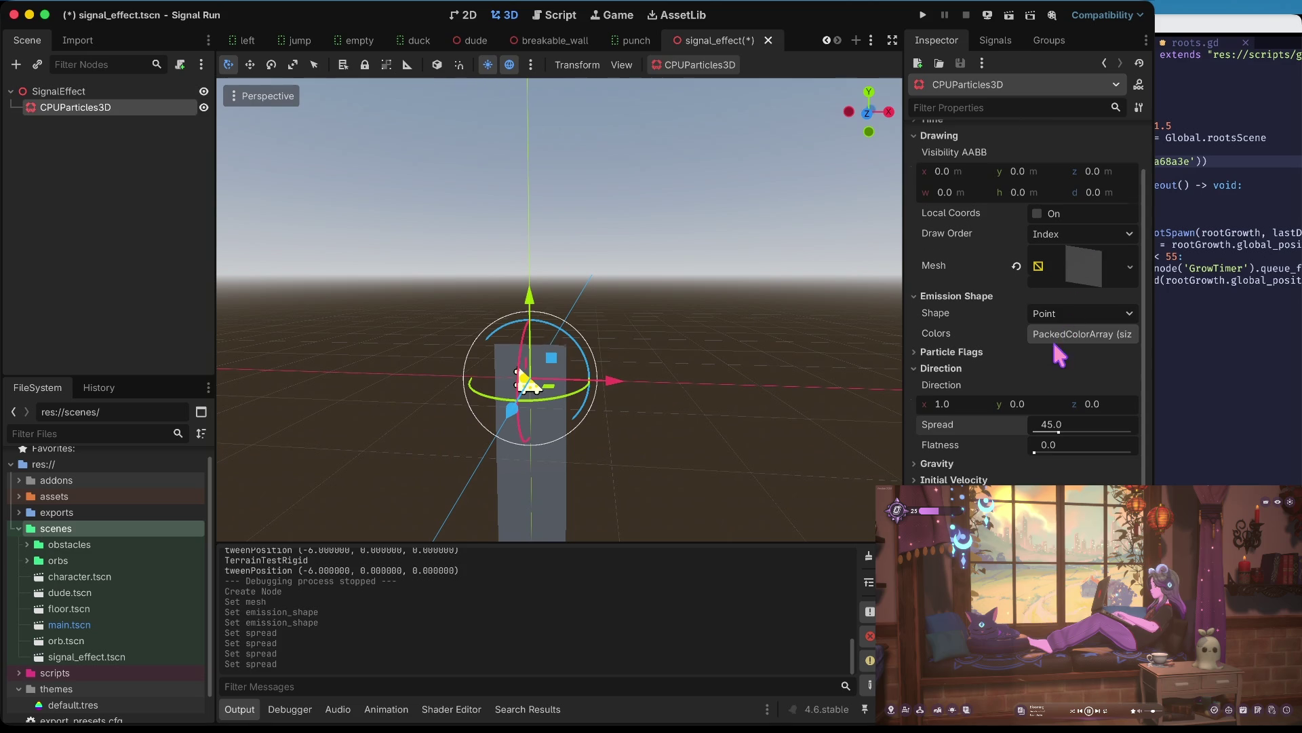
# - Retune the particle lifetime in the Time settings, trying longer and shorter values
pyautogui.scroll(3, 1058, 366)
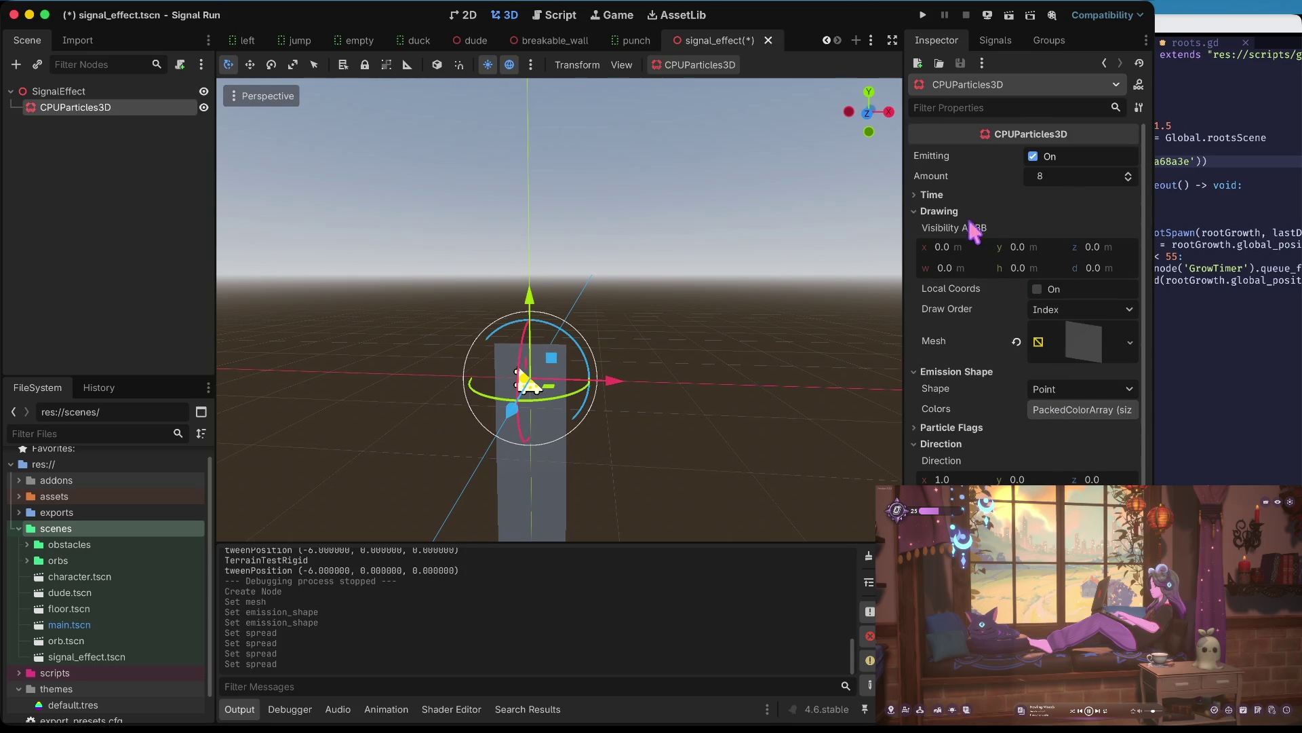
pyautogui.click(932, 196)
pyautogui.moveTo(1075, 218); pyautogui.dragTo(1097, 218)
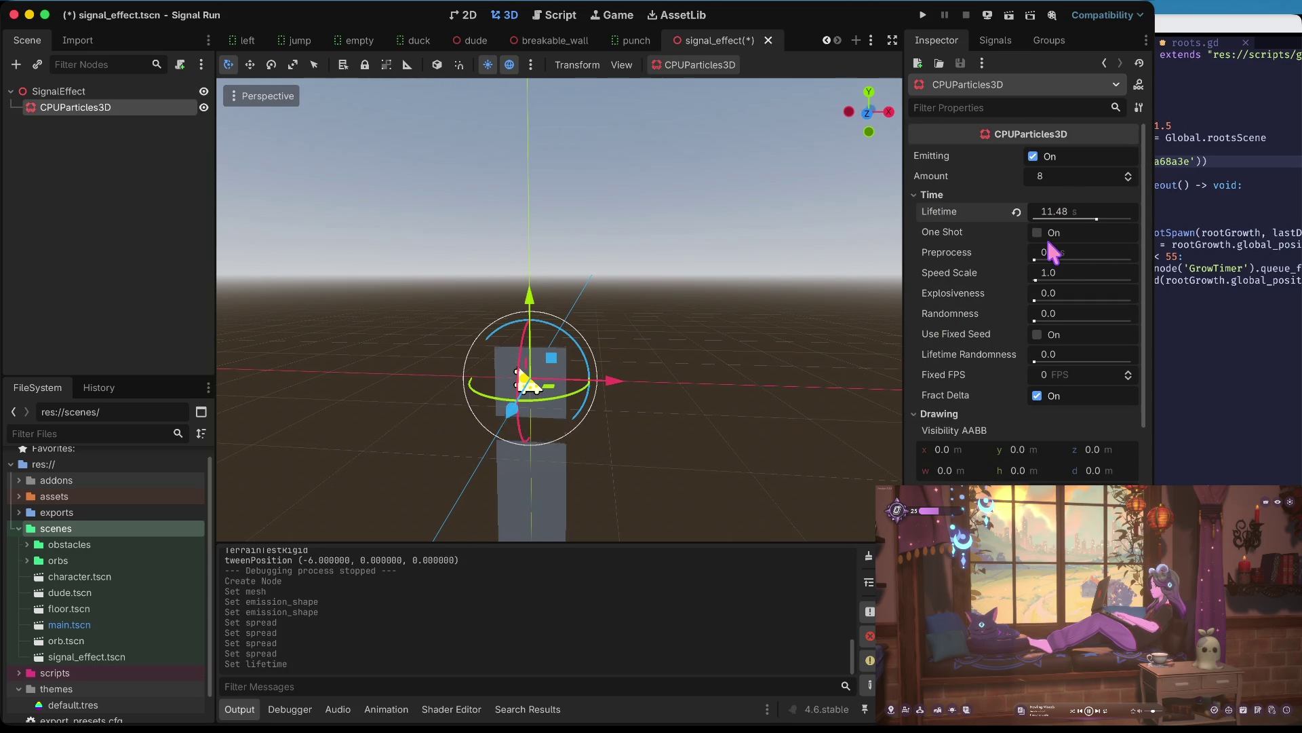
pyautogui.moveTo(1090, 213)
pyautogui.mouseDown()
pyautogui.moveTo(1026, 227)
pyautogui.moveTo(1102, 216)
pyautogui.moveTo(1088, 218)
pyautogui.mouseUp()
pyautogui.scroll(-10, 1033, 327)
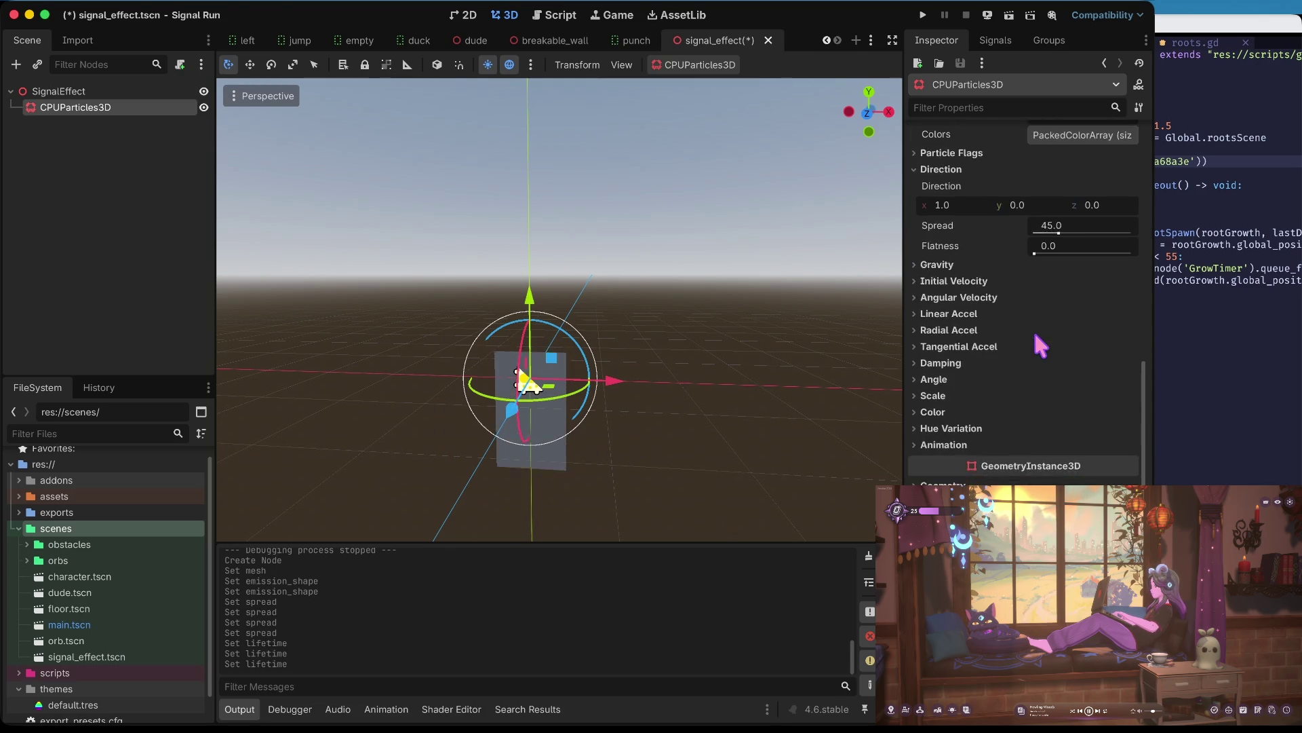
# - Set the particle amount to 2
pyautogui.scroll(6, 1032, 327)
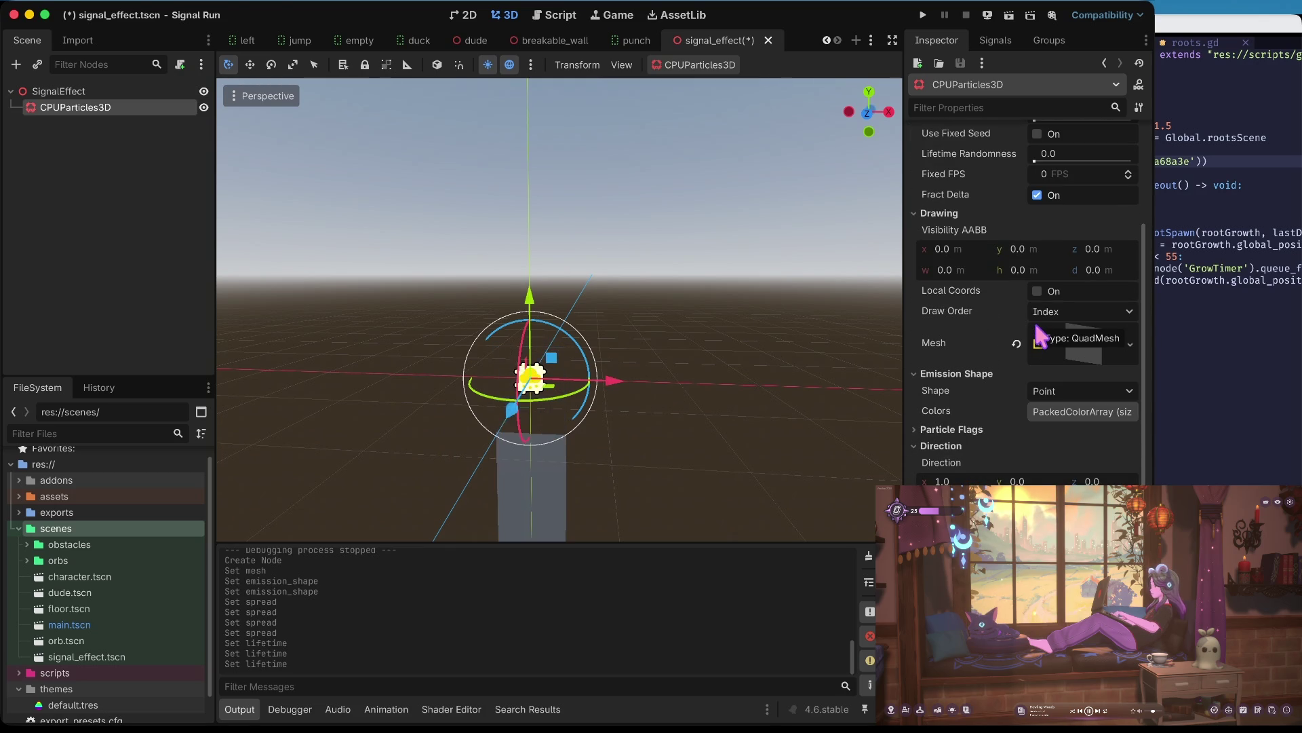
pyautogui.scroll(5, 1072, 238)
pyautogui.click(1063, 175)
pyautogui.write('2')
pyautogui.press('Tab')
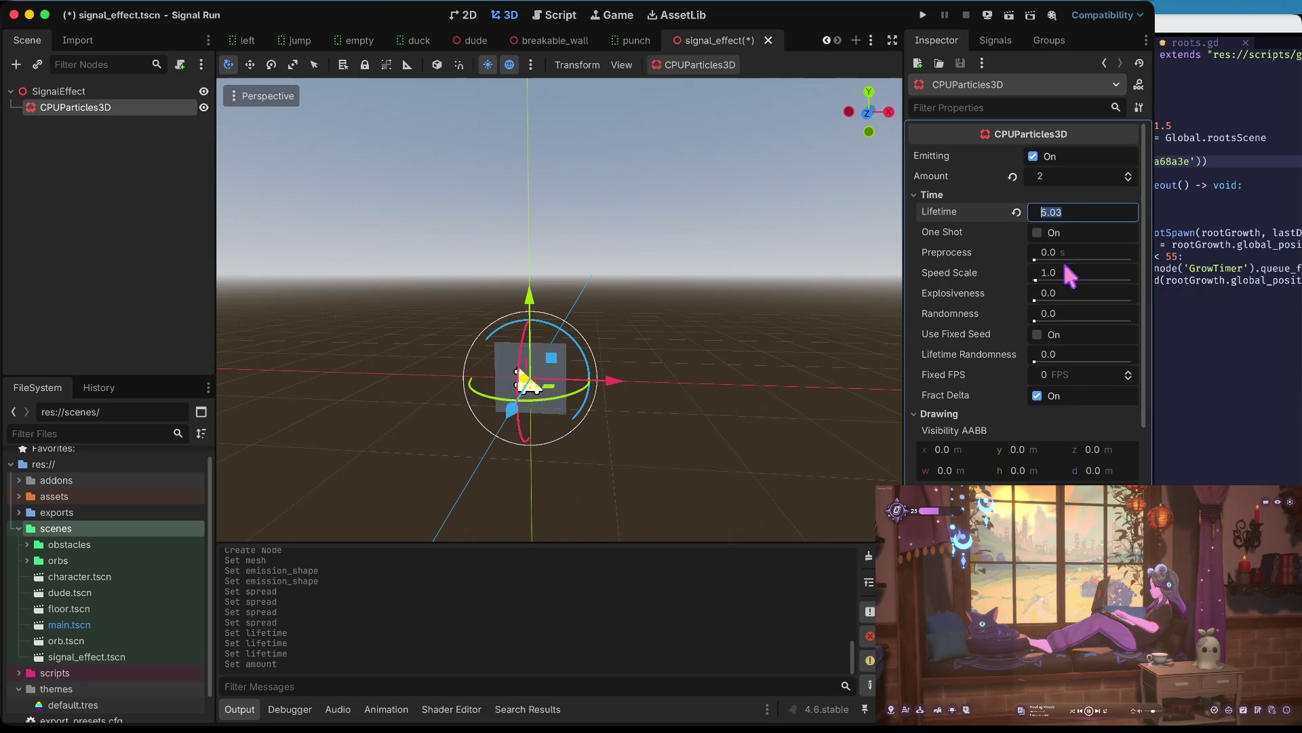
# - Zero the vertical gravity and browse the velocity and radial acceleration settings
pyautogui.scroll(-3, 1058, 392)
pyautogui.scroll(2, 1058, 392)
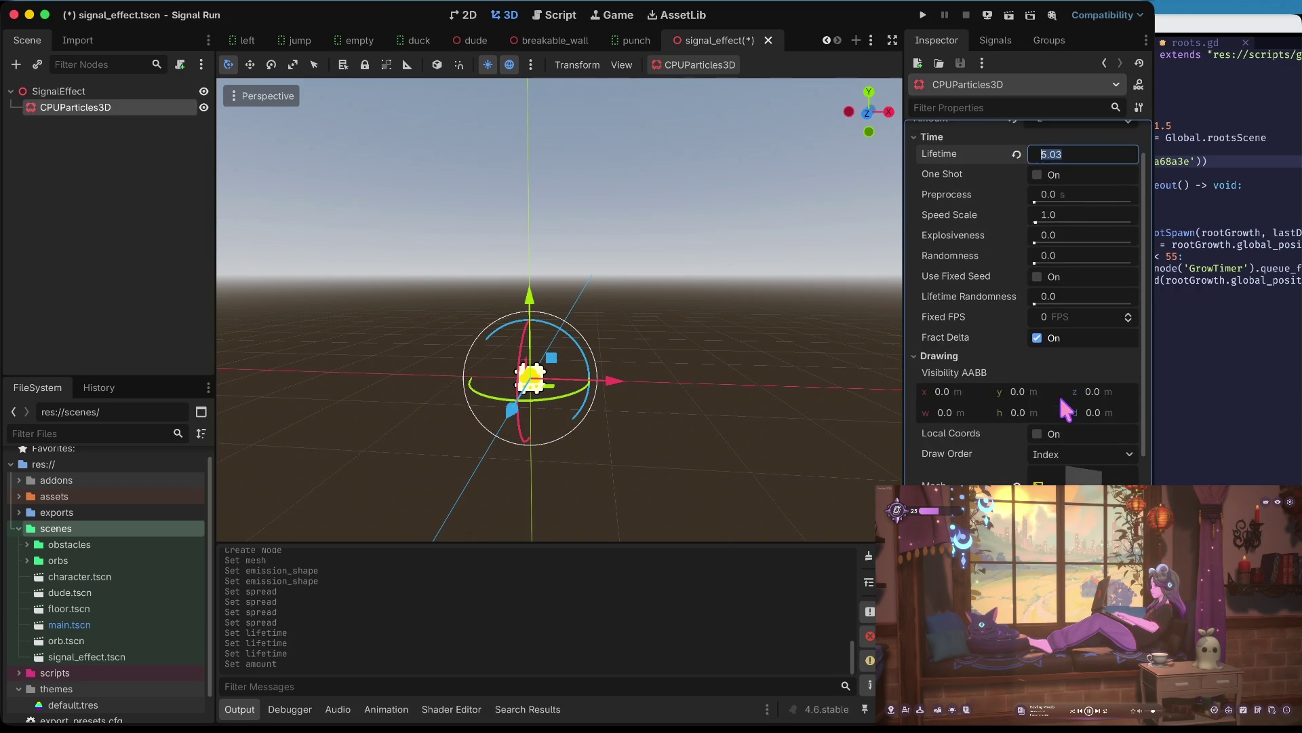
pyautogui.scroll(-5, 1059, 392)
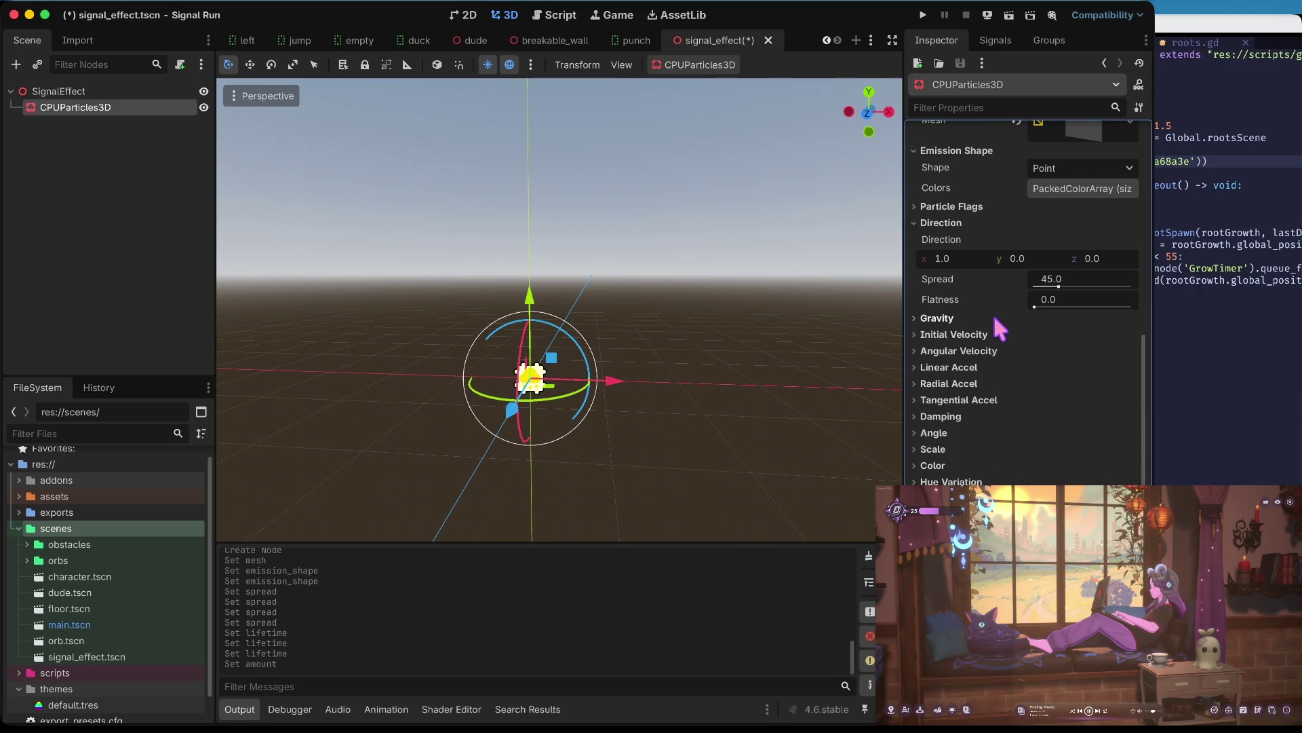
pyautogui.click(996, 317)
pyautogui.click(1032, 354)
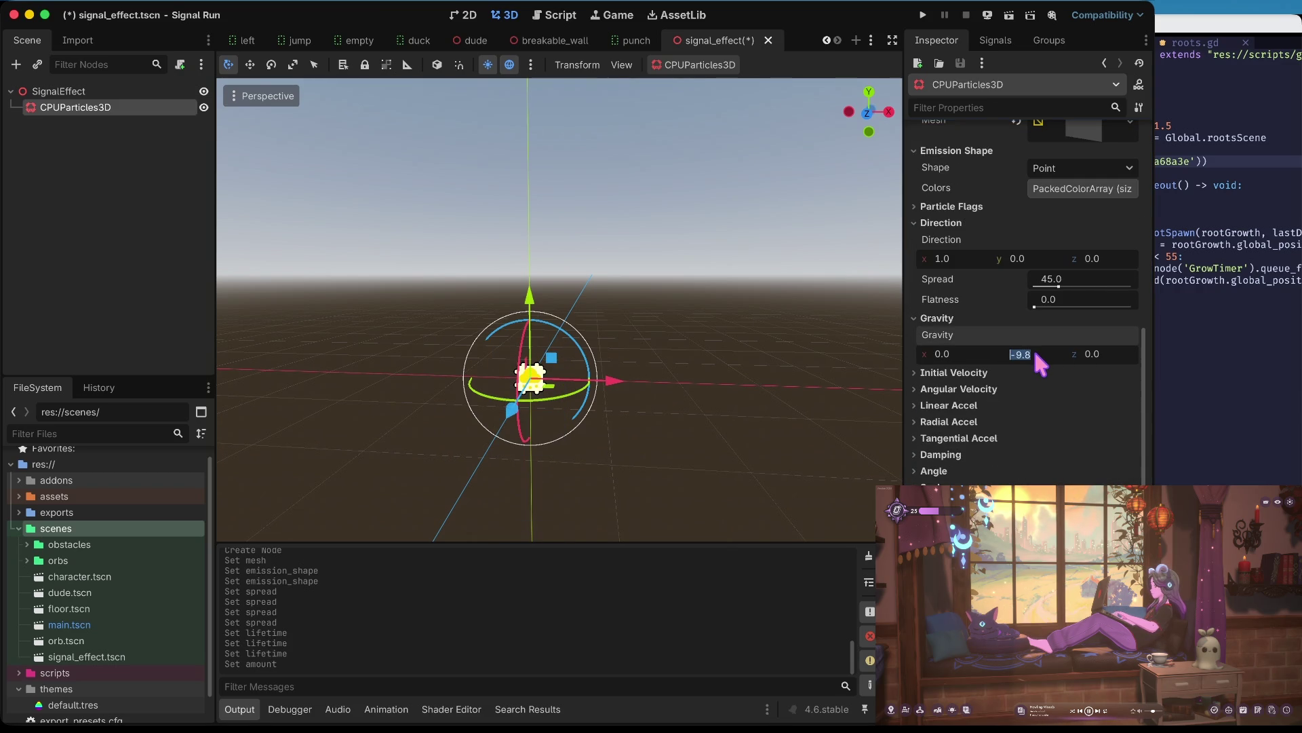
pyautogui.press('Tab')
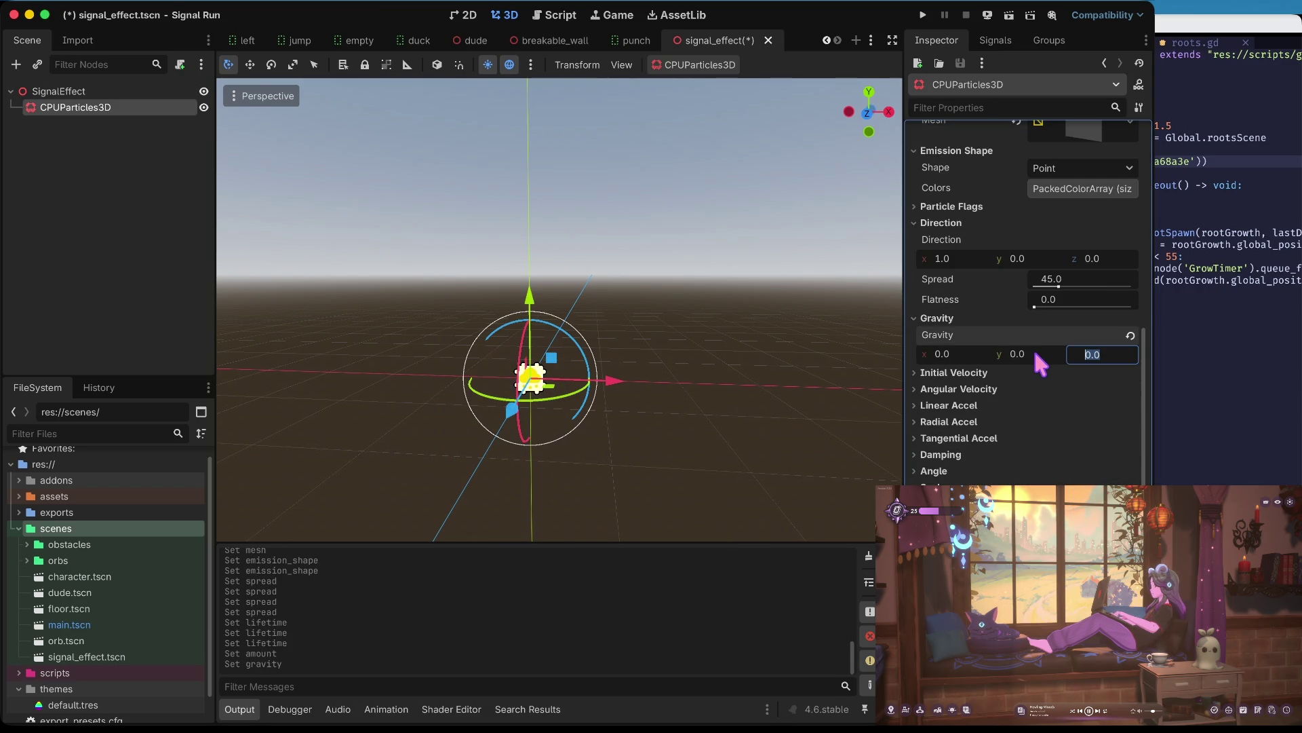
pyautogui.click(1024, 375)
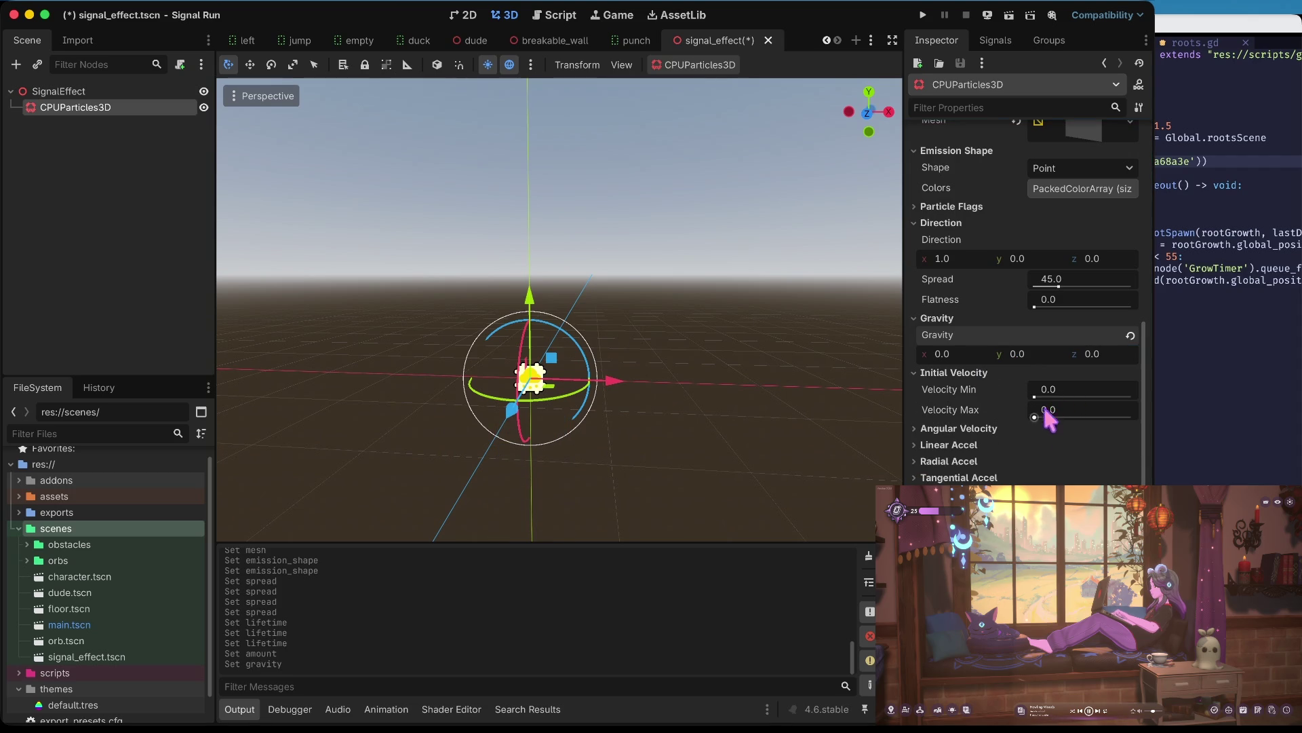
pyautogui.click(993, 427)
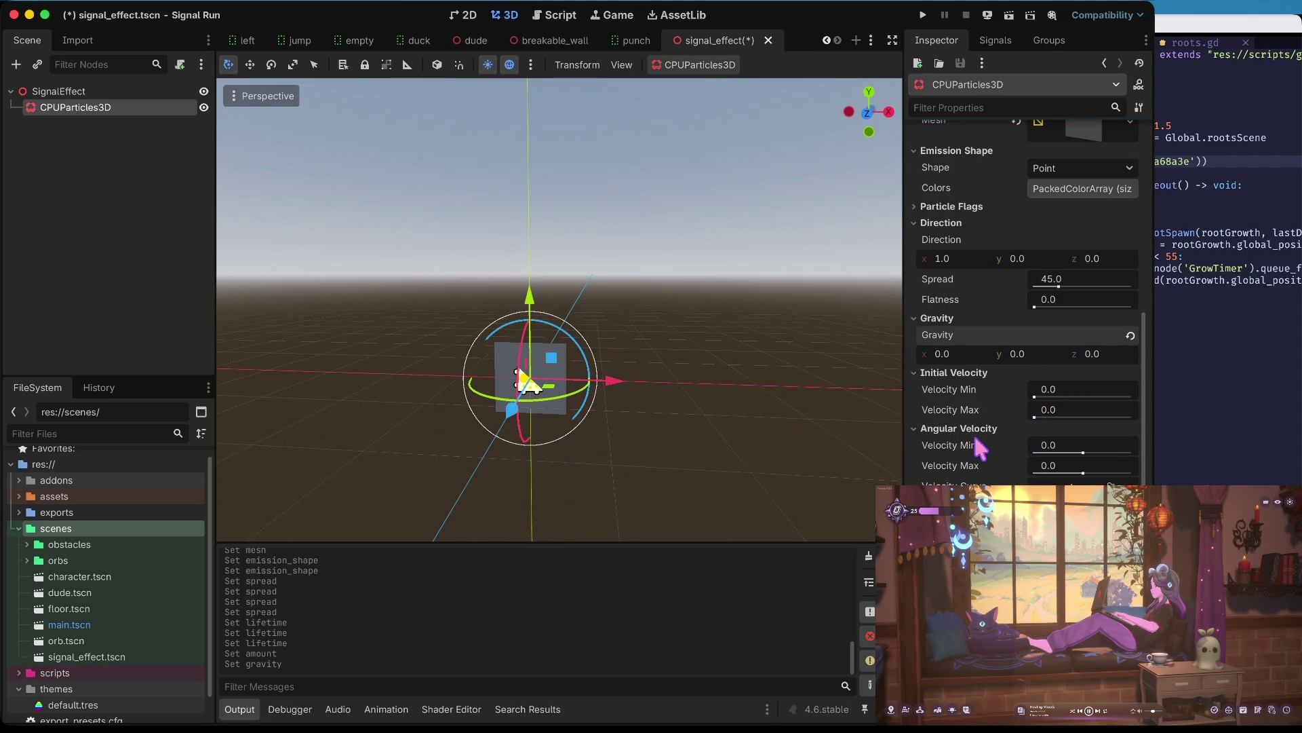
pyautogui.click(981, 429)
pyautogui.click(978, 373)
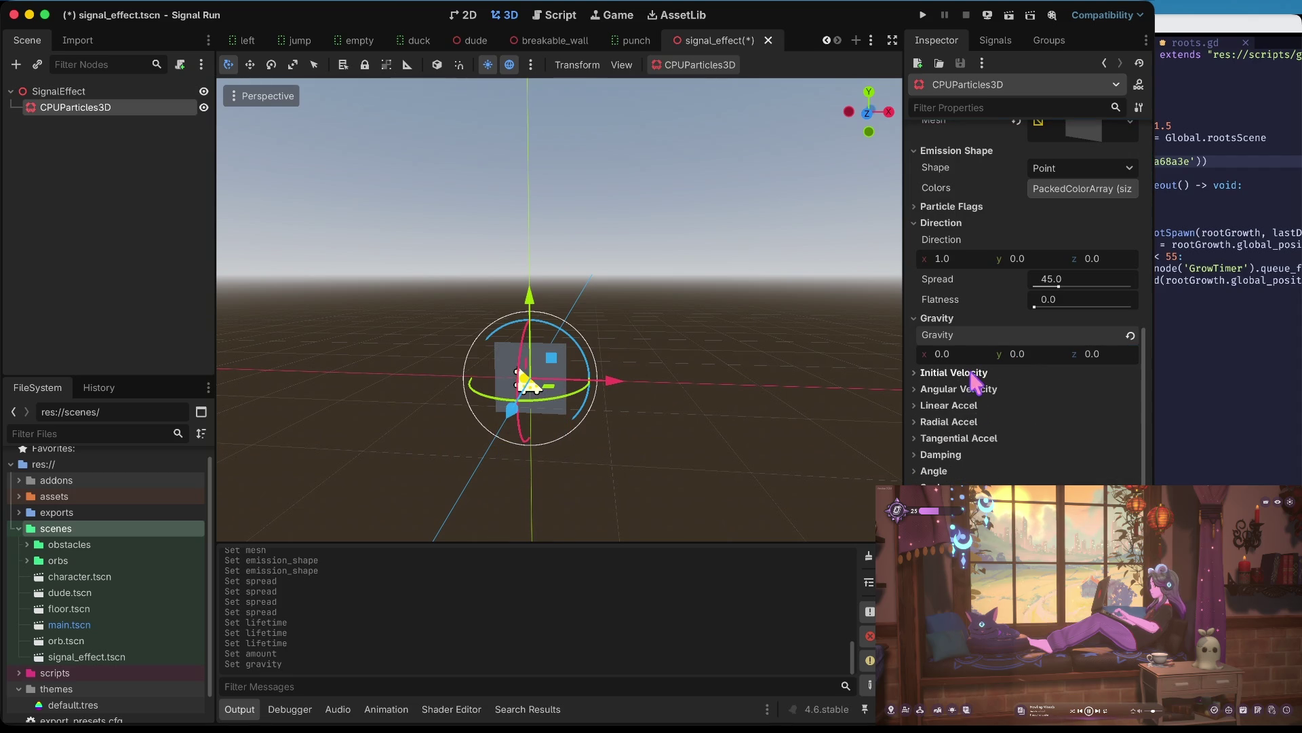
pyautogui.click(977, 424)
pyautogui.click(977, 424)
pyautogui.click(977, 424)
pyautogui.click(975, 422)
pyautogui.click(975, 422)
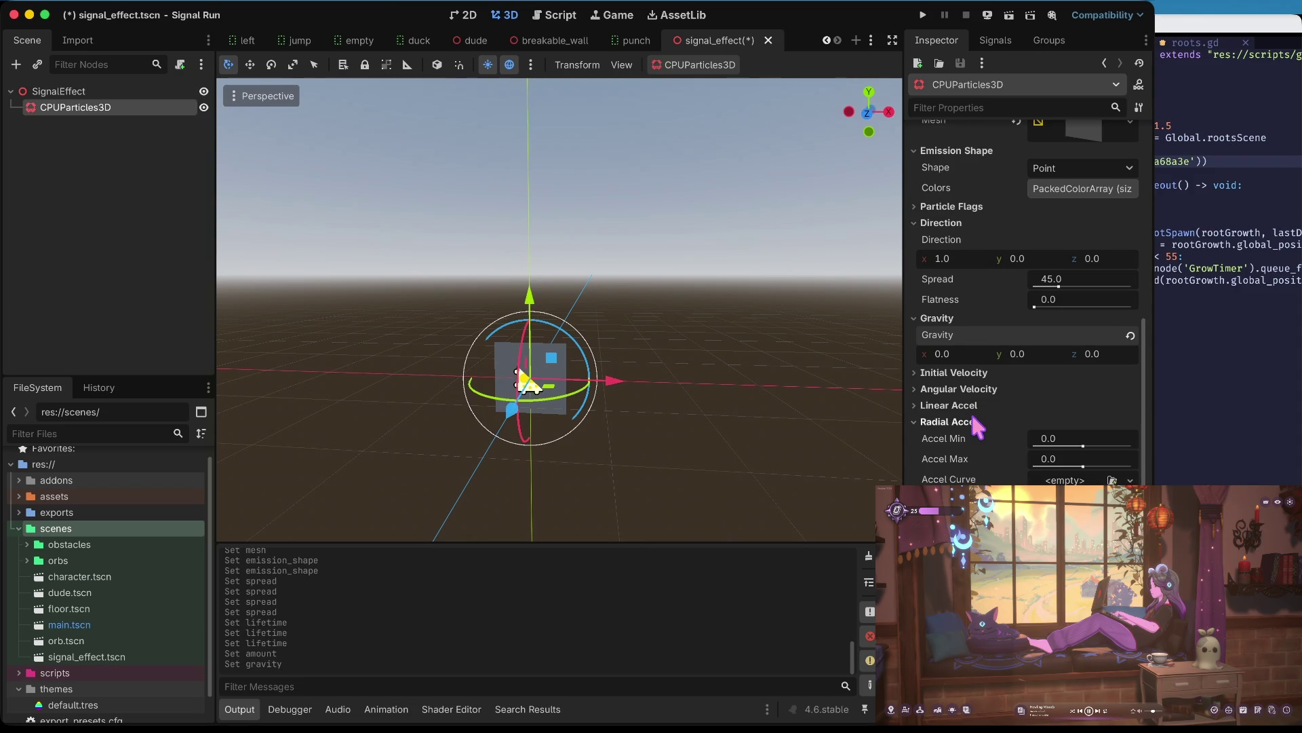
pyautogui.click(976, 423)
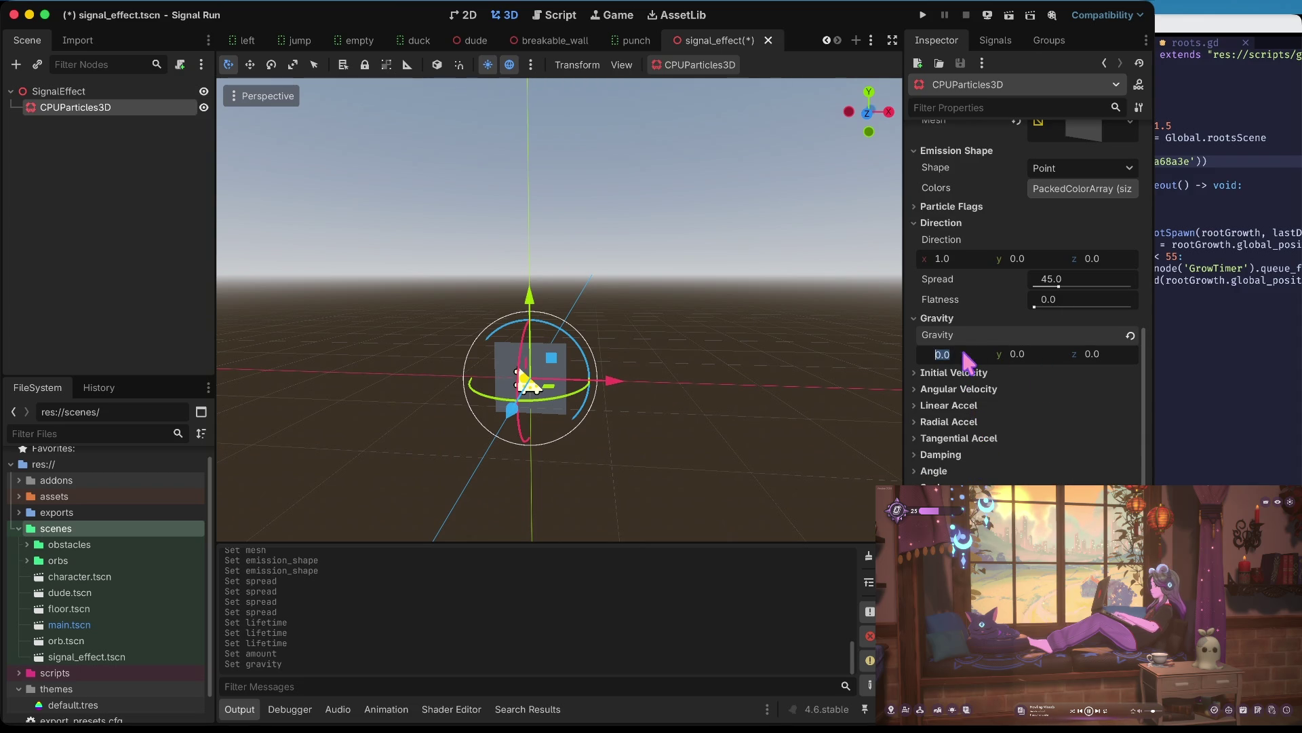
pyautogui.write('45')
# - Set the particle gravity to 45 on x and -4 on y
pyautogui.press('Tab')
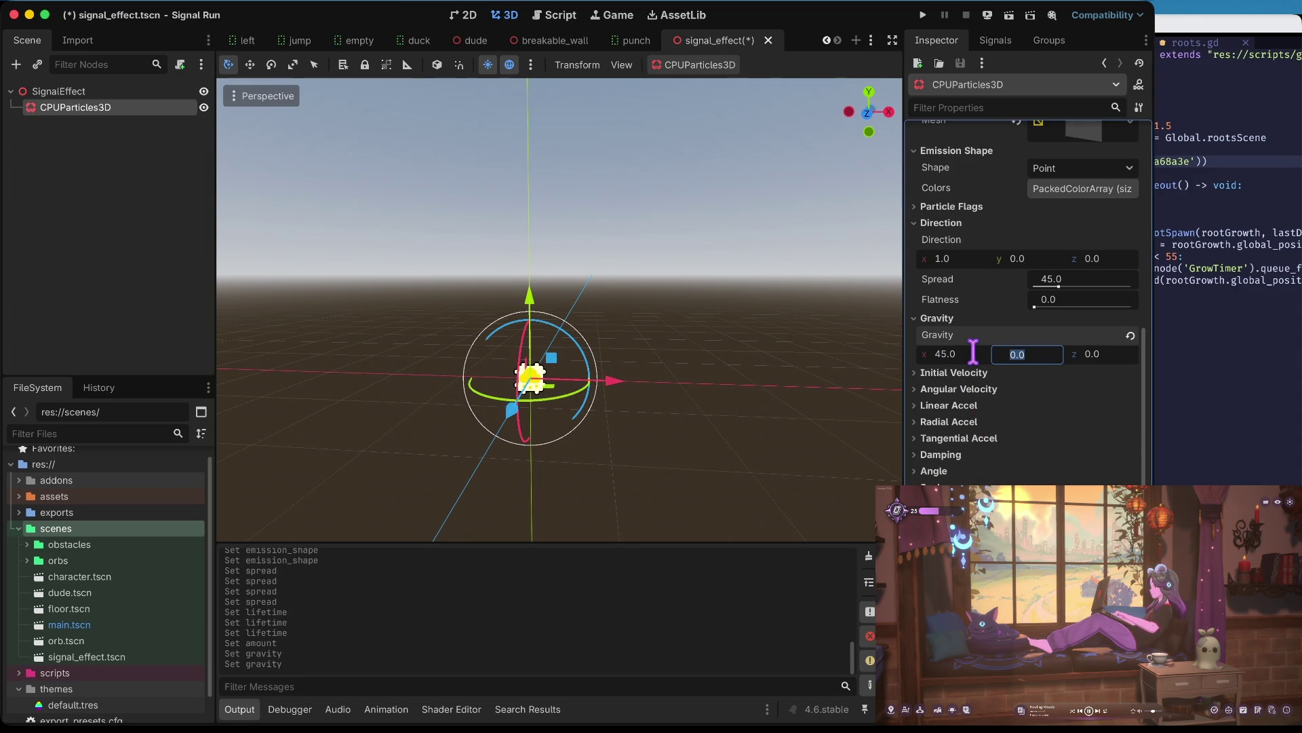
pyautogui.write('45')
pyautogui.press('Tab')
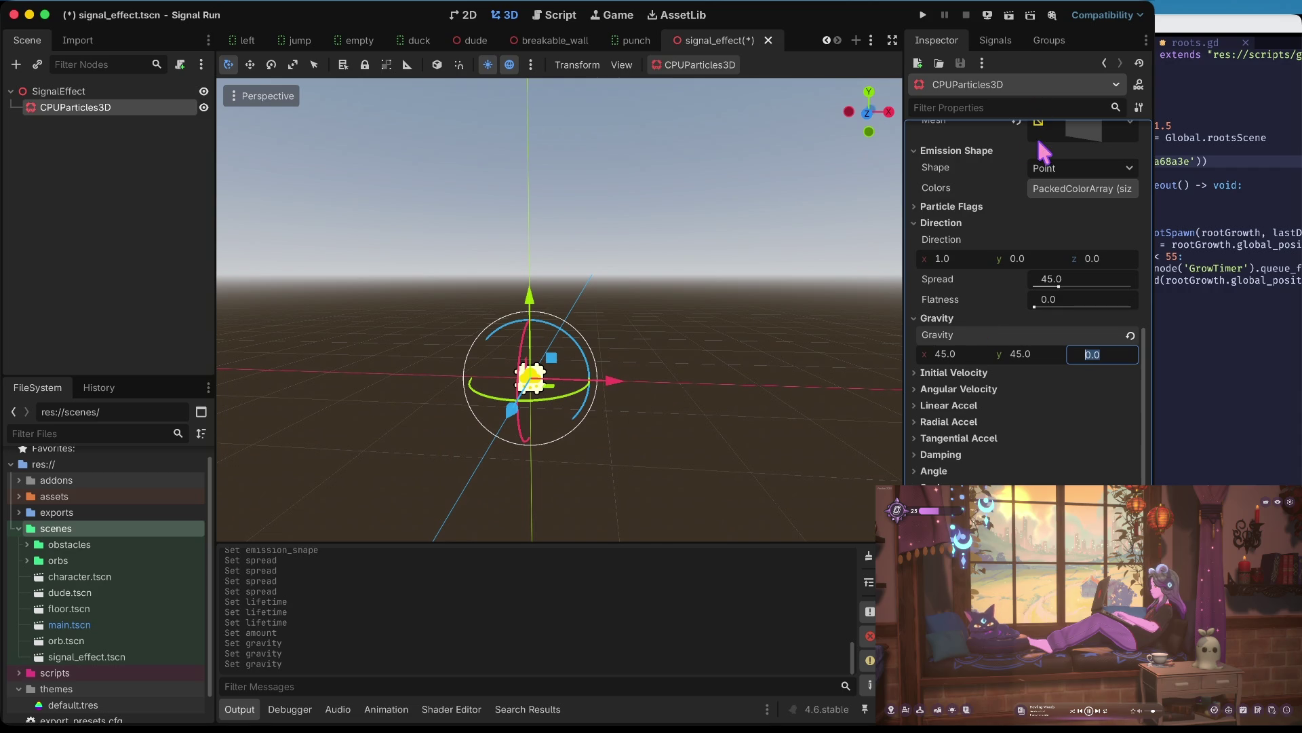
pyautogui.hotkey('shift', 'Tab')
pyautogui.press('BackSpace')
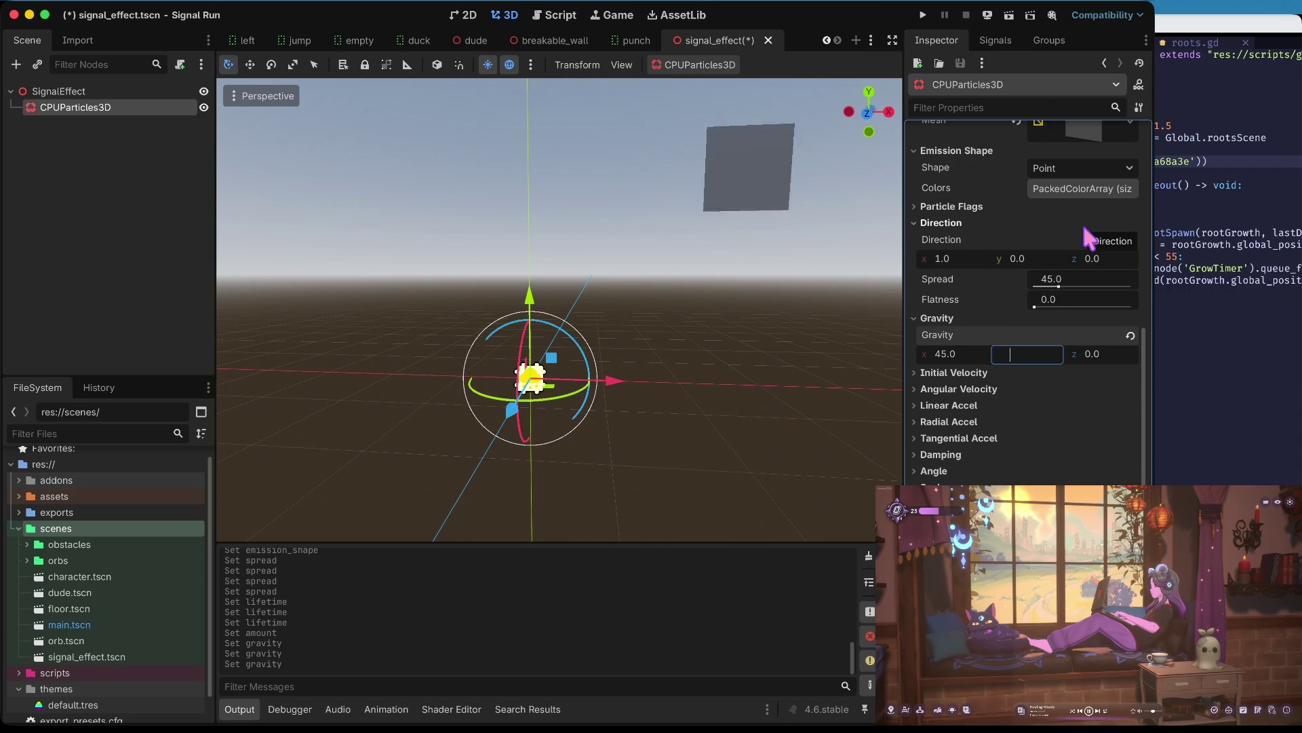
pyautogui.press('Tab')
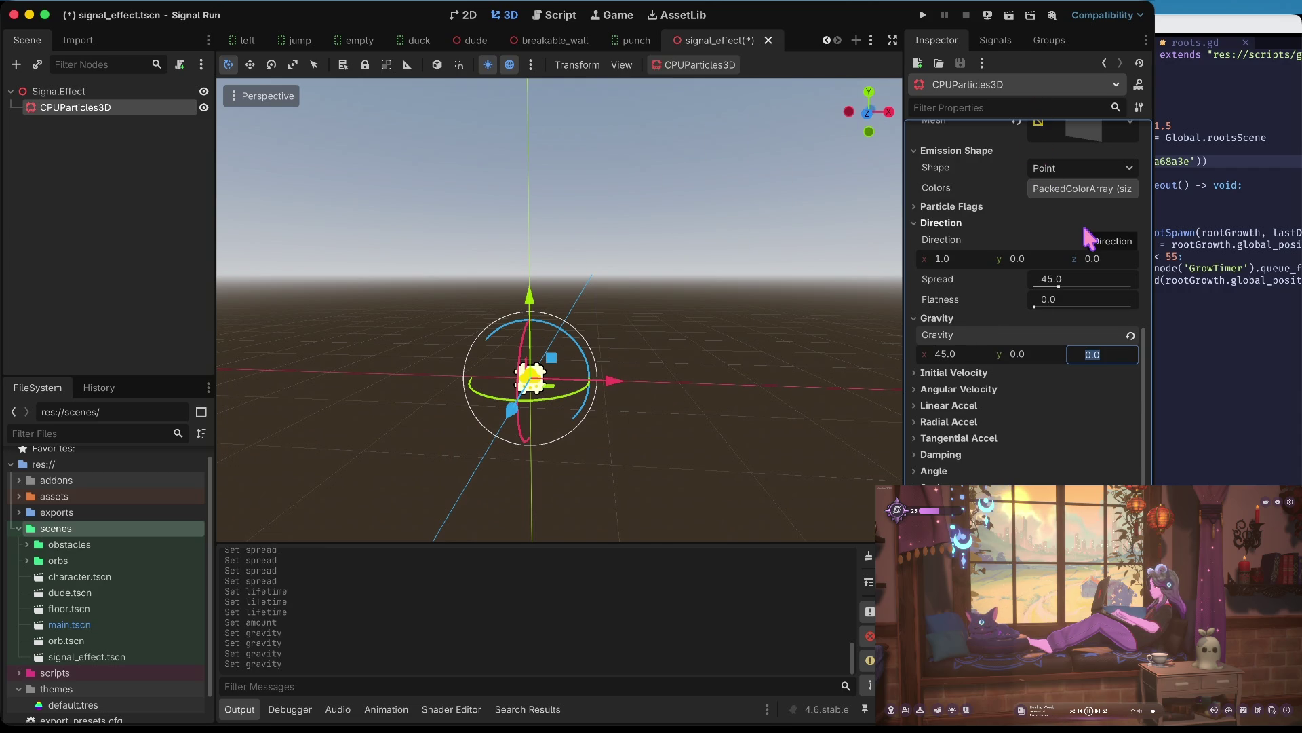
pyautogui.hotkey('shift', 'Tab')
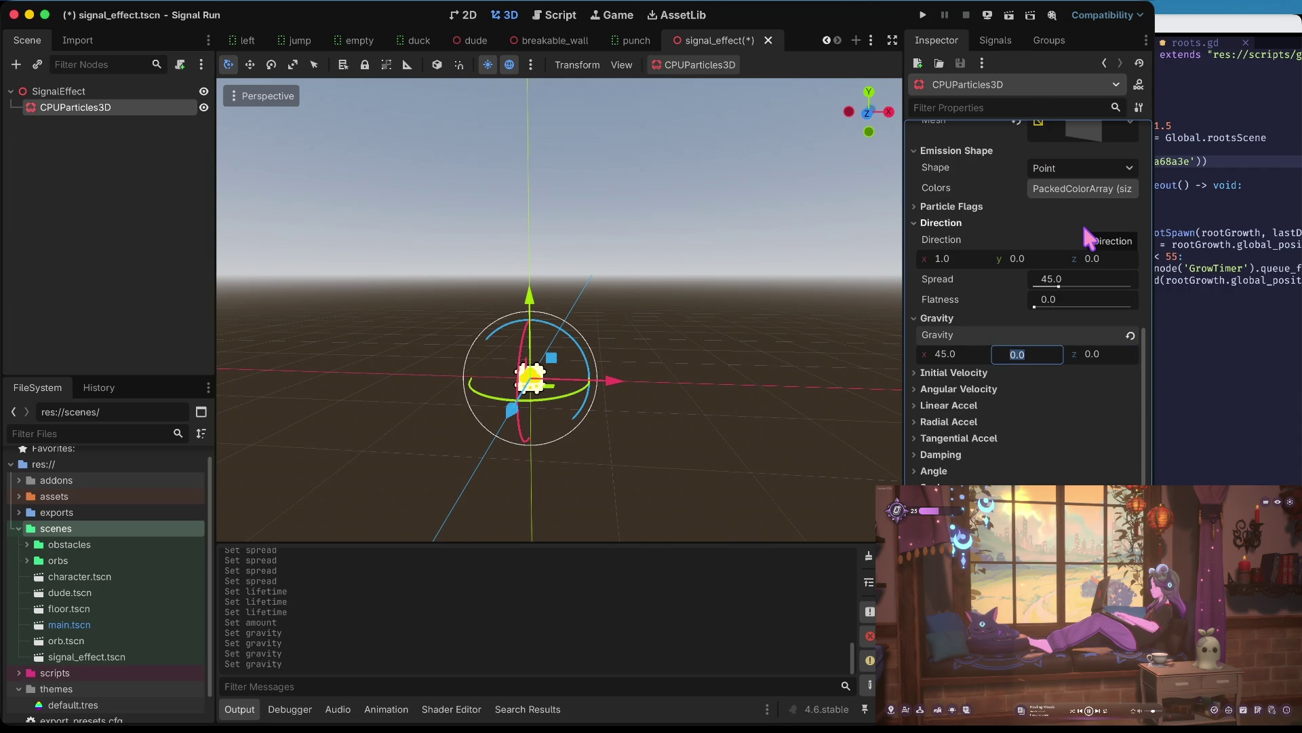
pyautogui.write('-4')
pyautogui.press('Return')
# - Revert the amount to 8 and the lifetime to 1 s, then view the stream
pyautogui.scroll(10, 1085, 231)
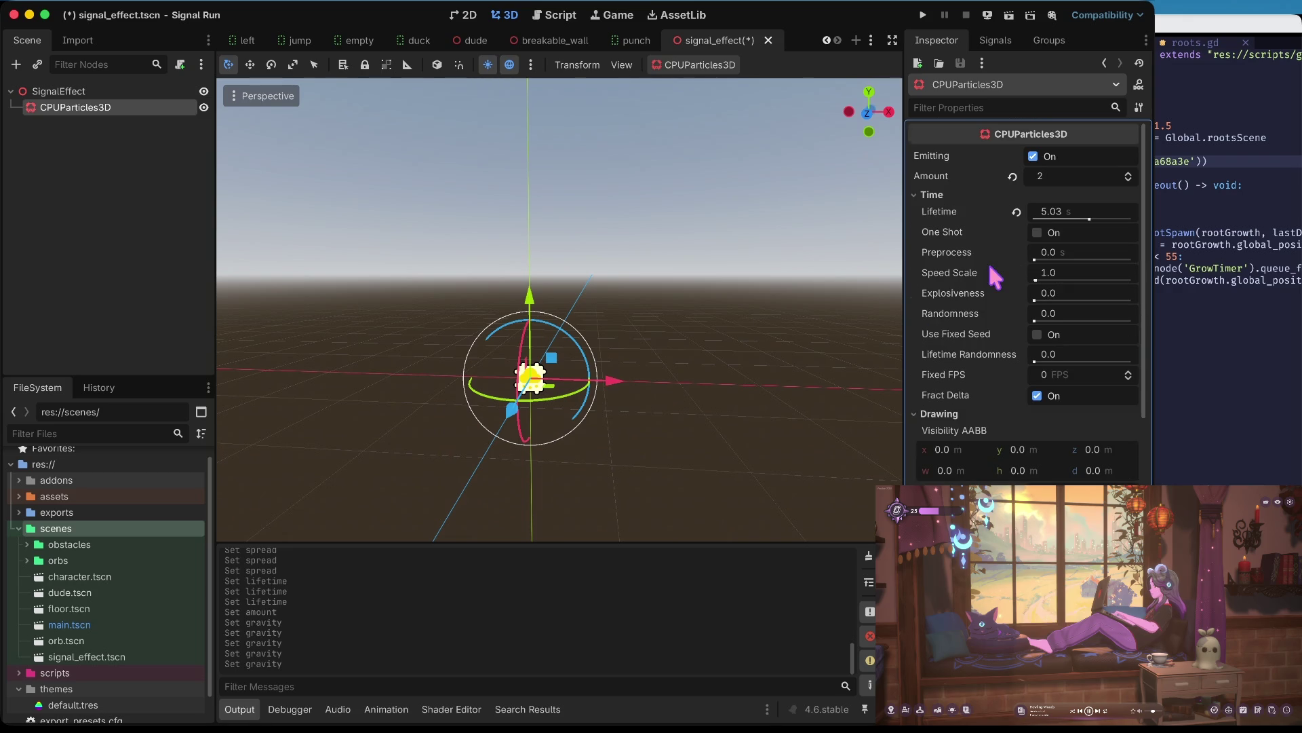
pyautogui.click(1077, 175)
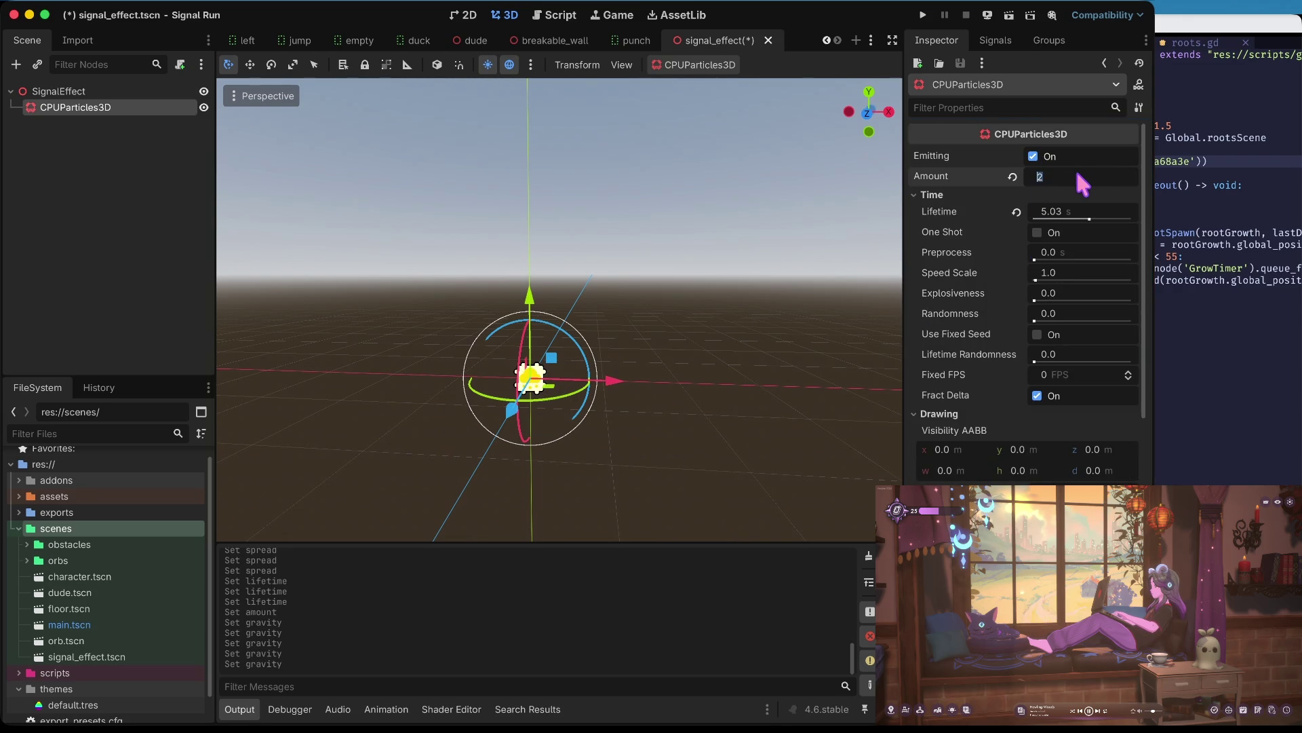
pyautogui.click(1012, 176)
pyautogui.click(1015, 212)
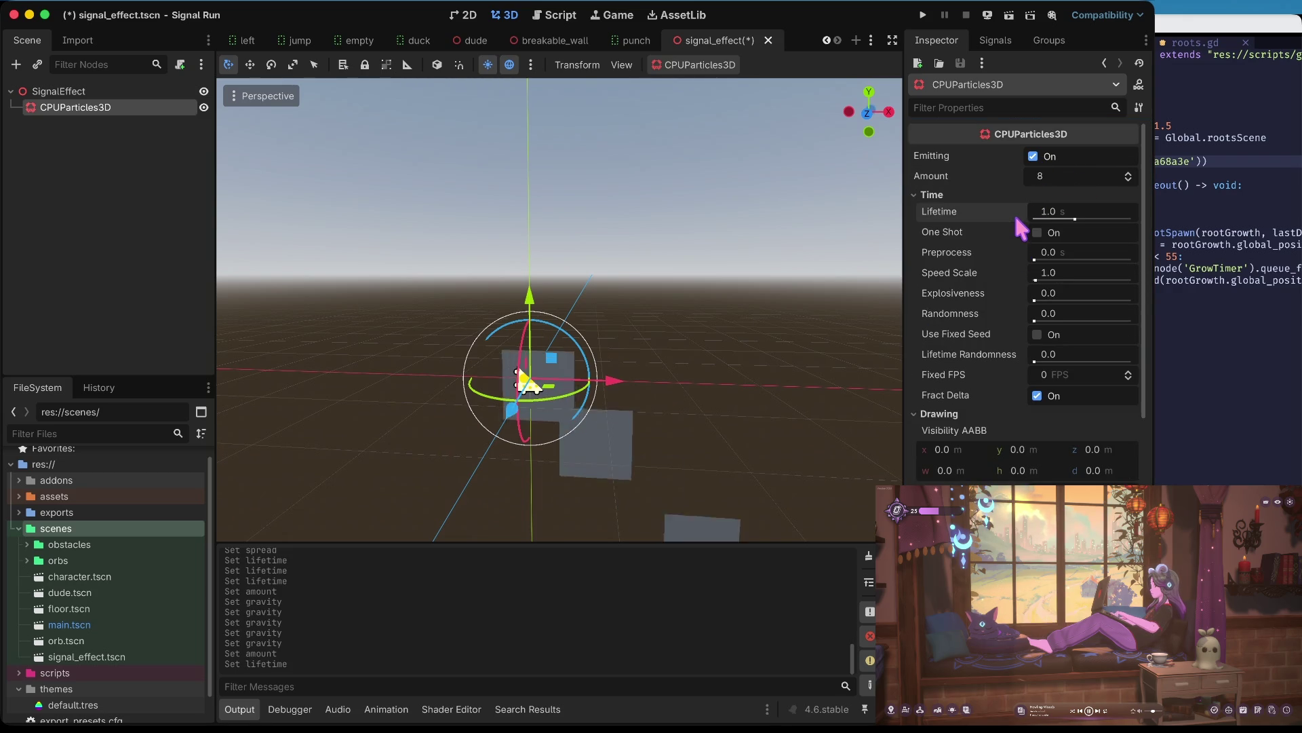
pyautogui.moveTo(601, 270); pyautogui.dragTo(602, 271)
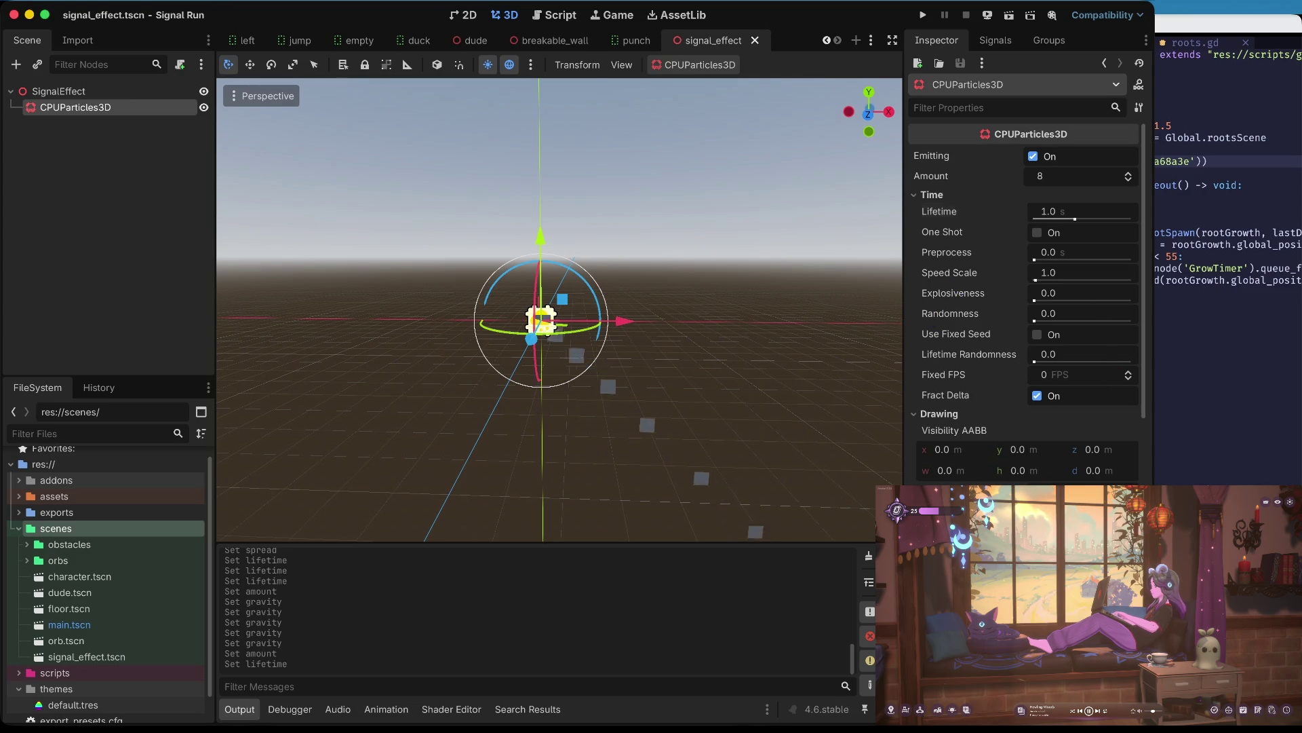
# - Give the particles a new StandardMaterial3D and expand its settings
pyautogui.scroll(-5, 963, 303)
pyautogui.scroll(-6, 963, 302)
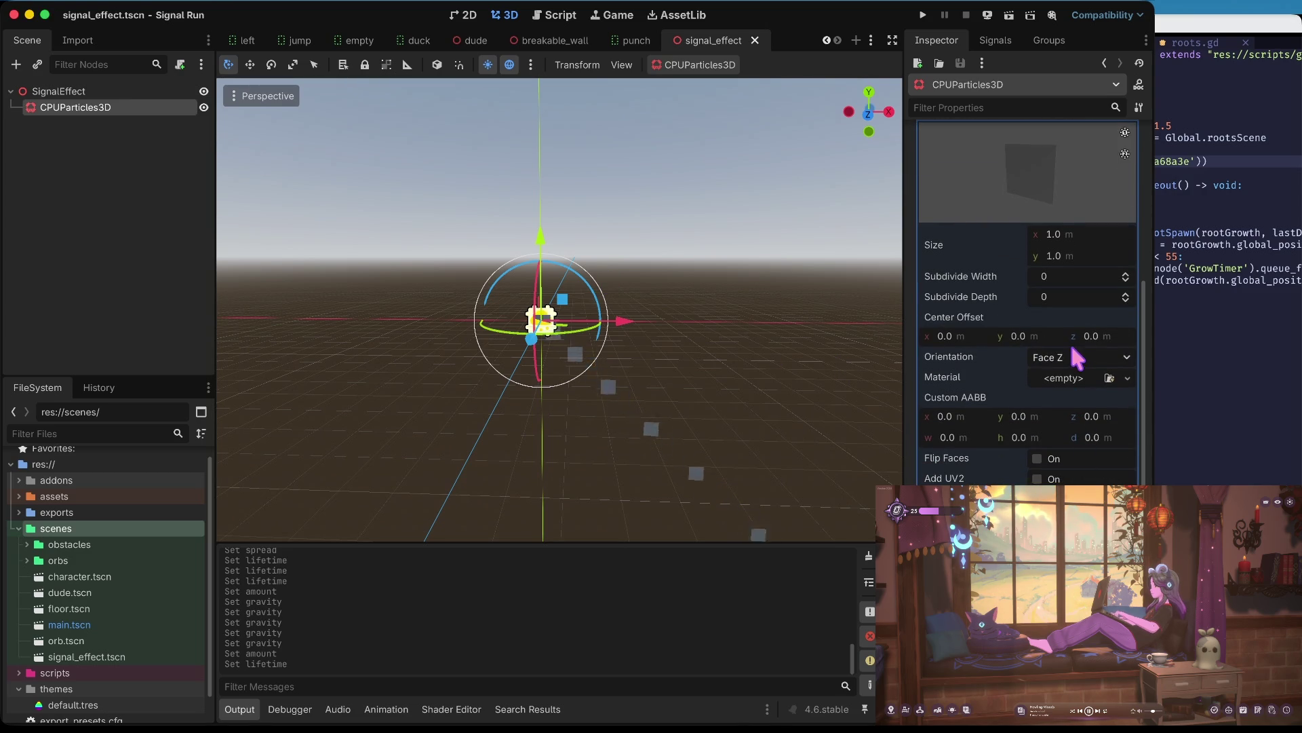
pyautogui.scroll(2, 1077, 358)
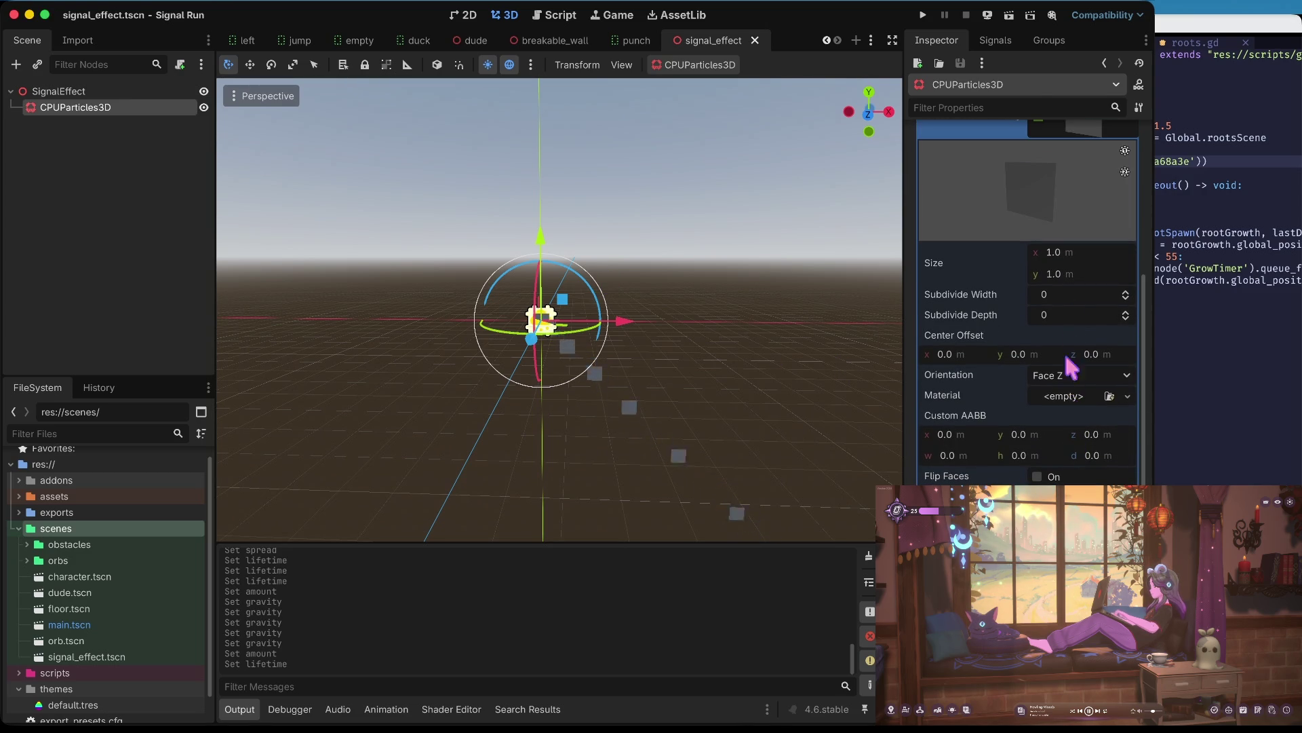
pyautogui.click(1079, 397)
pyautogui.click(1085, 434)
pyautogui.click(1090, 400)
# - Set the material's albedo colour to cyan
pyautogui.click(950, 296)
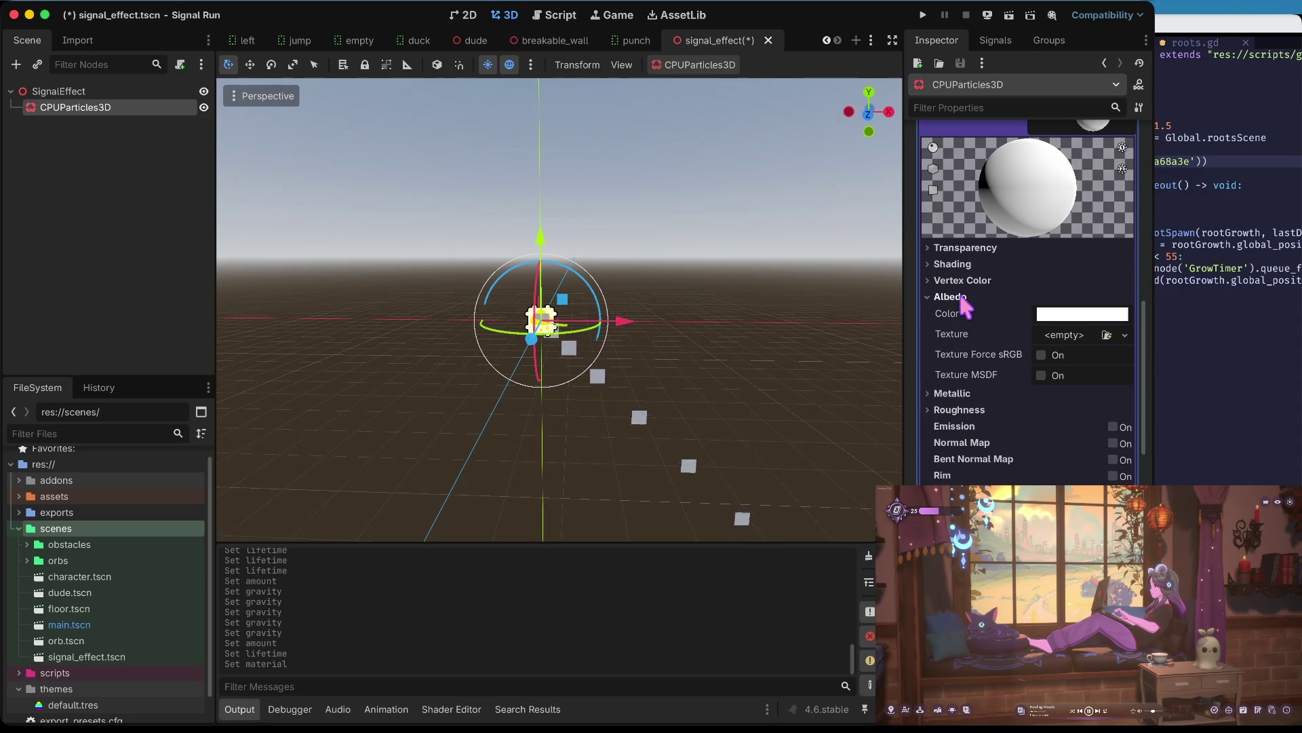
pyautogui.click(1073, 314)
pyautogui.click(949, 374)
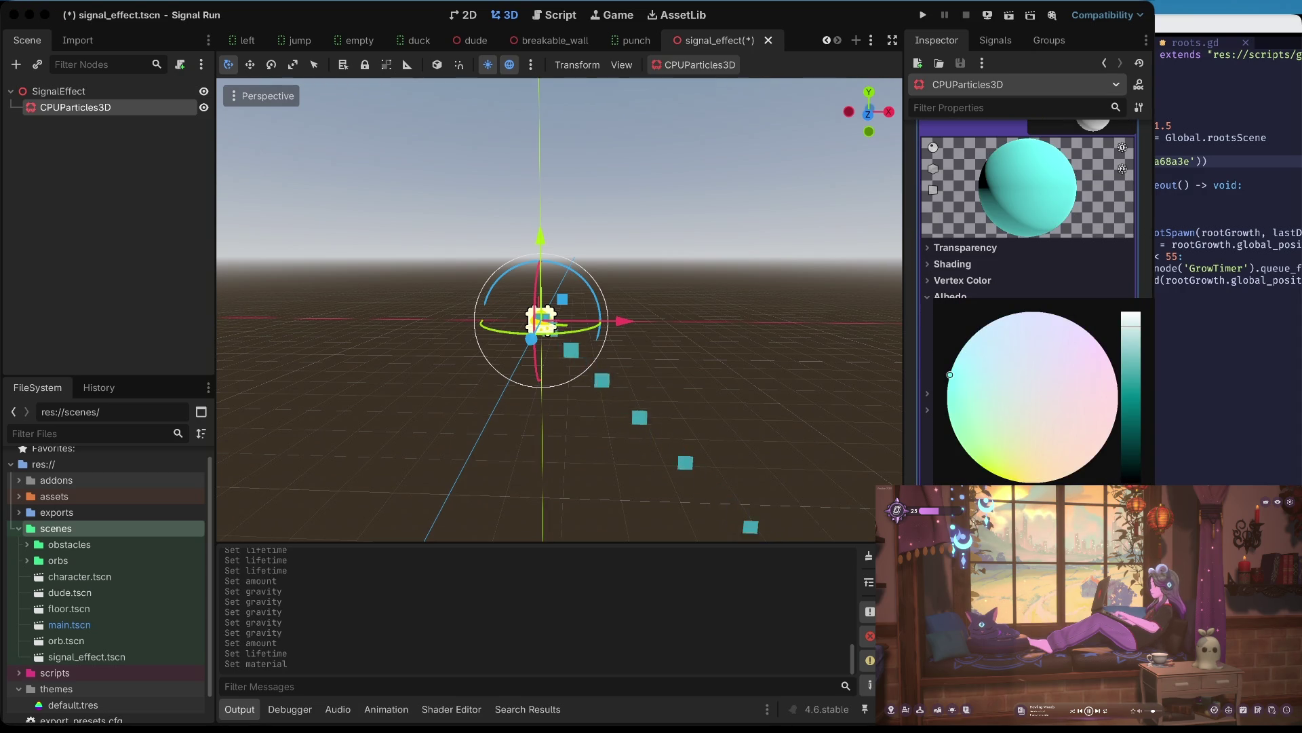
pyautogui.click(1083, 230)
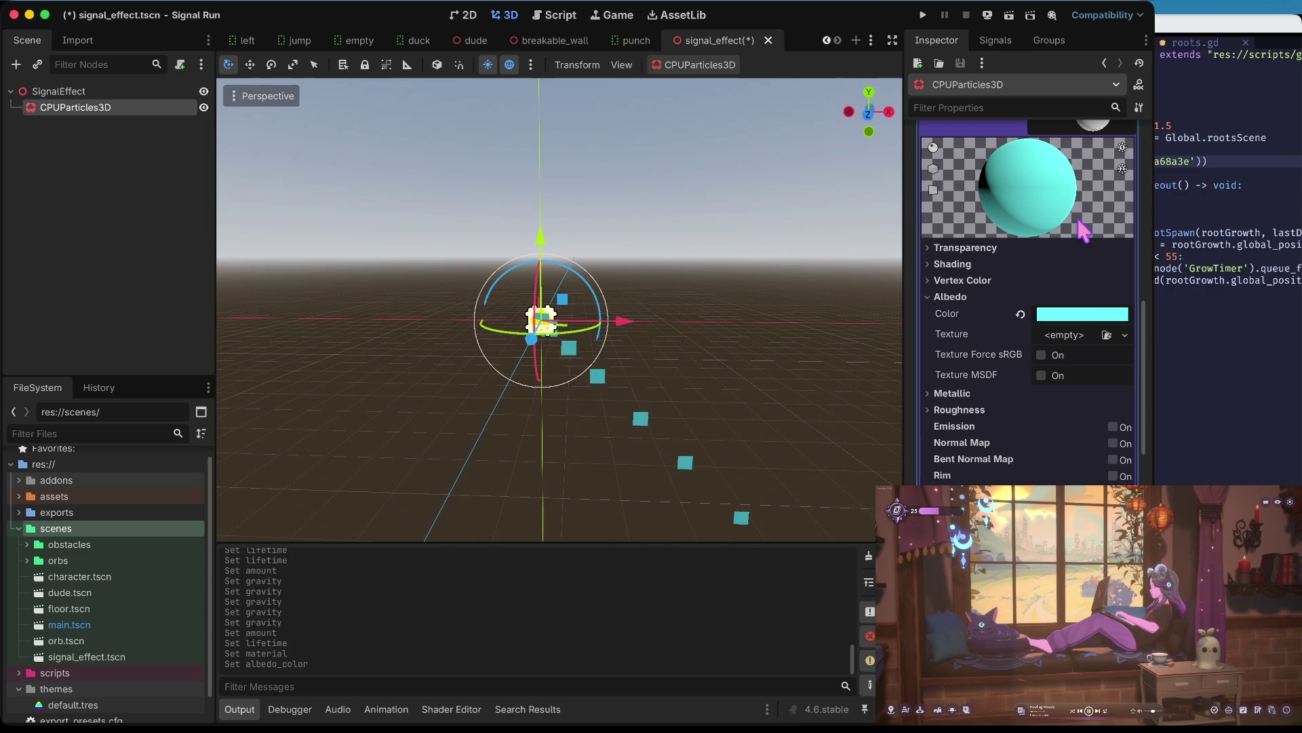
# - Try green and yellow-green tints, revert the albedo to cyan, and list new texture types
pyautogui.click(1070, 317)
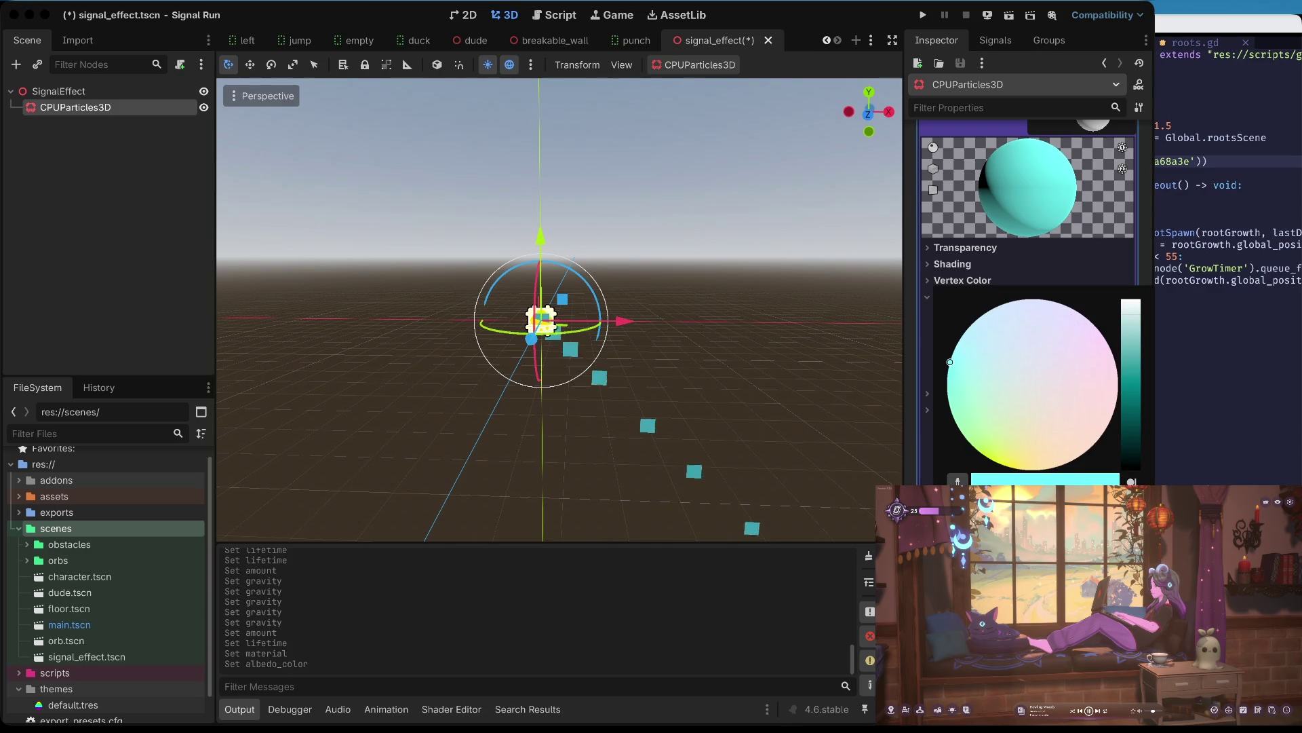
pyautogui.moveTo(949, 361)
pyautogui.mouseDown()
pyautogui.moveTo(968, 440)
pyautogui.moveTo(994, 462)
pyautogui.mouseUp()
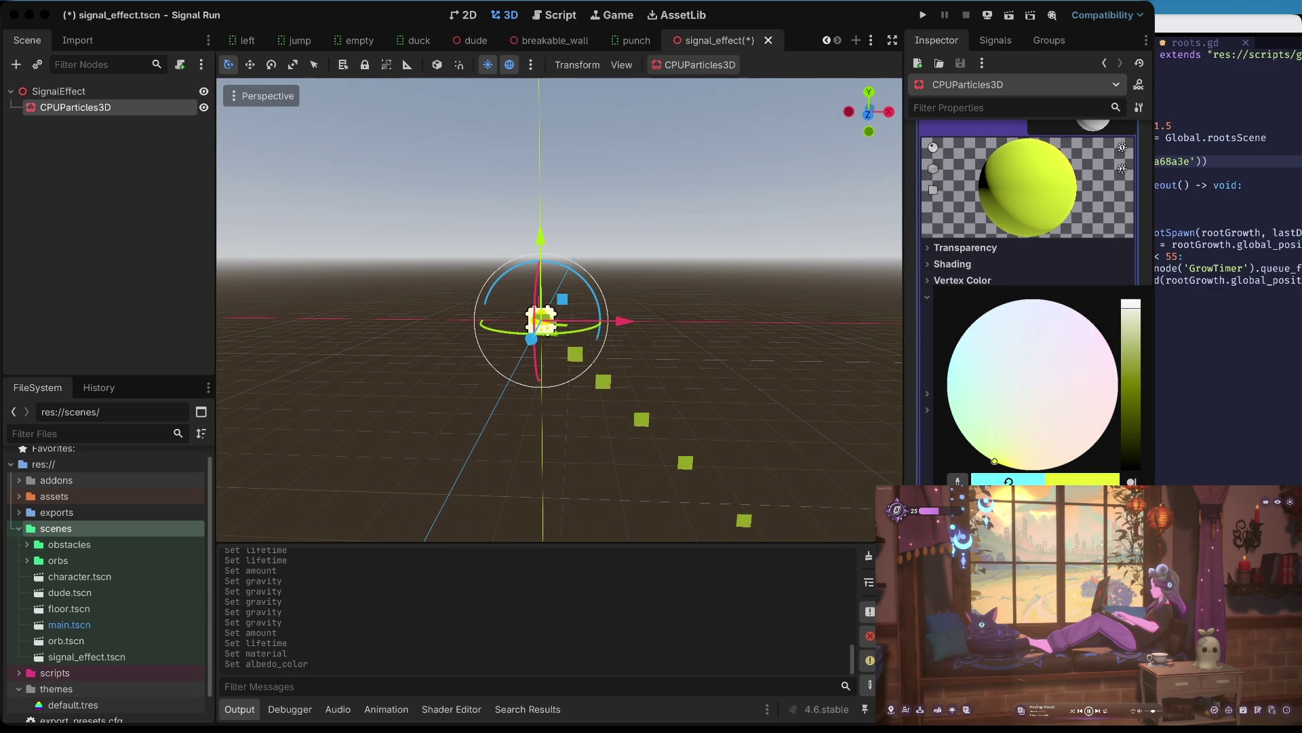
pyautogui.moveTo(994, 461); pyautogui.dragTo(1004, 466)
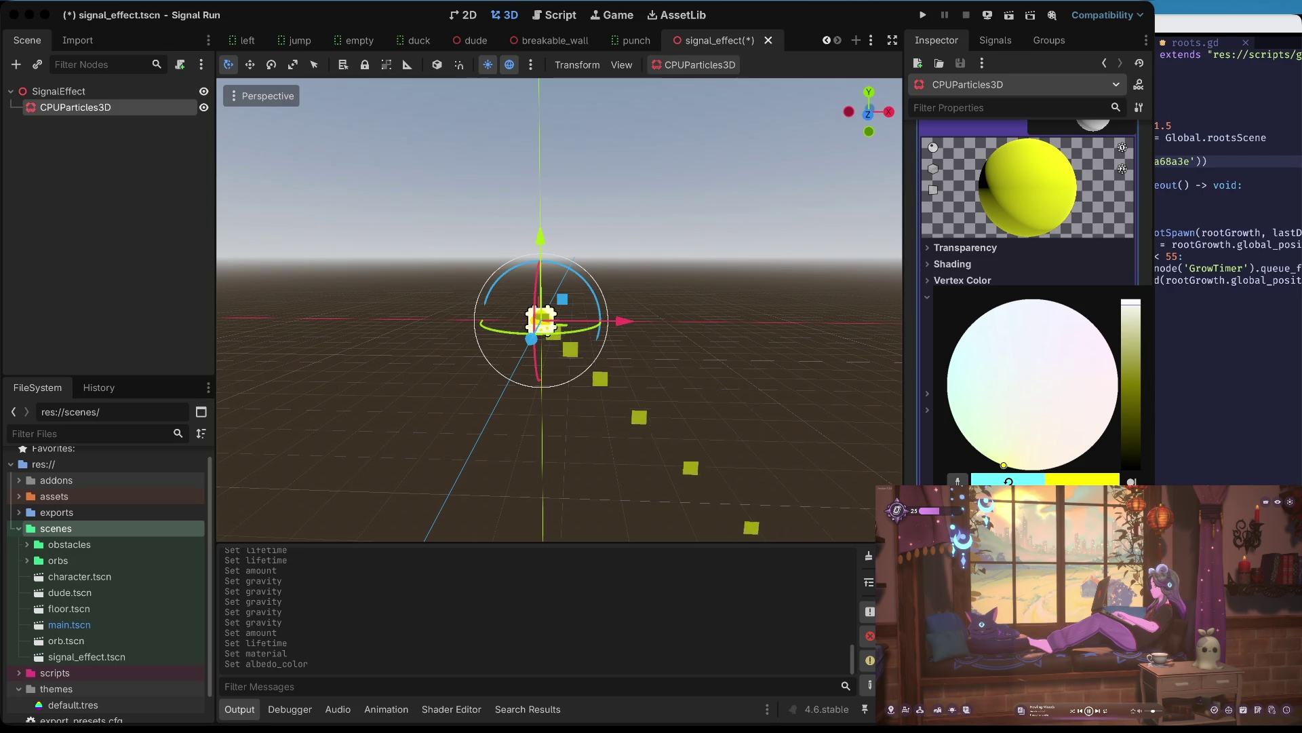
pyautogui.click(1009, 481)
pyautogui.click(1089, 266)
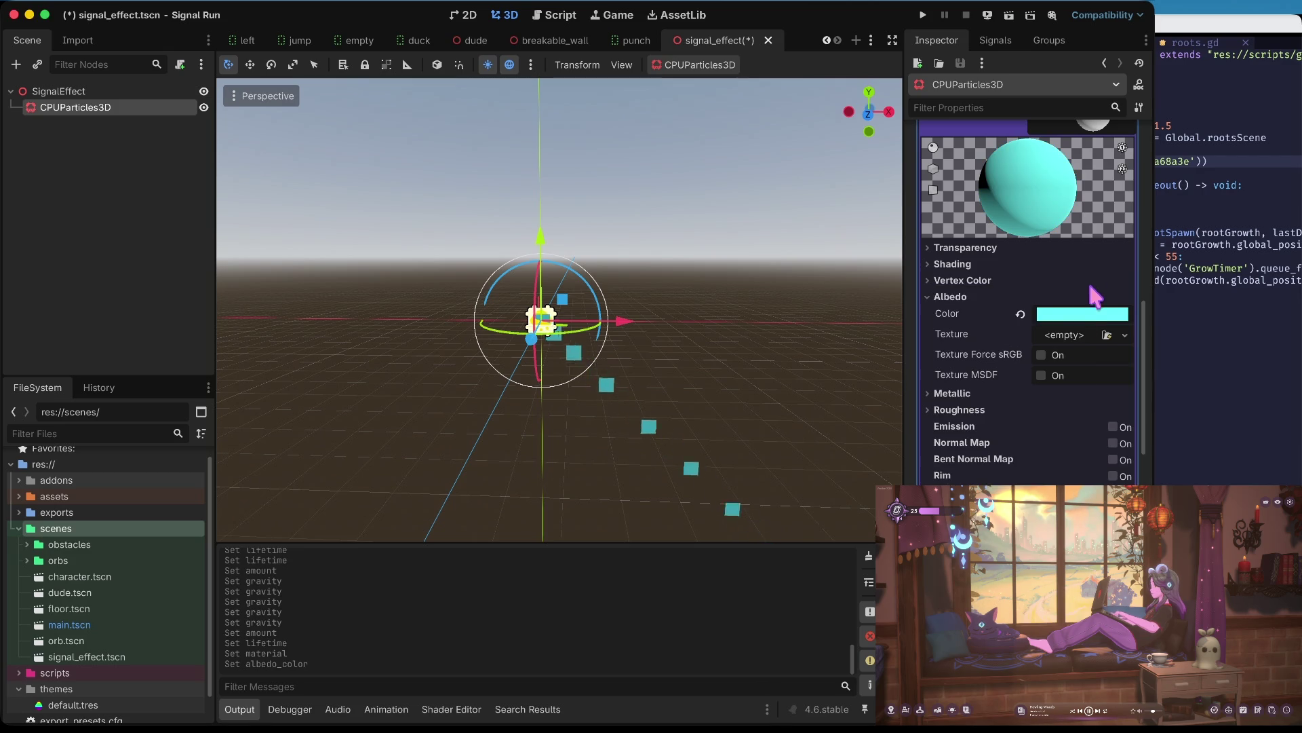
pyautogui.click(1069, 335)
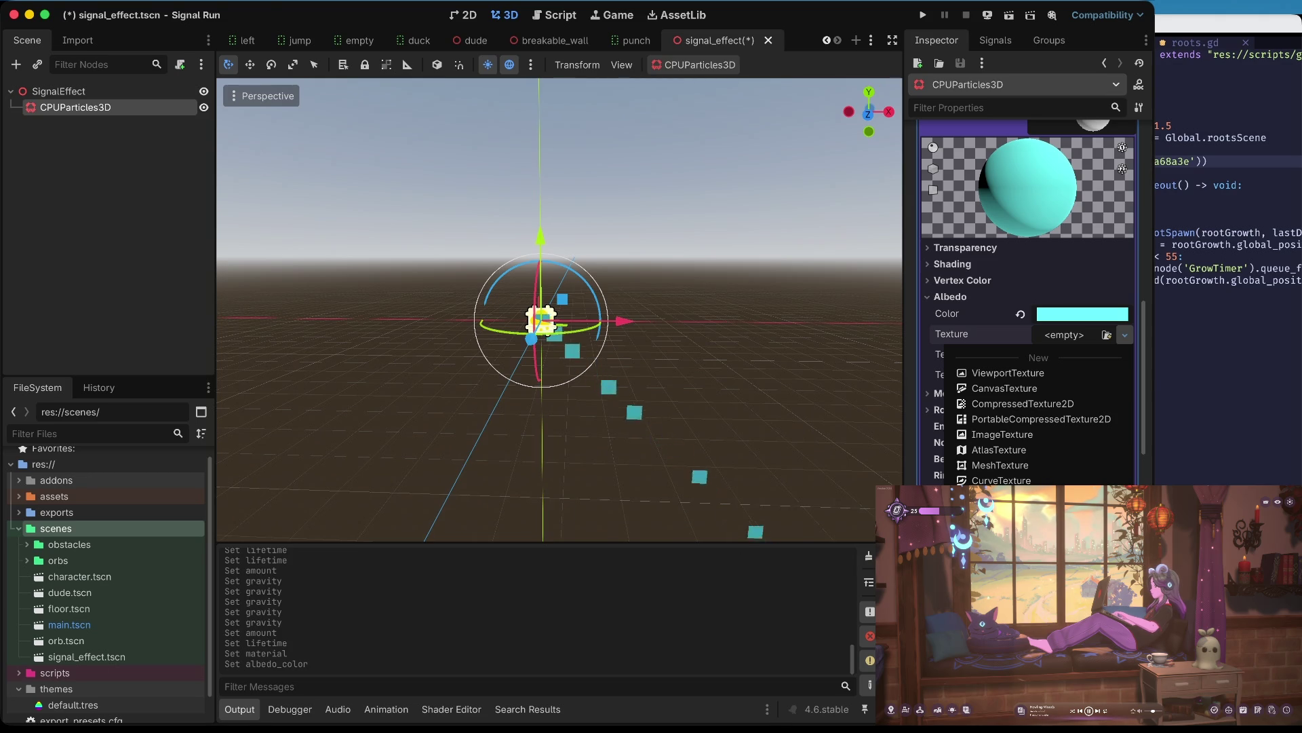
# - Make the albedo texture a new NoiseTexture2D using FastNoiseLite noise
pyautogui.click(1004, 542)
pyautogui.click(1072, 335)
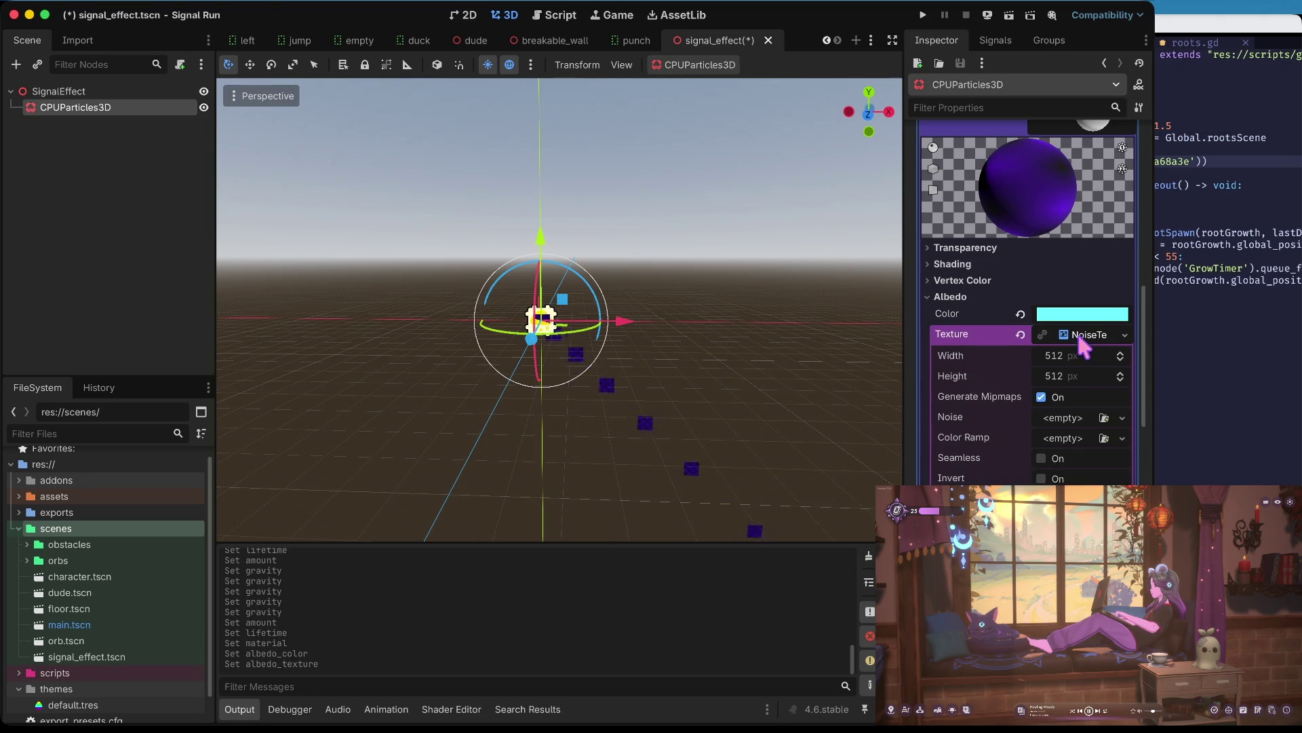
pyautogui.click(1069, 419)
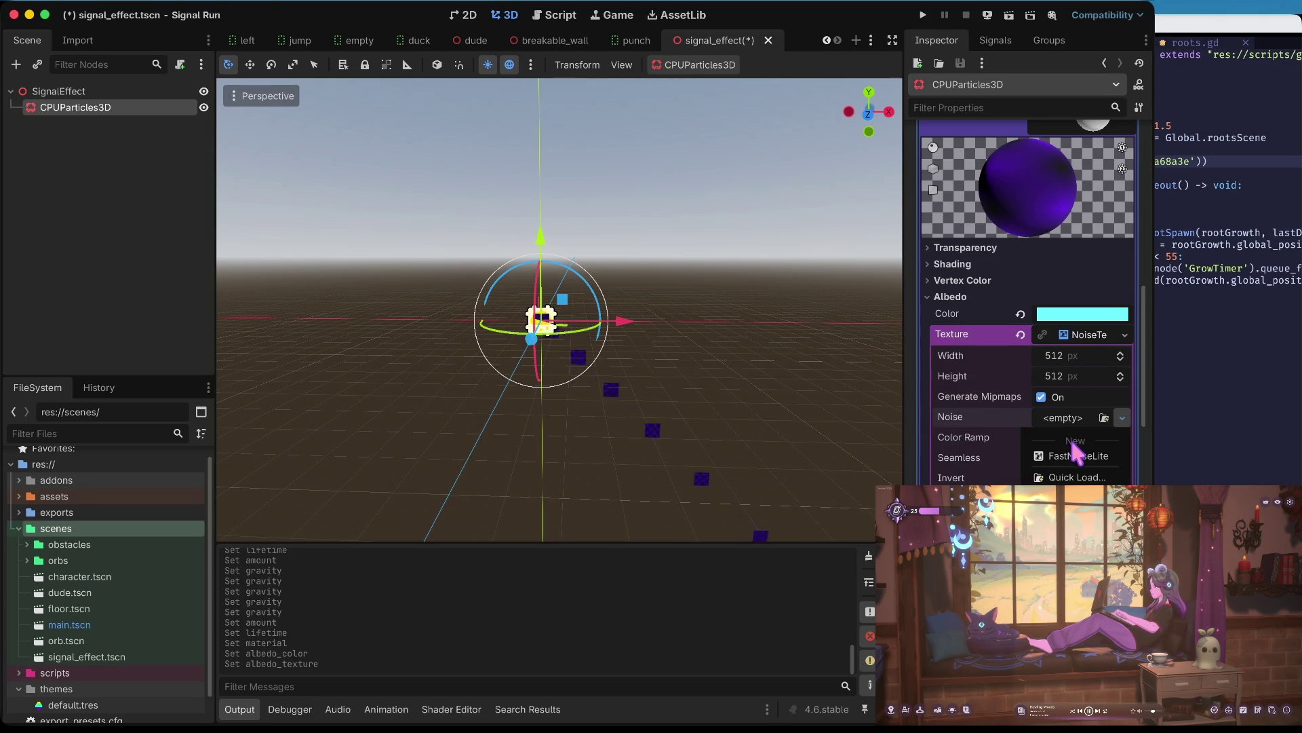
pyautogui.click(1080, 452)
pyautogui.click(1082, 420)
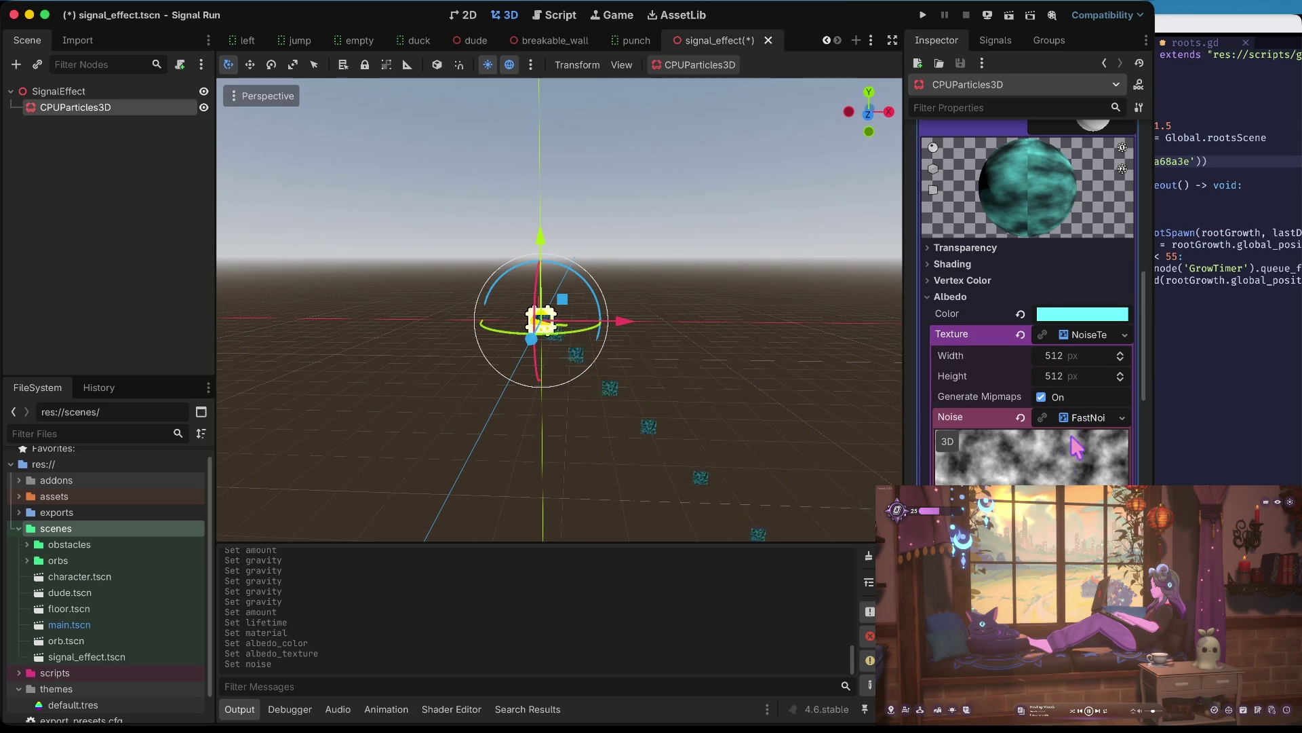
pyautogui.scroll(-4, 1028, 303)
pyautogui.scroll(-15, 1069, 466)
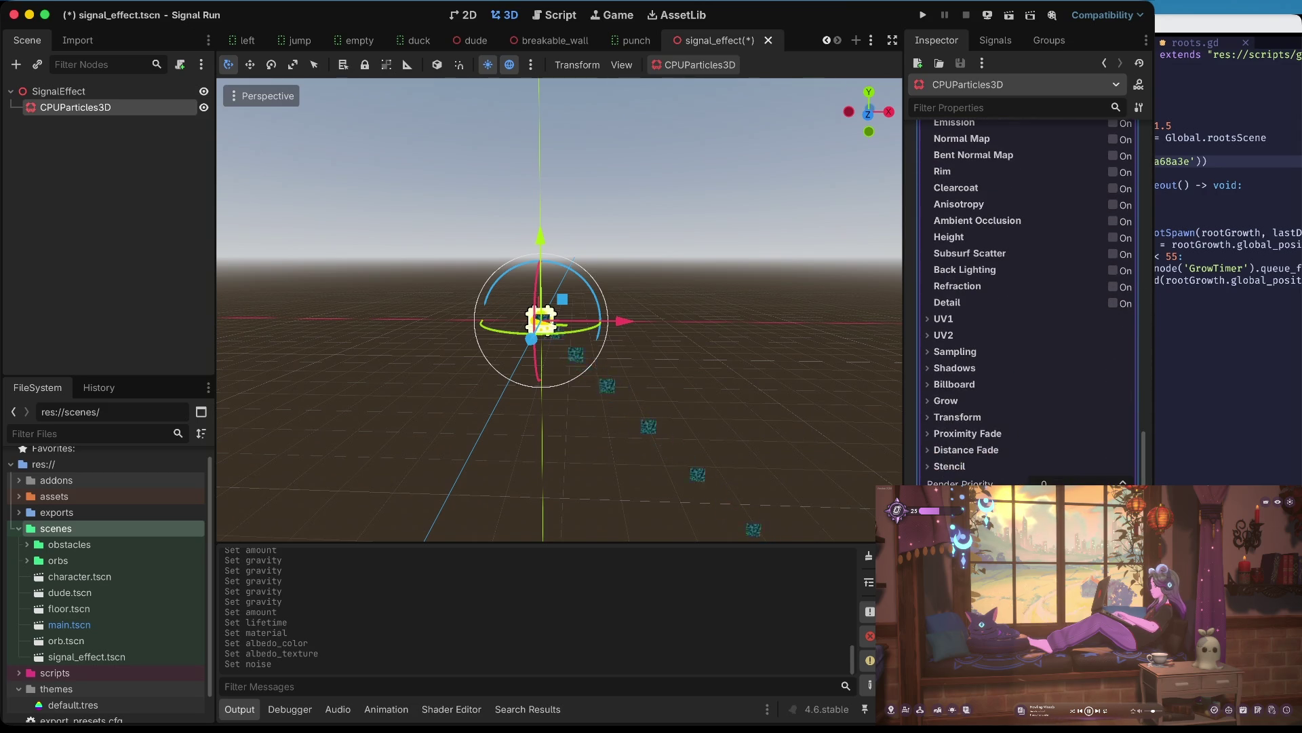
pyautogui.scroll(-3, 1028, 303)
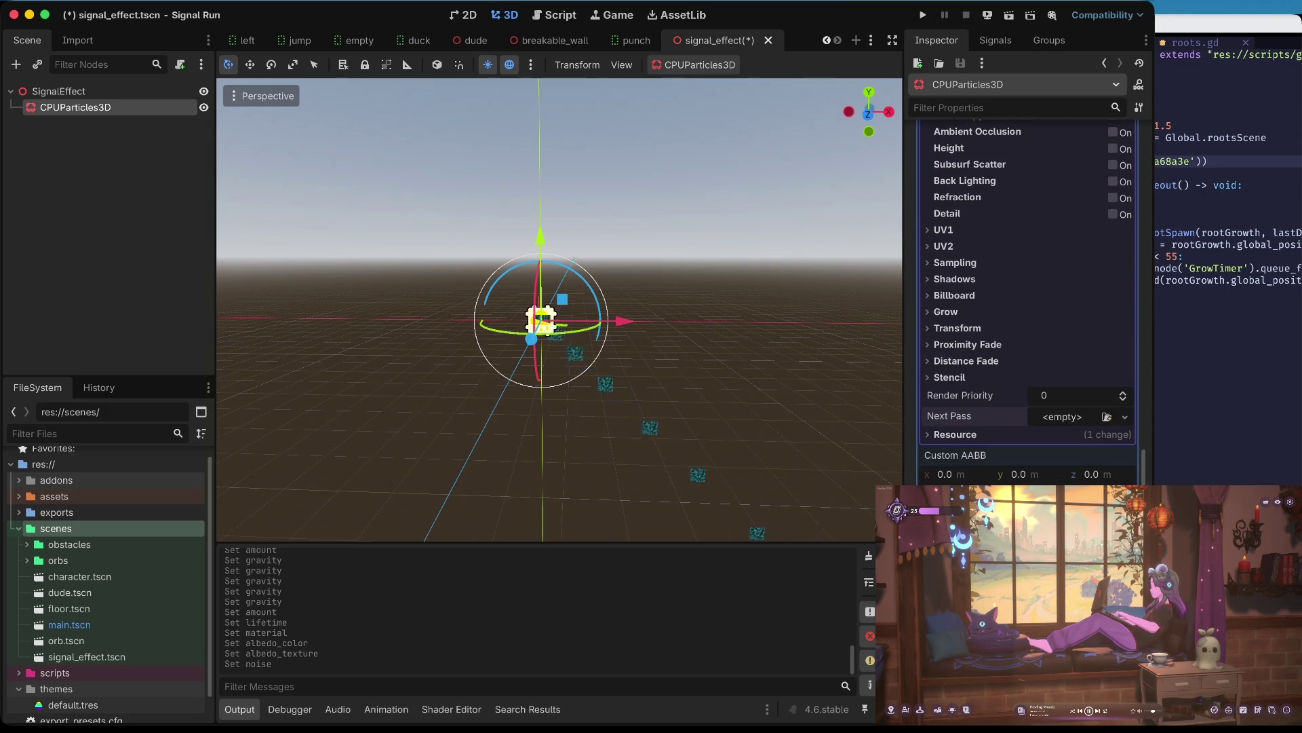
pyautogui.scroll(-3, 1028, 303)
pyautogui.scroll(15, 1028, 303)
pyautogui.scroll(5, 1031, 303)
pyautogui.scroll(6, 1028, 303)
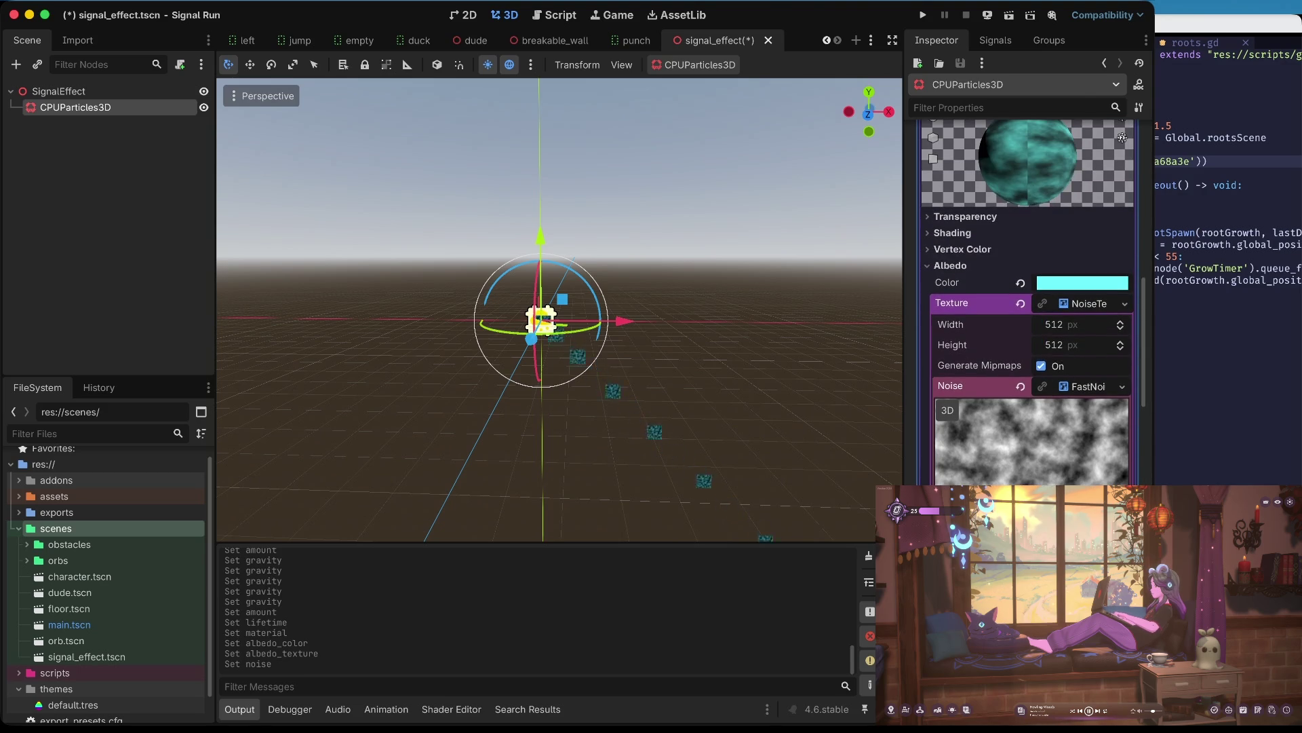
# - Add a new Gradient as the noise texture's Color Ramp
pyautogui.click(1082, 303)
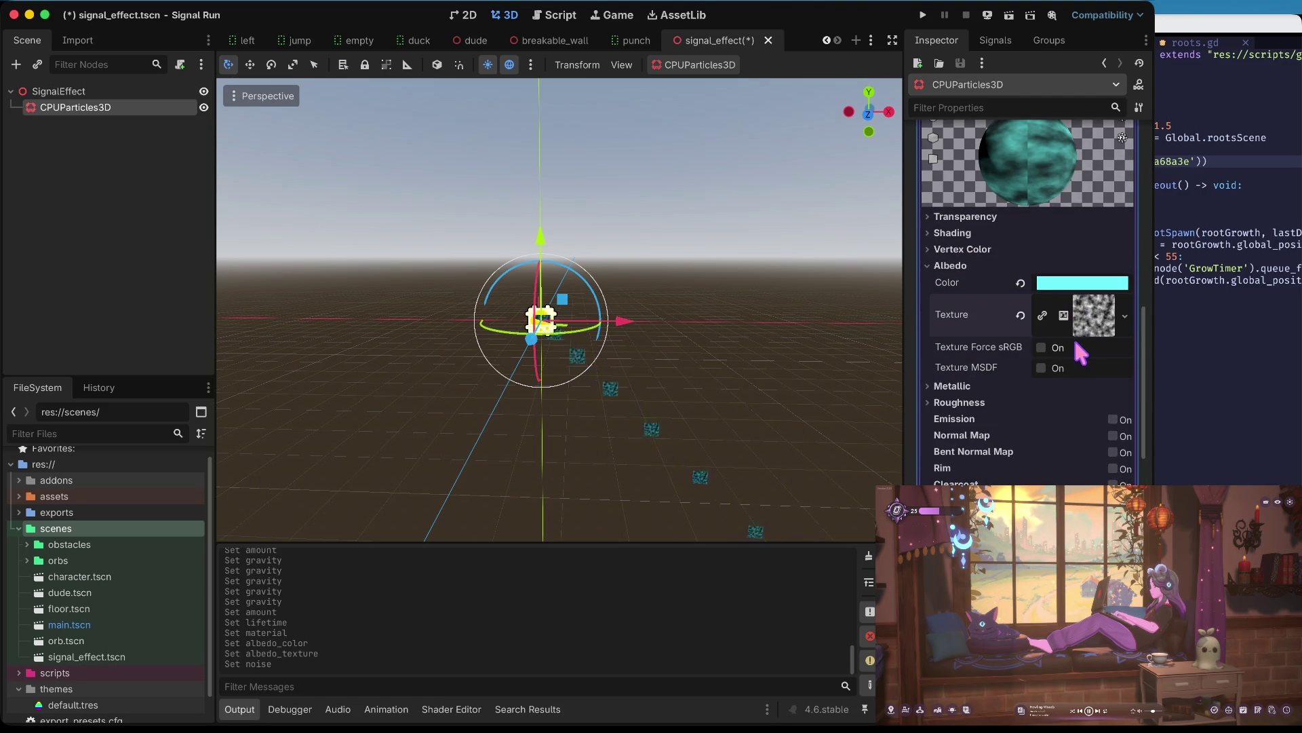
pyautogui.click(1087, 311)
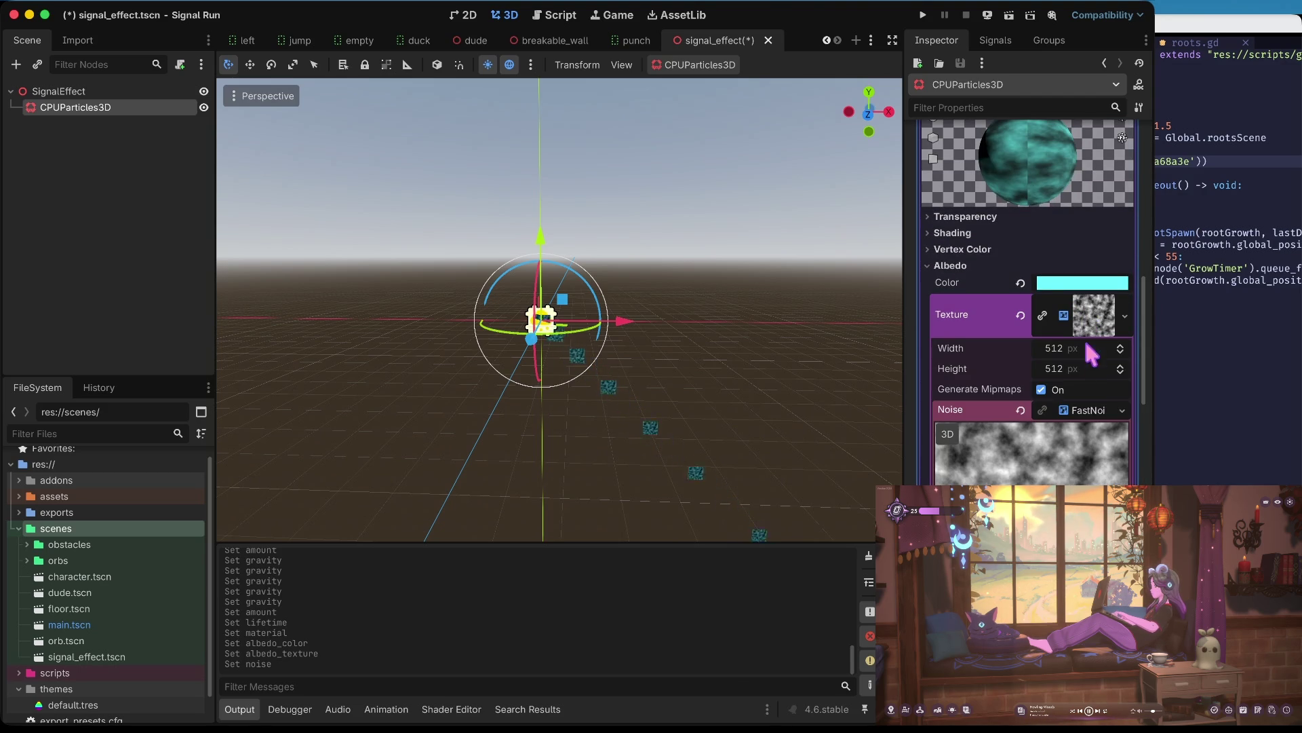
pyautogui.click(1088, 412)
pyautogui.click(1077, 432)
pyautogui.click(1088, 469)
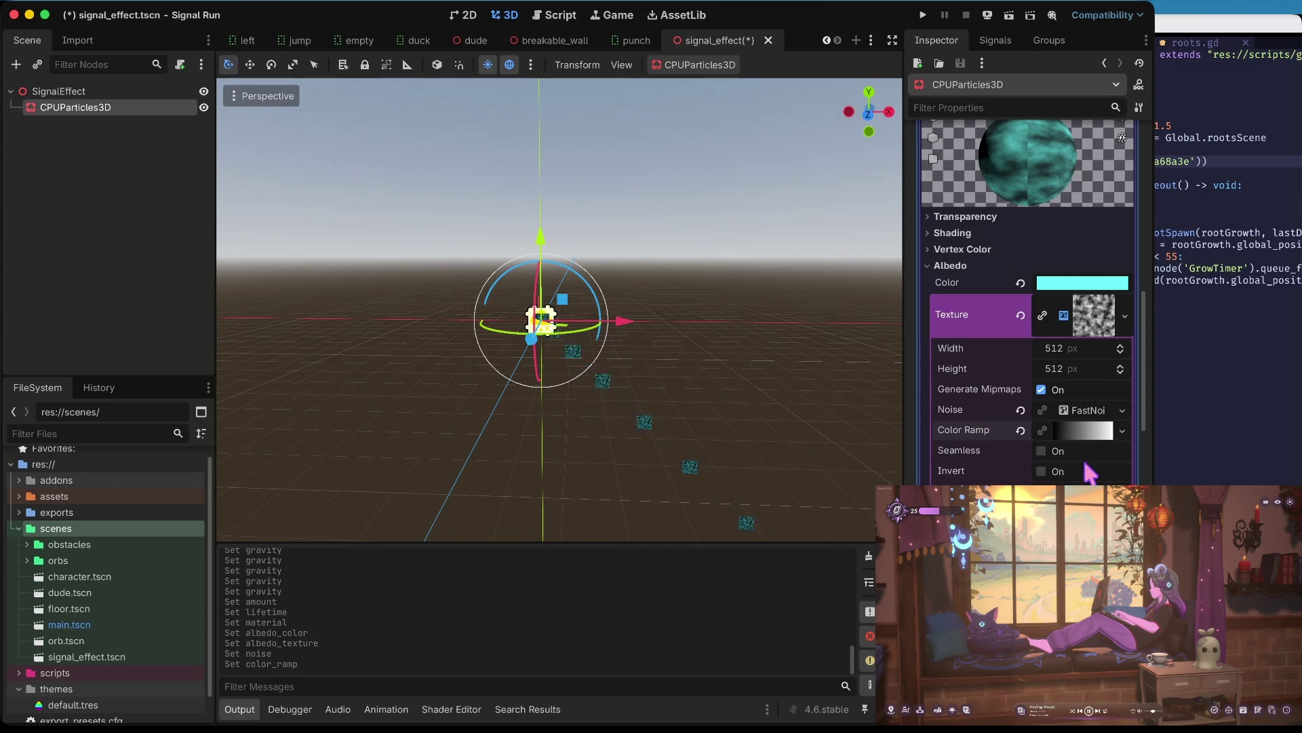
pyautogui.click(1066, 430)
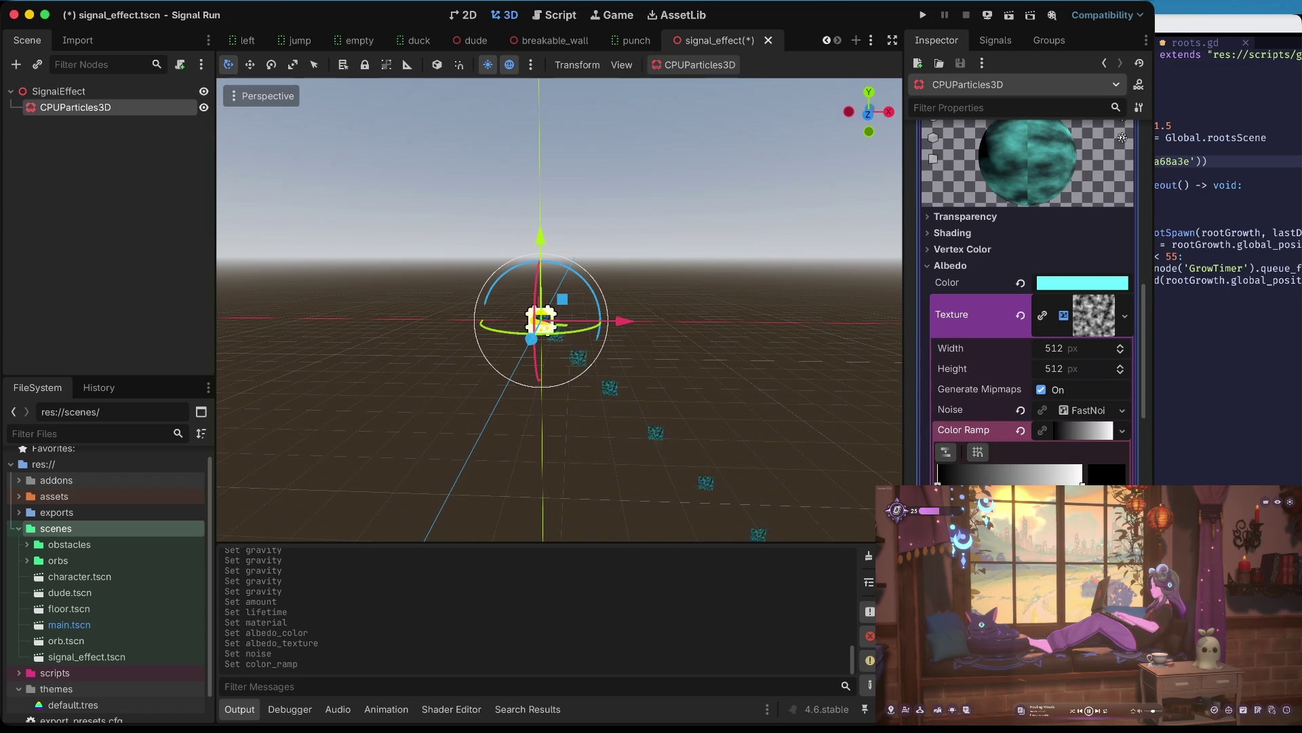
# - Make the gradient's black point fully transparent and move the white point left
pyautogui.click(1105, 475)
pyautogui.moveTo(1044, 370); pyautogui.dragTo(844, 378)
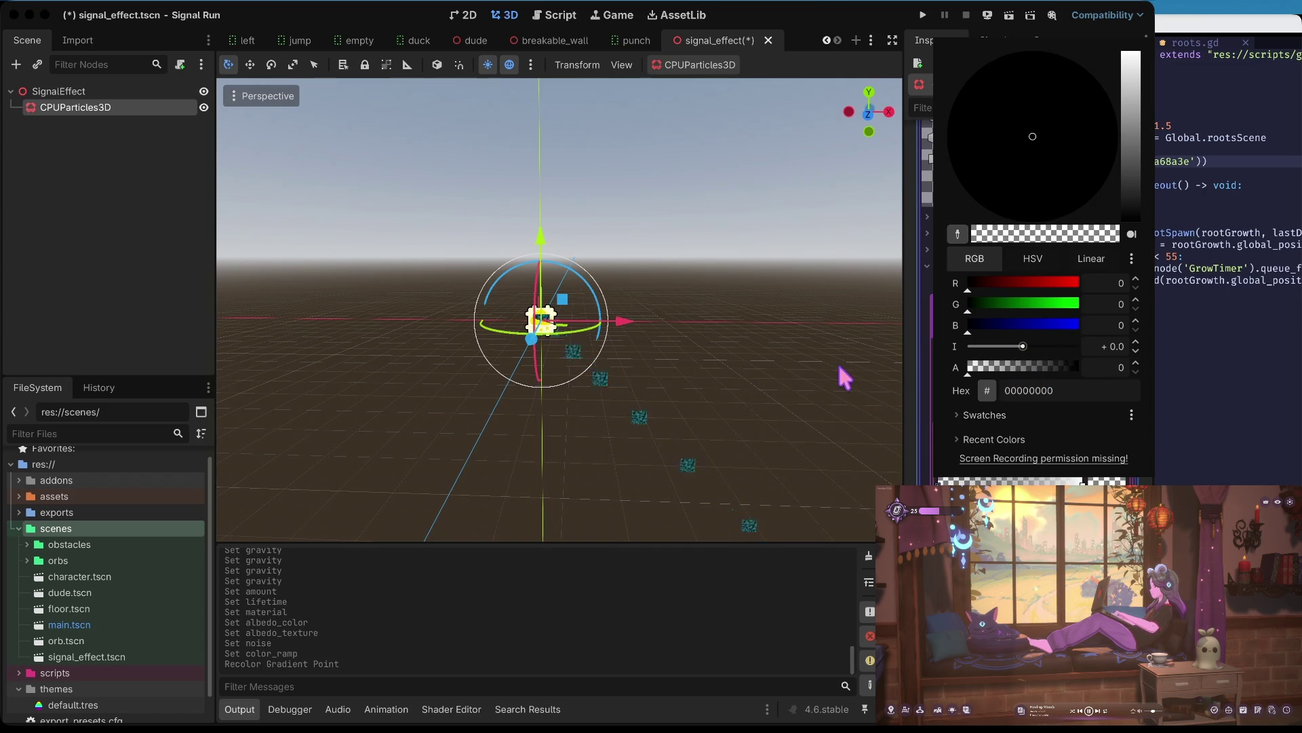
pyautogui.press('Escape')
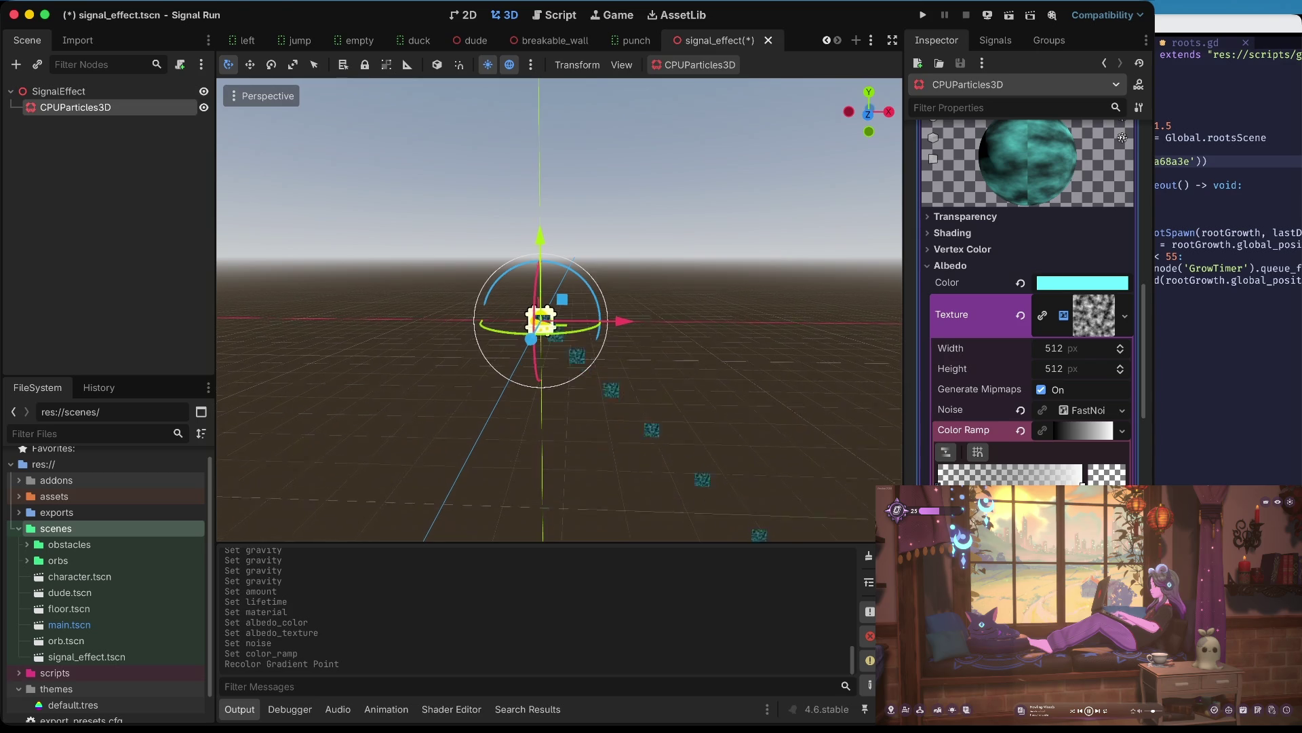
pyautogui.scroll(5, 560, 309)
pyautogui.scroll(2, 559, 309)
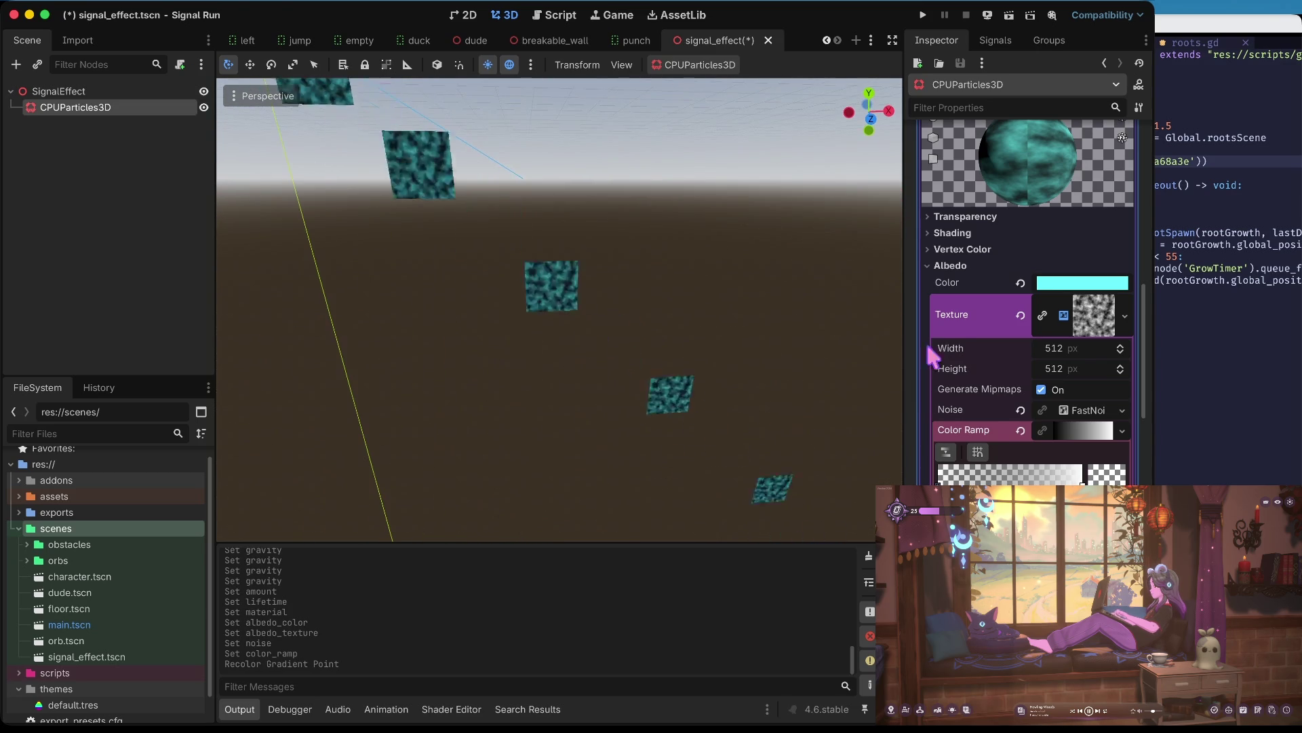
pyautogui.moveTo(1082, 483); pyautogui.dragTo(955, 483)
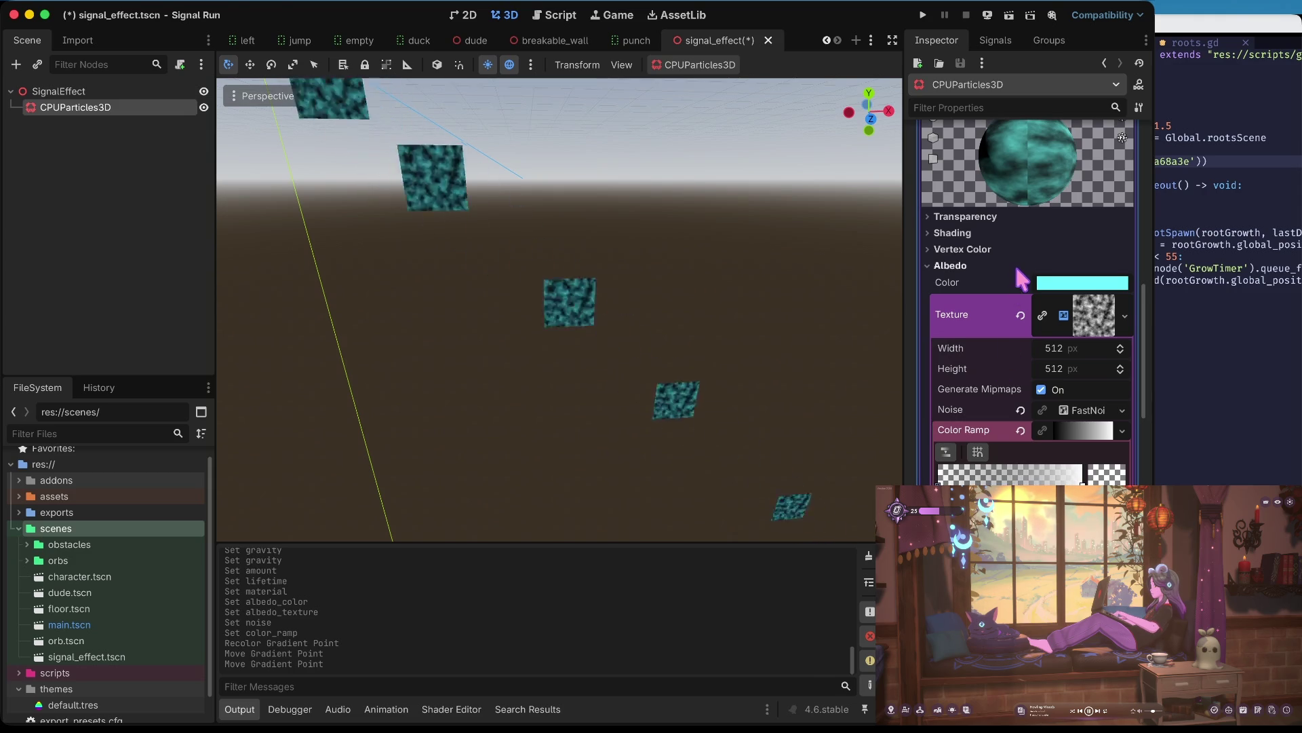
# - Set the material transparency to Alpha and frame the particle emitter with F
pyautogui.click(1011, 248)
pyautogui.click(990, 216)
pyautogui.click(1052, 238)
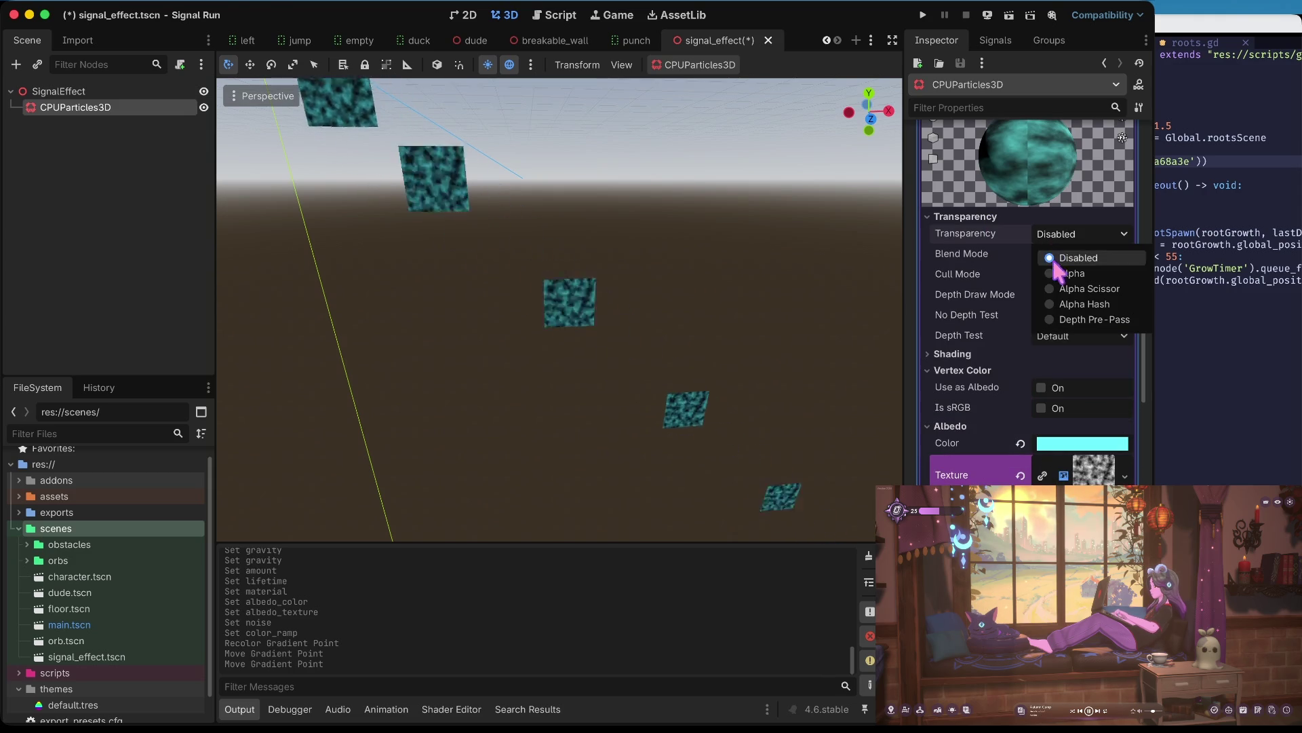
pyautogui.click(1053, 266)
pyautogui.click(967, 217)
pyautogui.press('f')
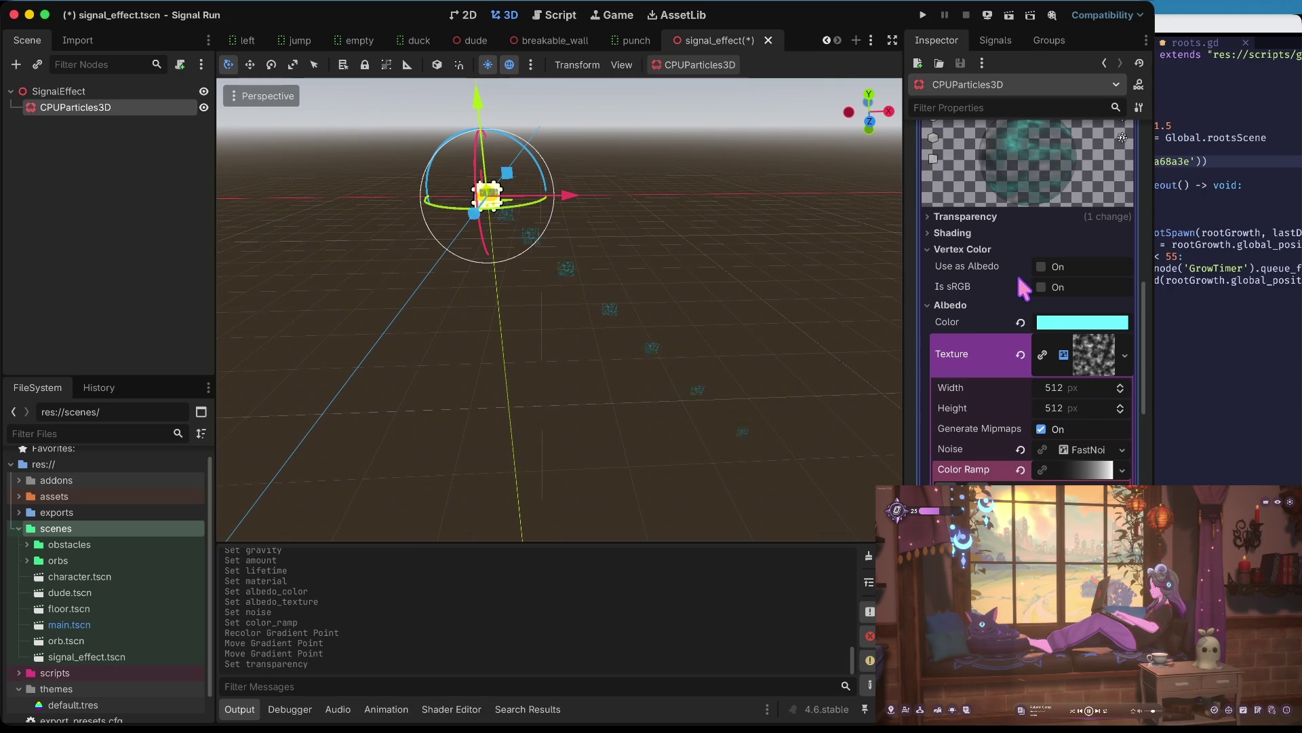
# - Switch the noise type to Cellular and raise its frequency to 0.0765
pyautogui.click(1095, 363)
pyautogui.click(1097, 377)
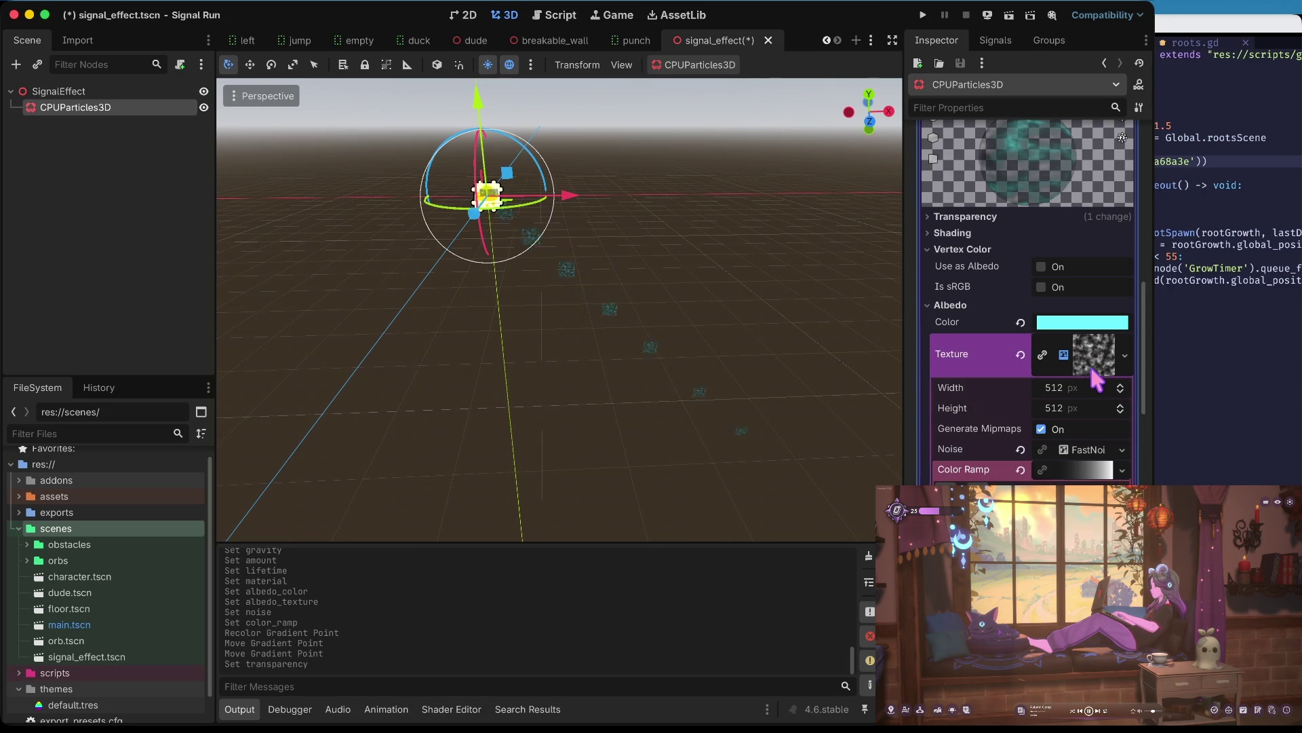
pyautogui.scroll(-3, 1086, 399)
pyautogui.click(1085, 348)
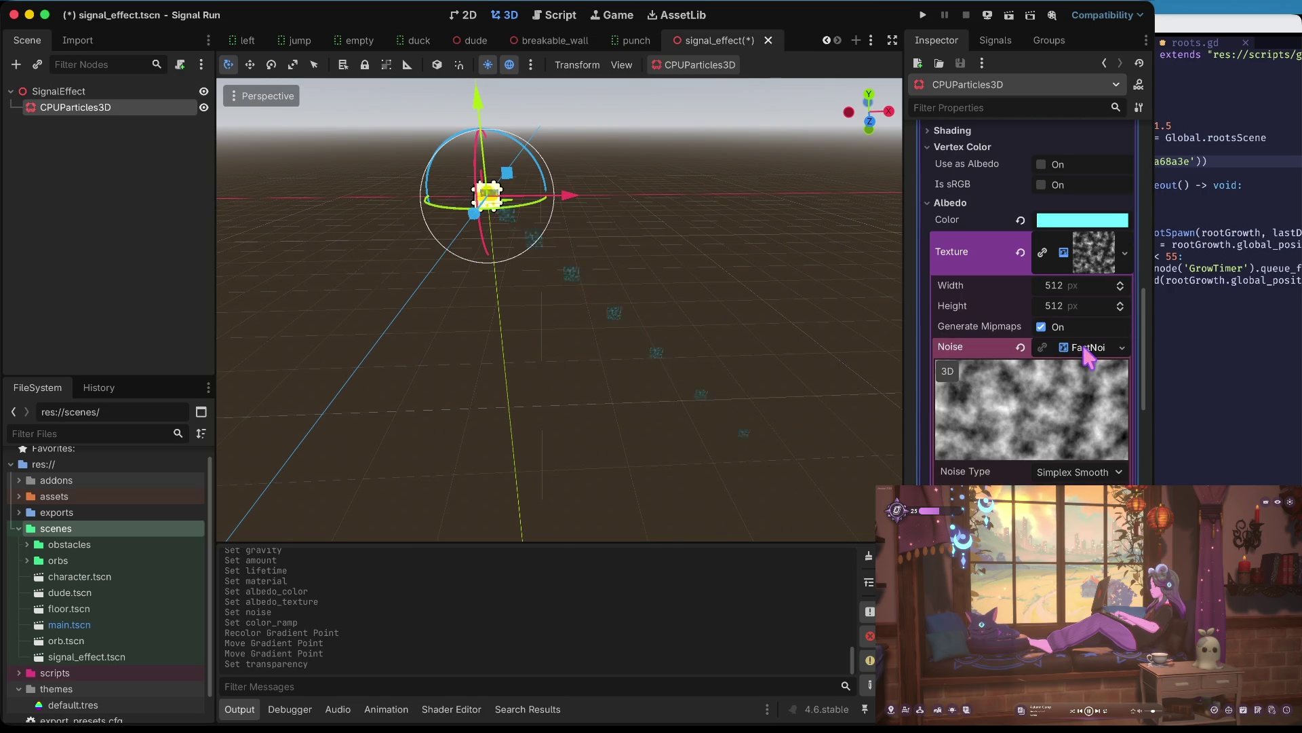
pyautogui.scroll(-1, 1075, 424)
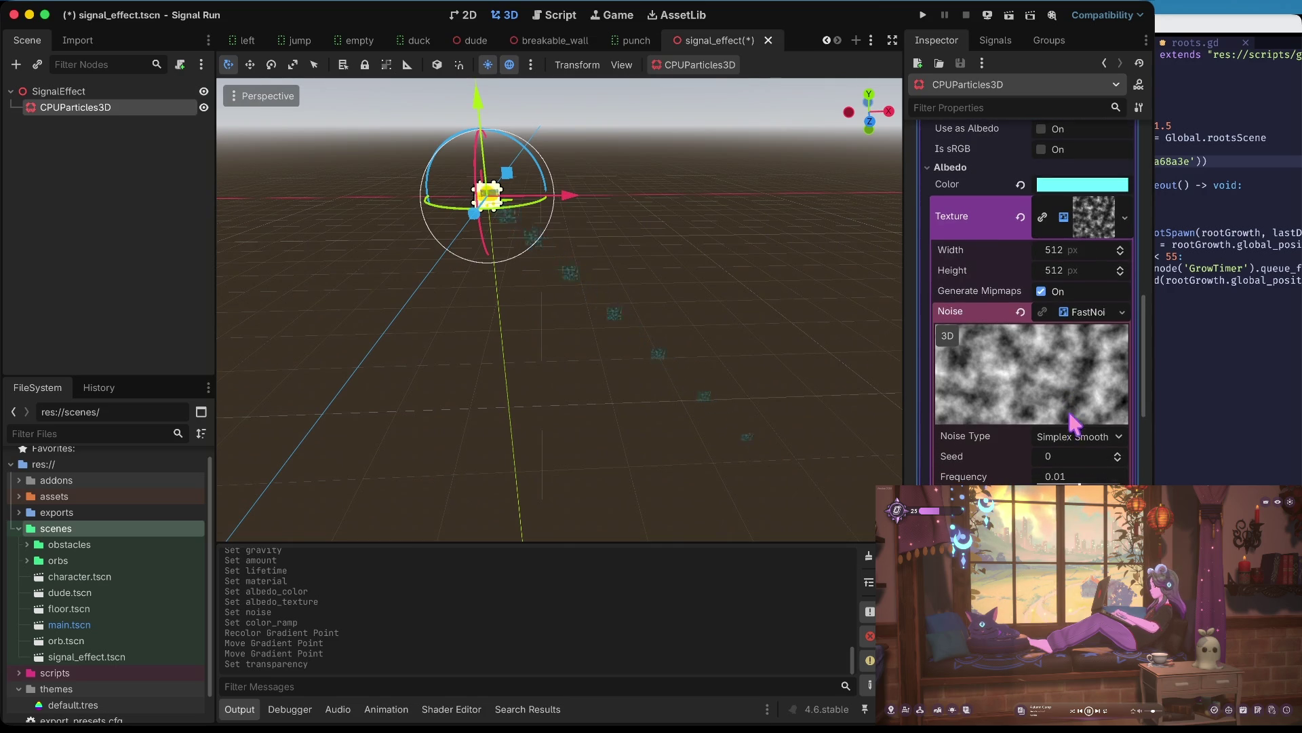
pyautogui.click(1077, 436)
pyautogui.click(1079, 491)
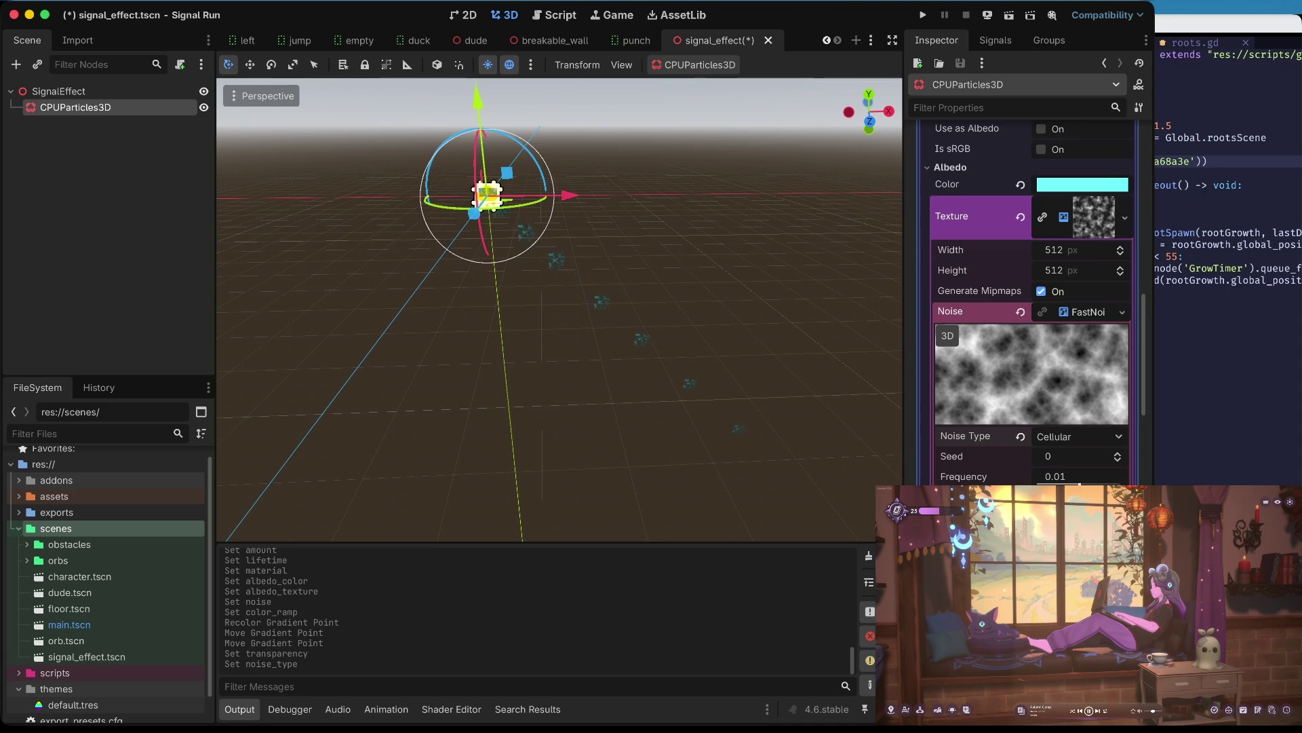
pyautogui.scroll(-1, 1083, 424)
pyautogui.moveTo(1076, 451); pyautogui.dragTo(1088, 453)
pyautogui.scroll(15, 1064, 299)
pyautogui.click(1066, 171)
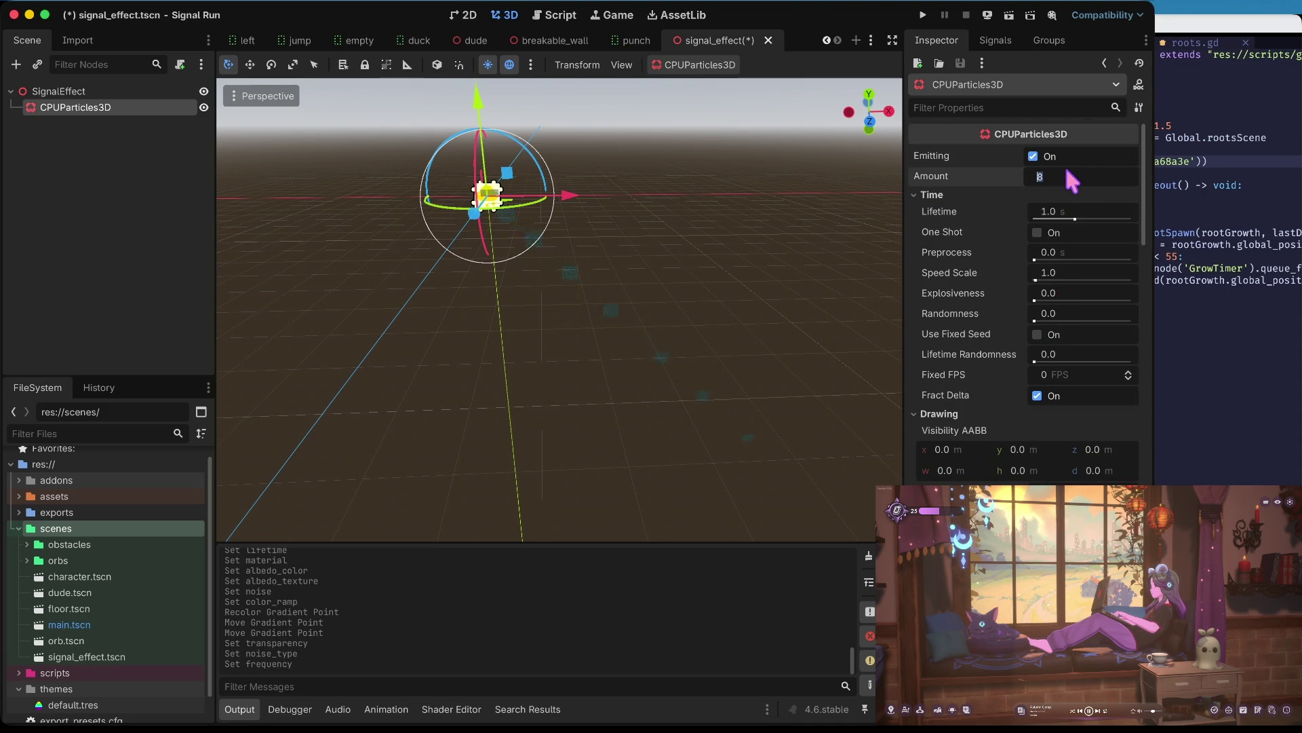
# - Set the particle amount to 64 and lifetime to 1.0 s, then save the scene
pyautogui.write('64')
pyautogui.press('Tab')
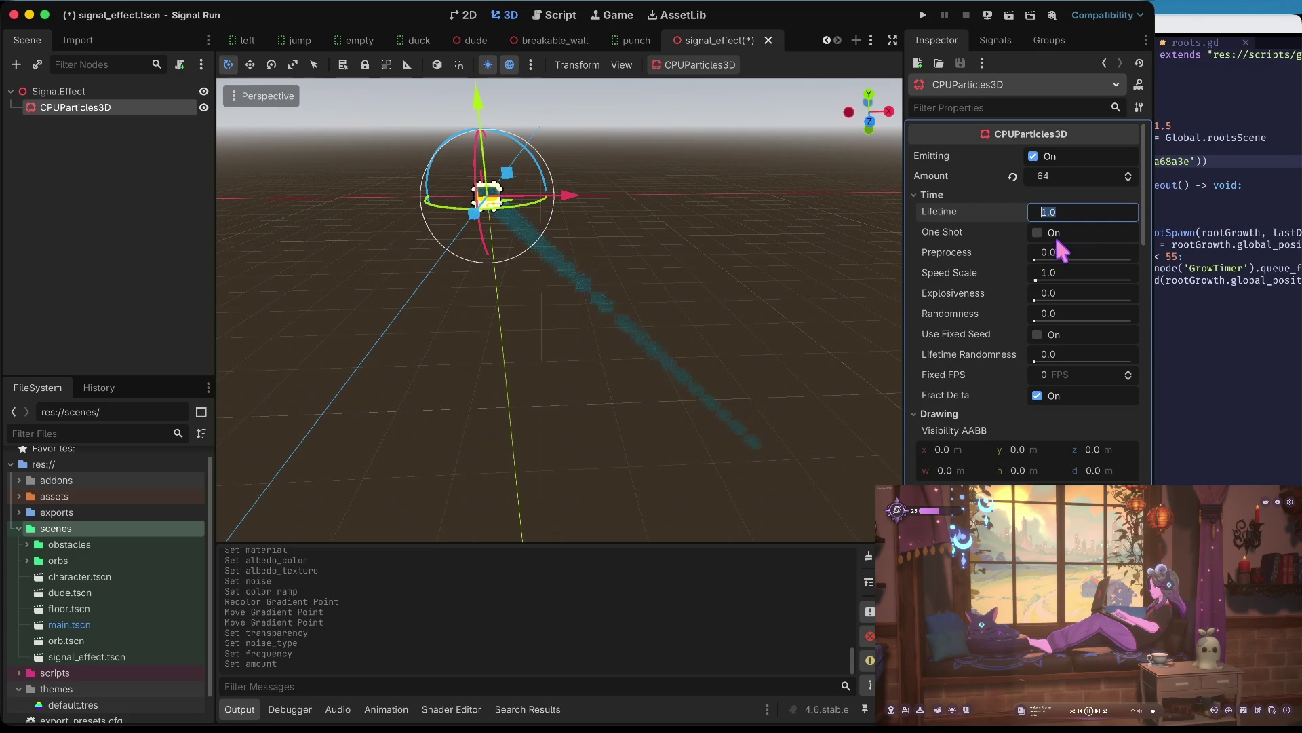
pyautogui.press('Tab')
pyautogui.moveTo(1076, 219); pyautogui.dragTo(1090, 219)
pyautogui.moveTo(1090, 219); pyautogui.dragTo(1068, 218)
pyautogui.click(1030, 212)
pyautogui.write('1')
pyautogui.press('Return')
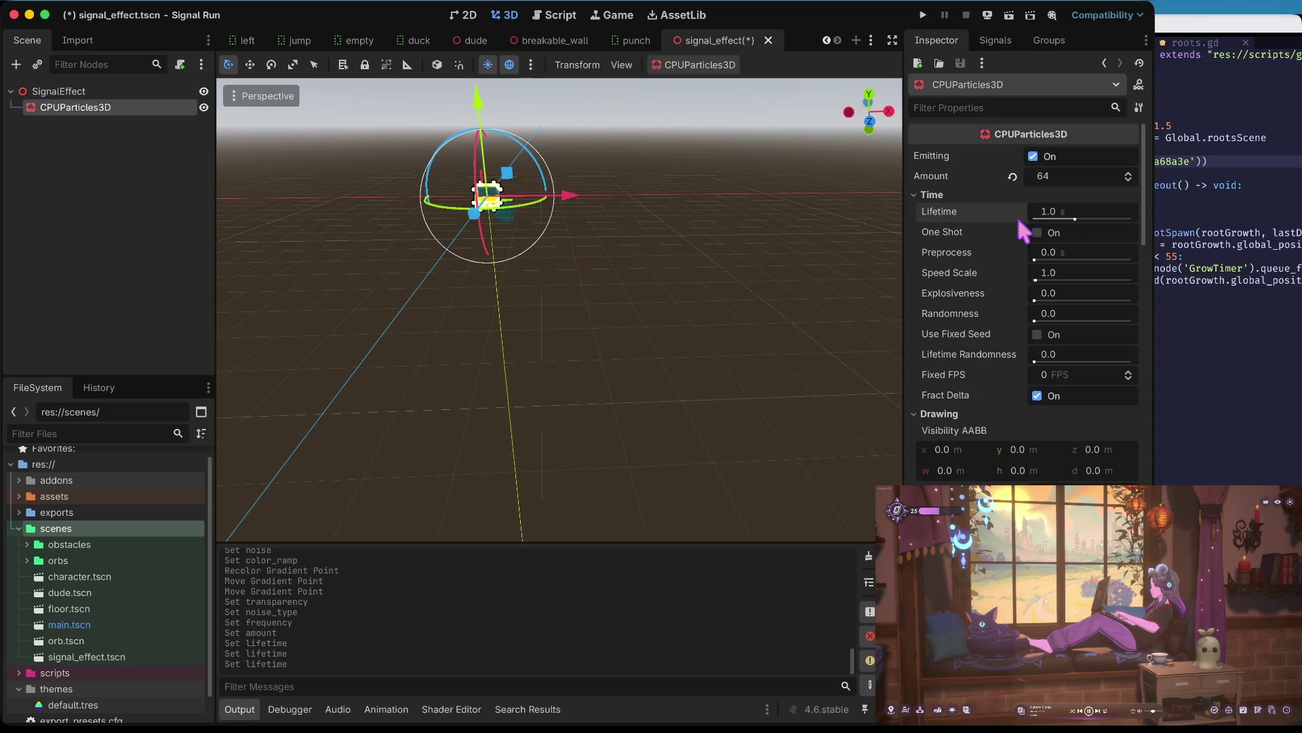
pyautogui.hotkey('ctrl', 's')
# - Freeze the particles with speed scale 0, save, and zoom onto a particle quad
pyautogui.moveTo(1036, 279); pyautogui.dragTo(1031, 281)
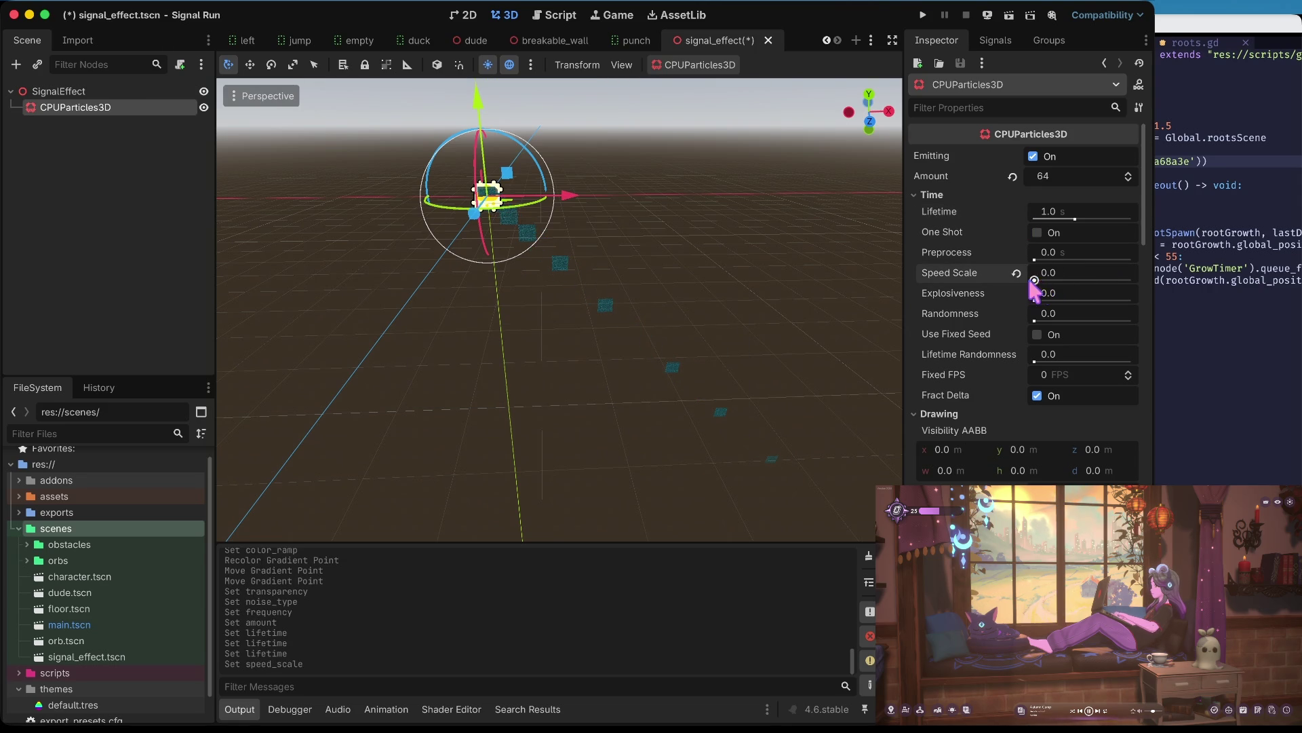
pyautogui.hotkey('ctrl', 's')
pyautogui.scroll(3, 651, 380)
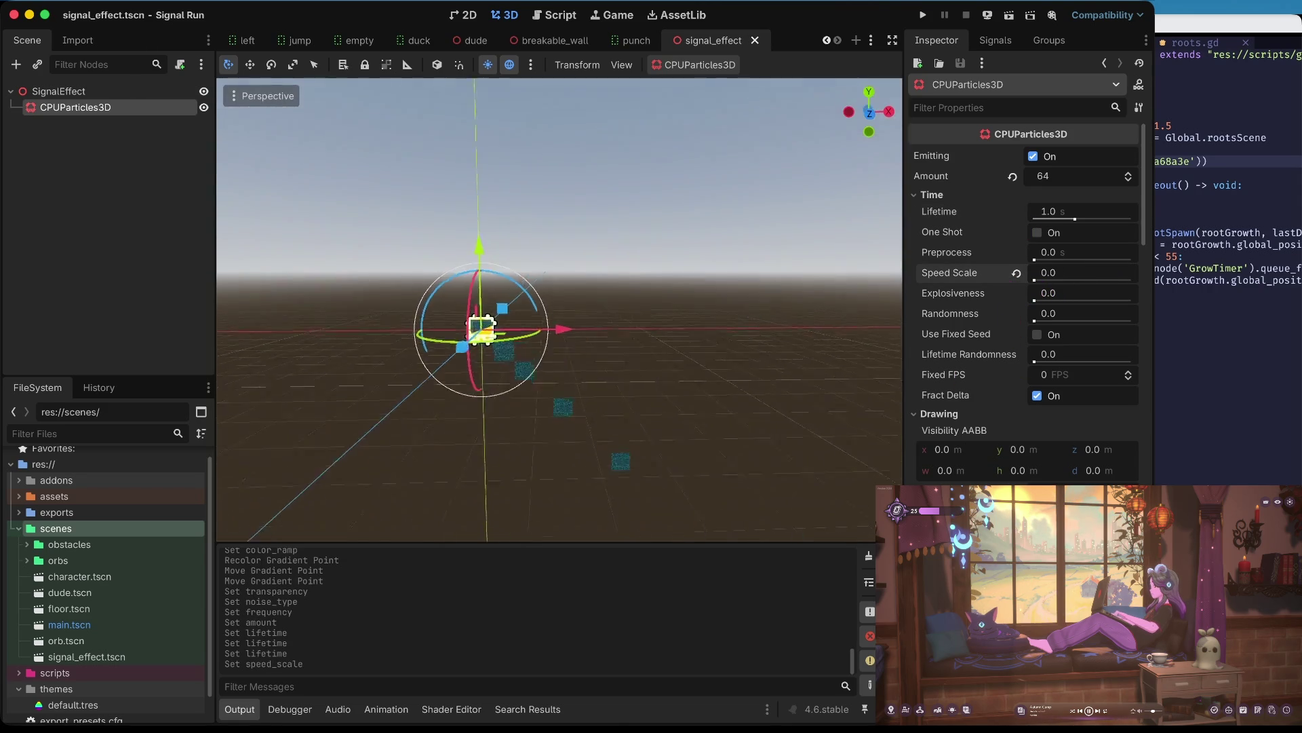
pyautogui.moveTo(560, 309); pyautogui.dragTo(559, 244)
pyautogui.scroll(3, 576, 363)
pyautogui.scroll(-3, 576, 363)
pyautogui.scroll(4, 576, 362)
pyautogui.scroll(-3, 576, 363)
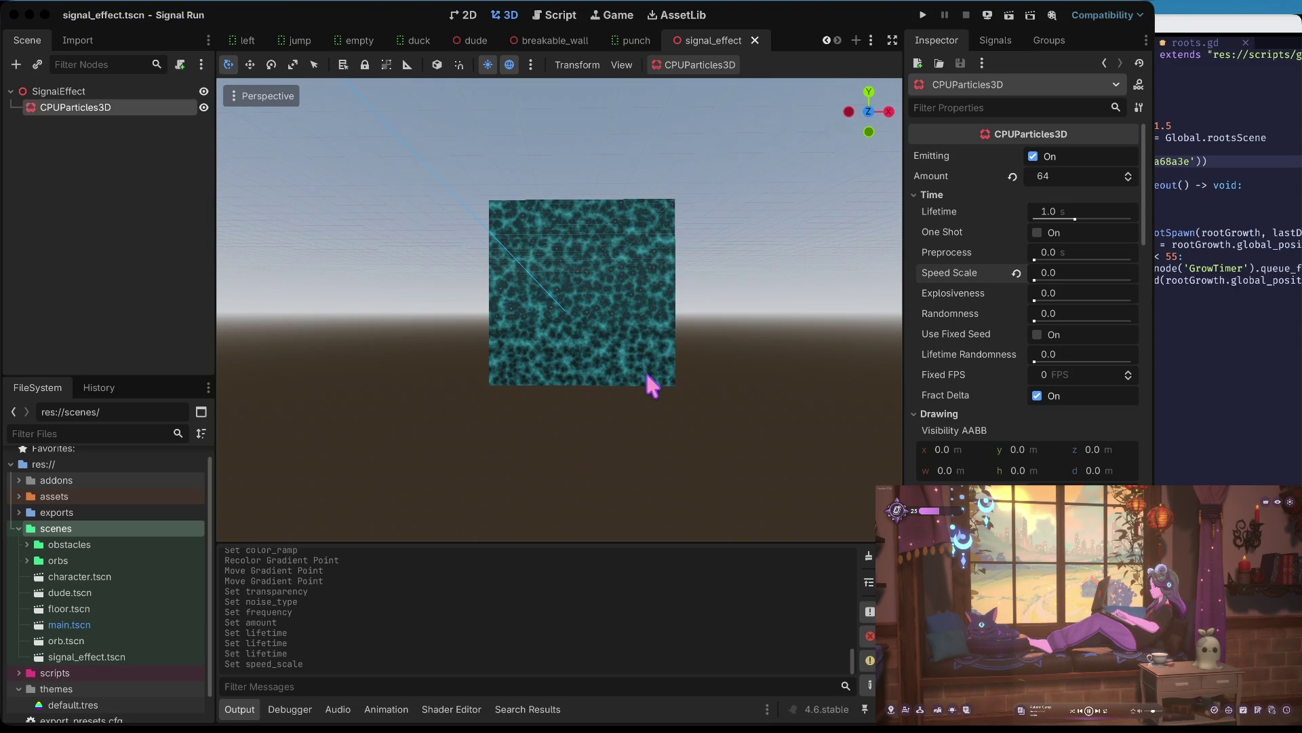
pyautogui.scroll(-5, 1023, 407)
# - Lower the FastNoiseLite frequency for a smooth, cloudy noise texture
pyautogui.click(1084, 349)
pyautogui.scroll(-2, 1084, 349)
pyautogui.scroll(-2, 1084, 348)
pyautogui.click(1084, 430)
pyautogui.scroll(-3, 1084, 430)
pyautogui.scroll(-2, 1095, 438)
pyautogui.click(1095, 437)
pyautogui.scroll(-2, 1095, 438)
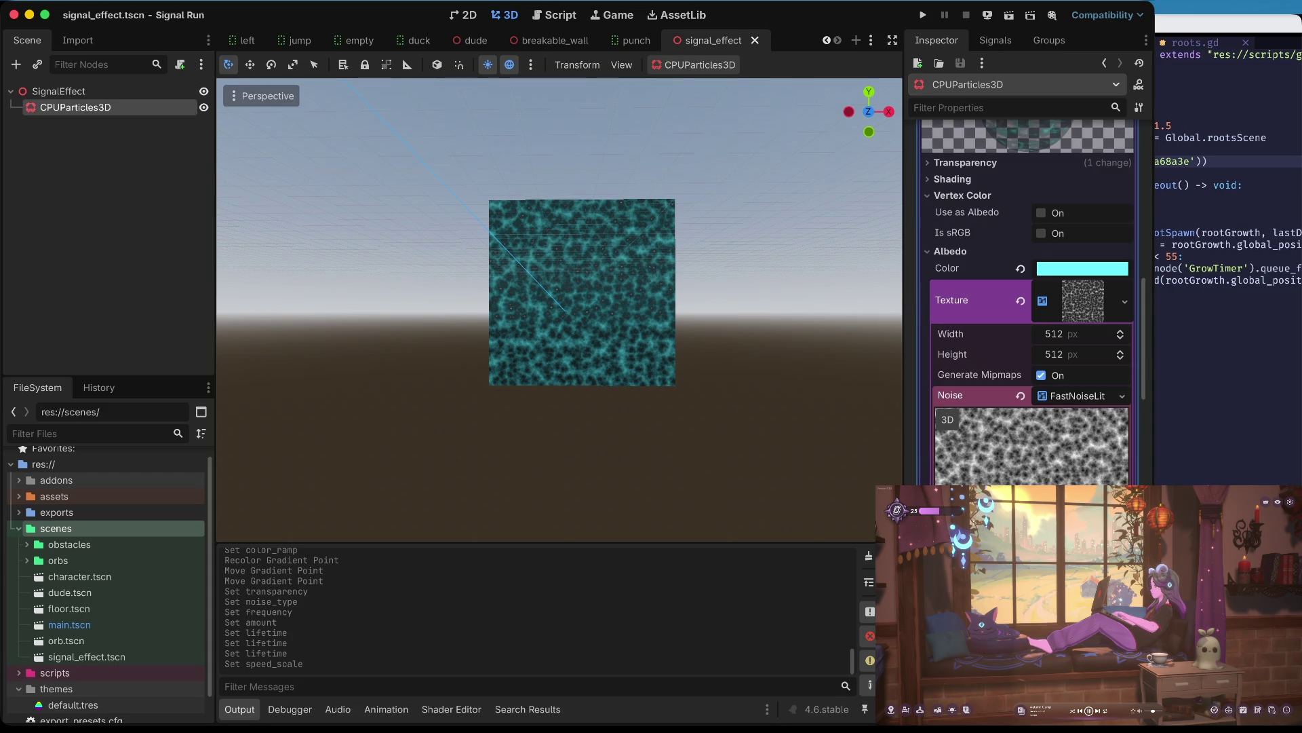
pyautogui.moveTo(1086, 536); pyautogui.dragTo(1044, 536)
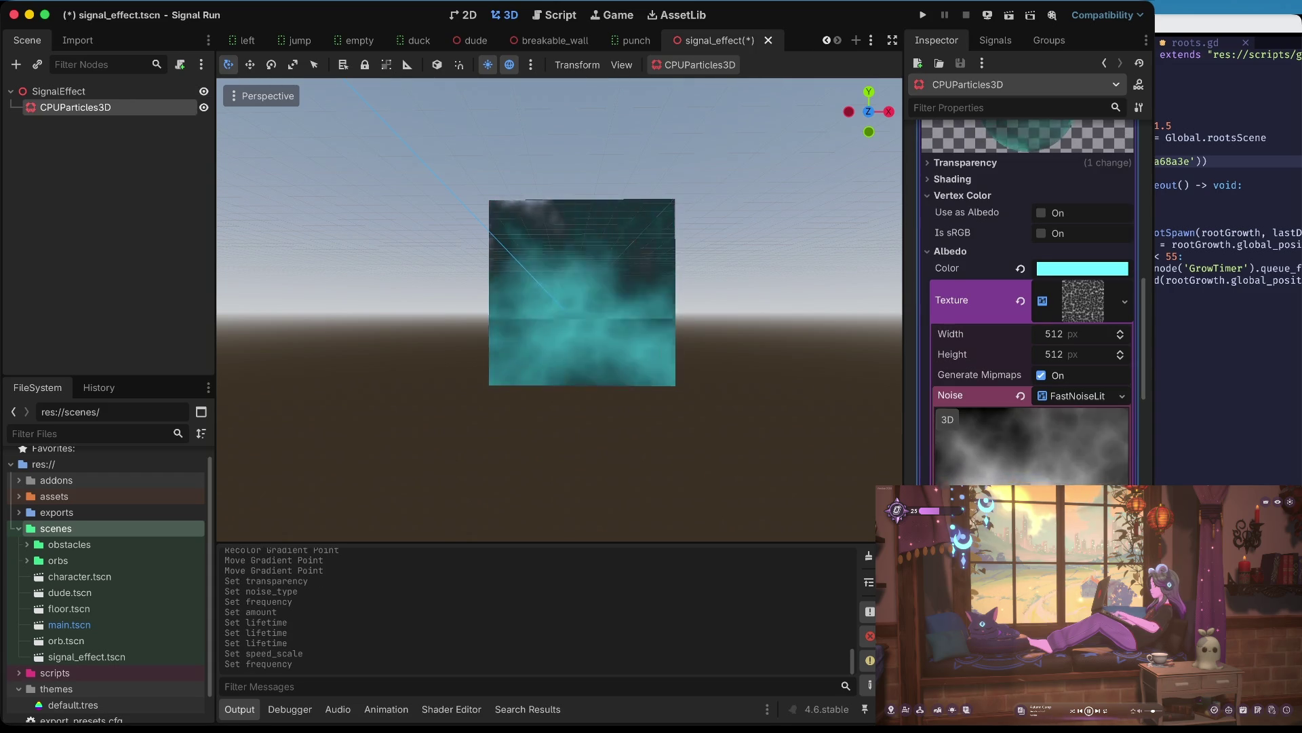
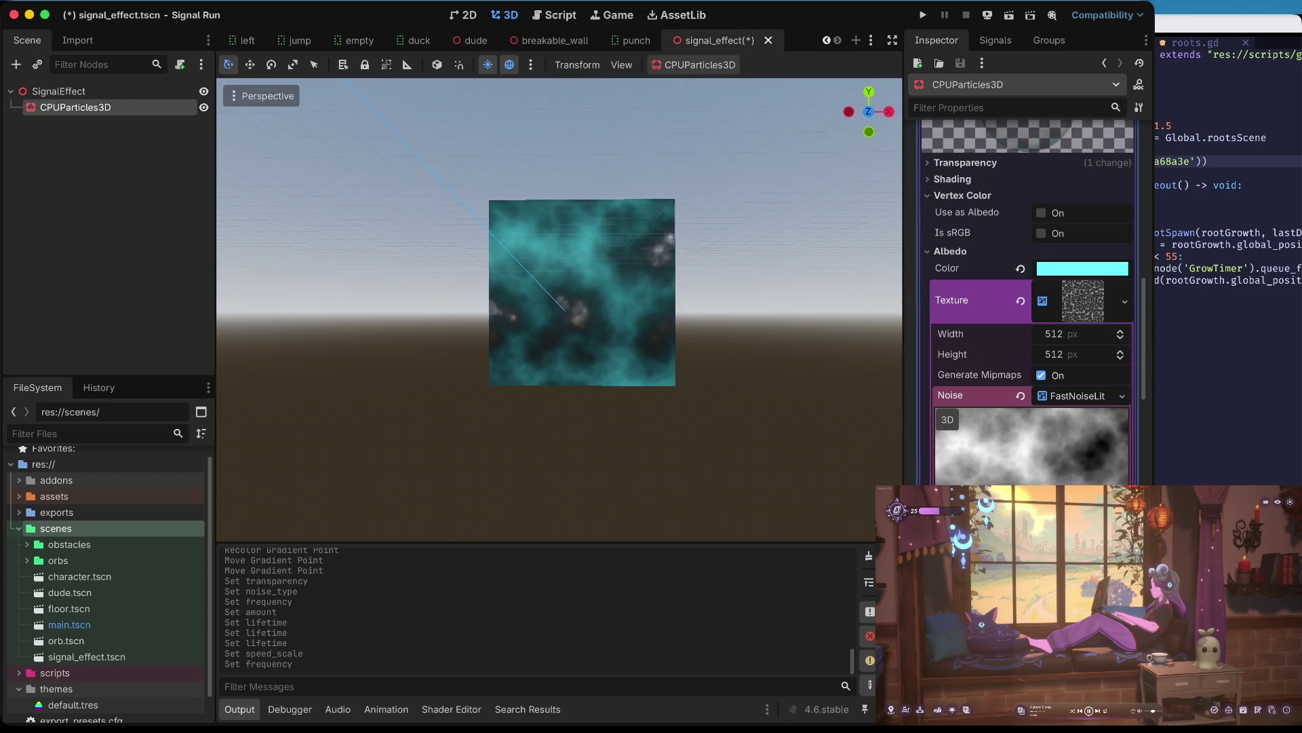
# - Try In 3D Space, Invert and As Normal Map on the noise texture, reverting each one
pyautogui.scroll(-6, 1069, 158)
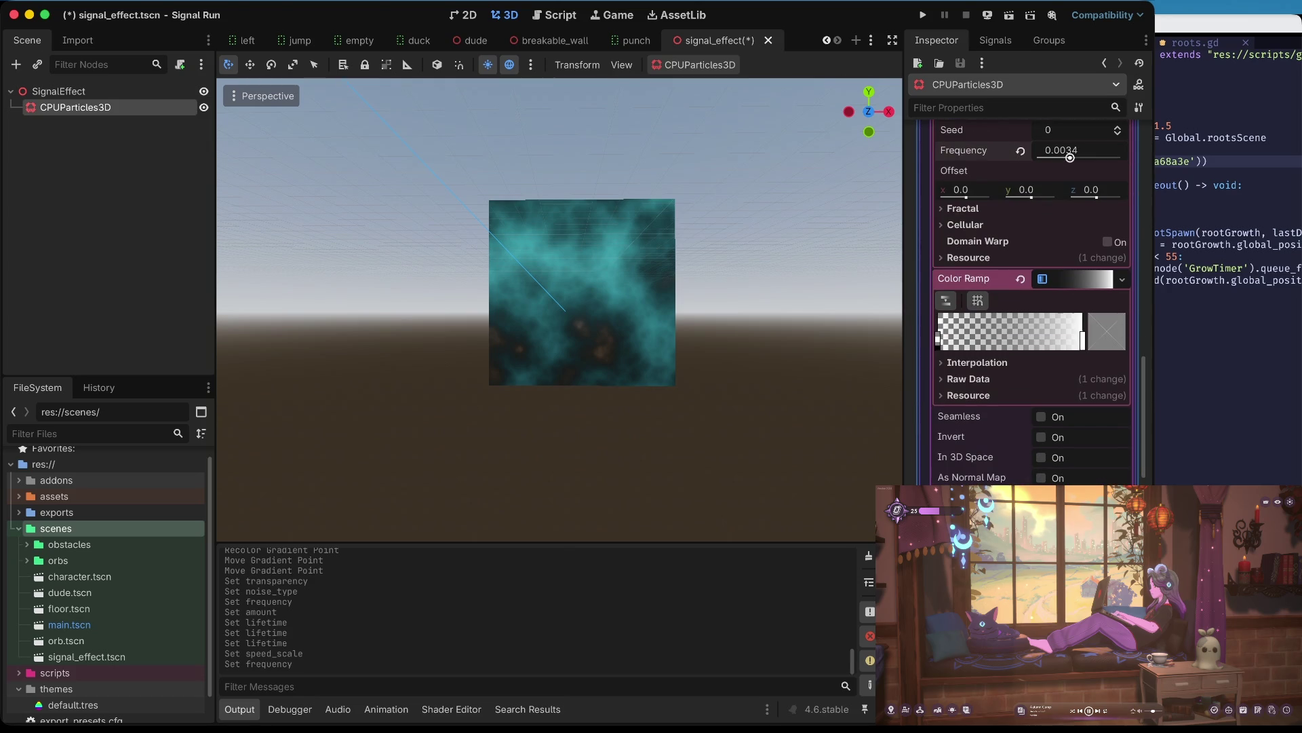
pyautogui.click(1041, 458)
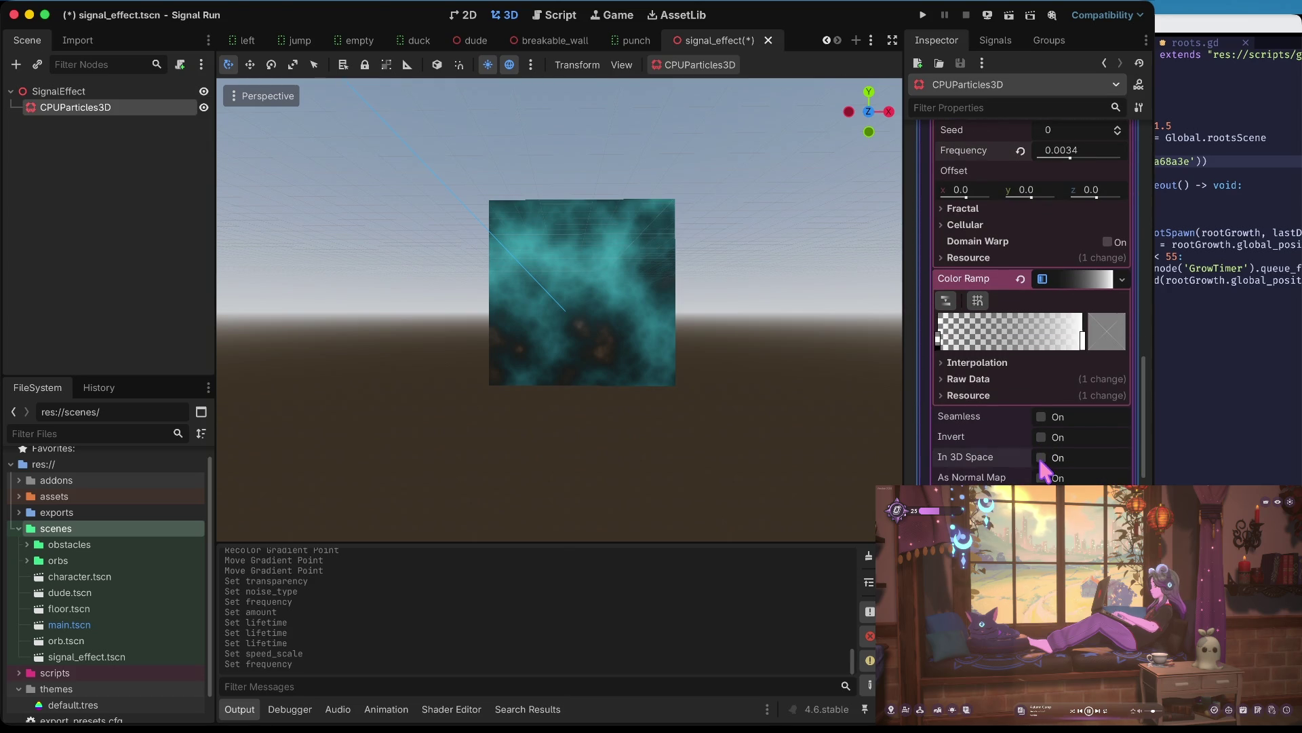
pyautogui.click(1041, 458)
pyautogui.click(1040, 437)
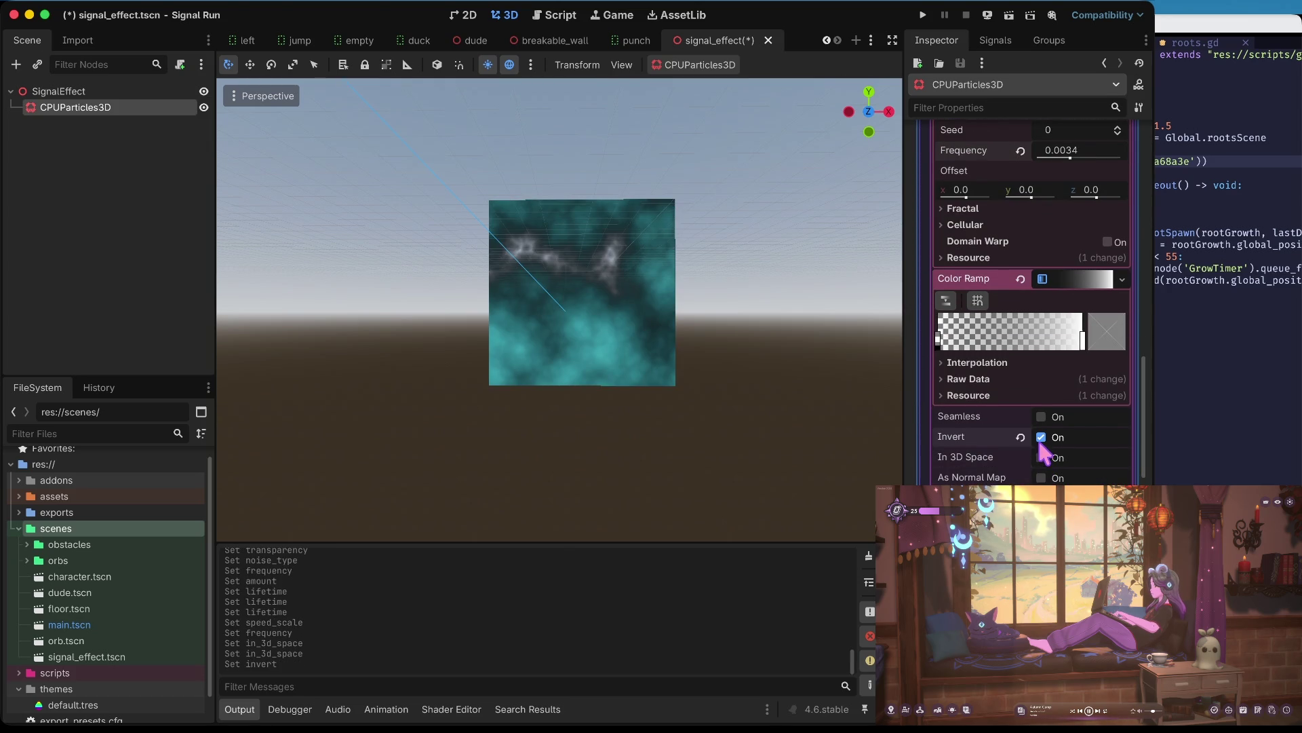
pyautogui.click(1040, 437)
pyautogui.click(1041, 478)
pyautogui.click(1041, 478)
# - Try Seamless and revert it, then move the left colour-ramp stop right for transparent cut-outs
pyautogui.click(1041, 417)
pyautogui.click(1041, 417)
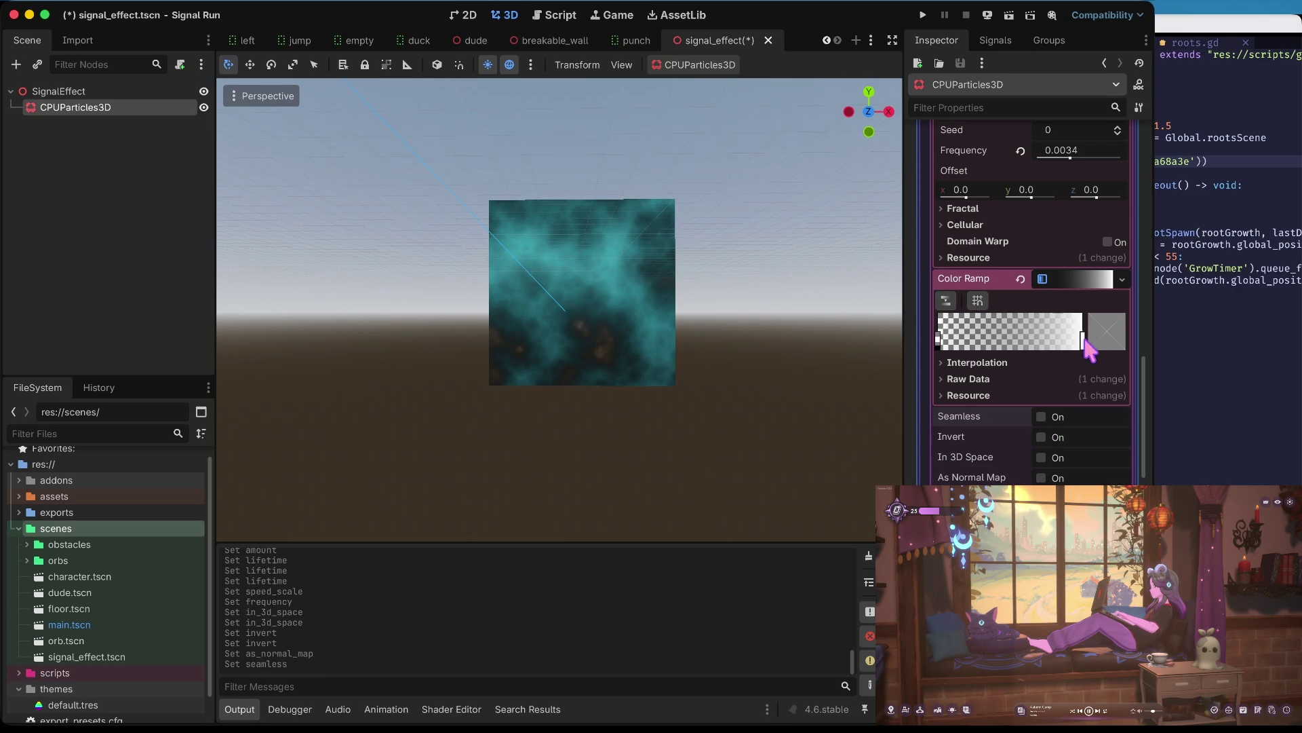
pyautogui.moveTo(940, 341)
pyautogui.mouseDown()
pyautogui.moveTo(1067, 347)
pyautogui.moveTo(995, 346)
pyautogui.moveTo(1016, 346)
pyautogui.mouseUp()
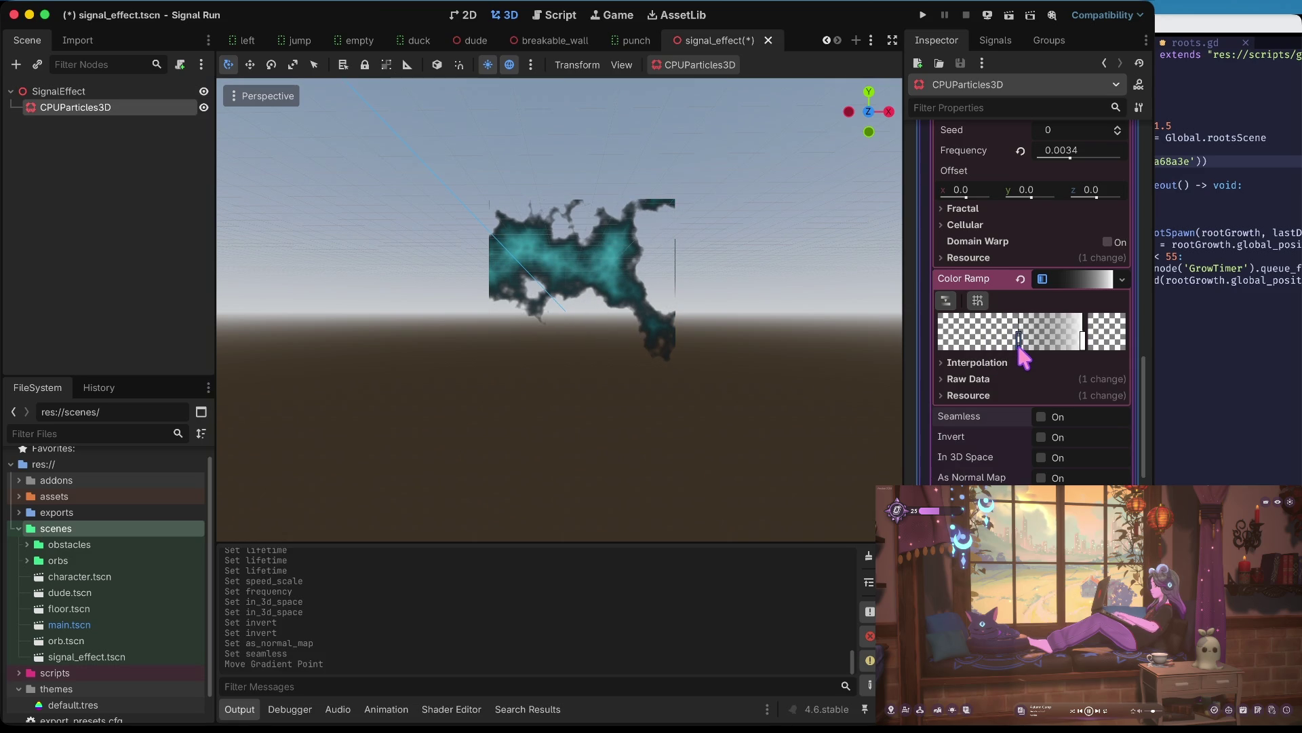
pyautogui.scroll(3, 1102, 325)
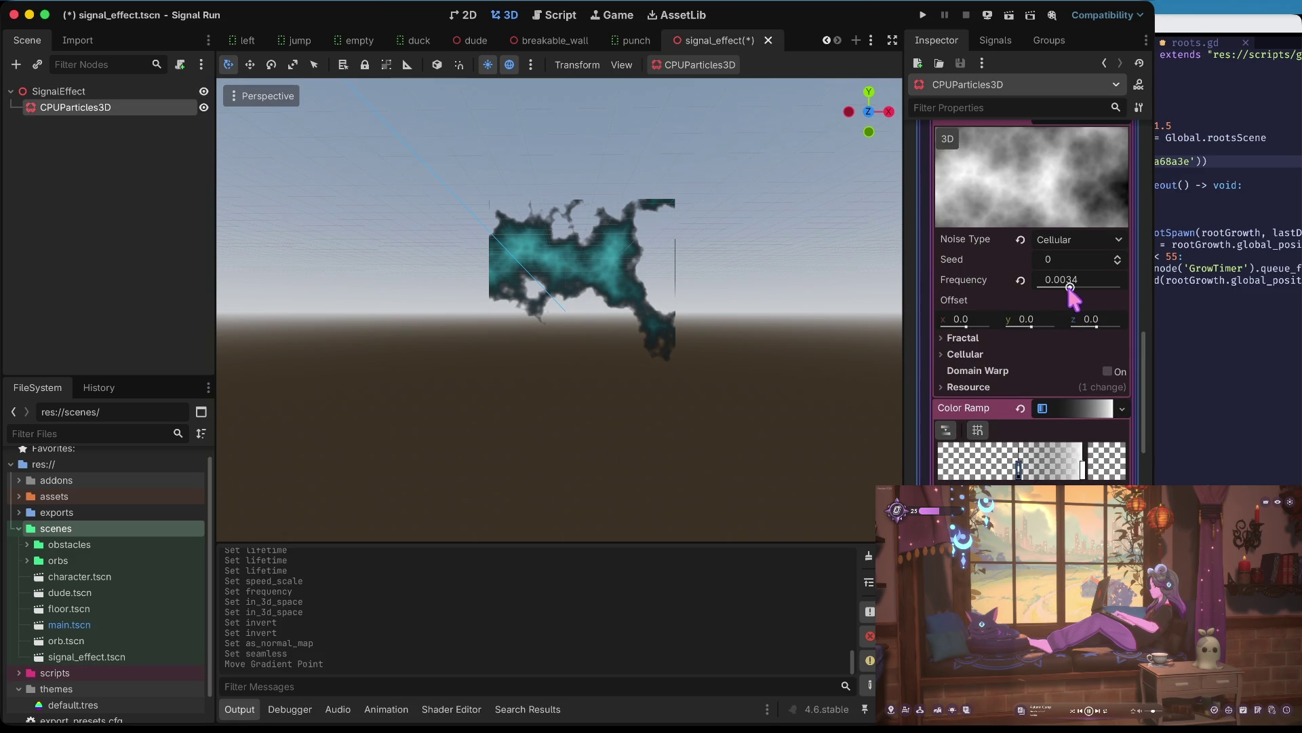
# - Set the cellular noise Frequency to 0.0111 for fine scattered flecks, then save the scene
pyautogui.moveTo(1072, 289)
pyautogui.mouseDown()
pyautogui.moveTo(1086, 297)
pyautogui.moveTo(1067, 300)
pyautogui.moveTo(1081, 300)
pyautogui.mouseUp()
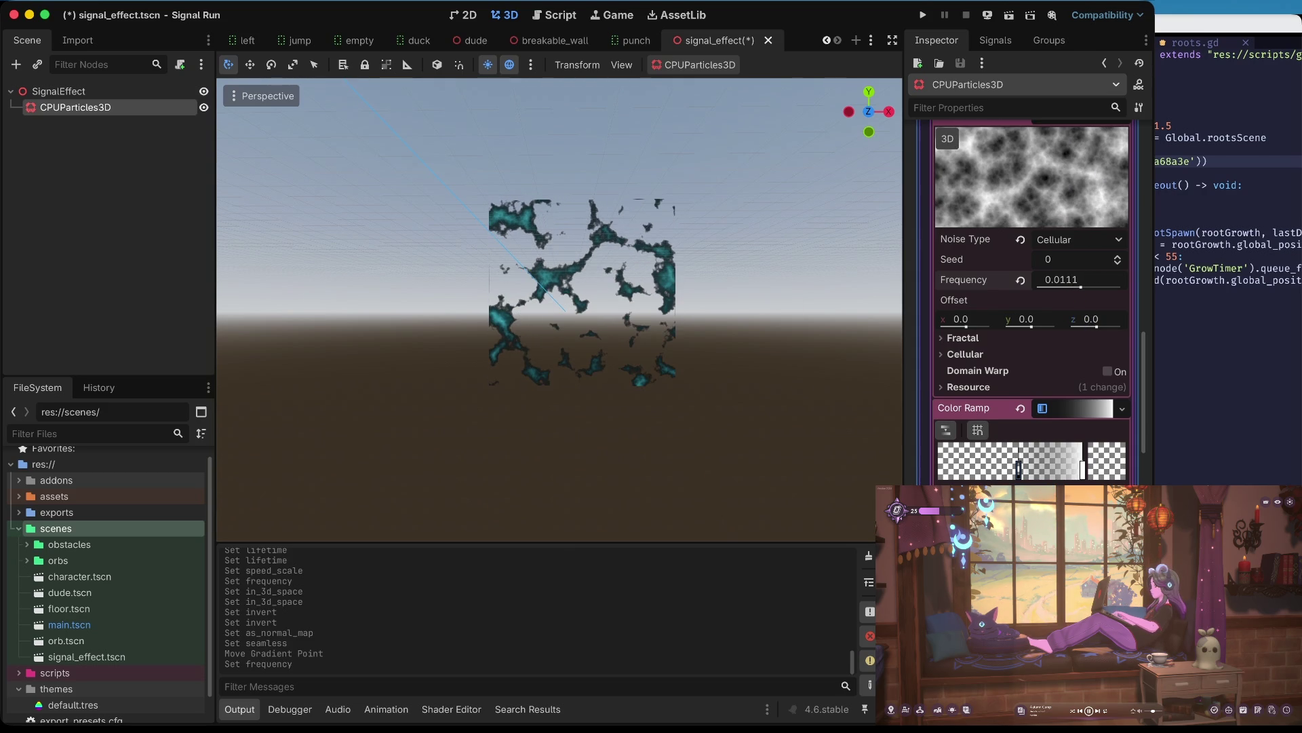
pyautogui.hotkey('ctrl', 's')
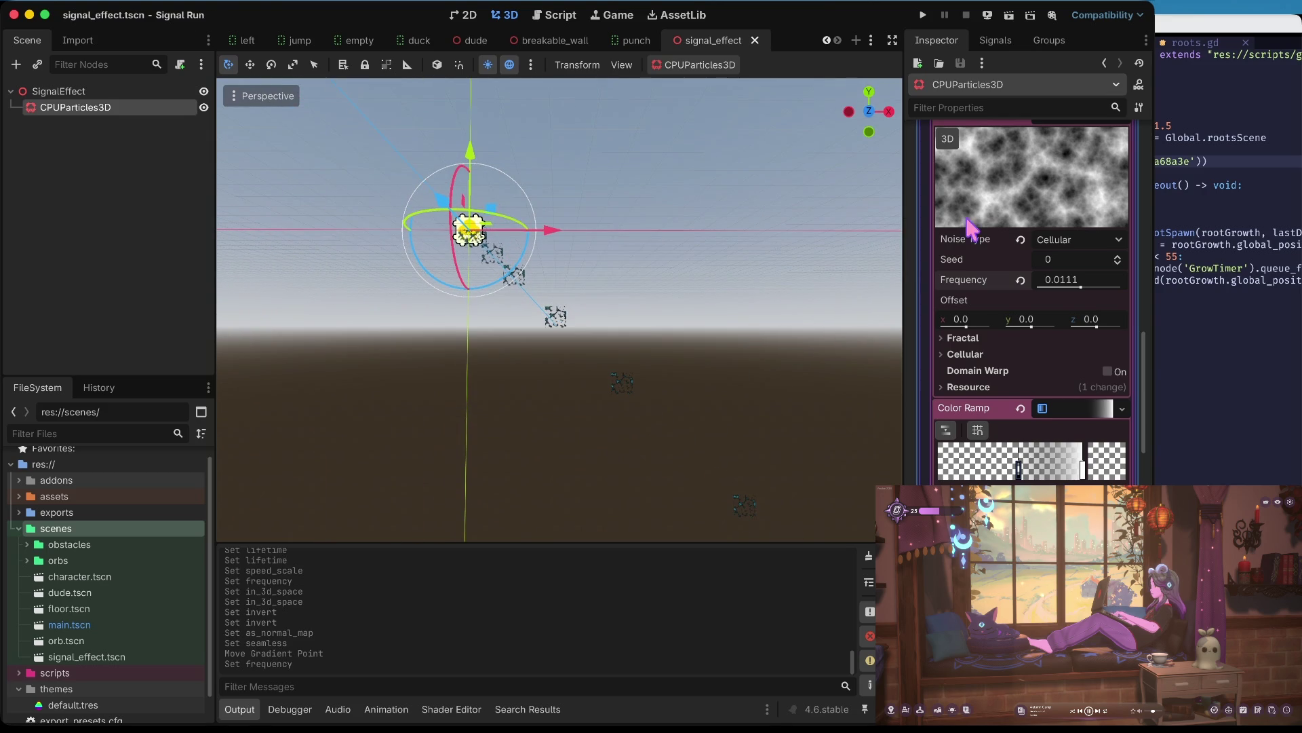
# - Reset the particle Speed Scale to 1.0 and save the scene
pyautogui.scroll(15, 956, 231)
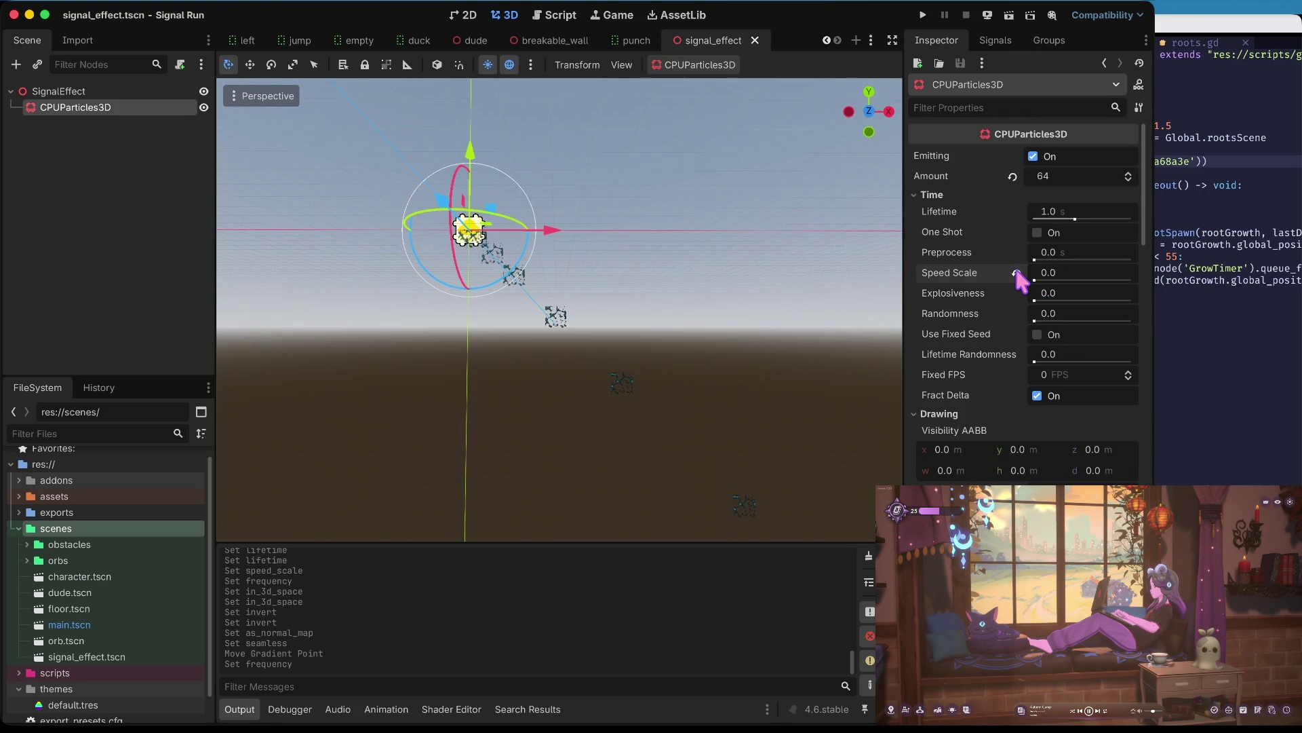
pyautogui.click(1016, 272)
pyautogui.hotkey('ctrl', 's')
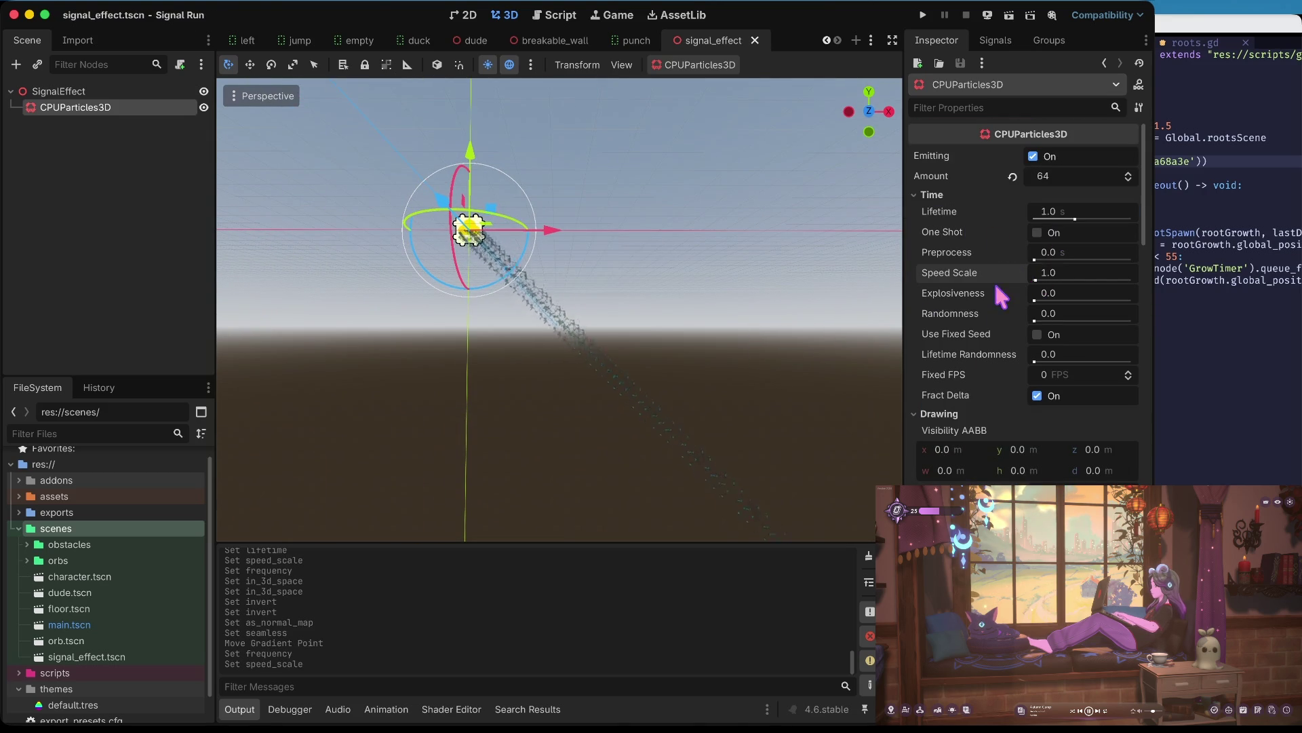
# - Drag the colour-ramp gradient point left to widen its opaque range
pyautogui.scroll(-10, 998, 388)
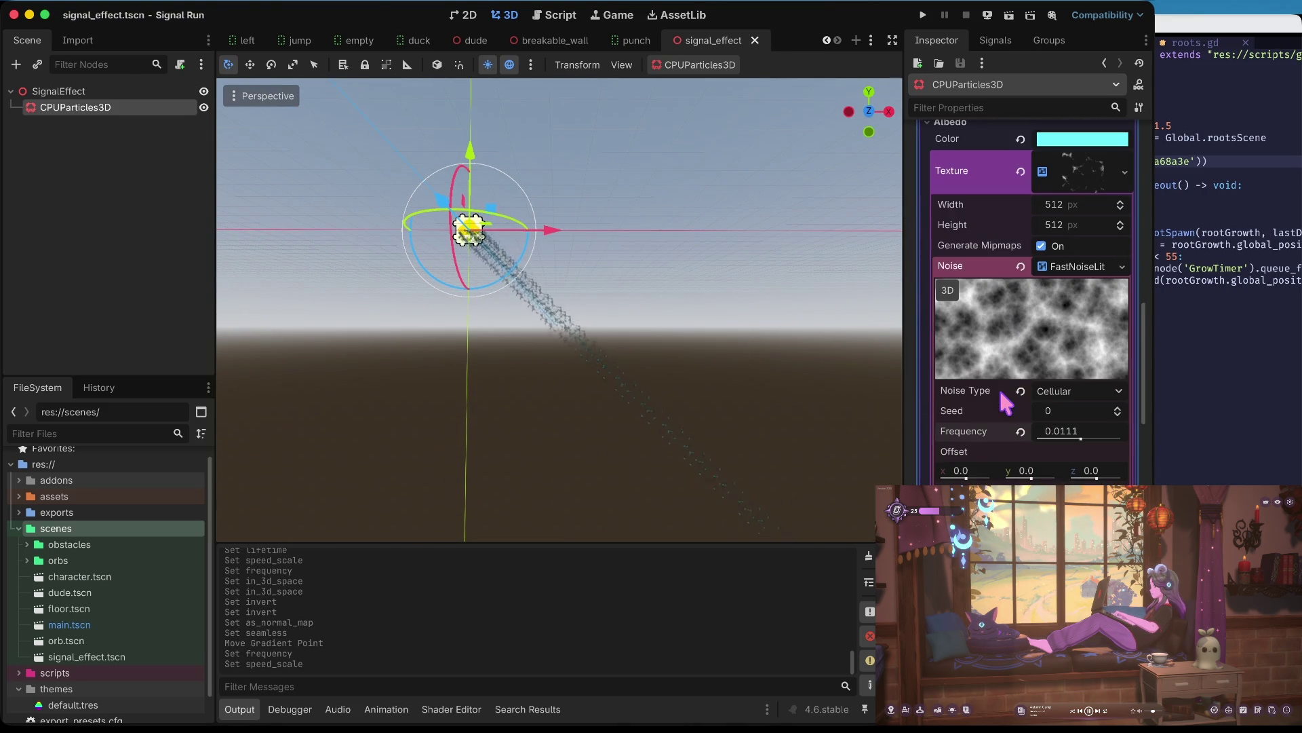
pyautogui.scroll(-5, 1072, 278)
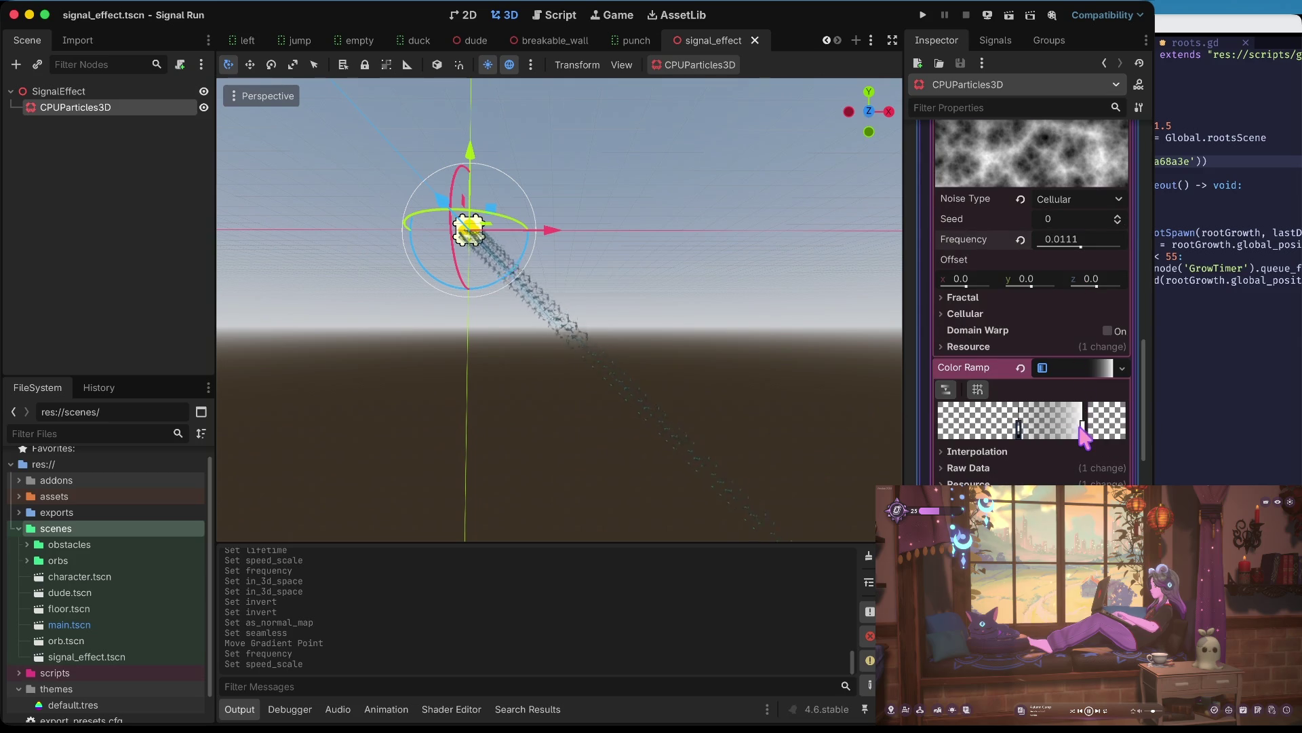
pyautogui.moveTo(1082, 432)
pyautogui.mouseDown()
pyautogui.moveTo(999, 433)
pyautogui.moveTo(1012, 434)
pyautogui.mouseUp()
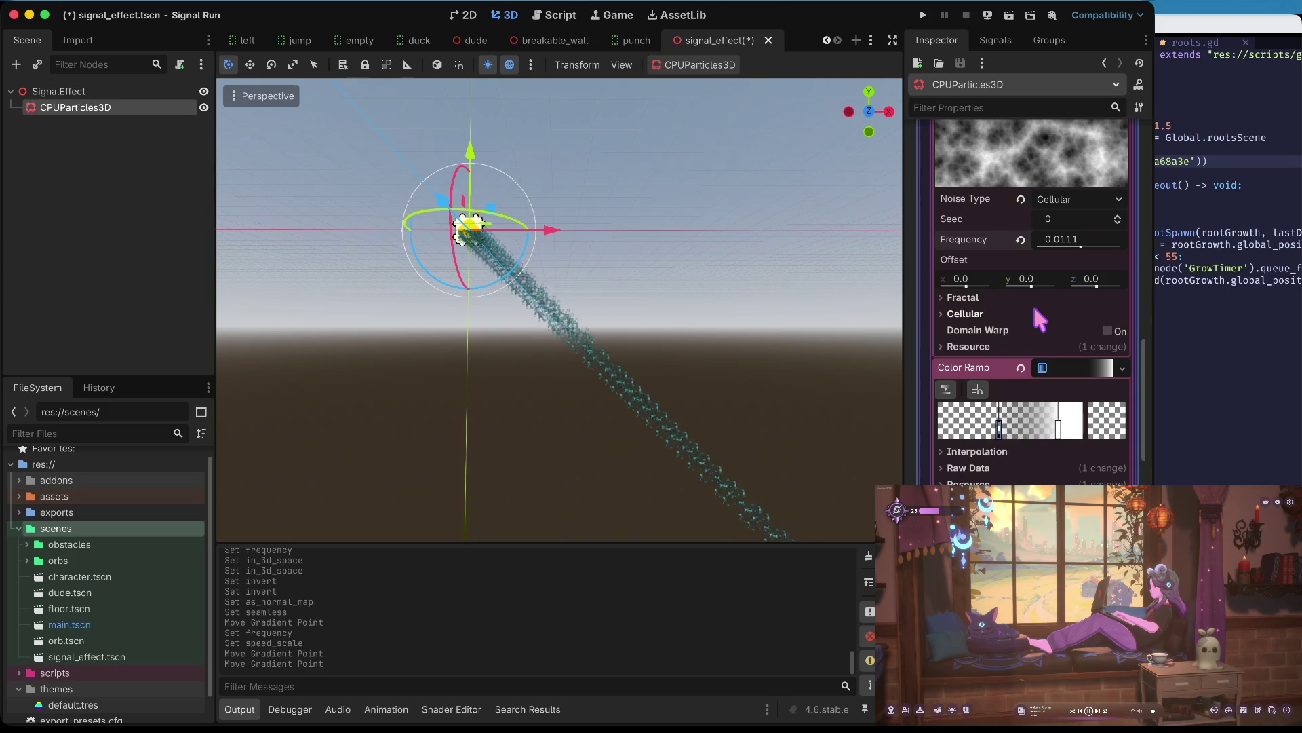
pyautogui.scroll(15, 1031, 302)
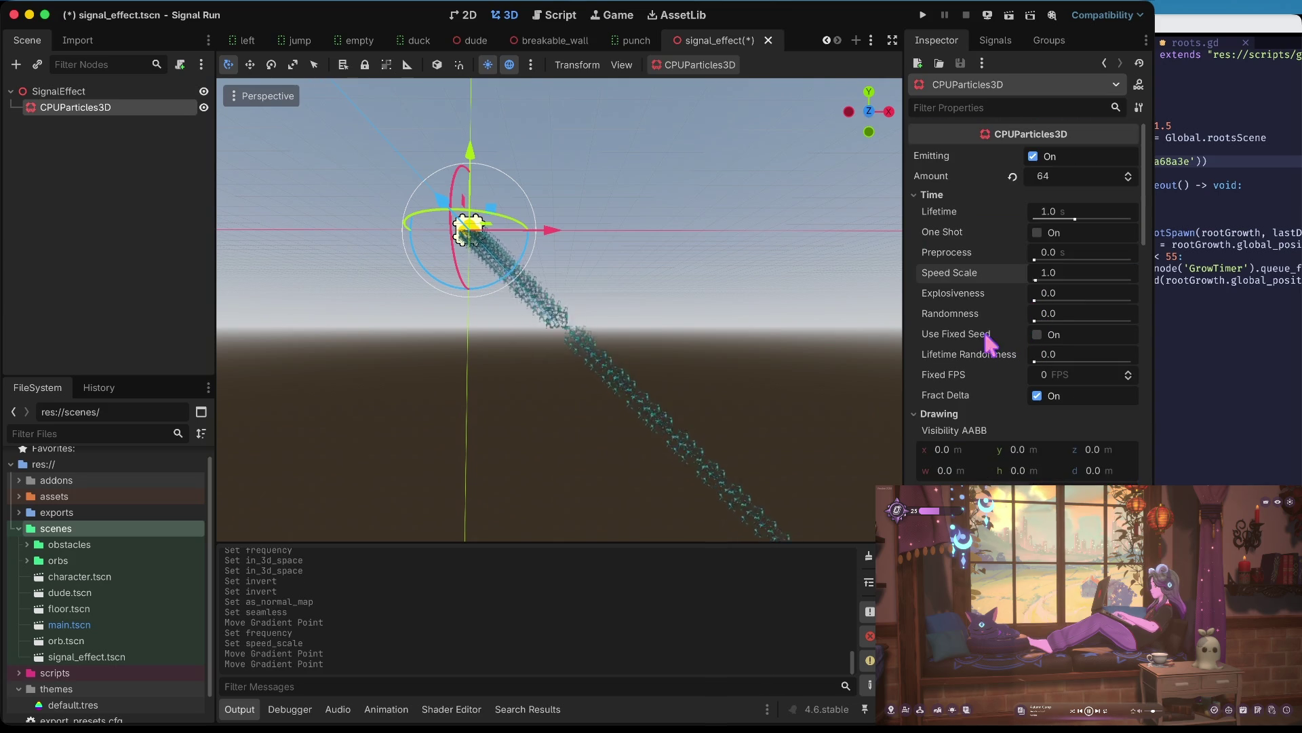
# - Try a higher Randomness, reset it to 0, and fold Drawing to reach Emission Shape
pyautogui.moveTo(1058, 317)
pyautogui.mouseDown()
pyautogui.moveTo(1131, 318)
pyautogui.moveTo(1034, 321)
pyautogui.moveTo(1054, 321)
pyautogui.mouseUp()
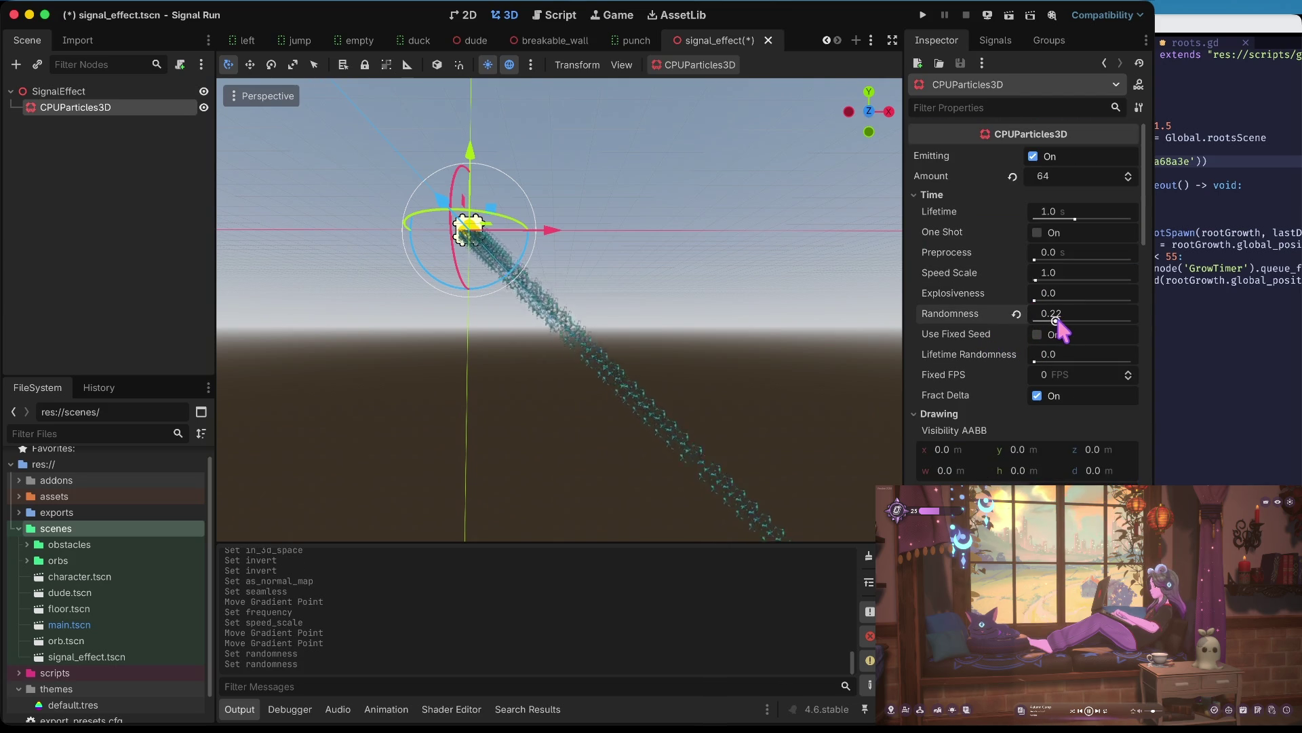
pyautogui.click(1016, 314)
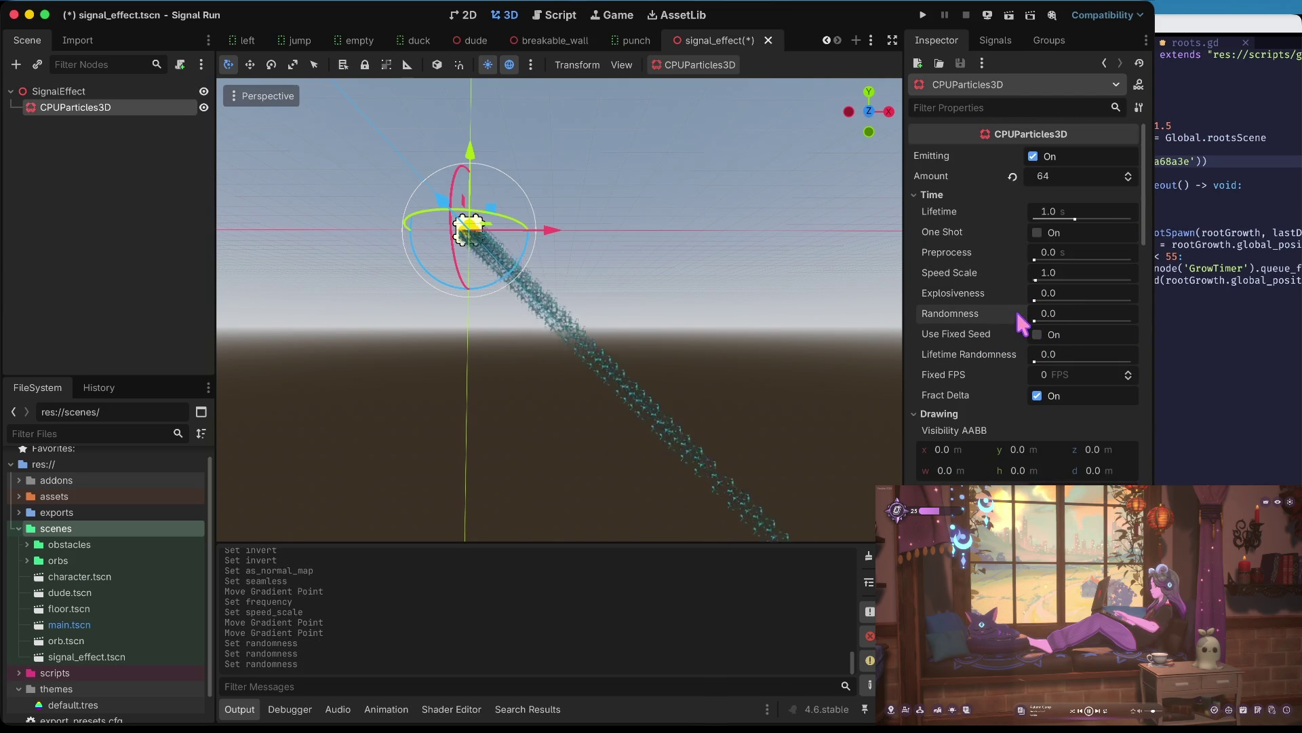
pyautogui.click(952, 415)
pyautogui.scroll(-5, 950, 415)
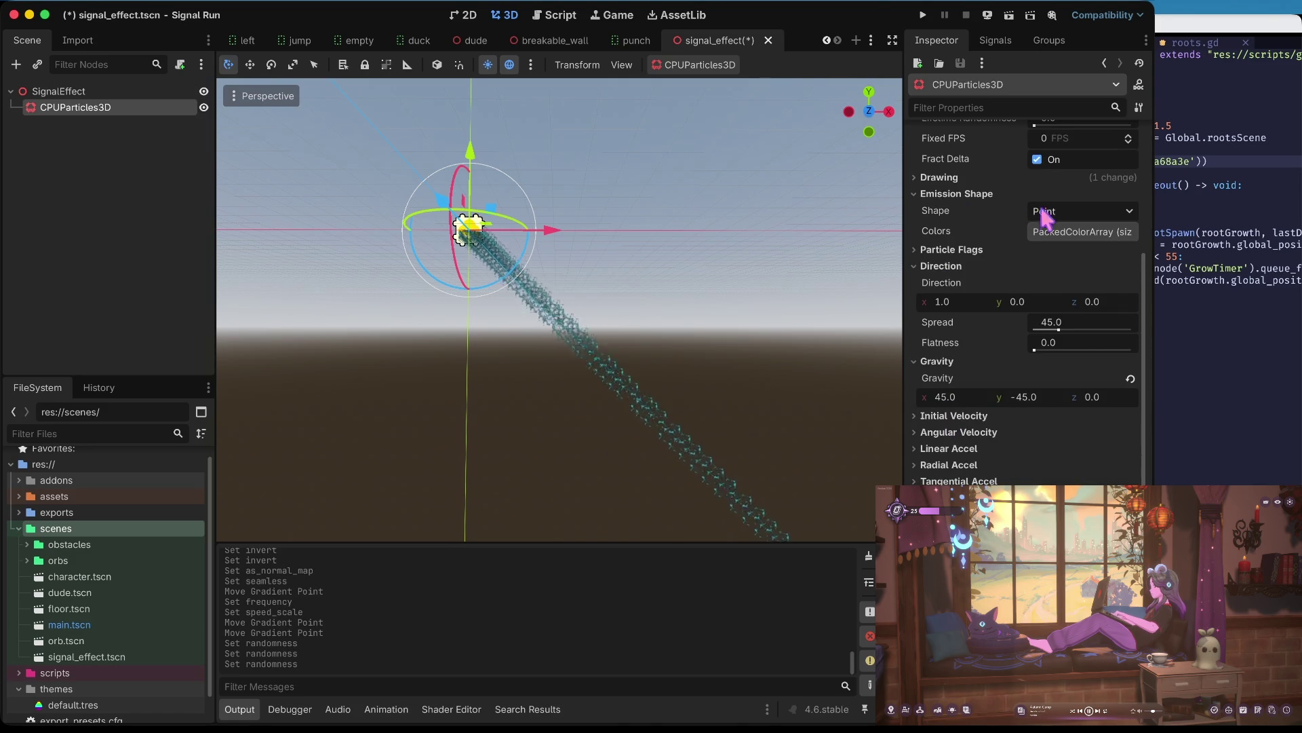
# - Try the Sphere, Sphere Surface and Box emission shapes for the particles
pyautogui.click(1063, 211)
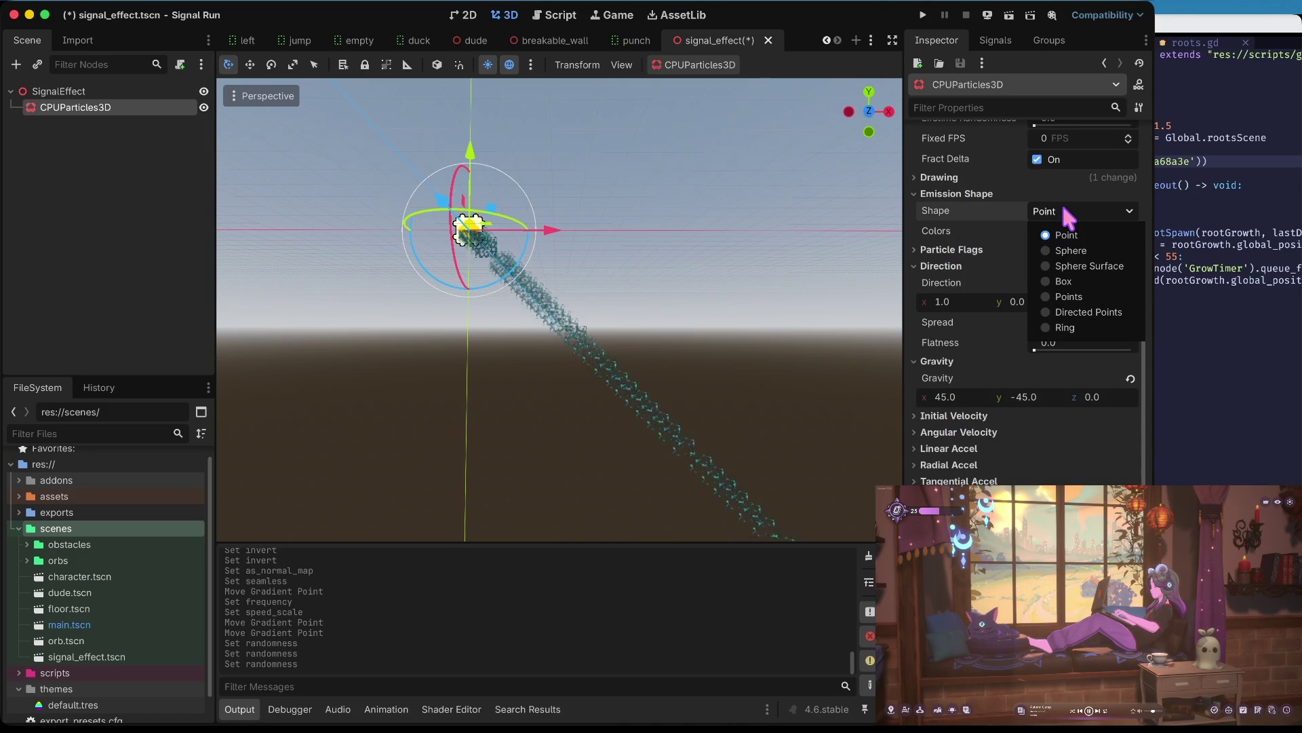
pyautogui.click(1089, 251)
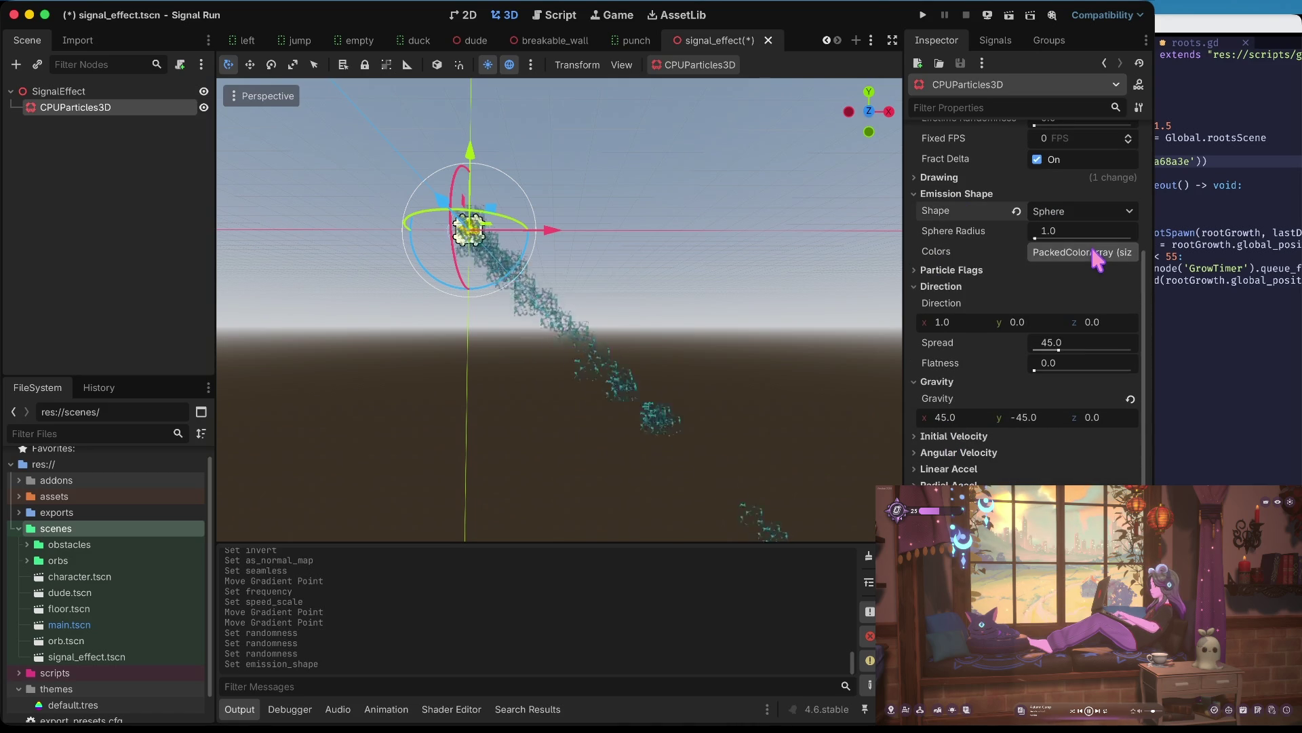
pyautogui.click(1081, 214)
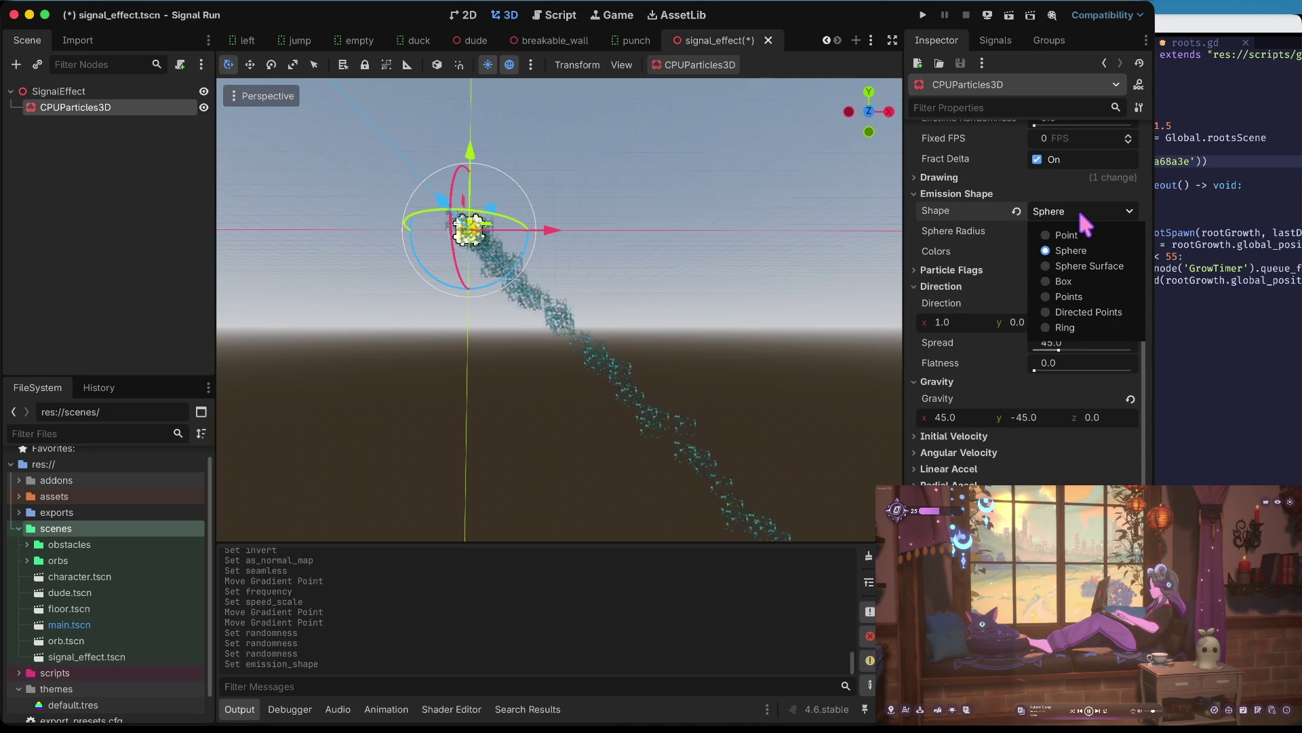
pyautogui.click(1078, 258)
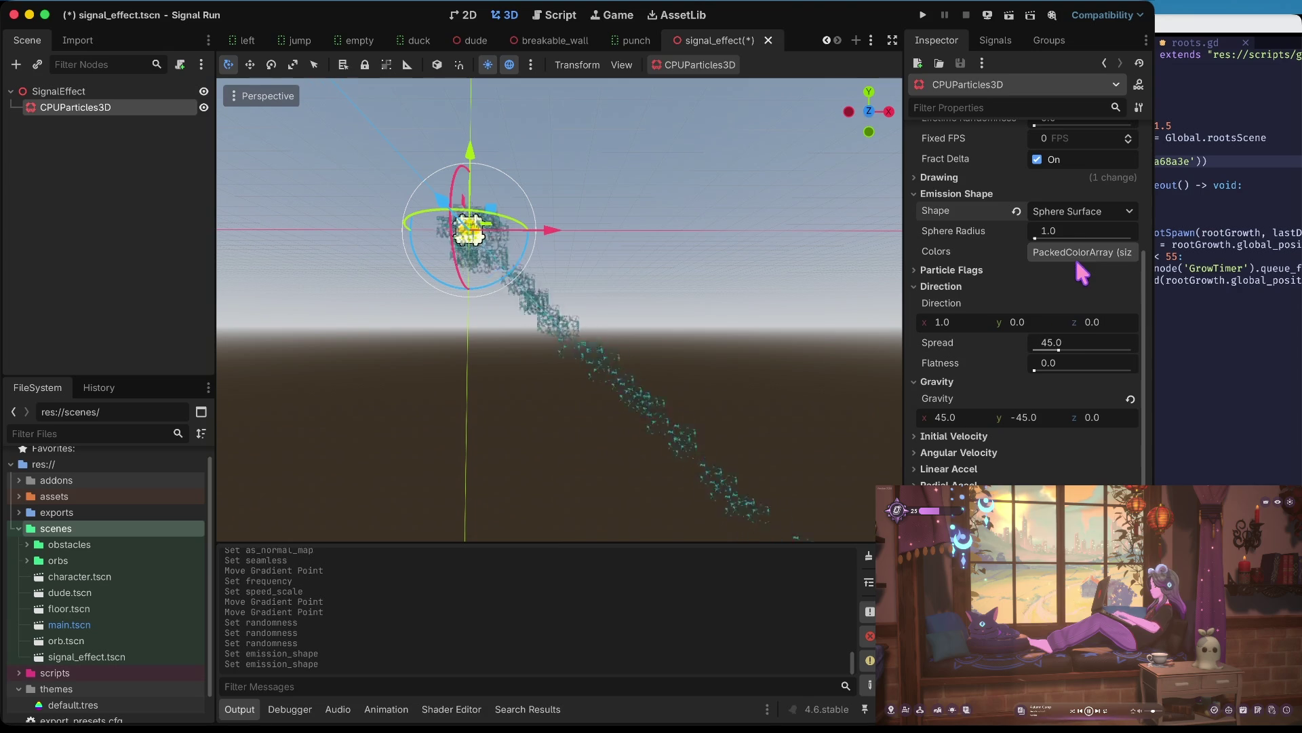
pyautogui.click(1070, 211)
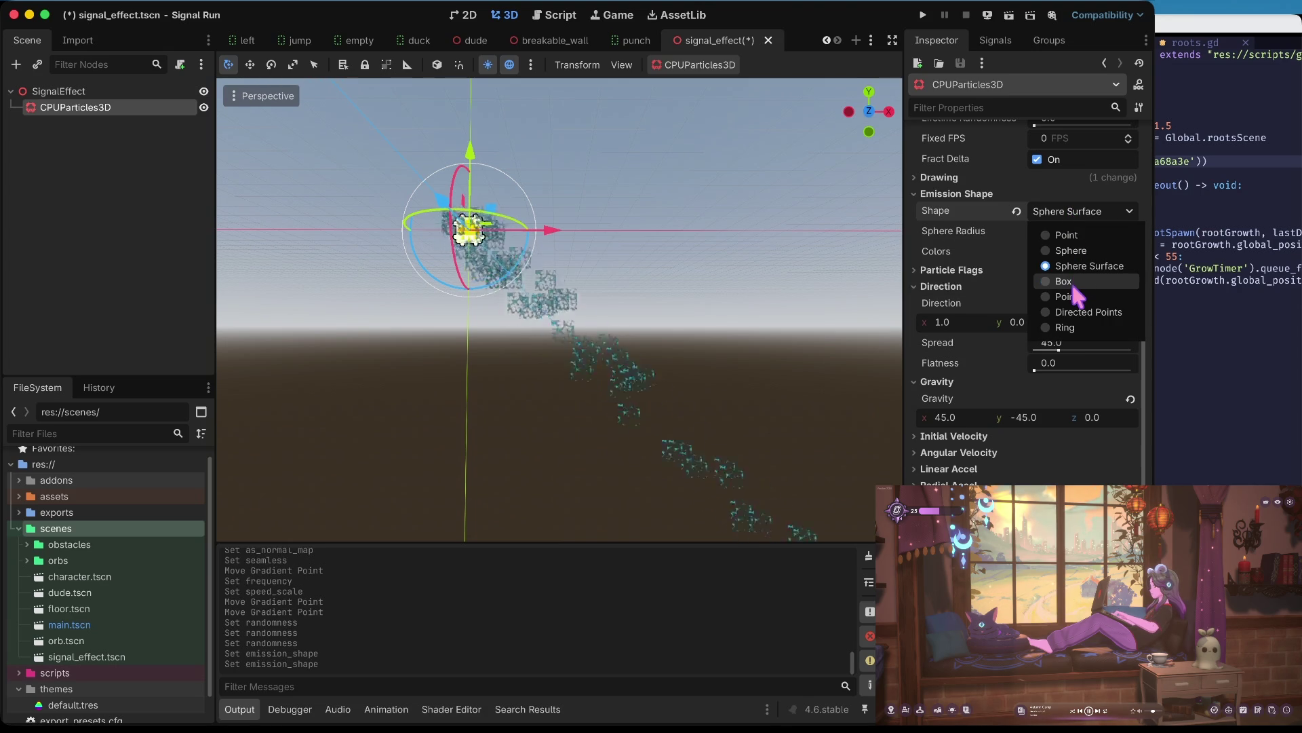
pyautogui.click(1074, 282)
pyautogui.click(1065, 216)
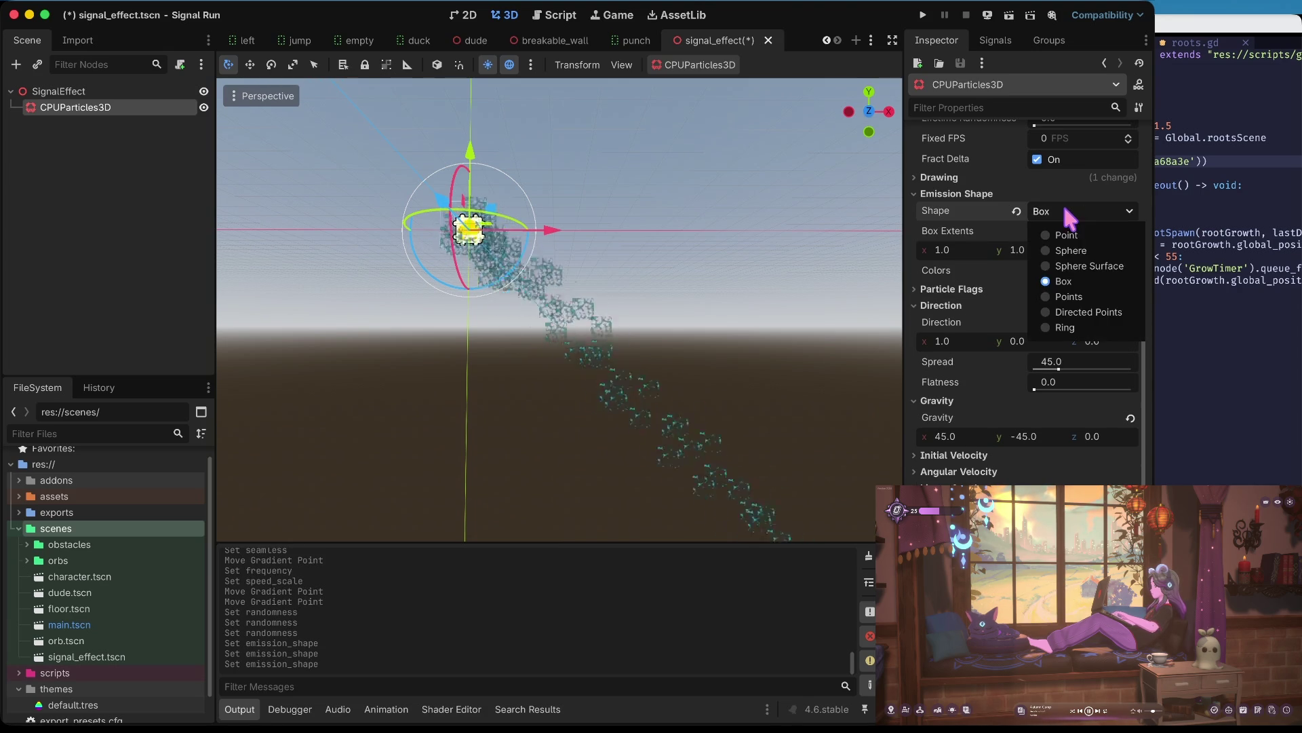
pyautogui.click(1068, 266)
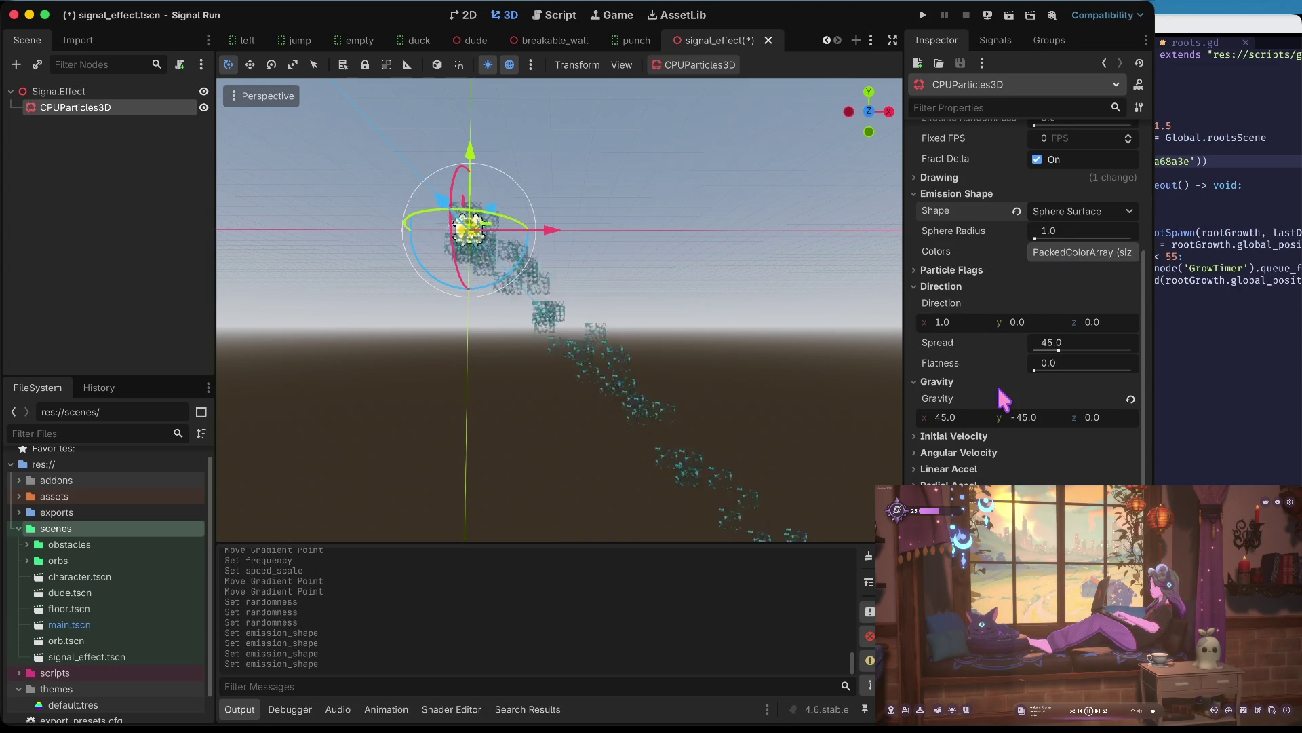
# - Switch the emission shape to Ring and save the scene
pyautogui.click(1056, 216)
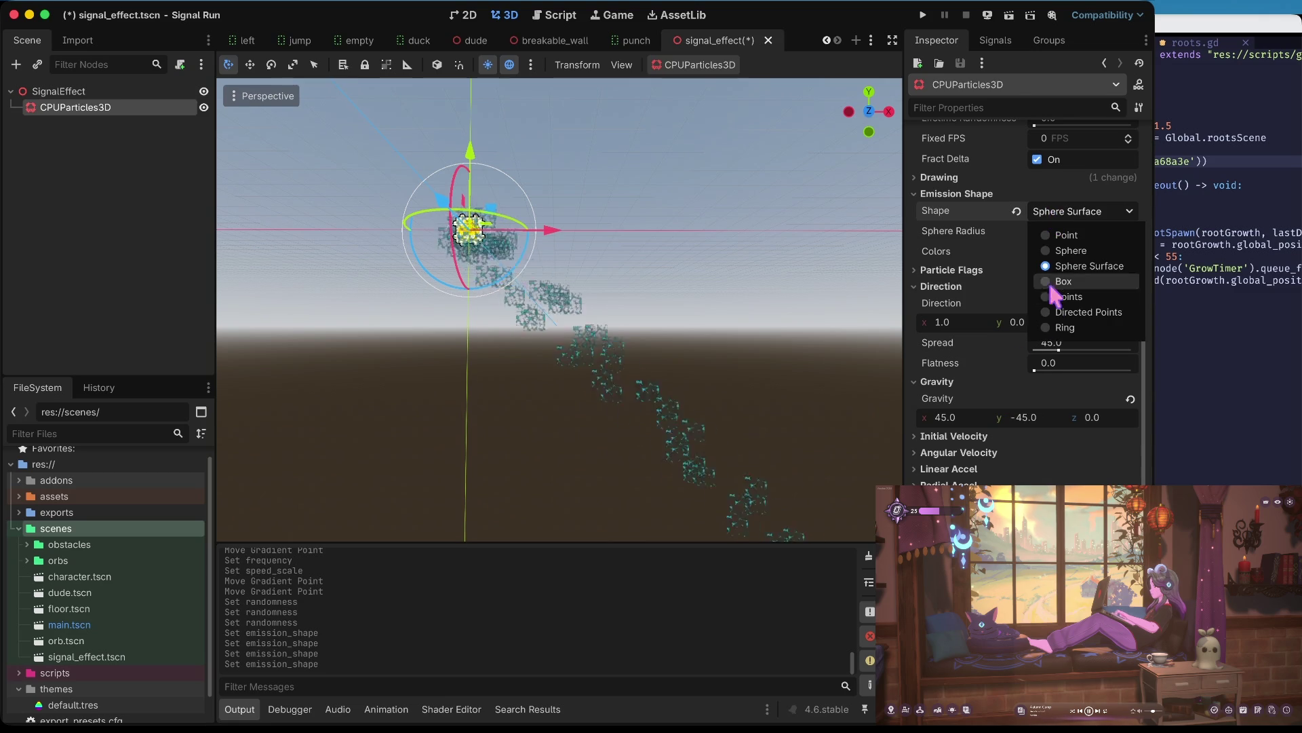
pyautogui.click(1056, 333)
pyautogui.hotkey('ctrl', 's')
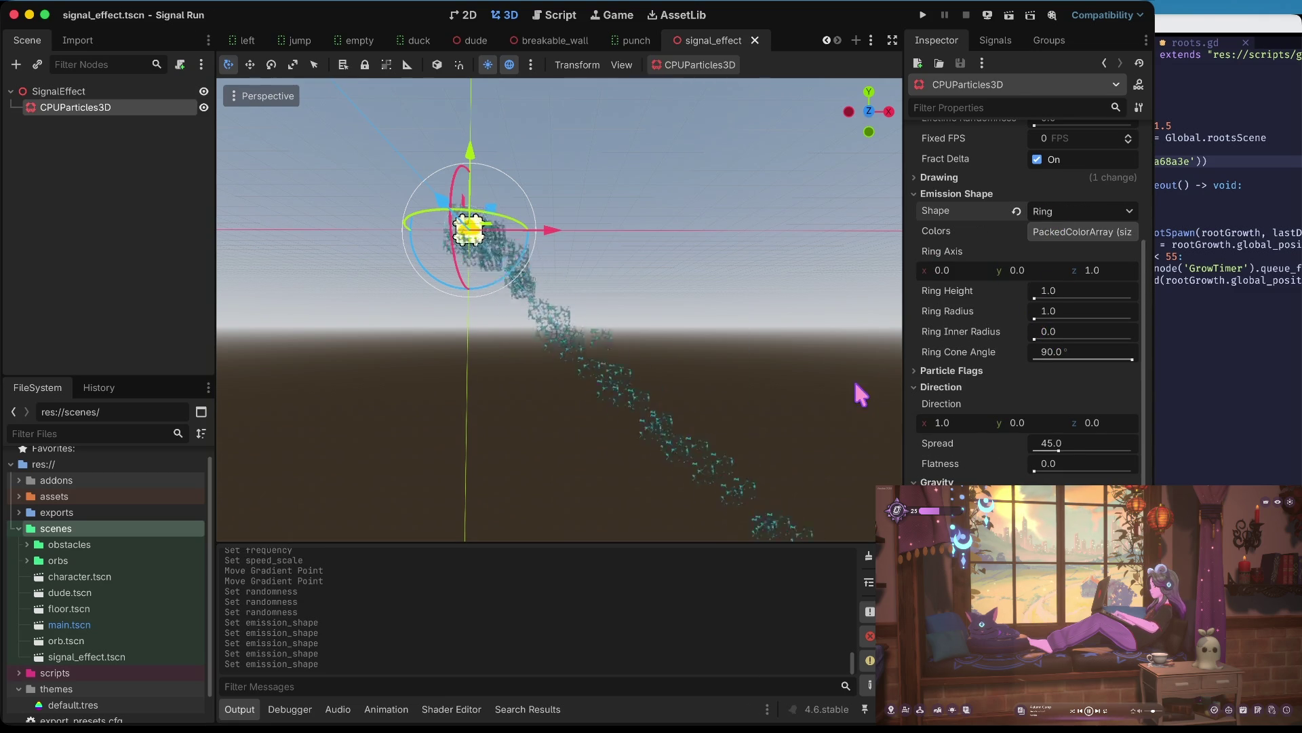
pyautogui.scroll(-8, 928, 390)
pyautogui.scroll(6, 928, 390)
pyautogui.scroll(5, 928, 390)
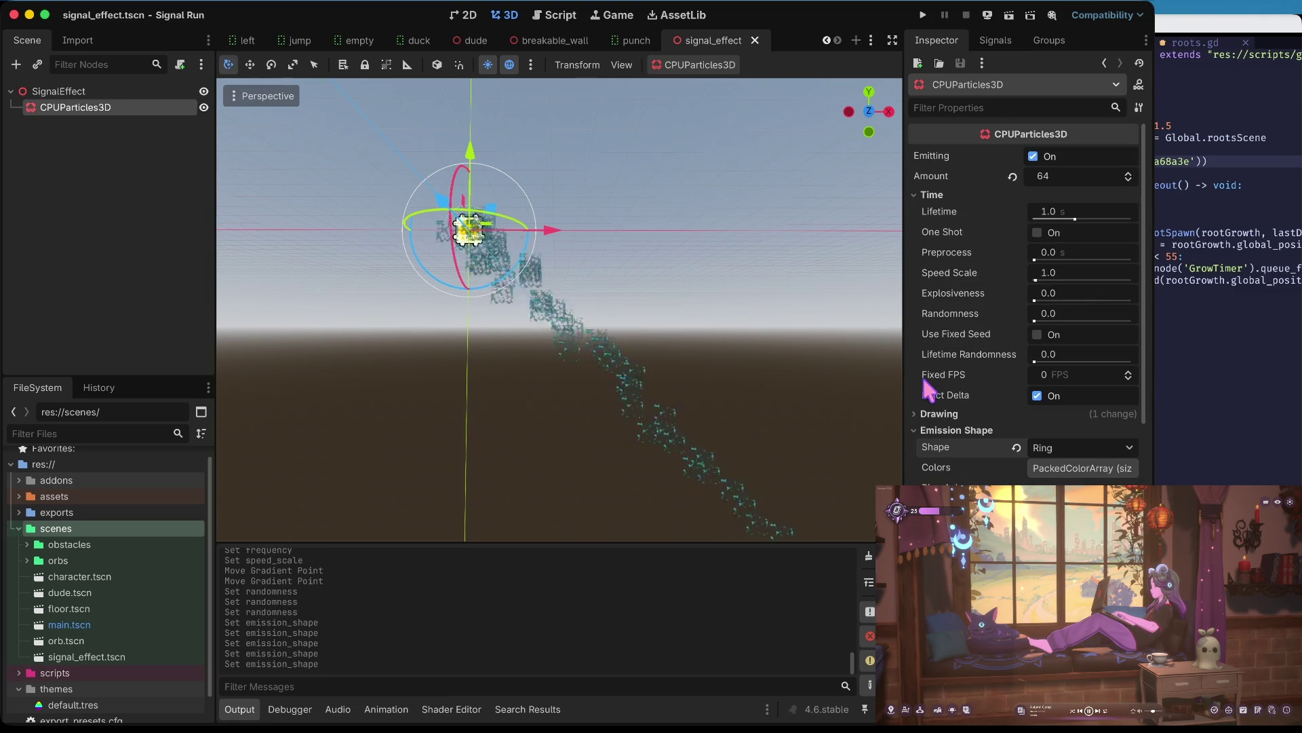
pyautogui.scroll(-2, 1011, 433)
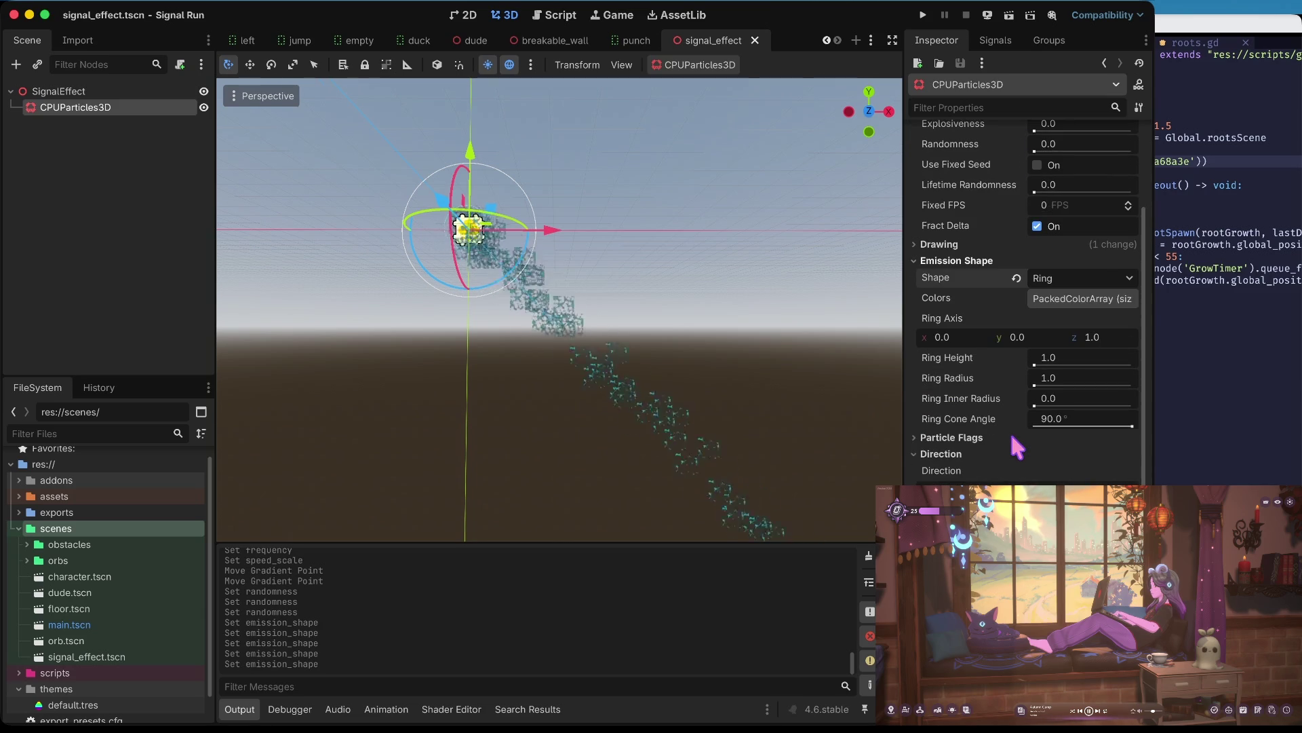
pyautogui.scroll(-3, 751, 380)
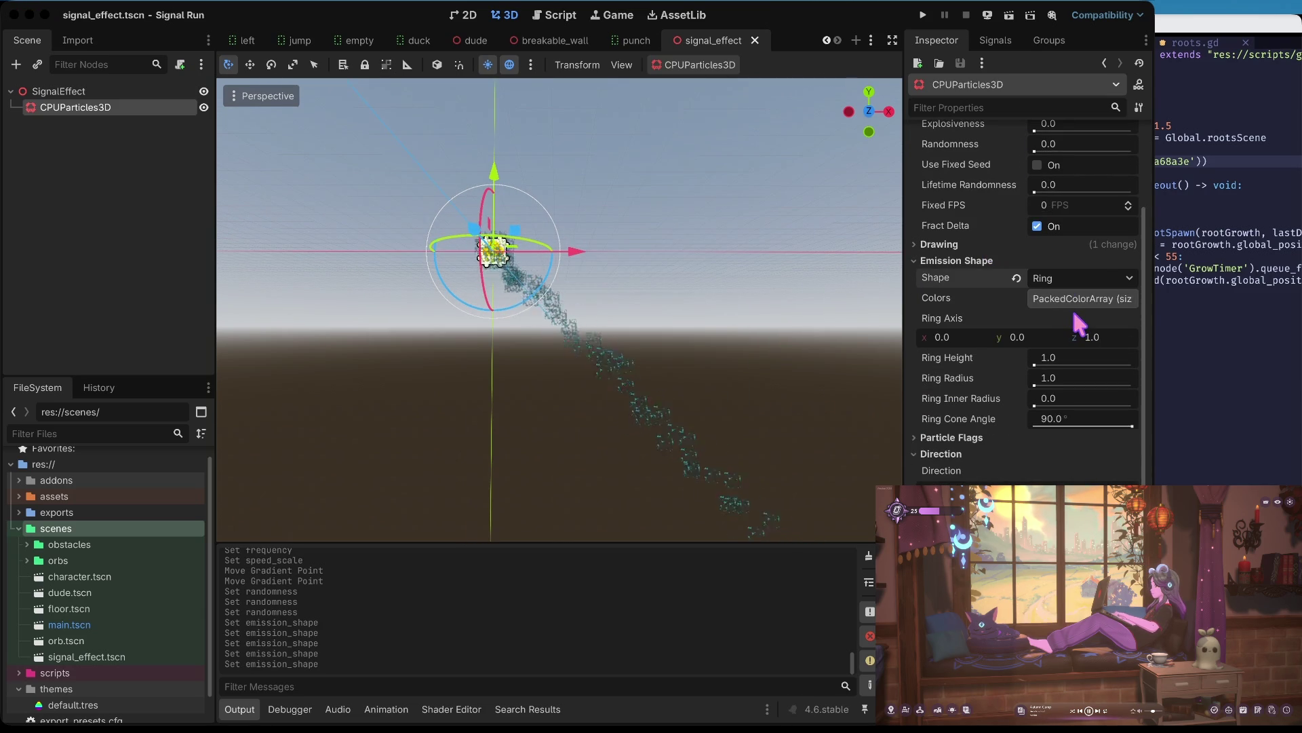
pyautogui.scroll(-3, 1075, 351)
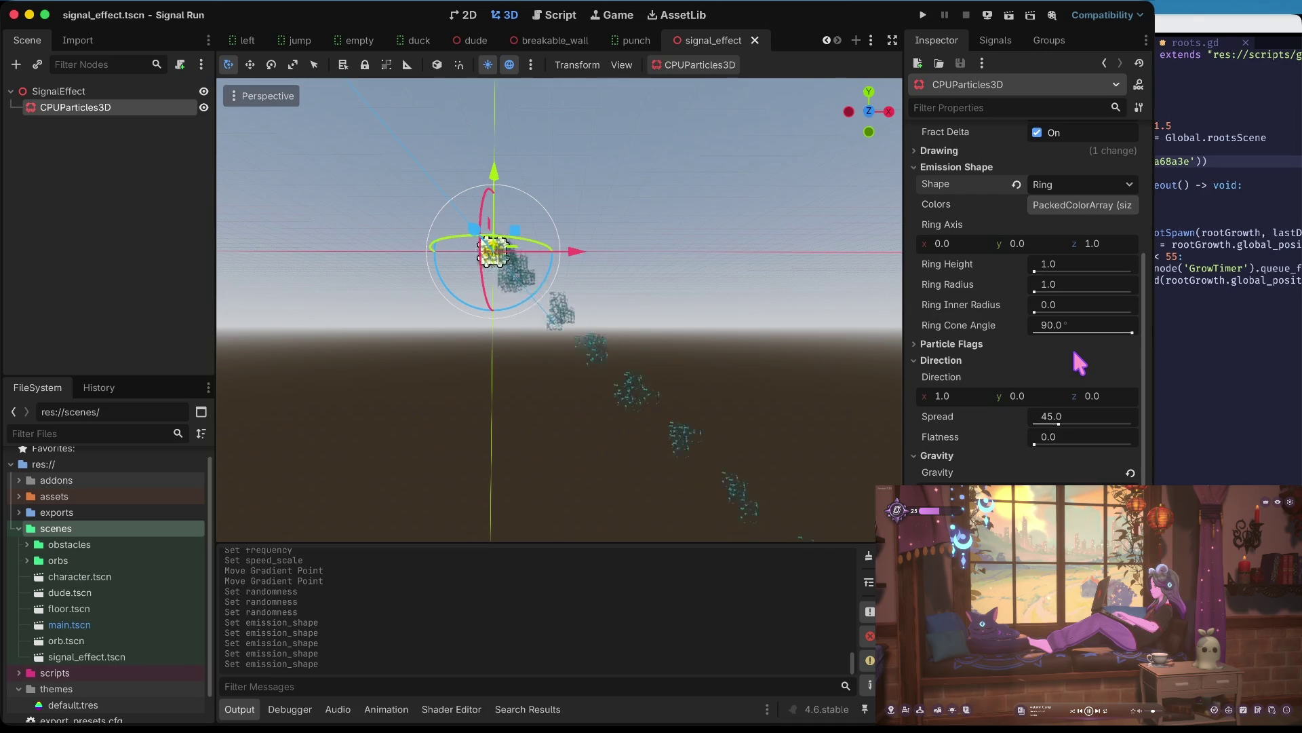
pyautogui.scroll(8, 1075, 342)
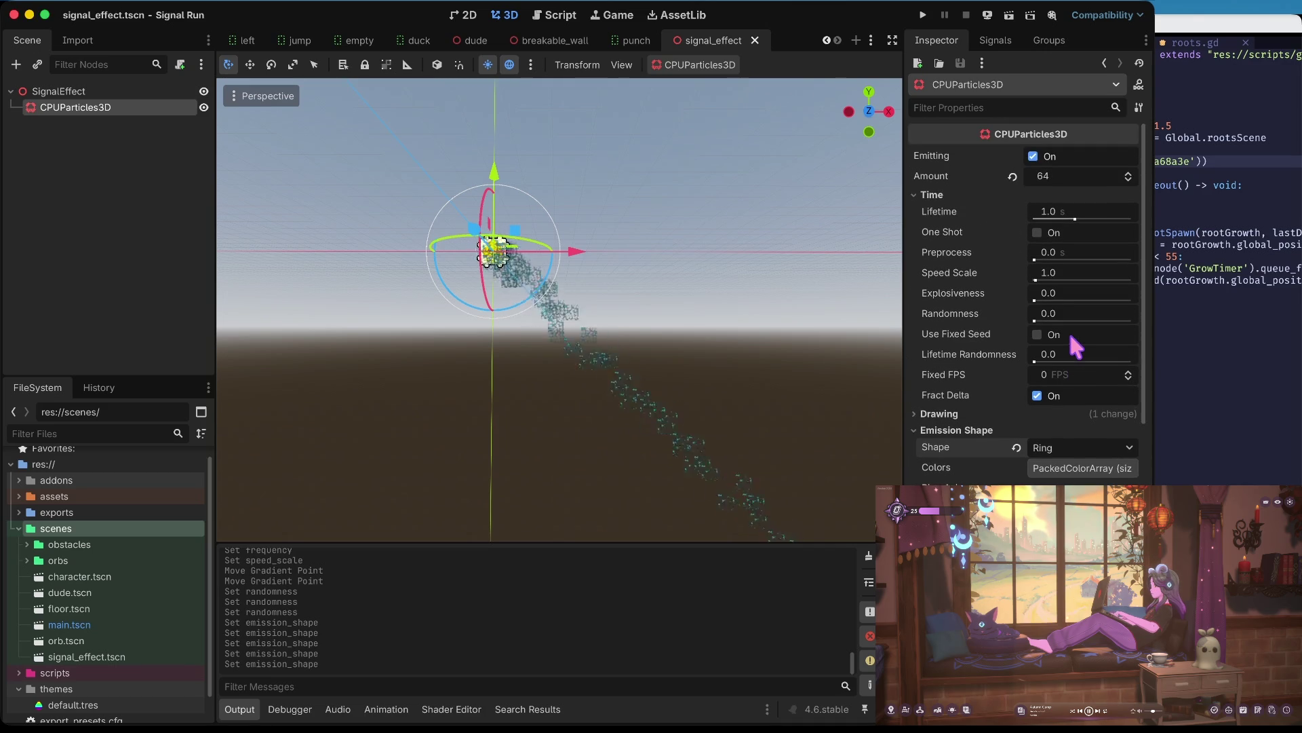
pyautogui.scroll(-15, 1045, 317)
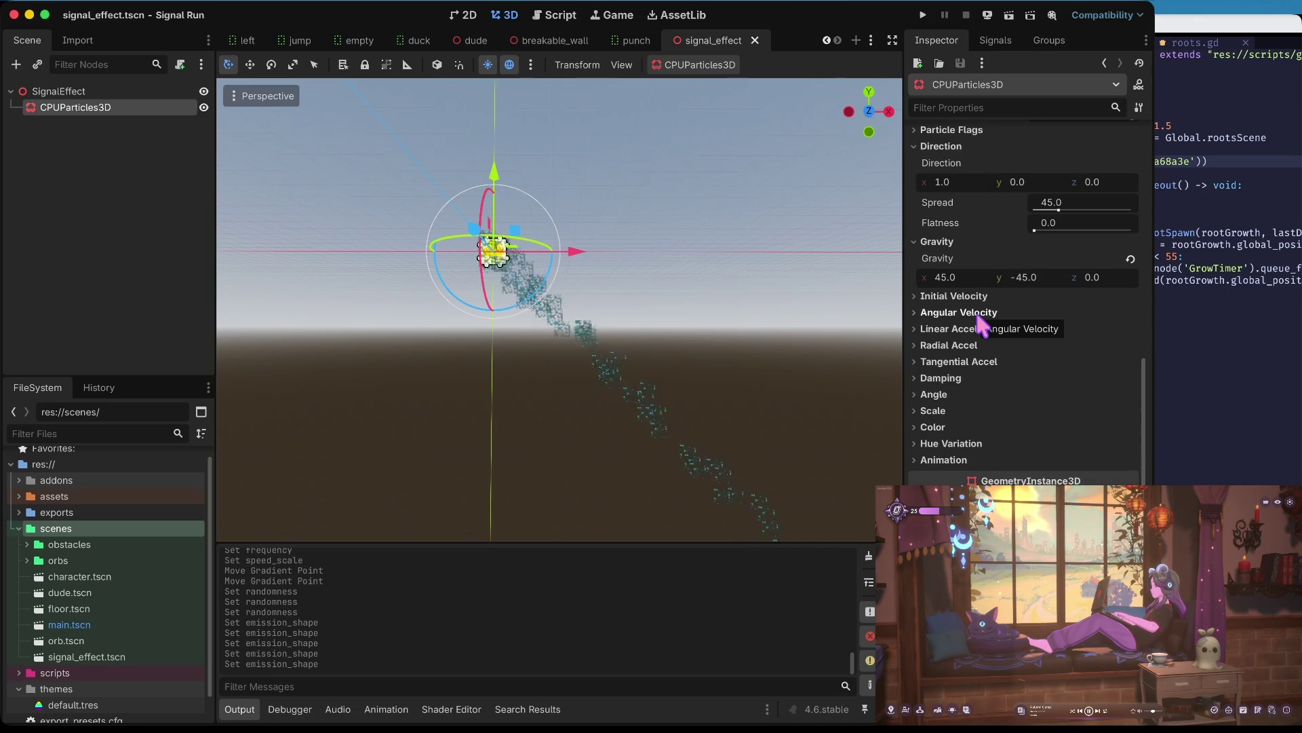
pyautogui.scroll(1, 959, 227)
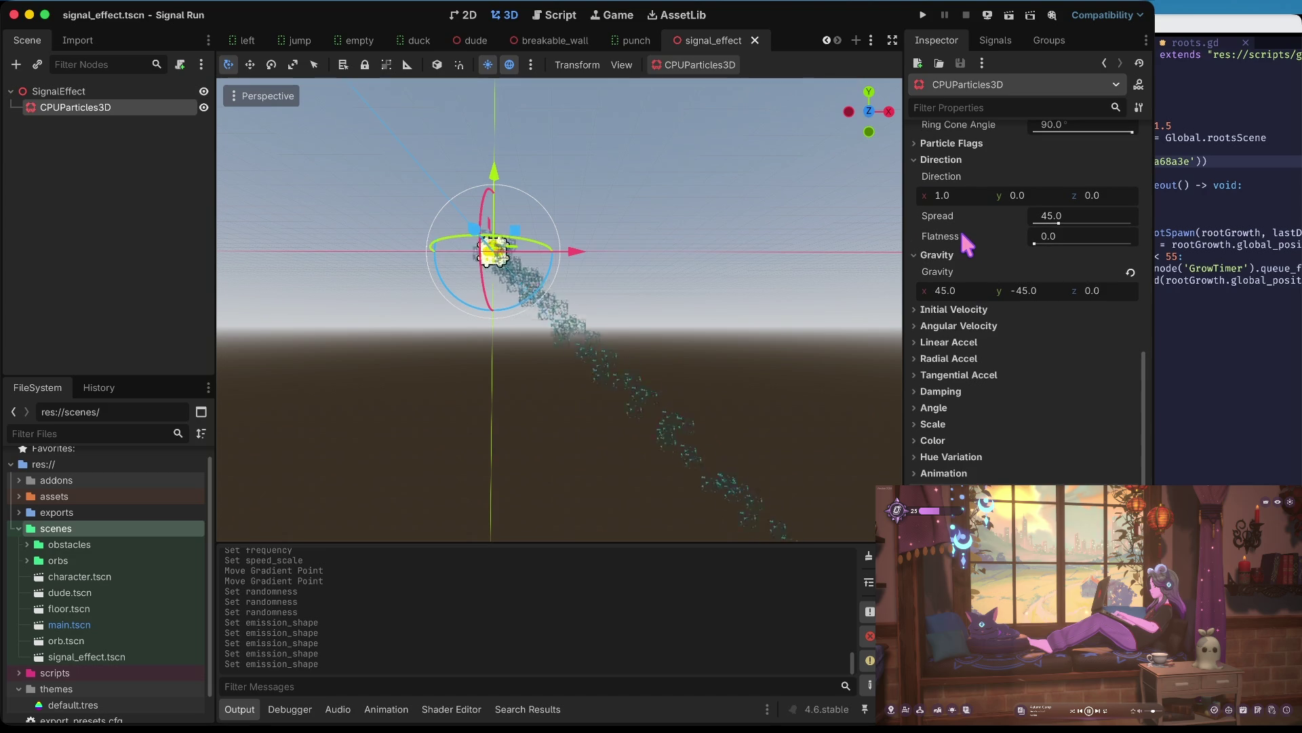
pyautogui.click(949, 255)
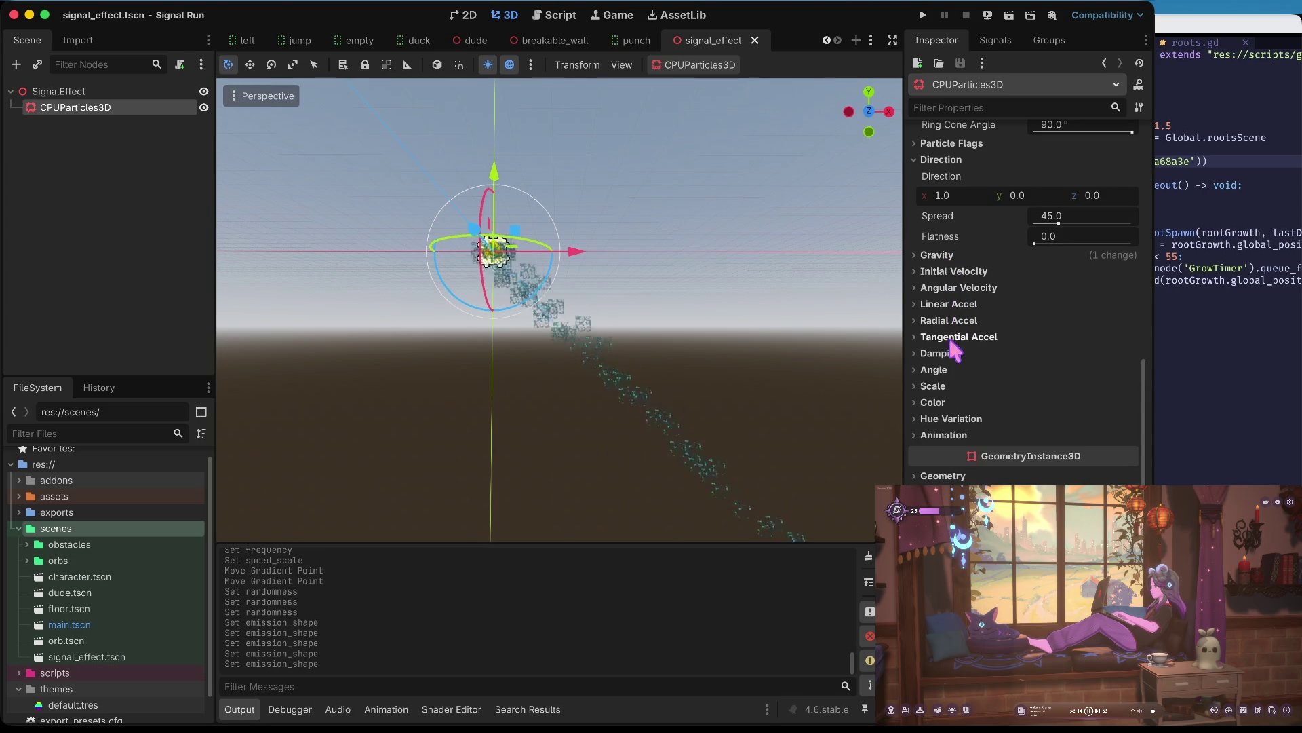
pyautogui.scroll(5, 948, 383)
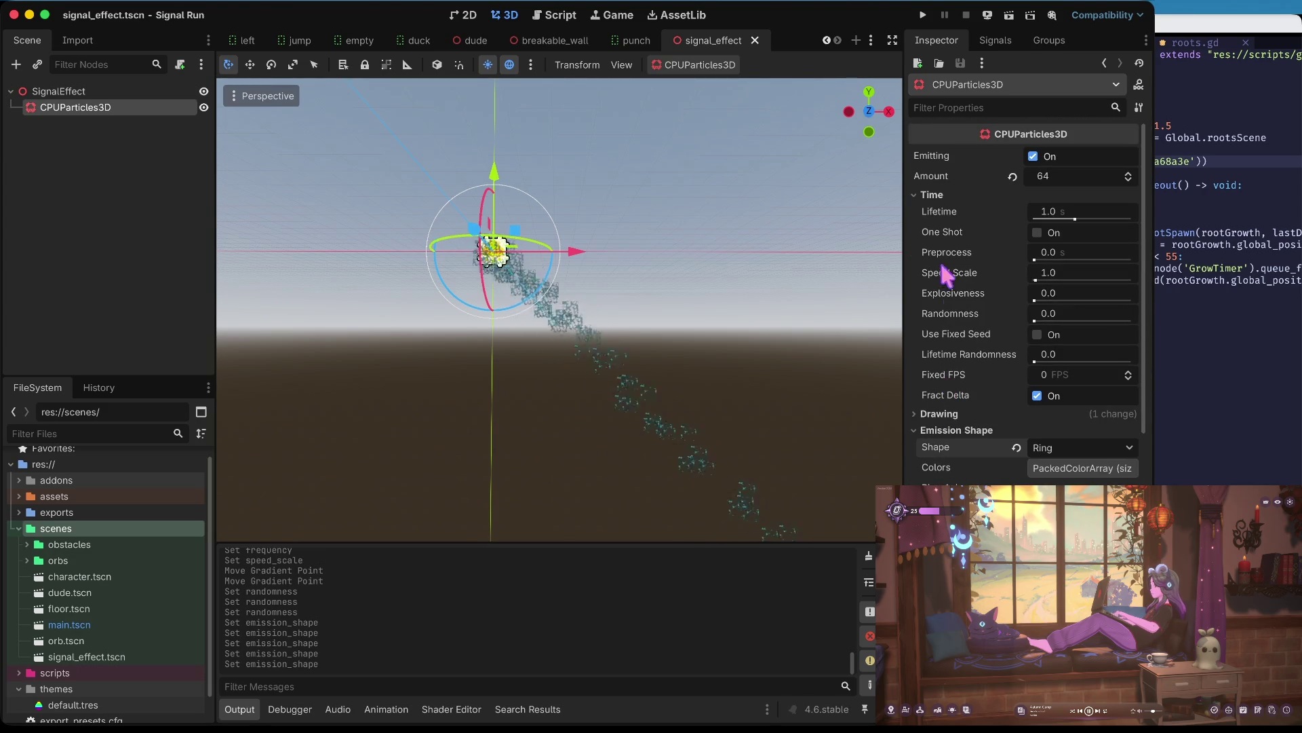
pyautogui.click(930, 196)
pyautogui.click(934, 211)
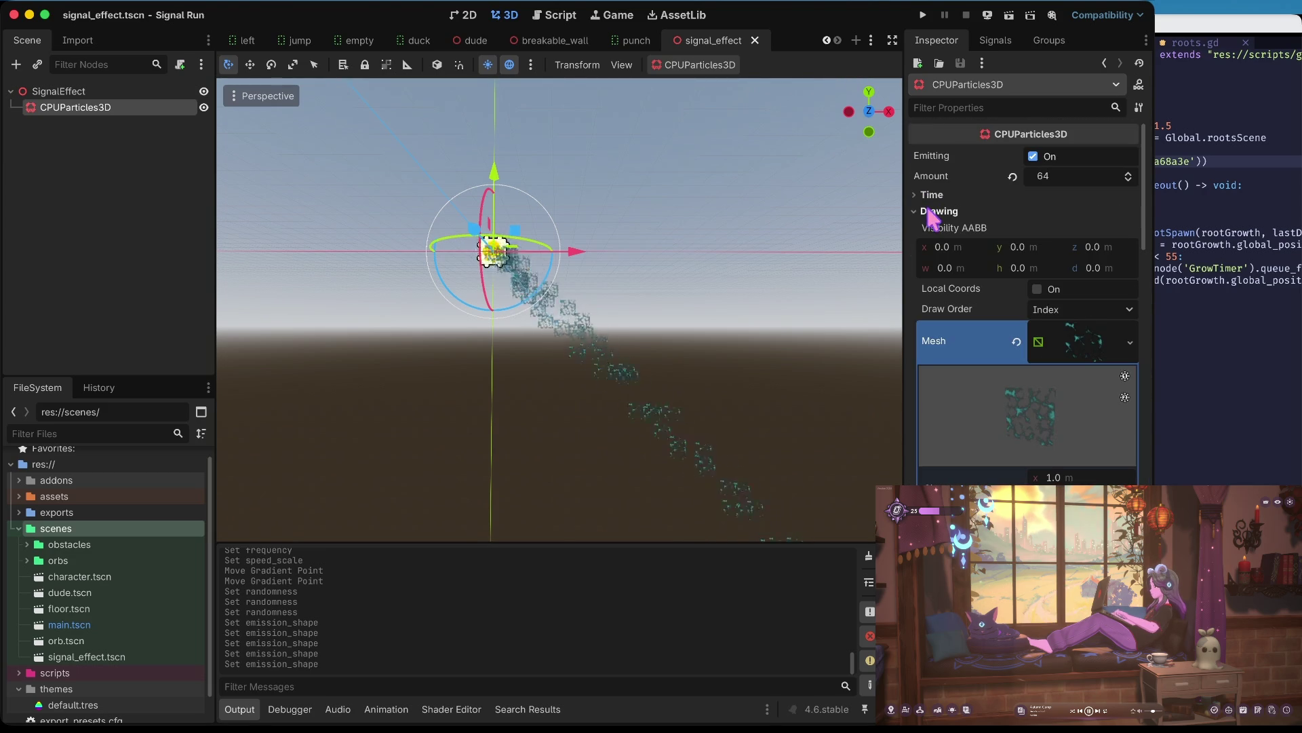
pyautogui.click(1092, 353)
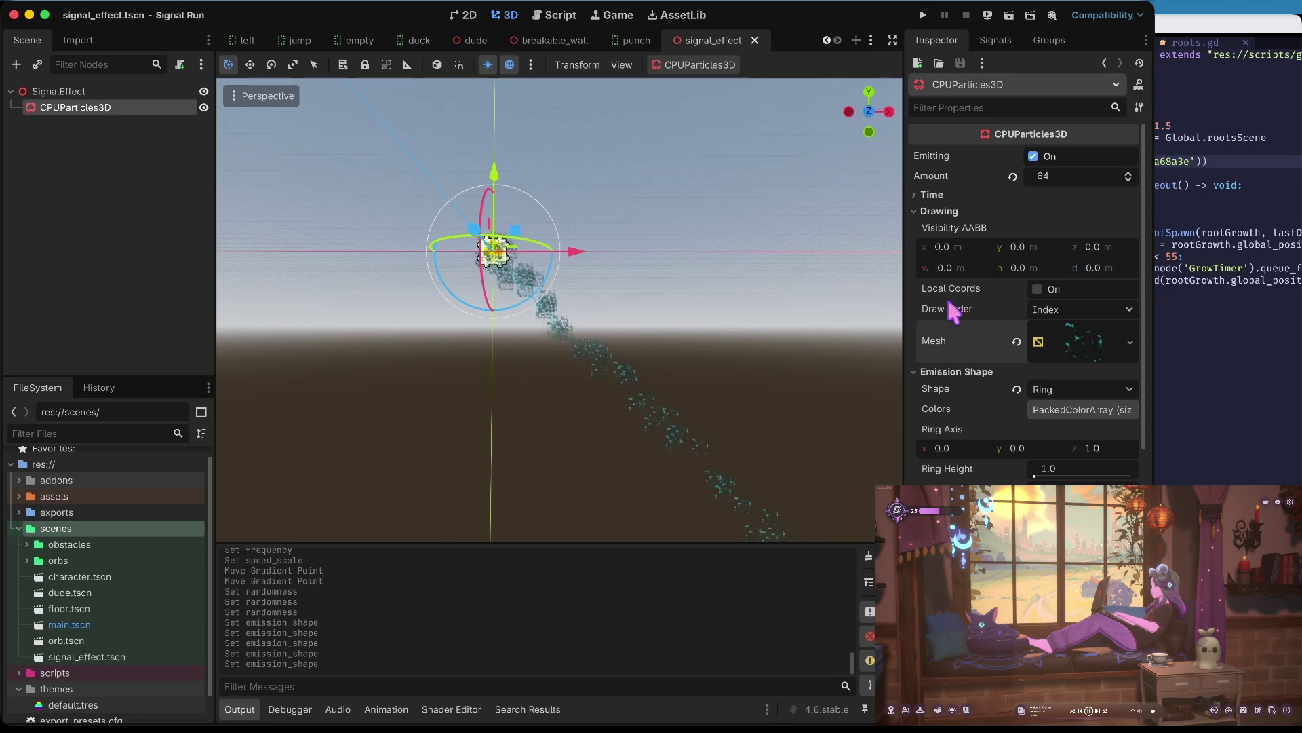
pyautogui.scroll(-5, 949, 396)
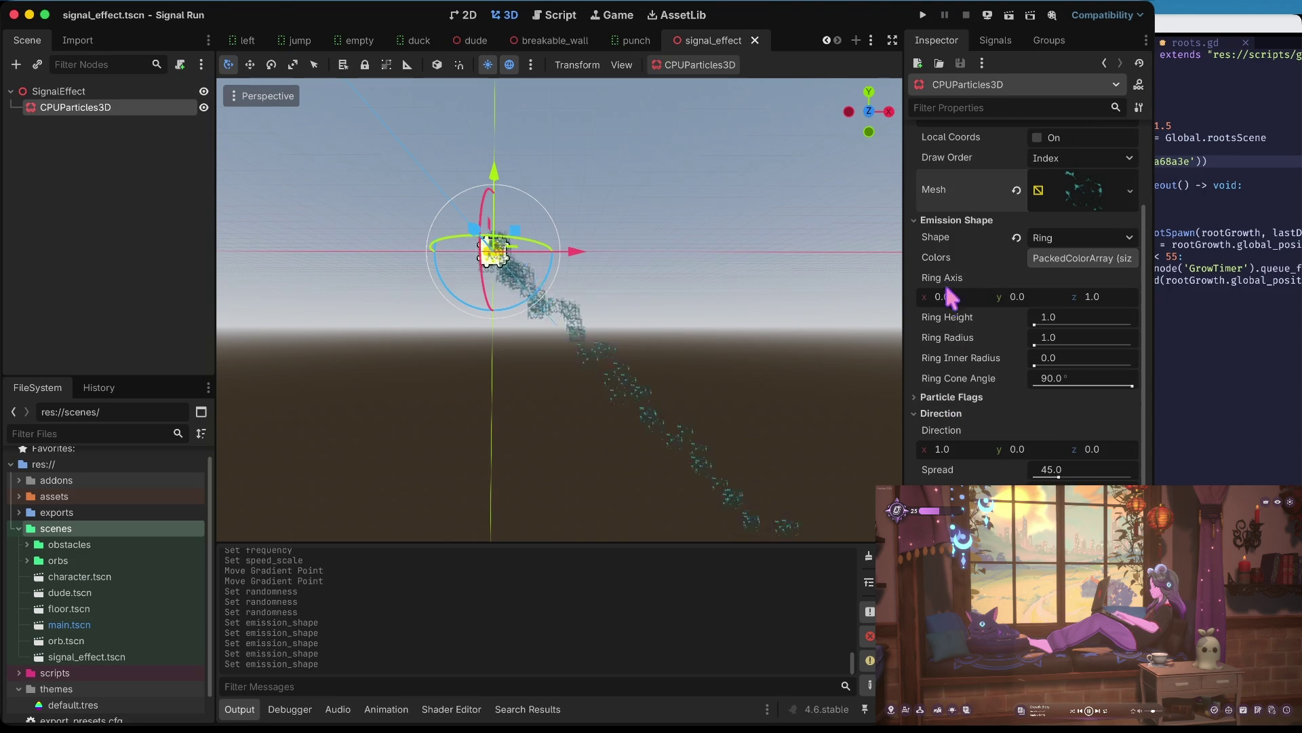
pyautogui.scroll(-3, 989, 366)
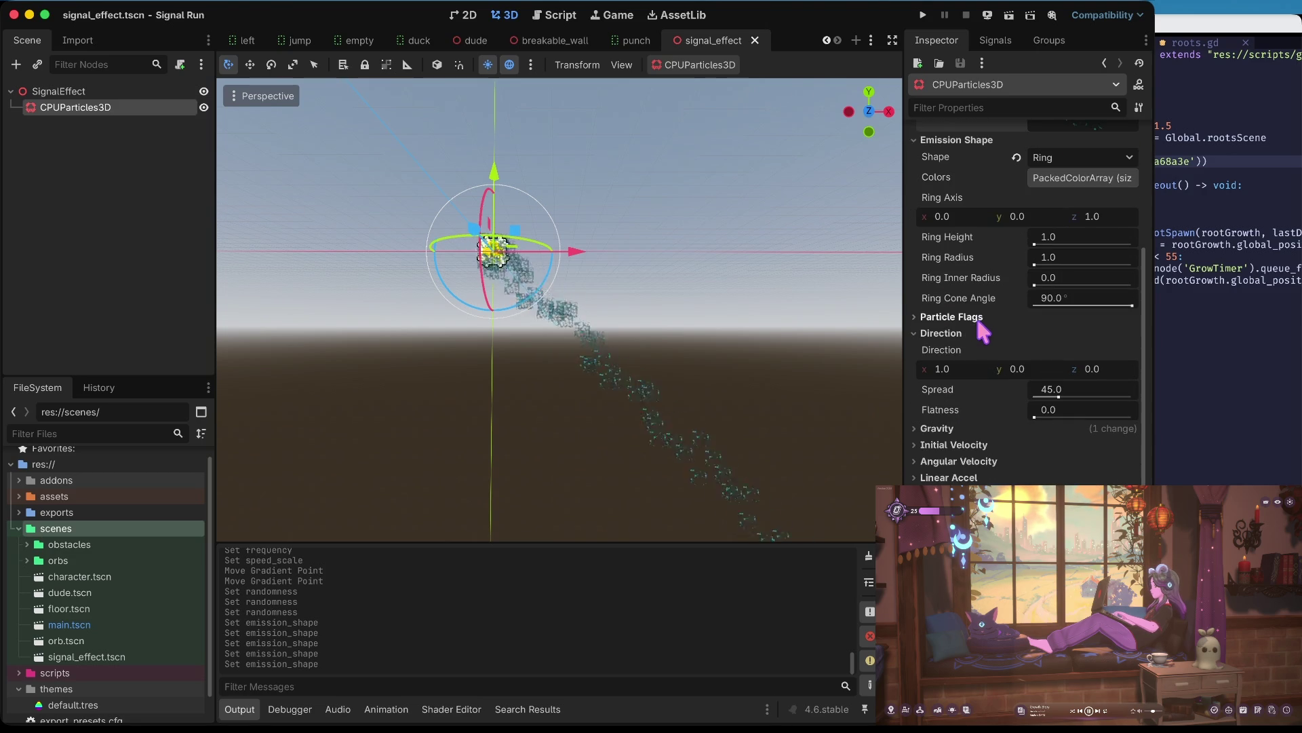
pyautogui.scroll(-5, 976, 319)
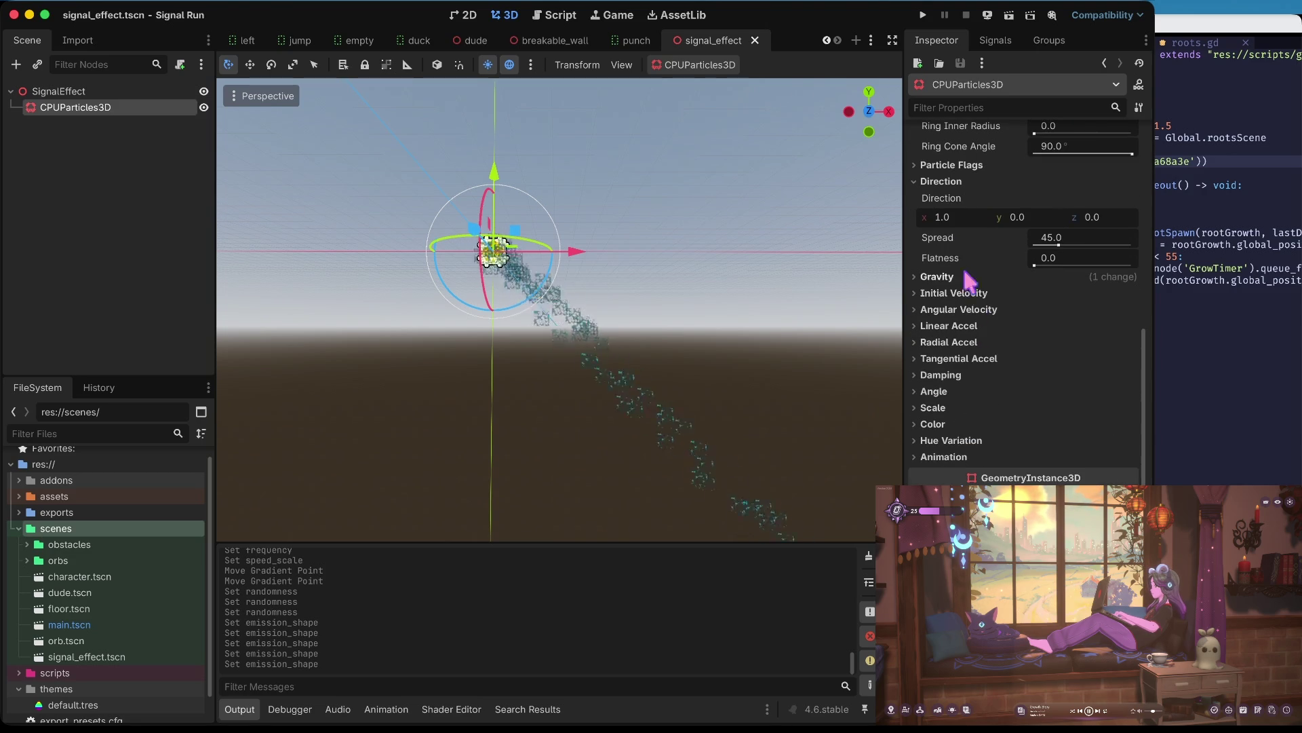
pyautogui.click(929, 181)
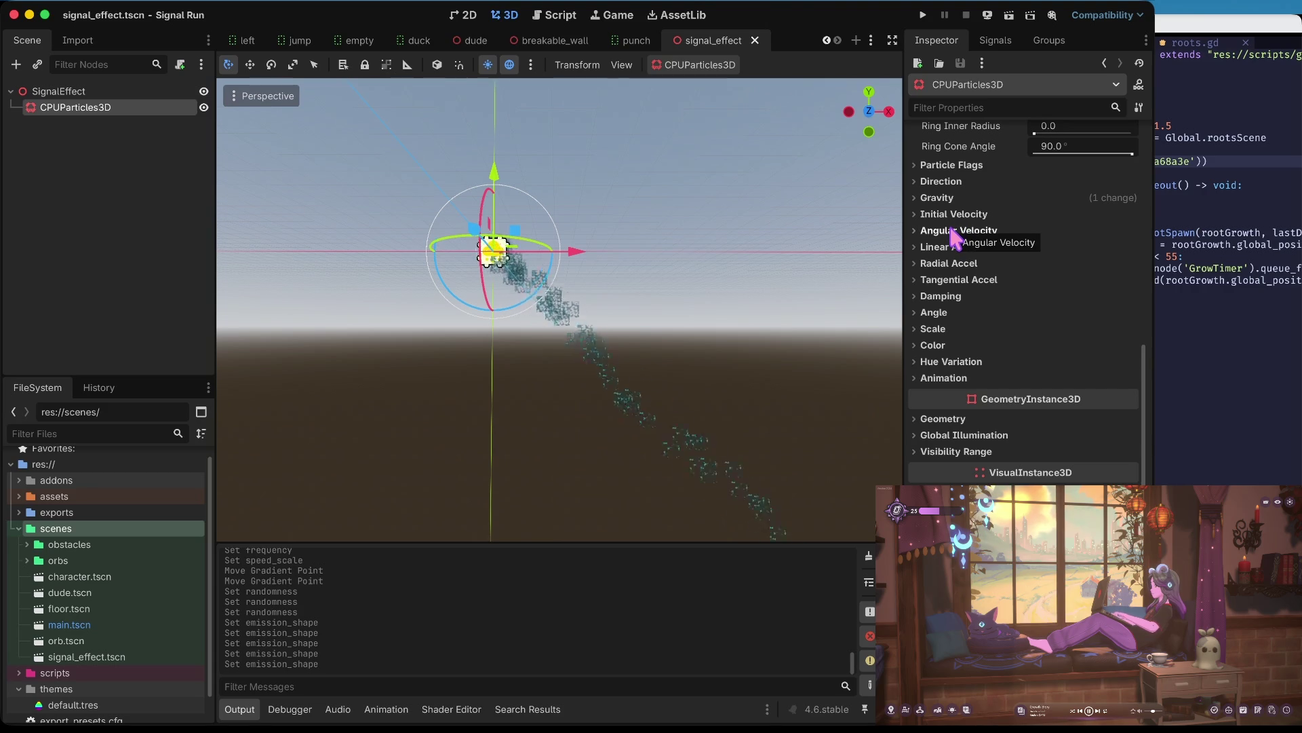
pyautogui.scroll(5, 953, 237)
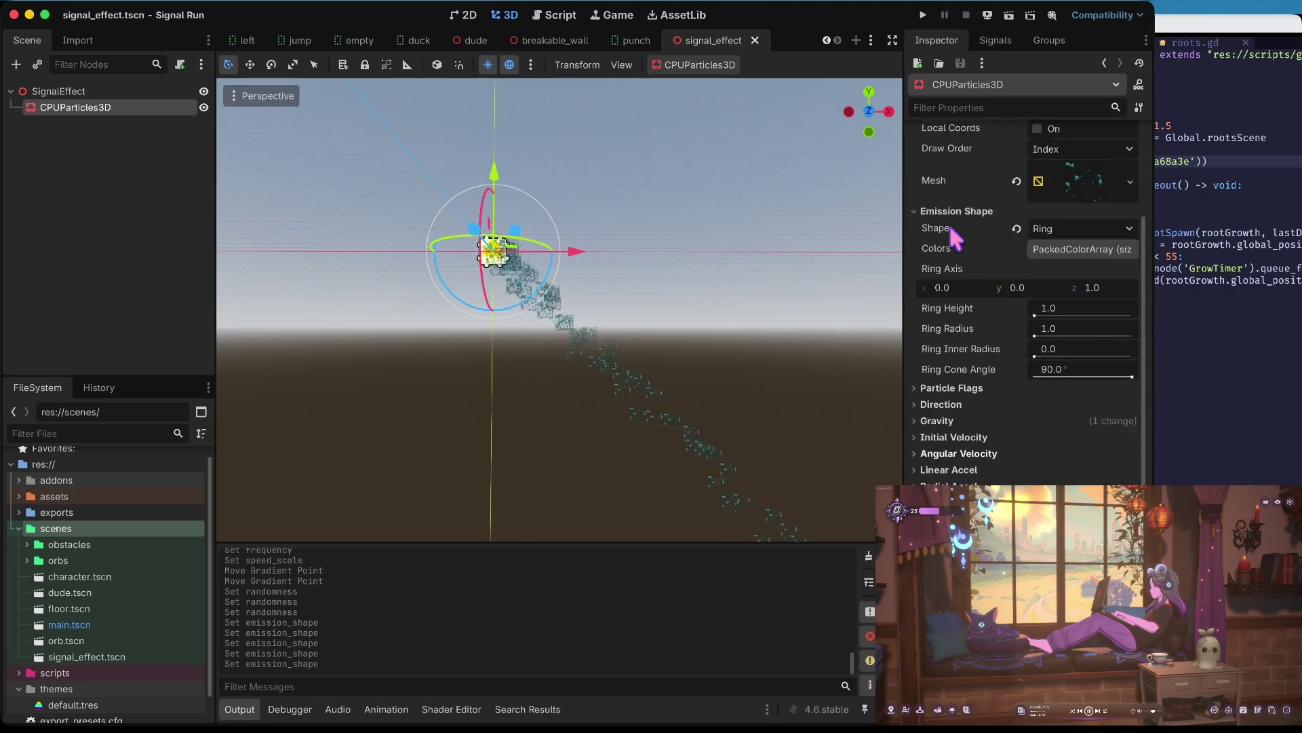
pyautogui.scroll(2, 951, 227)
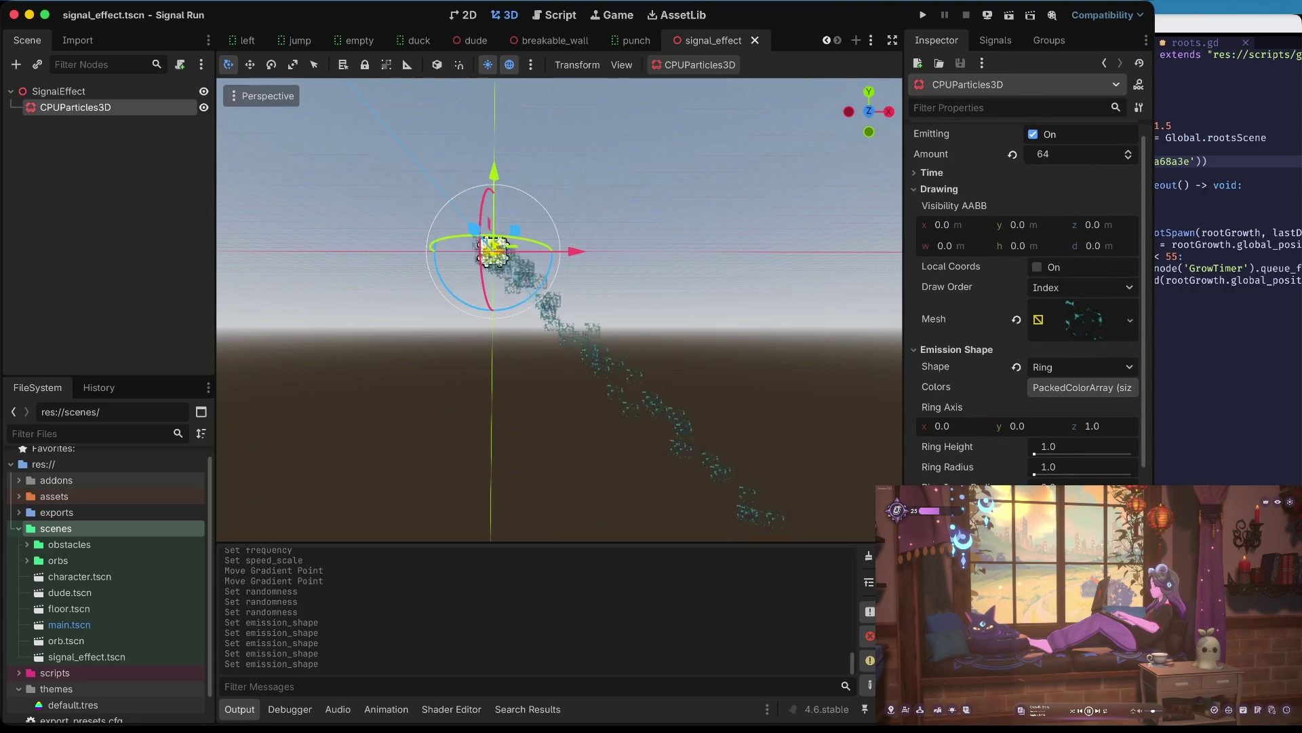
# - Raise the particle Randomness under Time to 0.74 and save the signal_effect scene
pyautogui.scroll(1, 1024, 305)
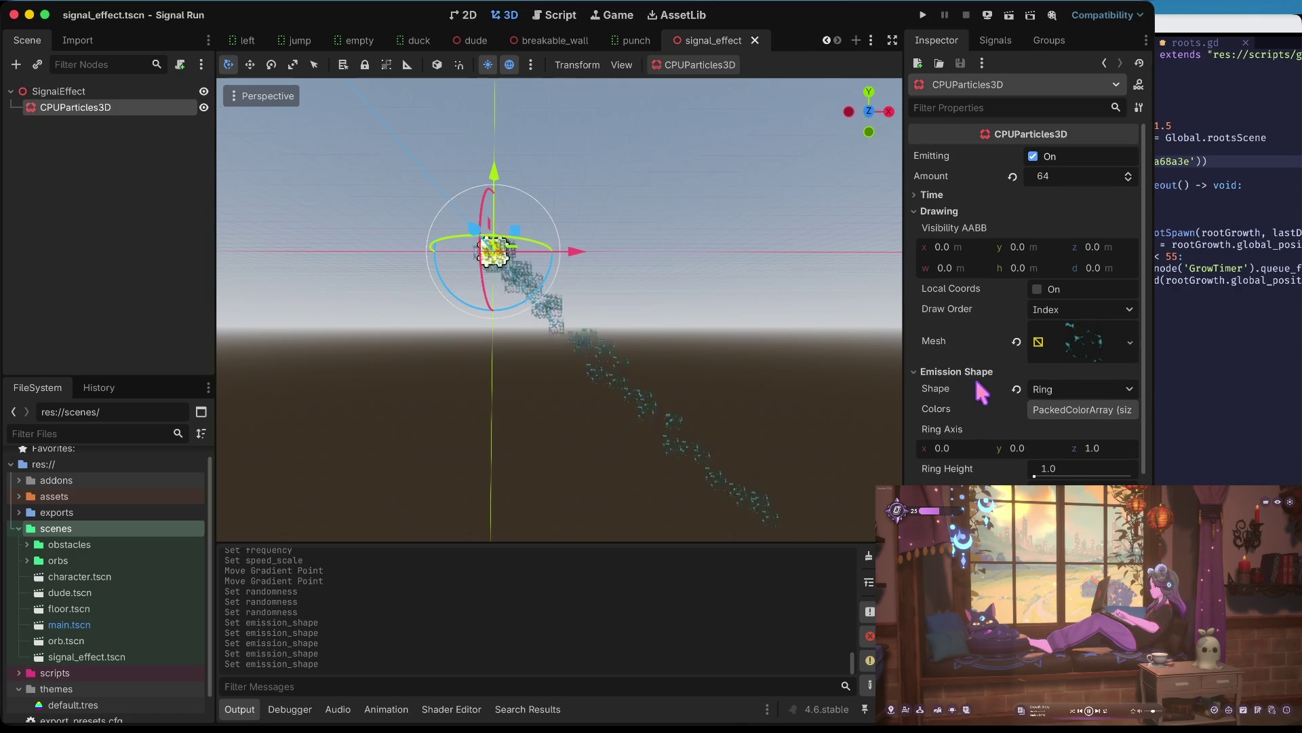
pyautogui.click(932, 196)
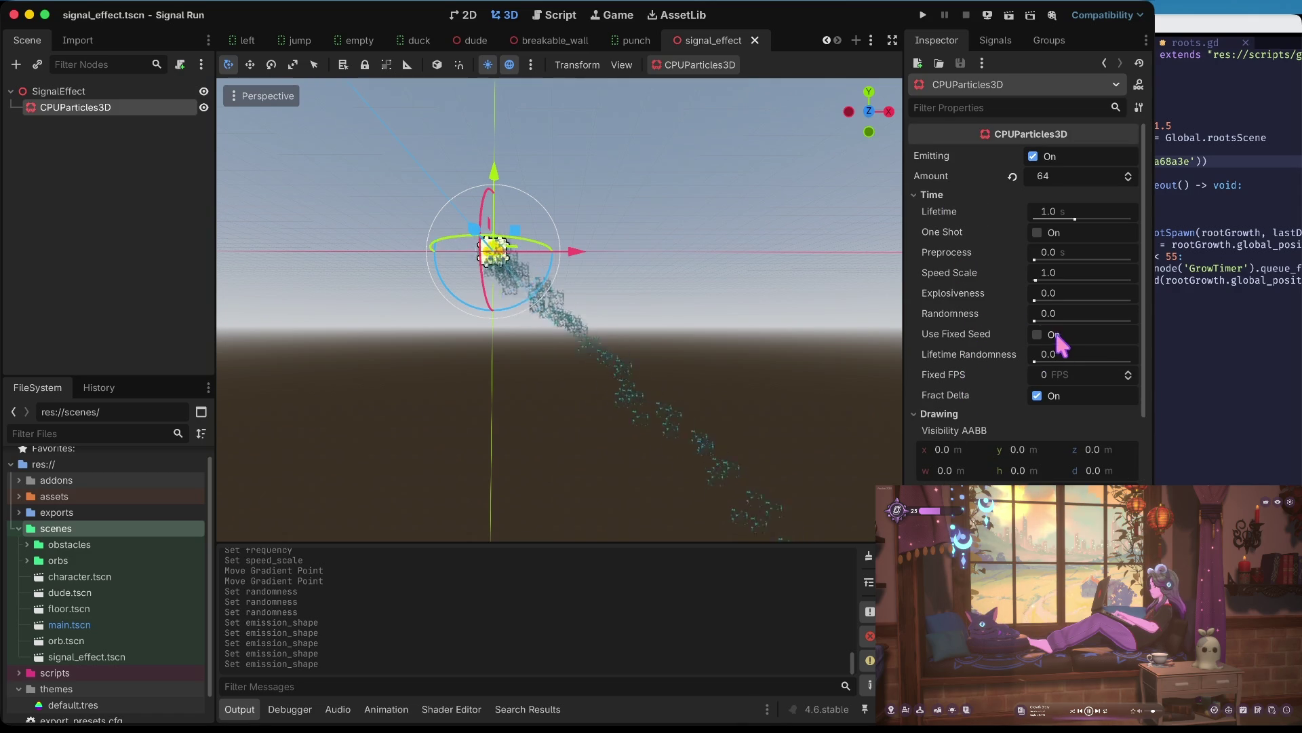
pyautogui.moveTo(1035, 320); pyautogui.dragTo(1121, 320)
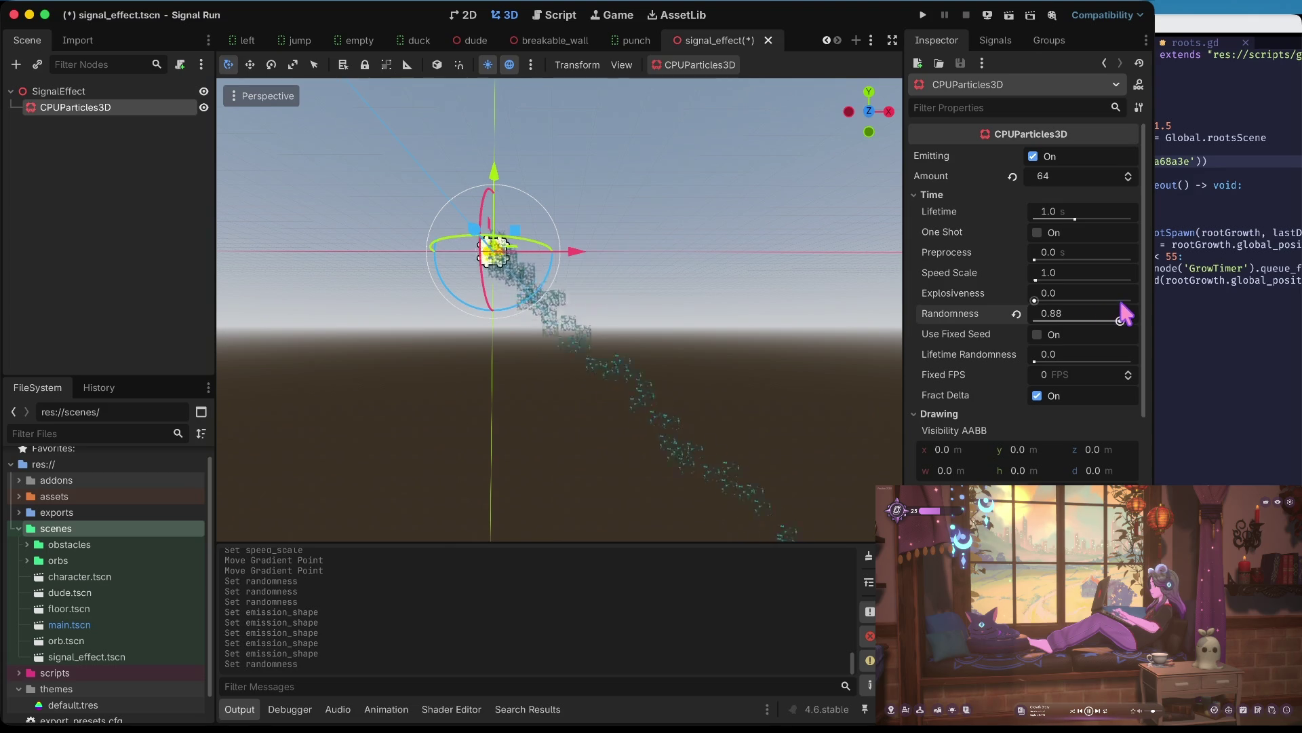
pyautogui.click(827, 319)
pyautogui.hotkey('ctrl', 's')
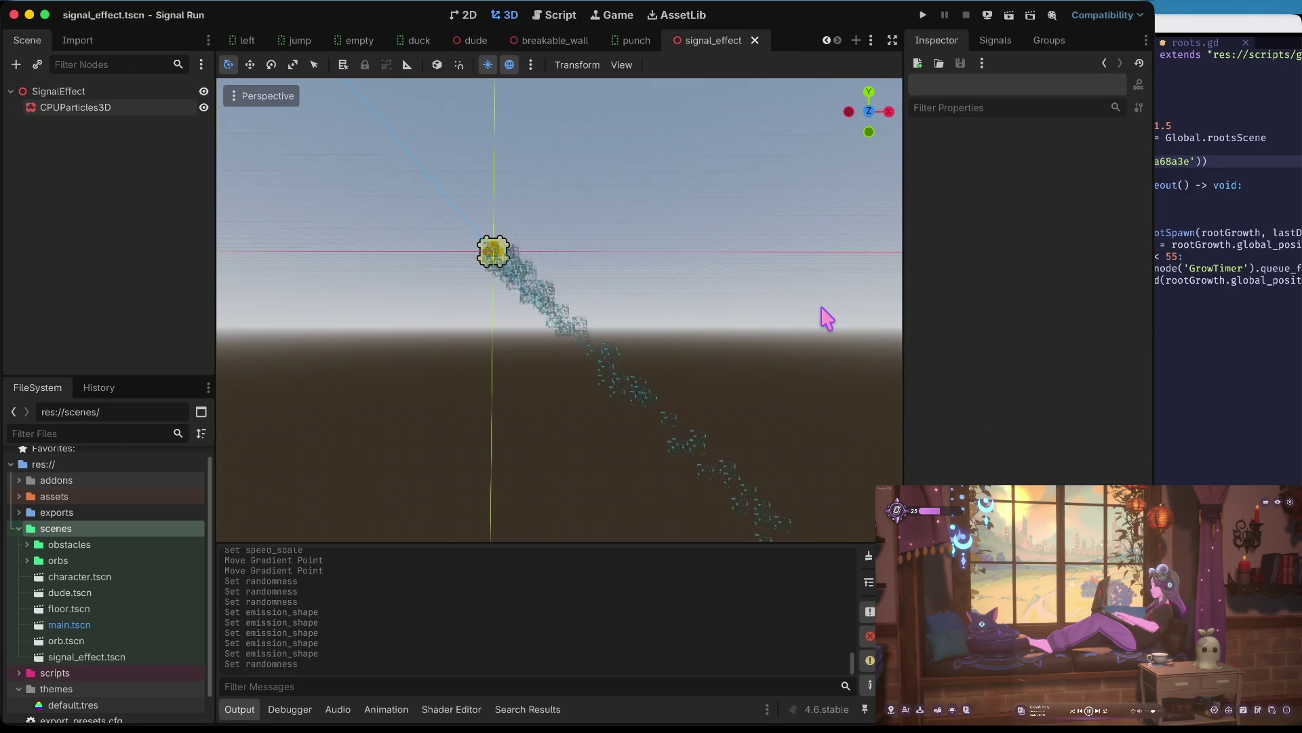
# - Reselect the CPUParticles3D node and expand its particle mesh settings
pyautogui.click(108, 108)
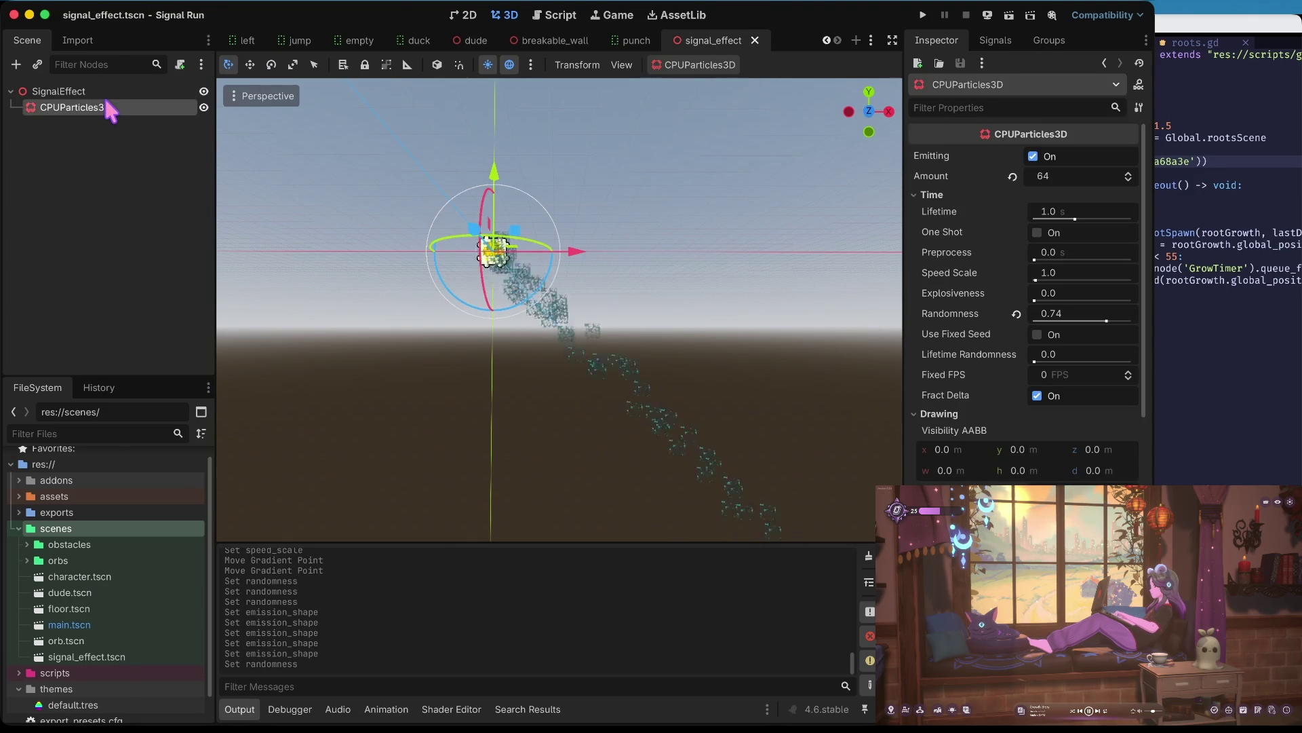
pyautogui.scroll(-5, 1085, 257)
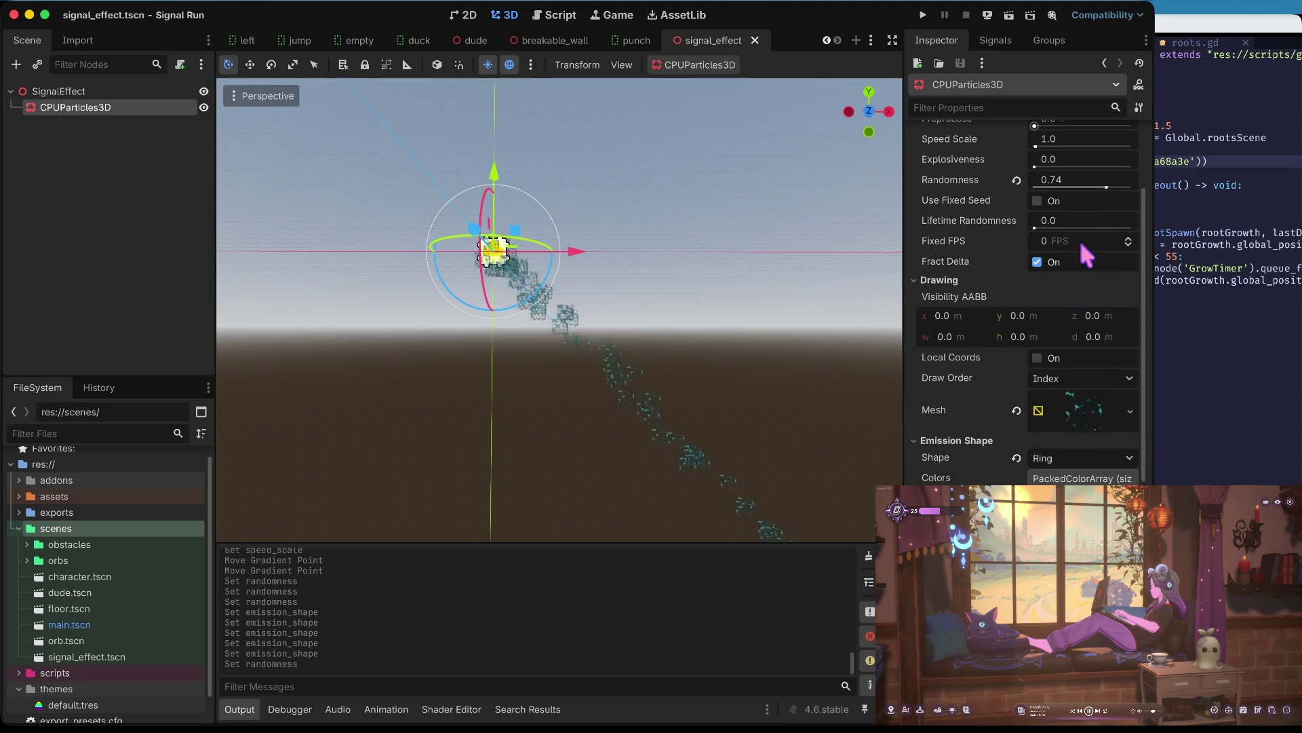
pyautogui.click(1090, 407)
pyautogui.scroll(-5, 1089, 408)
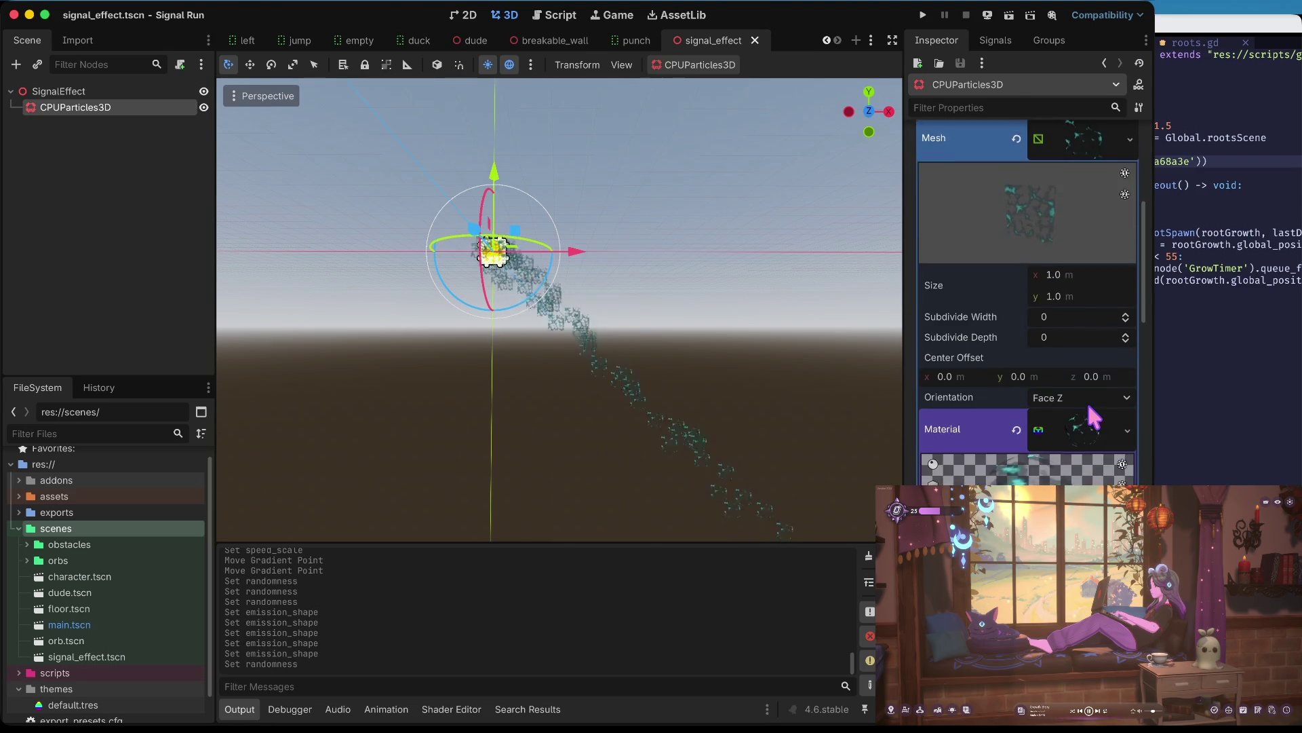
pyautogui.scroll(-8, 1028, 306)
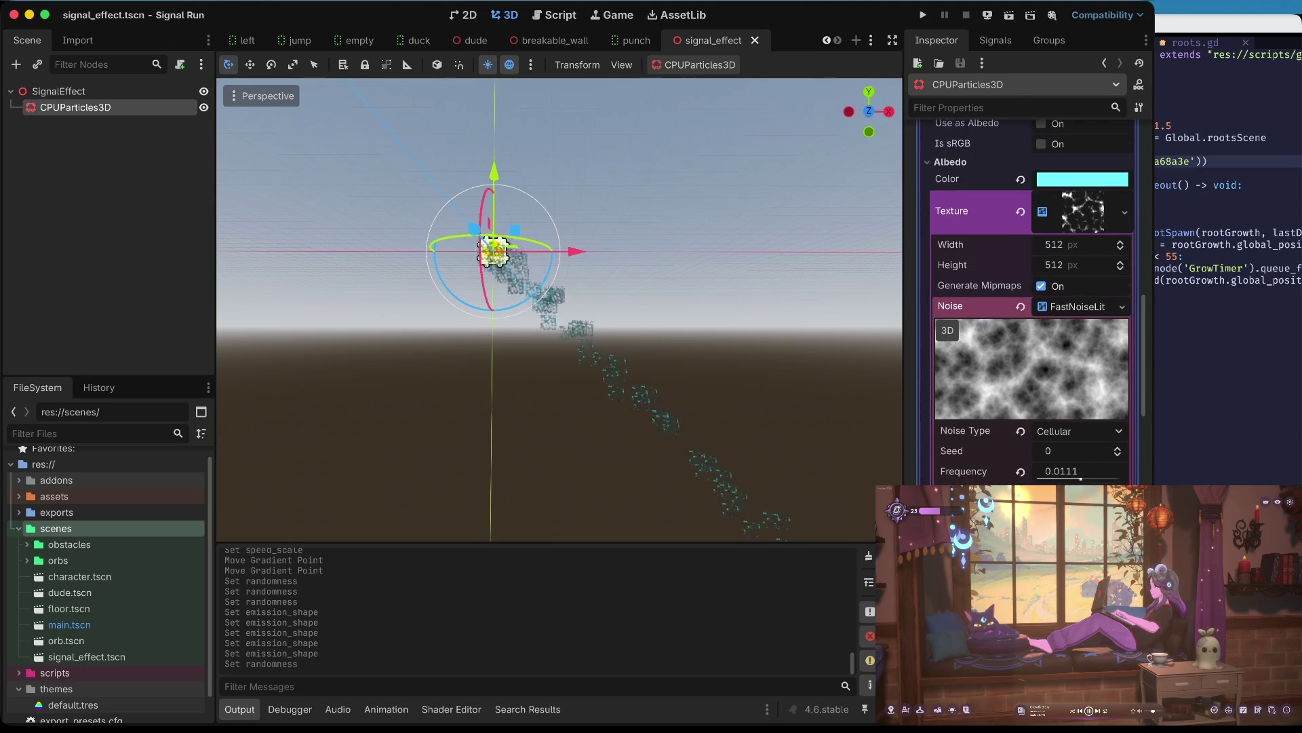
pyautogui.click(1083, 124)
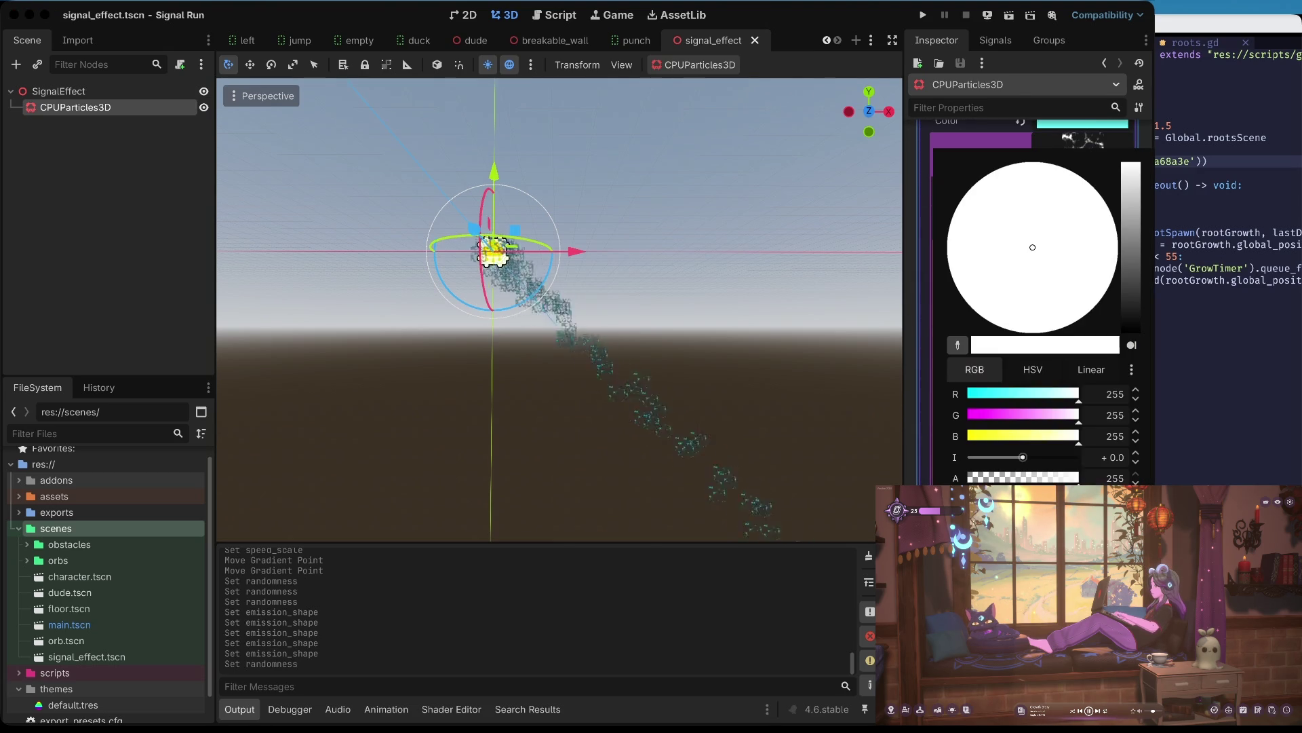
pyautogui.moveTo(1014, 435); pyautogui.dragTo(921, 433)
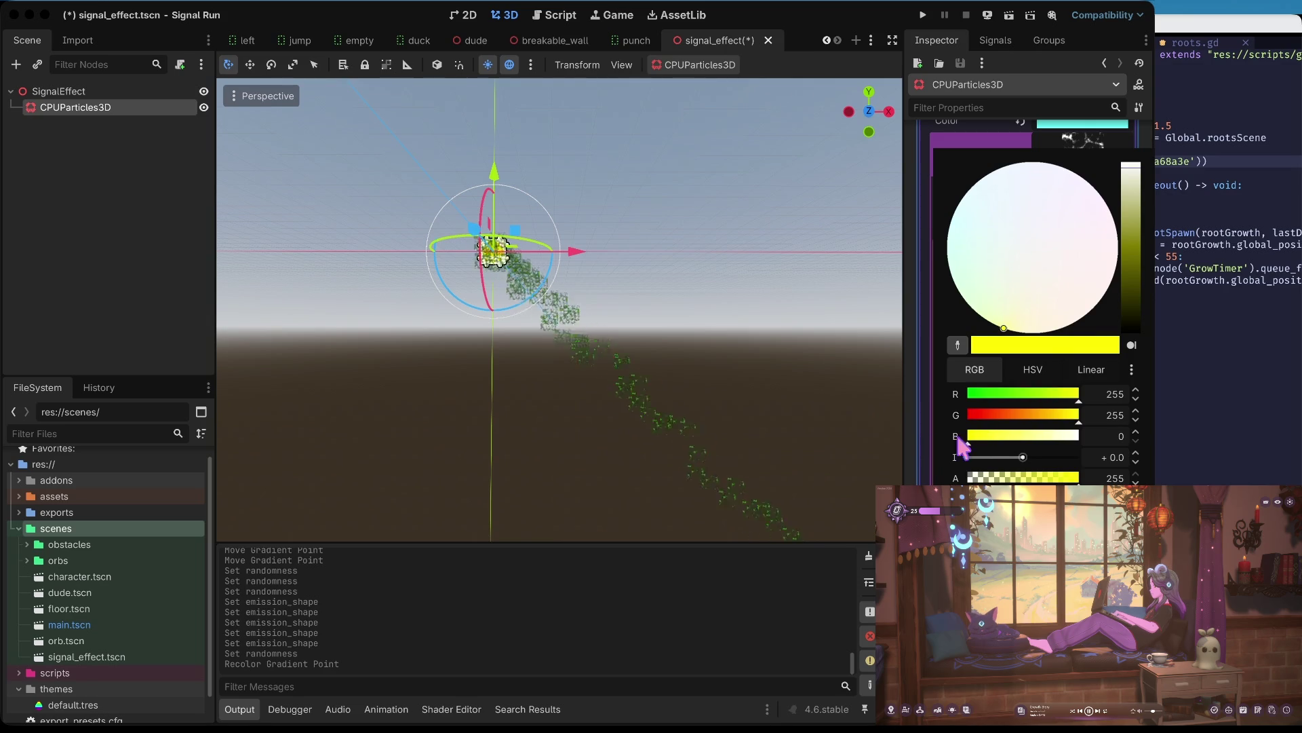
pyautogui.moveTo(1015, 435); pyautogui.dragTo(1084, 438)
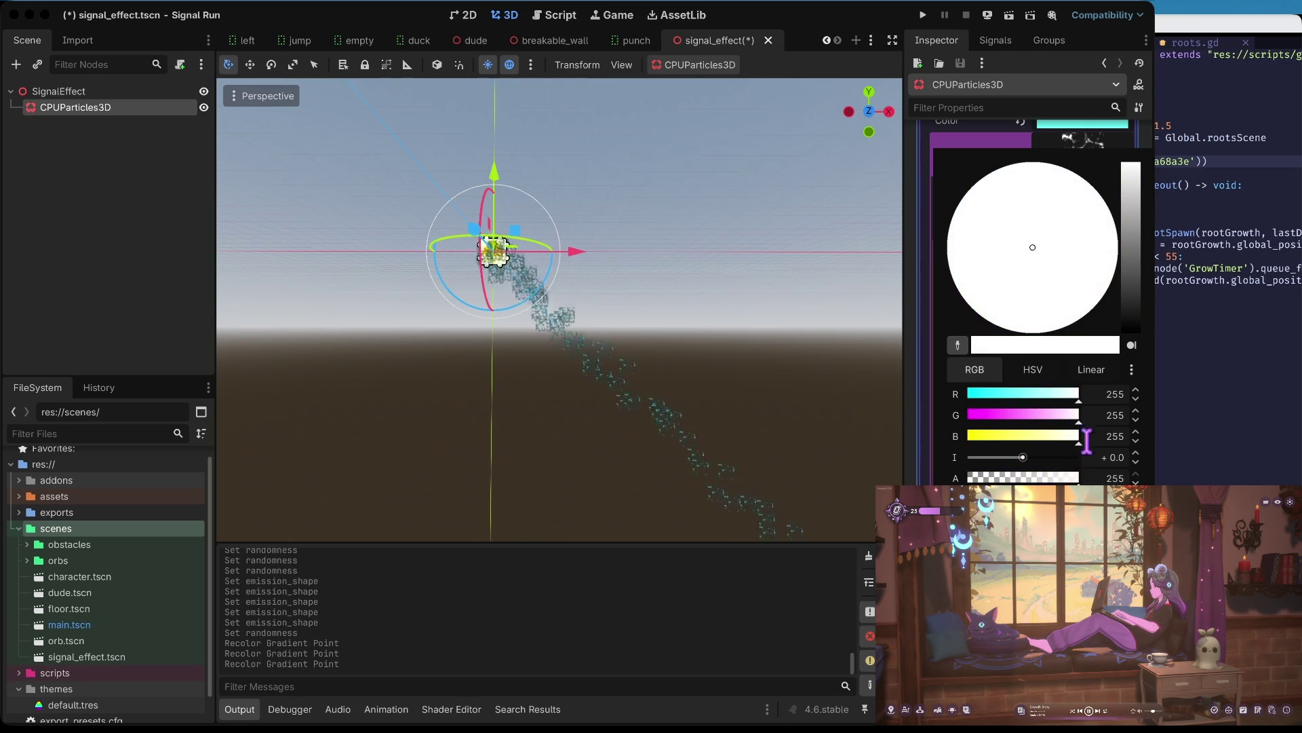
pyautogui.press('Escape')
pyautogui.scroll(4, 1031, 414)
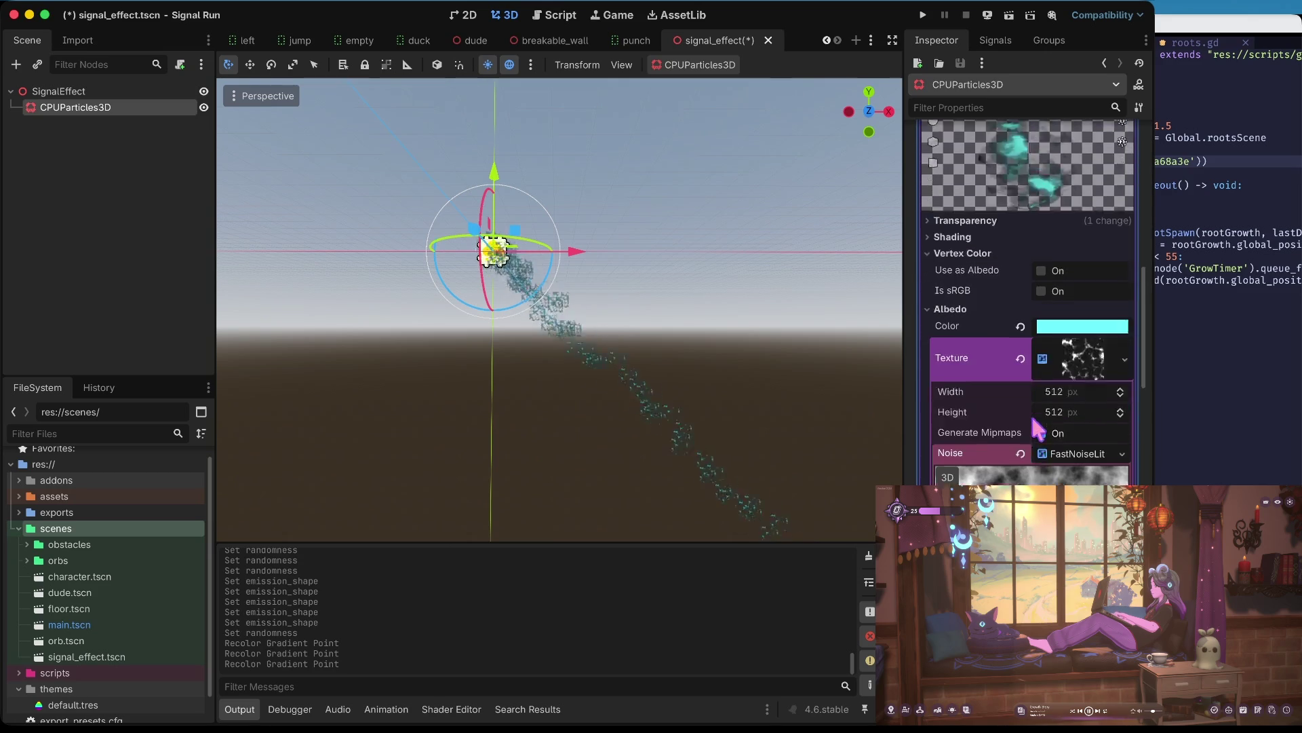
pyautogui.click(949, 225)
pyautogui.click(956, 242)
pyautogui.click(1072, 298)
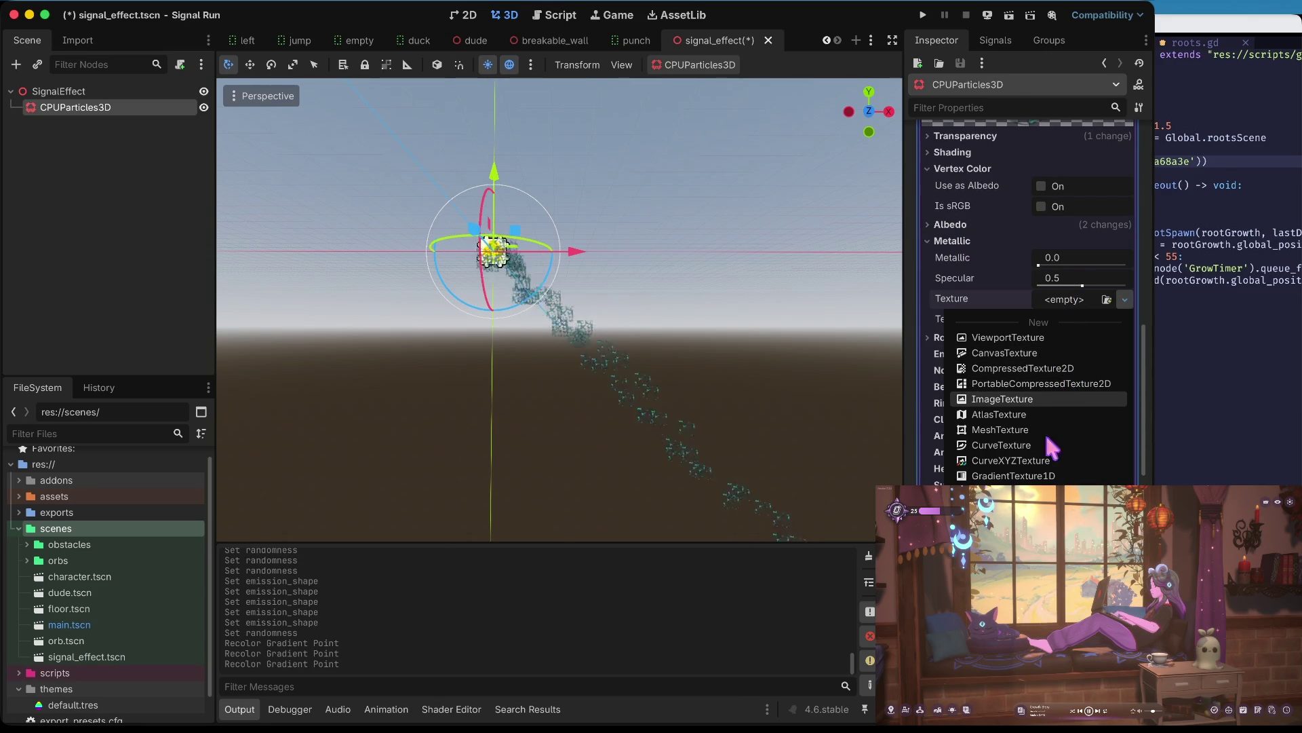
# - Give the Metallic texture a NoiseTexture driven by a new FastNoiseLite noise
pyautogui.click(1063, 331)
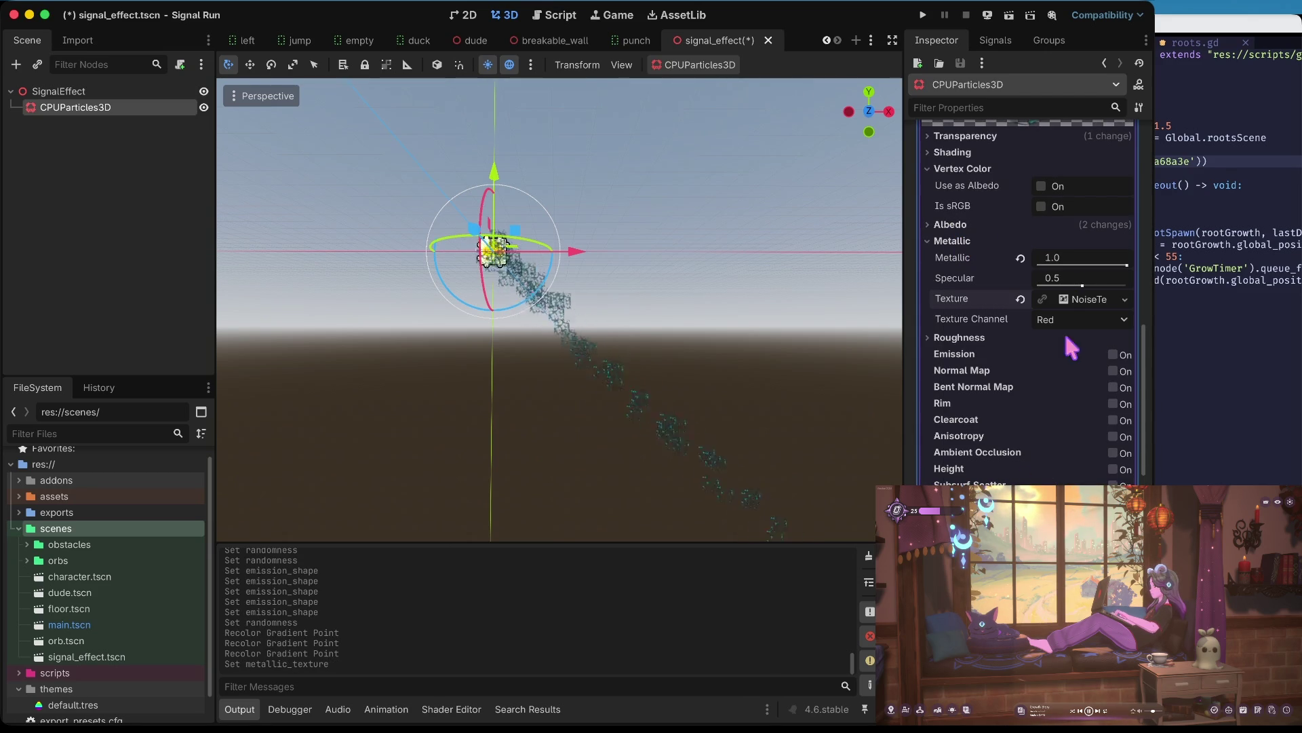
pyautogui.click(1079, 294)
pyautogui.click(1074, 385)
pyautogui.click(1075, 412)
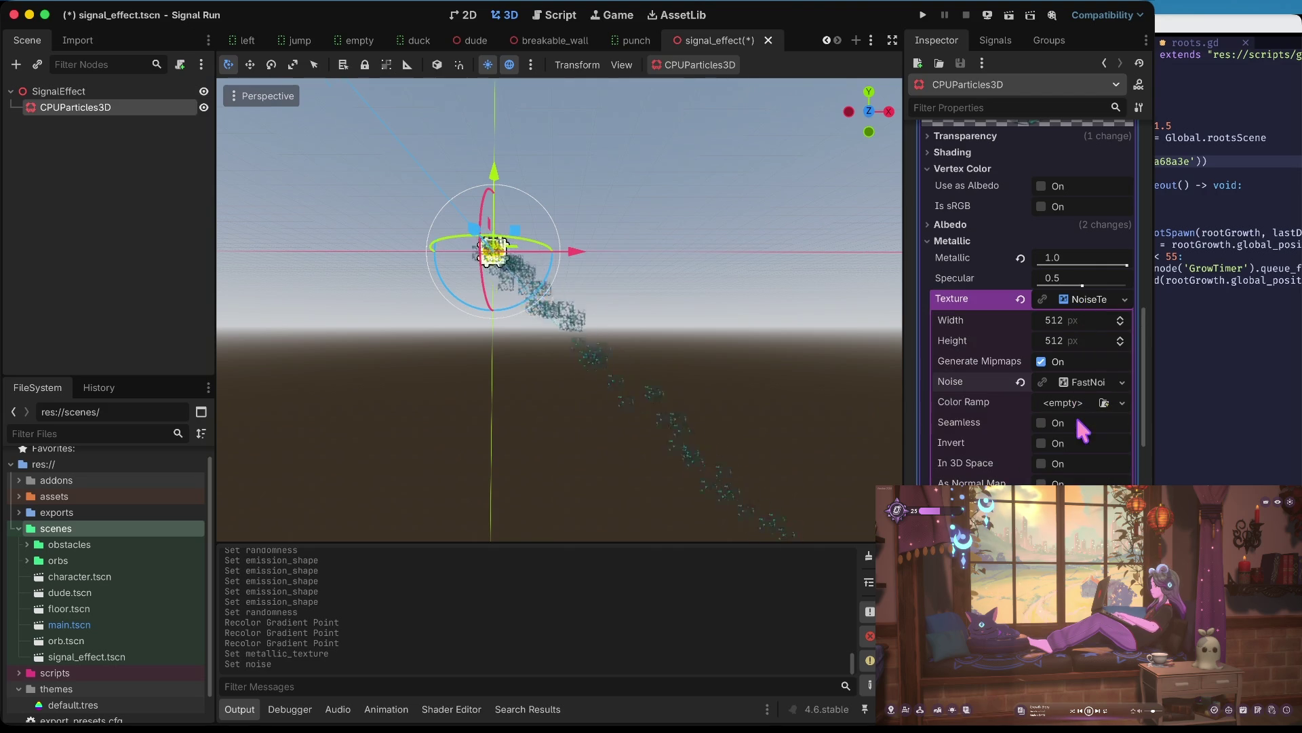
pyautogui.click(1077, 384)
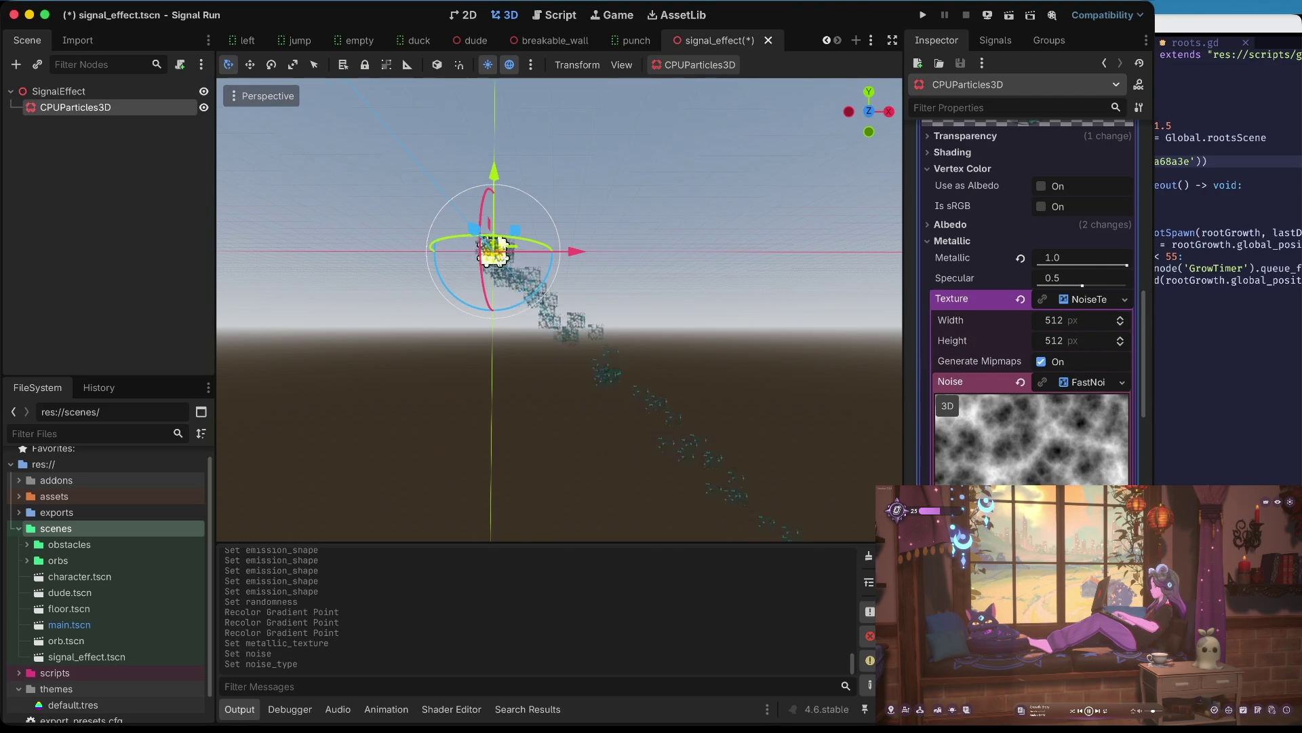
pyautogui.scroll(-4, 1029, 305)
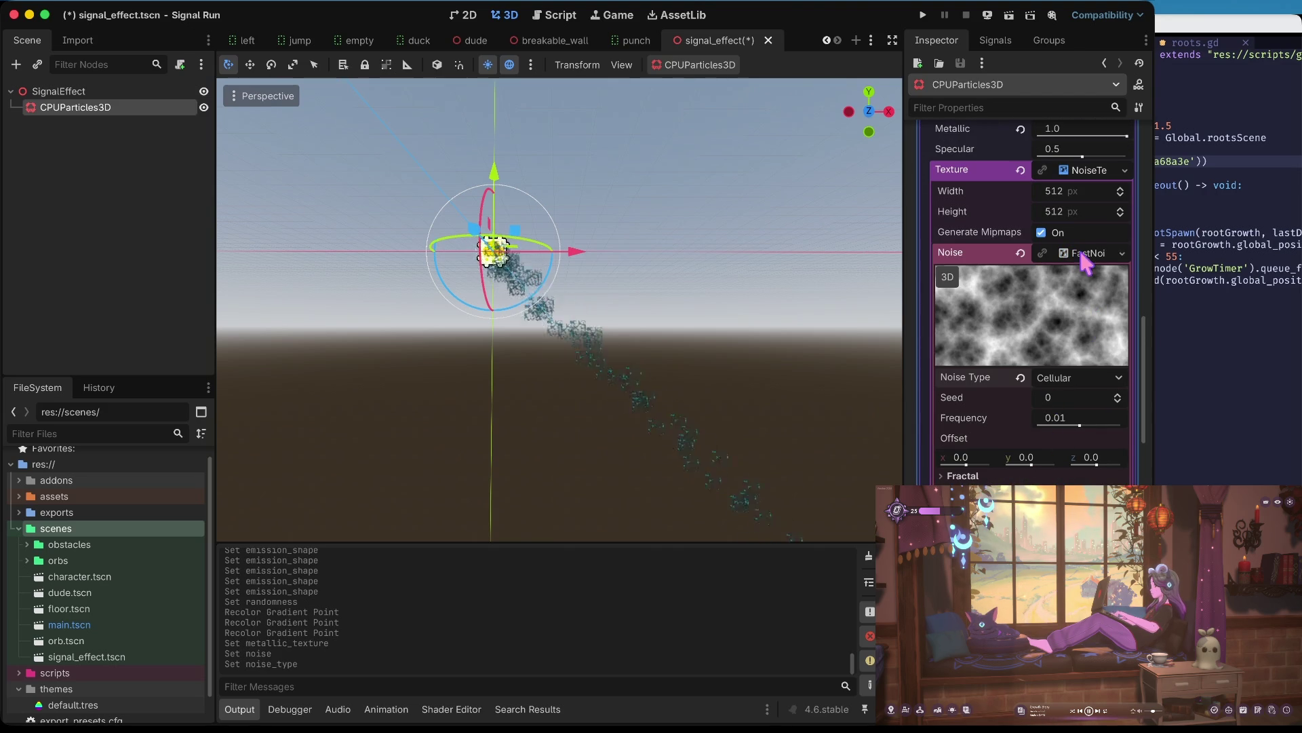
# - Add a new Gradient colour ramp with a pale yellow point, then collapse the texture settings
pyautogui.click(1080, 250)
pyautogui.click(1082, 274)
pyautogui.click(1079, 305)
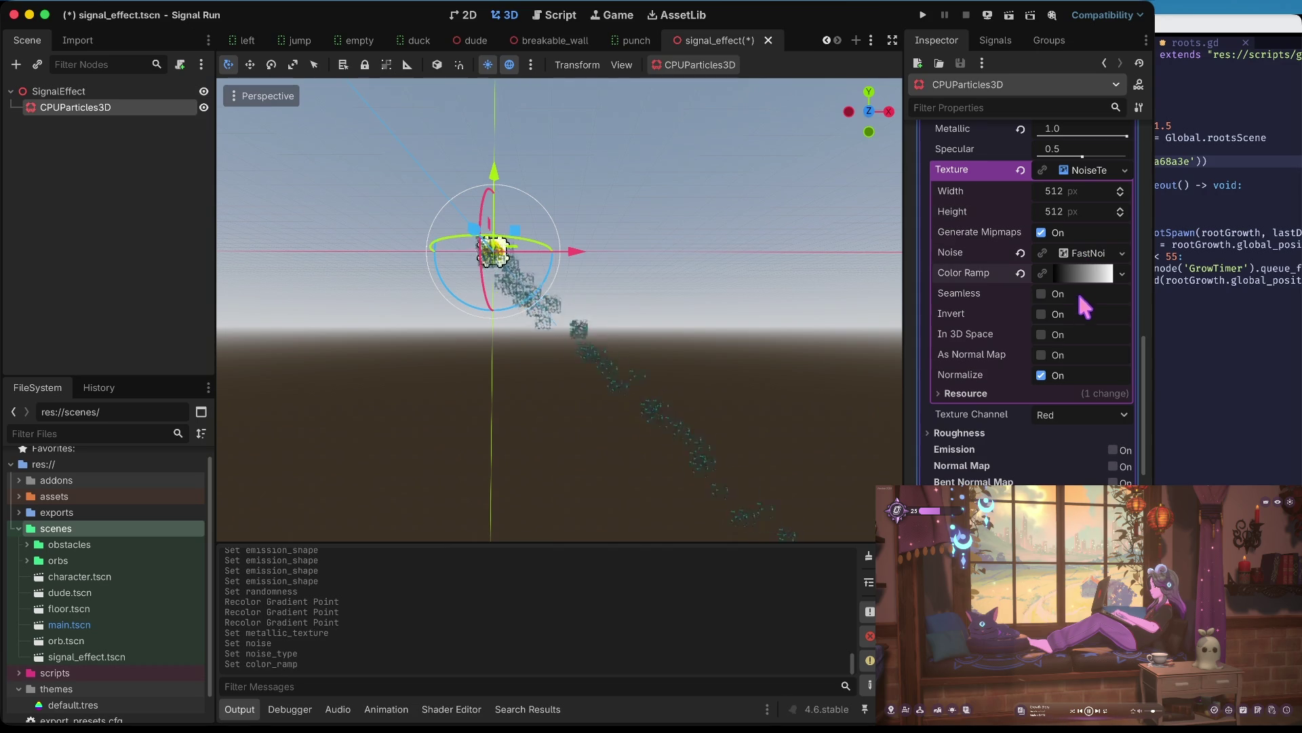
pyautogui.click(1083, 274)
pyautogui.doubleClick(939, 332)
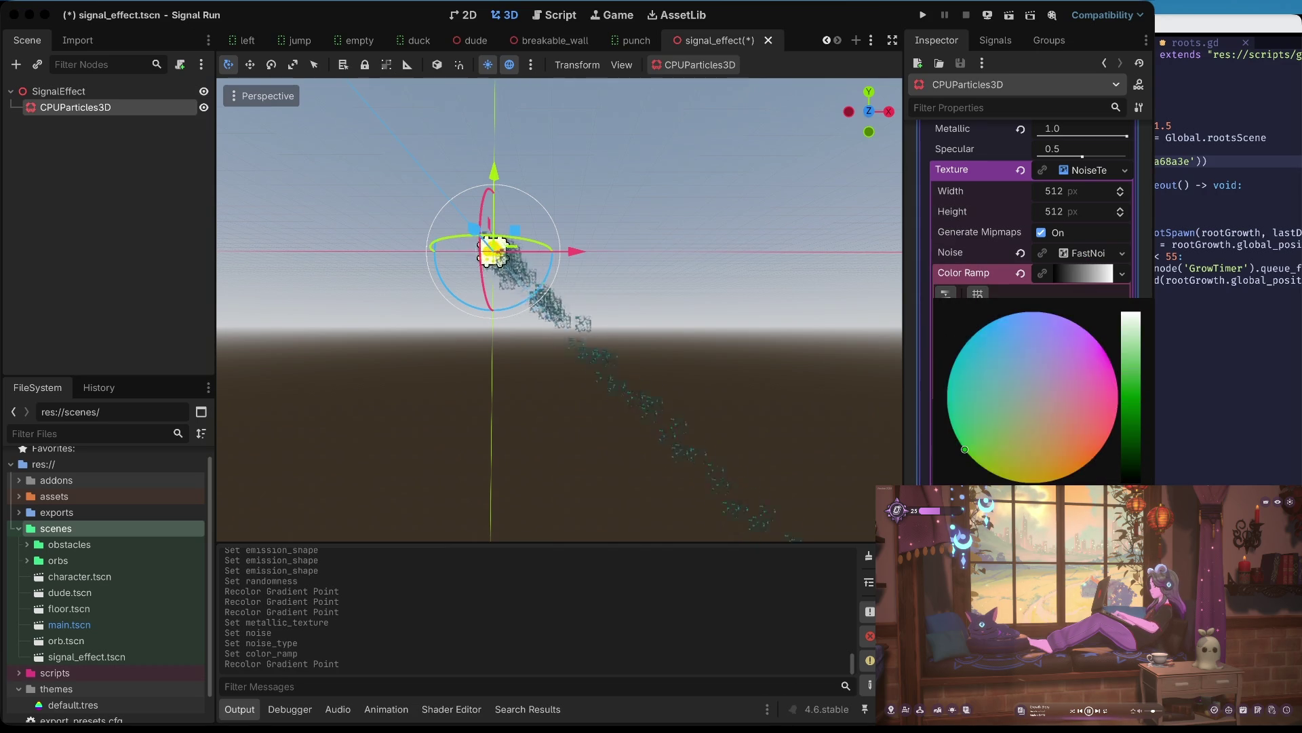
pyautogui.moveTo(965, 449); pyautogui.dragTo(1004, 478)
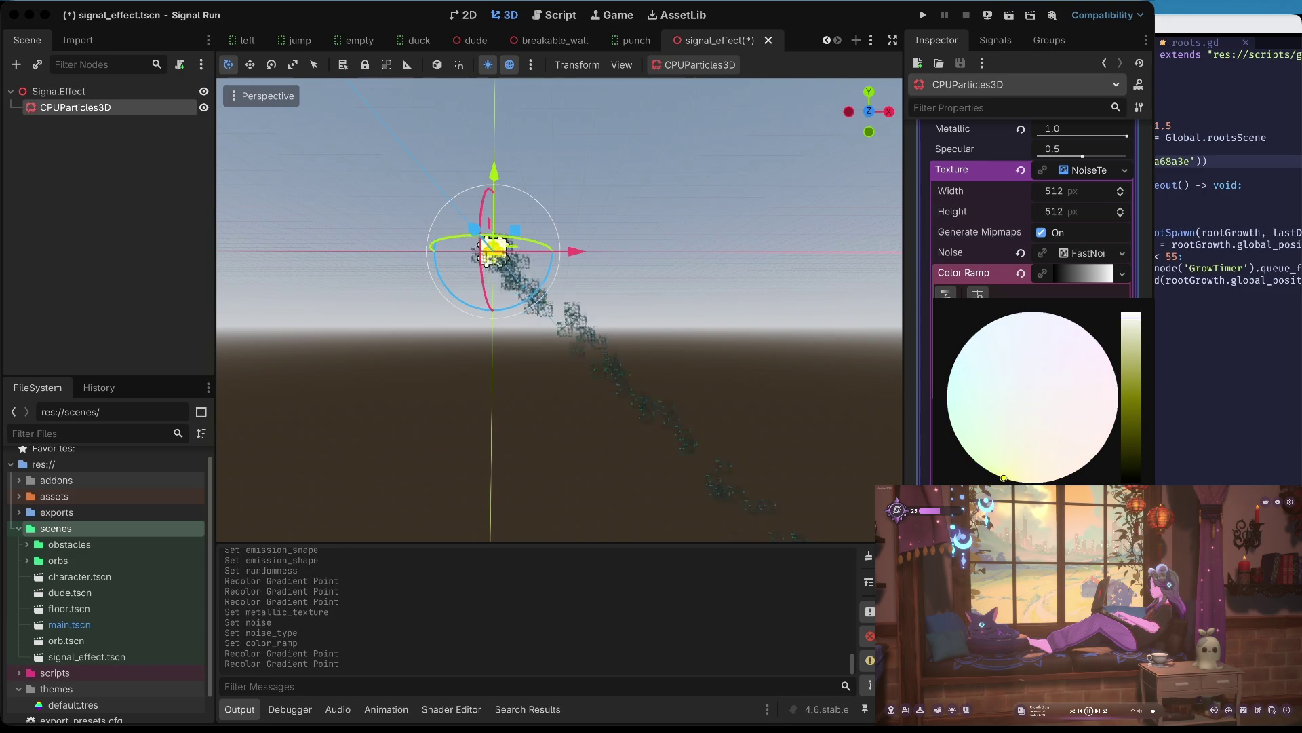
pyautogui.click(987, 284)
pyautogui.scroll(5, 668, 348)
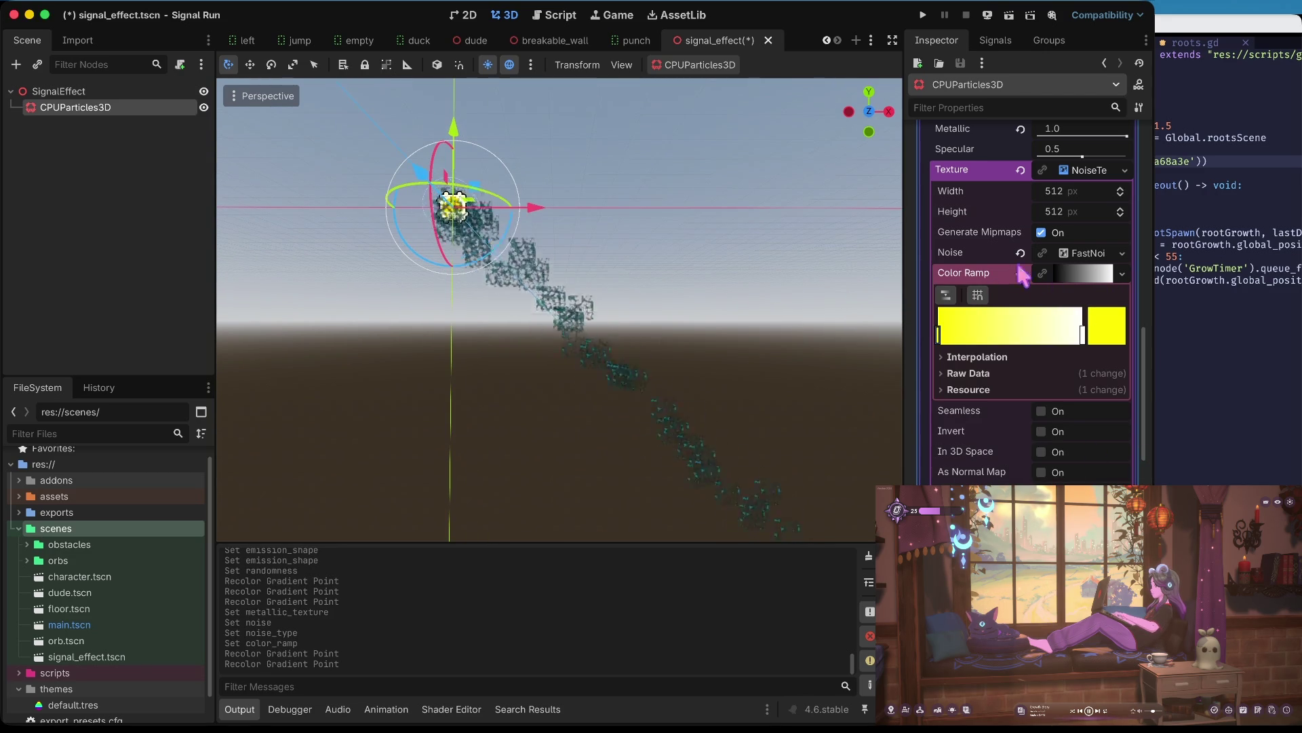
pyautogui.click(1074, 272)
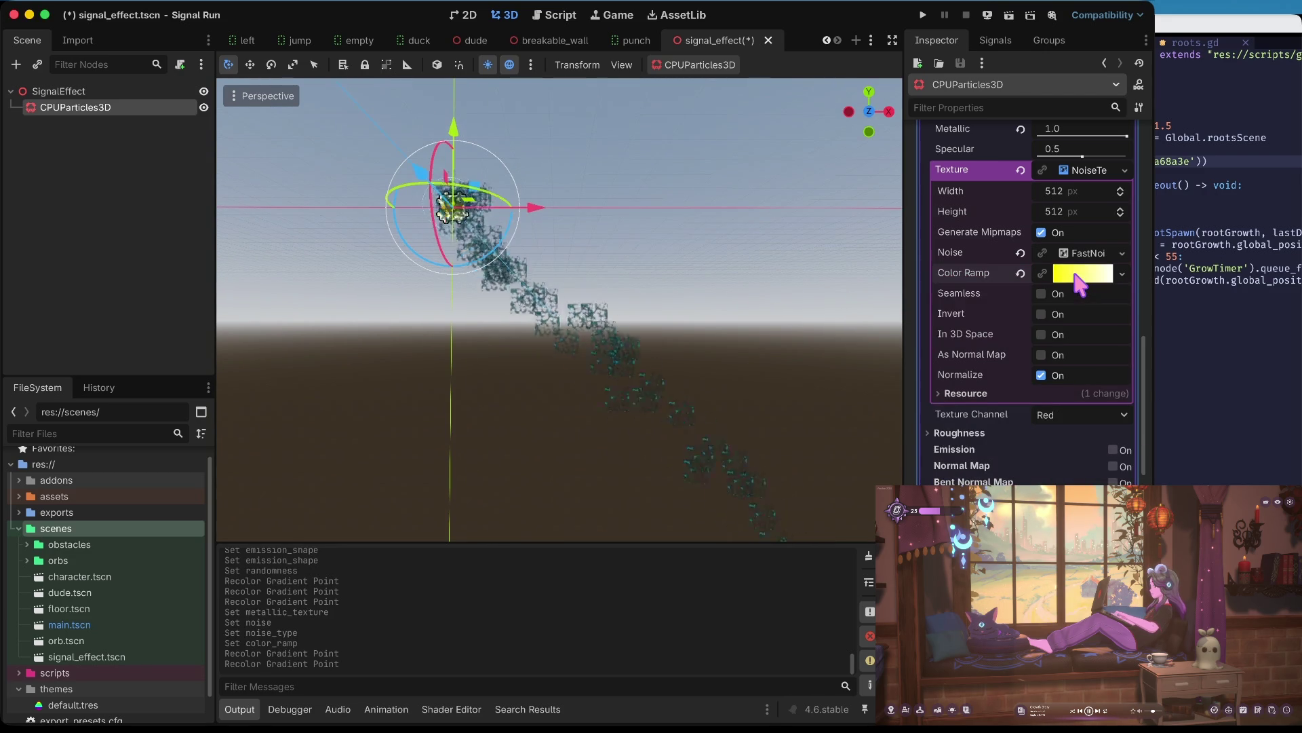
pyautogui.scroll(5, 1067, 306)
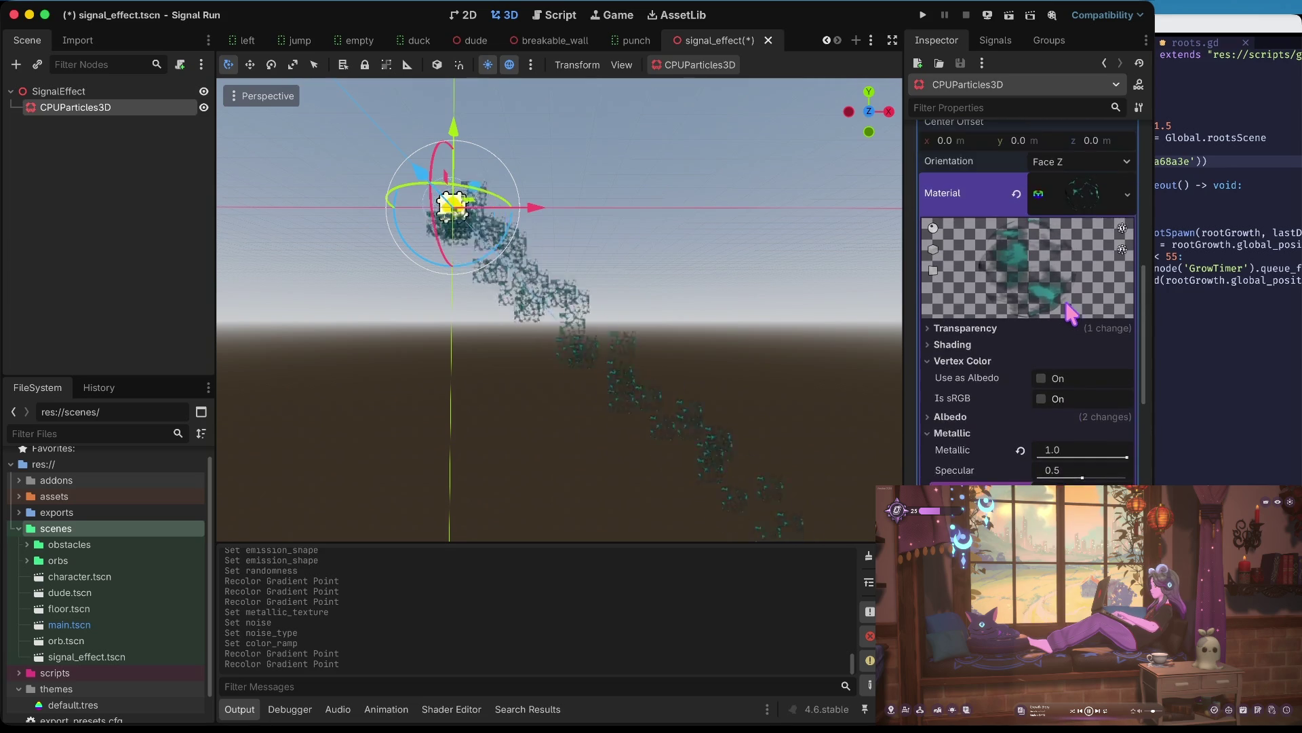
pyautogui.click(1077, 437)
# - Raise the Metallic Specular value to 1.0 and re-expand the metallic texture settings
pyautogui.moveTo(1071, 422); pyautogui.dragTo(1147, 423)
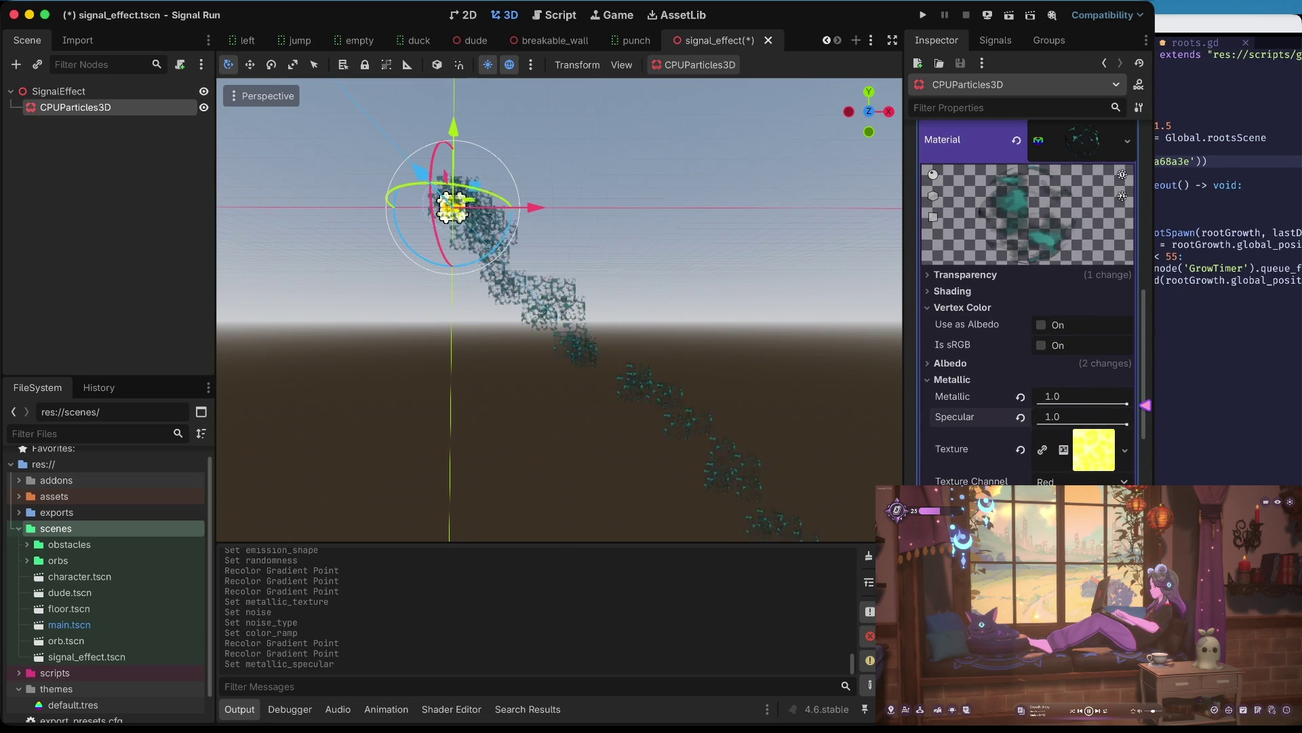
pyautogui.scroll(5, 559, 309)
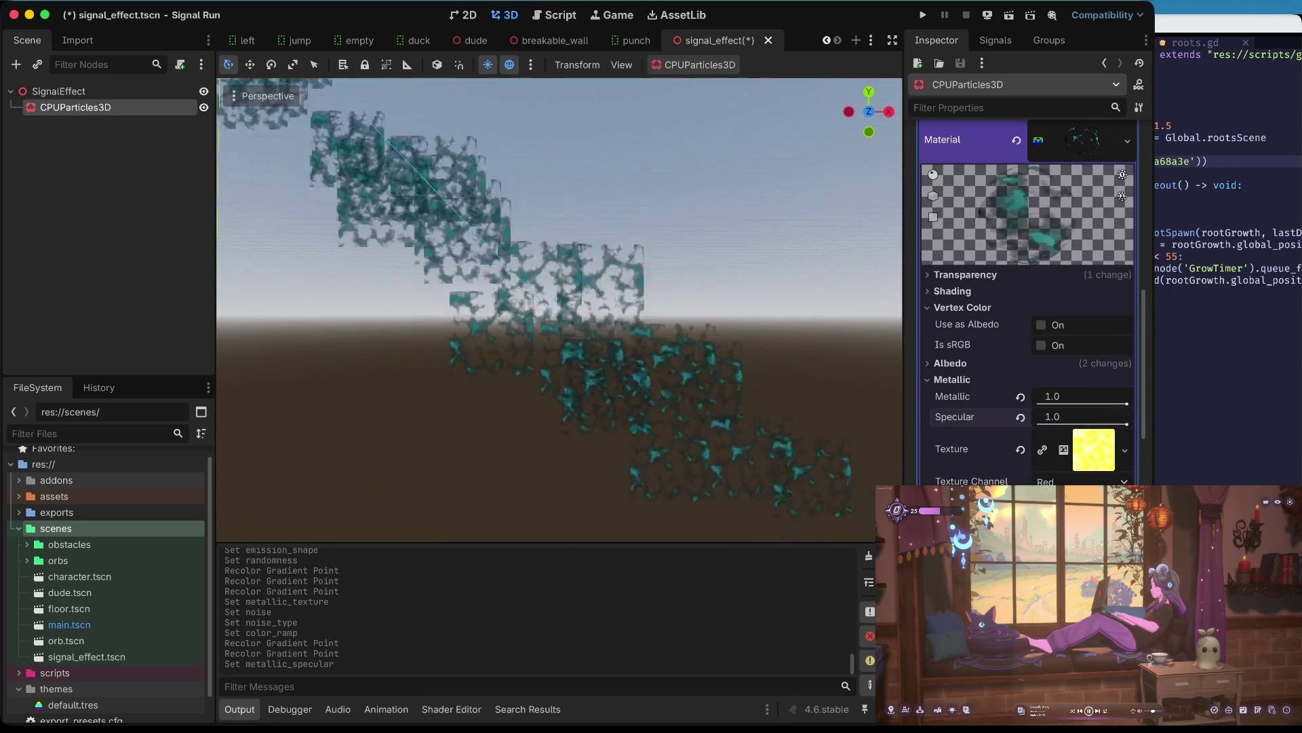
pyautogui.scroll(-5, 560, 309)
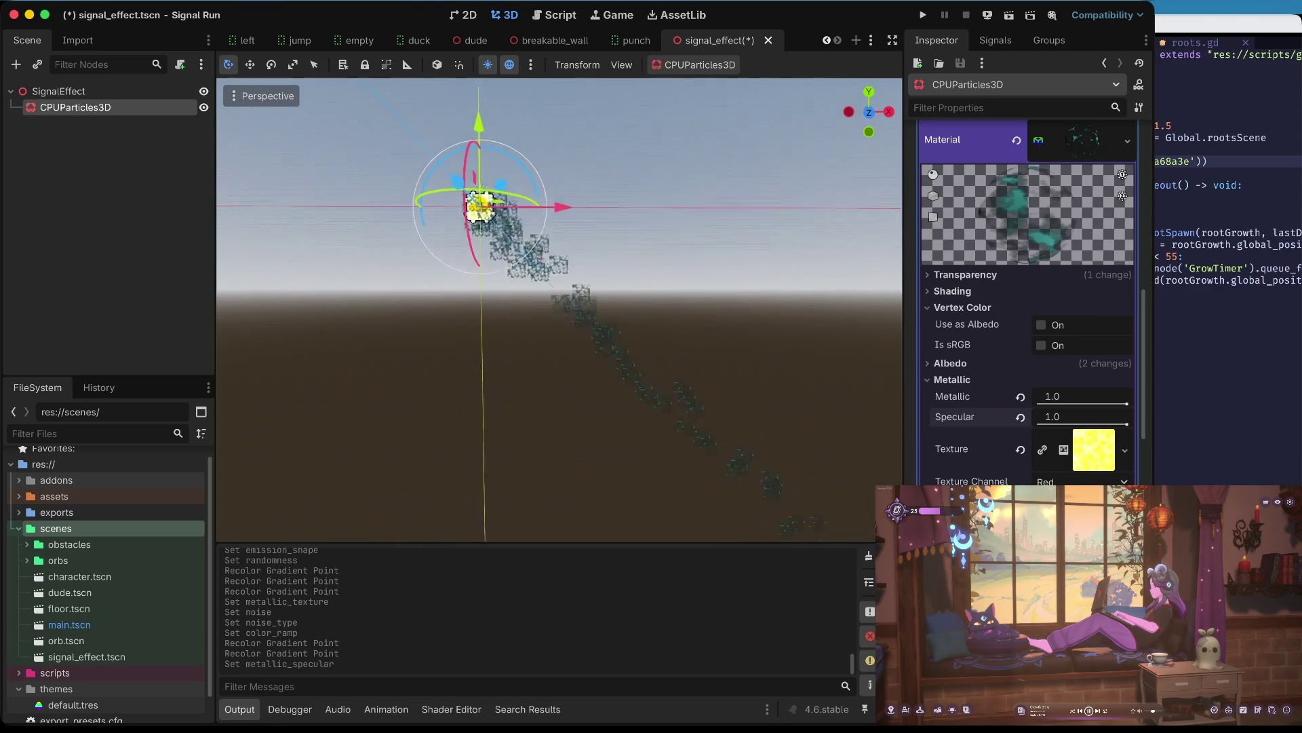
pyautogui.click(1090, 458)
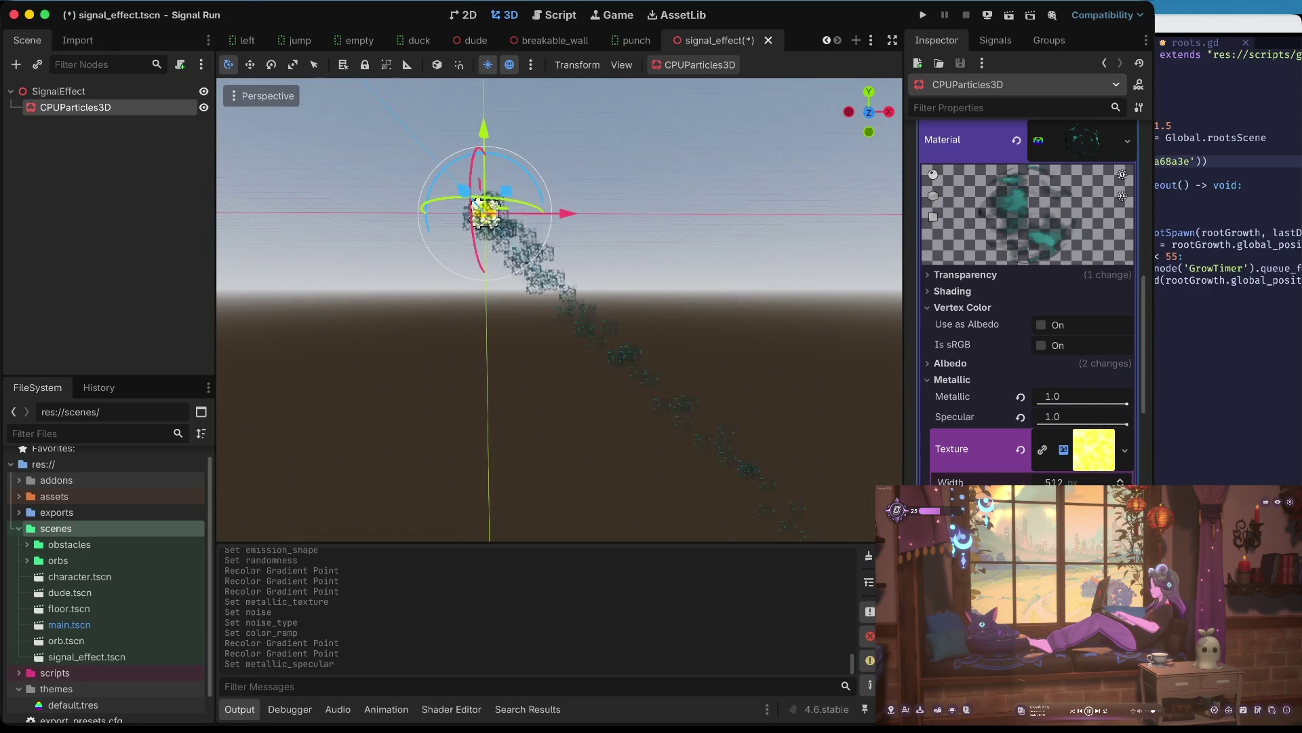
pyautogui.click(986, 362)
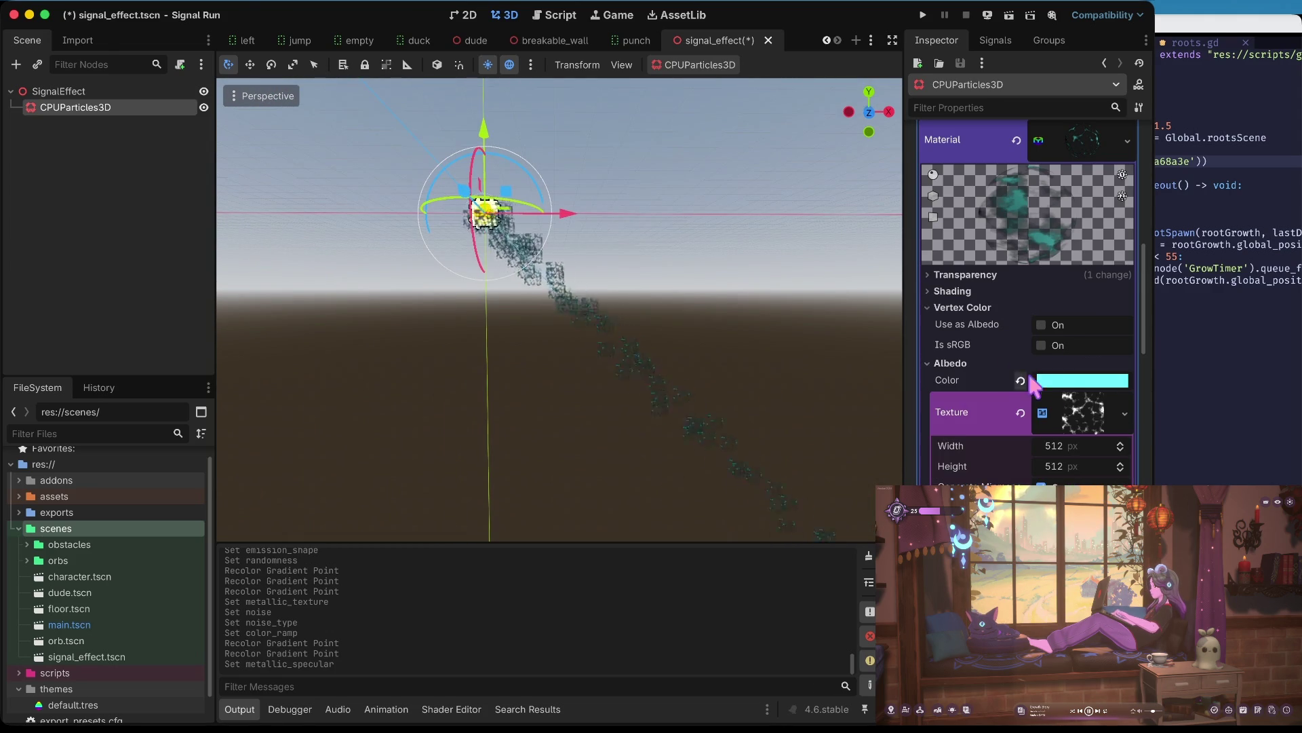
pyautogui.click(958, 364)
pyautogui.click(967, 380)
pyautogui.click(968, 381)
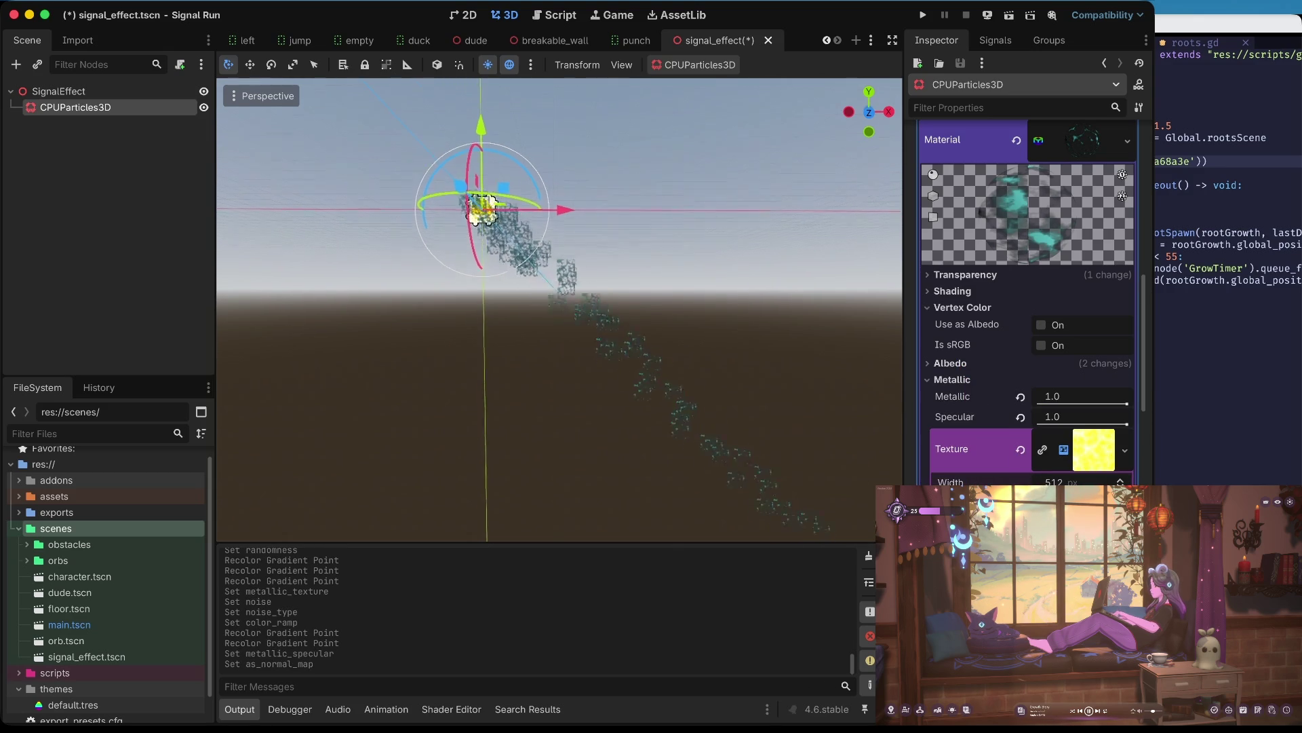
pyautogui.scroll(6, 559, 308)
pyautogui.scroll(-8, 824, 489)
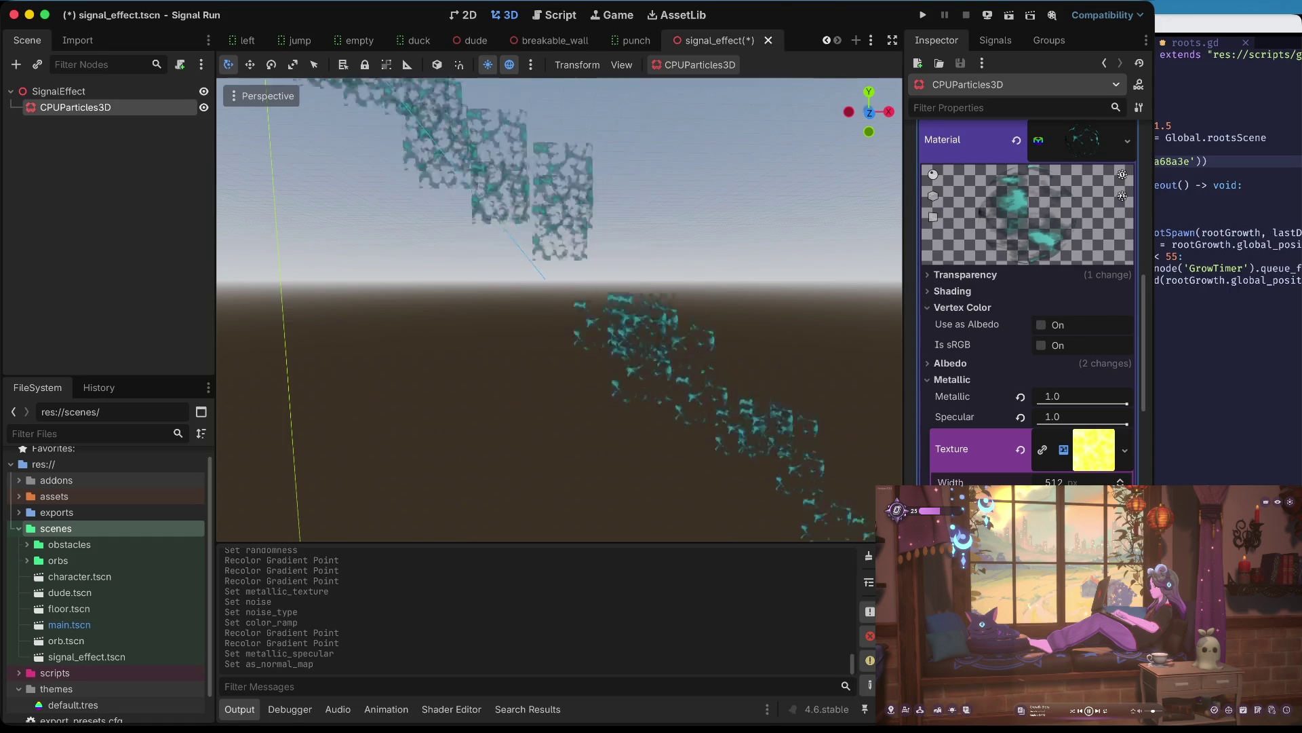
# - Toggle As Normal Map on the metallic noise texture and save the signal_effect scene
pyautogui.press('super+s')
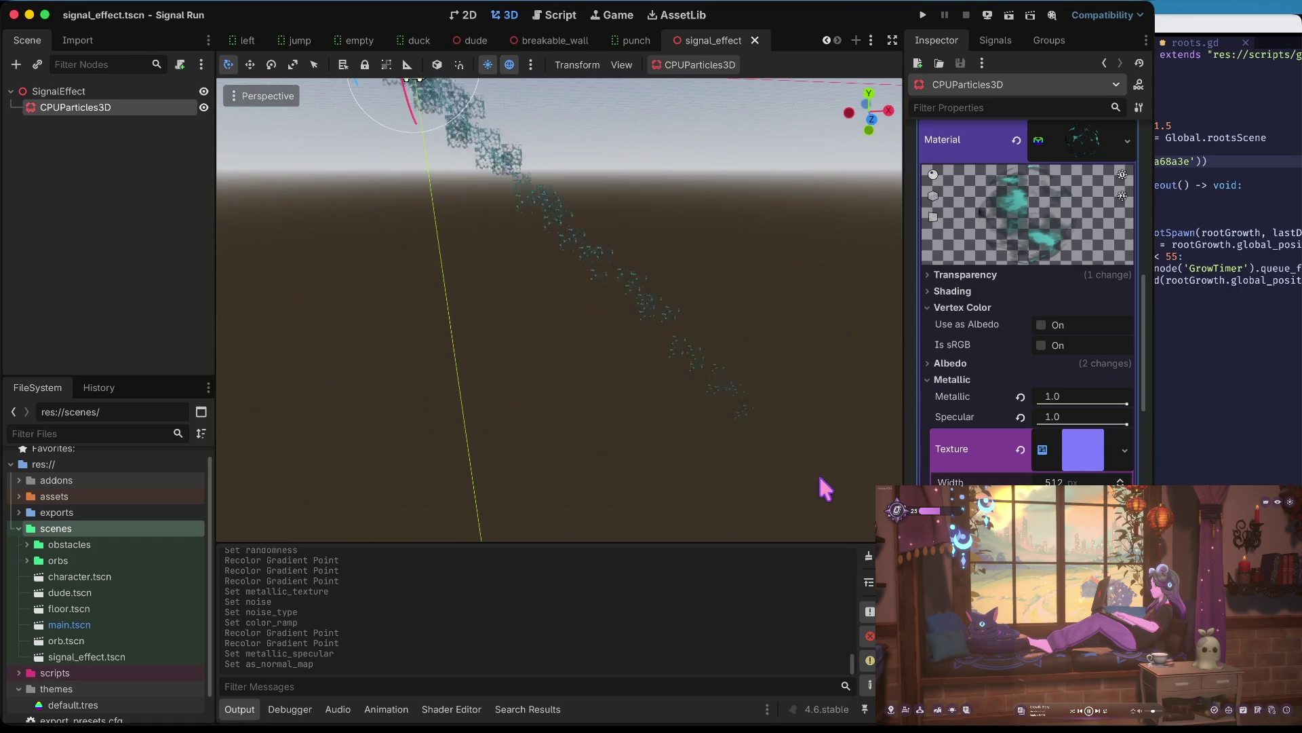
pyautogui.press('f')
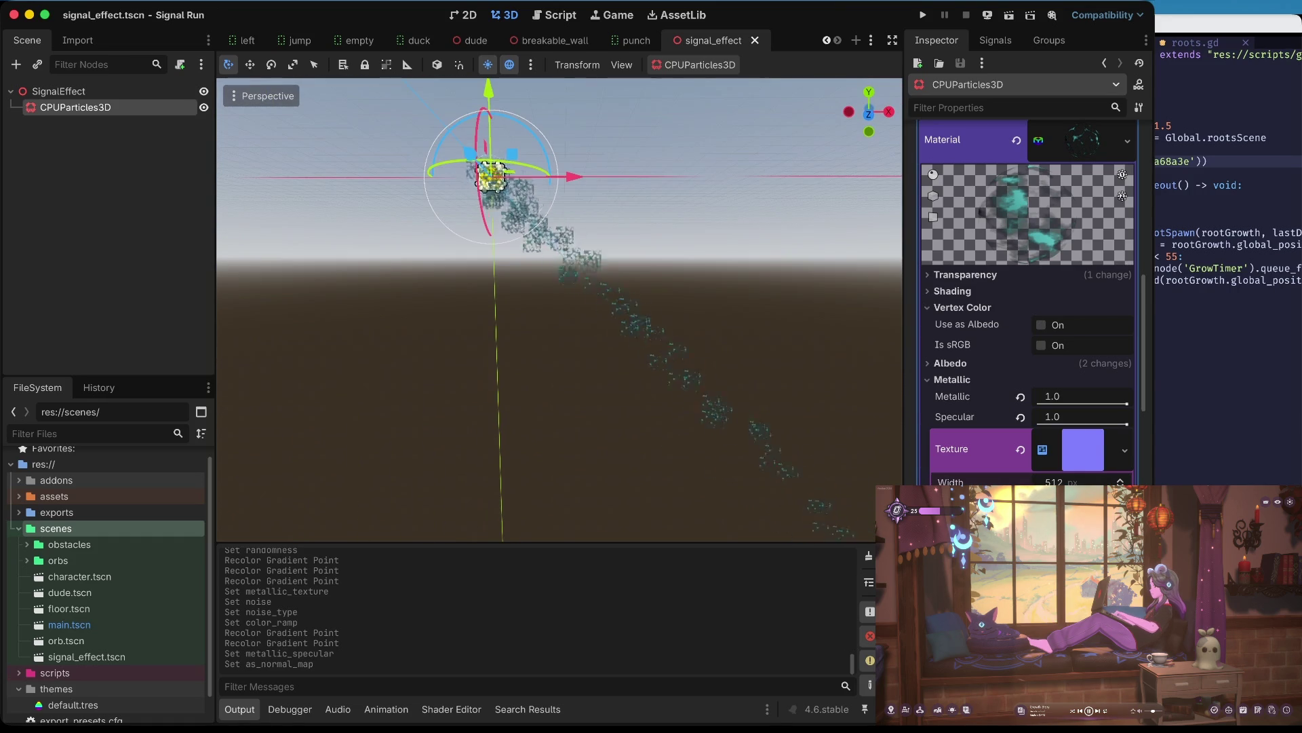
pyautogui.click(1048, 563)
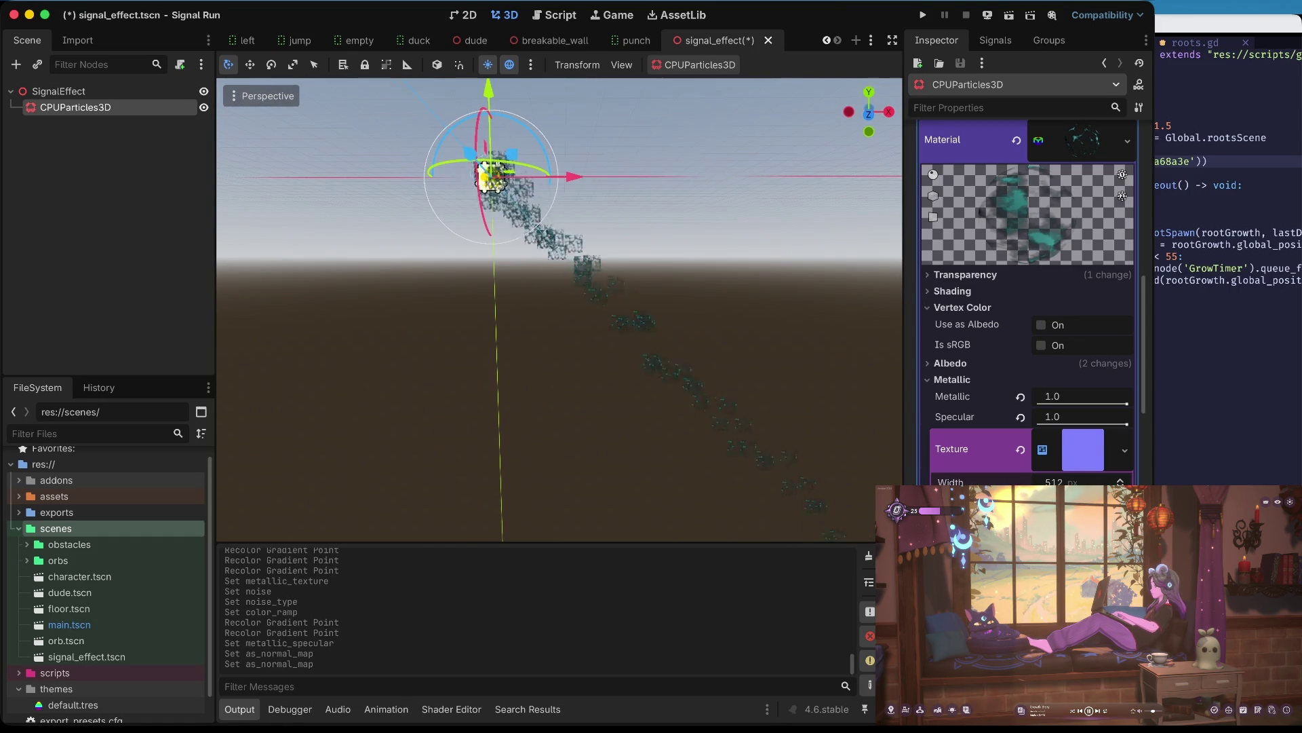
pyautogui.click(1048, 563)
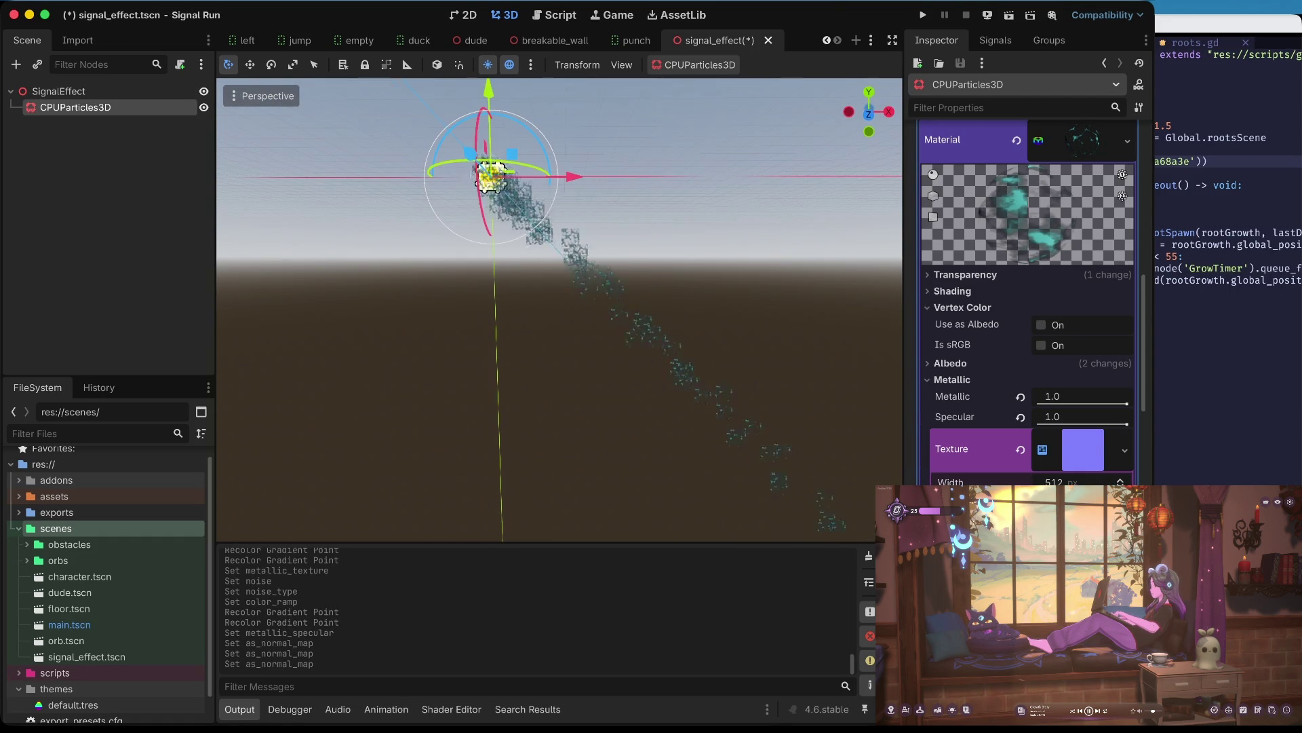
pyautogui.press('super+s')
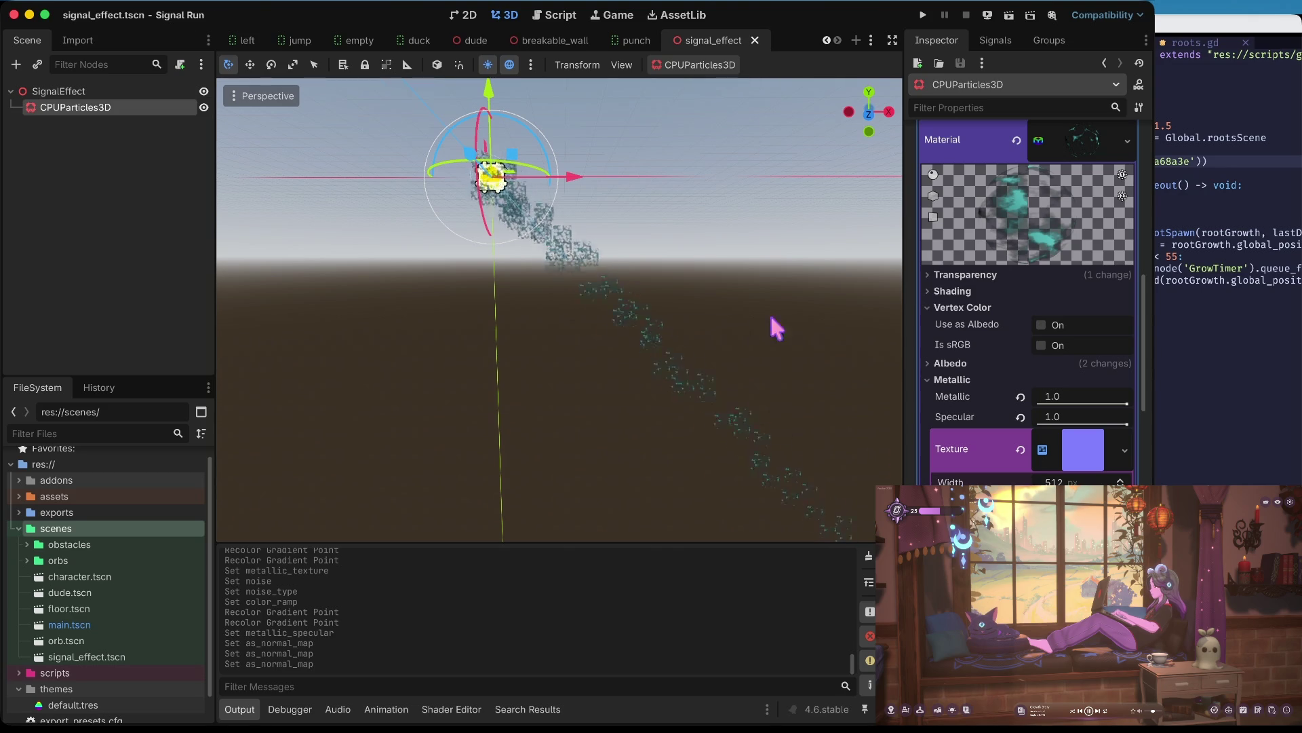
# - Open main.tscn from the FileSystem panel
pyautogui.click(104, 90)
pyautogui.click(68, 563)
pyautogui.click(71, 576)
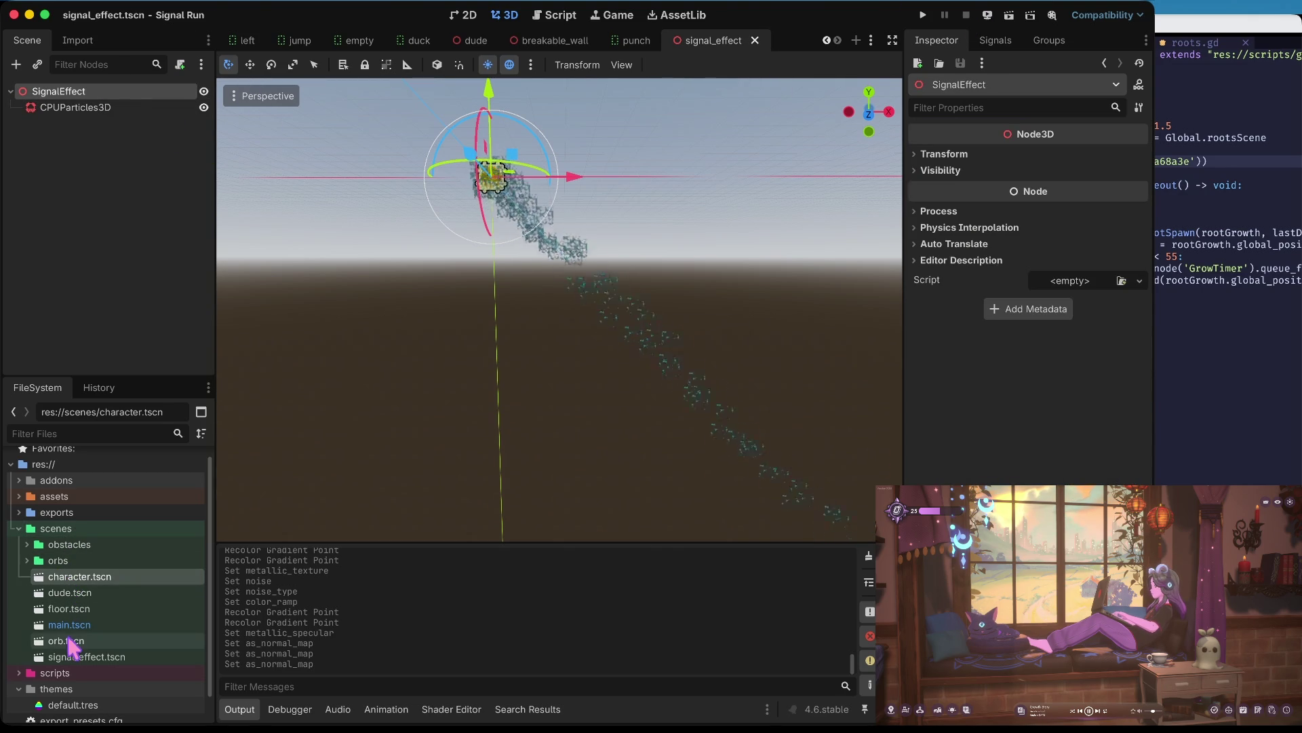
pyautogui.scroll(-2, 59, 675)
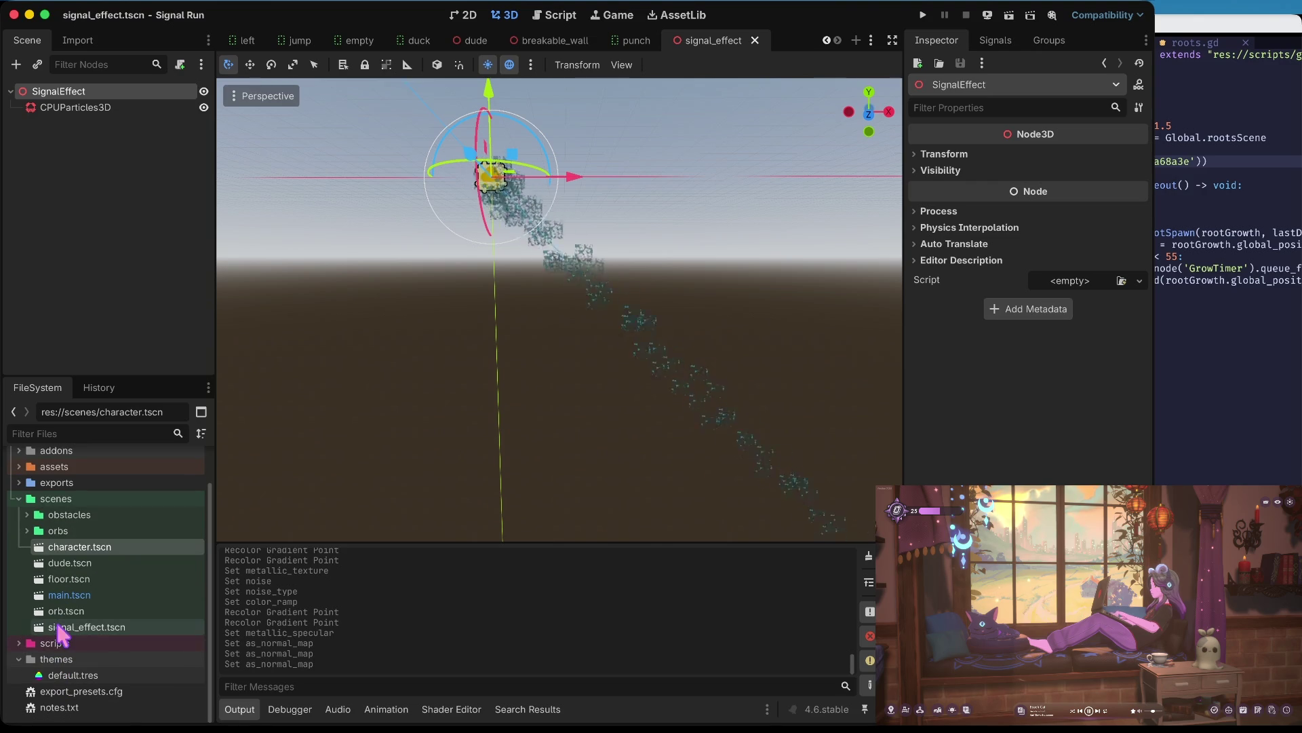
pyautogui.doubleClick(68, 594)
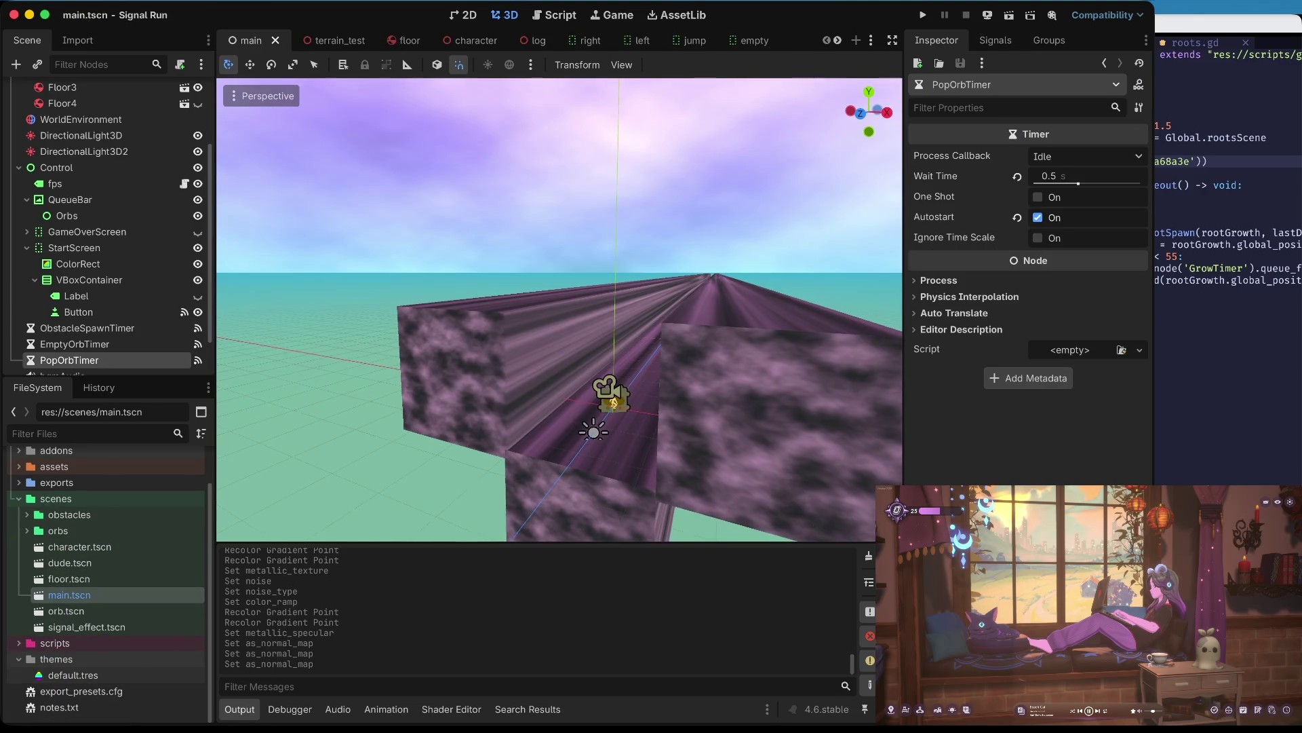
# - Paste a floor block copy under Floor, lift it above the track, and save
pyautogui.click(521, 534)
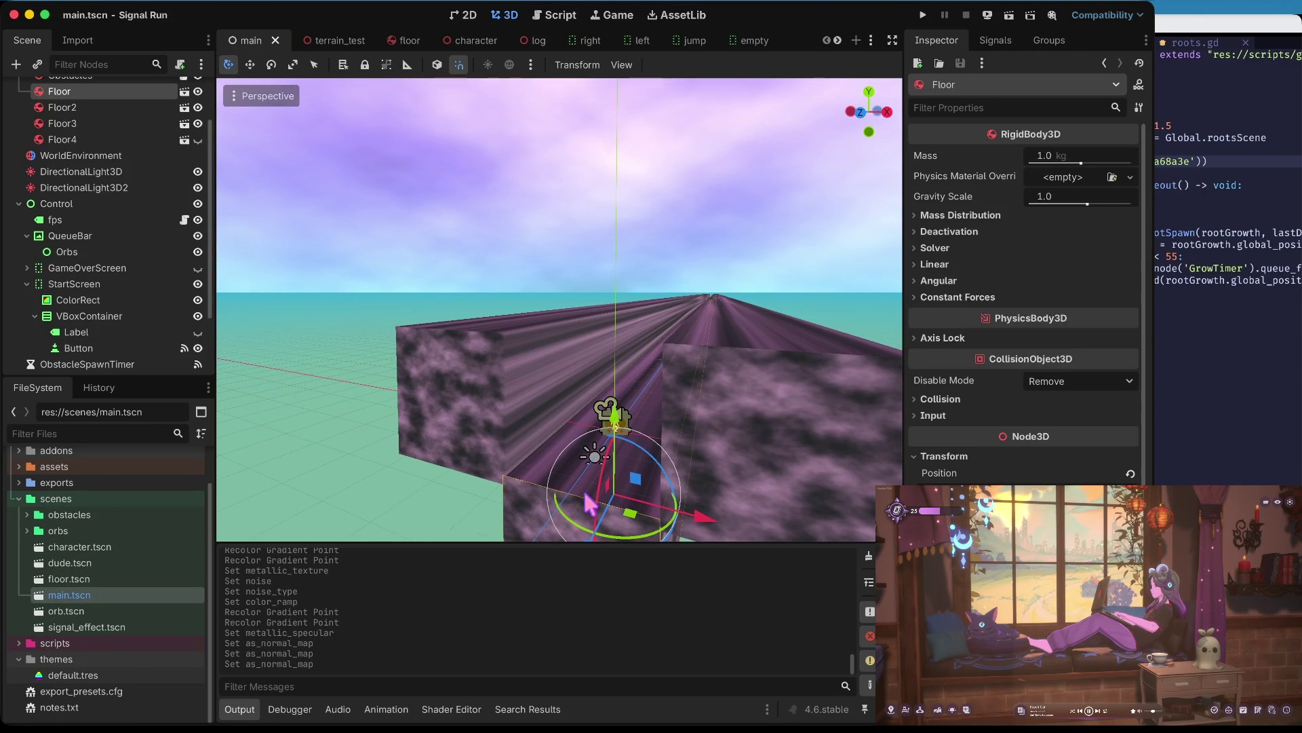
pyautogui.moveTo(586, 494); pyautogui.dragTo(578, 365)
pyautogui.hotkey('ctrl', 'v')
pyautogui.moveTo(614, 426)
pyautogui.mouseDown()
pyautogui.moveTo(614, 61)
pyautogui.moveTo(615, 127)
pyautogui.mouseUp()
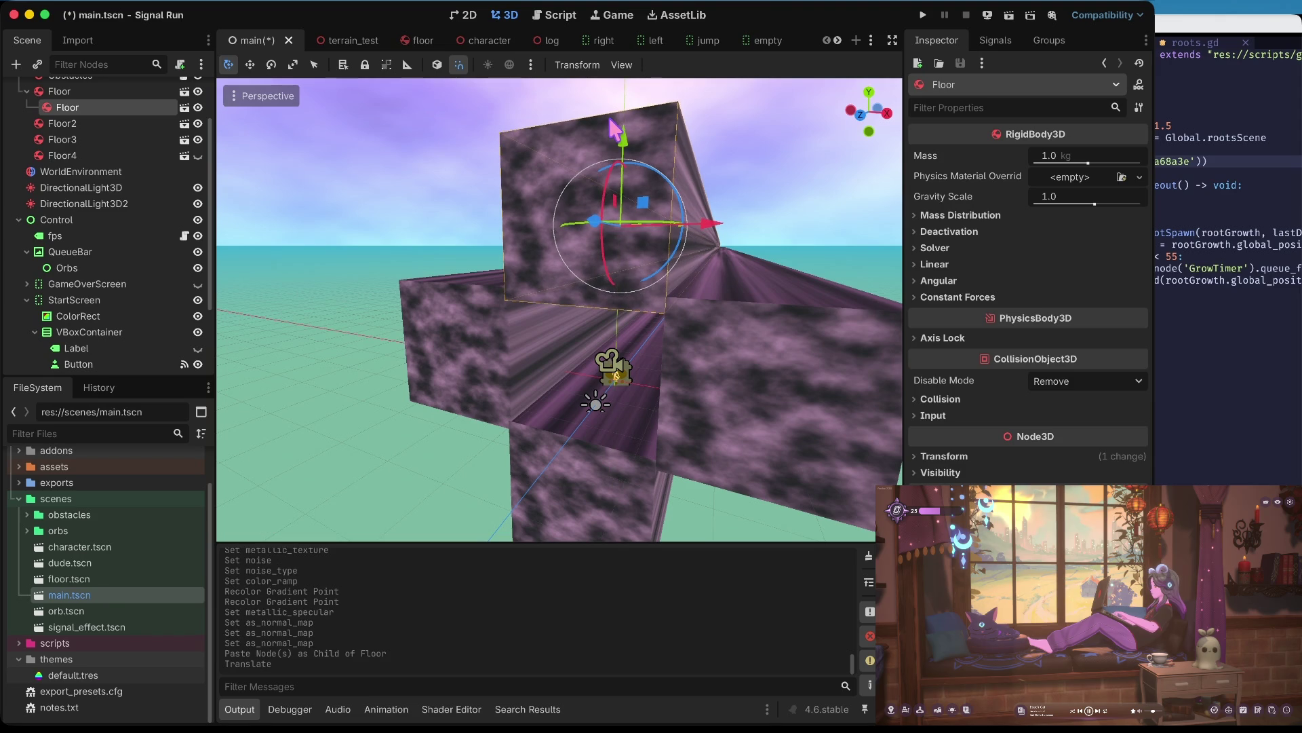
pyautogui.hotkey('ctrl', 's')
pyautogui.scroll(3, 148, 188)
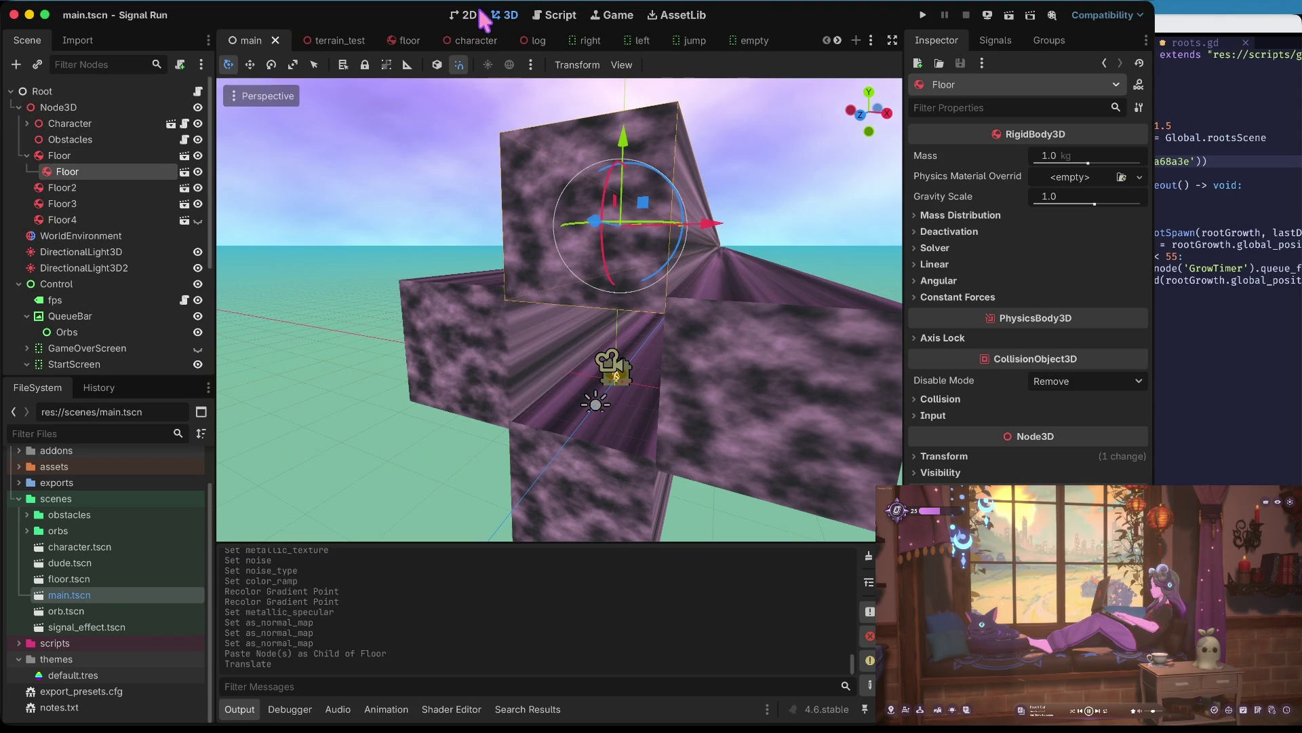
pyautogui.click(18, 108)
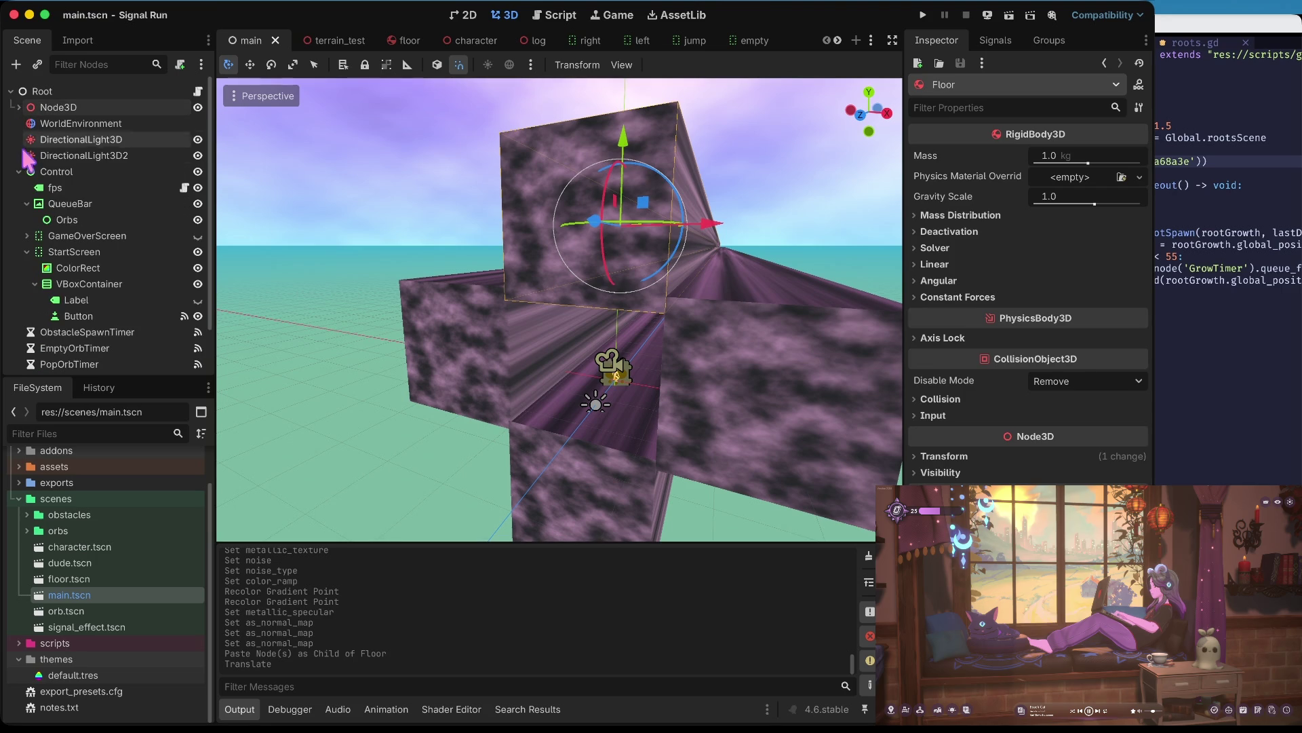
pyautogui.click(19, 171)
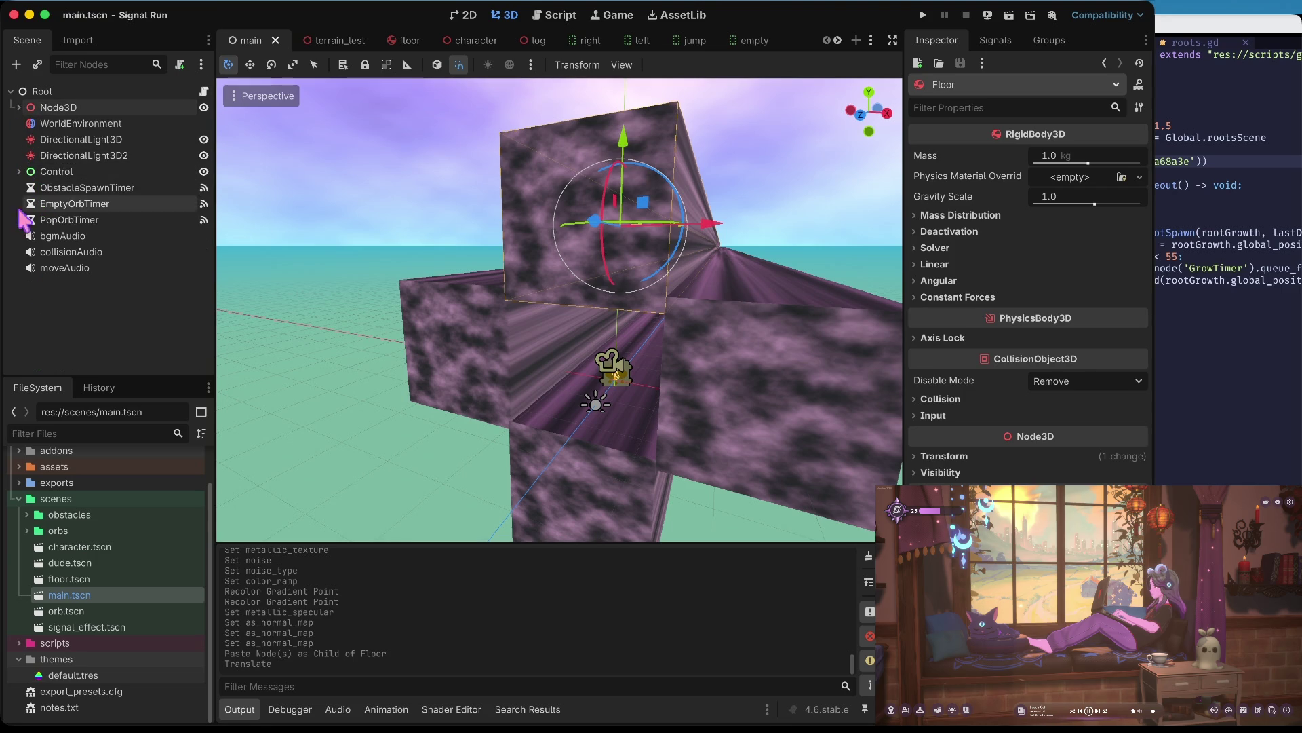
# - Instance signal_effect.tscn as a child of Node3D and save the main scene
pyautogui.click(18, 107)
pyautogui.click(27, 155)
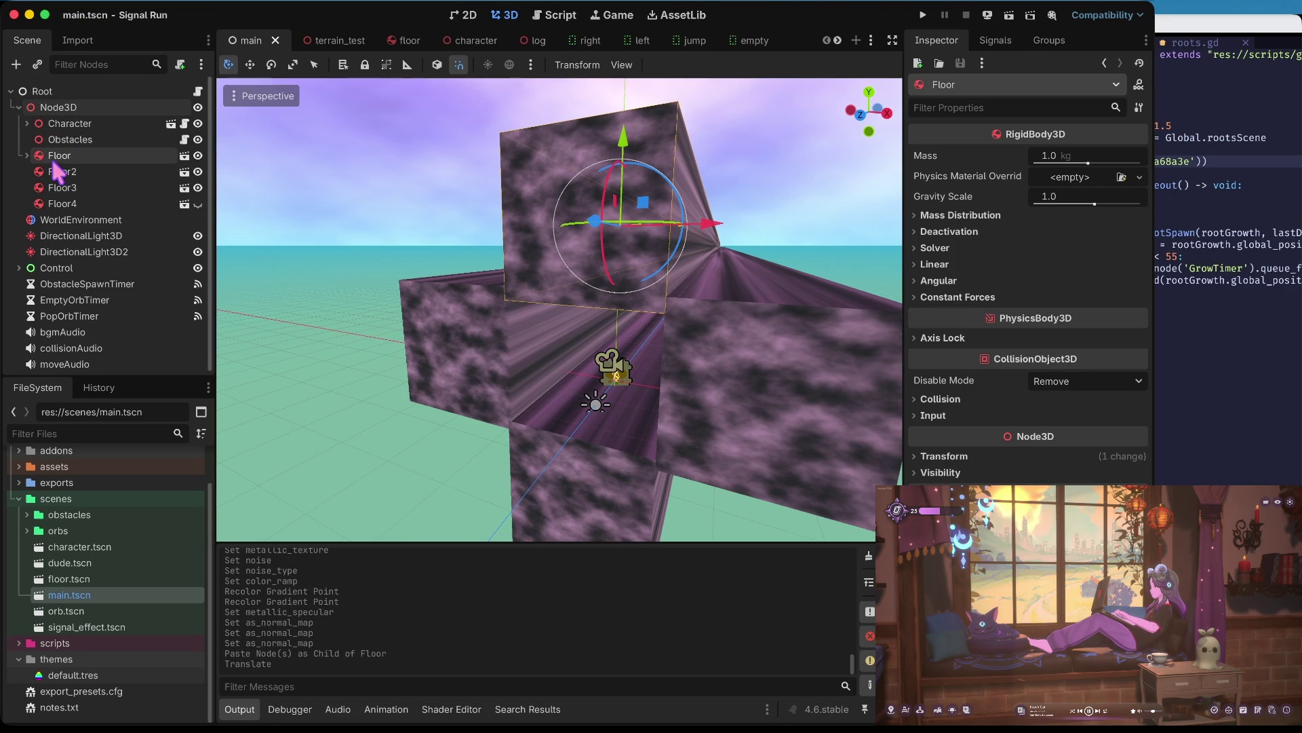
pyautogui.rightClick(54, 109)
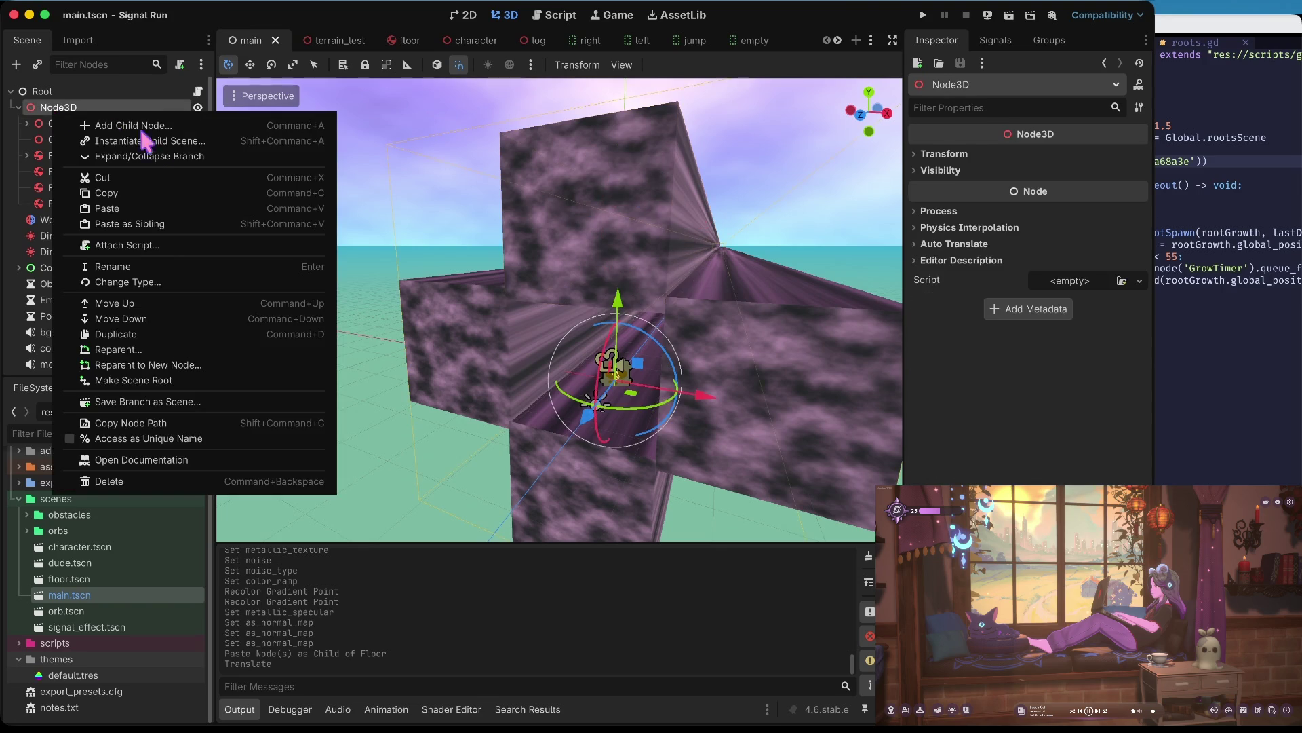
pyautogui.click(168, 142)
pyautogui.click(503, 157)
pyautogui.write('signal')
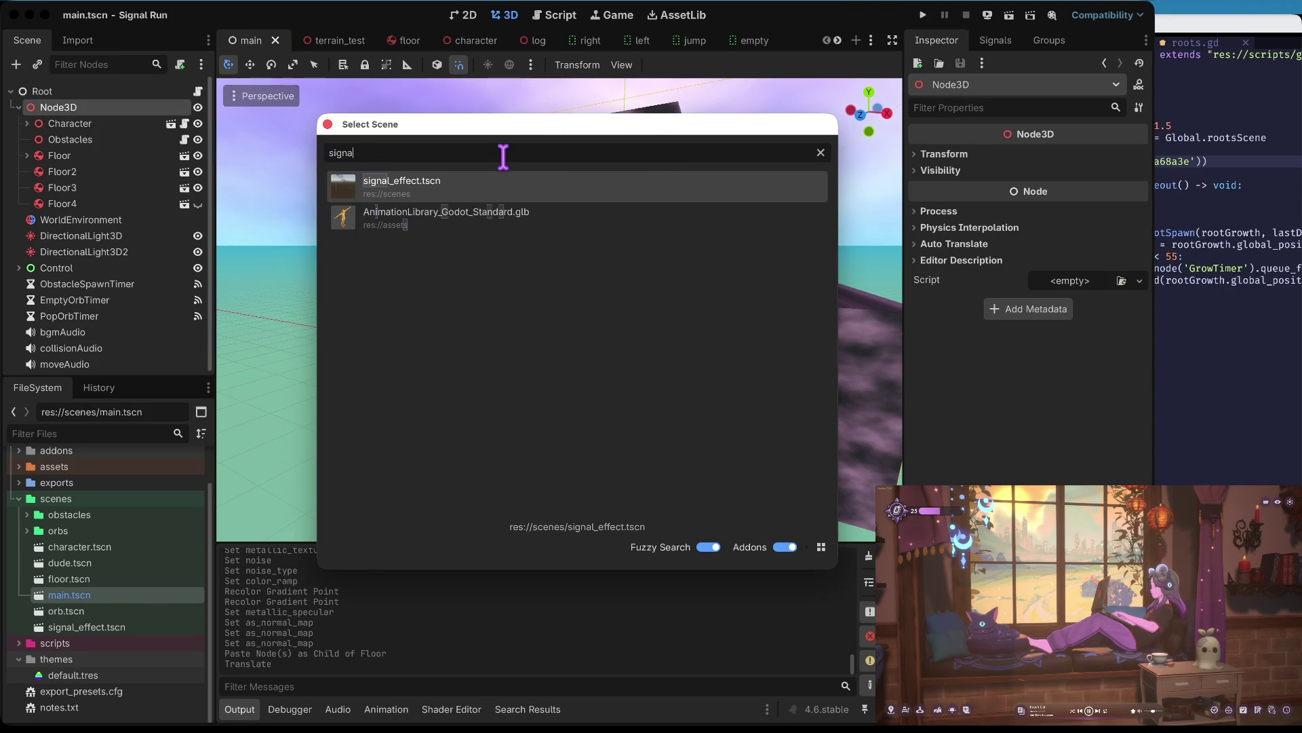
pyautogui.click(468, 191)
pyautogui.click(468, 192)
pyautogui.hotkey('ctrl', 's')
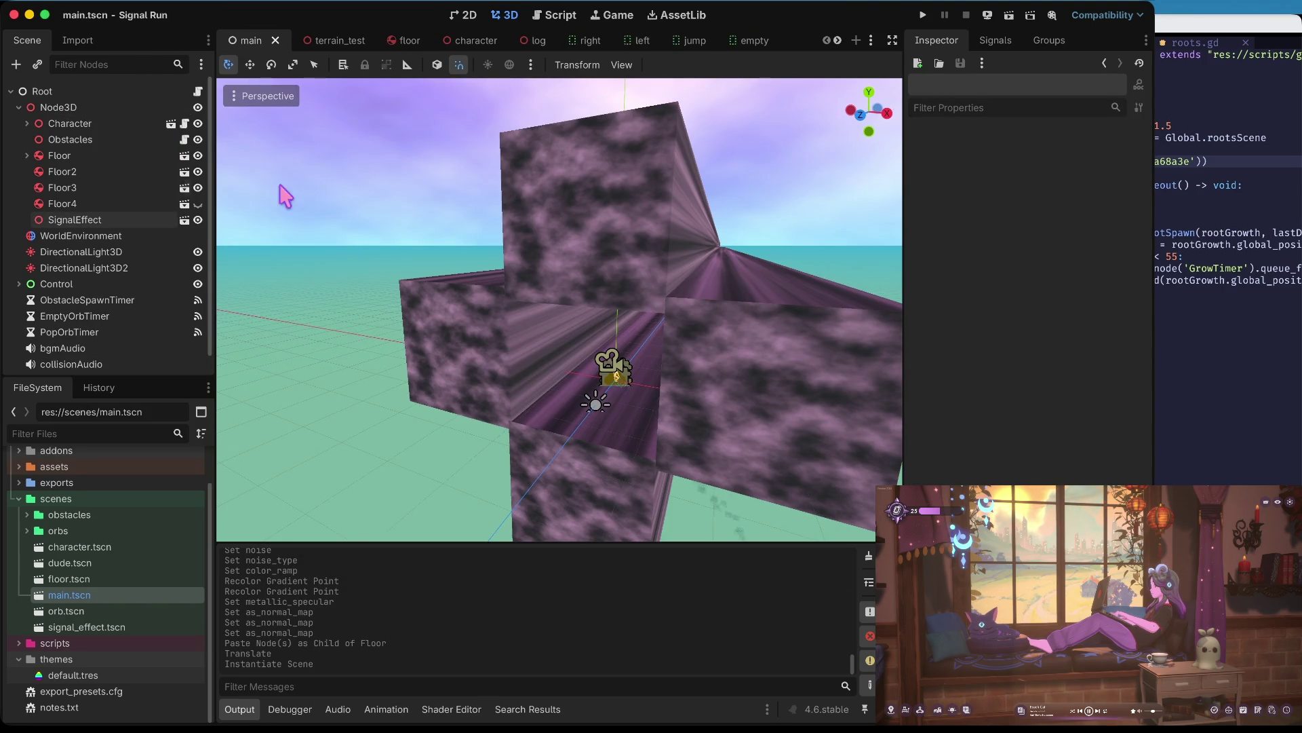
# - Move SignalEffect sideways along X and up along Y beside the track
pyautogui.click(71, 220)
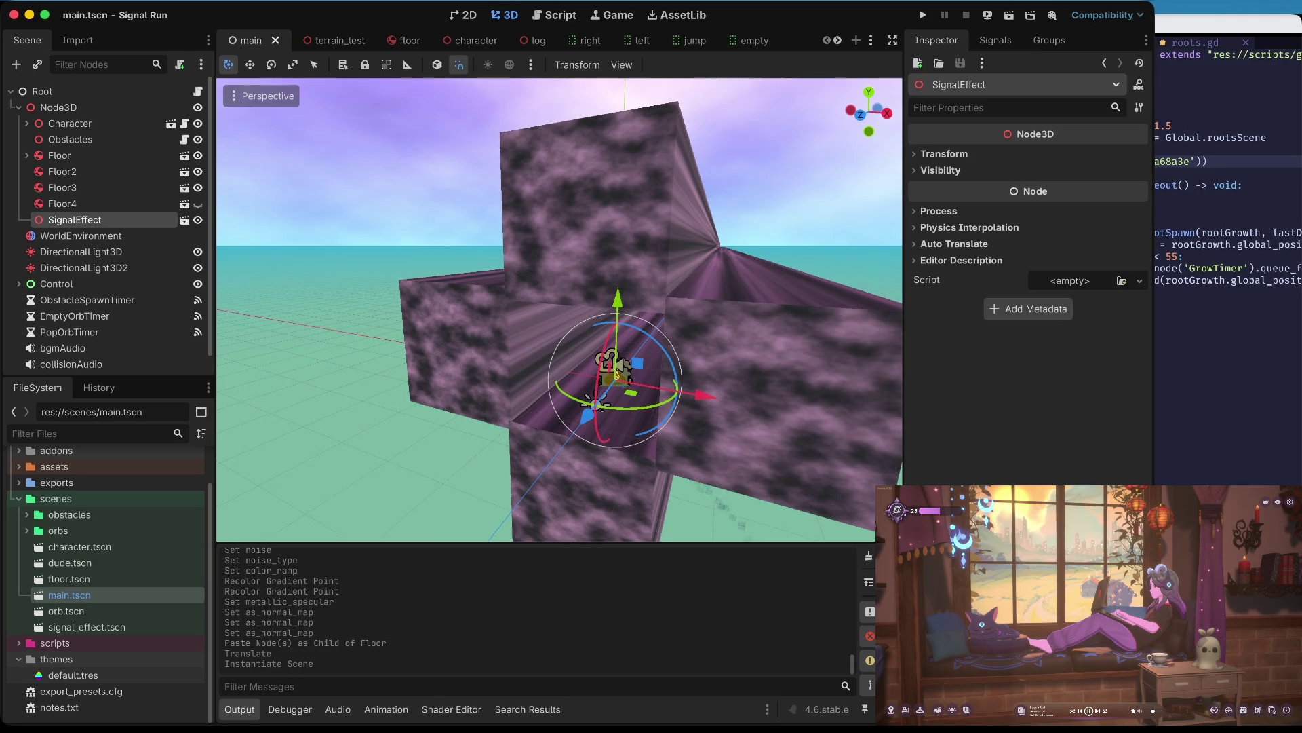
pyautogui.moveTo(628, 390)
pyautogui.mouseDown()
pyautogui.moveTo(566, 397)
pyautogui.moveTo(553, 385)
pyautogui.mouseUp()
pyautogui.moveTo(470, 296); pyautogui.dragTo(468, 178)
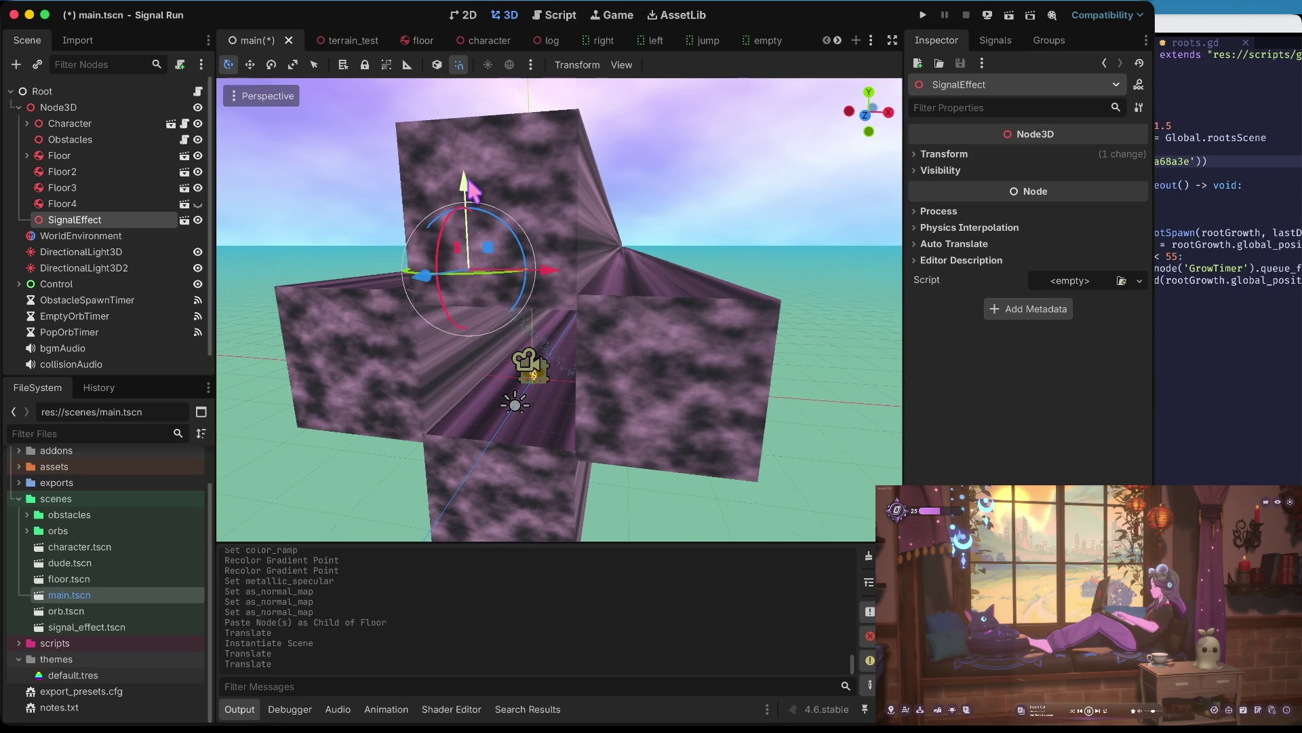
pyautogui.scroll(-10, 468, 177)
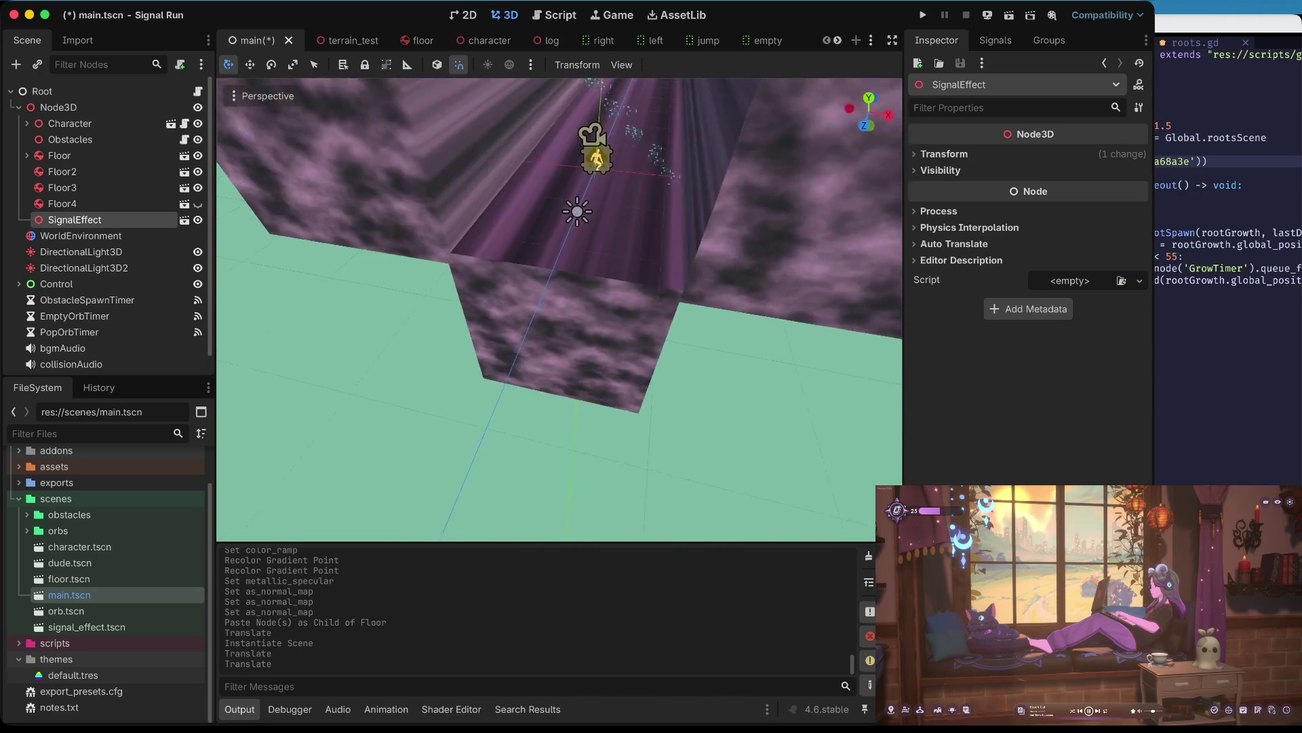
pyautogui.scroll(10, 502, 224)
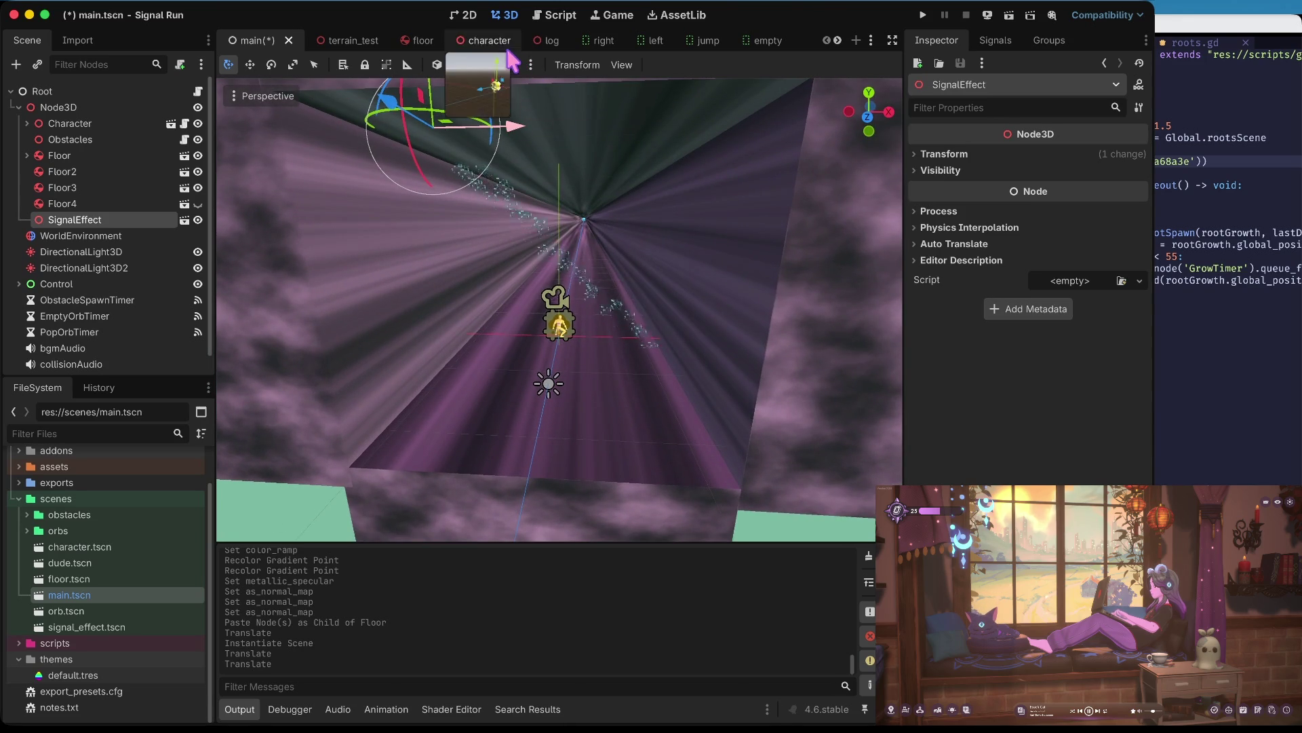
pyautogui.scroll(5, 536, 210)
pyautogui.moveTo(522, 248)
pyautogui.mouseDown()
pyautogui.moveTo(424, 244)
pyautogui.moveTo(371, 309)
pyautogui.moveTo(397, 314)
pyautogui.moveTo(372, 339)
pyautogui.mouseUp()
# - Discard the trial rotation, keep the sideways move, then save and launch the game
pyautogui.press('e')
pyautogui.hotkey('ctrl', 'z')
pyautogui.hotkey('ctrl', 'z')
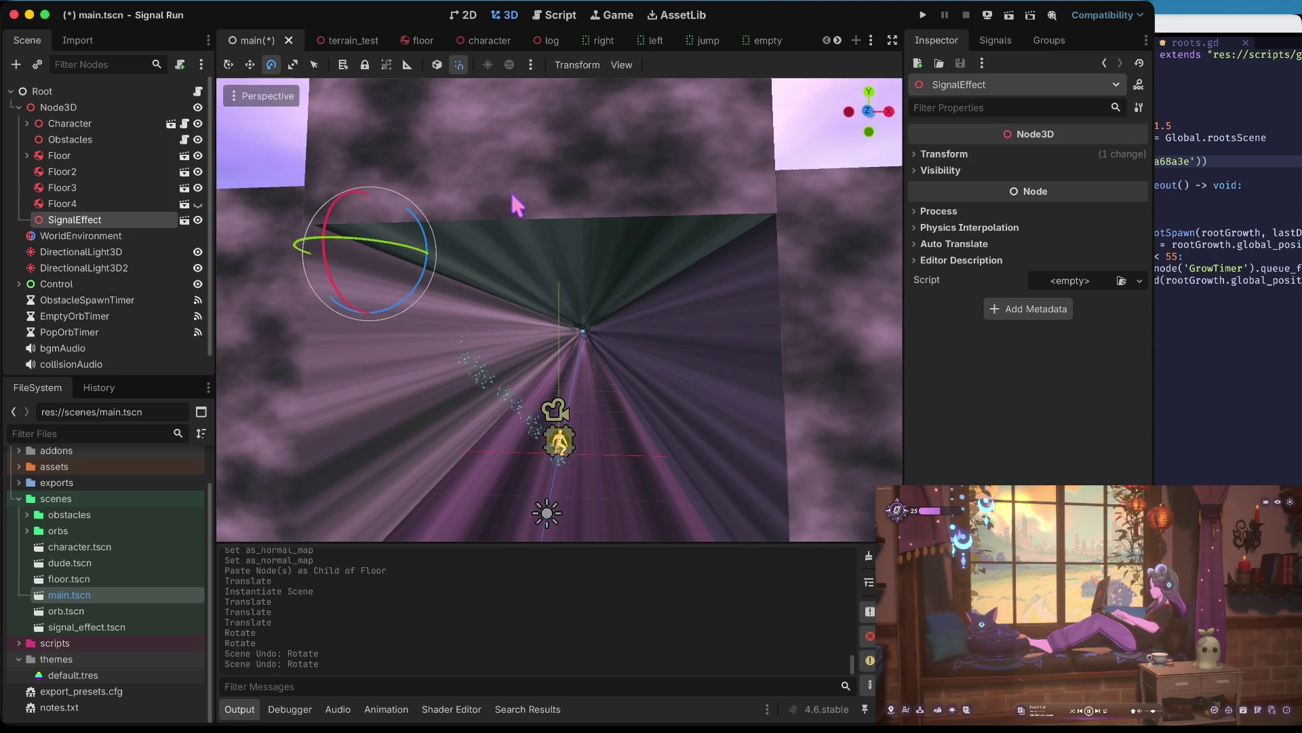
pyautogui.hotkey('ctrl', 'z')
pyautogui.hotkey('ctrl', 'shift', 'z')
pyautogui.press('super+b')
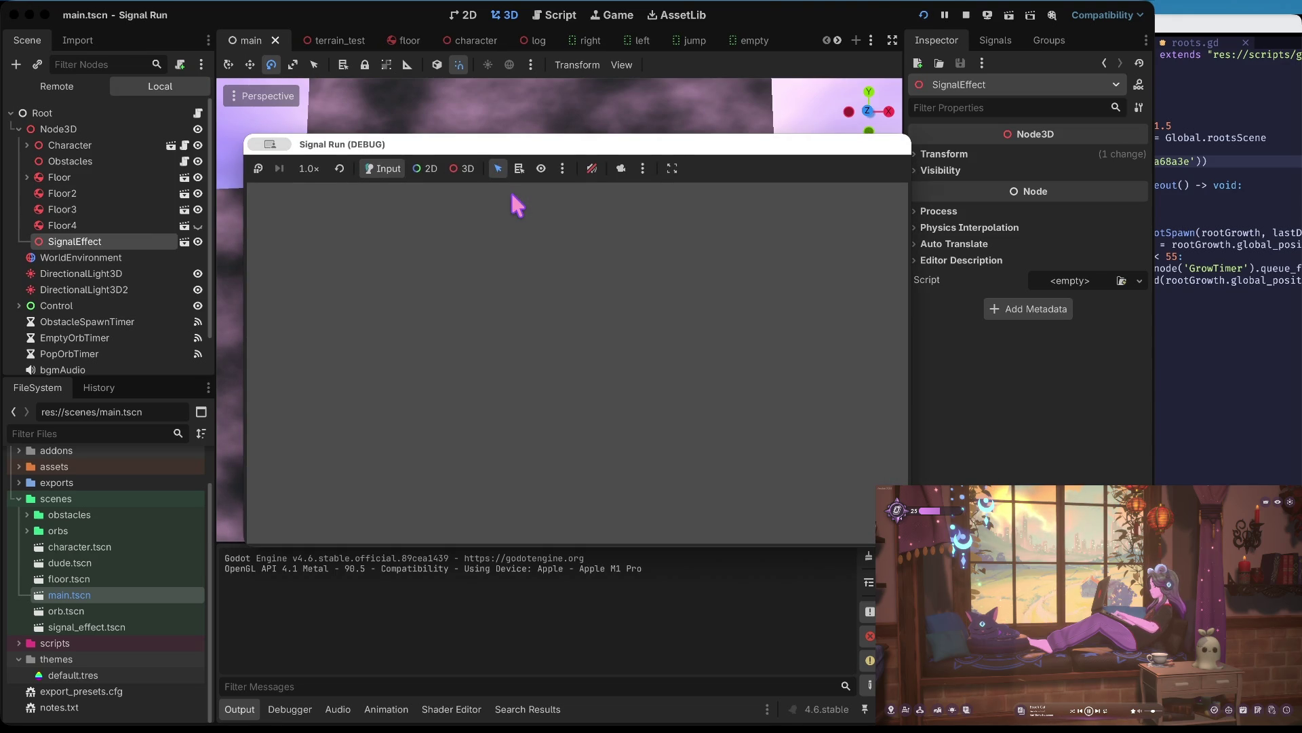
# - Start the run, dodge between the left and right lanes, and jump
pyautogui.press('space')
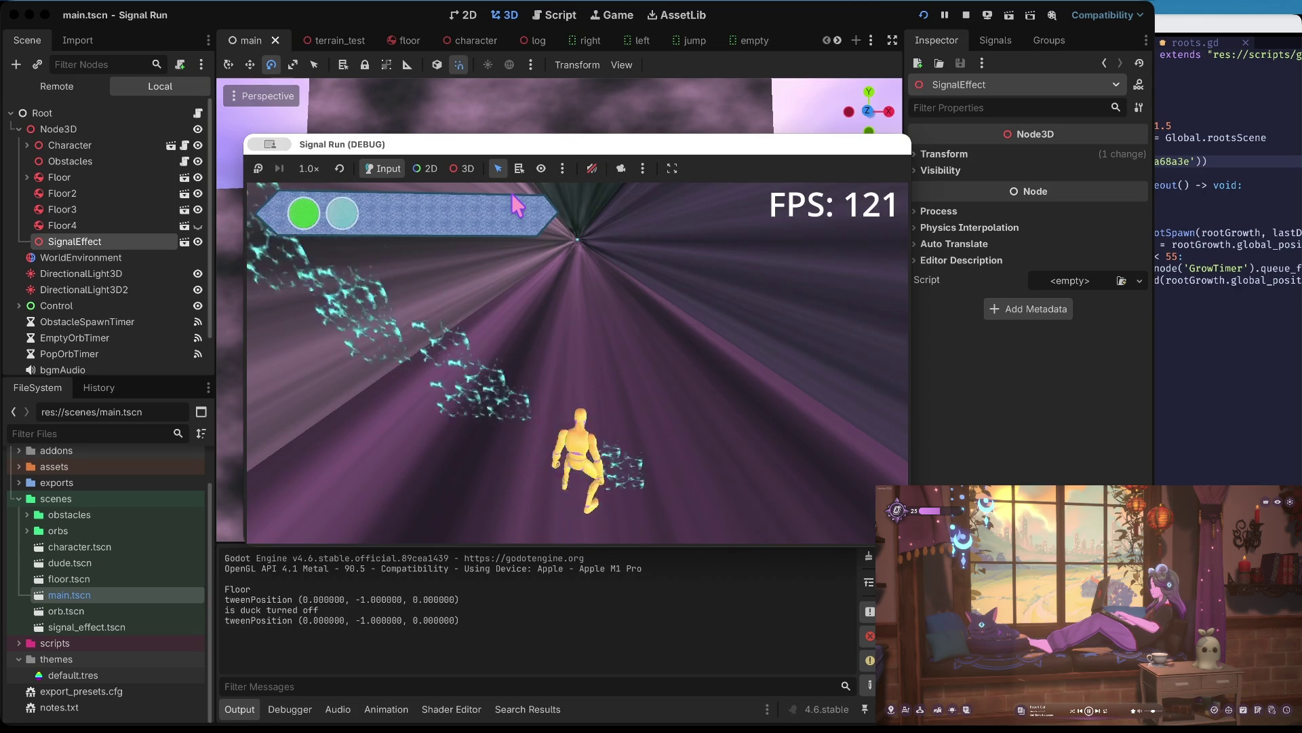
pyautogui.press('Left')
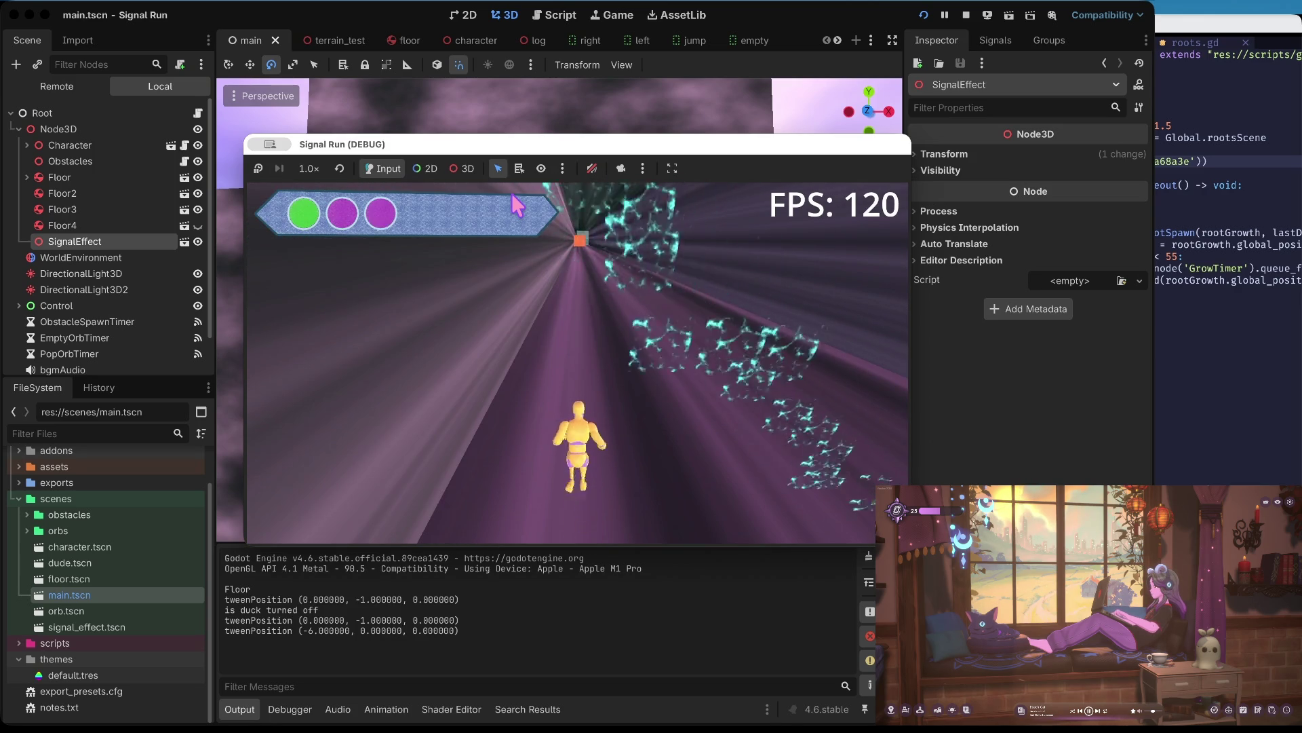
pyautogui.press('Right')
pyautogui.press('Right')
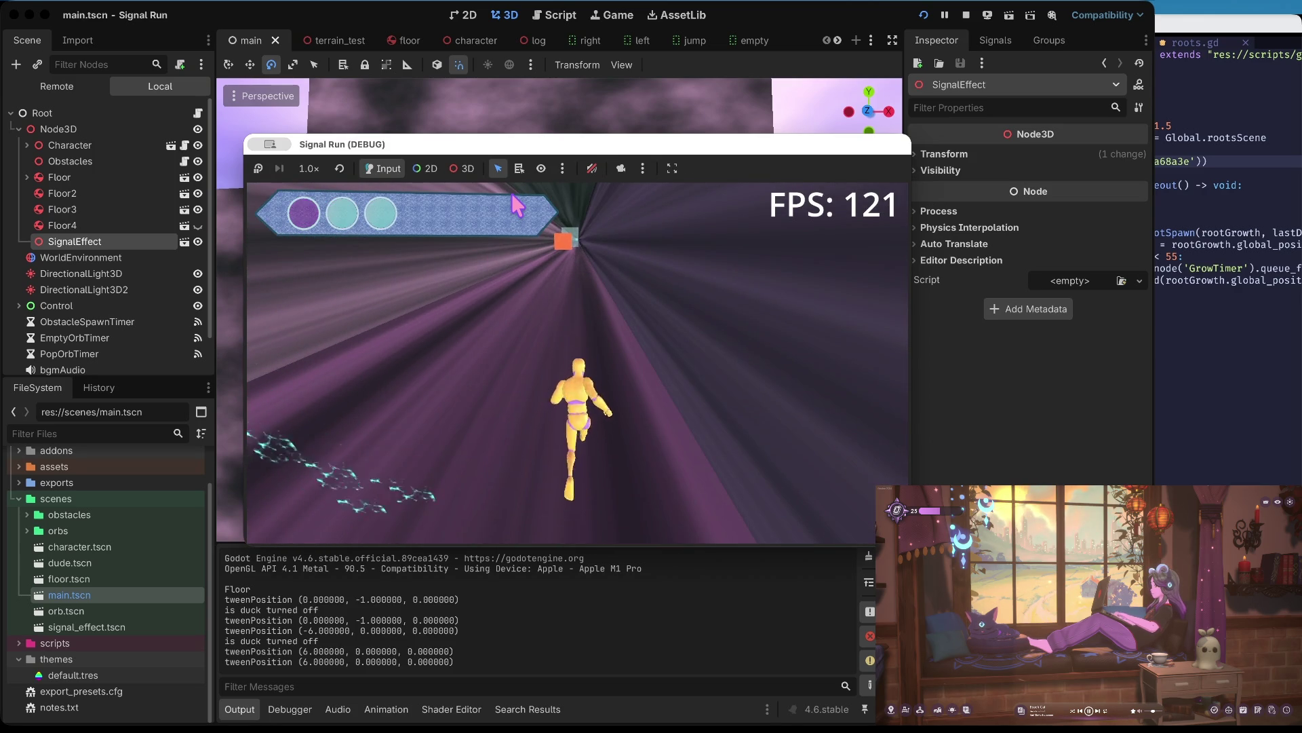
pyautogui.press('Left')
pyautogui.press('Left')
pyautogui.press('Right')
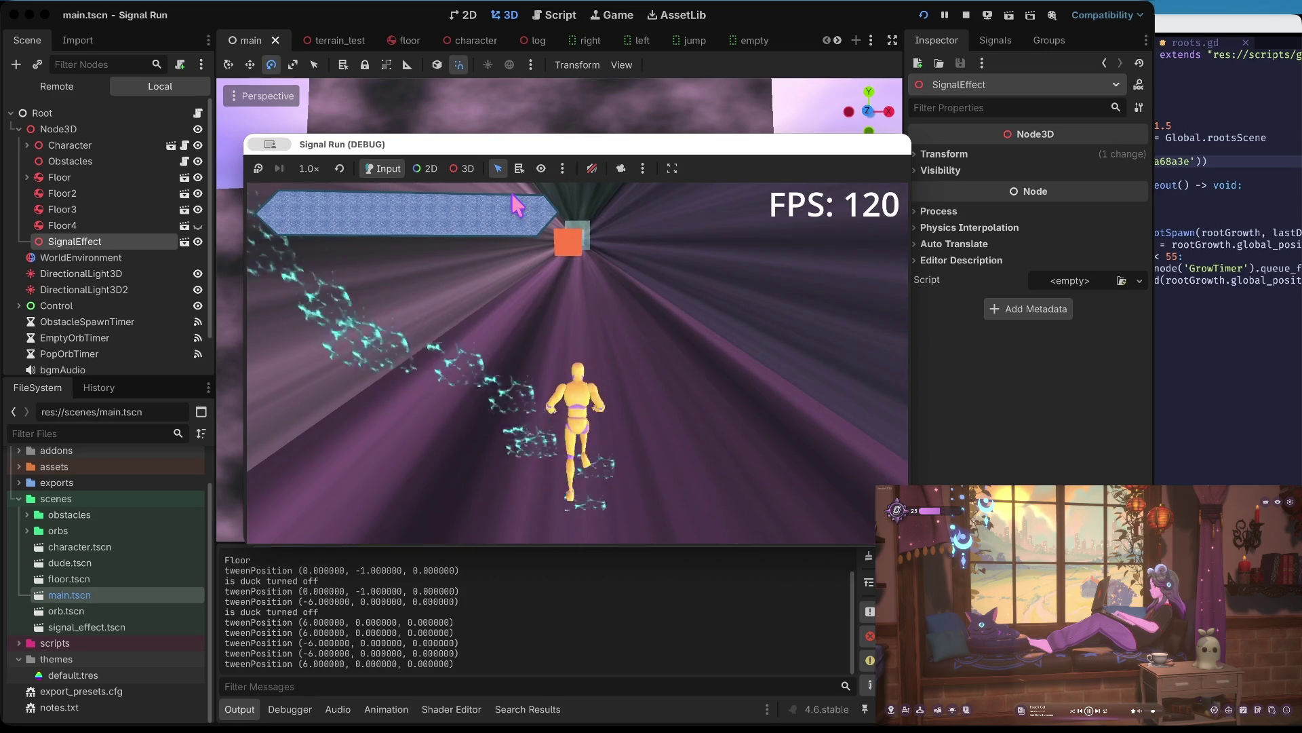
pyautogui.press('Right')
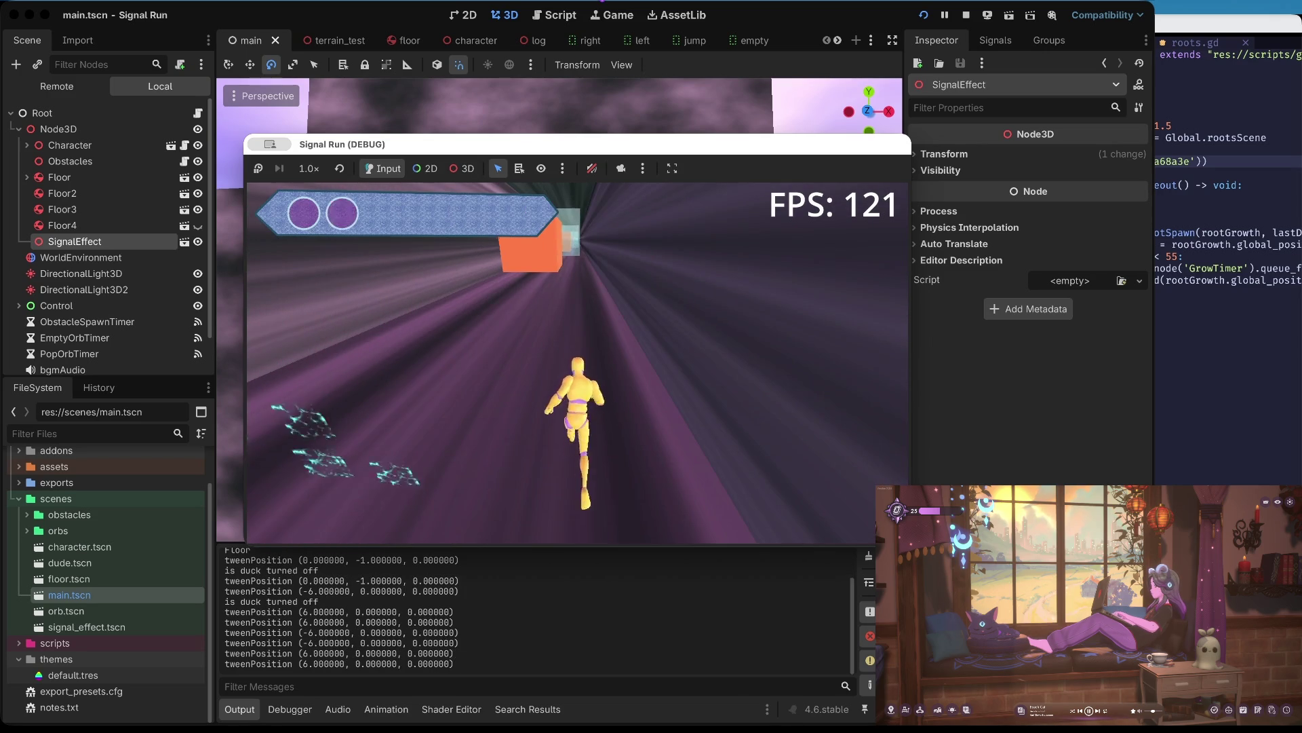
pyautogui.press('Up')
pyautogui.press('space')
pyautogui.press('space')
pyautogui.press('Down')
# - Duck and punch through the orange breakable walls along the track
pyautogui.press('Down')
pyautogui.press('Down')
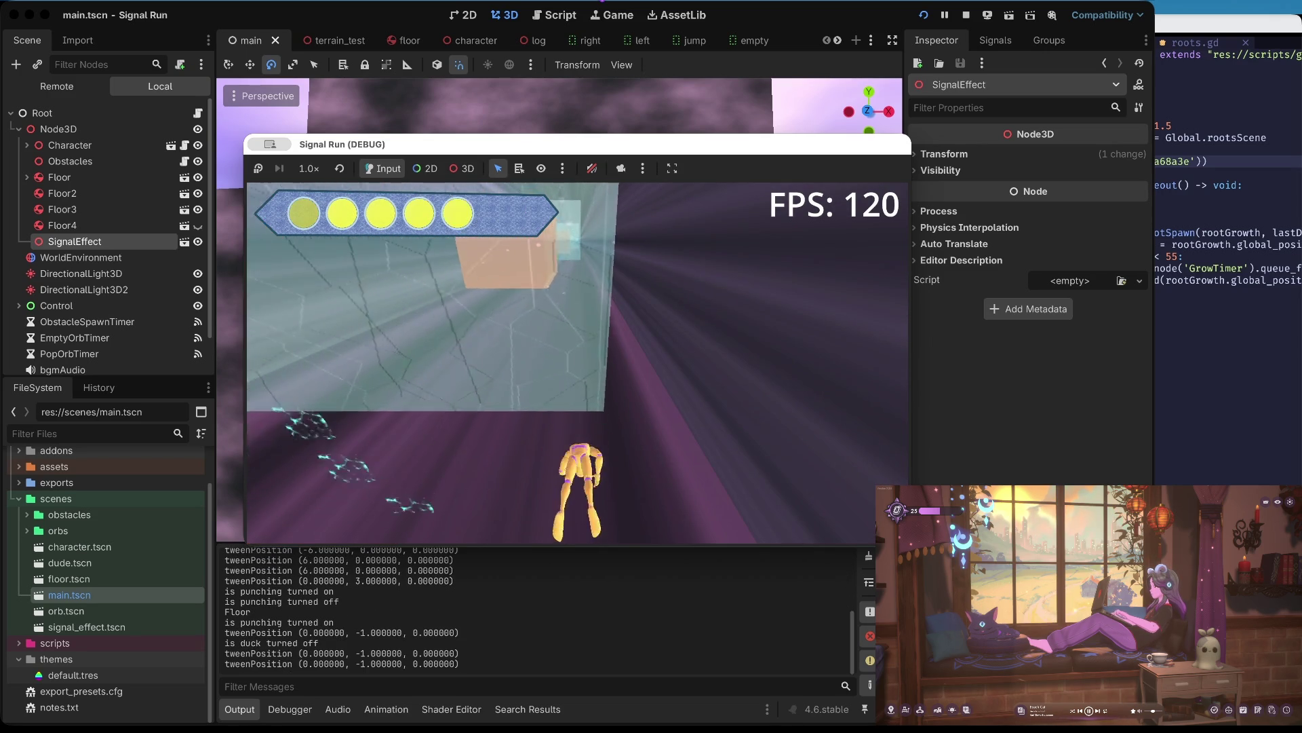
pyautogui.press('Down')
pyautogui.press('Down')
pyautogui.press('Down')
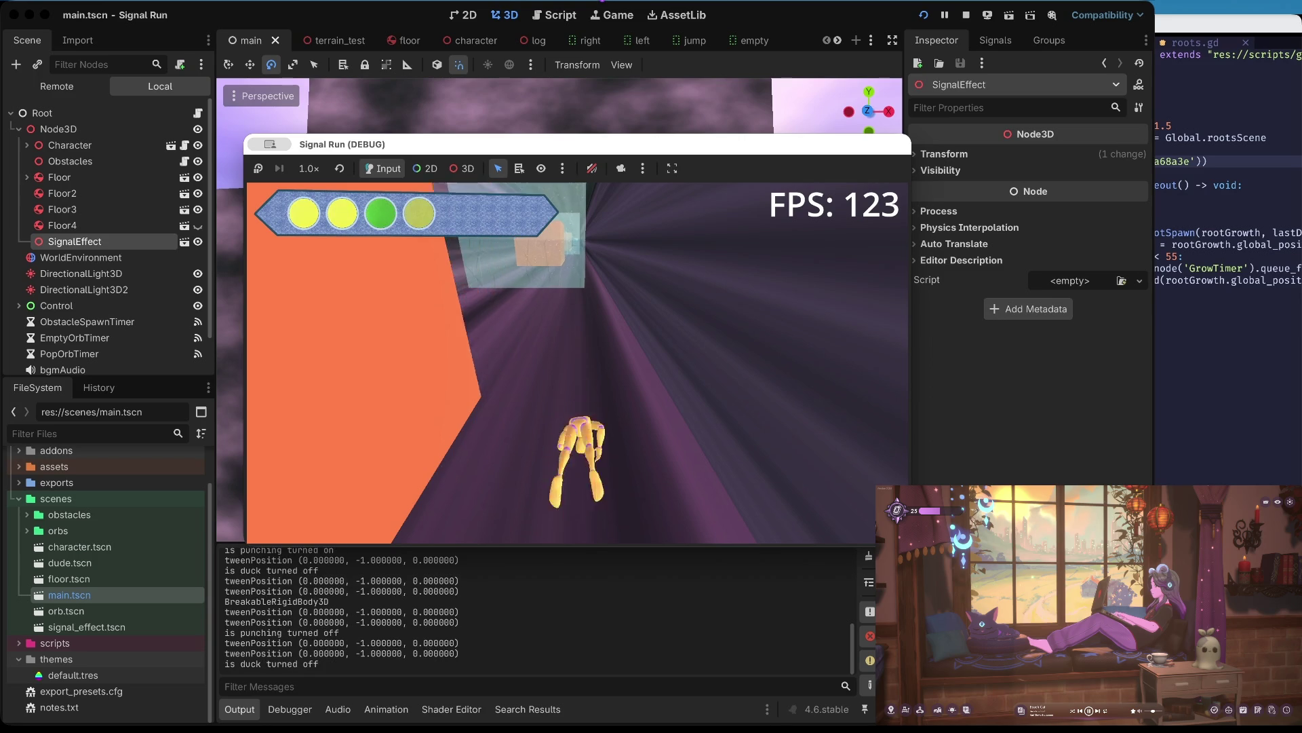
pyautogui.press('Down')
pyautogui.press('Down')
pyautogui.press('space')
pyautogui.press('Down')
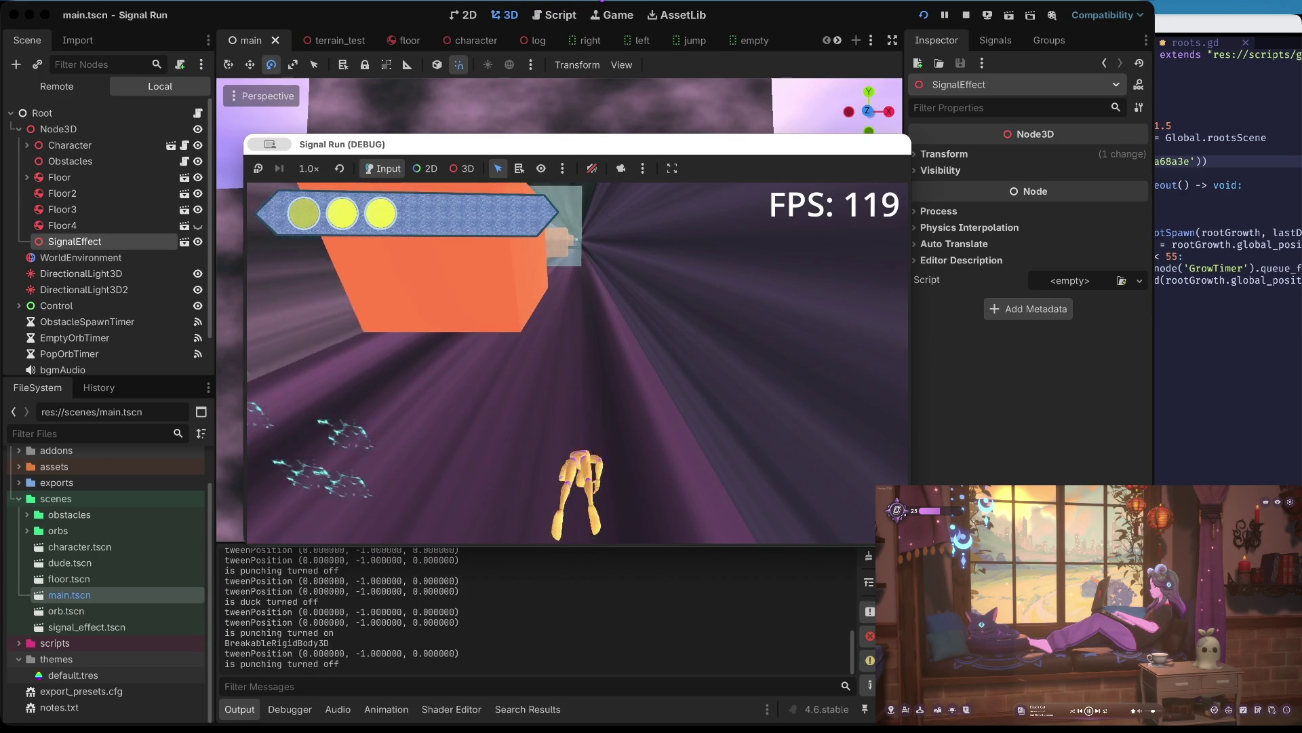
pyautogui.press('Down')
pyautogui.press('Down')
pyautogui.press('Down')
pyautogui.press('space')
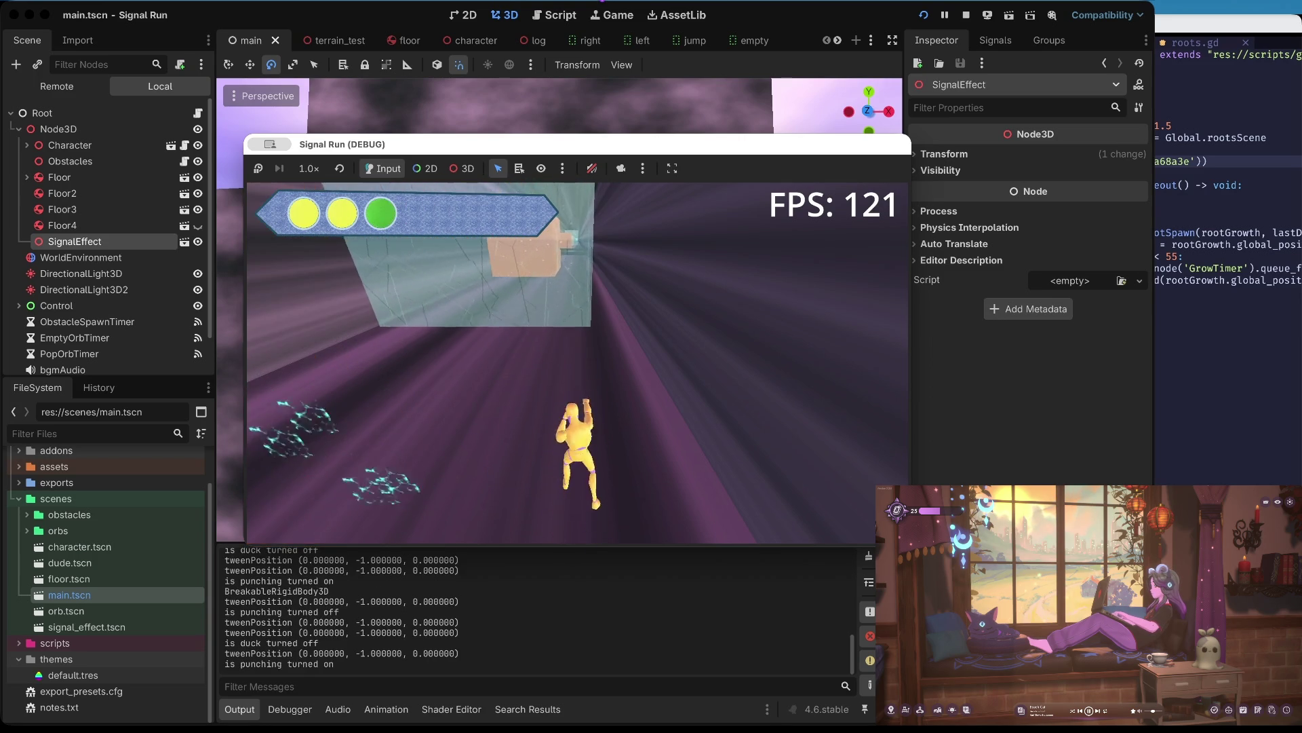
pyautogui.press('Down')
pyautogui.press('Down')
pyautogui.press('space')
pyautogui.press('space')
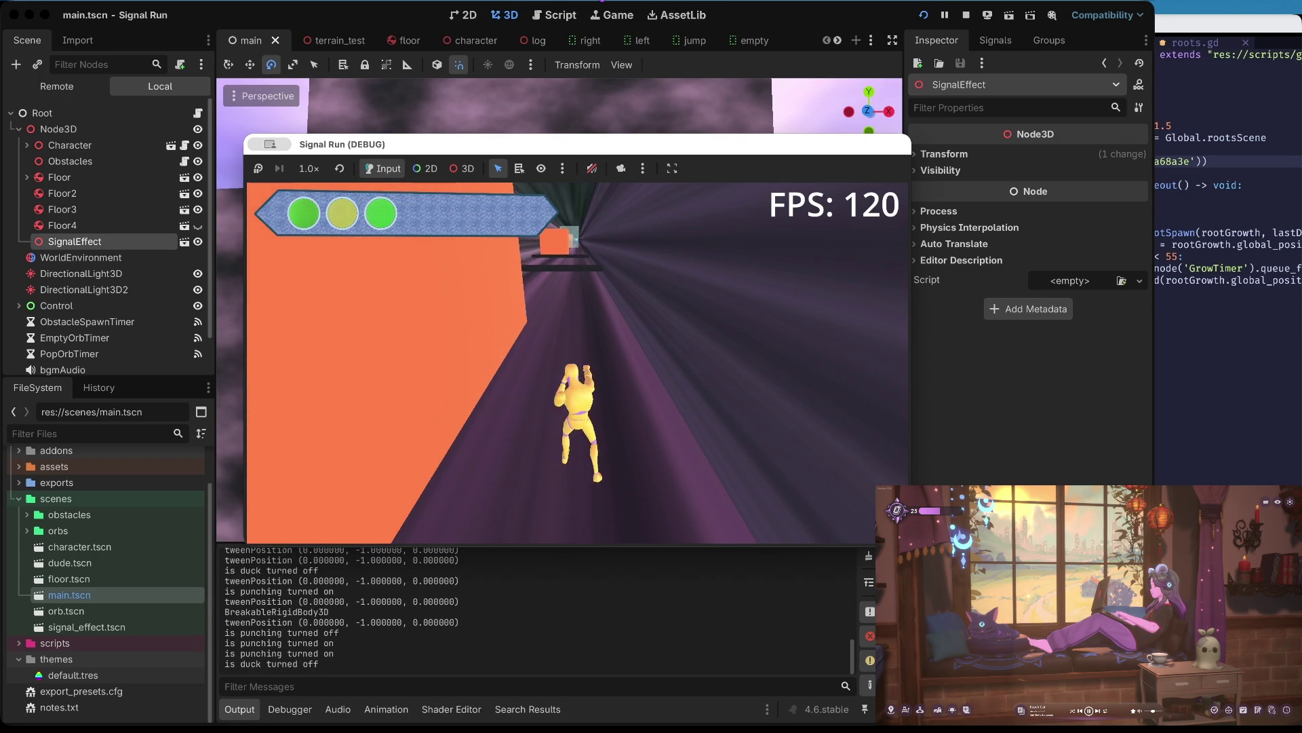
pyautogui.press('space')
pyautogui.press('Down')
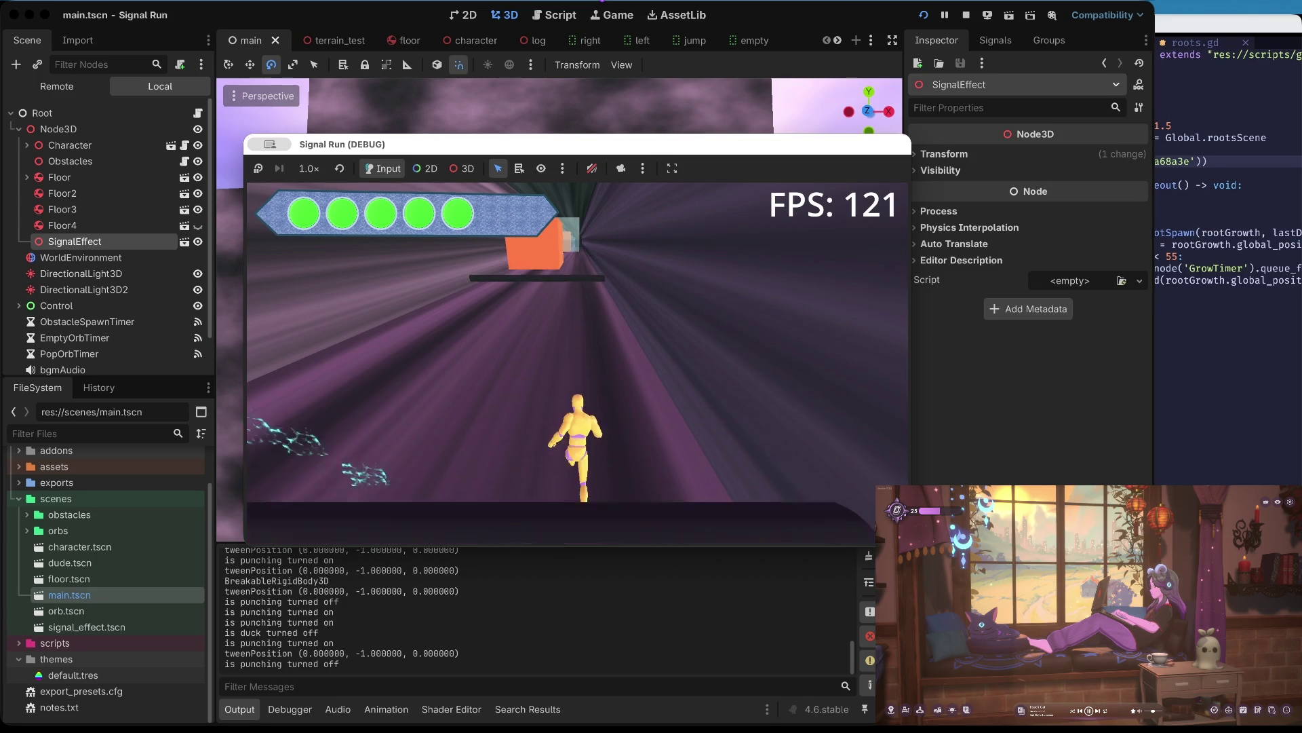
# - Jump over obstacles, punch at the next walls until the run ends, then stop the game
pyautogui.press('Up')
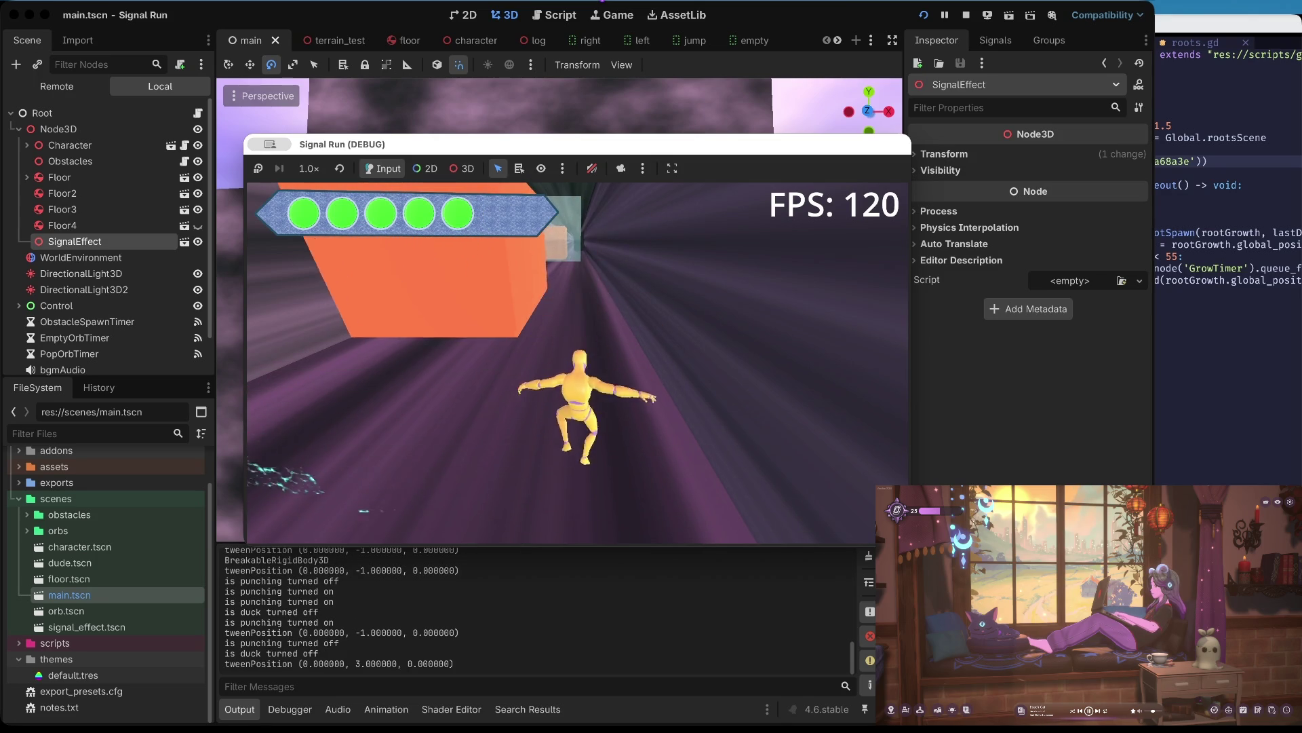
pyautogui.press('Up')
pyautogui.press('Up')
pyautogui.press('space')
pyautogui.press('space')
pyautogui.press('space')
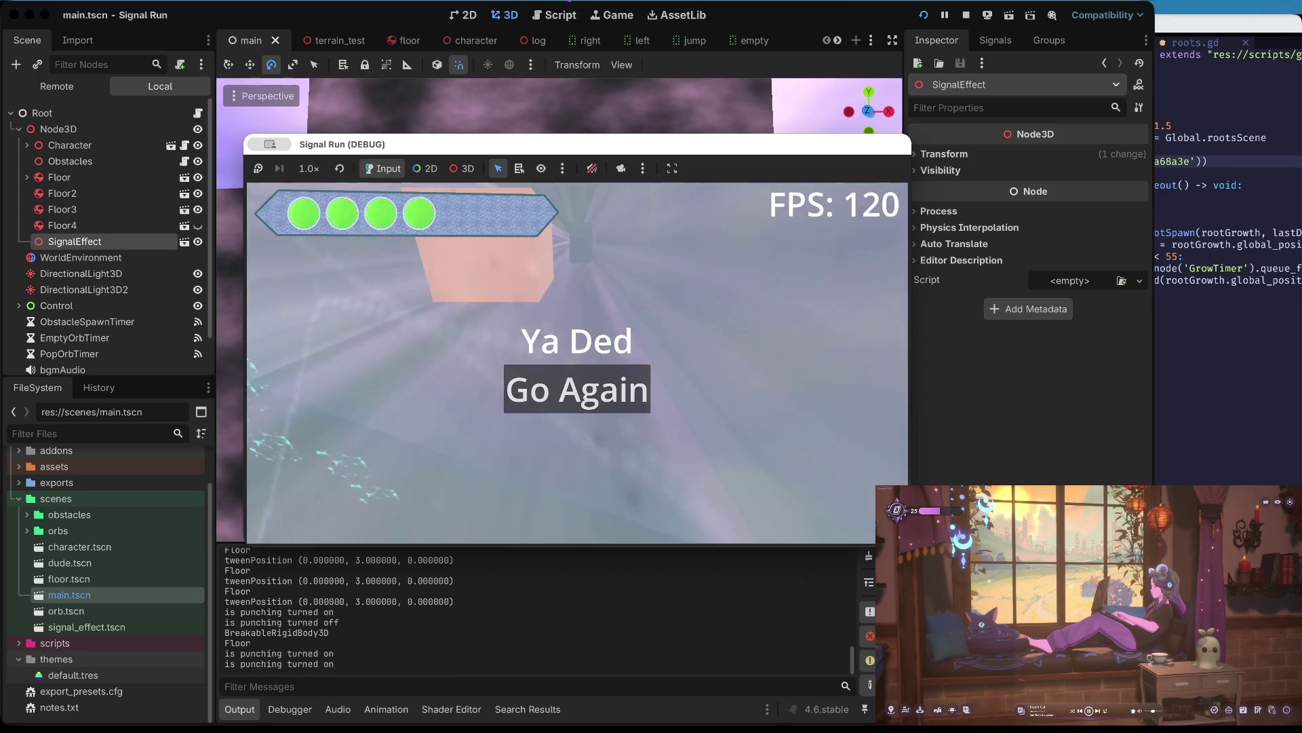
pyautogui.press('space')
pyautogui.press('space')
pyautogui.press('space')
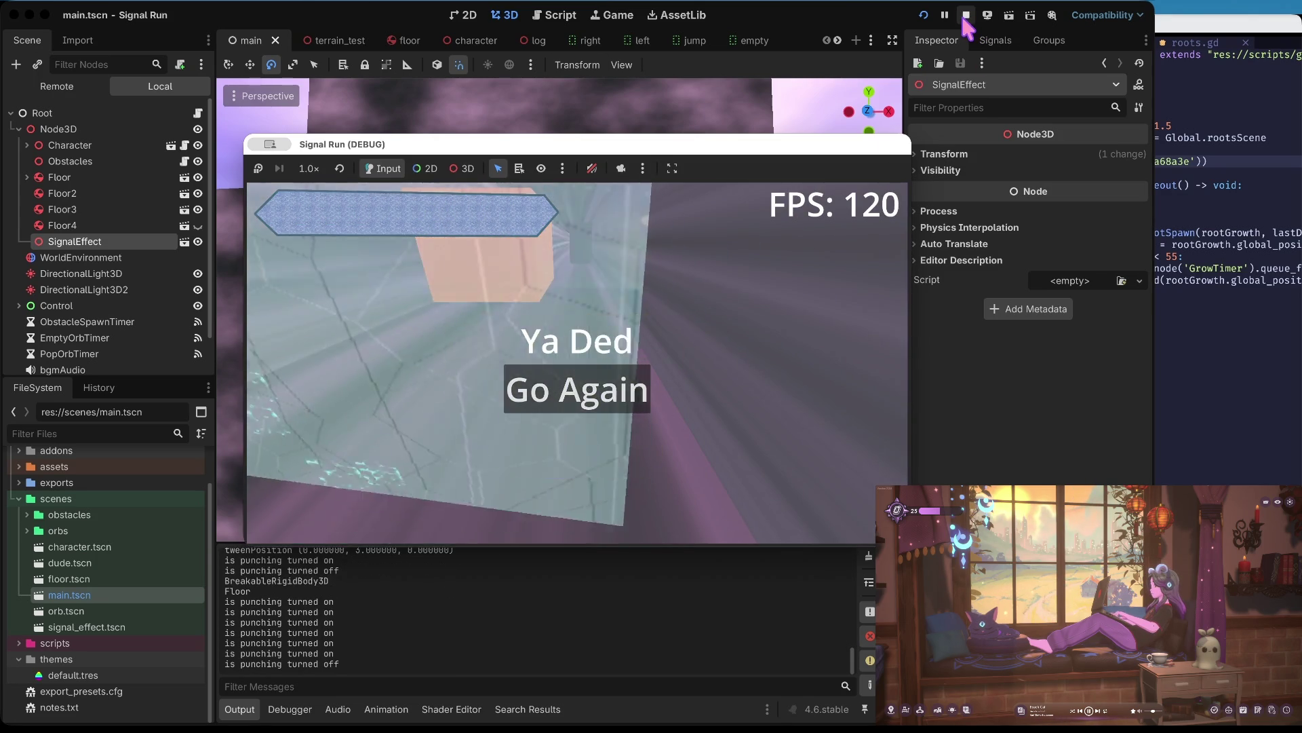
pyautogui.click(966, 17)
# - Hide the Floor4 node in the main scene
pyautogui.click(27, 203)
pyautogui.click(27, 220)
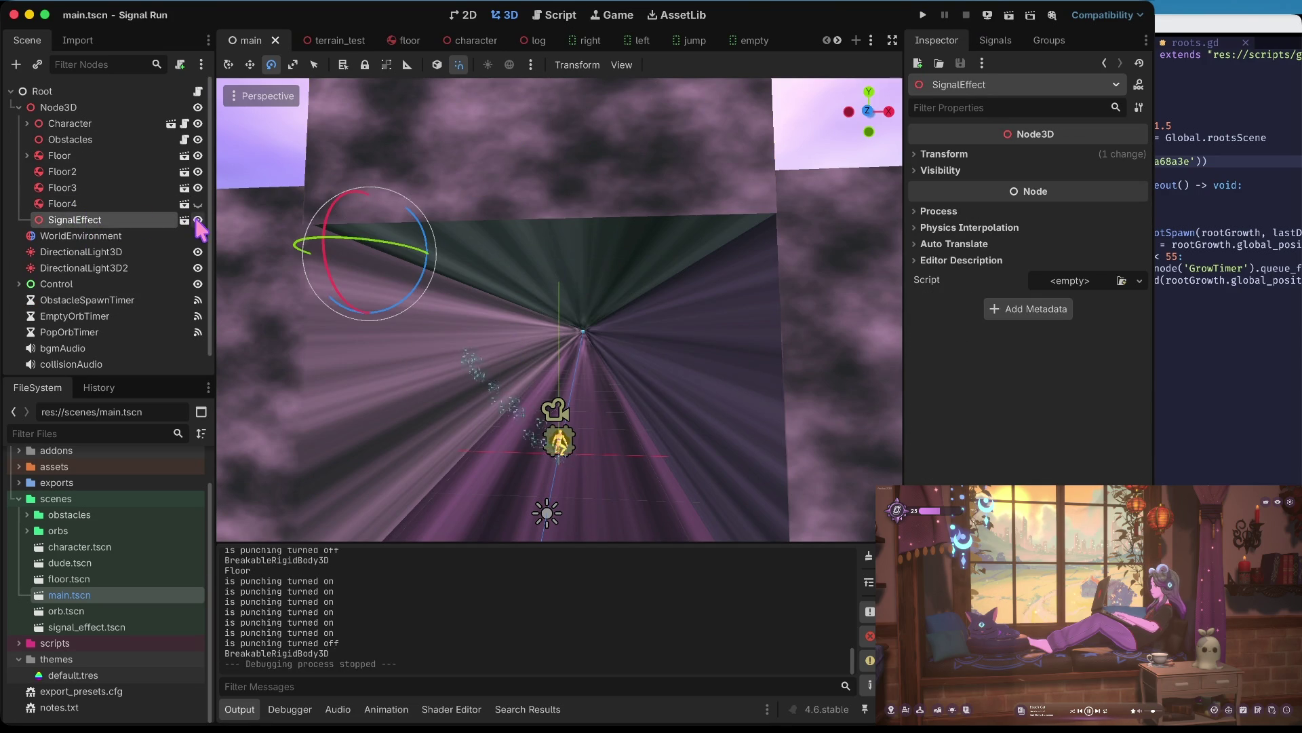
pyautogui.click(197, 204)
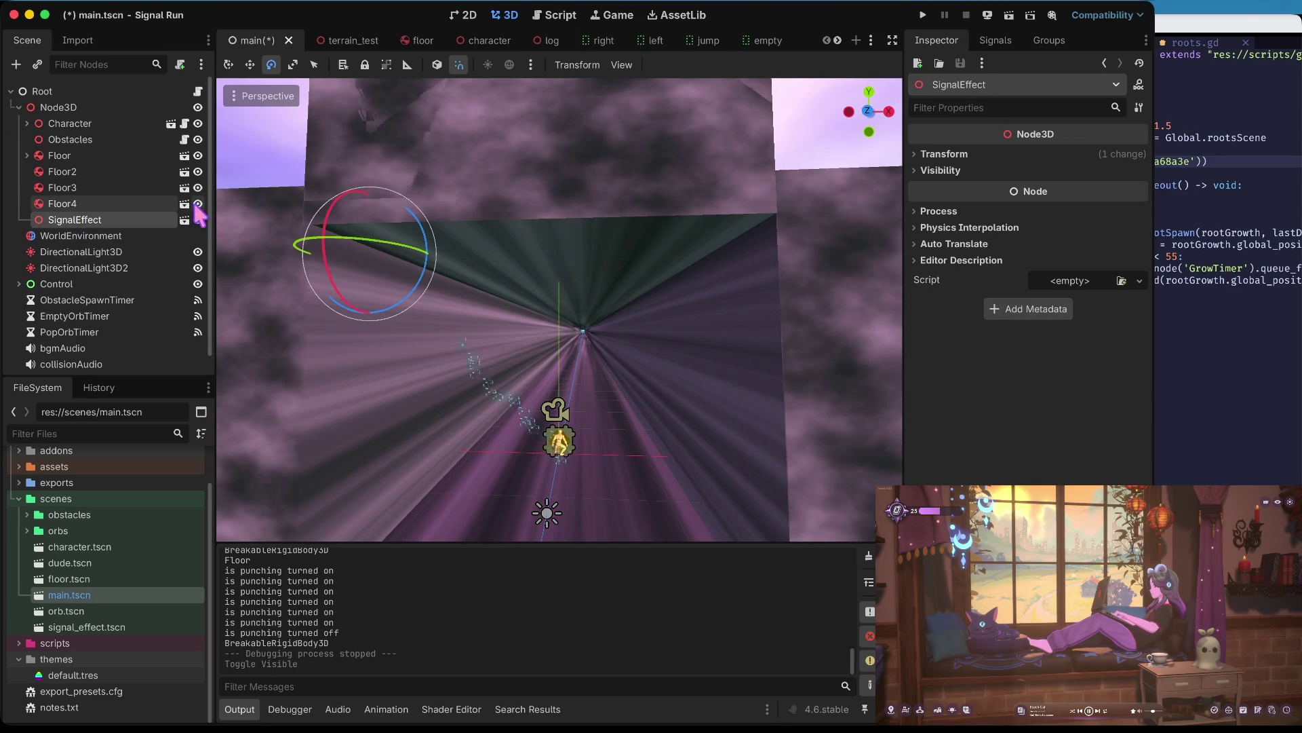
# - Delete the extra Floor node nested under Floor
pyautogui.click(26, 156)
pyautogui.rightClick(70, 172)
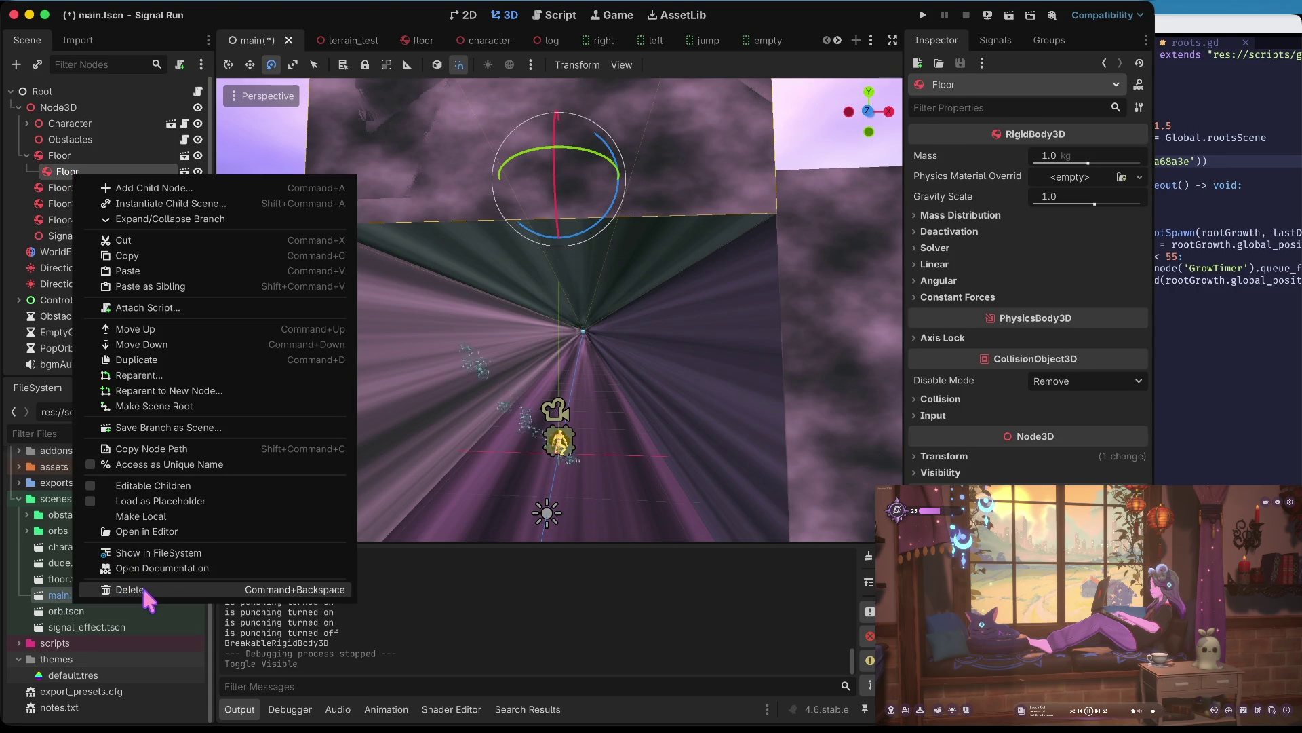
pyautogui.click(138, 587)
pyautogui.click(634, 442)
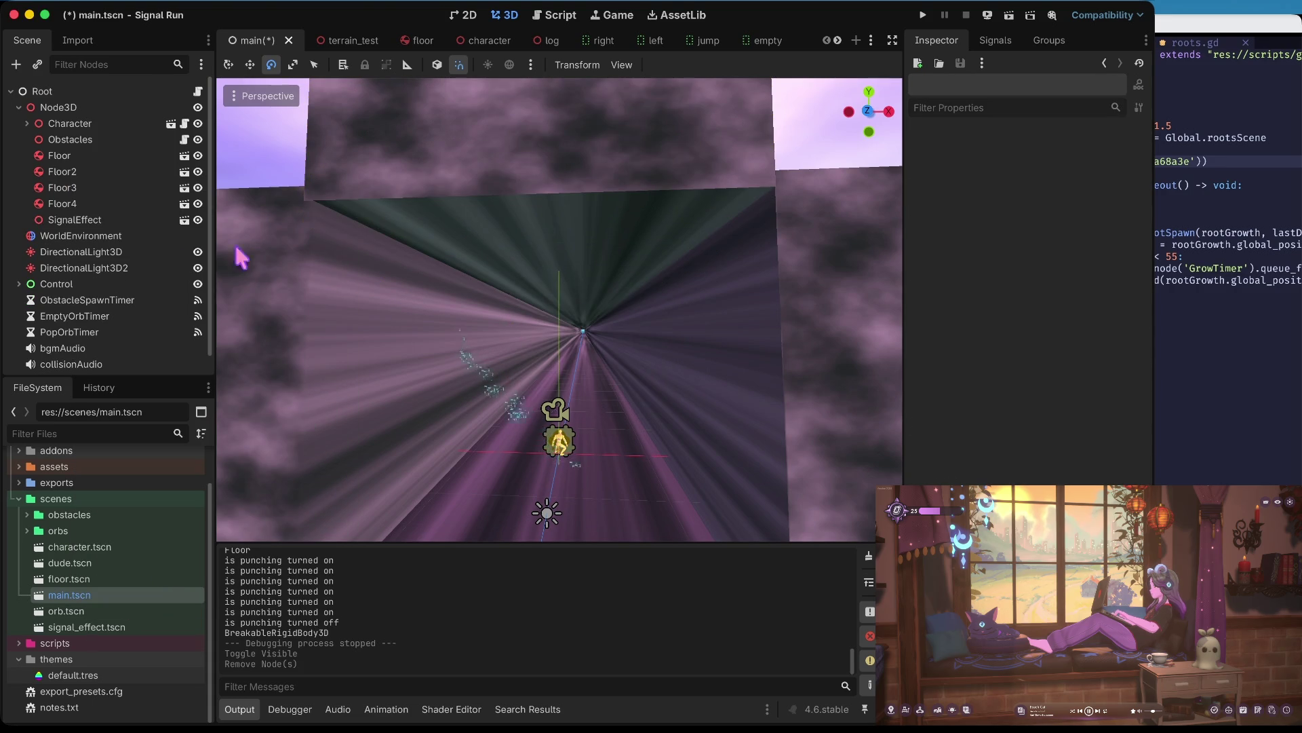
pyautogui.click(90, 223)
# - Open the signal_effect scene and select its CPUParticles3D node
pyautogui.press('w')
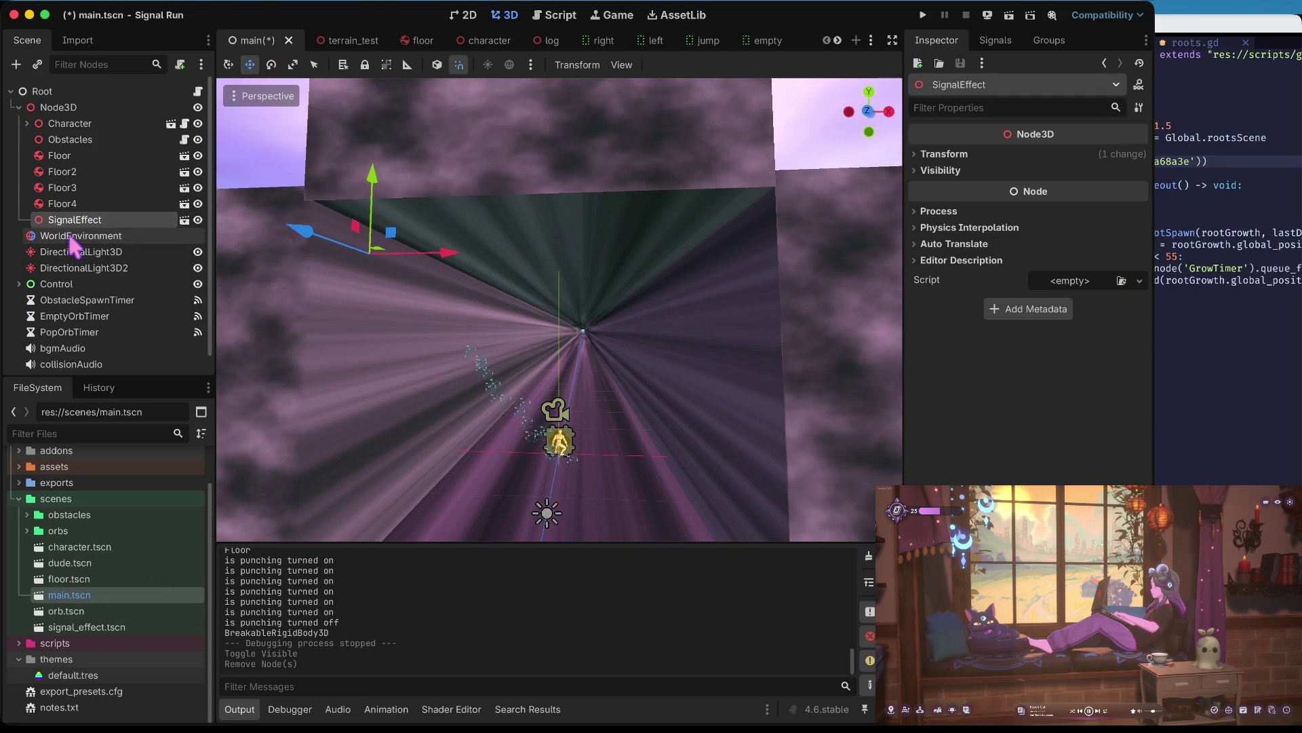
pyautogui.click(184, 221)
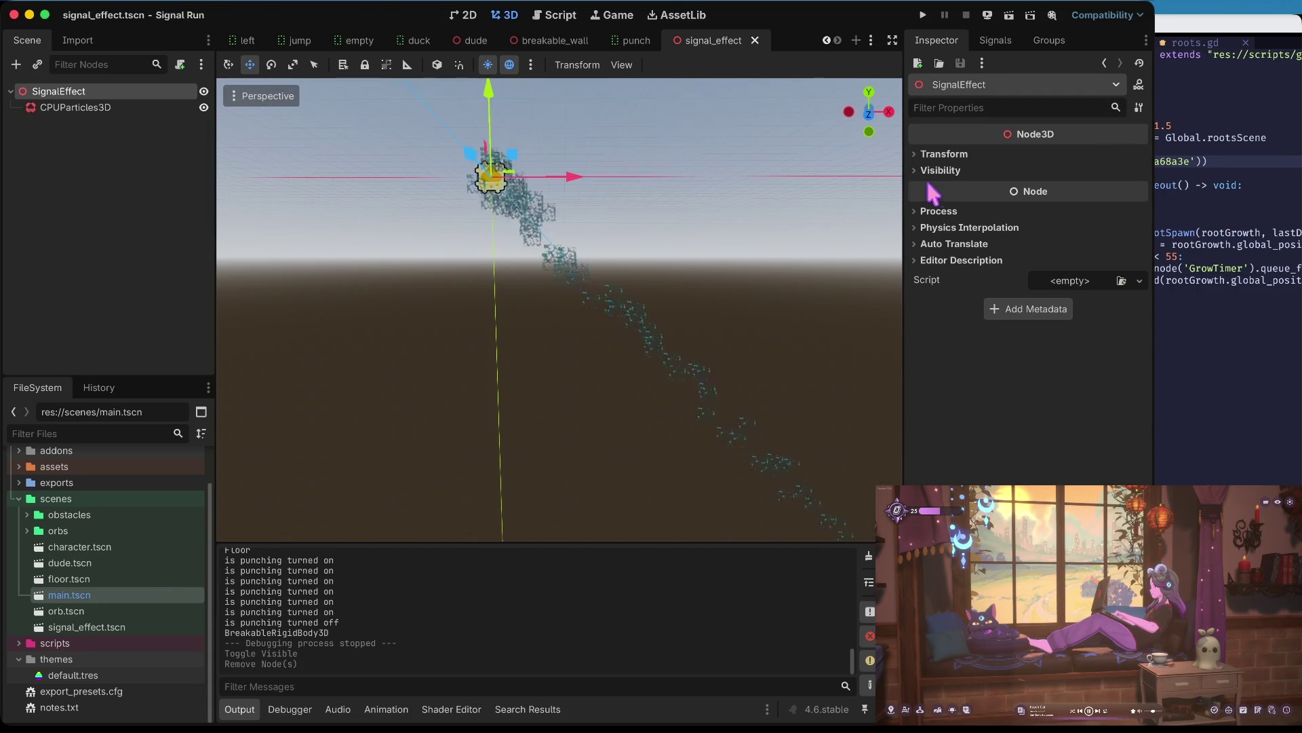
pyautogui.click(102, 107)
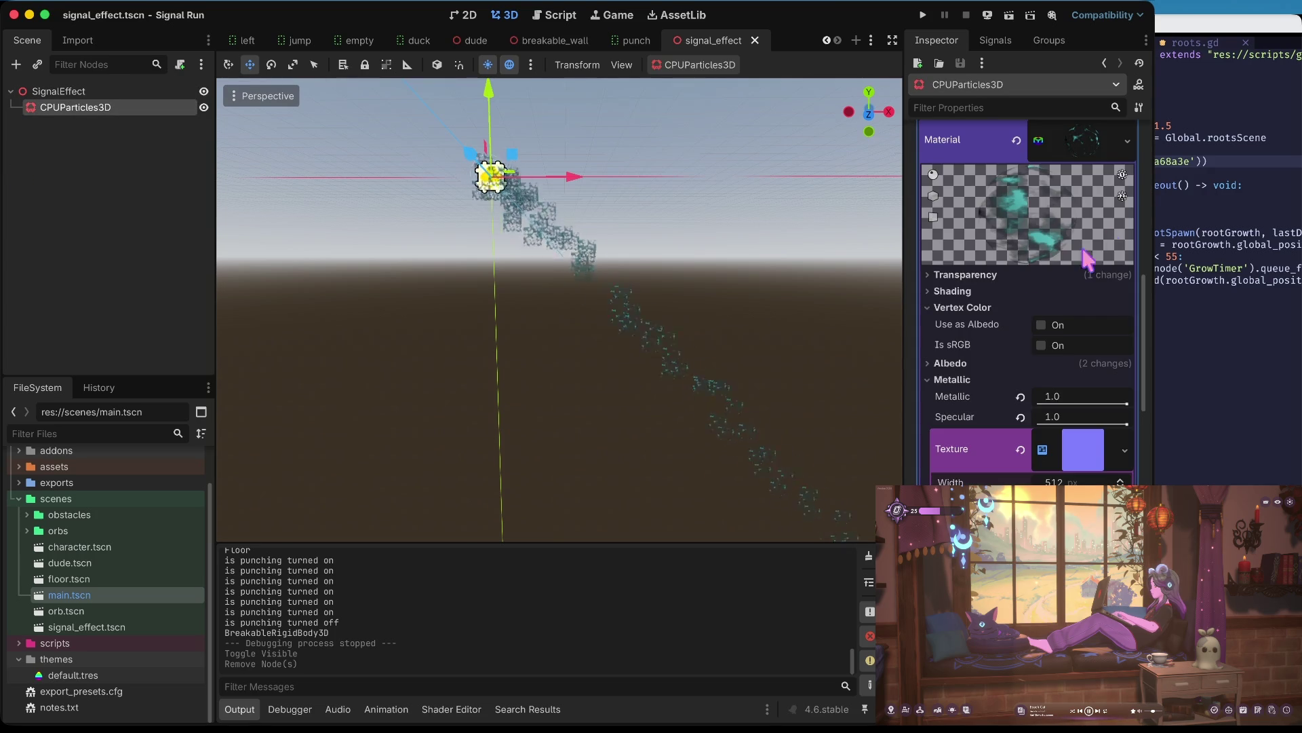
pyautogui.click(1041, 326)
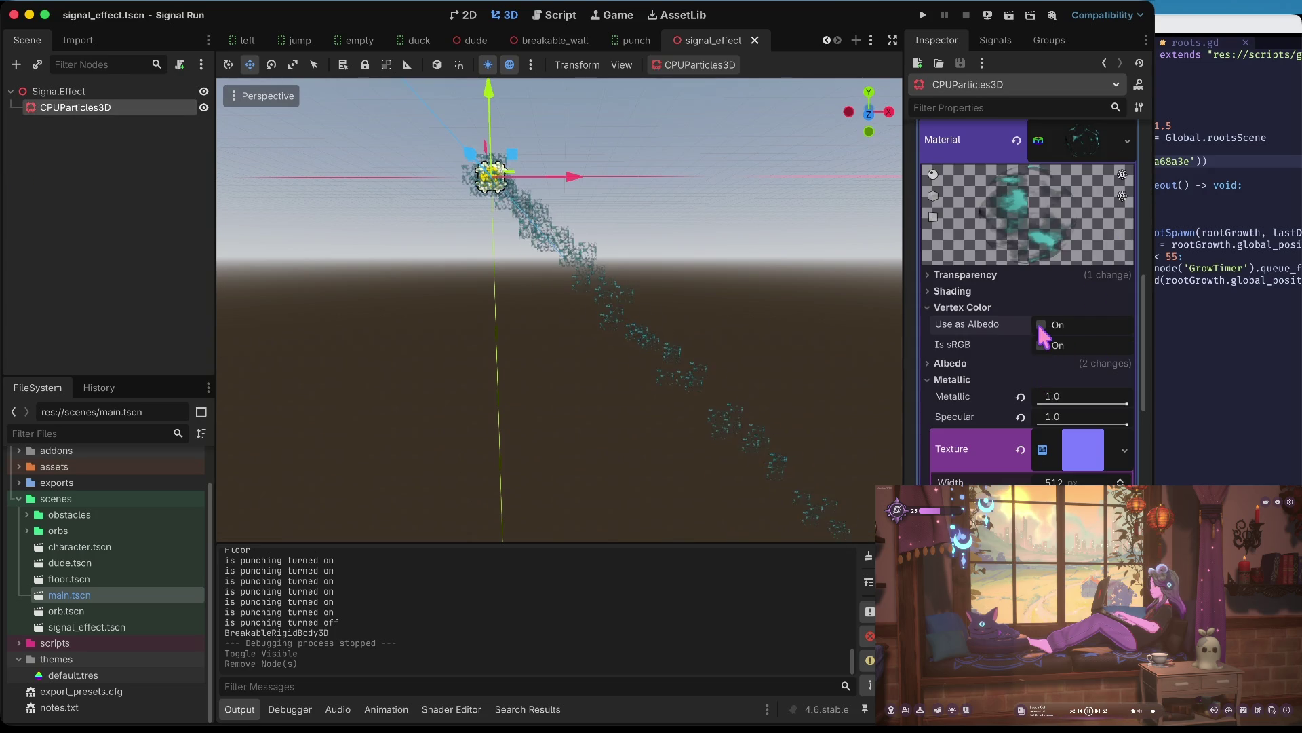
pyautogui.click(1040, 327)
pyautogui.scroll(10, 1051, 231)
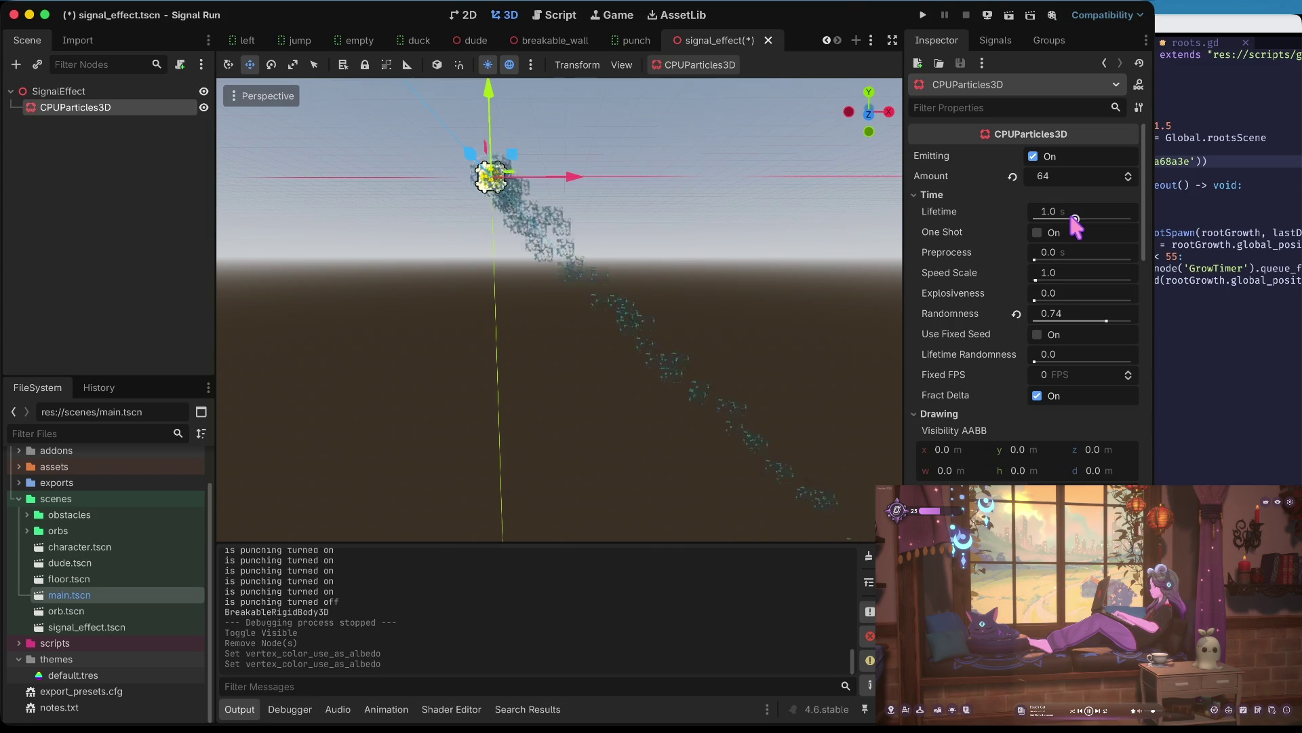
# - Set the particles' Speed Scale to 0.5 and save the scene
pyautogui.moveTo(1075, 219); pyautogui.dragTo(1077, 222)
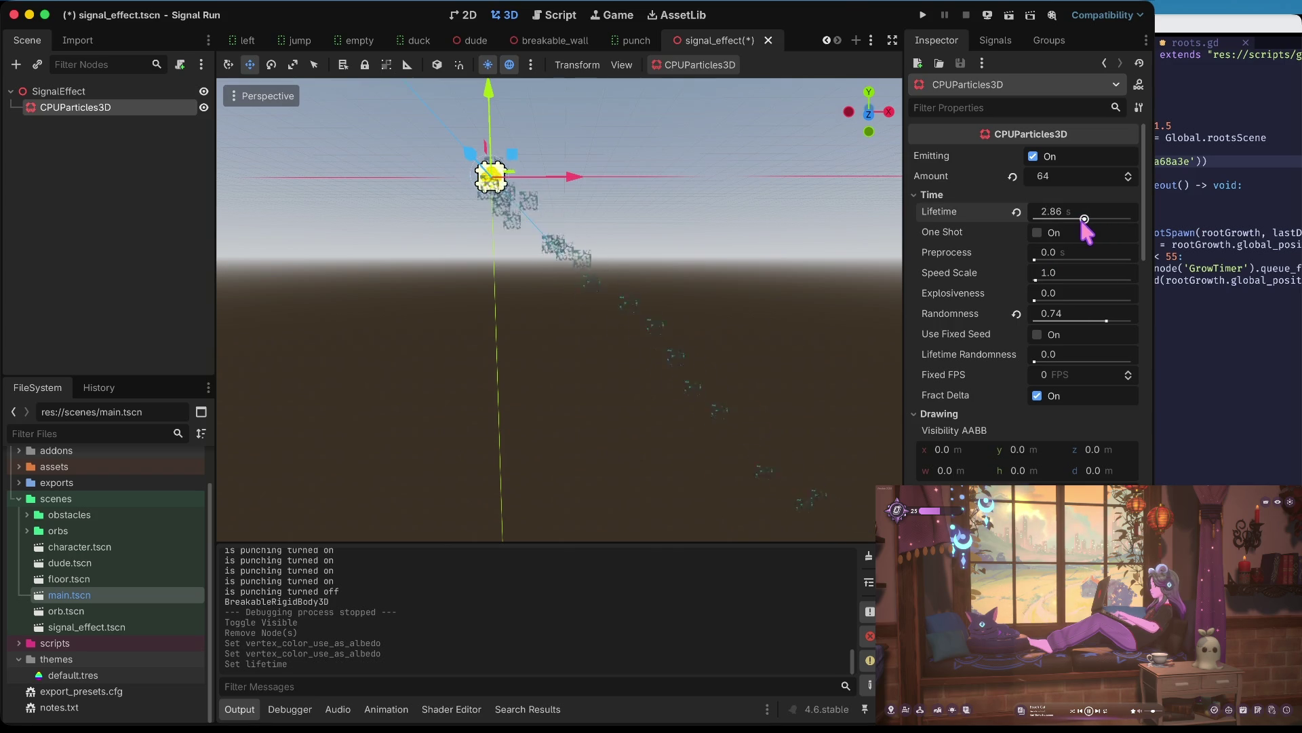
pyautogui.moveTo(1086, 219); pyautogui.dragTo(1087, 219)
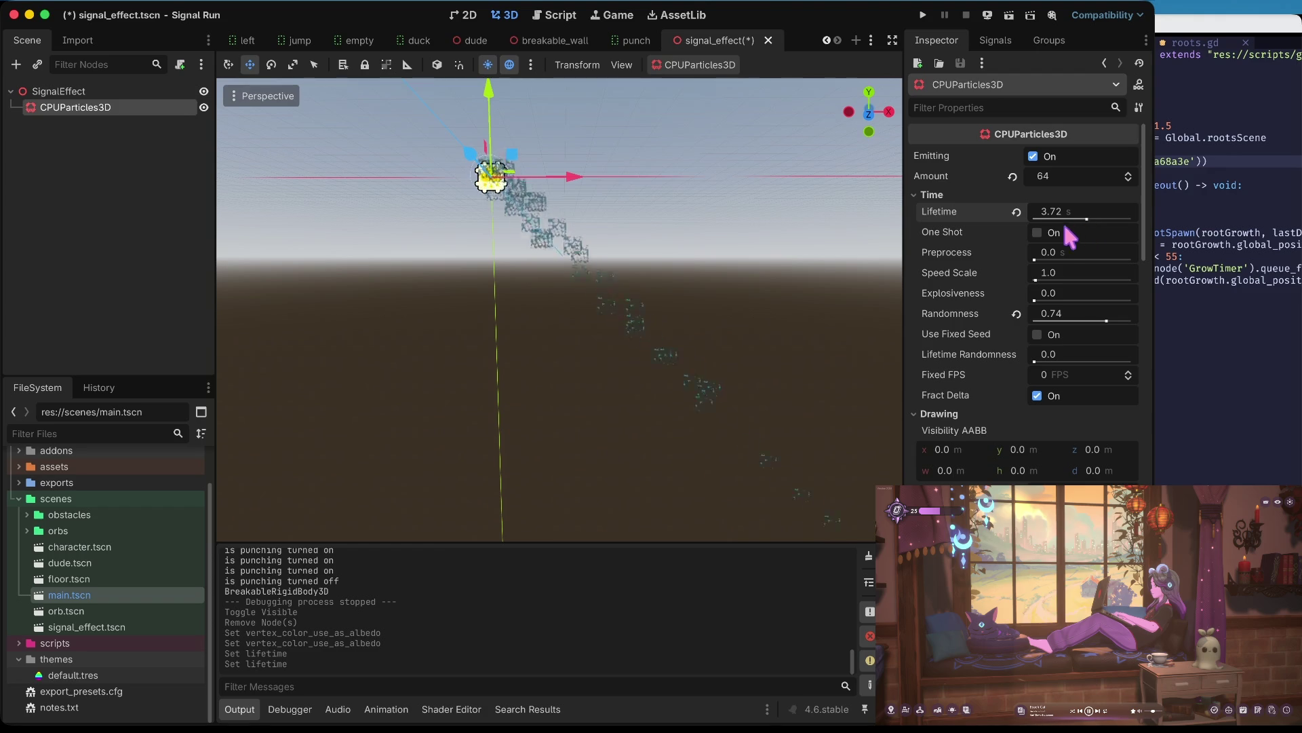
pyautogui.click(1055, 272)
pyautogui.write('.5')
pyautogui.press('Tab')
pyautogui.hotkey('ctrl', 's')
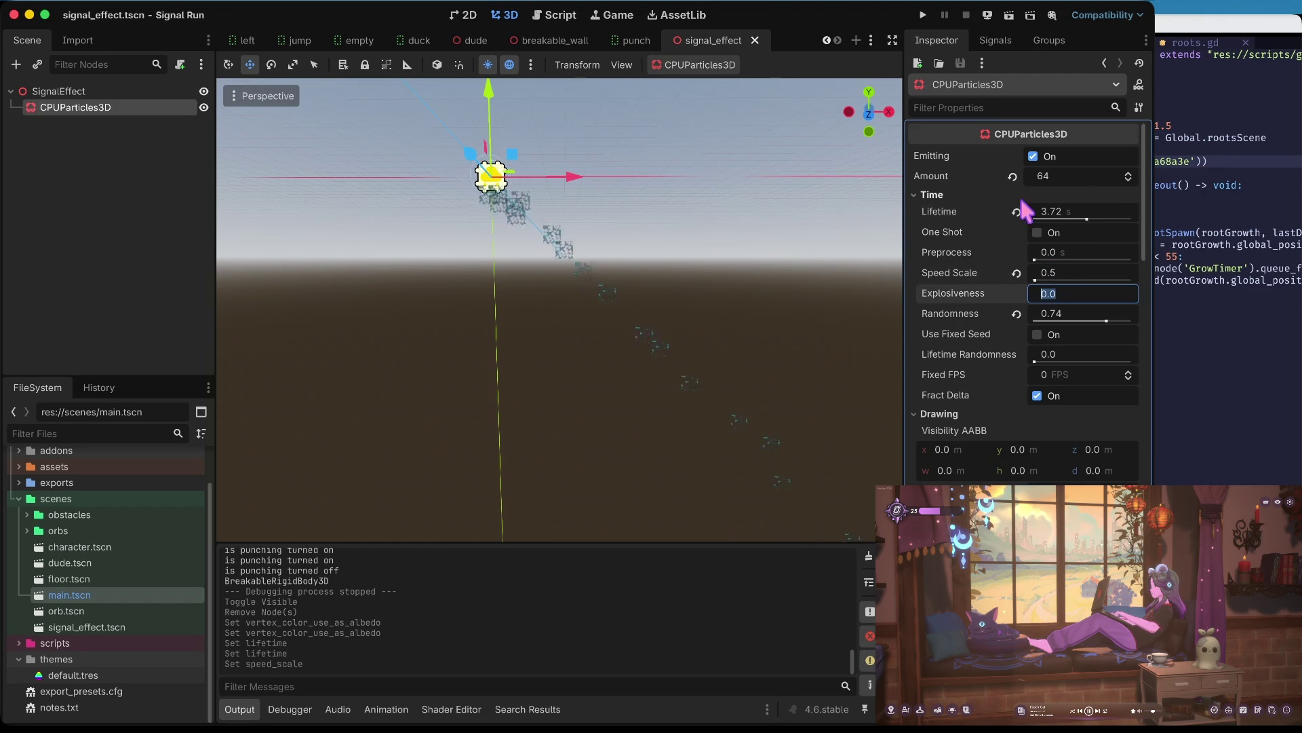
# - Set particle Amount to 64 and Lifetime to 2.0 s, save, and run the game to test
pyautogui.moveTo(1081, 217); pyautogui.dragTo(1085, 219)
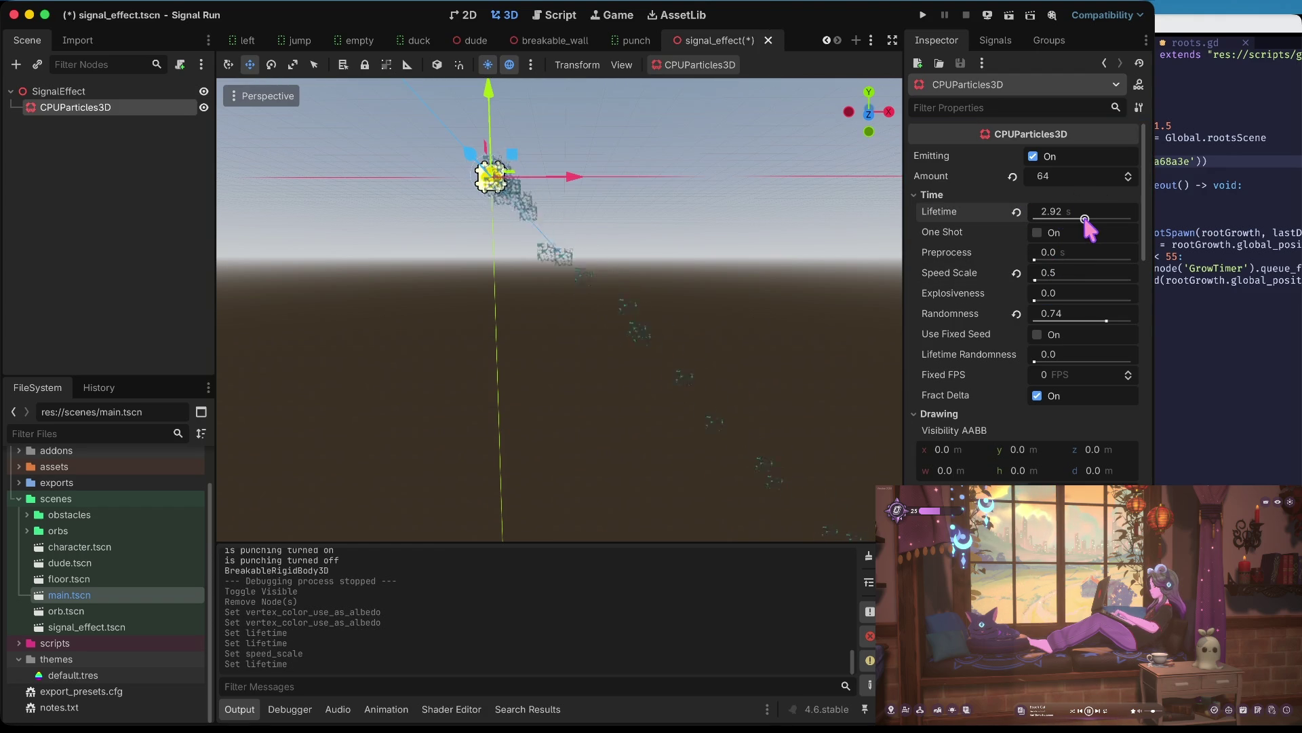
pyautogui.click(1063, 180)
pyautogui.write('6')
pyautogui.press('Tab')
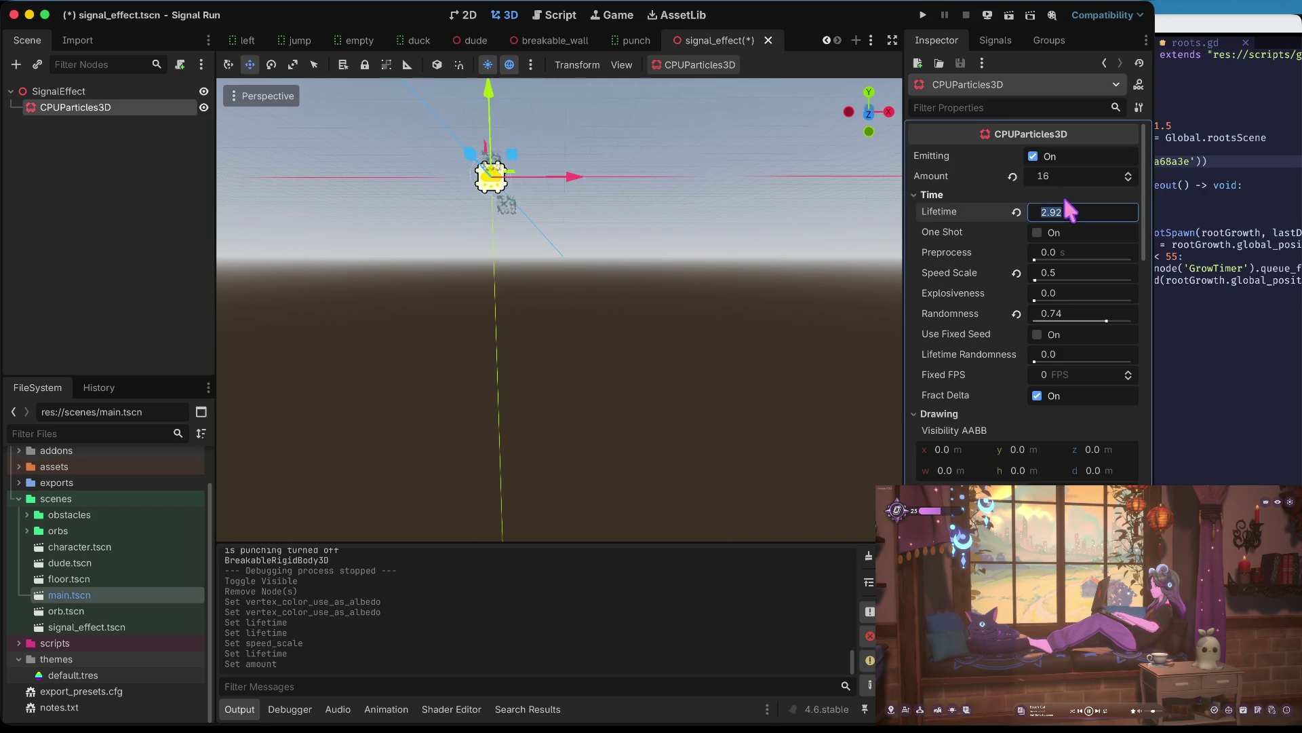
pyautogui.click(1076, 175)
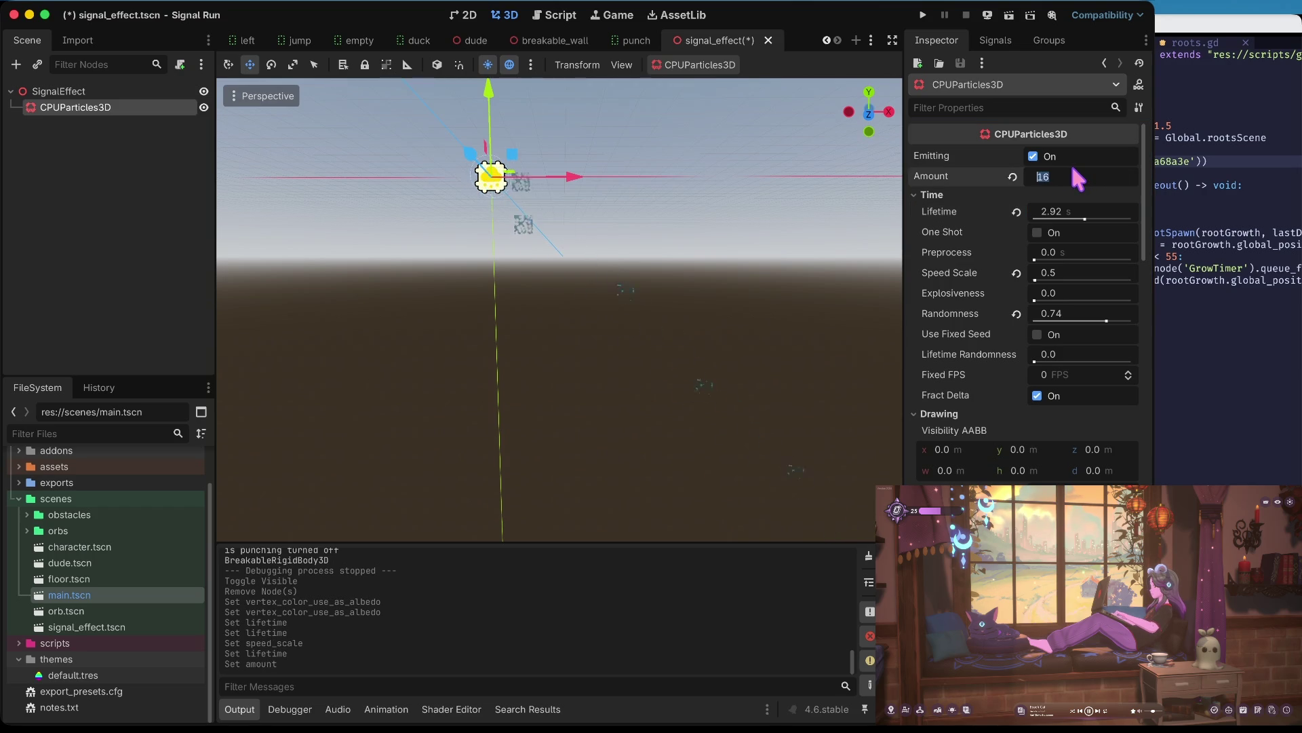
pyautogui.write('64')
pyautogui.press('Tab')
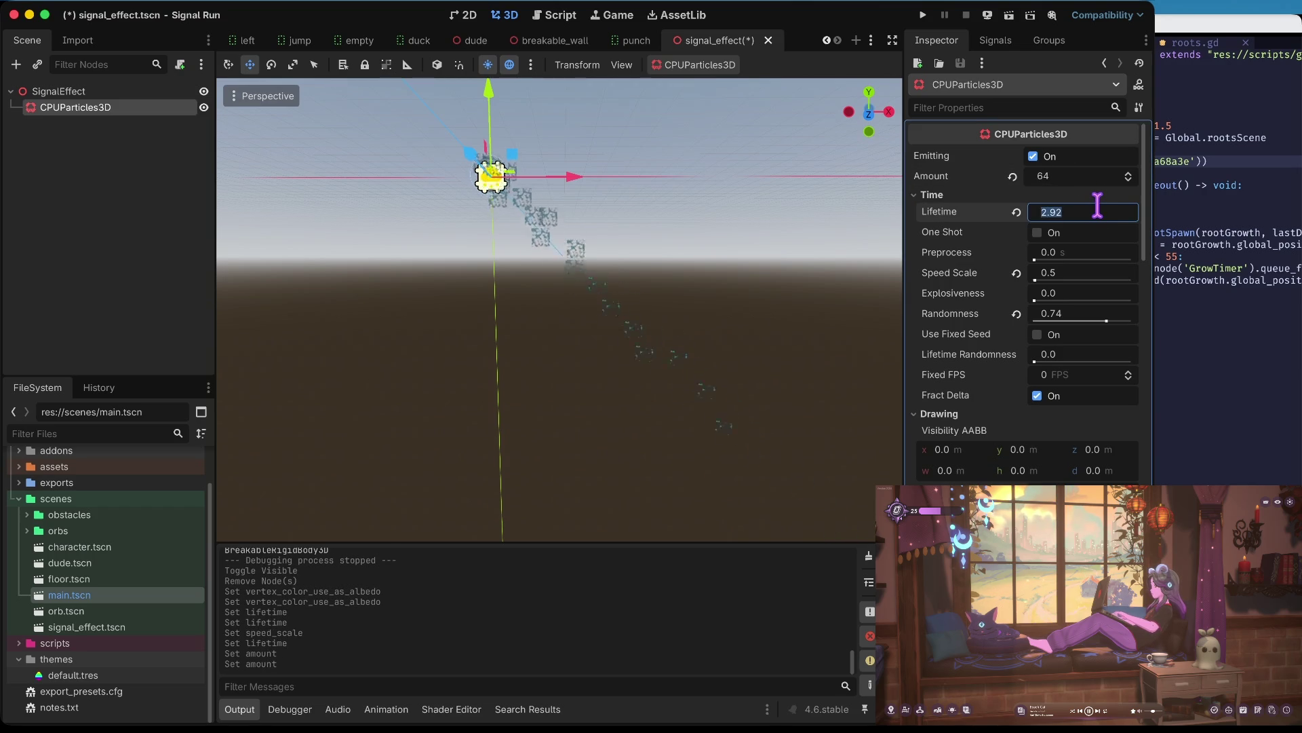
pyautogui.write('2')
pyautogui.press('Return')
pyautogui.hotkey('ctrl', 's')
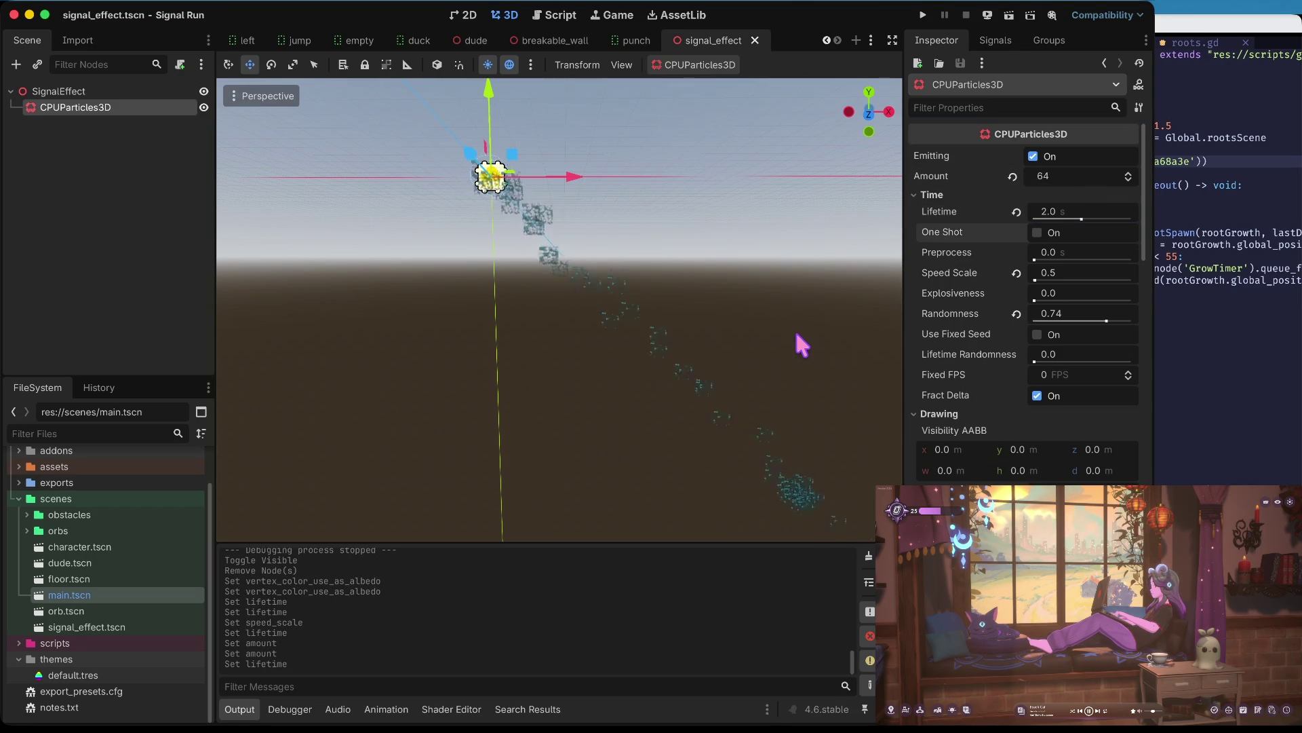
pyautogui.press('super+b')
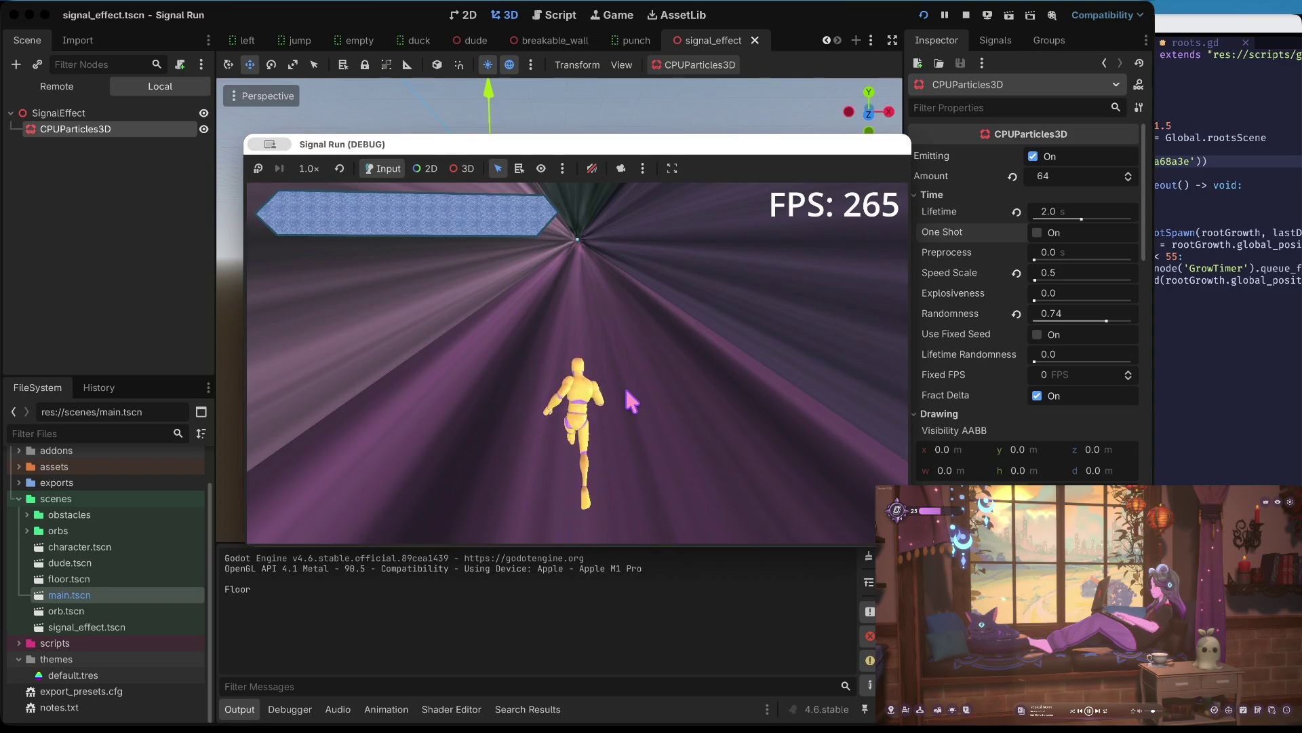
pyautogui.press('Down')
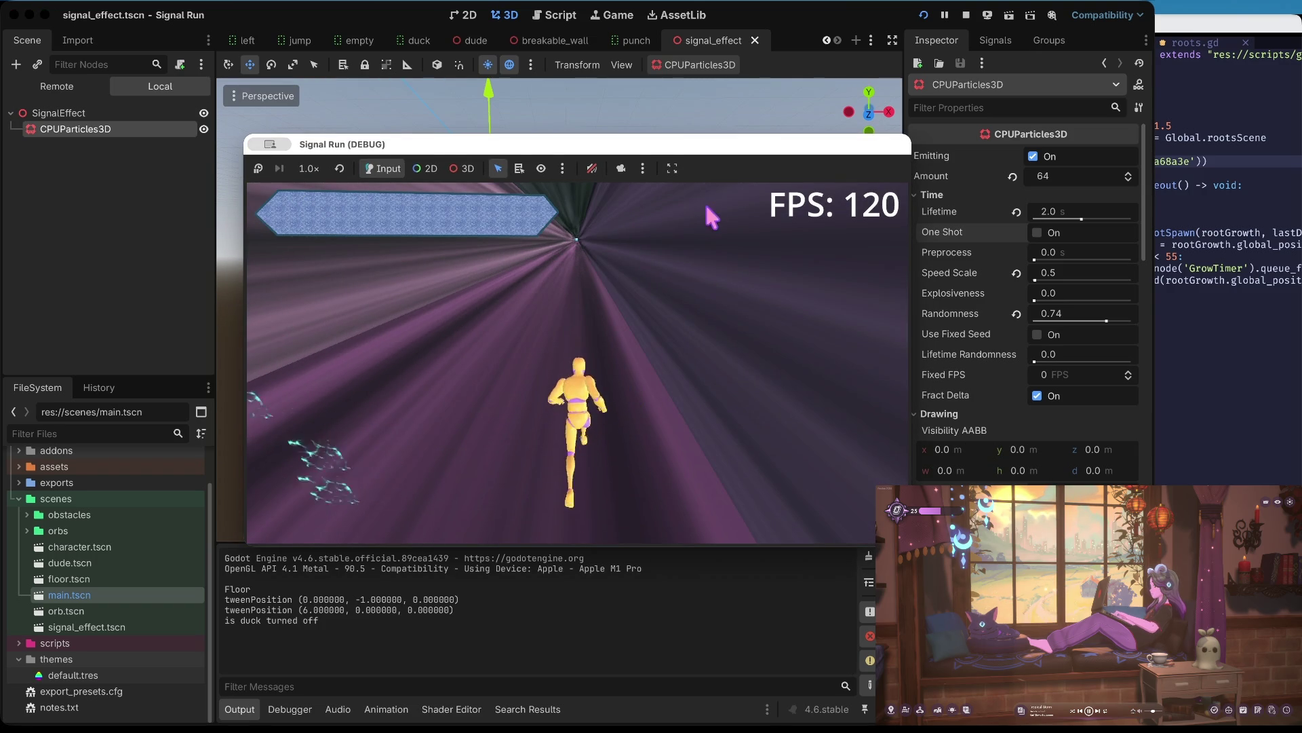
# - Restart the game, jump to watch the particles, then stop it
pyautogui.click(966, 15)
pyautogui.press('super+s')
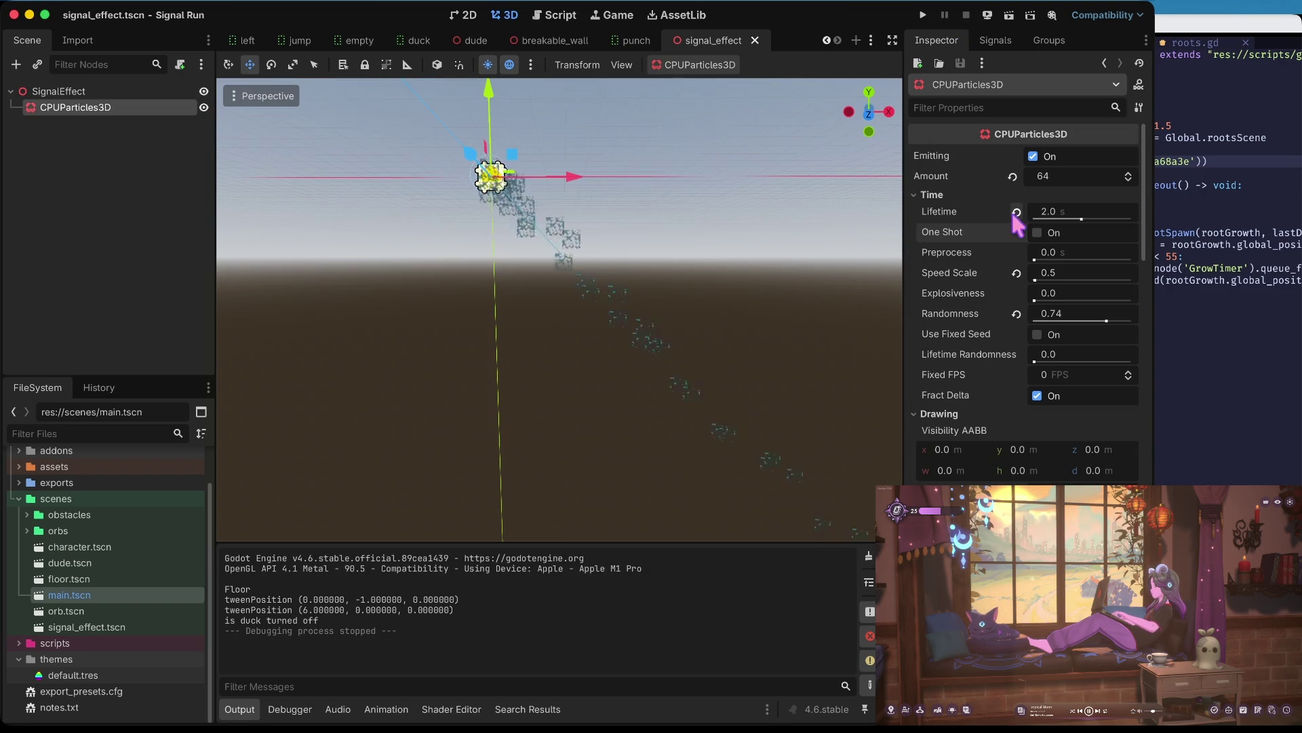
pyautogui.press('super+b')
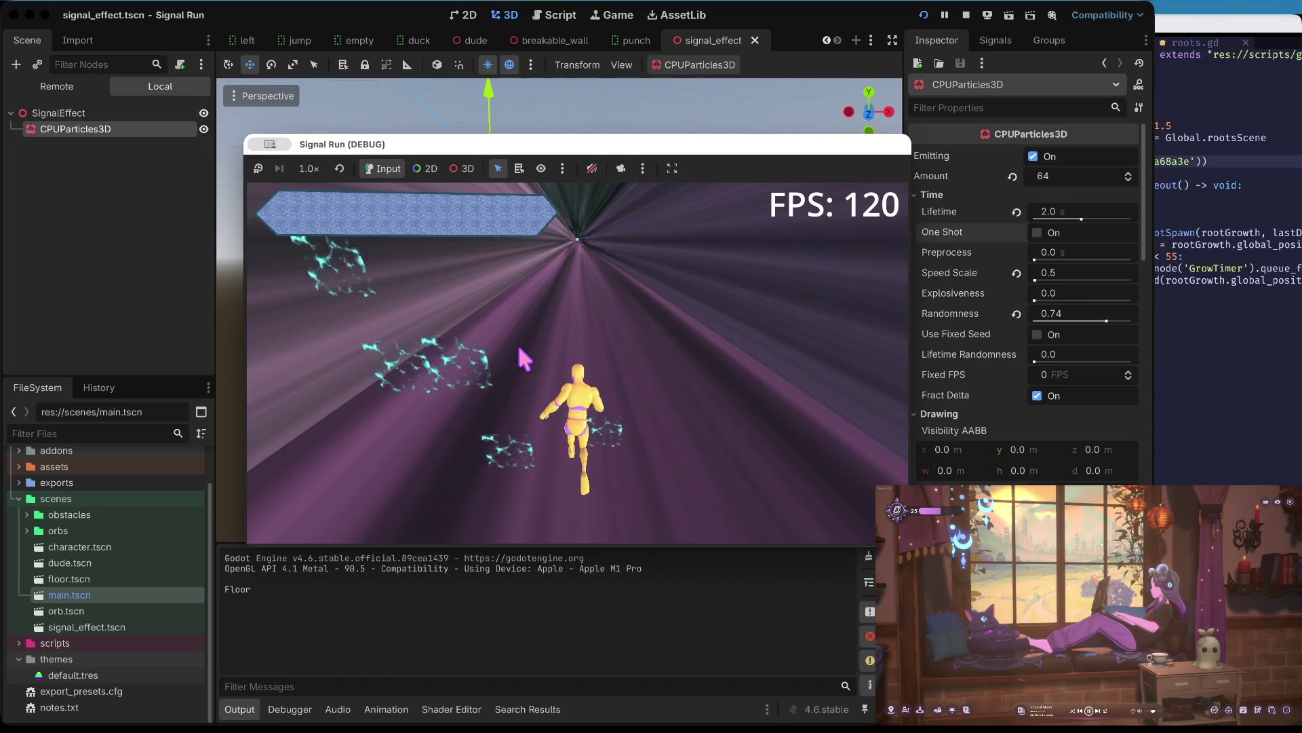
pyautogui.press('space')
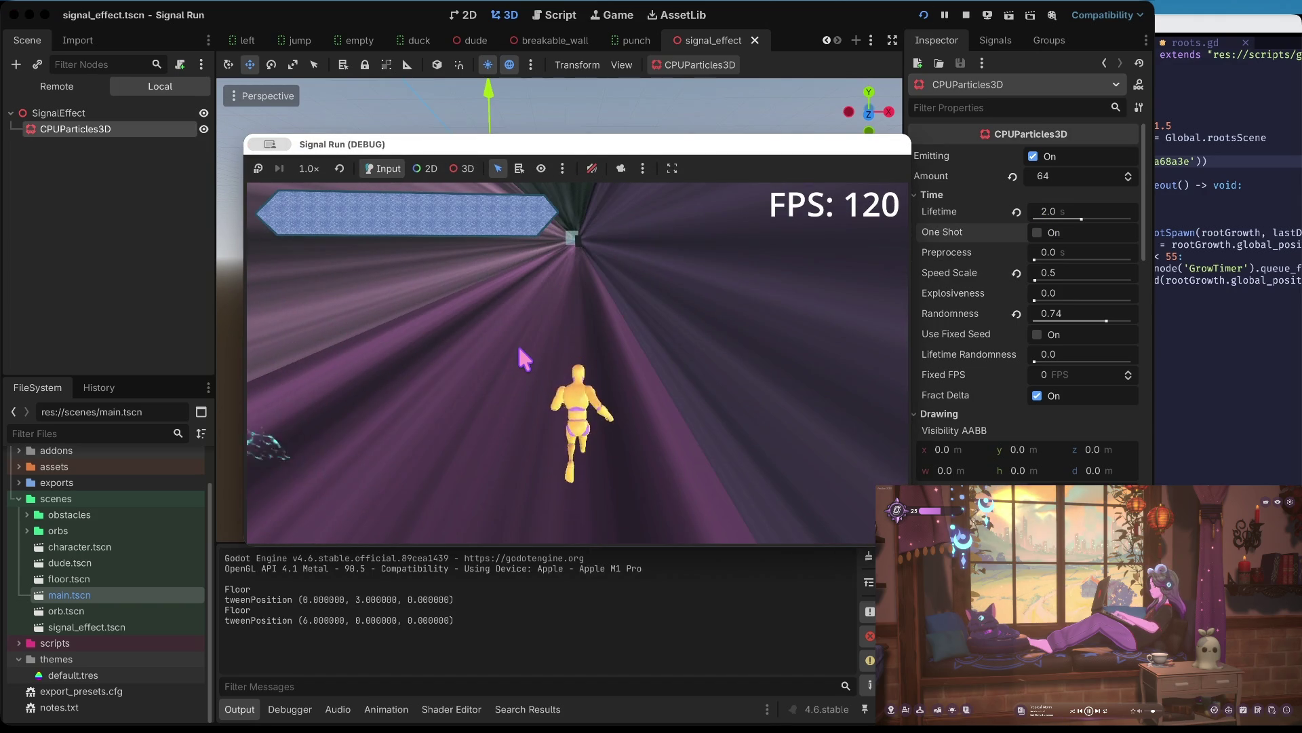
pyautogui.click(966, 15)
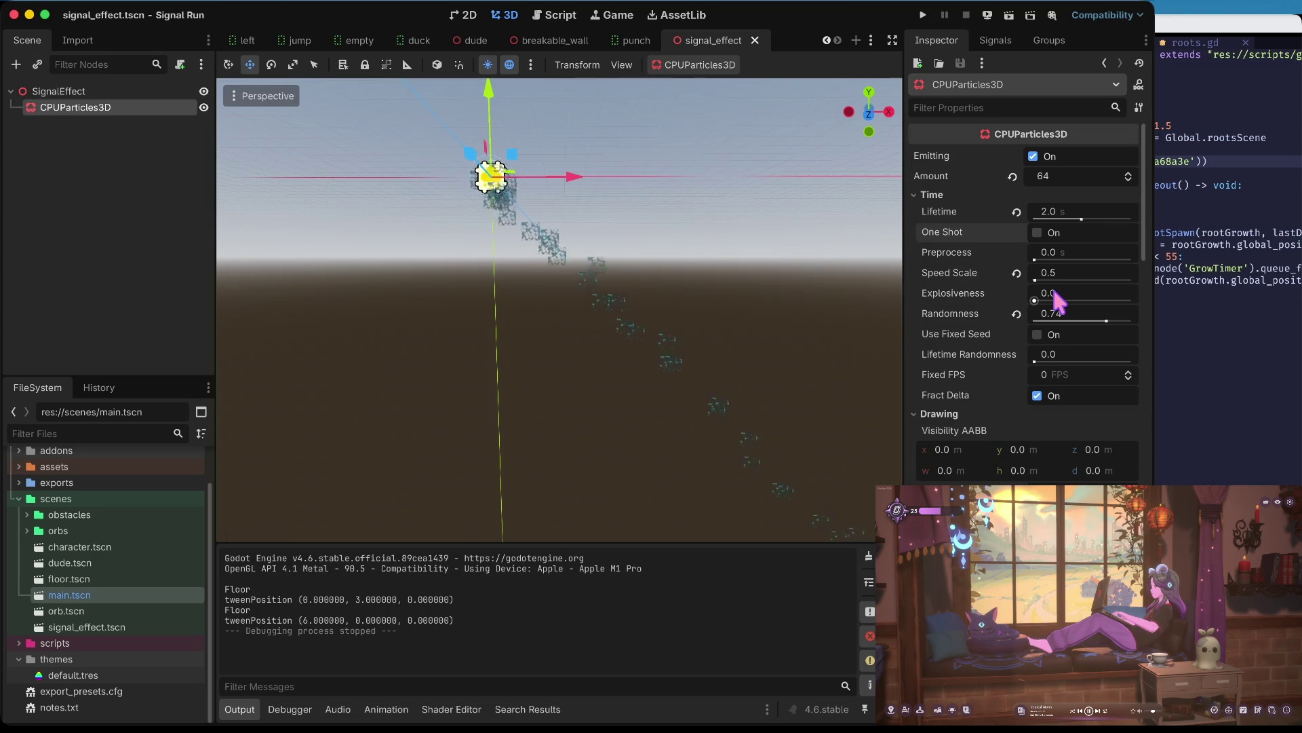
# - Drag the particles' Lifetime Randomness up to 1.0
pyautogui.scroll(-1, 1055, 298)
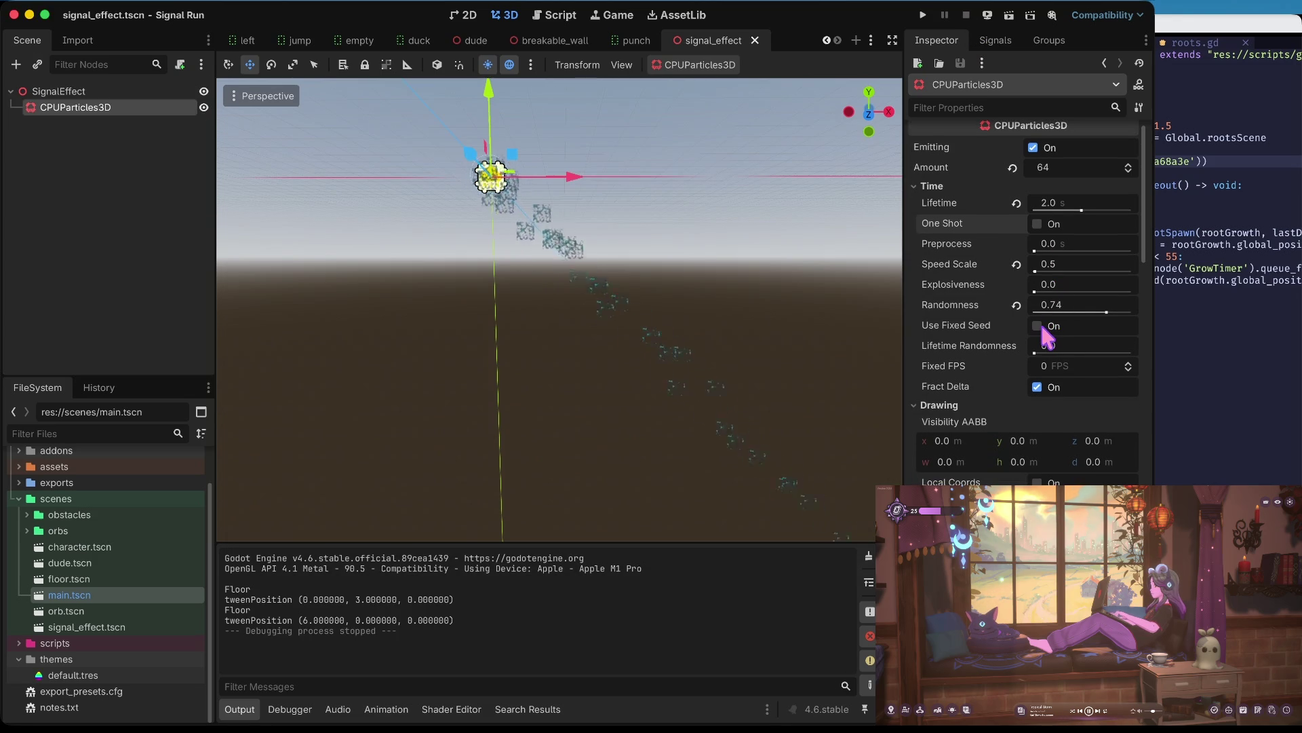
pyautogui.scroll(-3, 1047, 335)
pyautogui.moveTo(1048, 283); pyautogui.dragTo(1134, 289)
# - Save the 1.0 randomness, then change Lifetime Randomness to 0.4
pyautogui.hotkey('ctrl', 's')
pyautogui.scroll(-5, 1010, 372)
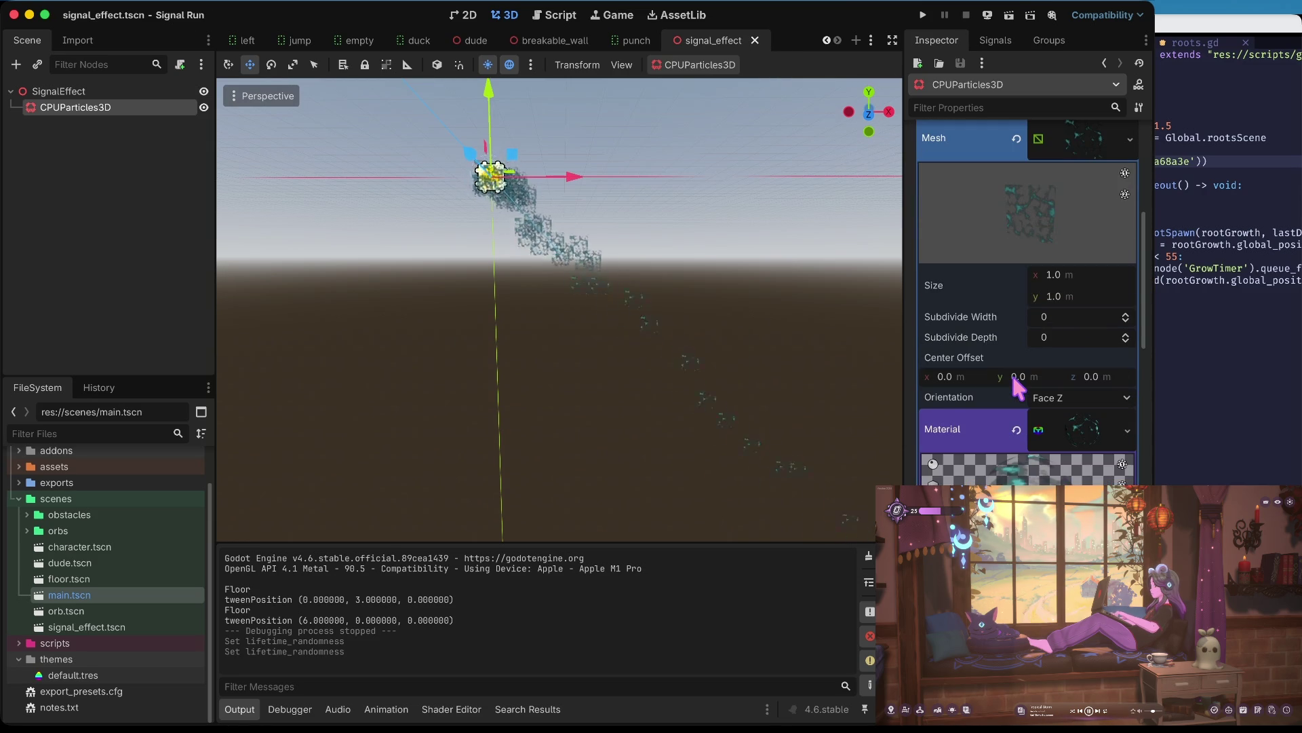
pyautogui.scroll(5, 1011, 371)
pyautogui.scroll(3, 1017, 385)
pyautogui.click(1080, 354)
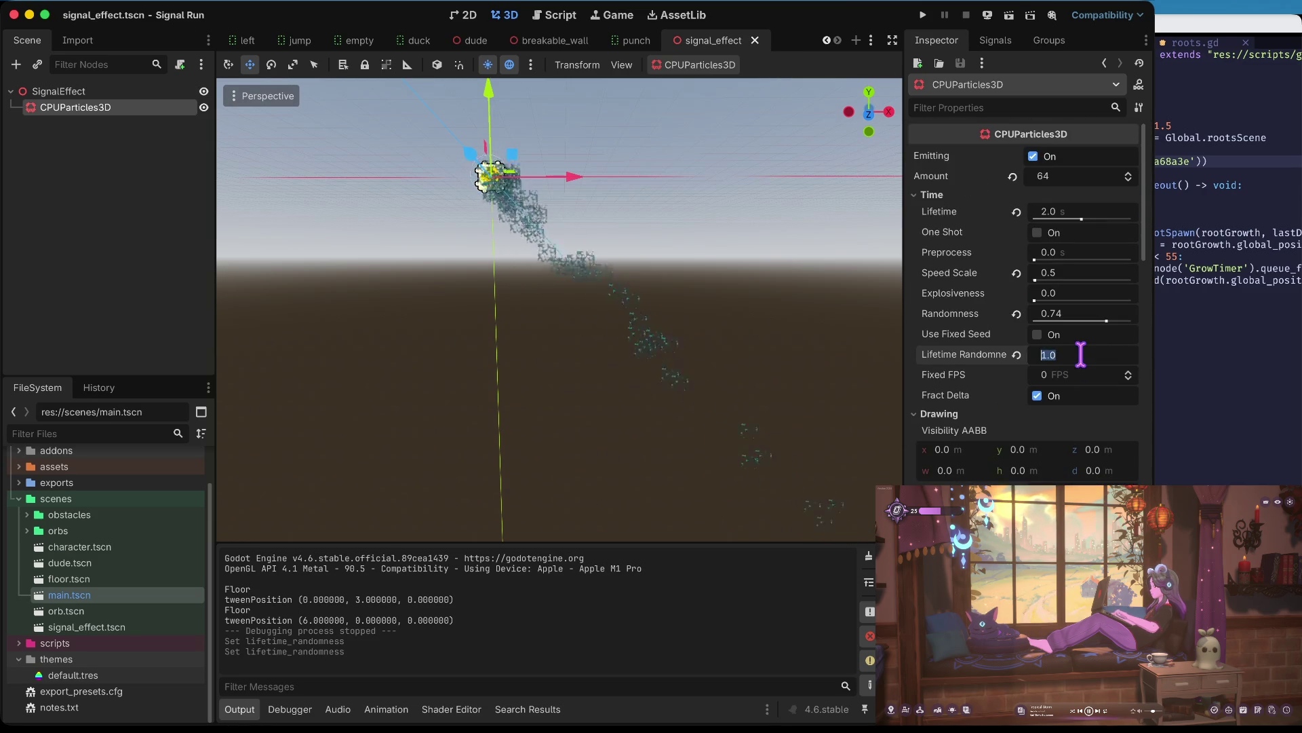
pyautogui.click(1081, 355)
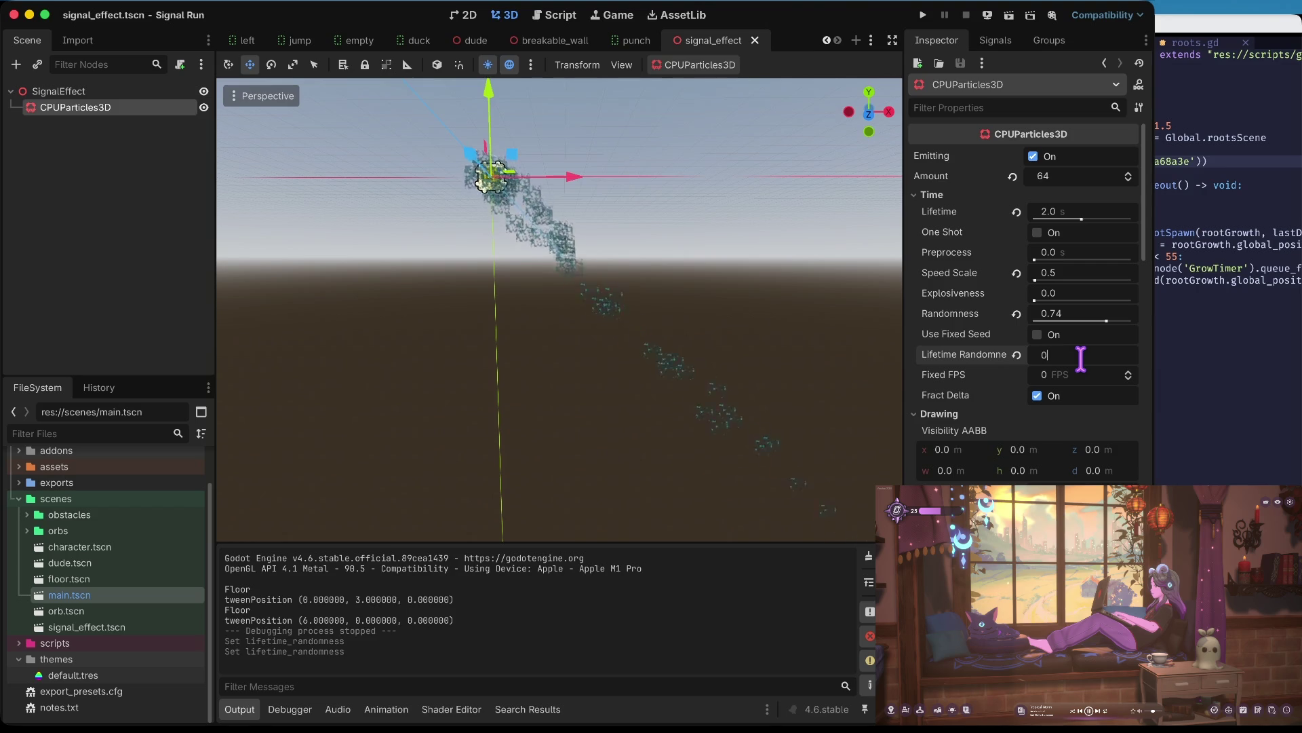
pyautogui.write('.4')
pyautogui.press('Return')
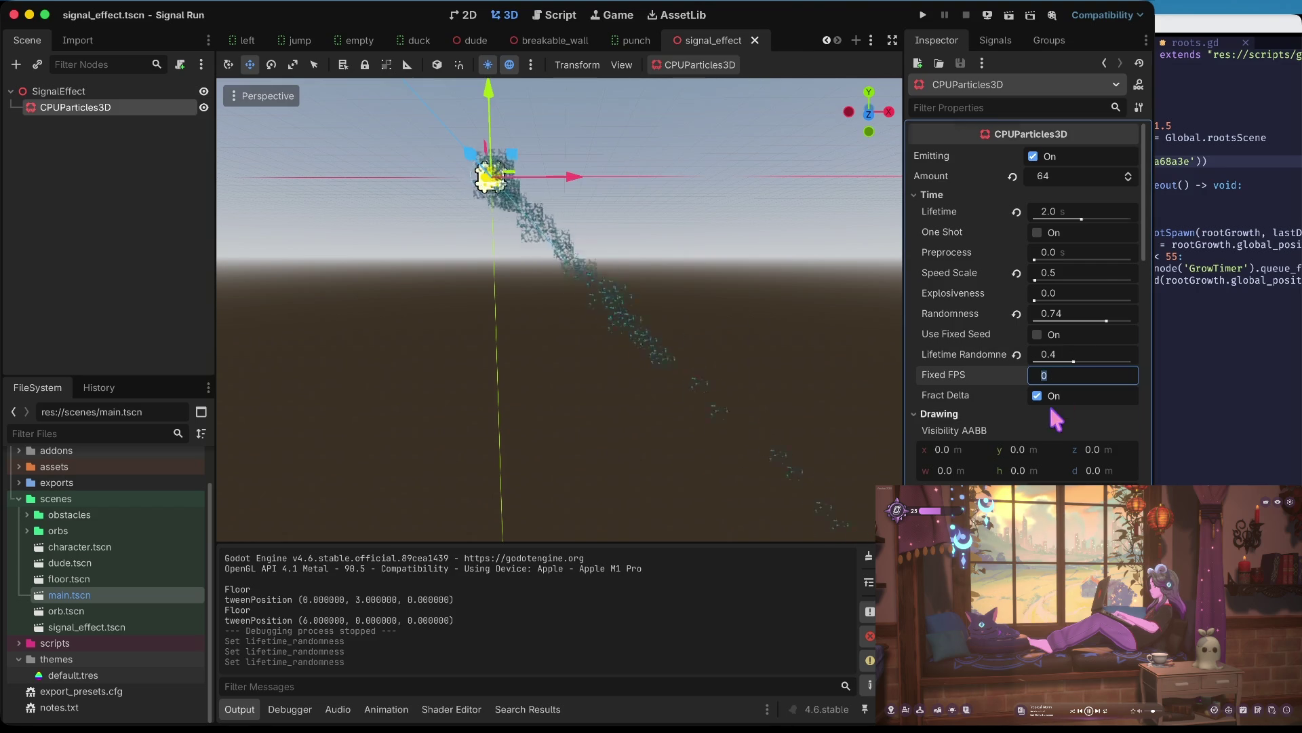
# - Collapse the particle material group and check the emission Direction settings
pyautogui.scroll(-5, 1050, 404)
pyautogui.scroll(-5, 1053, 415)
pyautogui.scroll(5, 1054, 415)
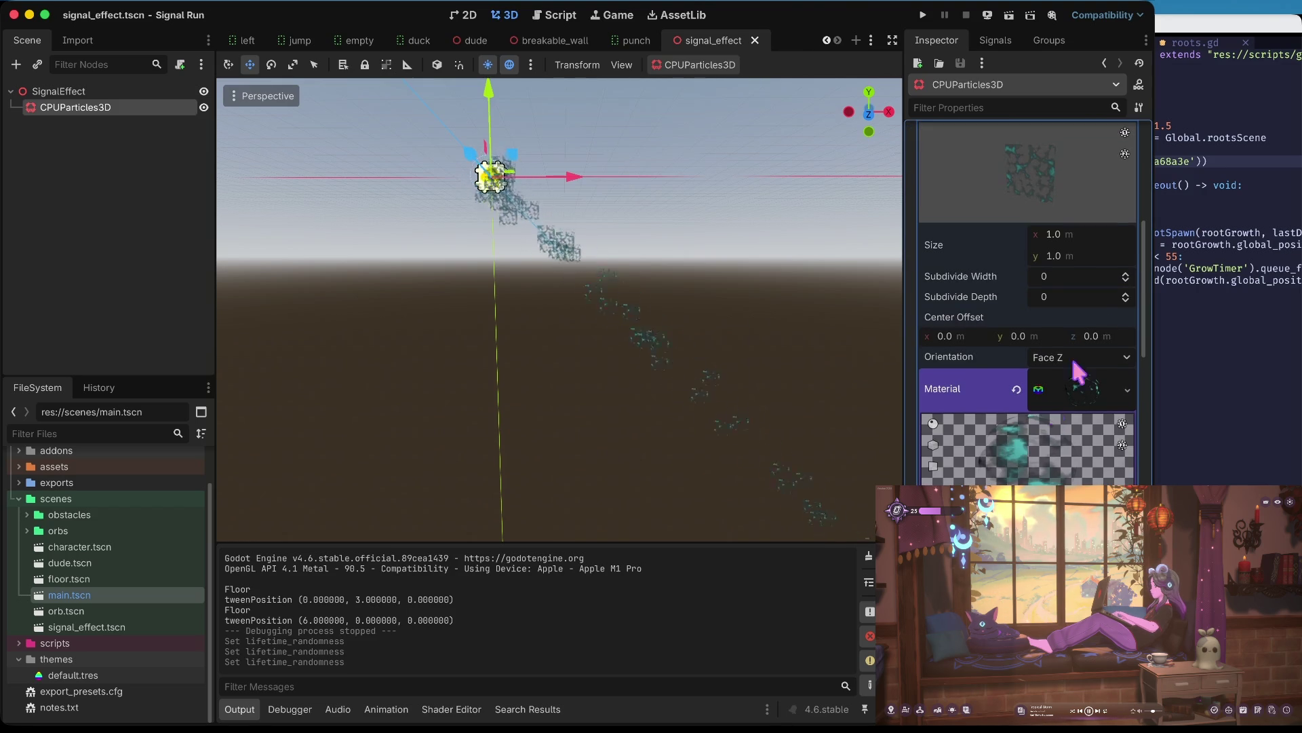
pyautogui.click(1088, 380)
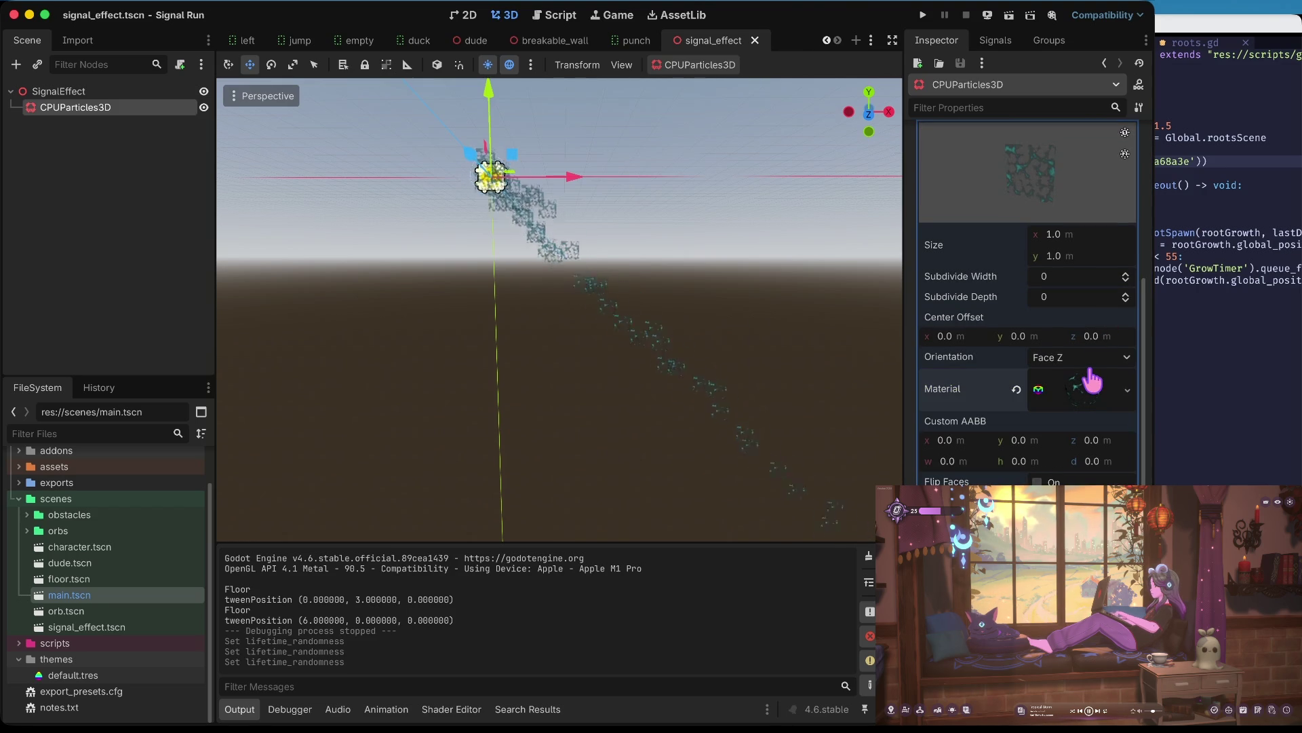
pyautogui.scroll(-5, 1043, 392)
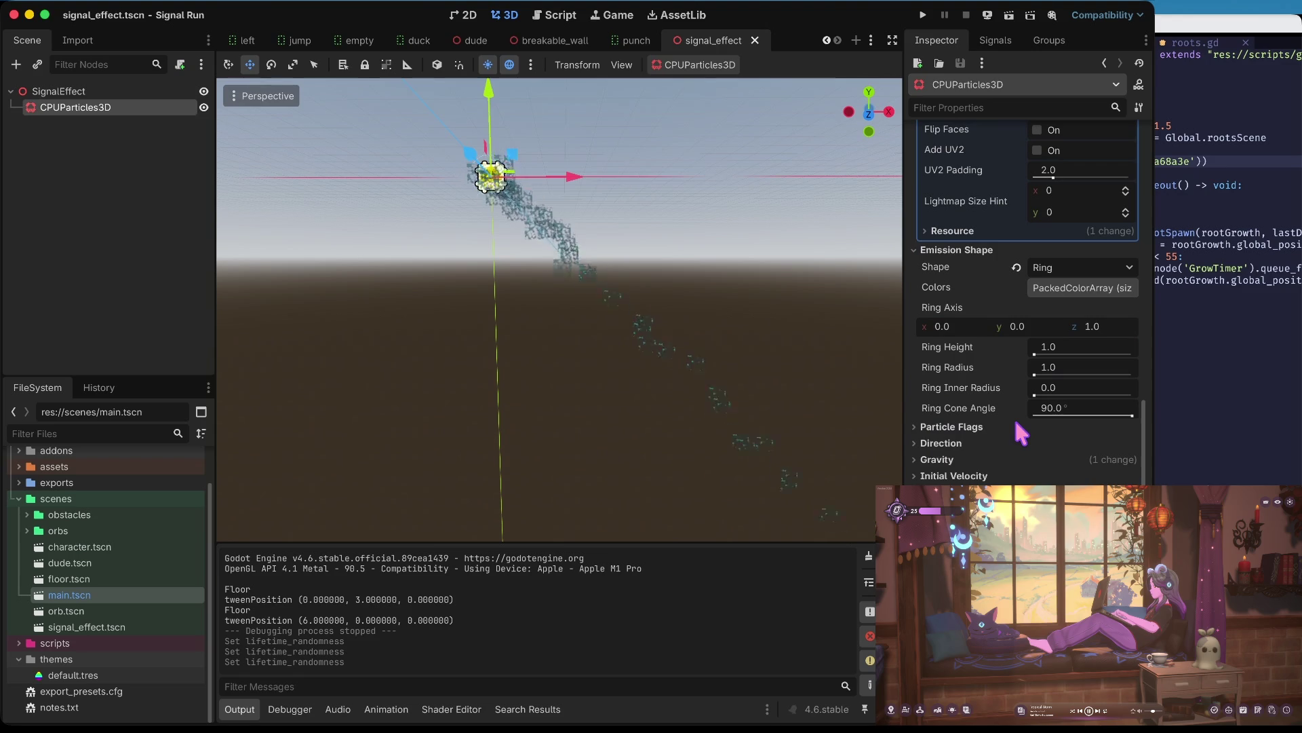
pyautogui.scroll(-1, 1014, 416)
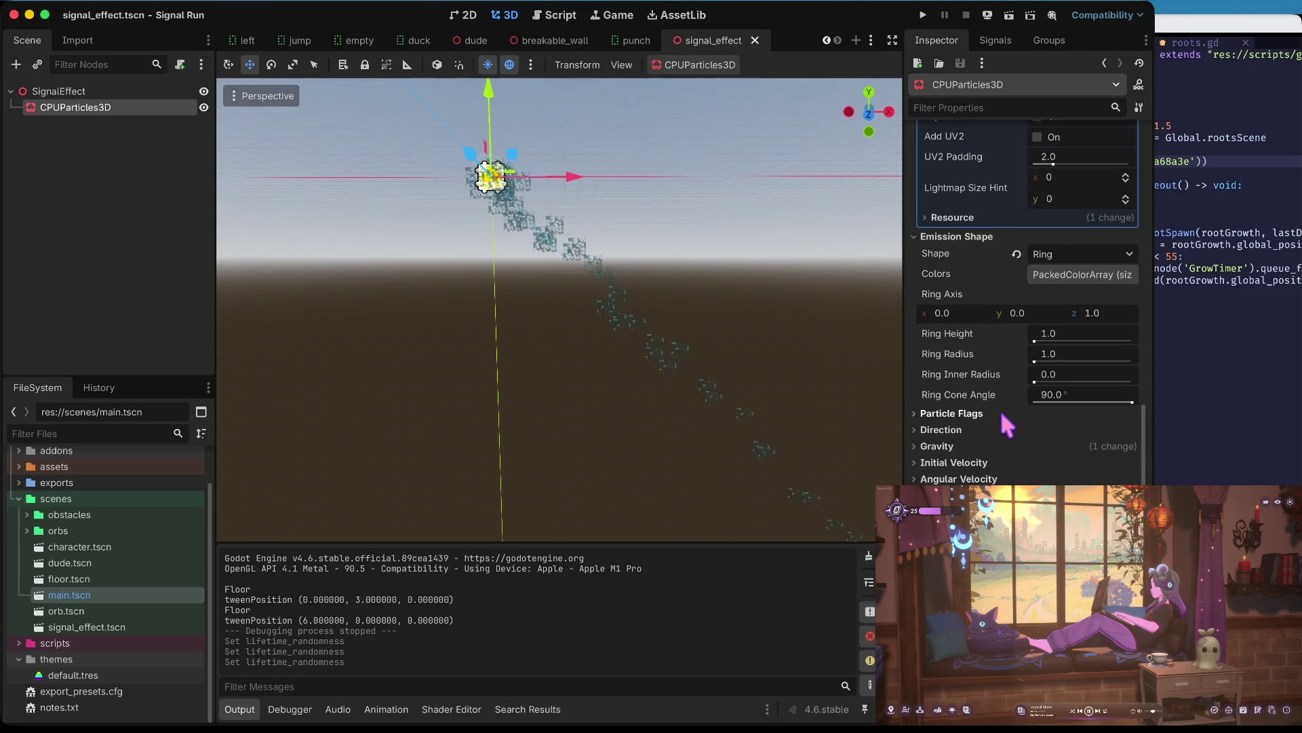
pyautogui.click(1000, 429)
pyautogui.click(1000, 429)
pyautogui.click(1000, 428)
pyautogui.click(1000, 429)
pyautogui.scroll(-1, 999, 429)
pyautogui.scroll(-2, 1000, 427)
# - Try angular velocity of about ±245, then reset both minimum and maximum to 0
pyautogui.click(997, 444)
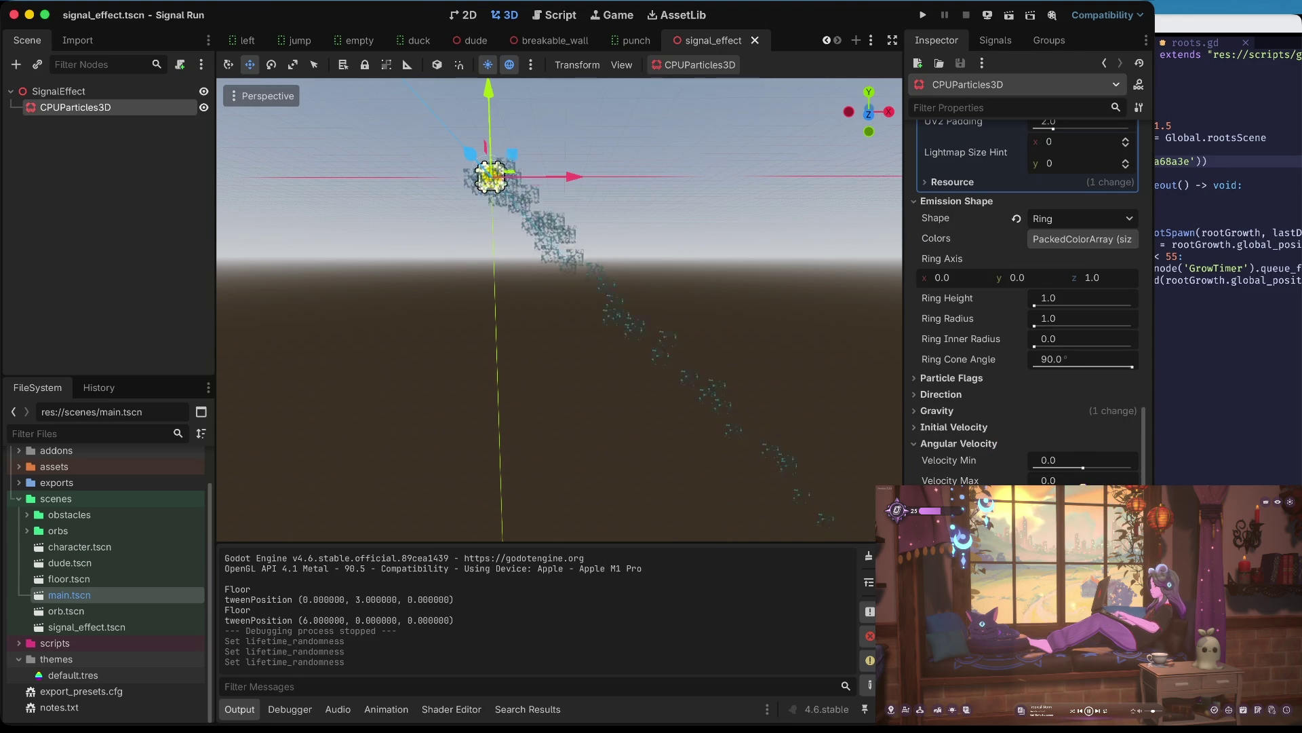
pyautogui.moveTo(1048, 480); pyautogui.dragTo(1085, 480)
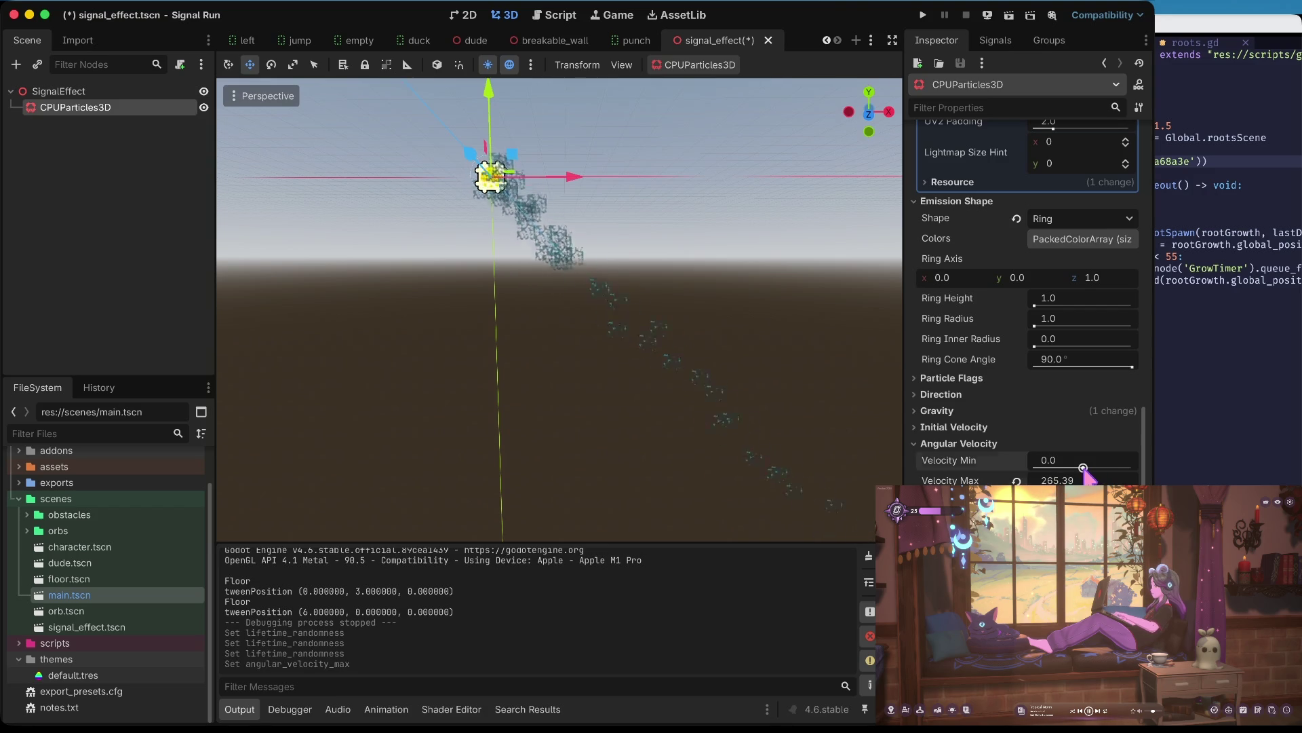
pyautogui.moveTo(1083, 468); pyautogui.dragTo(1066, 468)
pyautogui.click(1016, 461)
pyautogui.click(1016, 480)
pyautogui.click(983, 445)
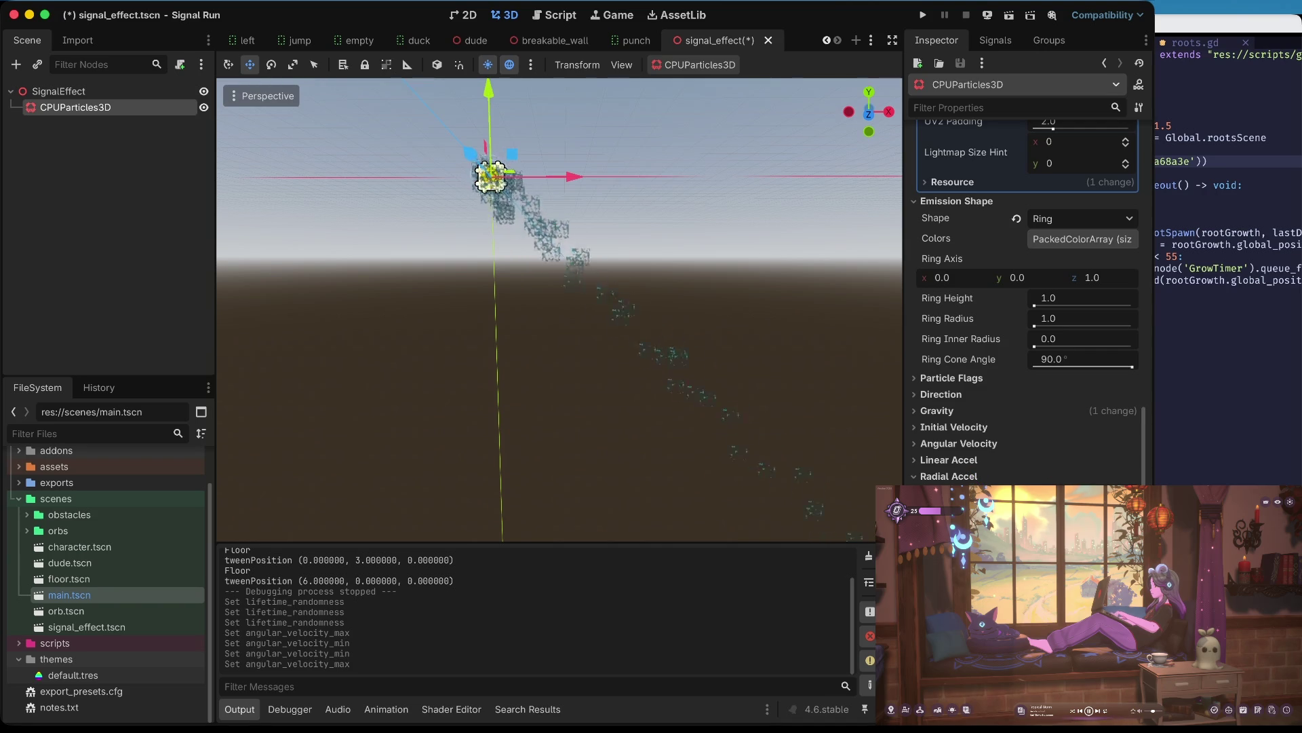
# - Adjust the maximum radial acceleration and return to the top of the Inspector
pyautogui.click(1016, 510)
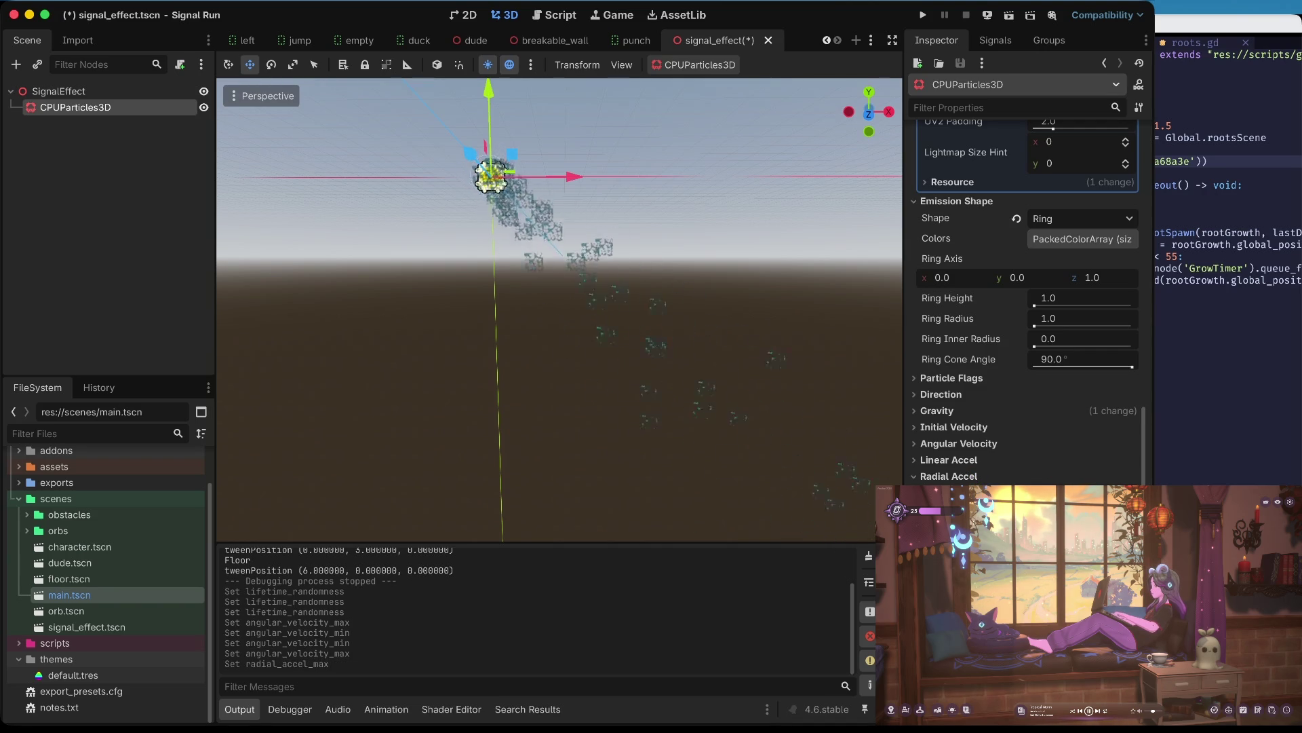
pyautogui.click(1017, 510)
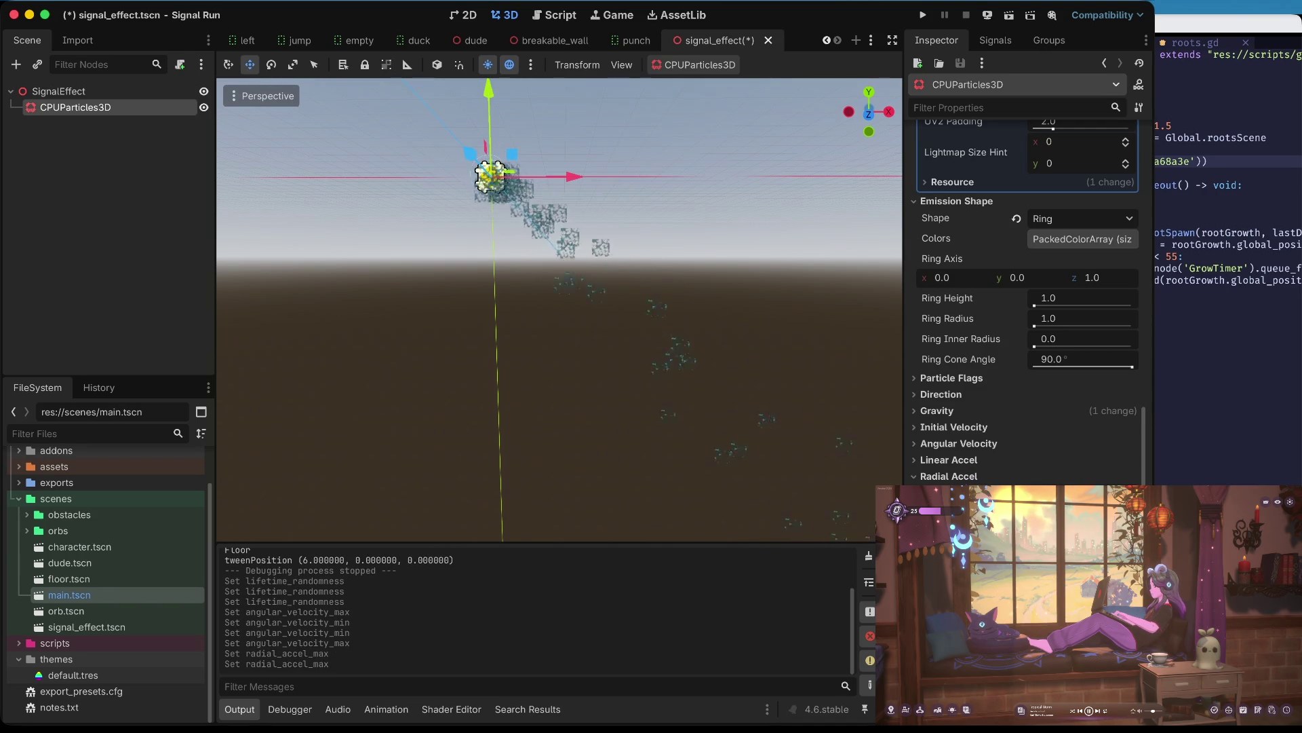
pyautogui.scroll(5, 970, 480)
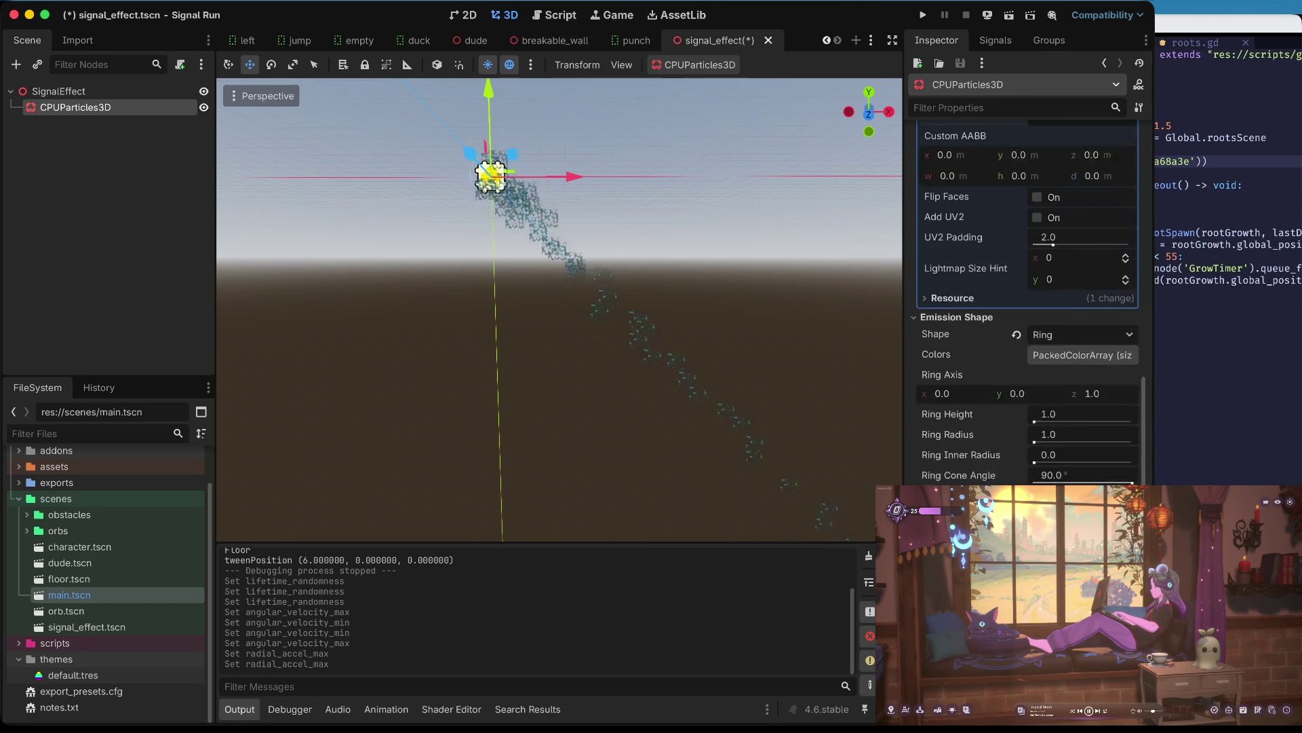
pyautogui.scroll(-3, 970, 481)
pyautogui.scroll(-2, 1024, 306)
pyautogui.scroll(6, 1024, 305)
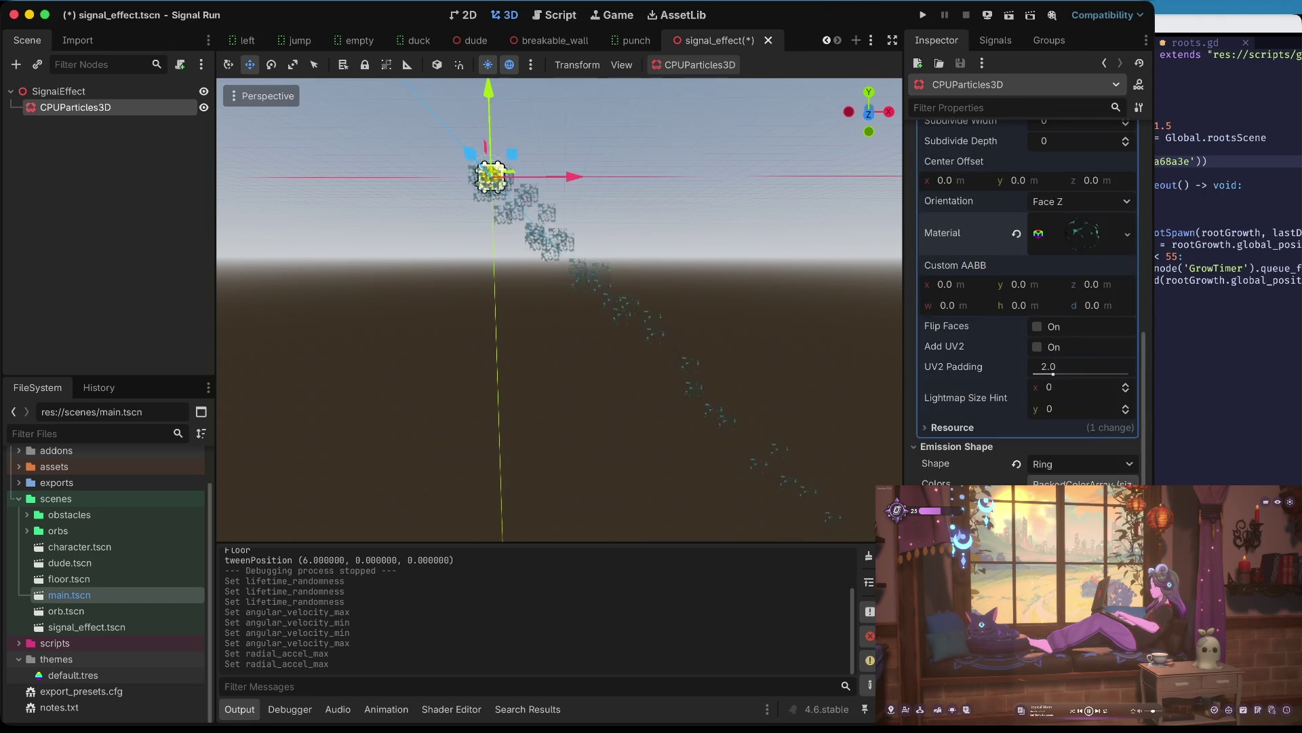
pyautogui.scroll(2, 1066, 344)
pyautogui.scroll(-2, 1075, 327)
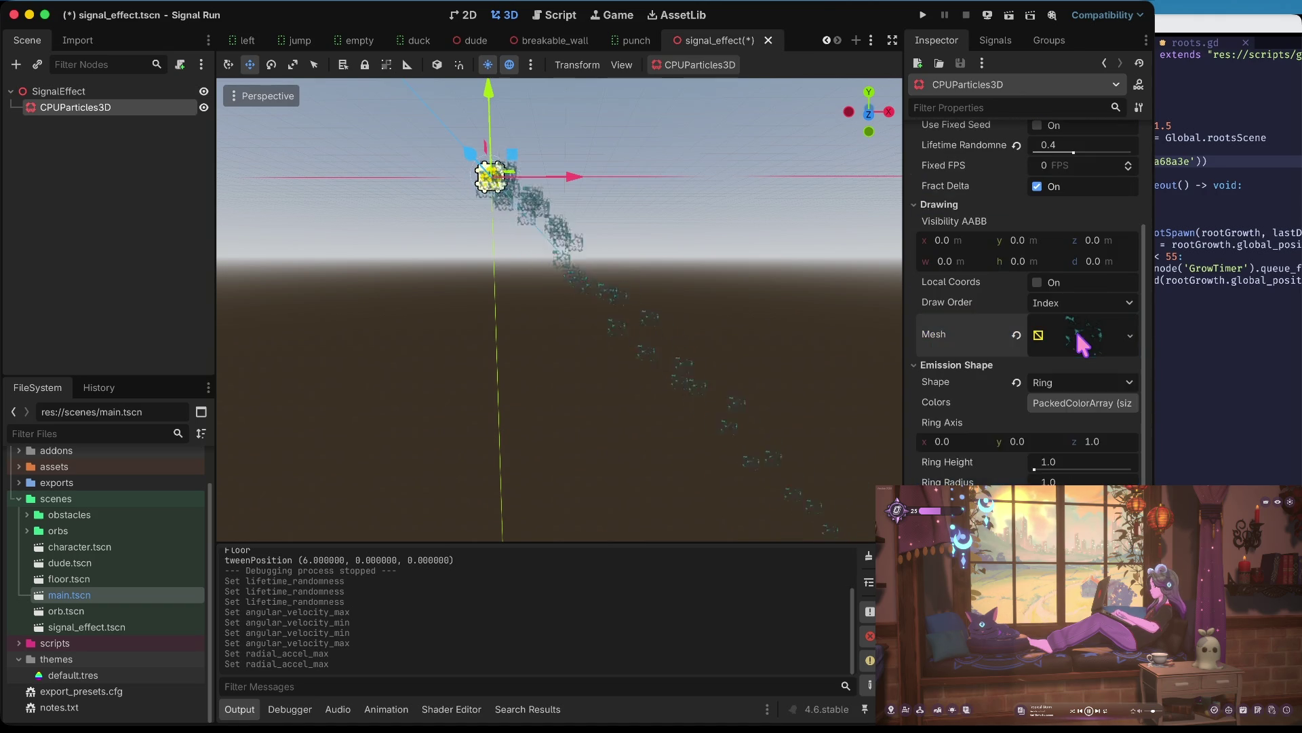
pyautogui.scroll(6, 1074, 327)
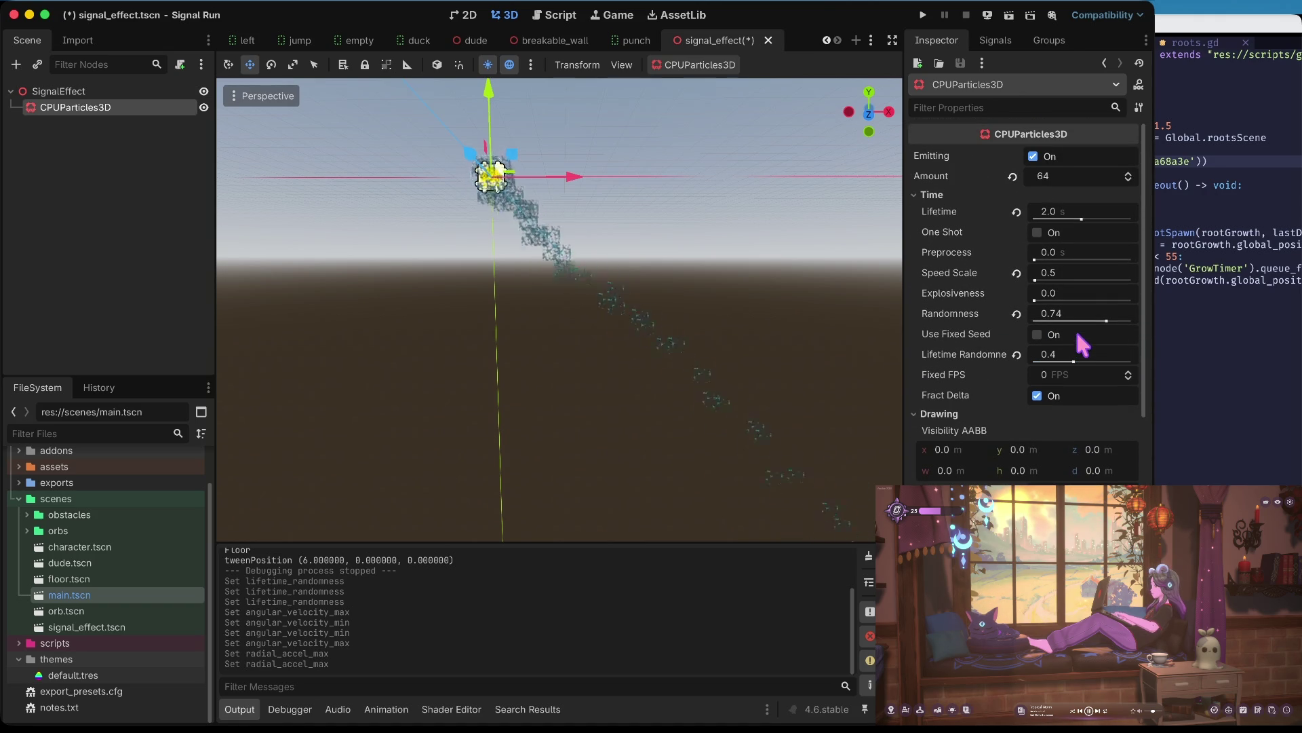
# - Raise the particles' Explosiveness to about 0.42 and save
pyautogui.moveTo(1034, 299); pyautogui.dragTo(1062, 301)
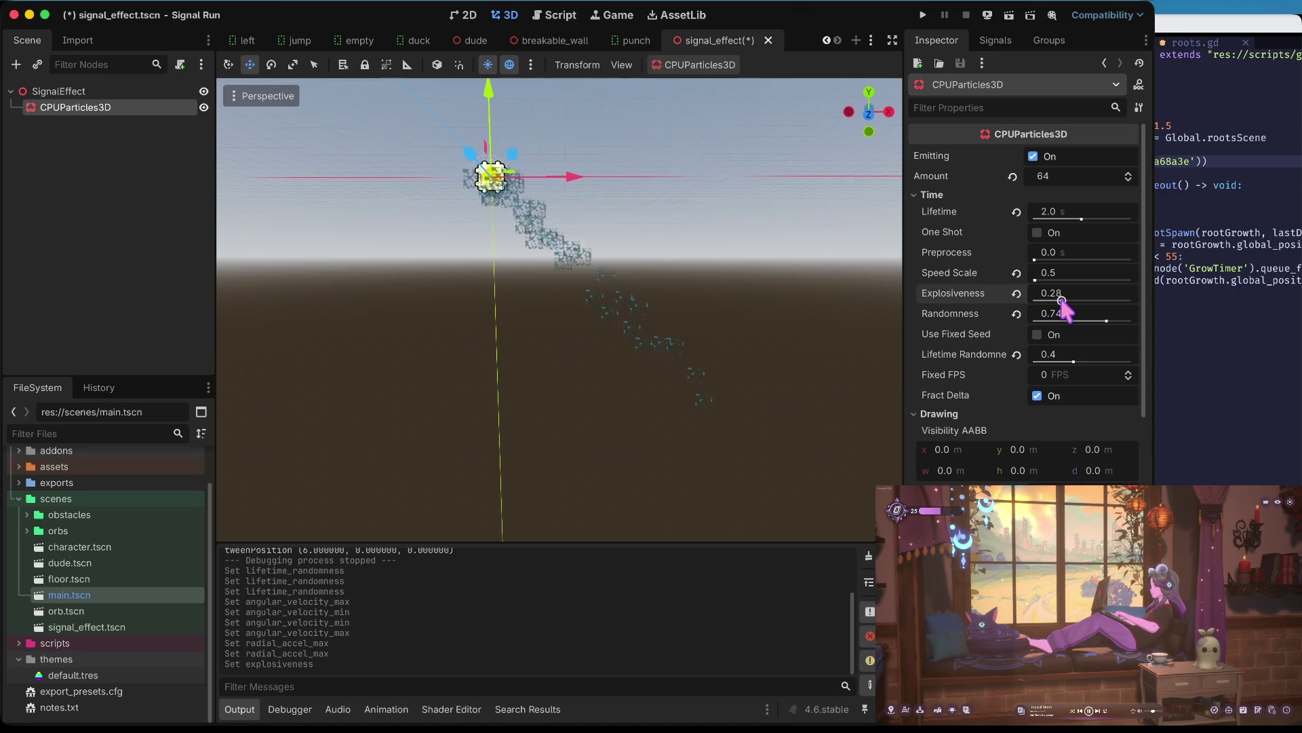
pyautogui.moveTo(1062, 301); pyautogui.dragTo(1073, 300)
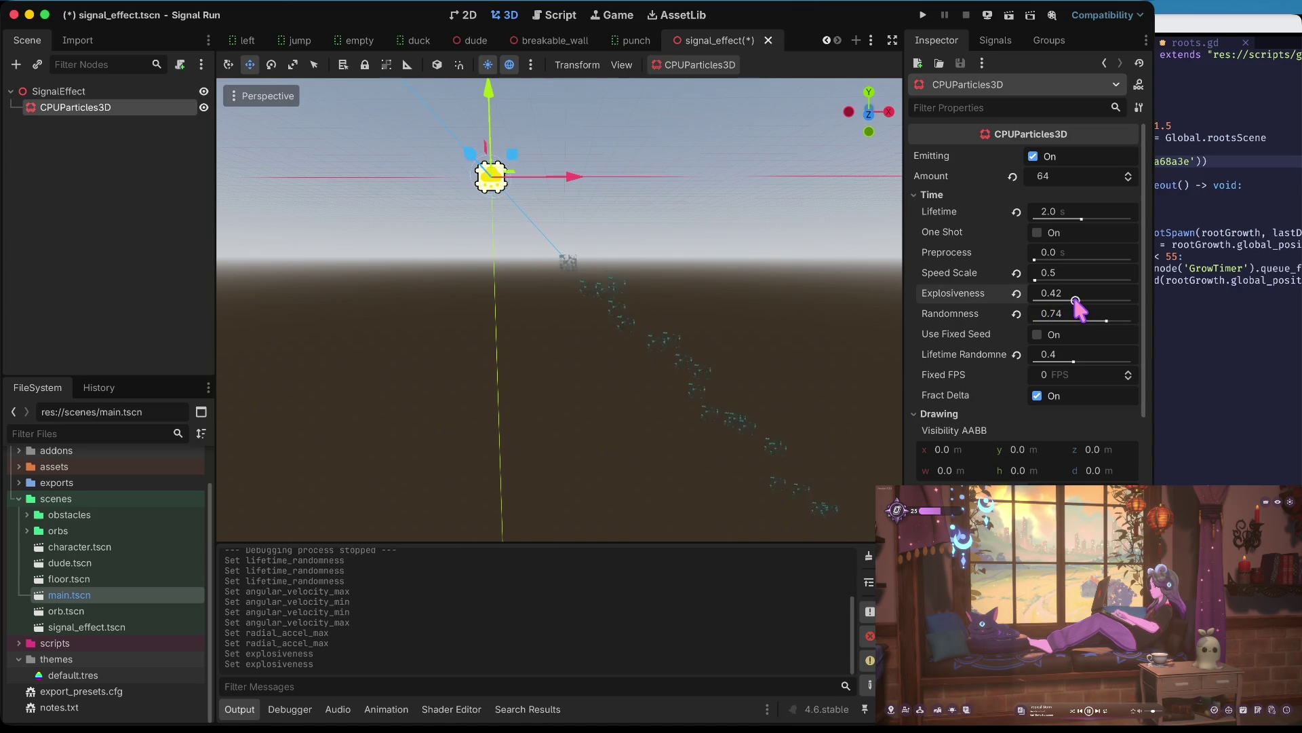
pyautogui.hotkey('ctrl', 's')
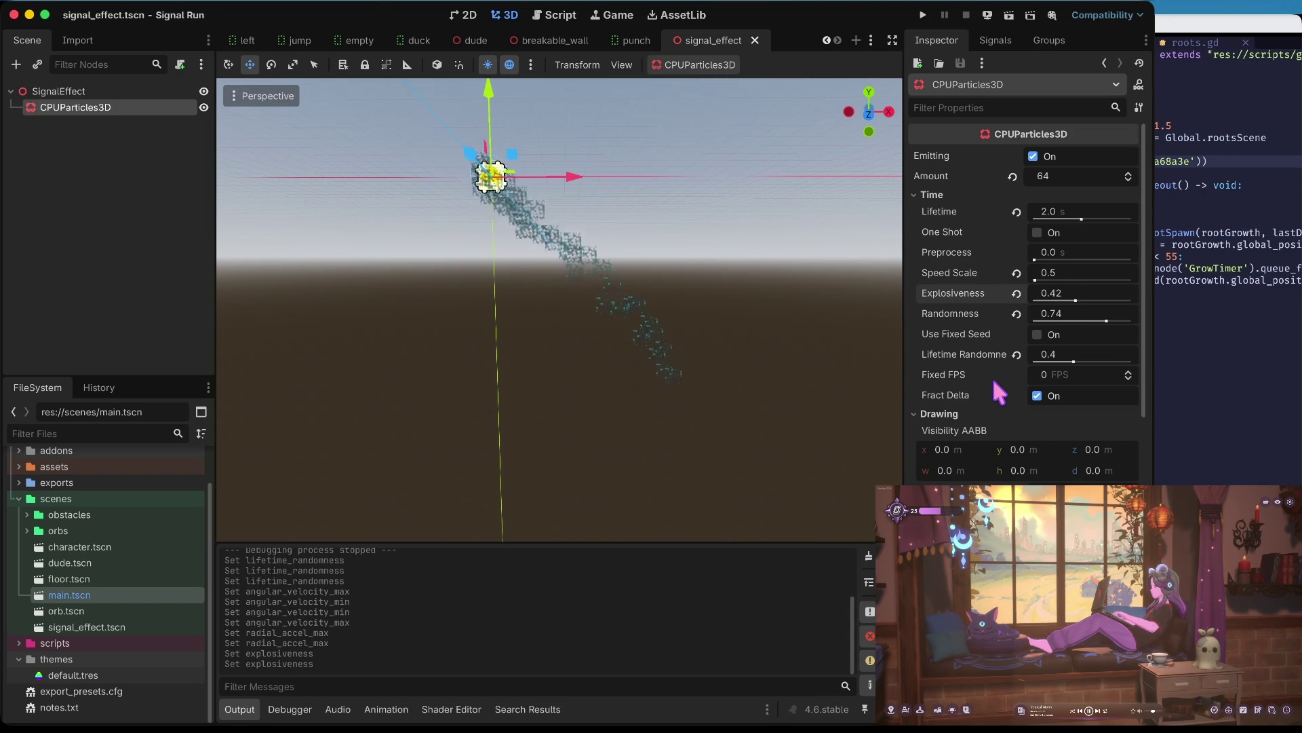
# - Collapse the Time and Emission Shape groups in the particle Inspector
pyautogui.scroll(-3, 1002, 381)
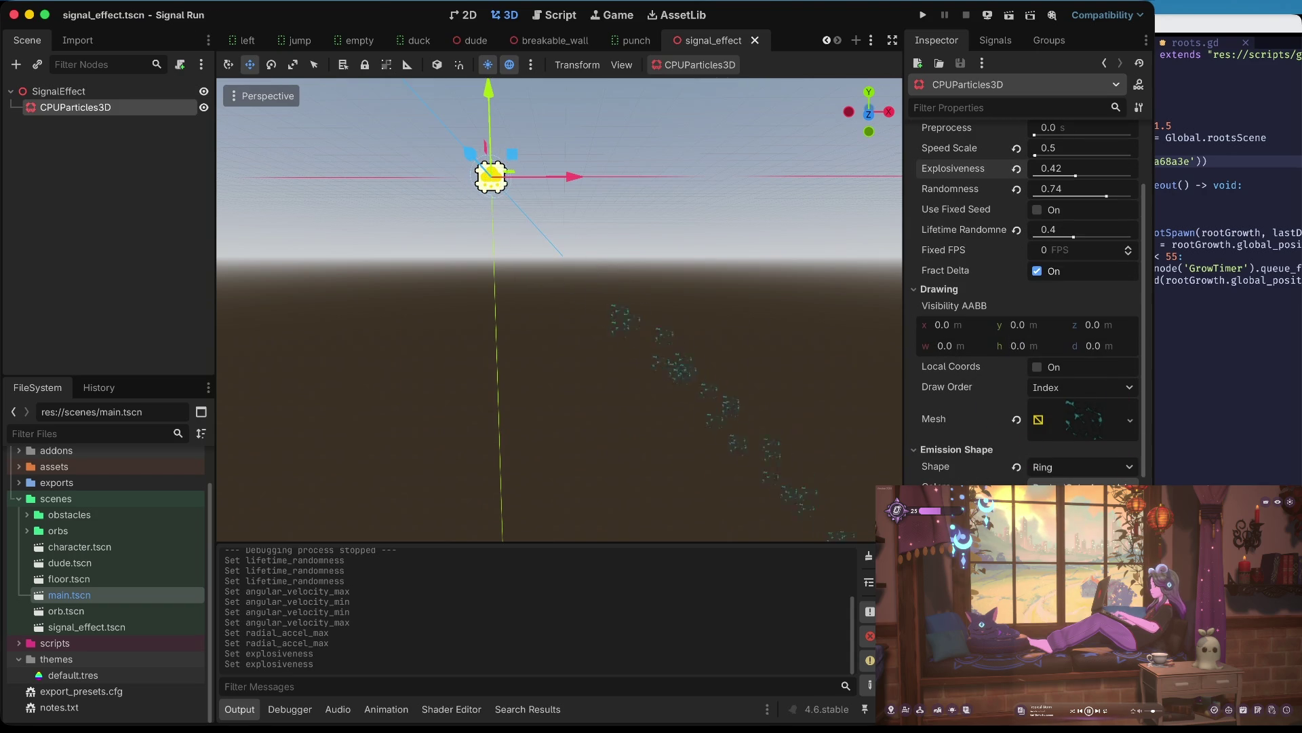
pyautogui.scroll(-3, 1083, 421)
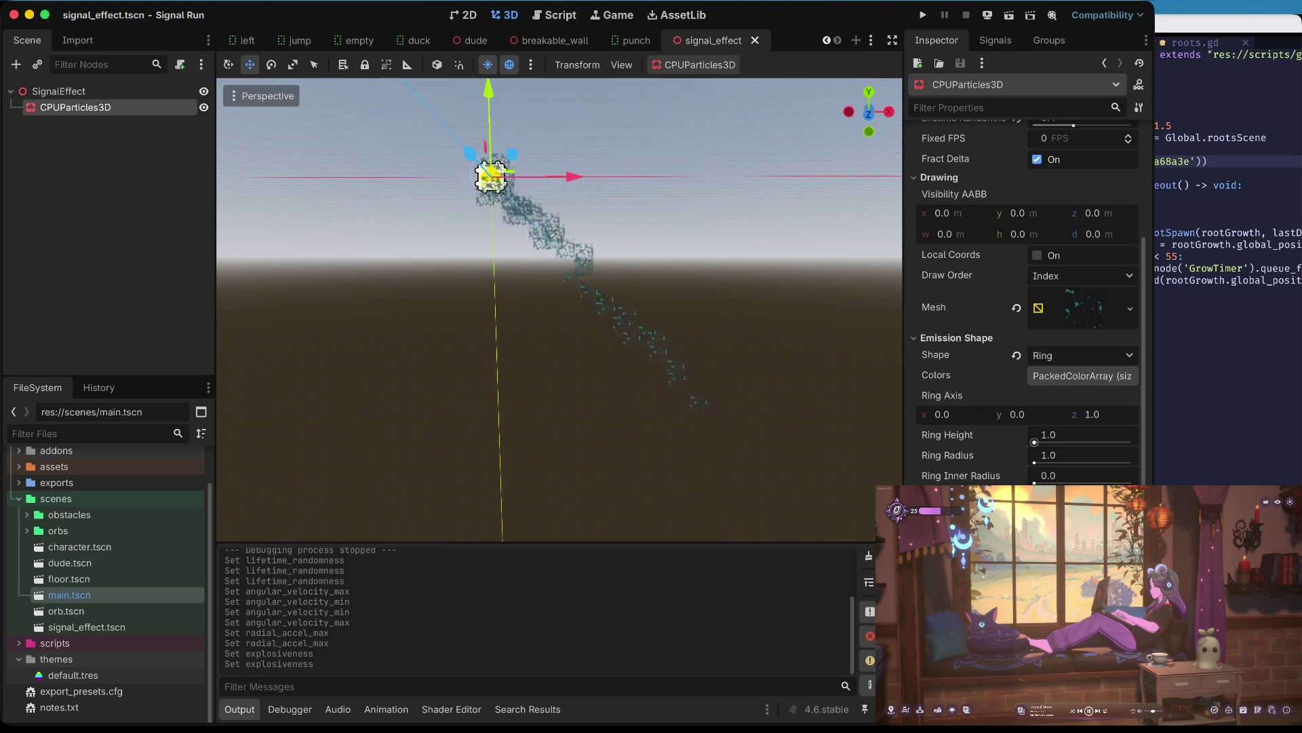
pyautogui.scroll(-2, 1035, 442)
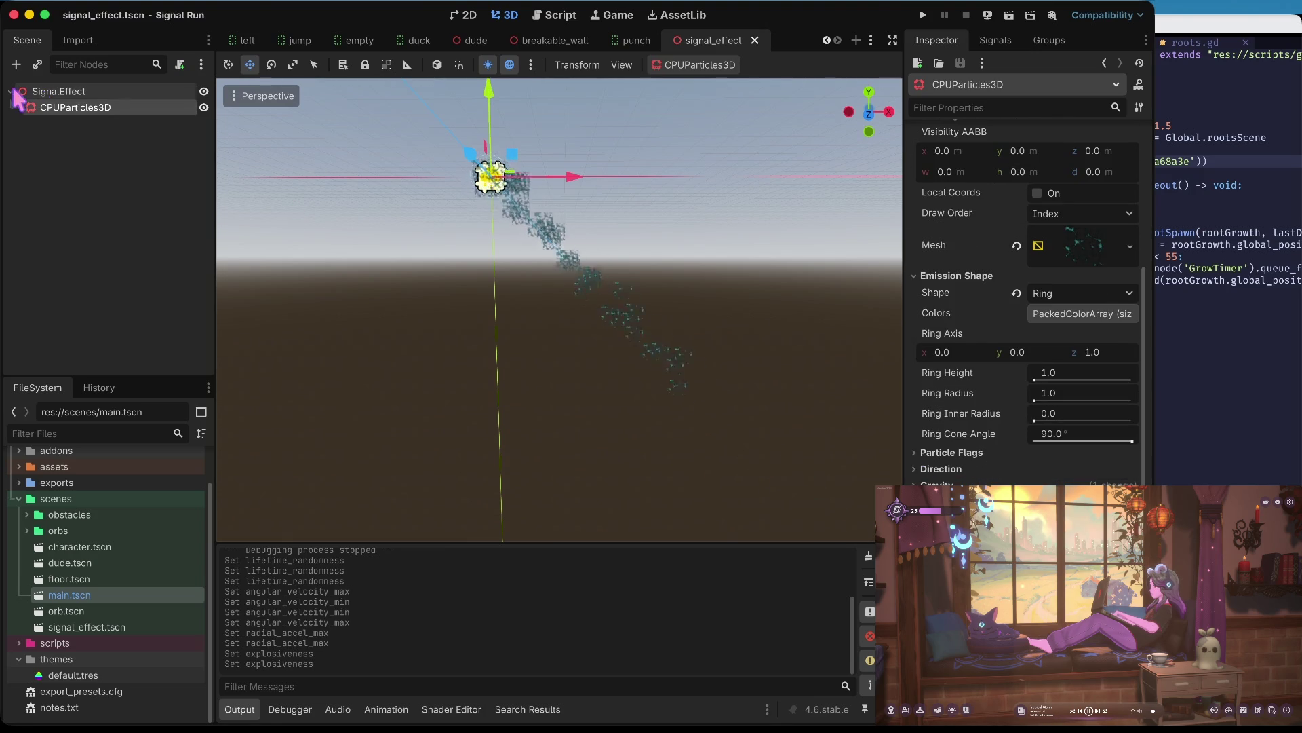
pyautogui.scroll(8, 1036, 219)
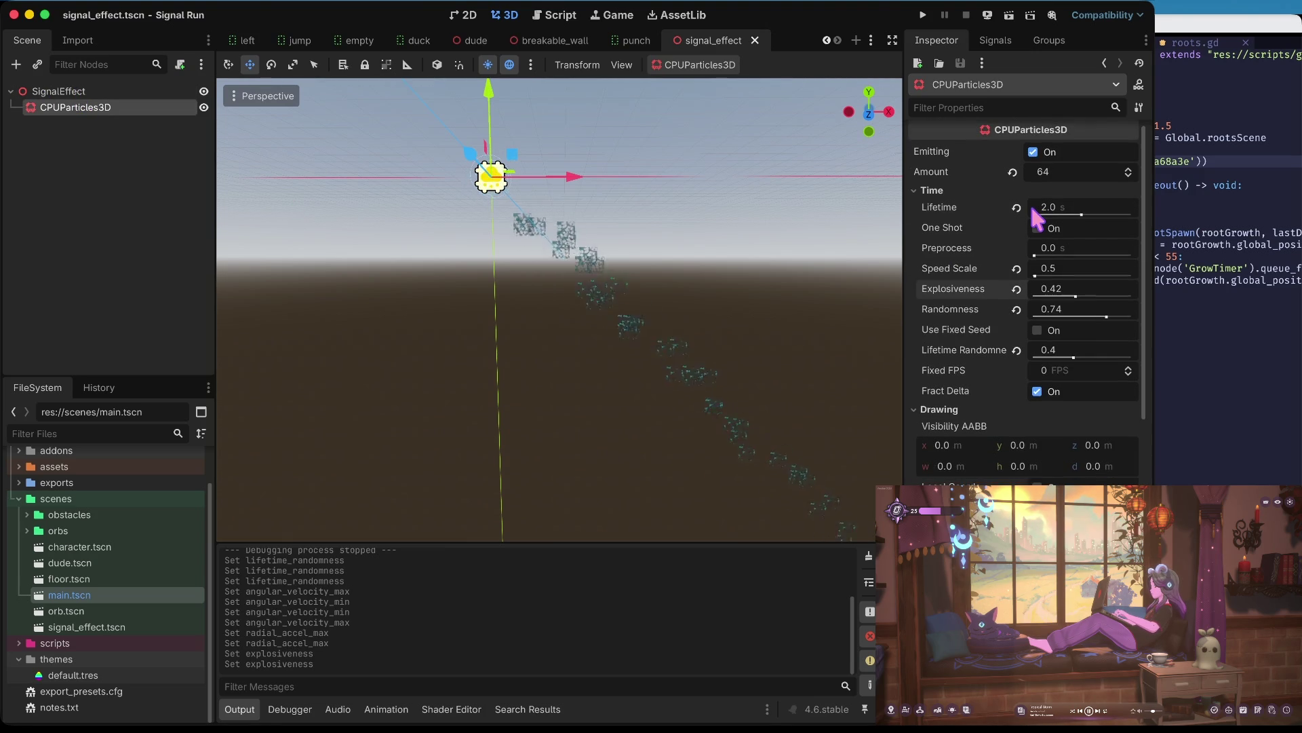
pyautogui.click(932, 190)
pyautogui.click(948, 207)
pyautogui.click(947, 207)
pyautogui.click(948, 367)
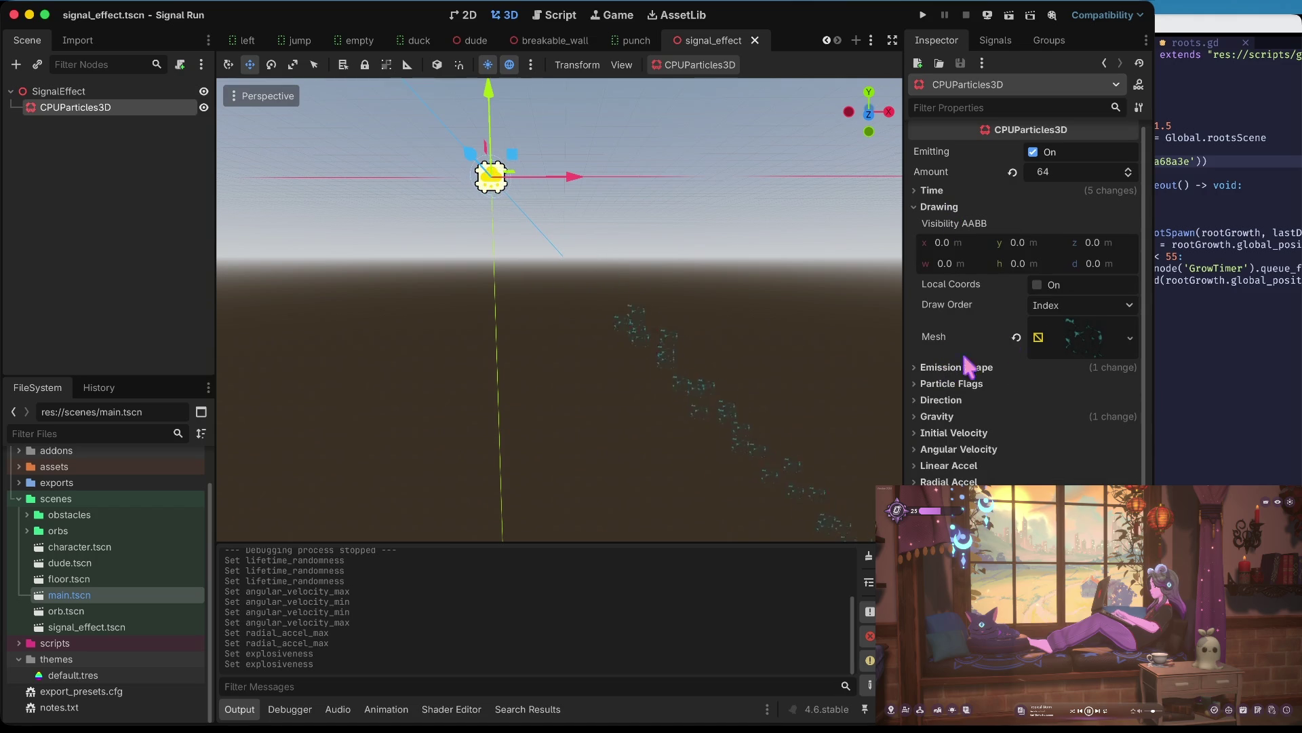
# - Inspect the particle mesh resource, then expand the Direction settings
pyautogui.click(1083, 336)
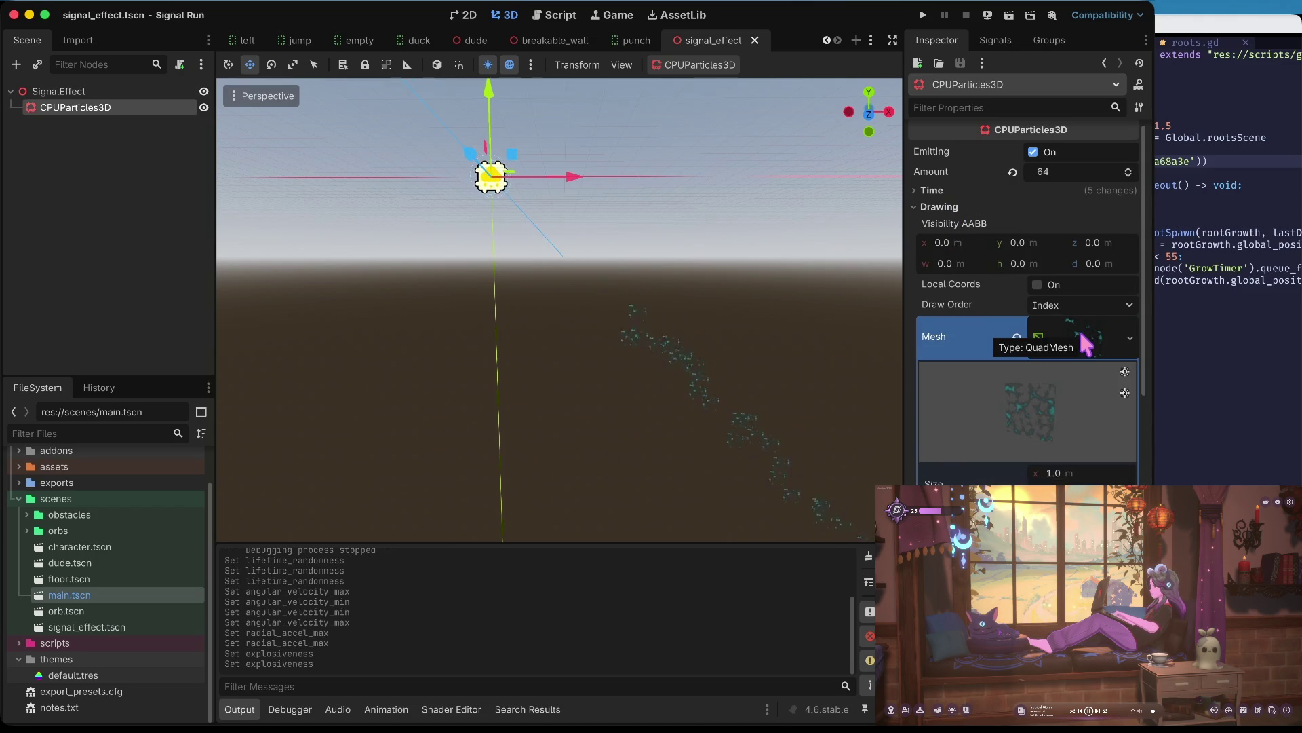
pyautogui.click(958, 205)
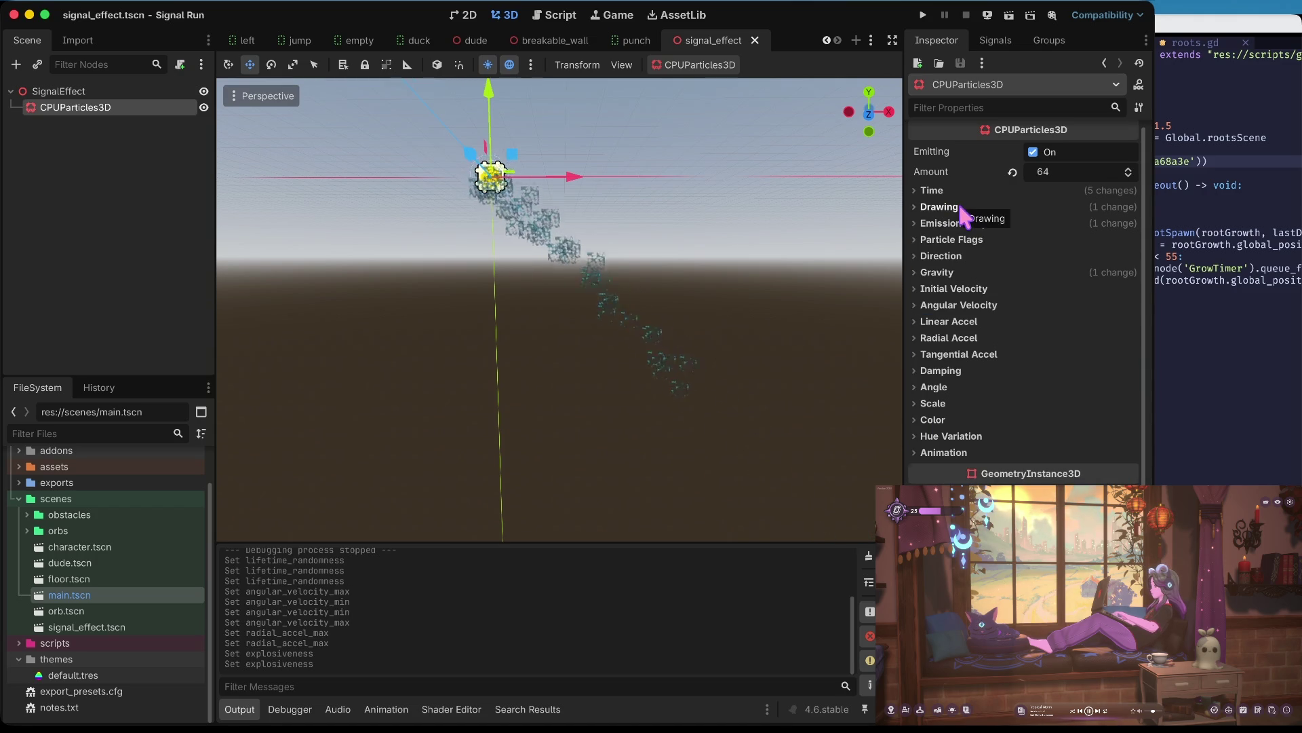
pyautogui.click(961, 206)
pyautogui.click(1078, 333)
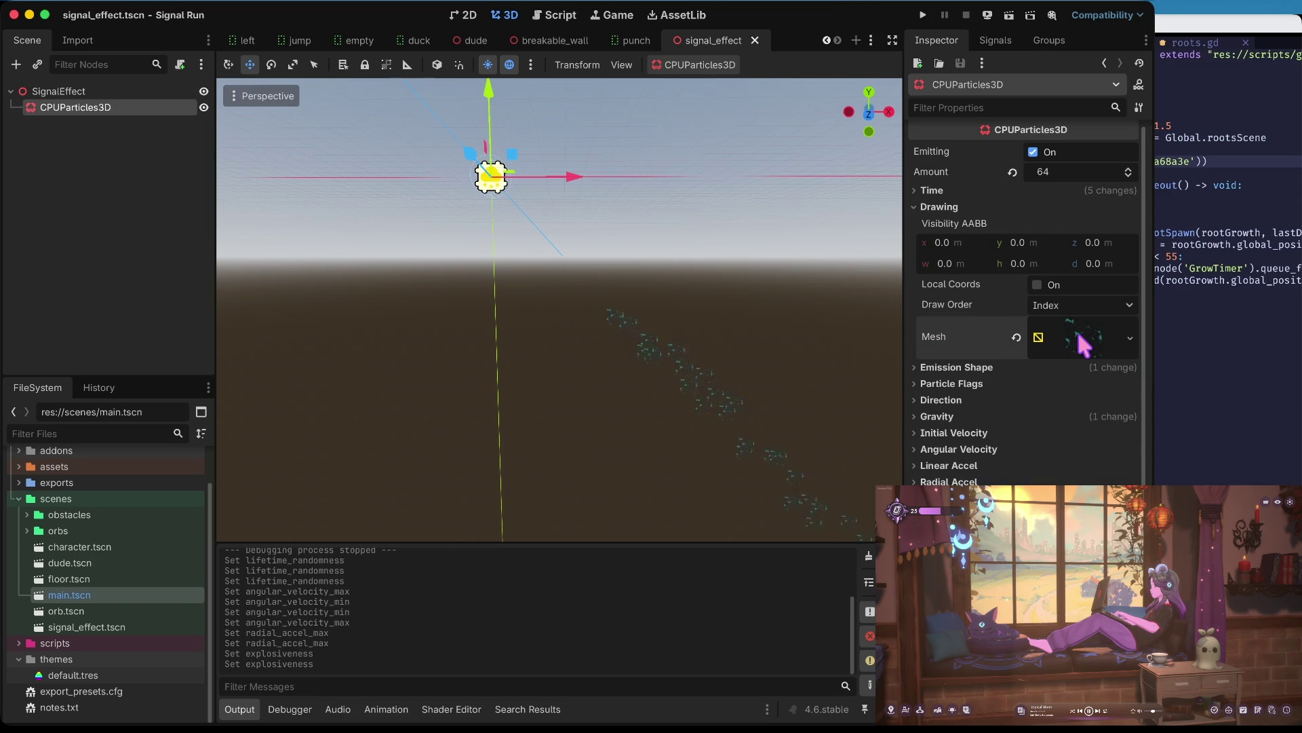
pyautogui.click(955, 401)
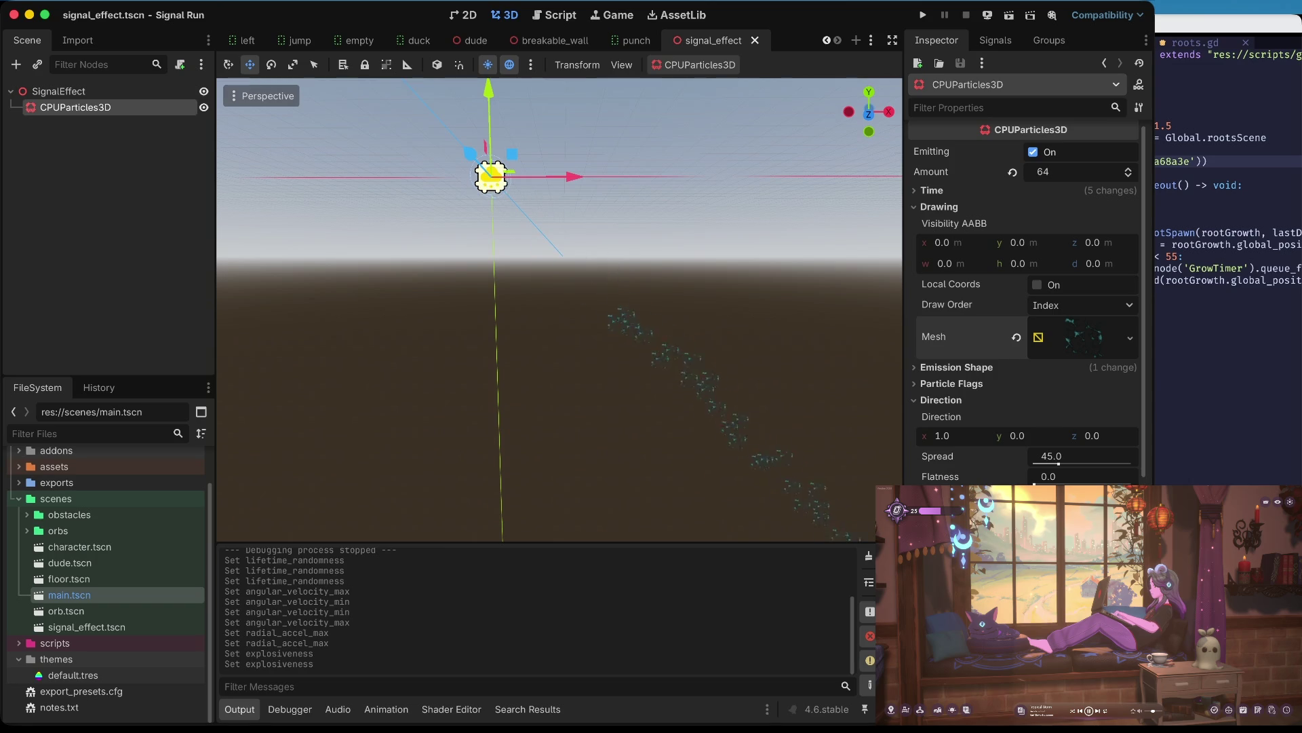
# - Drag the particle Angle sliders to adjust the maximum angle
pyautogui.scroll(-2, 1024, 306)
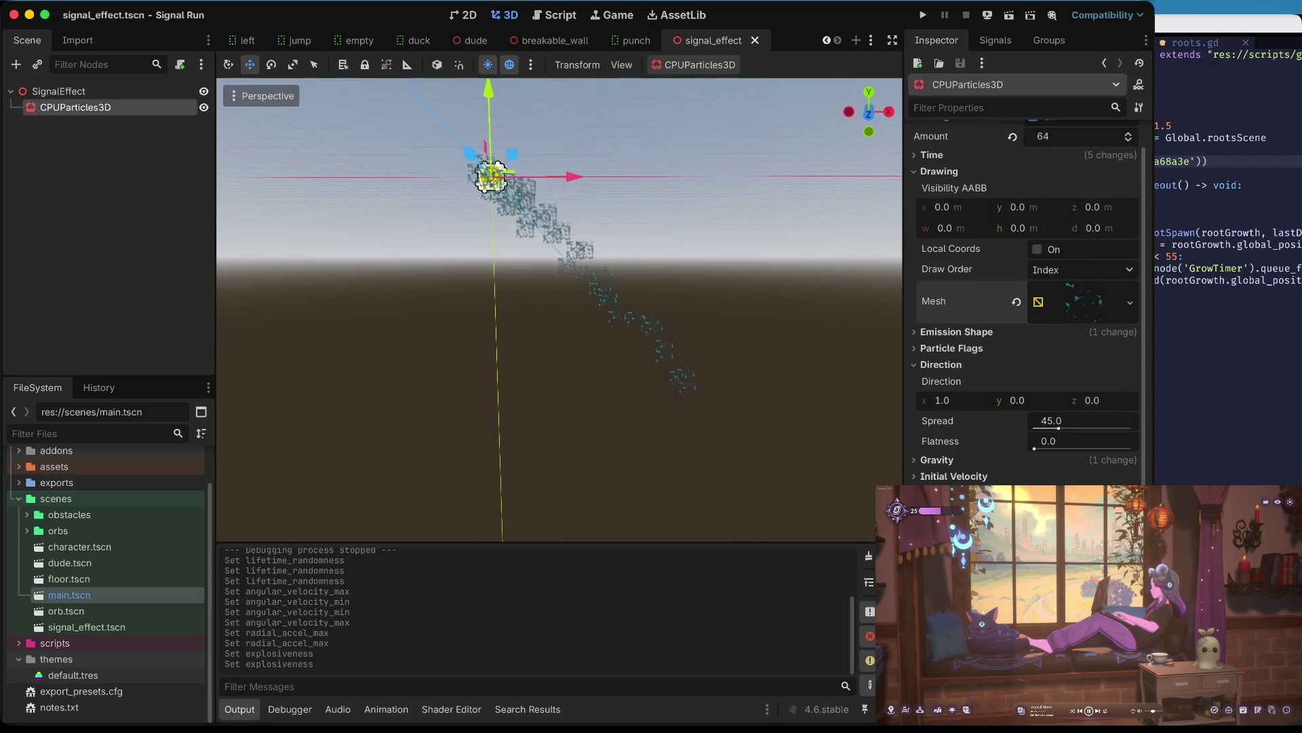
pyautogui.scroll(-5, 1024, 305)
pyautogui.scroll(2, 1024, 305)
pyautogui.moveTo(1058, 483); pyautogui.dragTo(1017, 483)
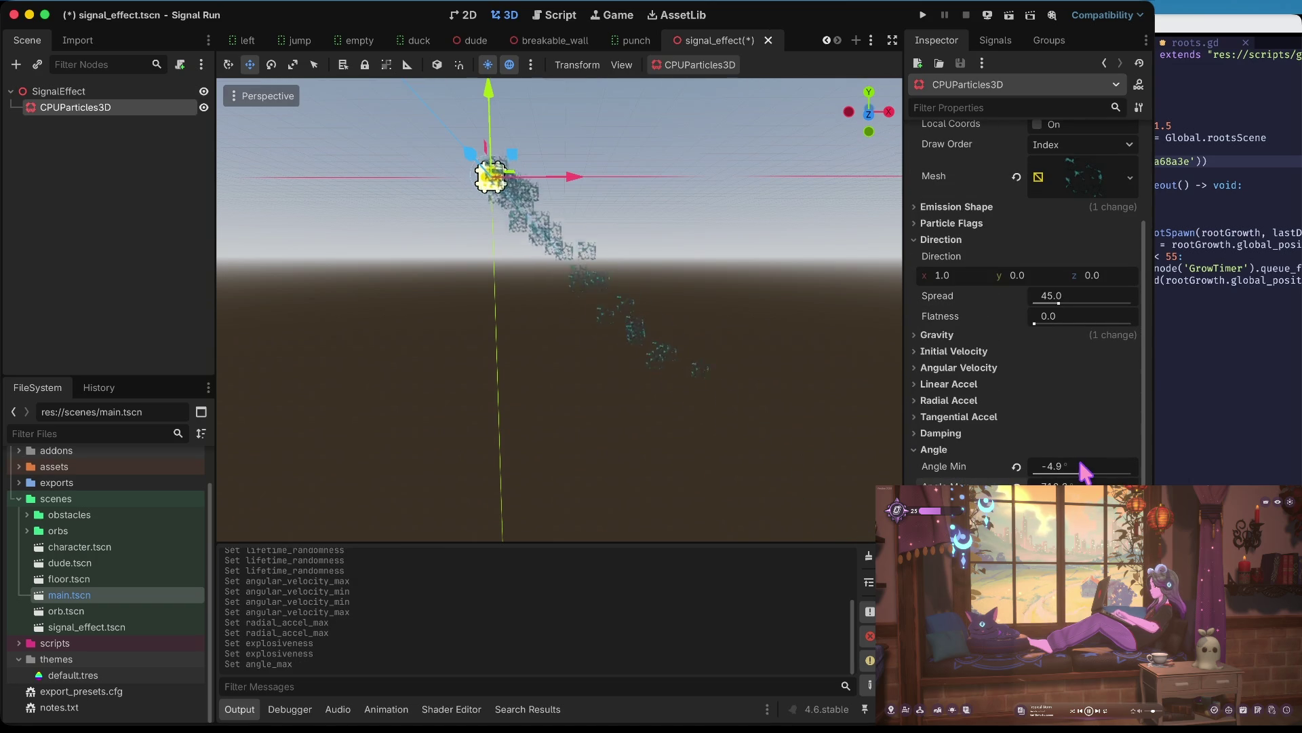
pyautogui.moveTo(1058, 483); pyautogui.dragTo(1078, 483)
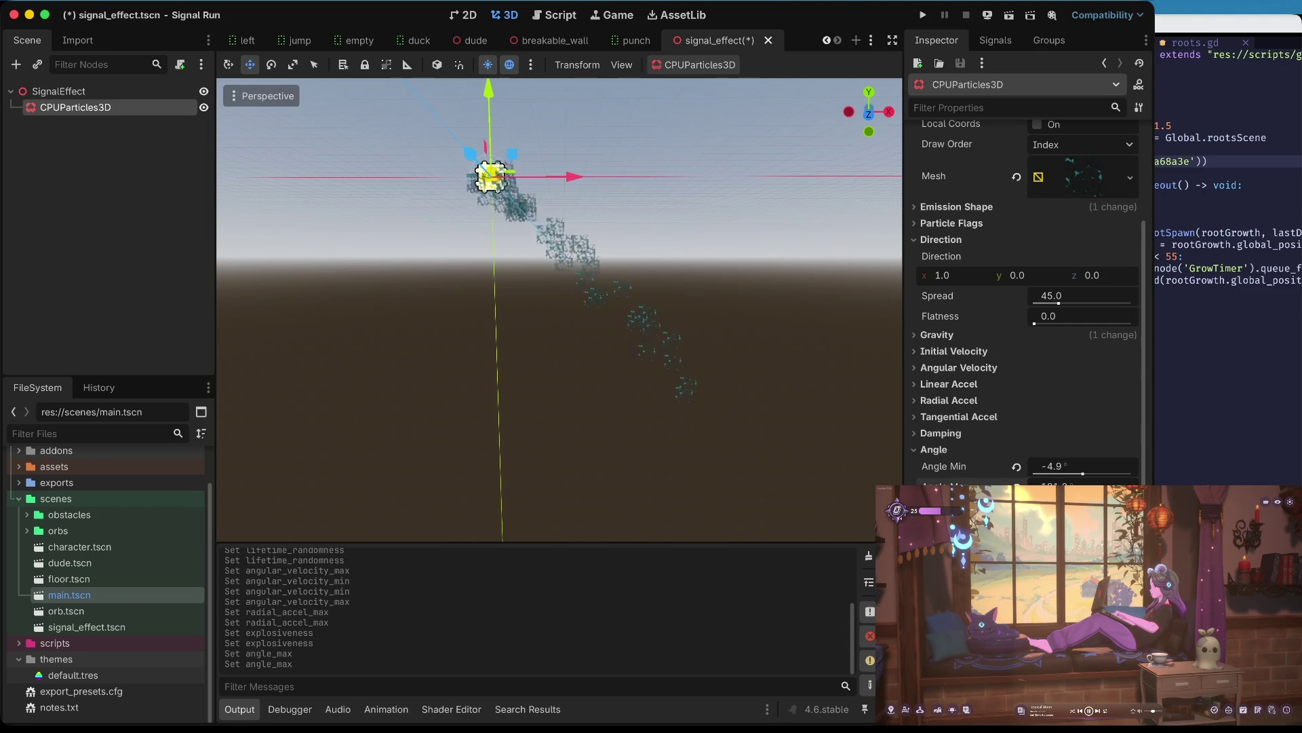
pyautogui.click(1086, 480)
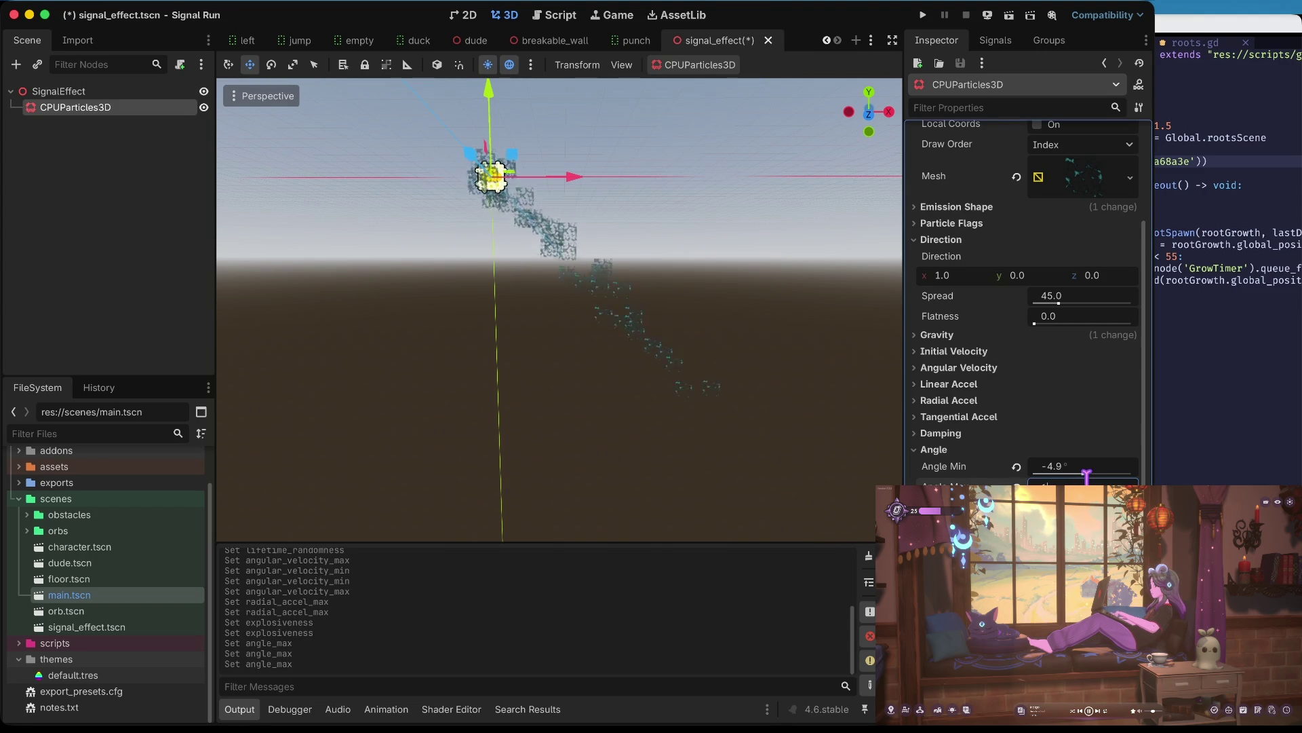
pyautogui.click(1086, 481)
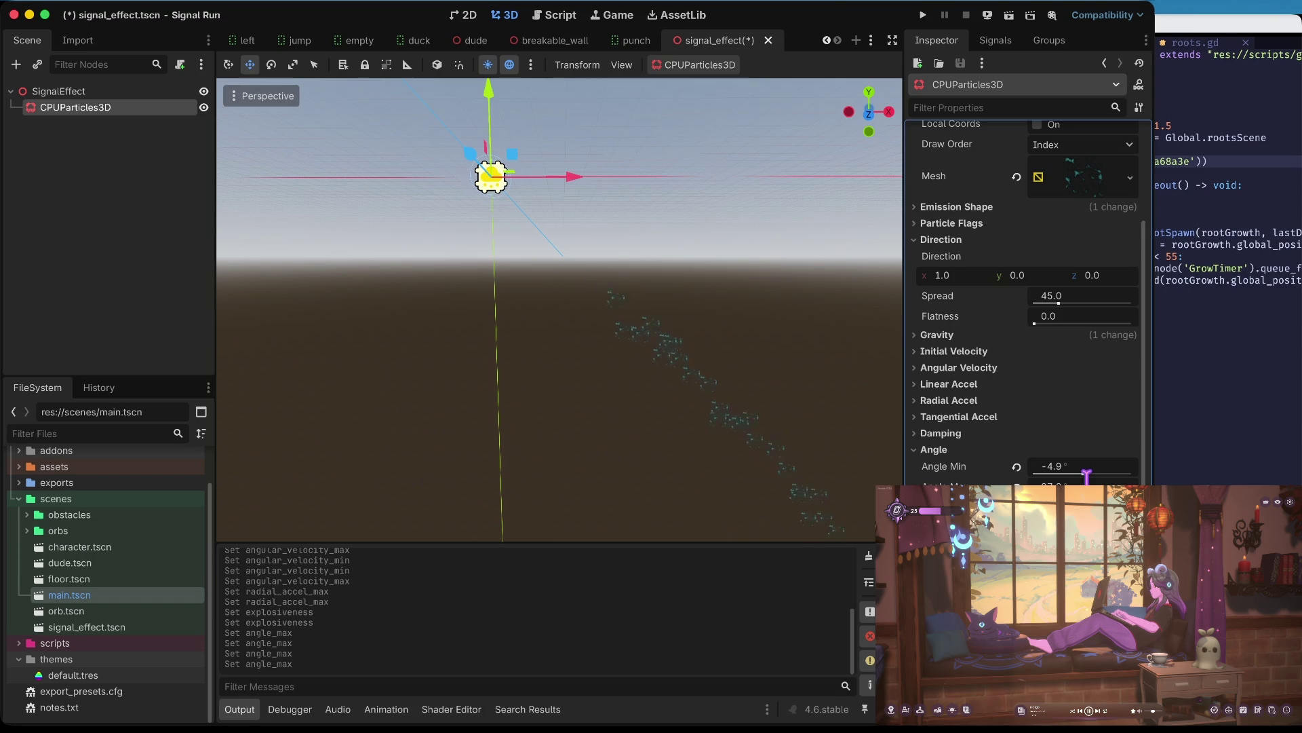
pyautogui.click(1086, 482)
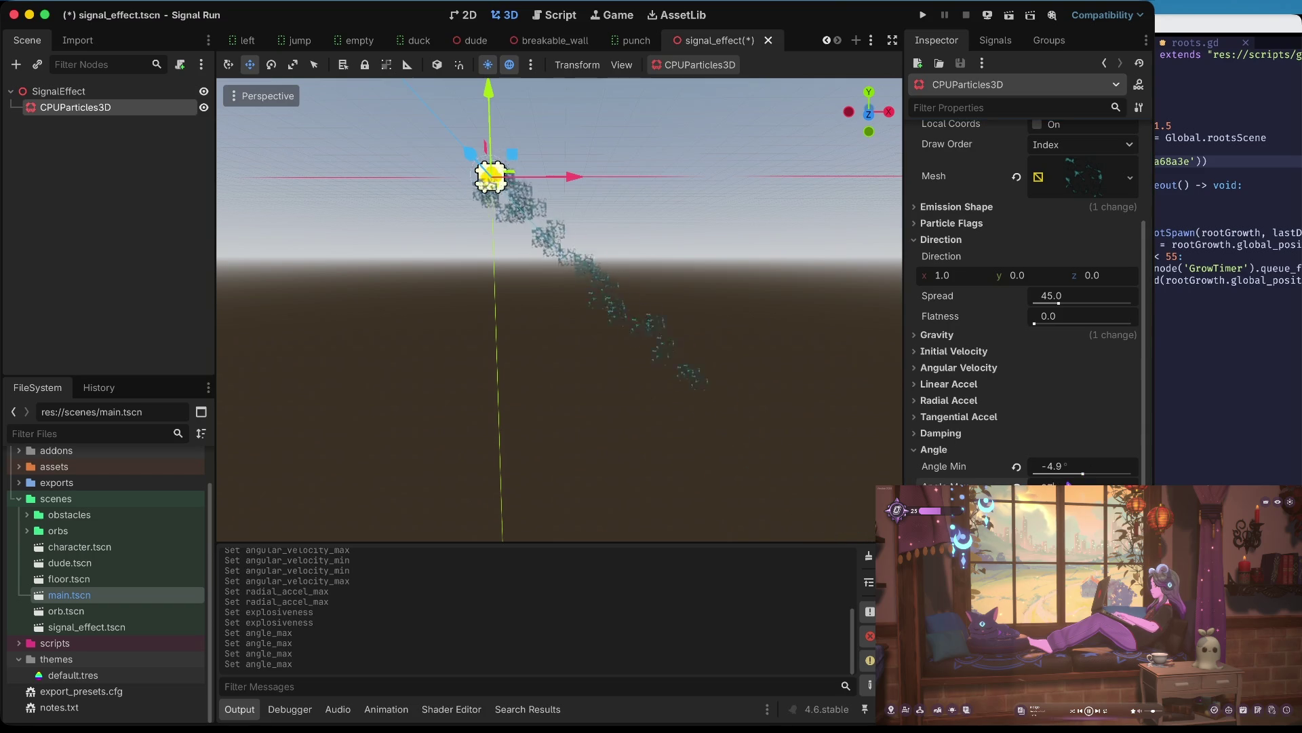
# - Set the minimum angle to 0.0°, save, and briefly playtest the game
pyautogui.click(1082, 467)
pyautogui.write('0')
pyautogui.press('Return')
pyautogui.hotkey('ctrl', 's')
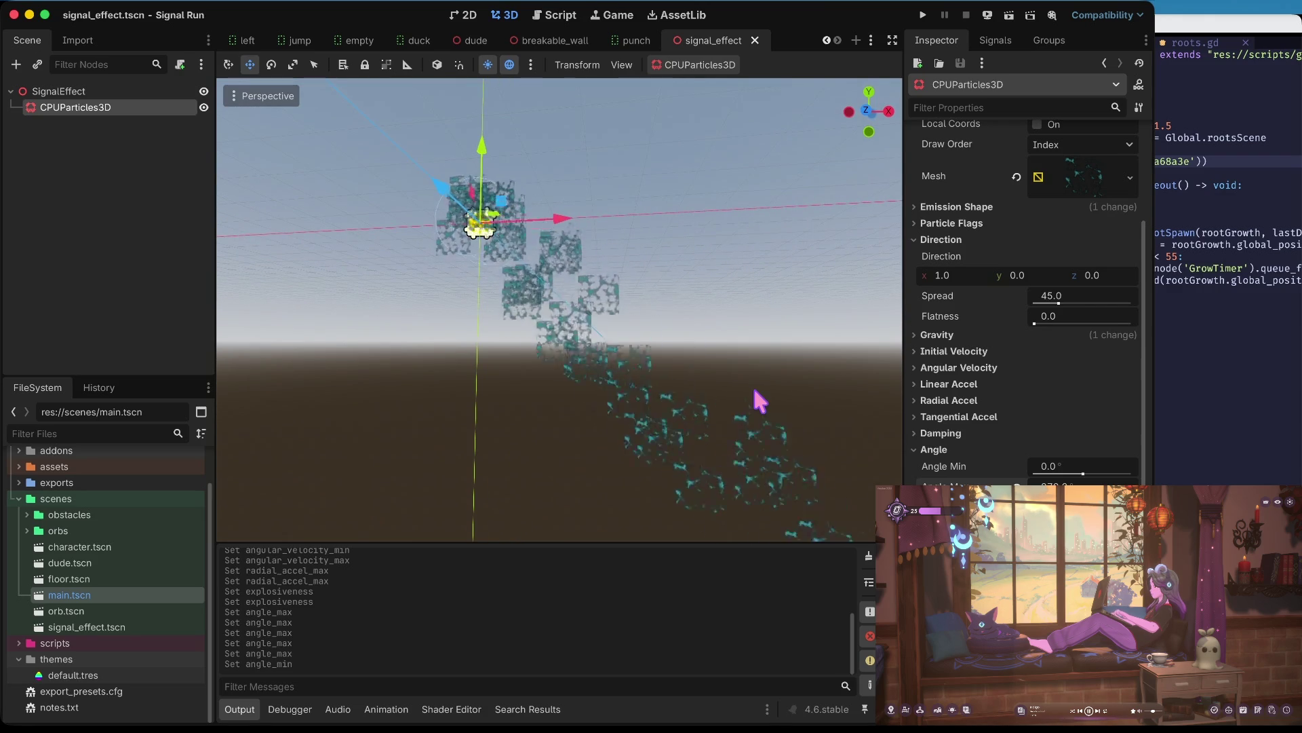
pyautogui.press('super+b')
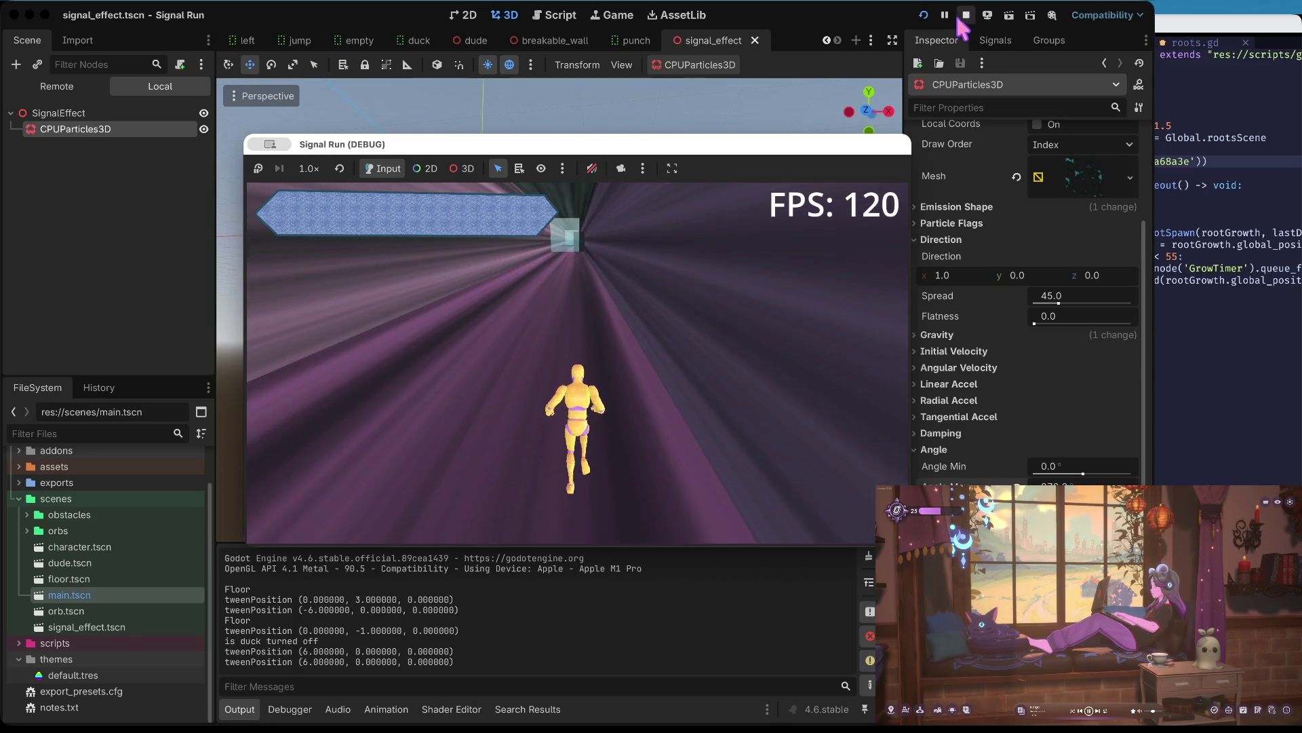
pyautogui.click(967, 14)
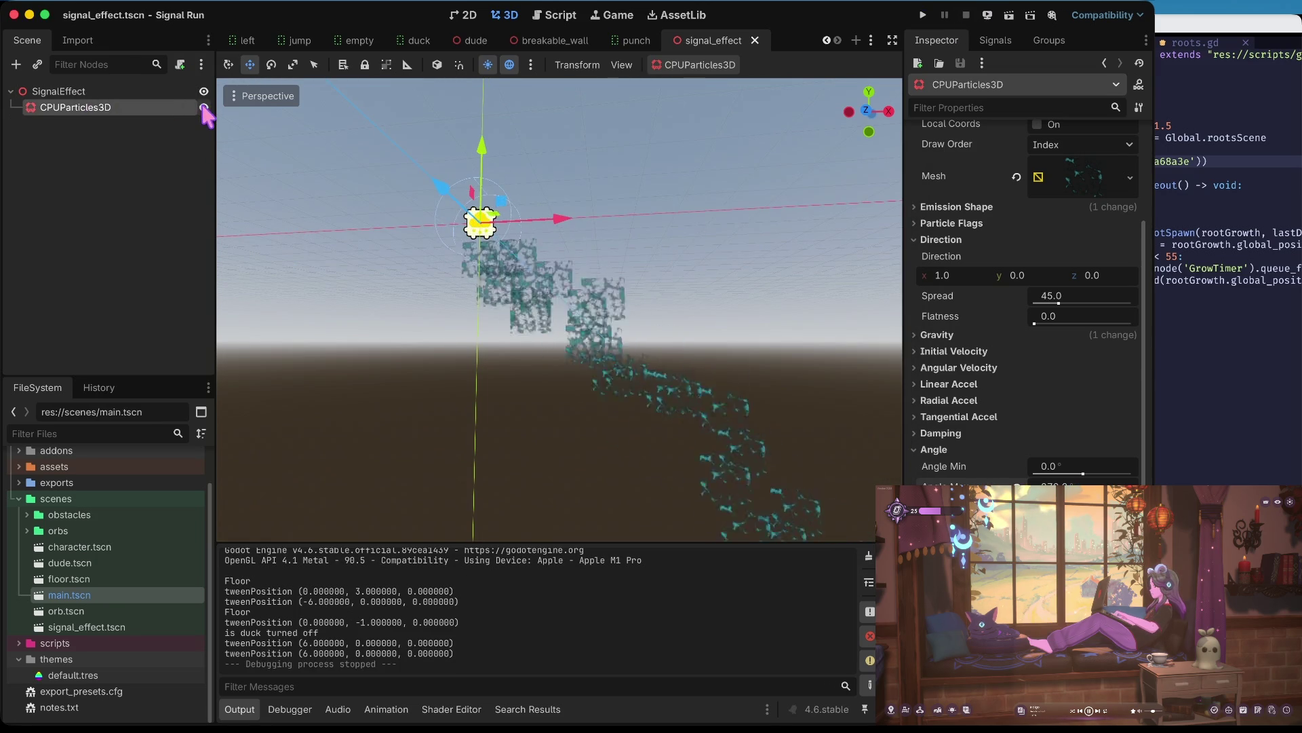
# - Toggle the particles' visibility, then open character.tscn followed by main.tscn
pyautogui.click(203, 107)
pyautogui.click(202, 107)
pyautogui.click(75, 563)
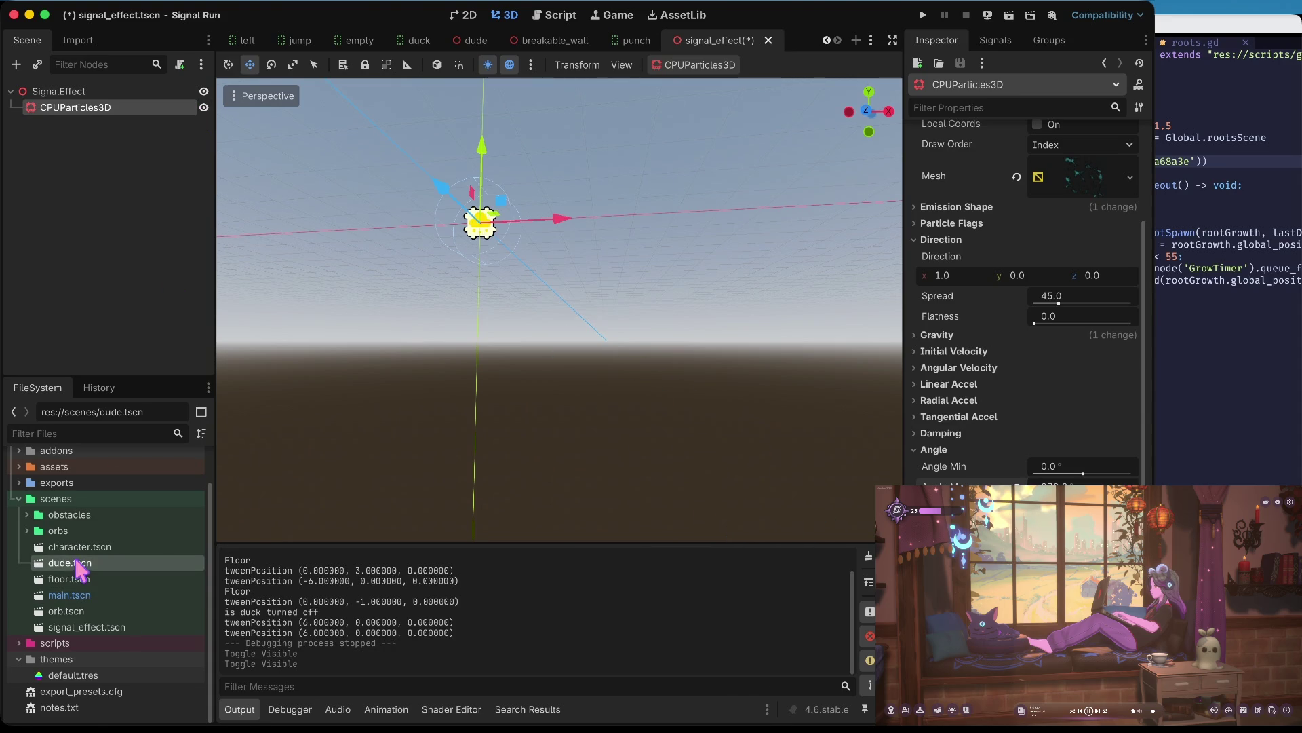
pyautogui.scroll(2, 87, 495)
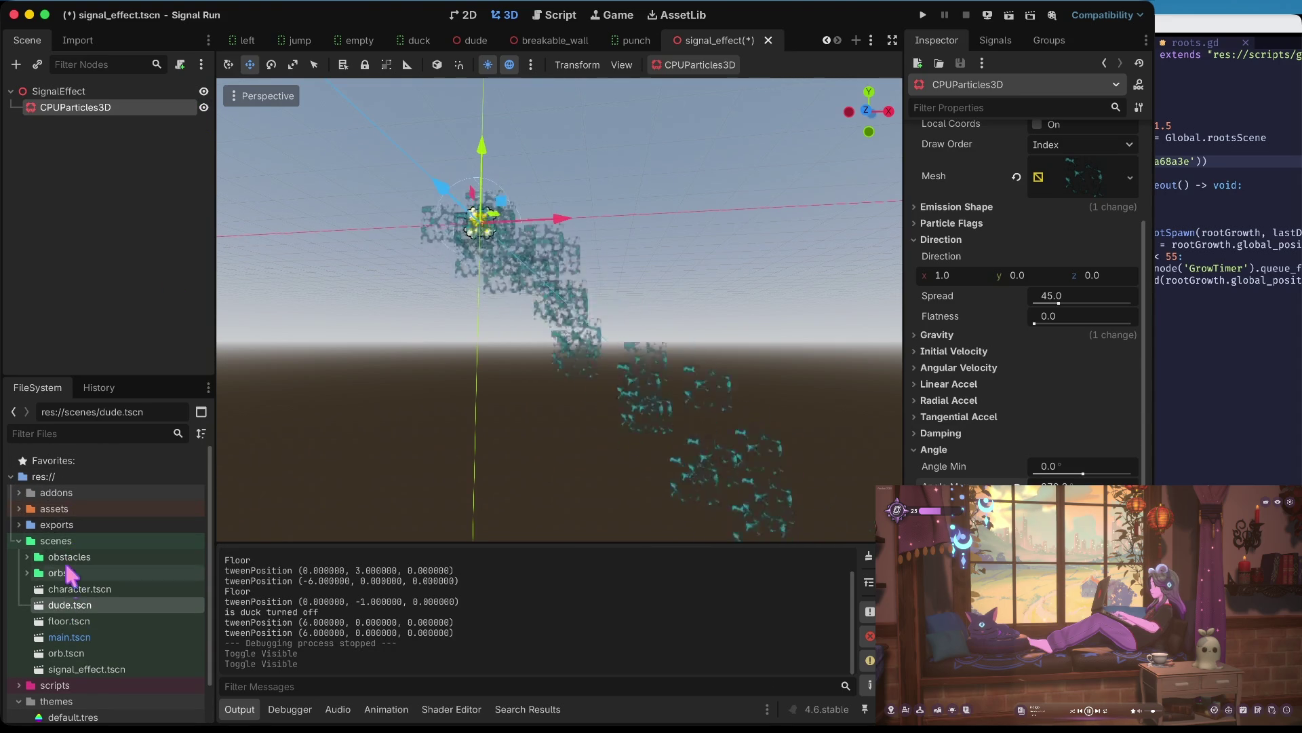
pyautogui.click(71, 590)
pyautogui.doubleClick(71, 590)
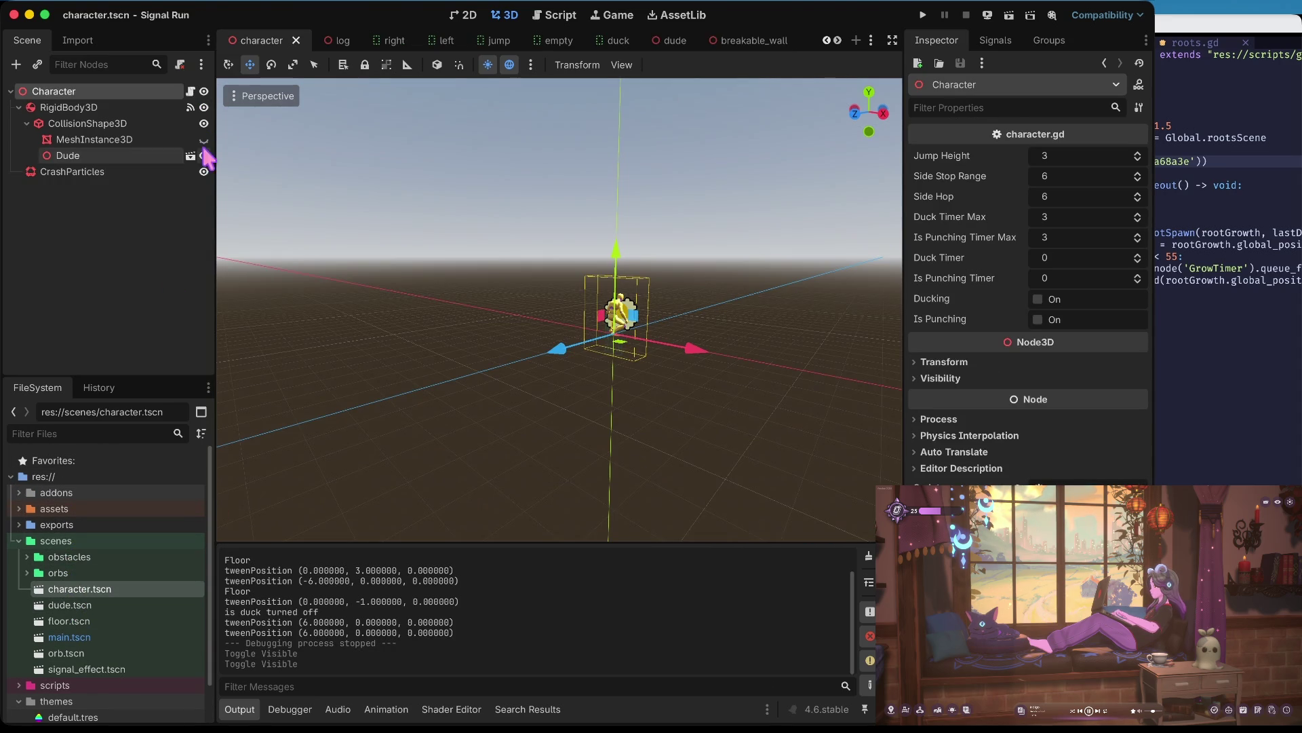
pyautogui.click(97, 636)
pyautogui.doubleClick(97, 636)
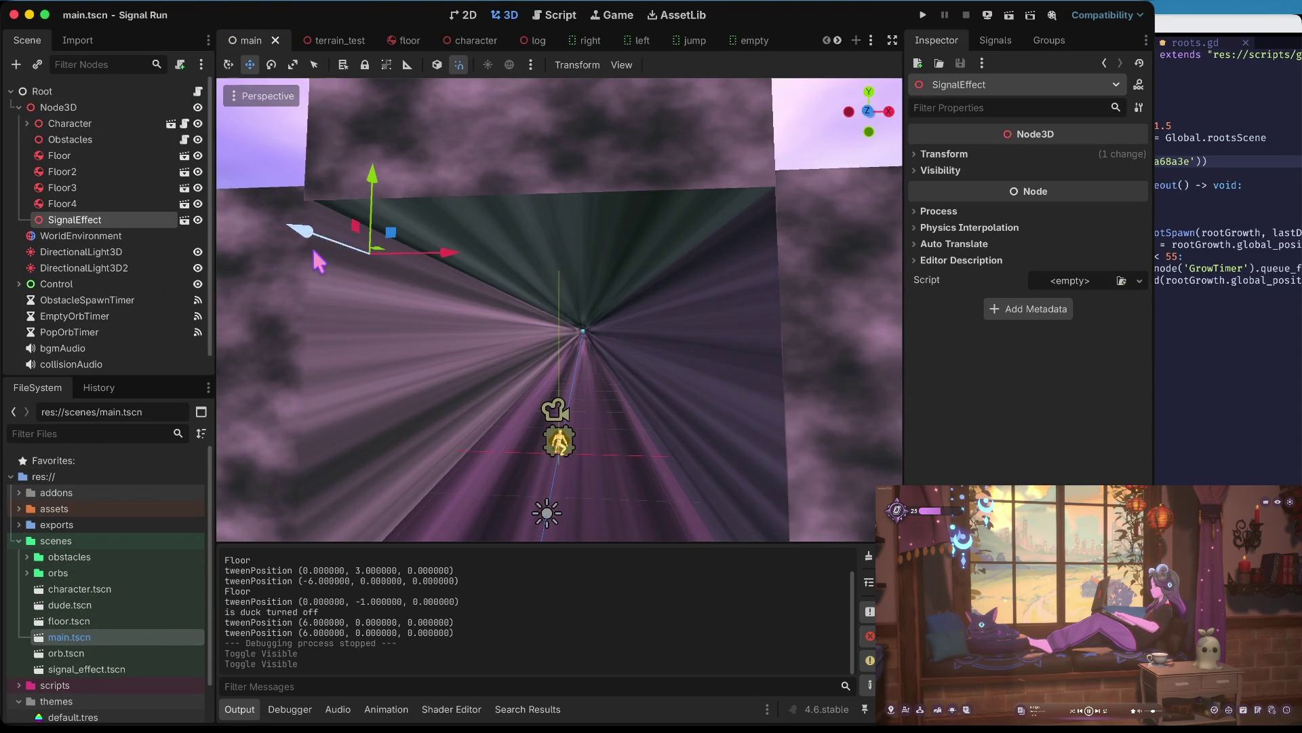
# - Delete the SignalEffect node from the main scene
pyautogui.rightClick(126, 219)
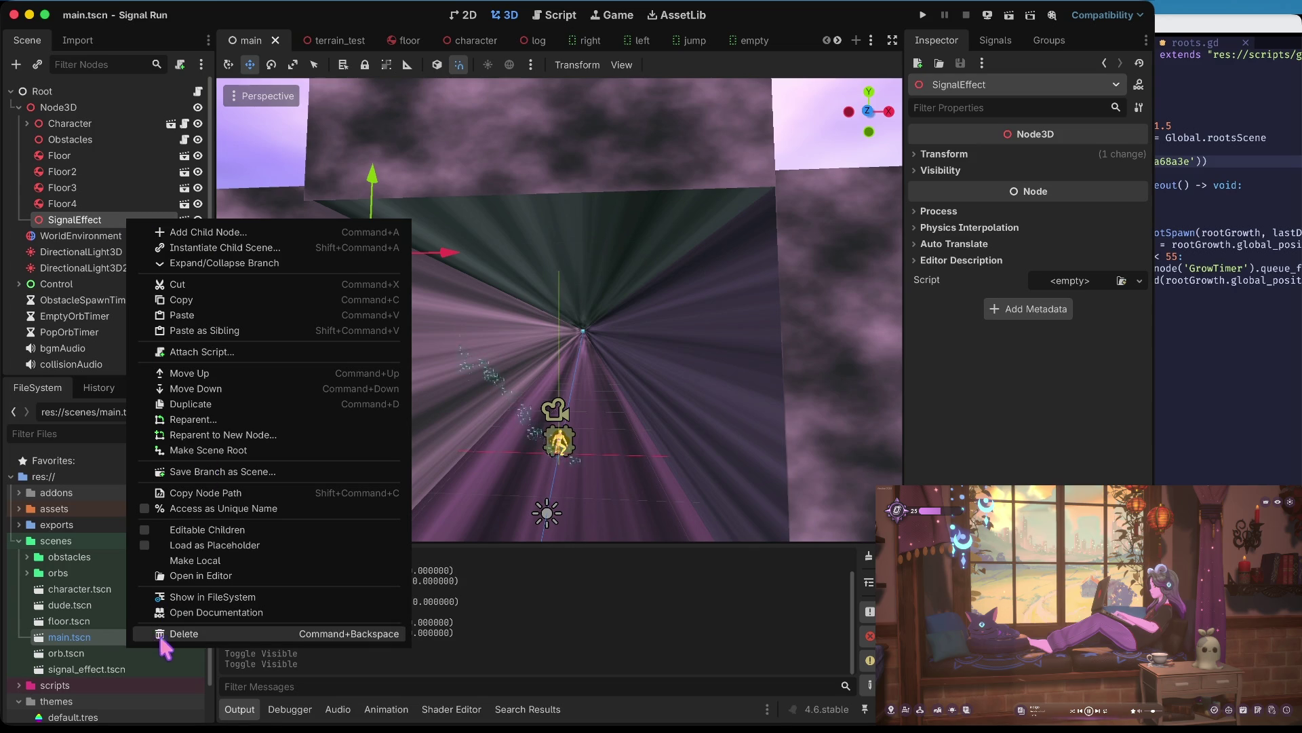
pyautogui.click(153, 636)
pyautogui.click(614, 365)
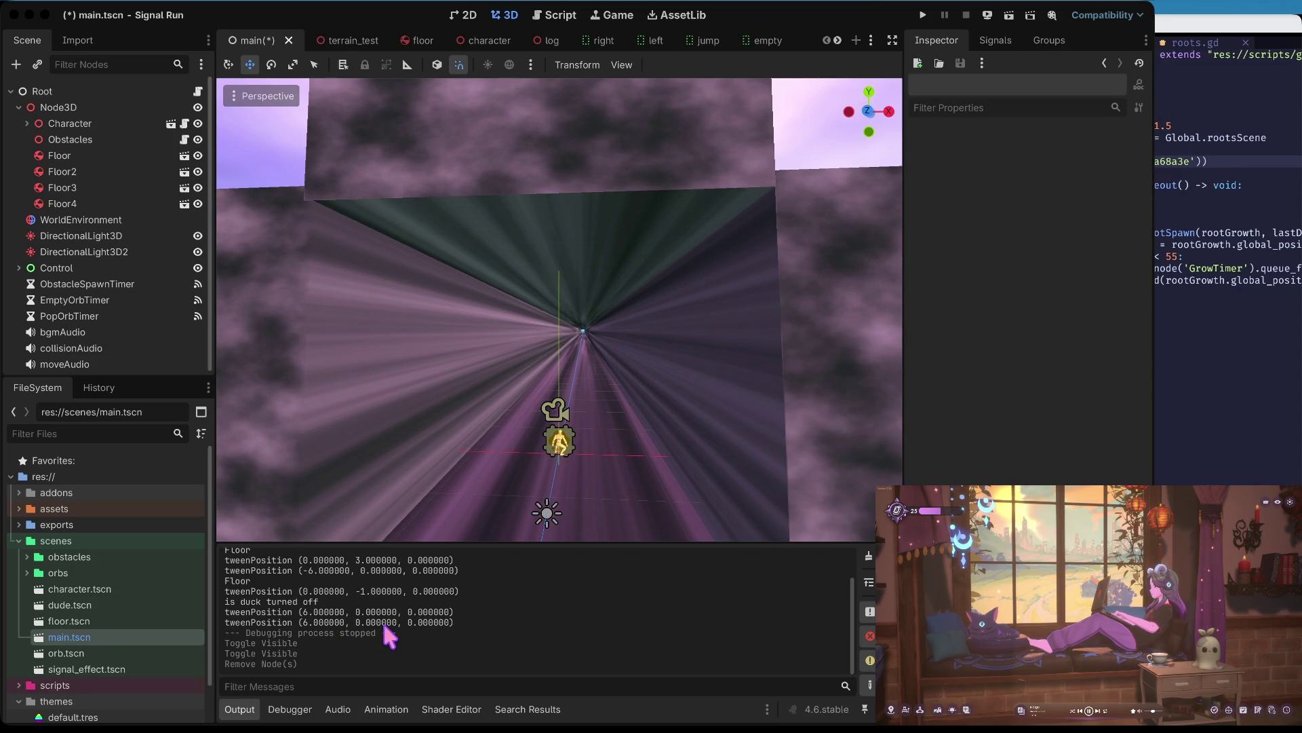
# - Bring the Godot editor forward, then switch to the Trello workspace
pyautogui.press('super+Tab')
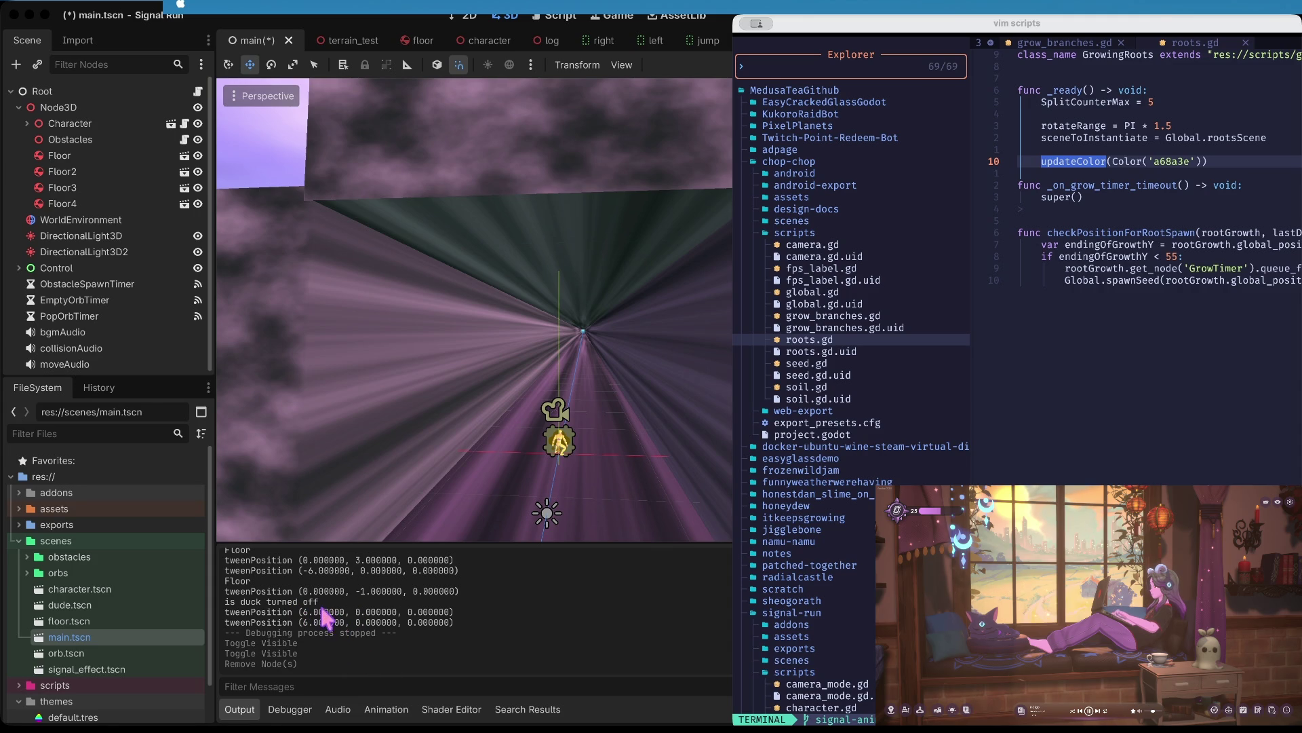
pyautogui.press('super+Tab')
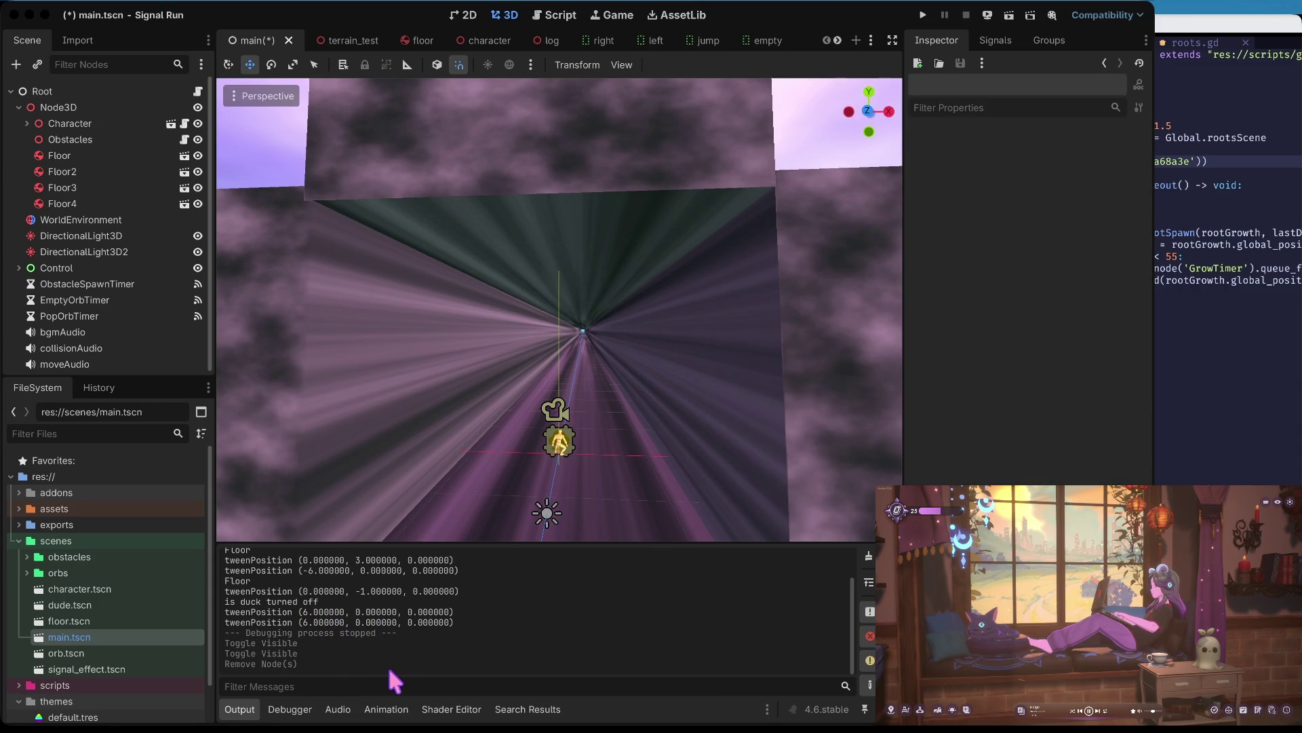
pyautogui.press('super+2')
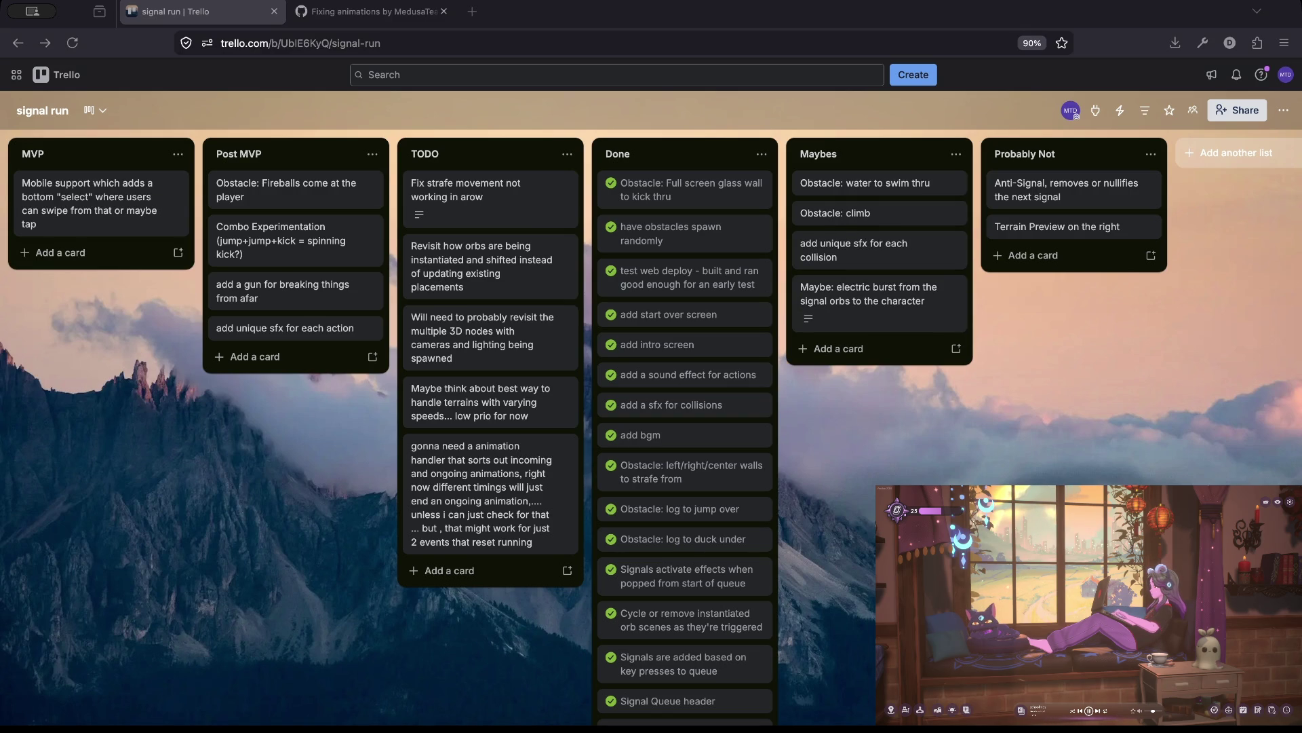
# - Mark the 'Fix strafe movement' card as complete
pyautogui.click(417, 183)
pyautogui.write('right now the game just feels bad and is lacking art.... are the main things')
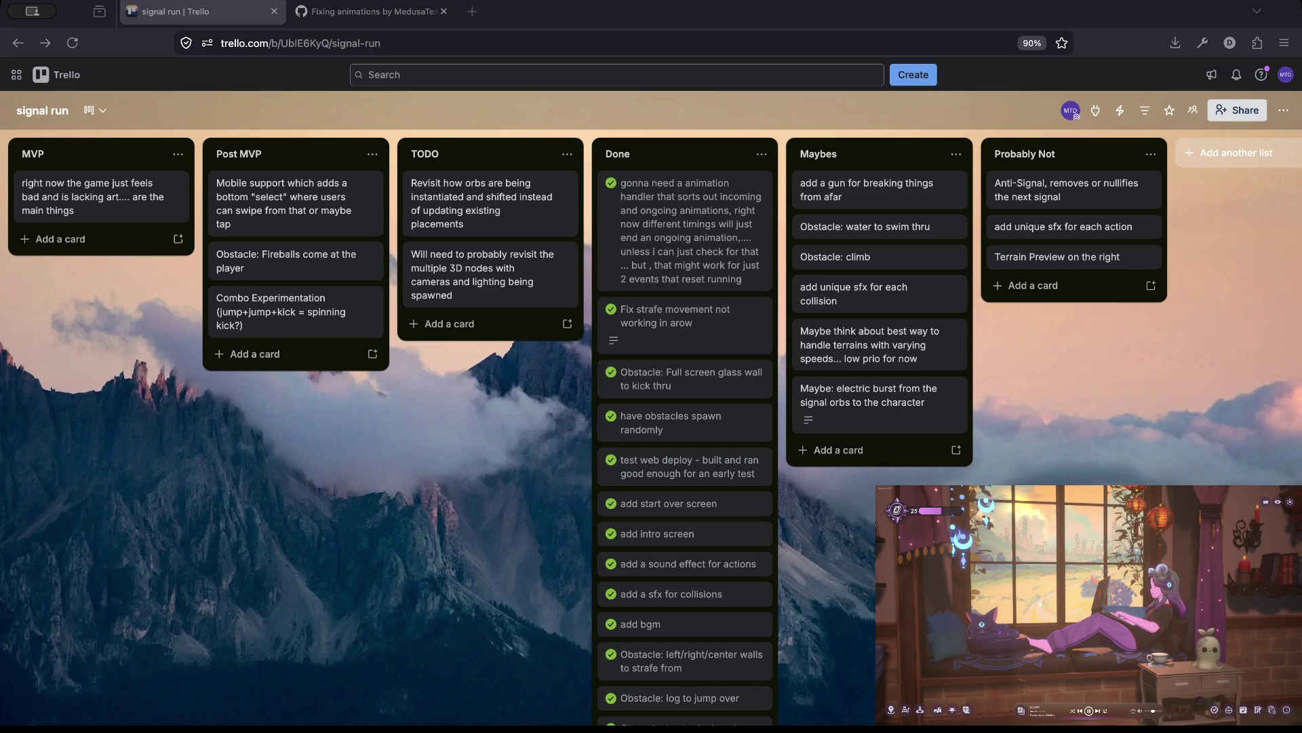
# - Switch back to the Godot editor window
pyautogui.press('super+Tab')
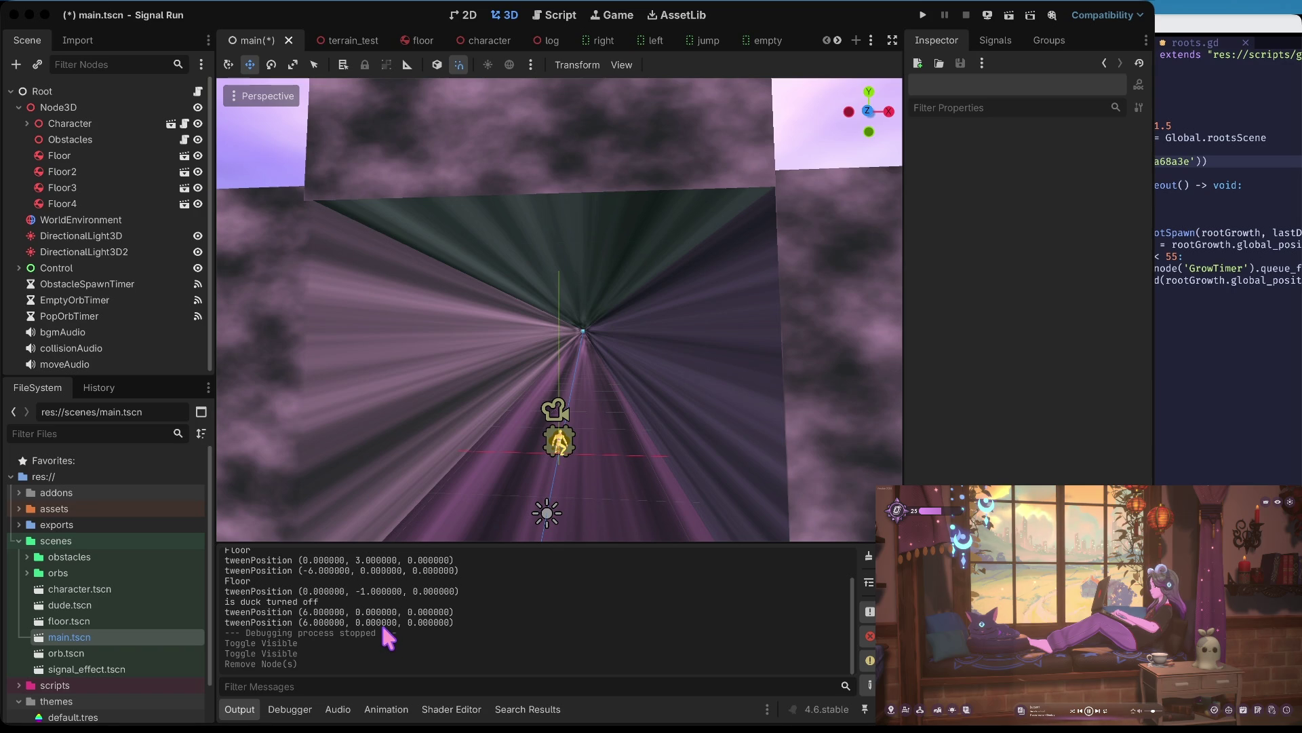
pyautogui.press('super+h')
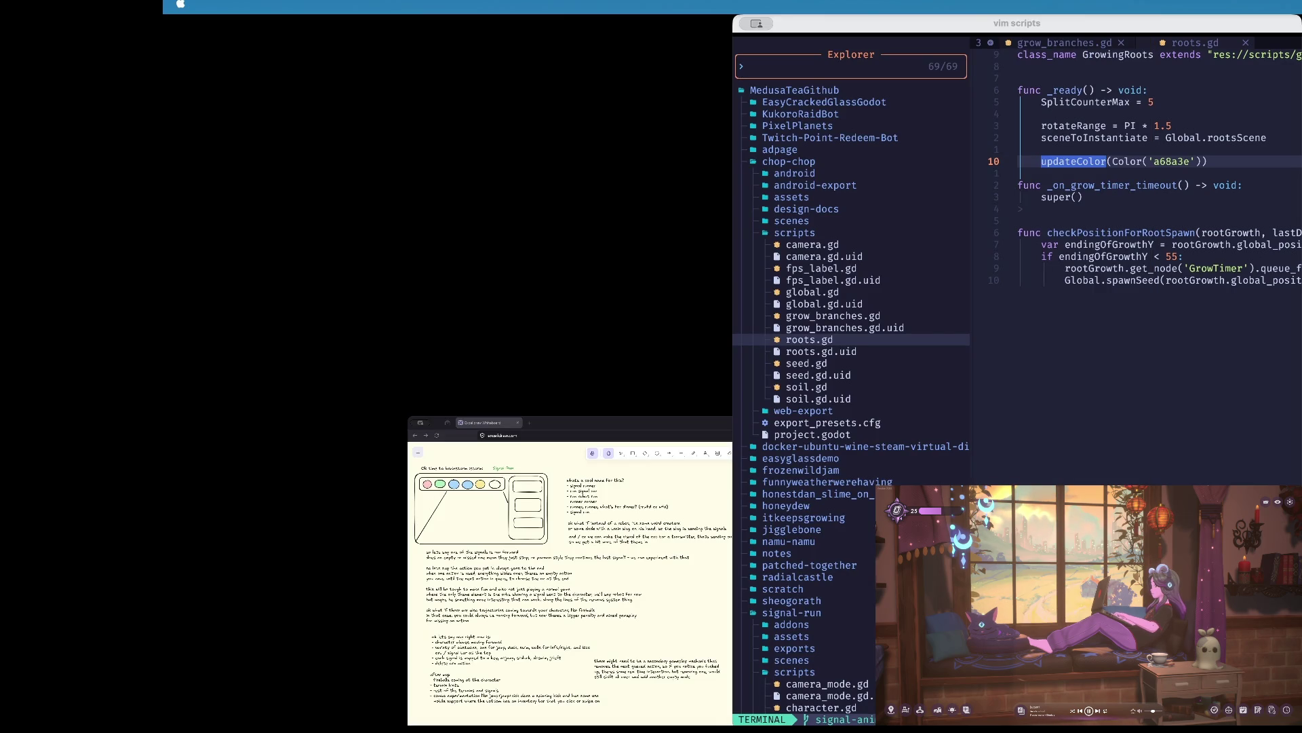
pyautogui.press('super+h')
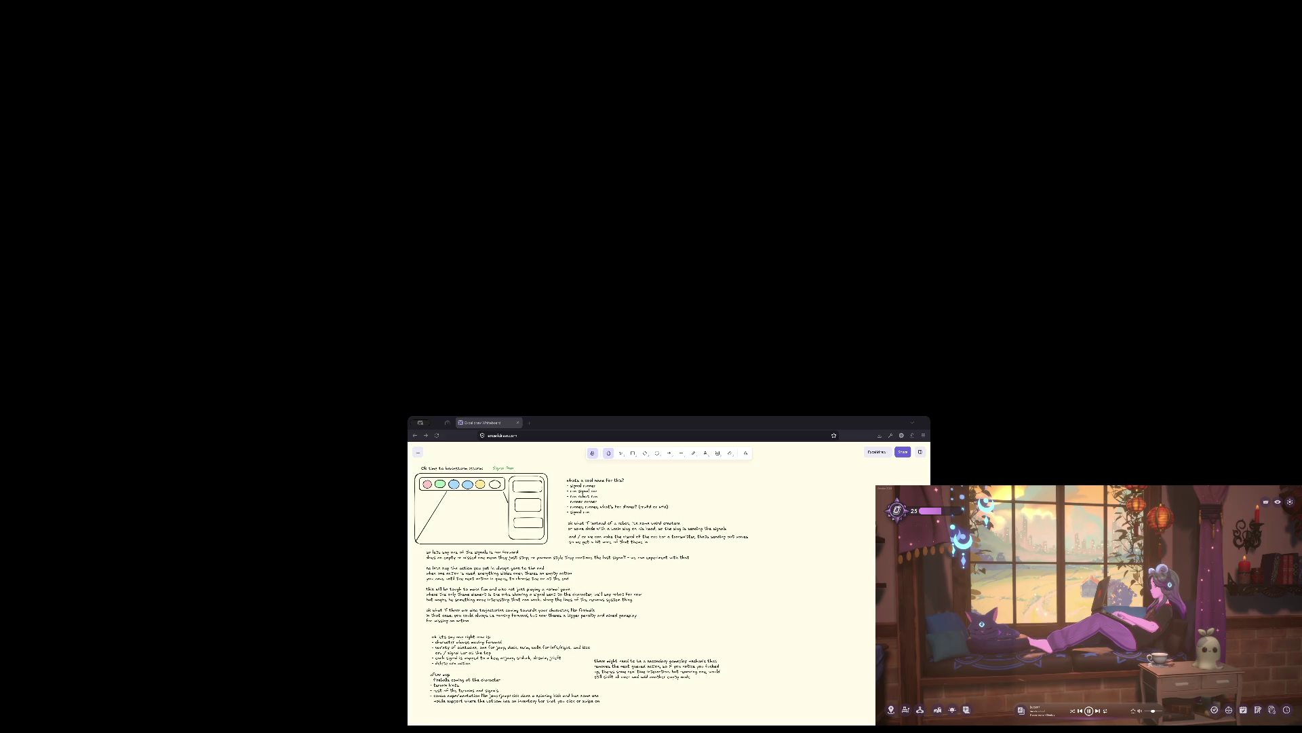
pyautogui.press('super+Tab')
pyautogui.press('super+Tab')
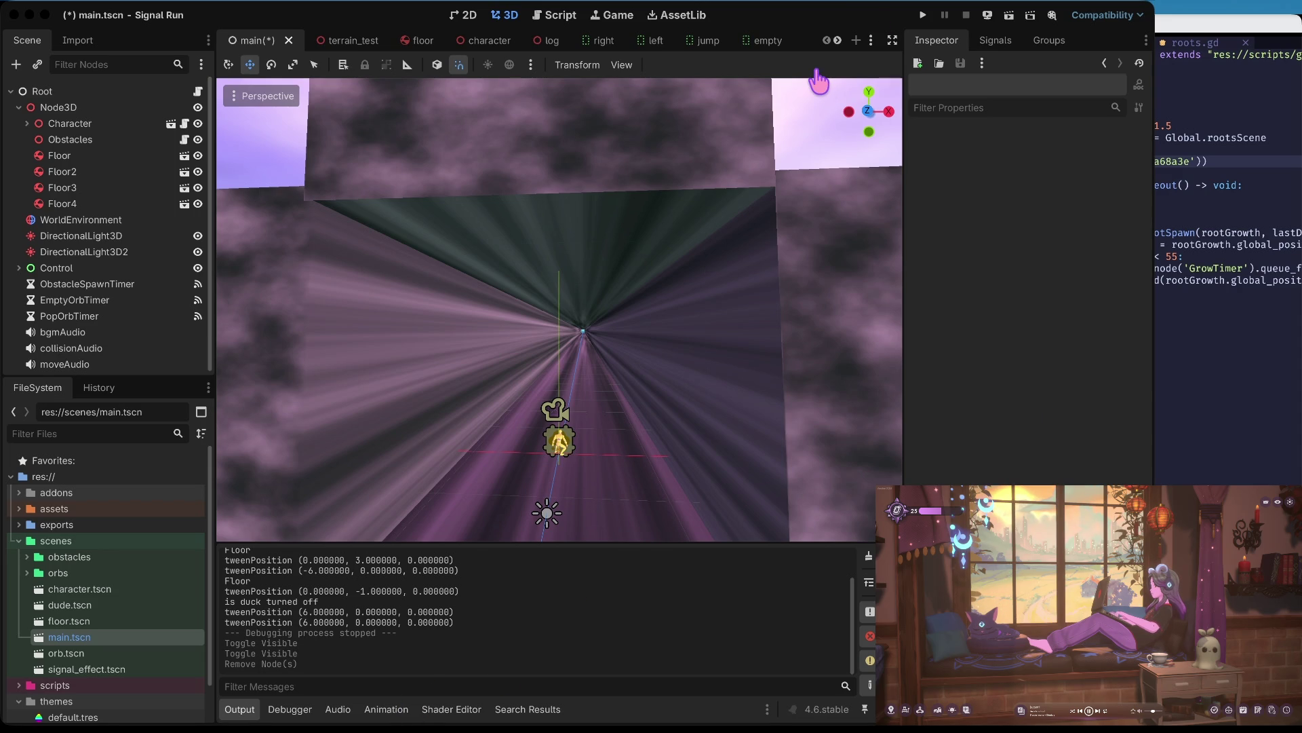
# - Hide the Floor2, Floor3 and Floor4 wall blocks and save the main scene
pyautogui.moveTo(819, 81); pyautogui.dragTo(812, 115)
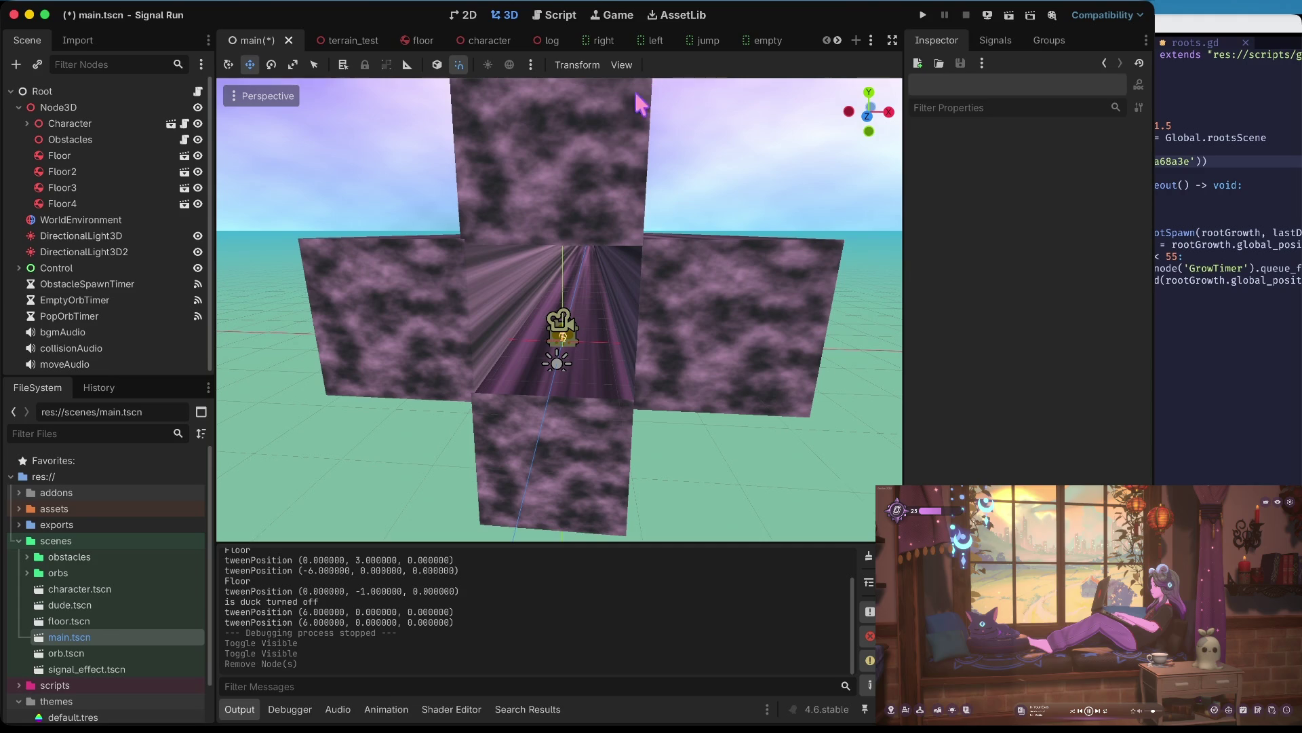
pyautogui.click(604, 151)
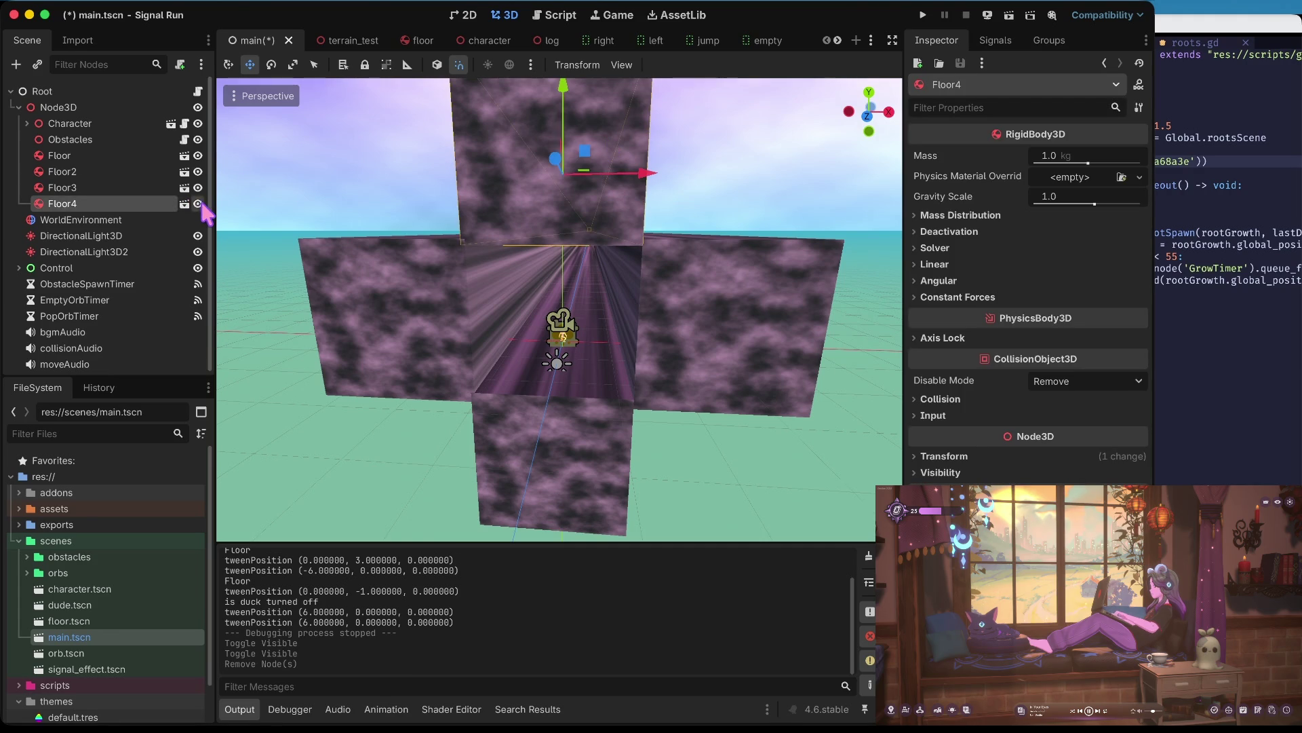
pyautogui.click(197, 204)
pyautogui.click(197, 187)
pyautogui.click(197, 188)
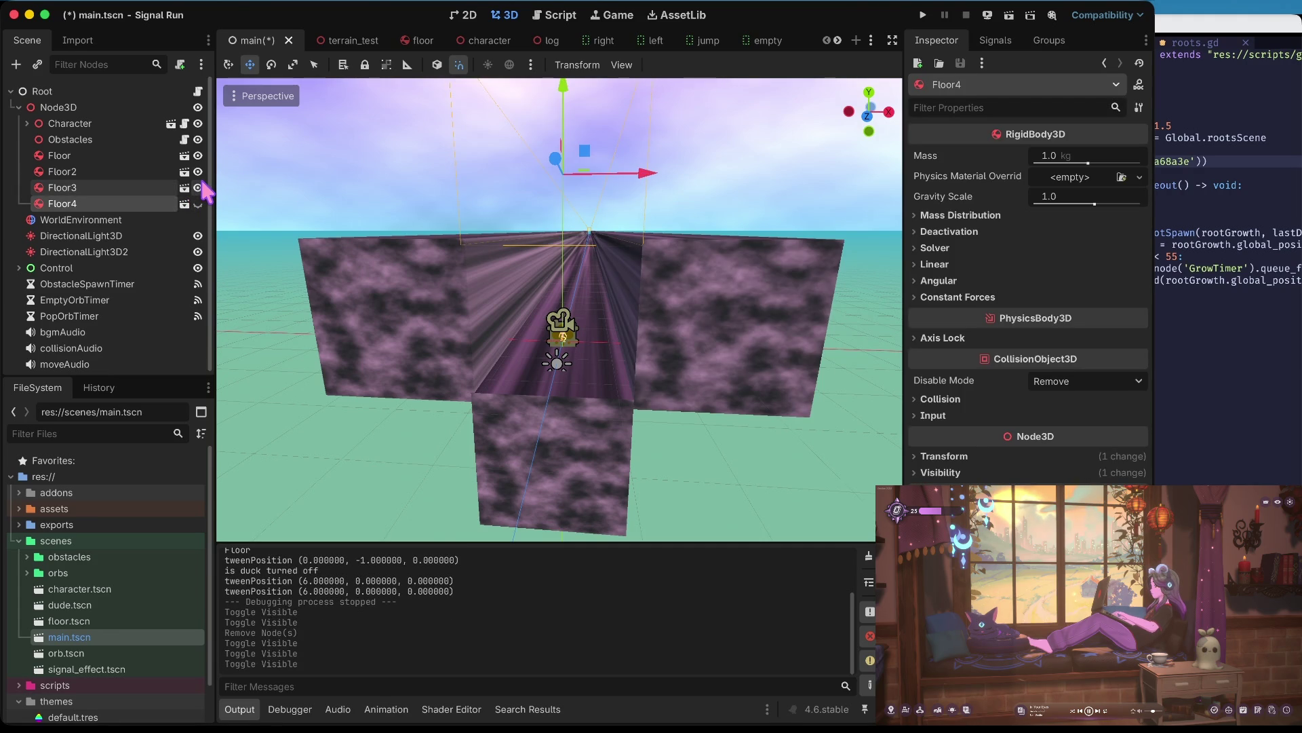
pyautogui.click(198, 172)
pyautogui.click(197, 187)
pyautogui.hotkey('ctrl', 's')
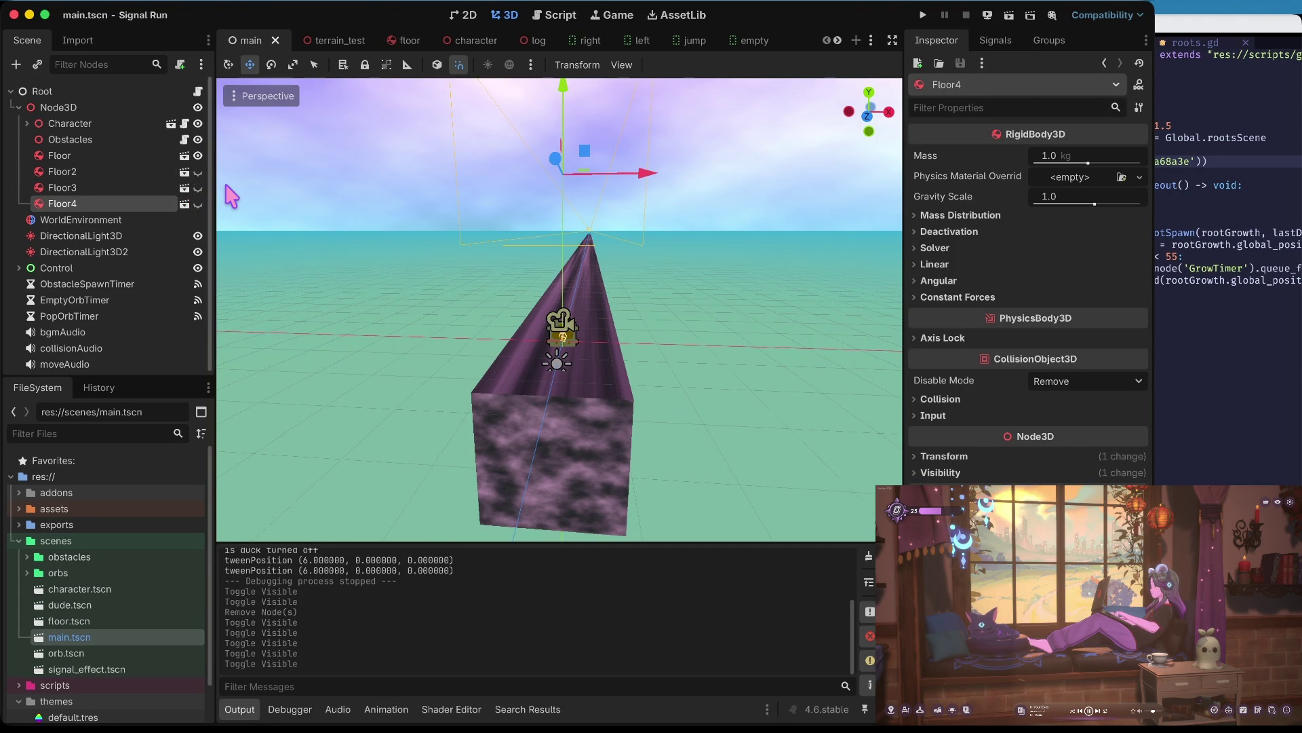
# - Test-run the project briefly, then hide the Floor track block too
pyautogui.press('super+b')
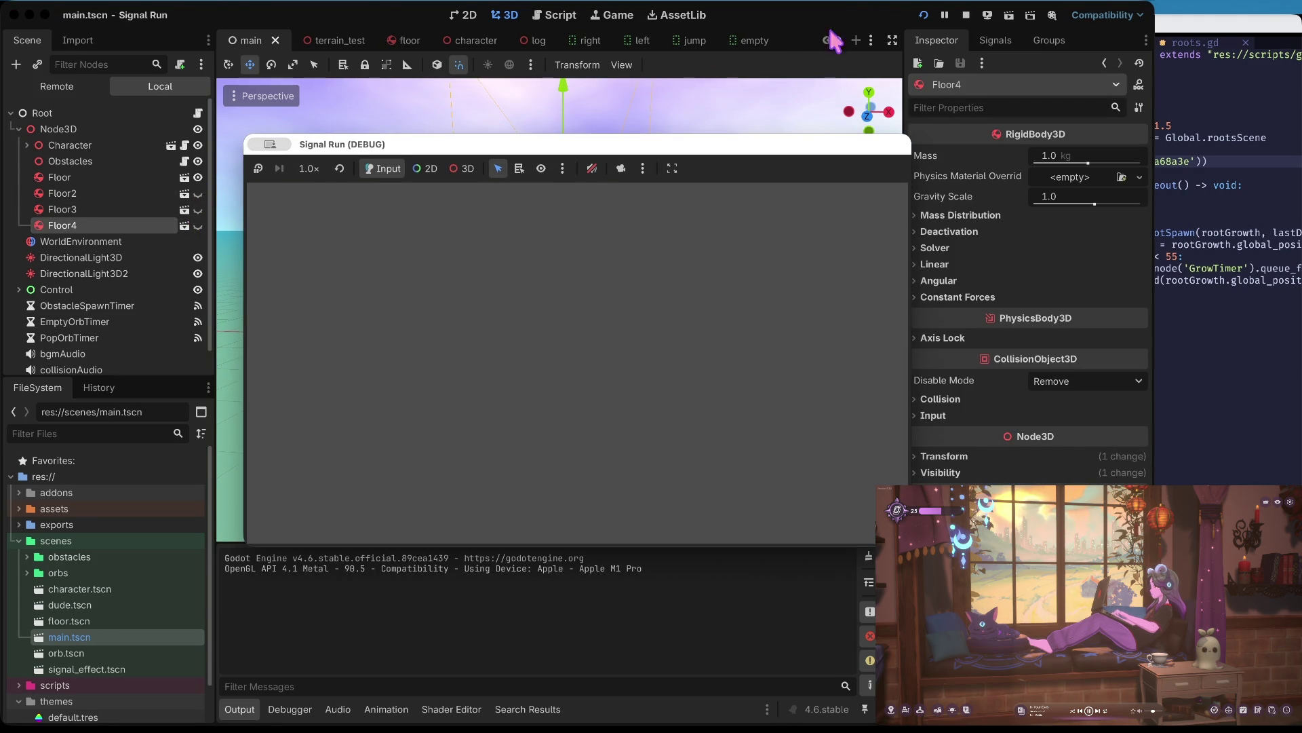
pyautogui.click(966, 15)
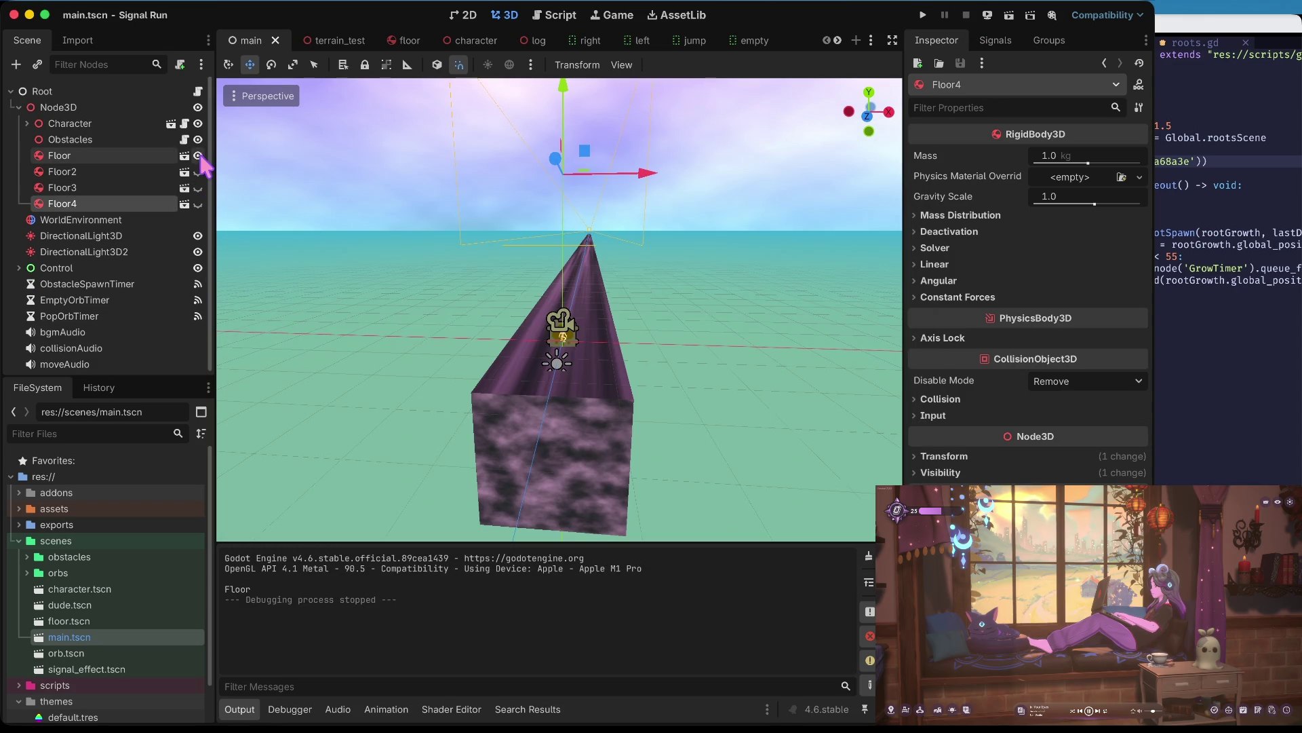
pyautogui.click(198, 155)
# - Playtest the runner, jumping, punching through obstacles and ducking, then stop and undo the last visibility toggle
pyautogui.press('super+b')
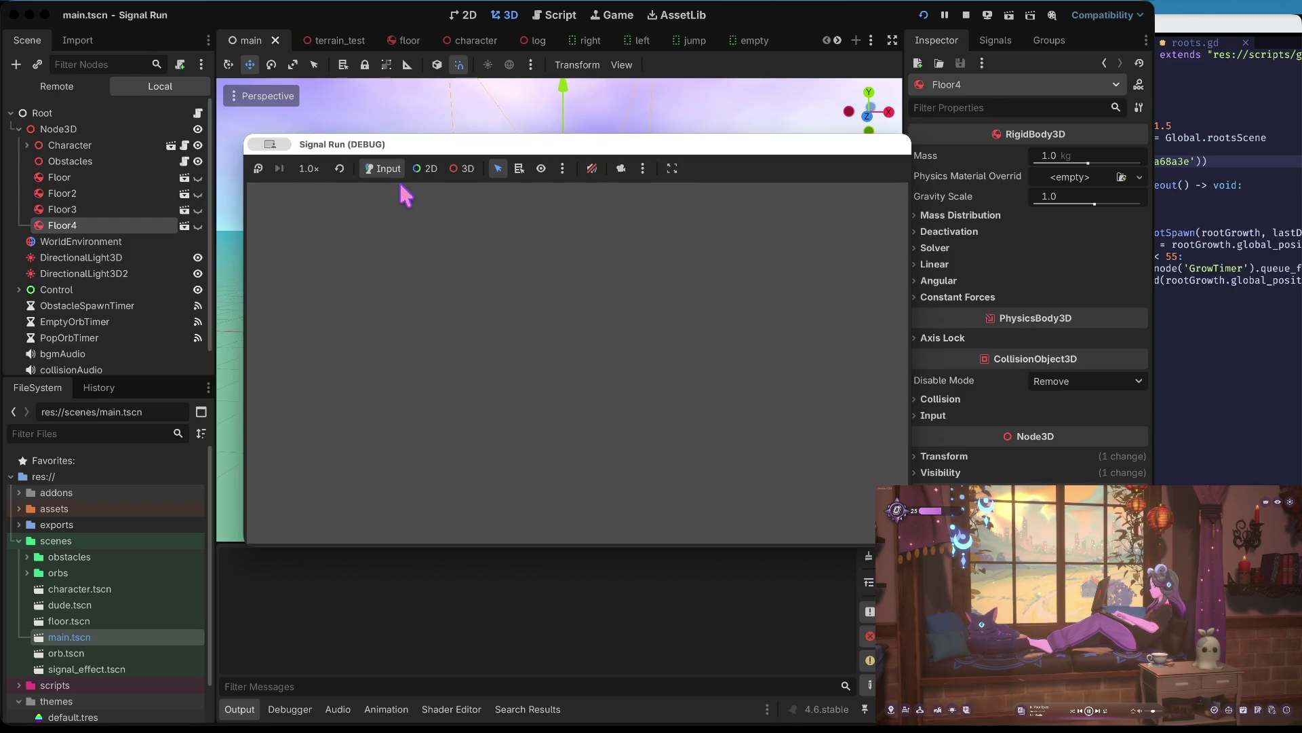
pyautogui.click(547, 349)
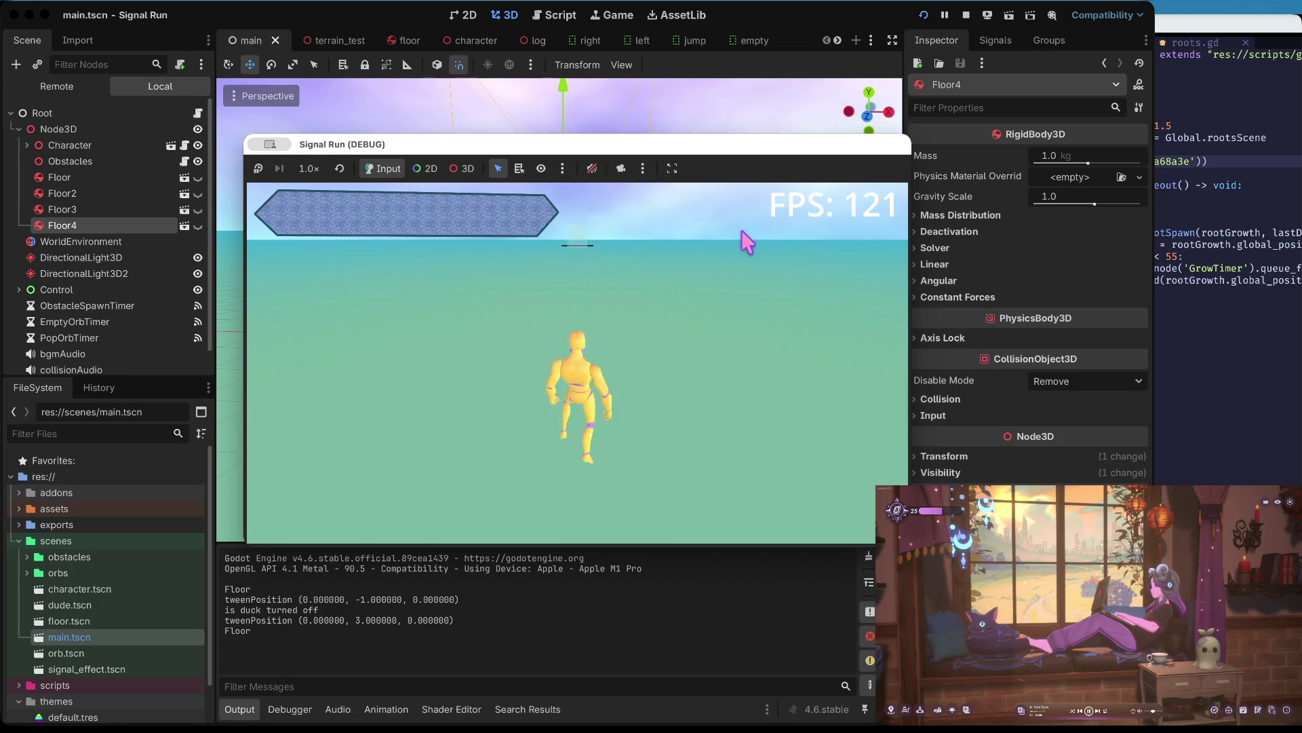
pyautogui.press('space')
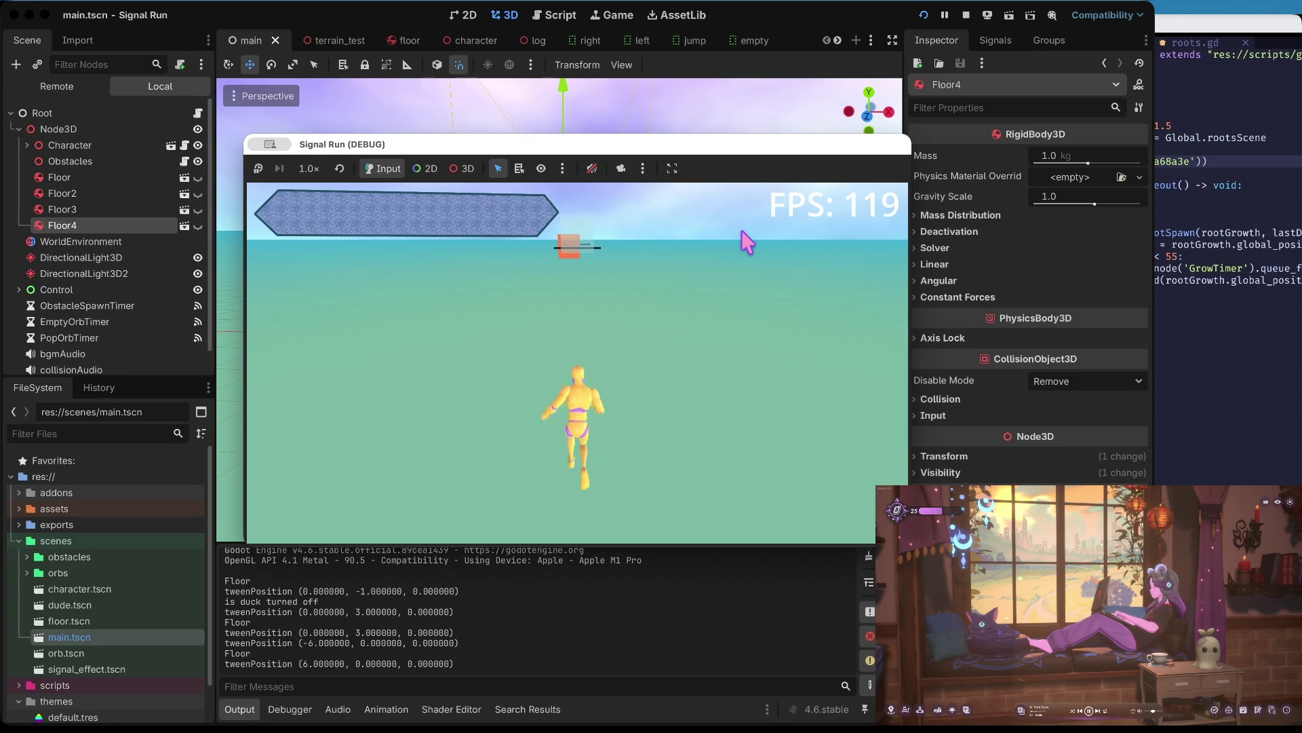
pyautogui.click(742, 230)
pyautogui.click(742, 230)
pyautogui.click(742, 230)
pyautogui.click(742, 230)
pyautogui.click(743, 230)
pyautogui.click(742, 230)
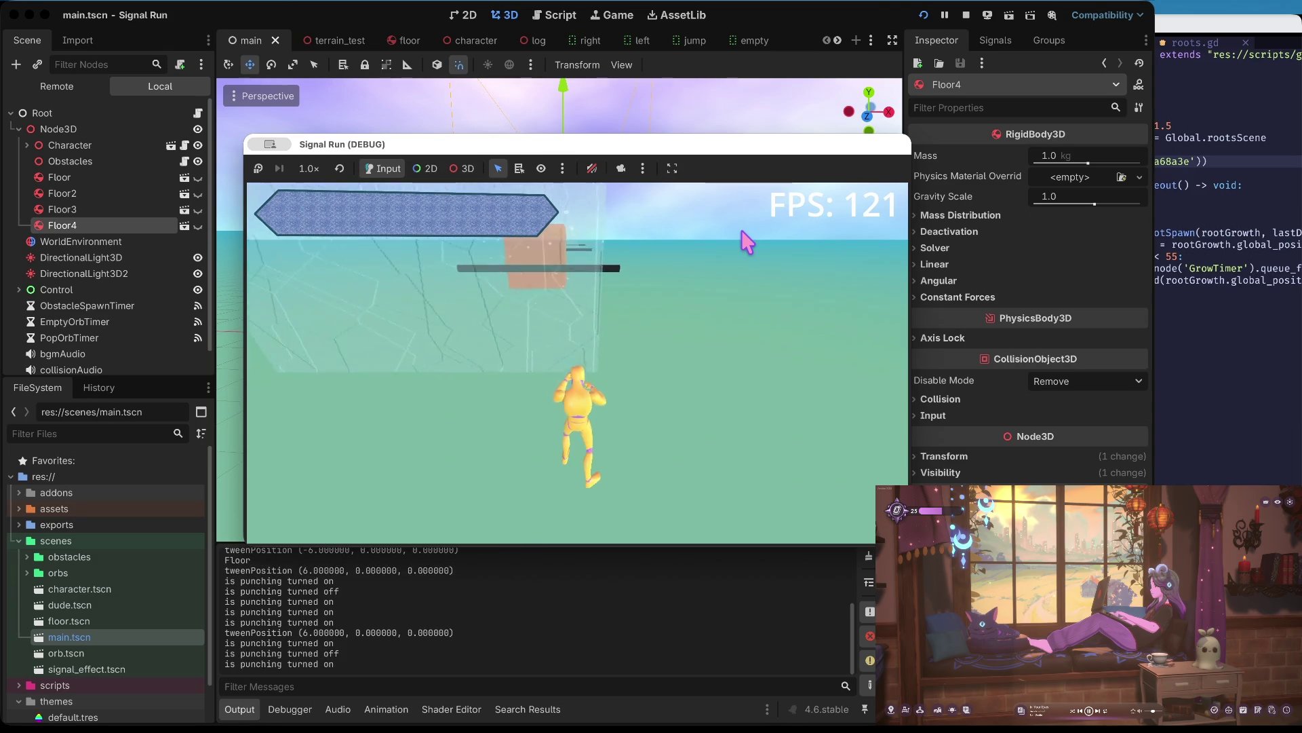
pyautogui.click(742, 230)
pyautogui.press('Down')
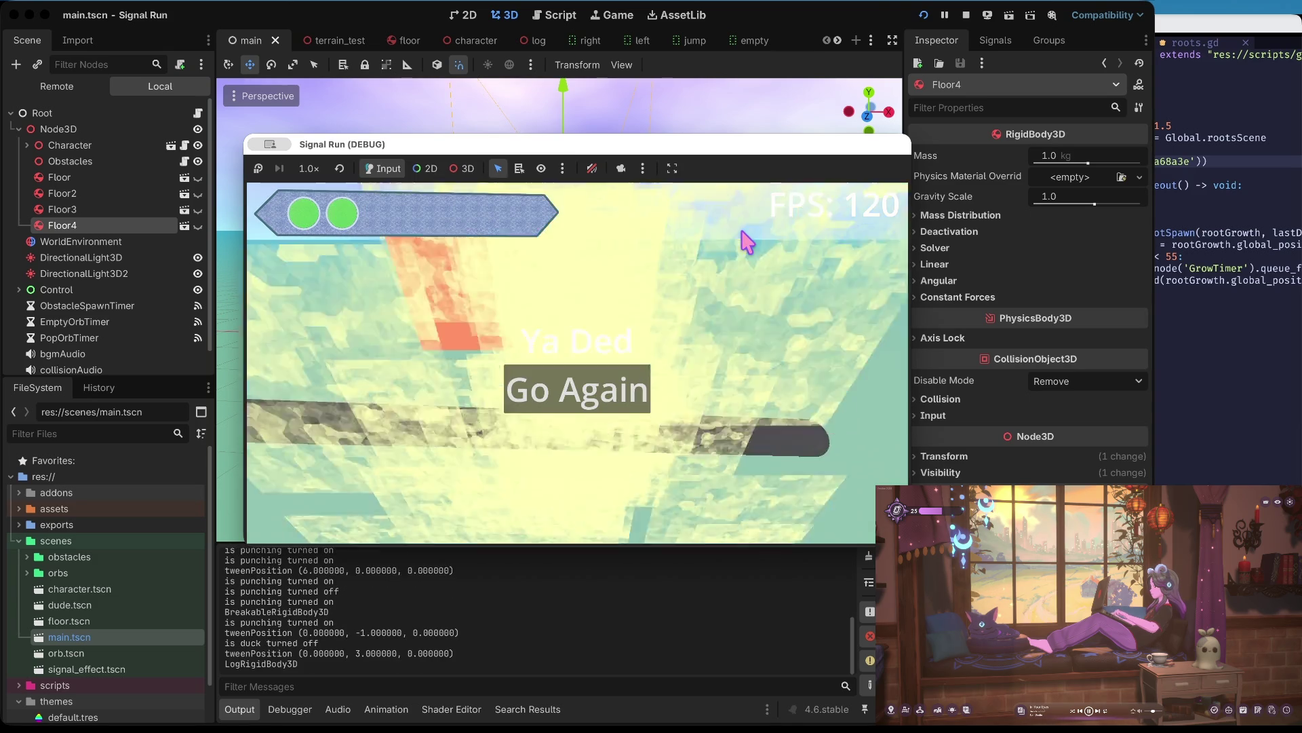
pyautogui.click(742, 229)
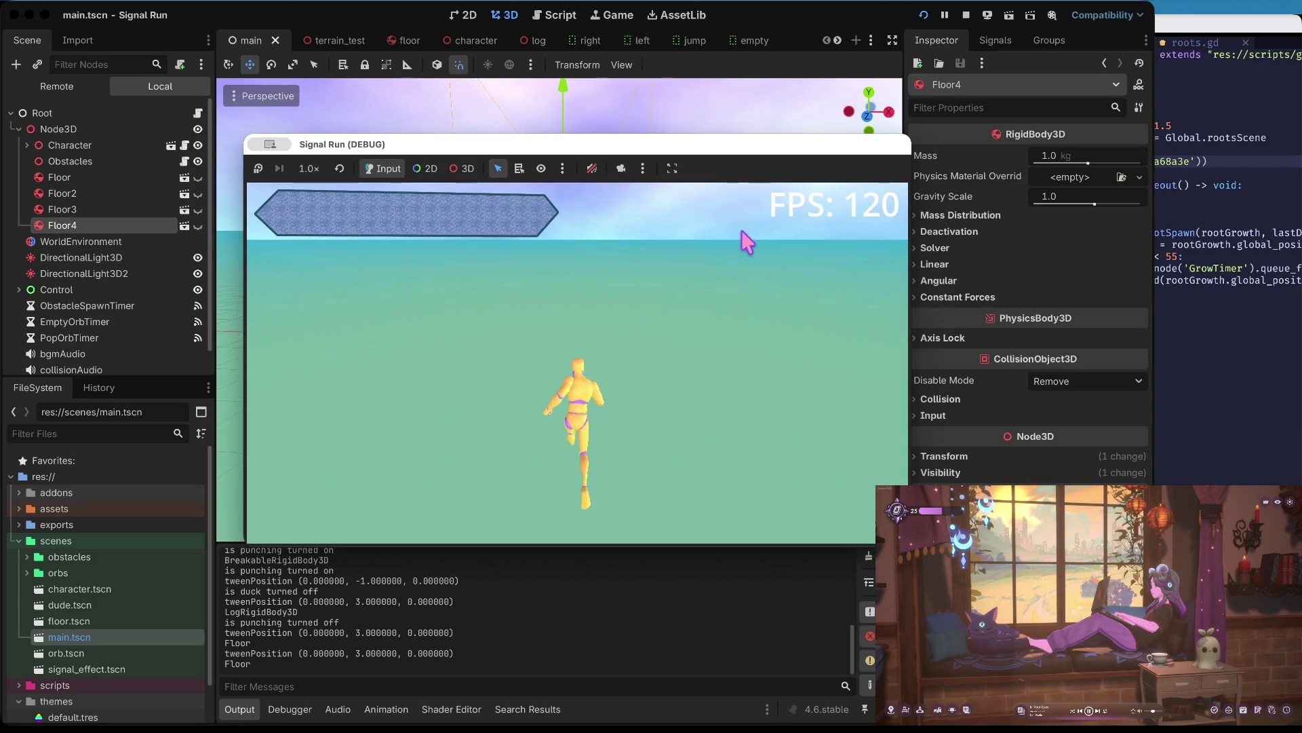
pyautogui.press('super+period')
pyautogui.press('super+z')
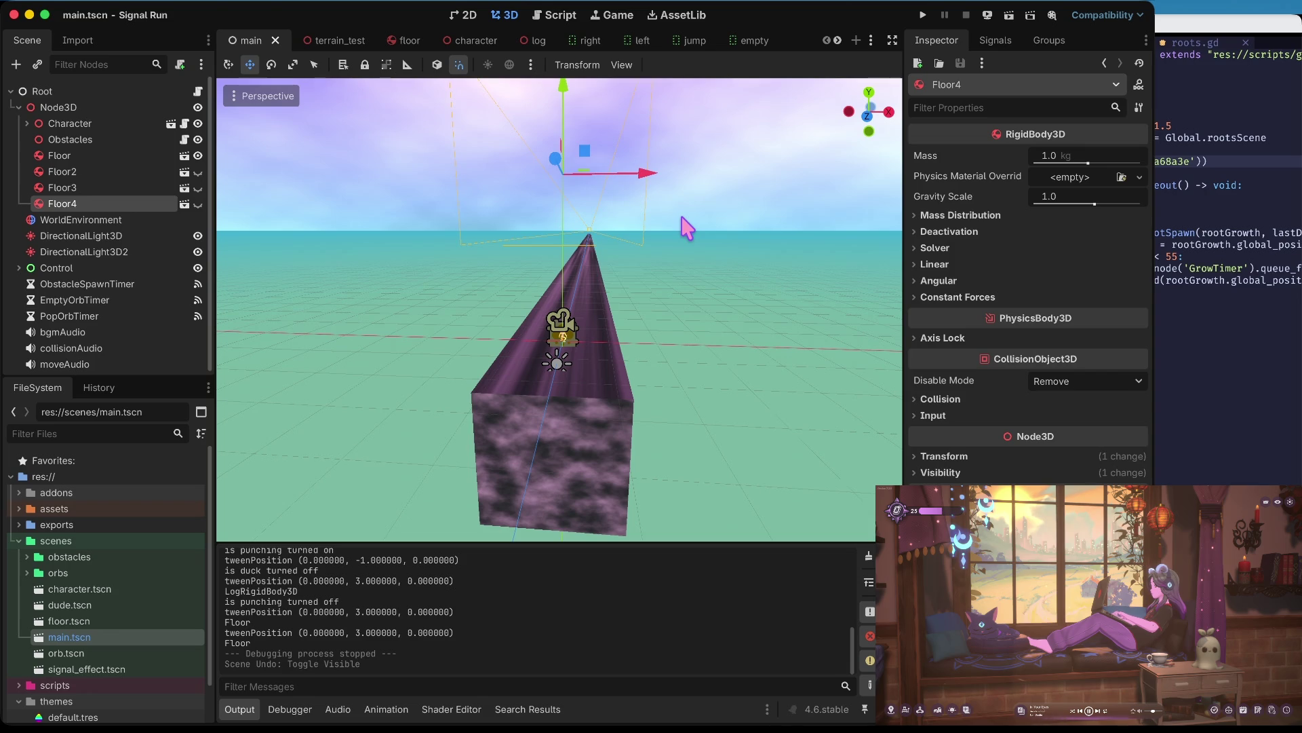
# - Run the game briefly, then unhide both side wall blocks and save
pyautogui.press('super+b')
pyautogui.click(682, 218)
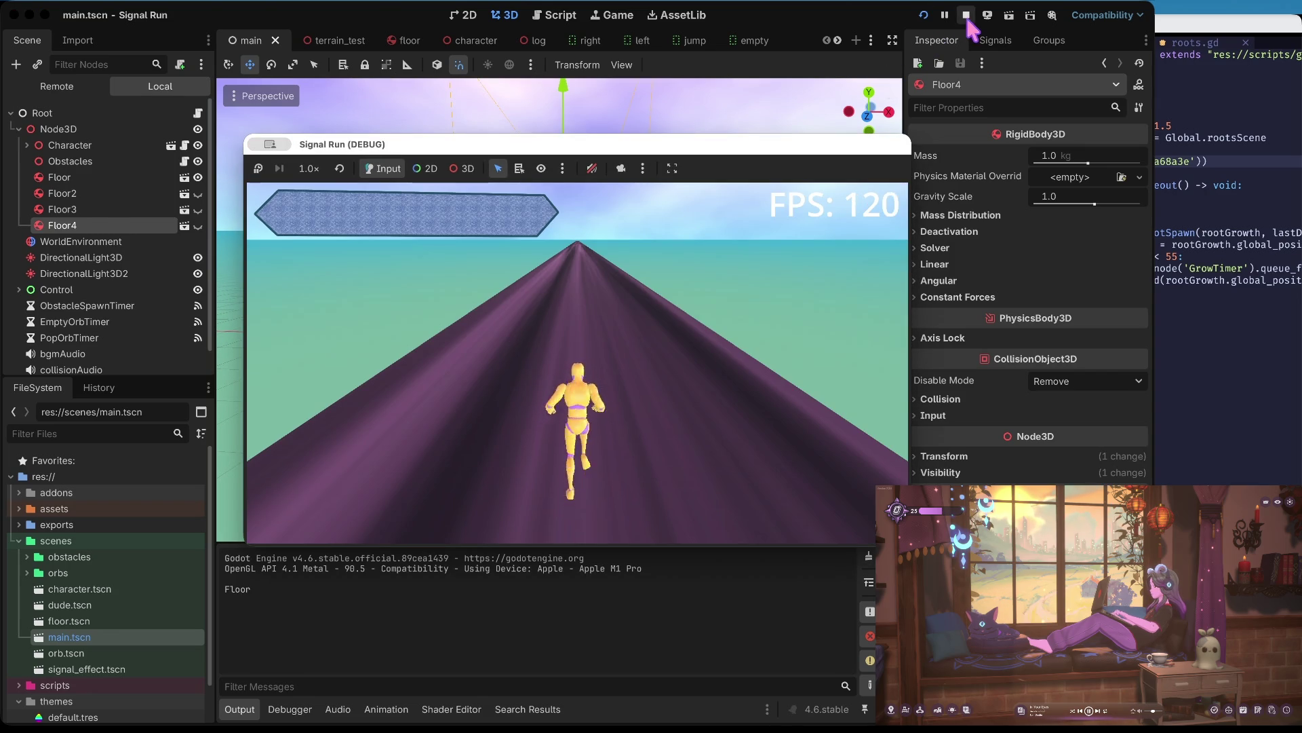
pyautogui.click(966, 16)
pyautogui.click(197, 188)
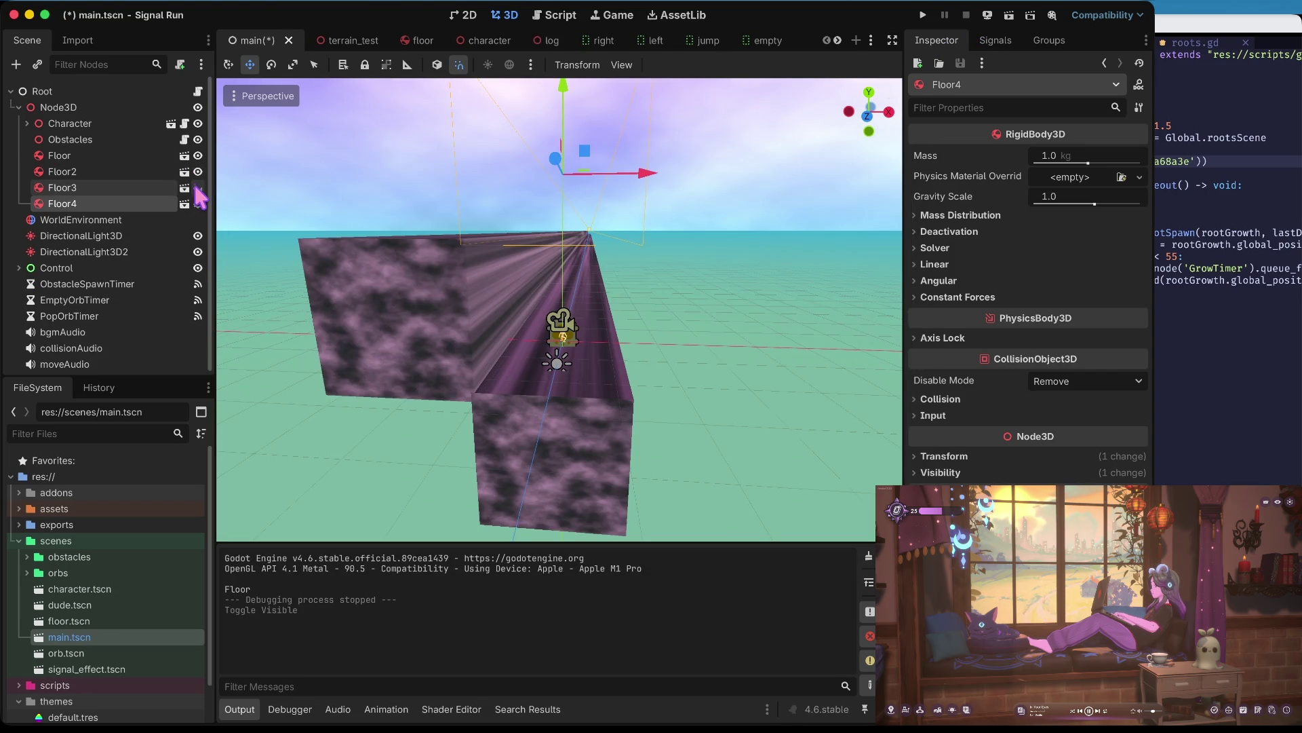
pyautogui.click(198, 188)
pyautogui.press('super+s')
# - Lower Floor2 and Floor3 beside the track, test-run, lower them further and save
pyautogui.click(357, 292)
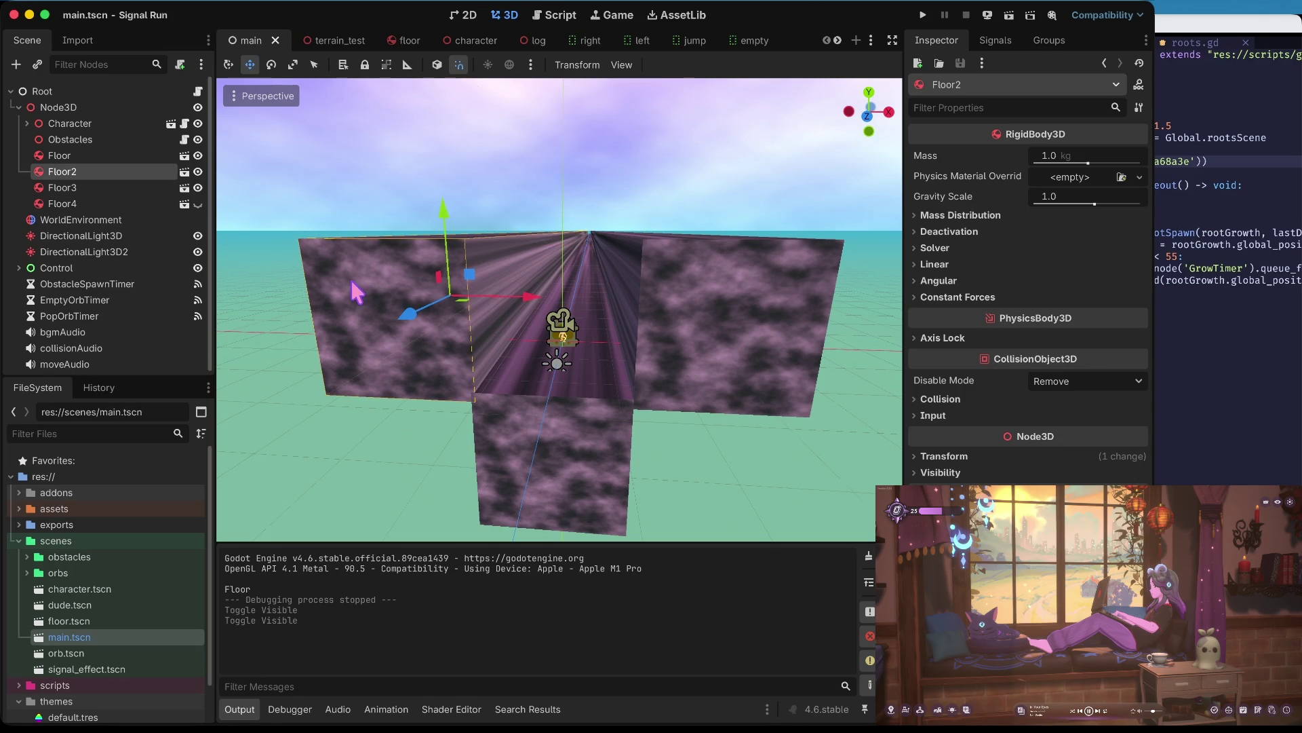
pyautogui.keyDown('shift'); pyautogui.click(680, 323); pyautogui.keyUp('shift')
pyautogui.moveTo(563, 220); pyautogui.dragTo(563, 275)
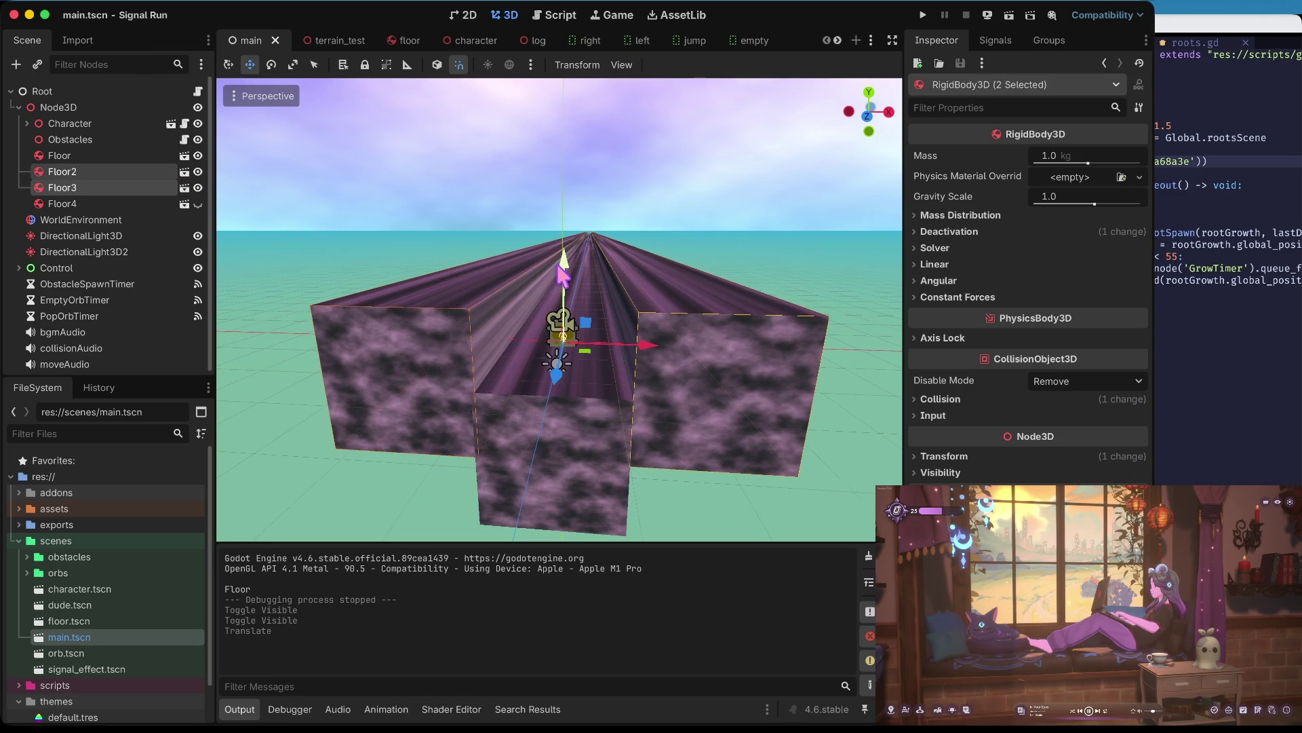
pyautogui.press('super+b')
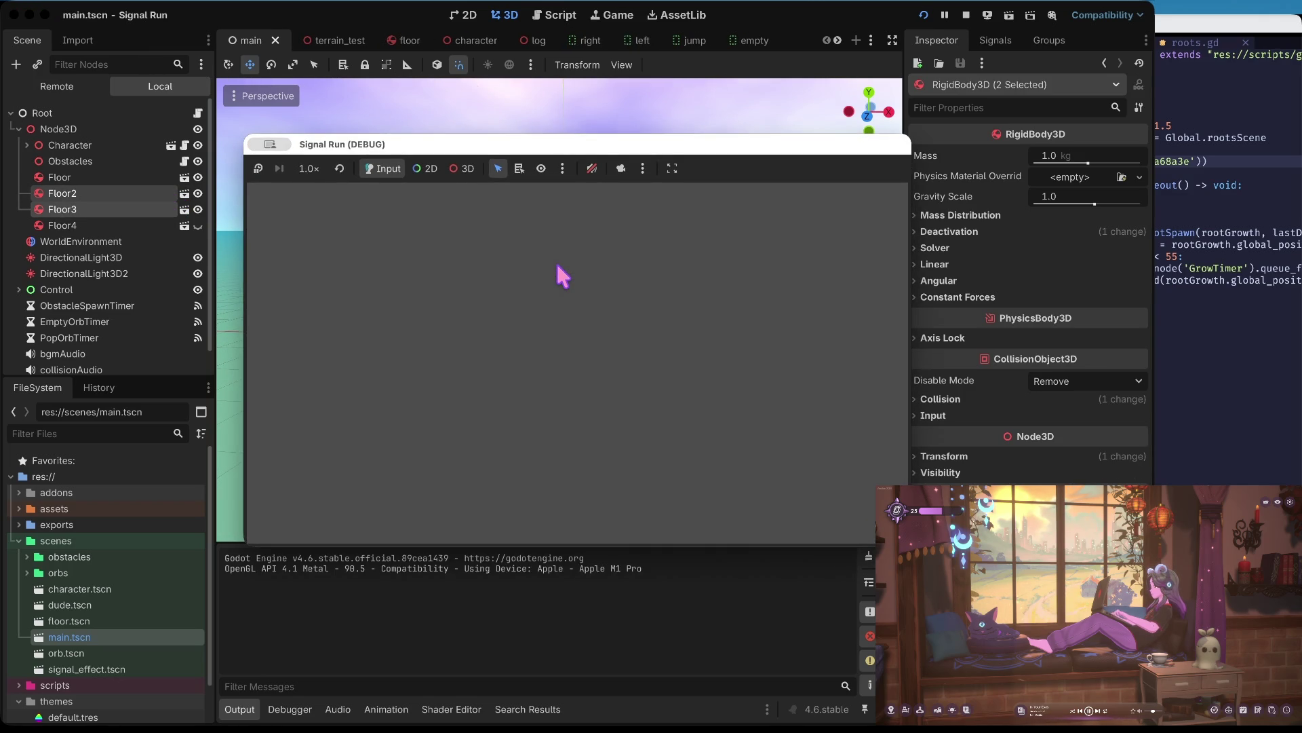
pyautogui.click(646, 228)
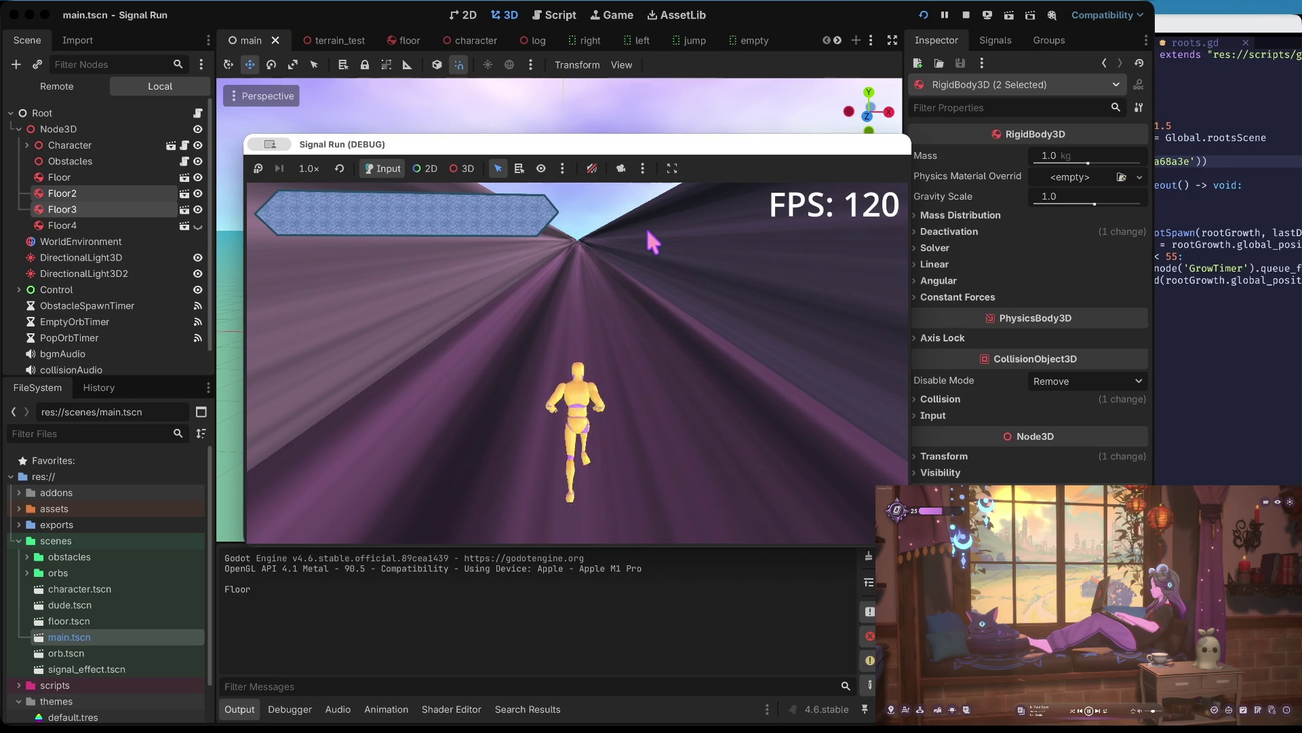
pyautogui.press('super+period')
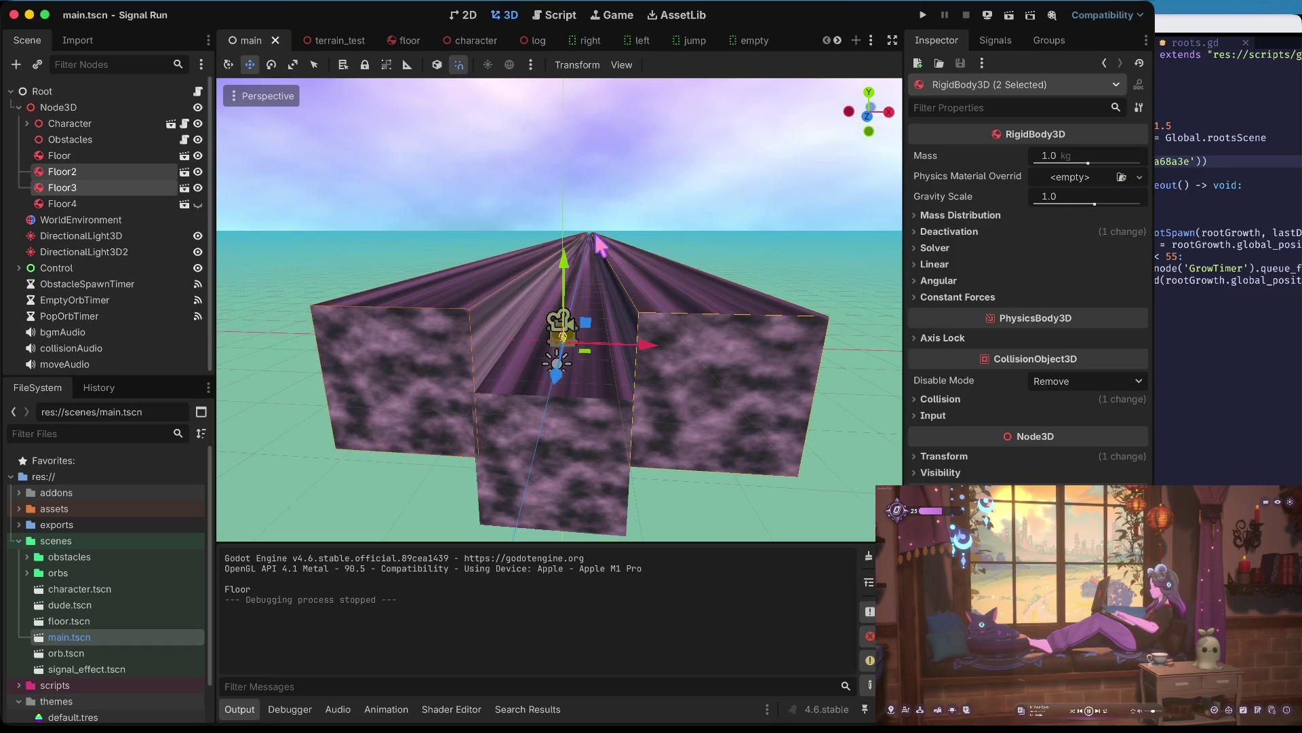
pyautogui.moveTo(564, 260); pyautogui.dragTo(568, 315)
pyautogui.press('super+s')
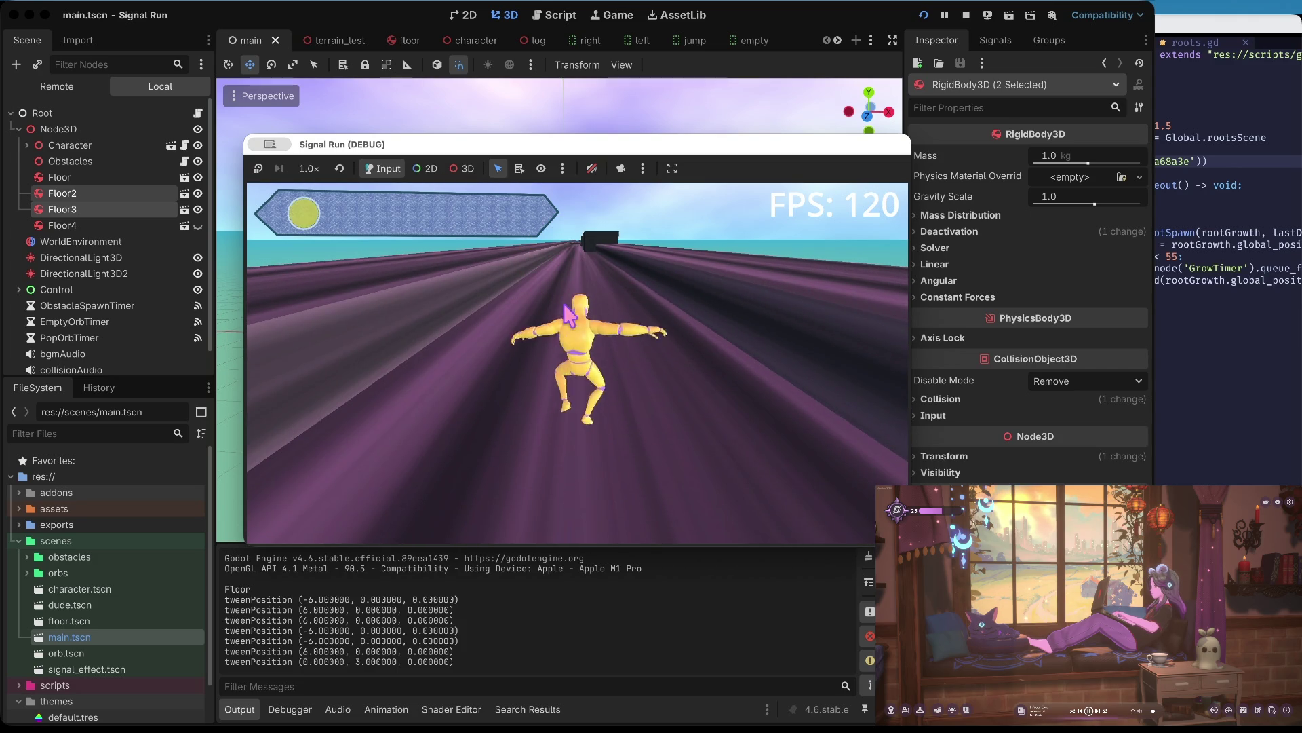
# - Play the run, ducking, swerving between lanes and jumping over obstacles
pyautogui.press('Down')
pyautogui.press('Down')
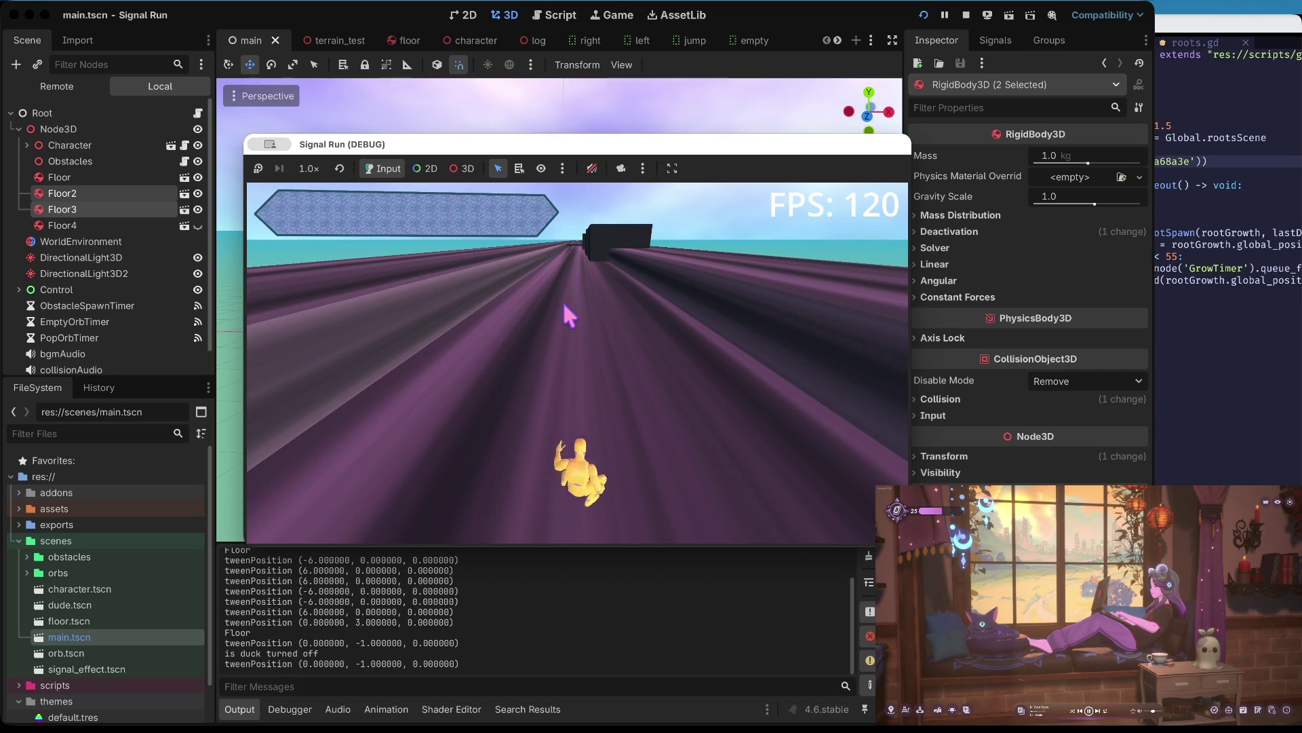
pyautogui.press('Left')
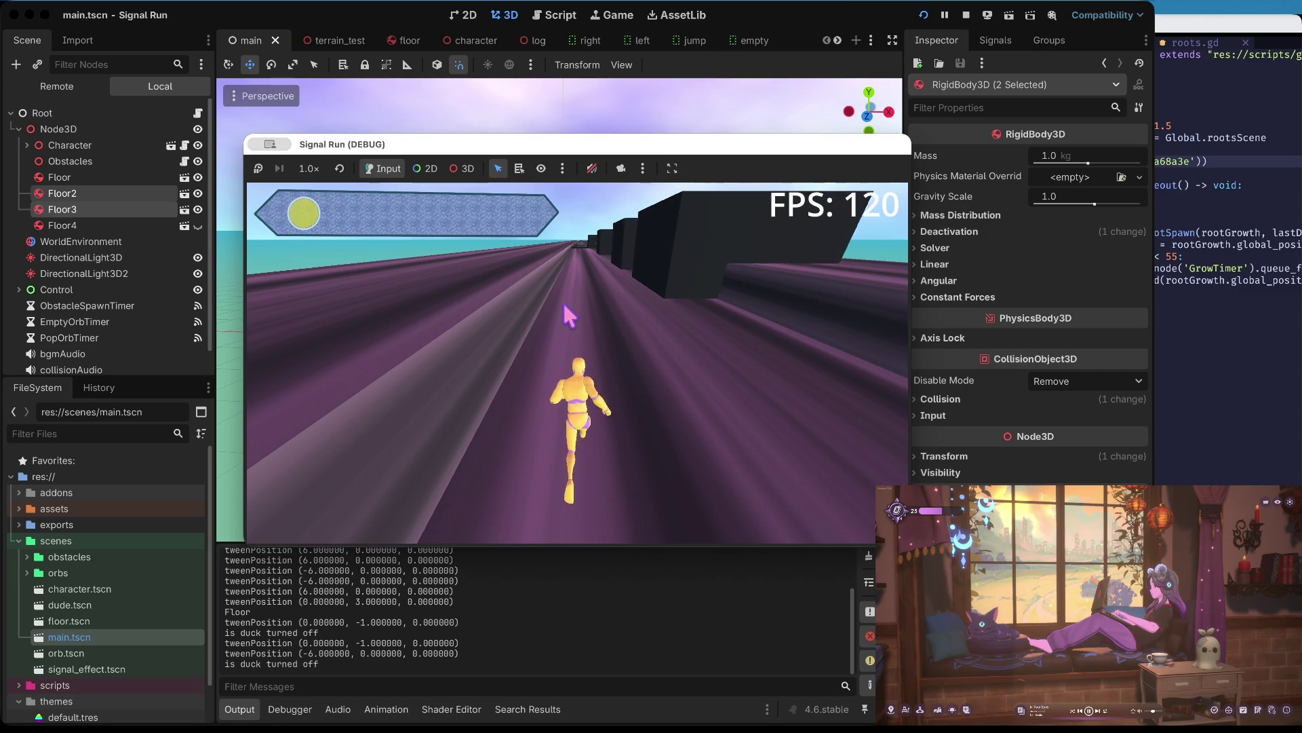
pyautogui.press('Down')
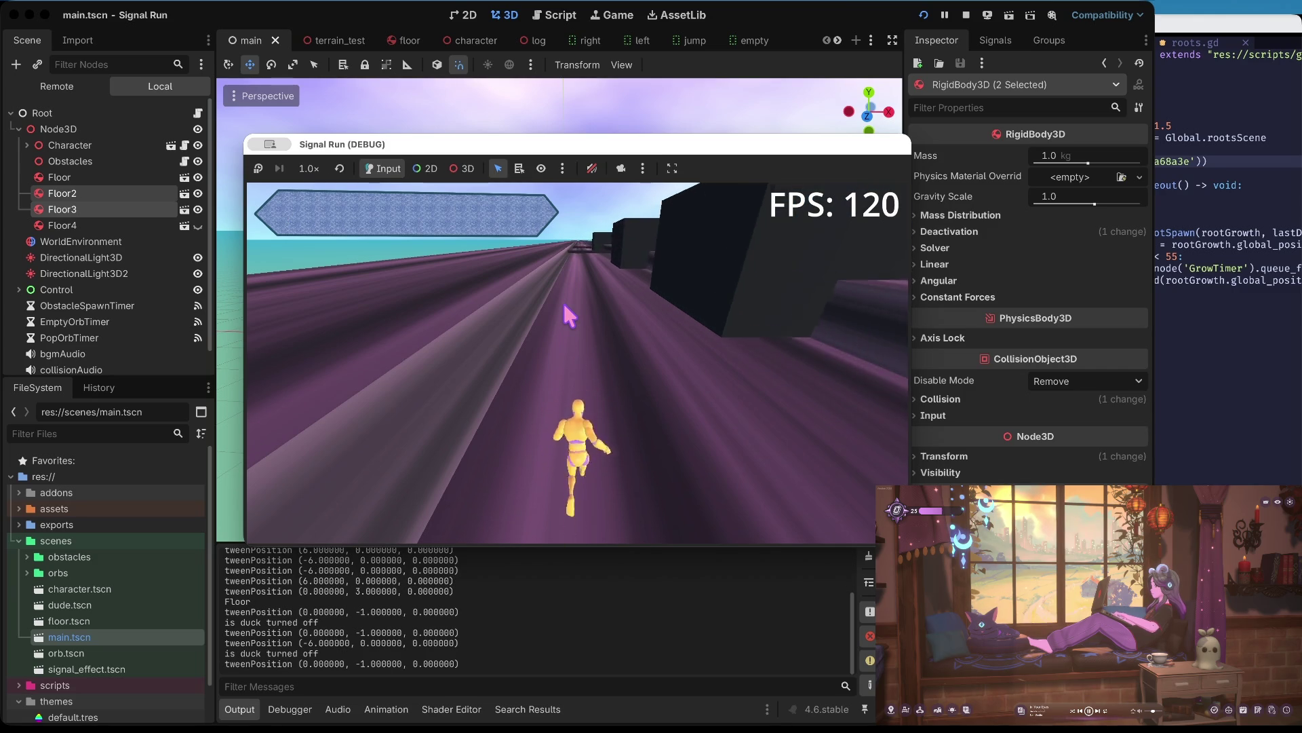
pyautogui.press('Right')
pyautogui.press('Left')
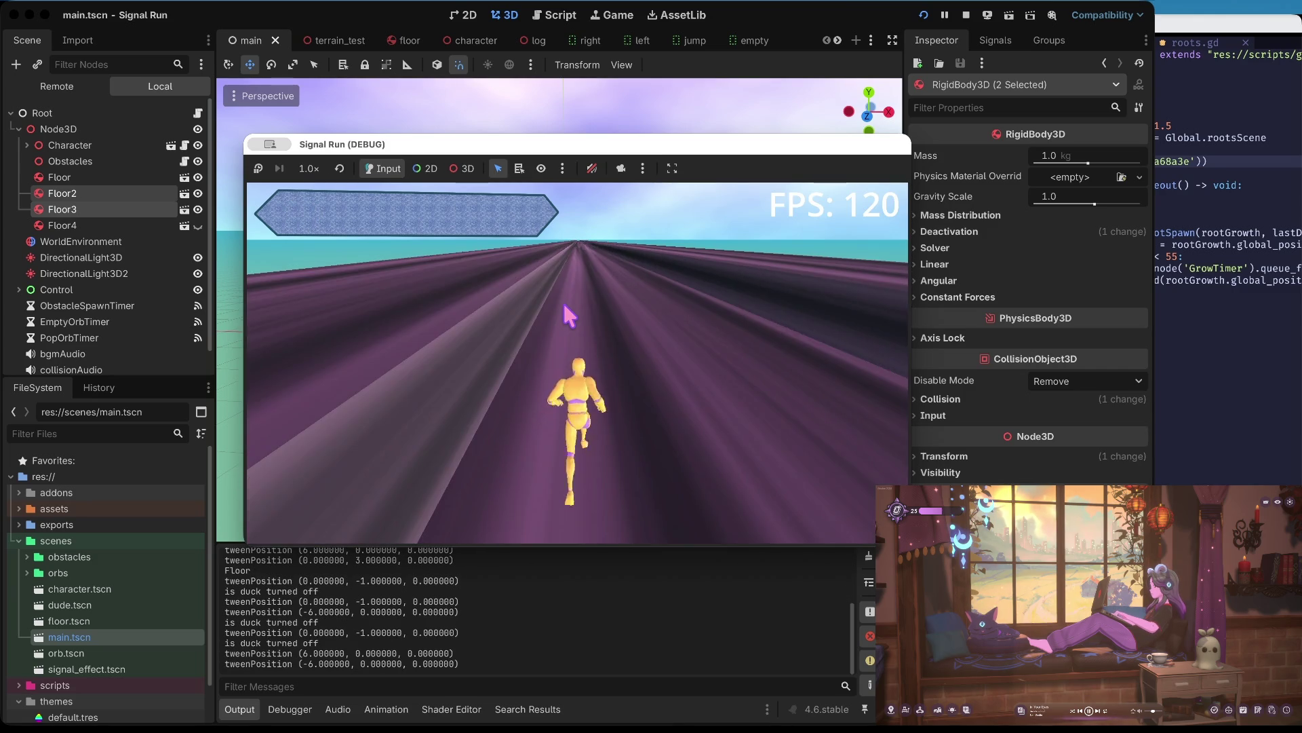
pyautogui.press('Left')
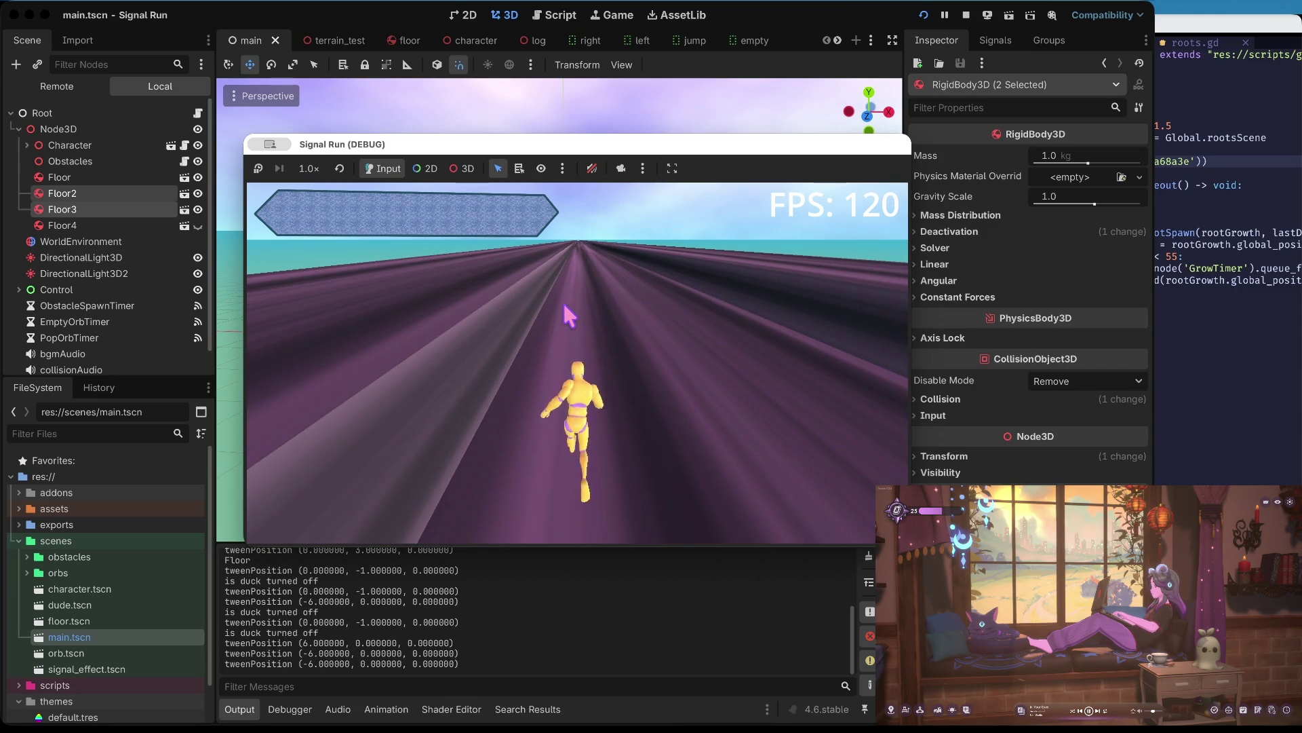
pyautogui.press('Up')
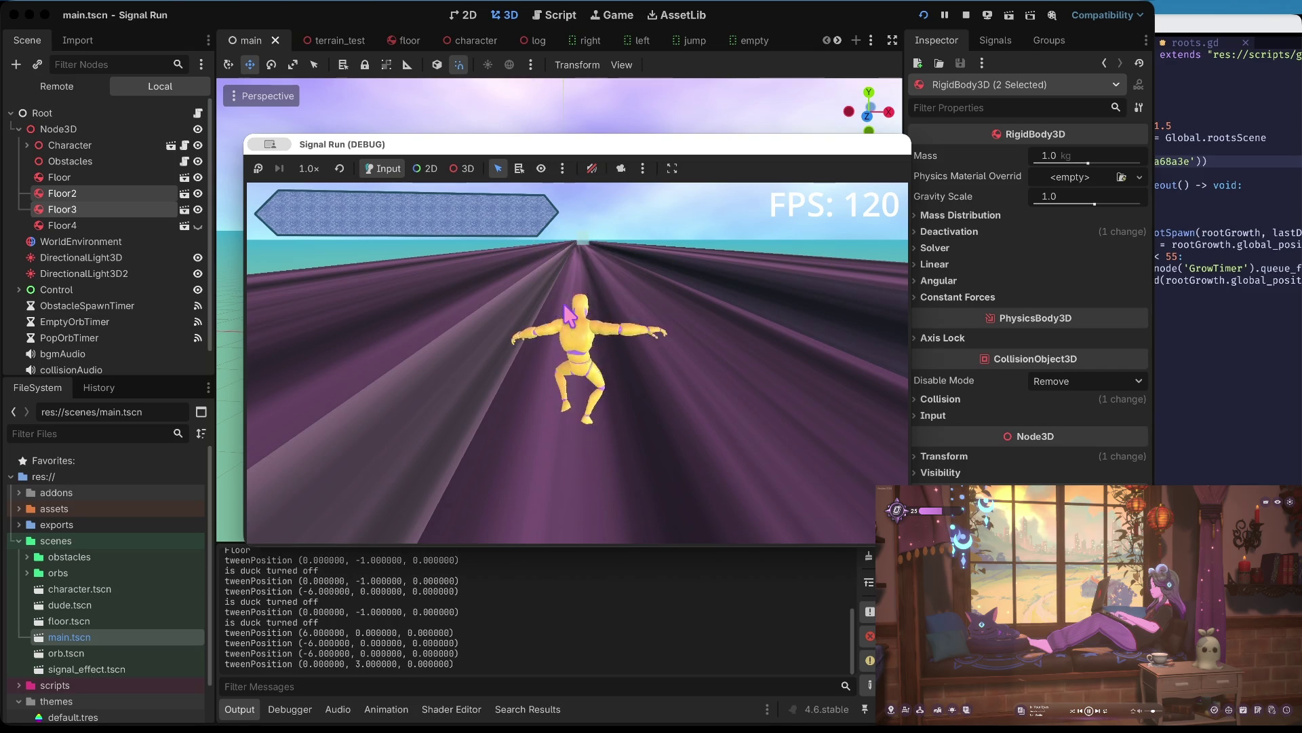
pyautogui.press('Down')
pyautogui.press('Down')
pyautogui.press('Down')
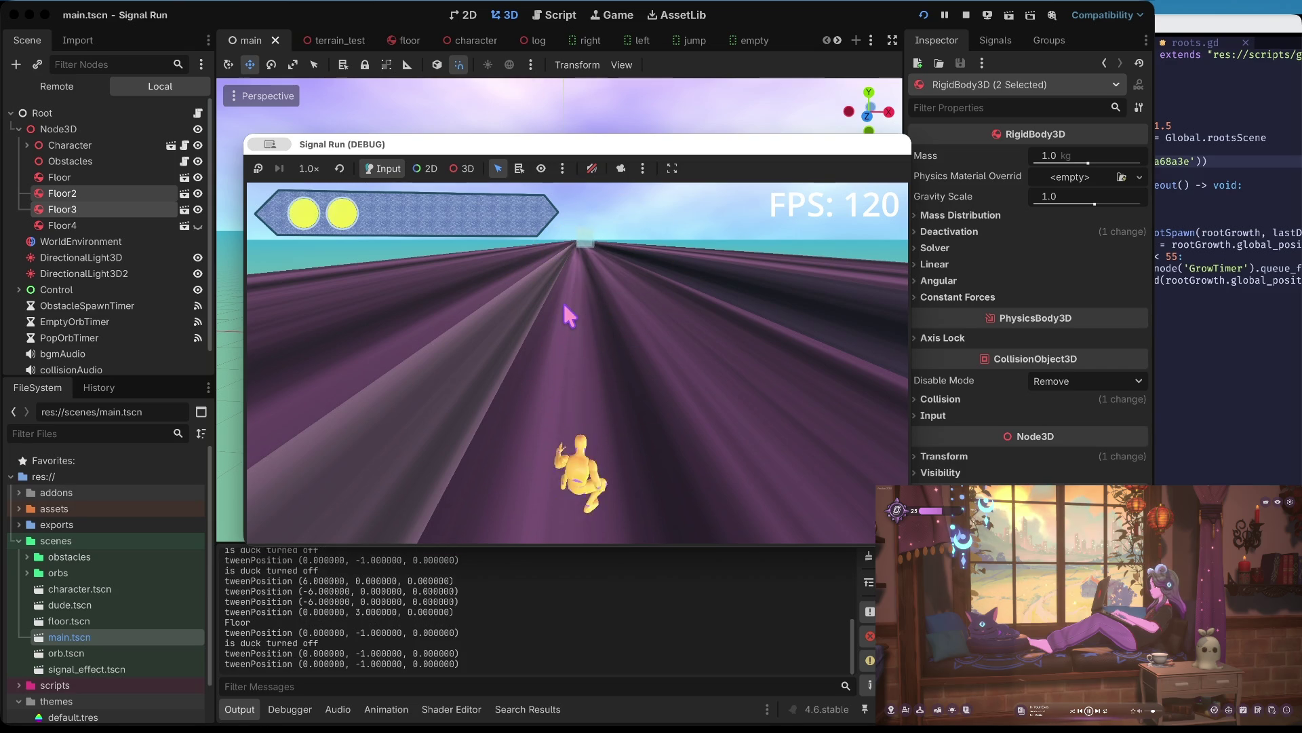
pyautogui.press('Down')
pyautogui.press('Down')
pyautogui.press('Down')
pyautogui.press('Down')
pyautogui.press('Down')
pyautogui.press('Right')
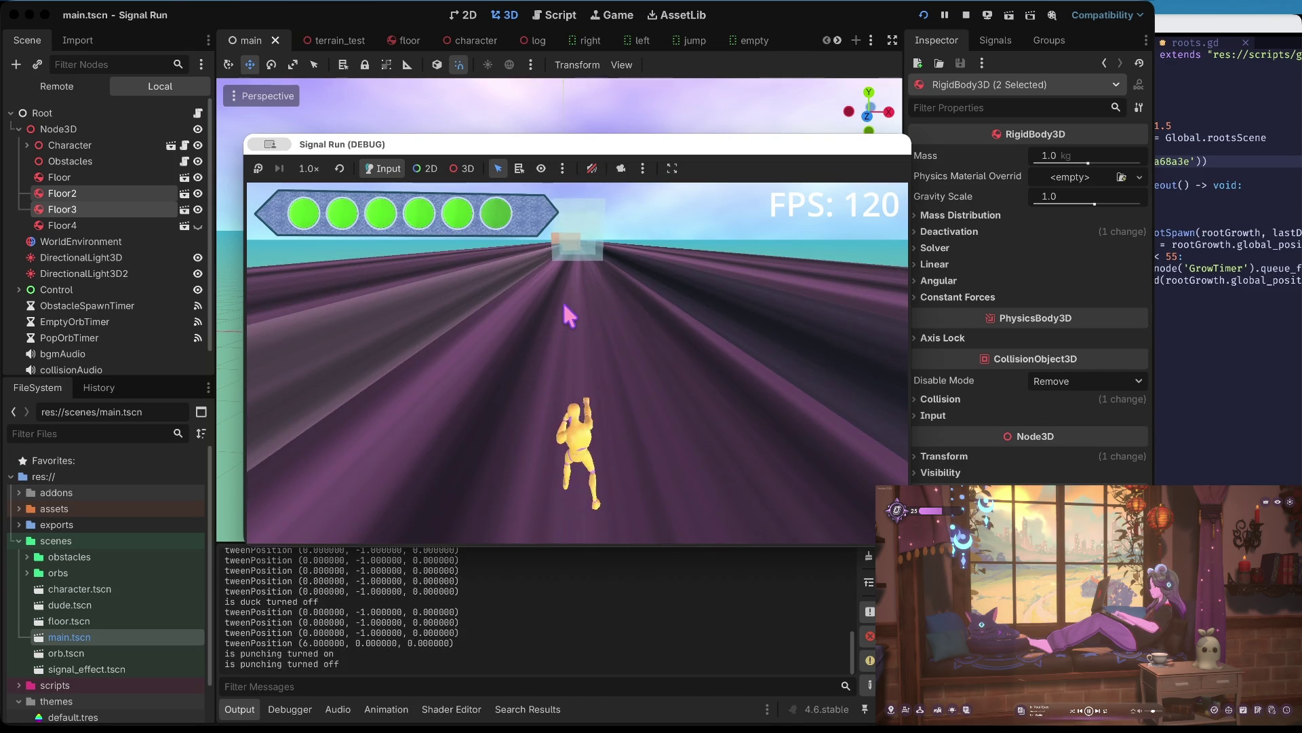
# - Punch at the glass obstacle, restart after dying, then stop the game
pyautogui.press('Up')
pyautogui.press('Up')
pyautogui.press('Up')
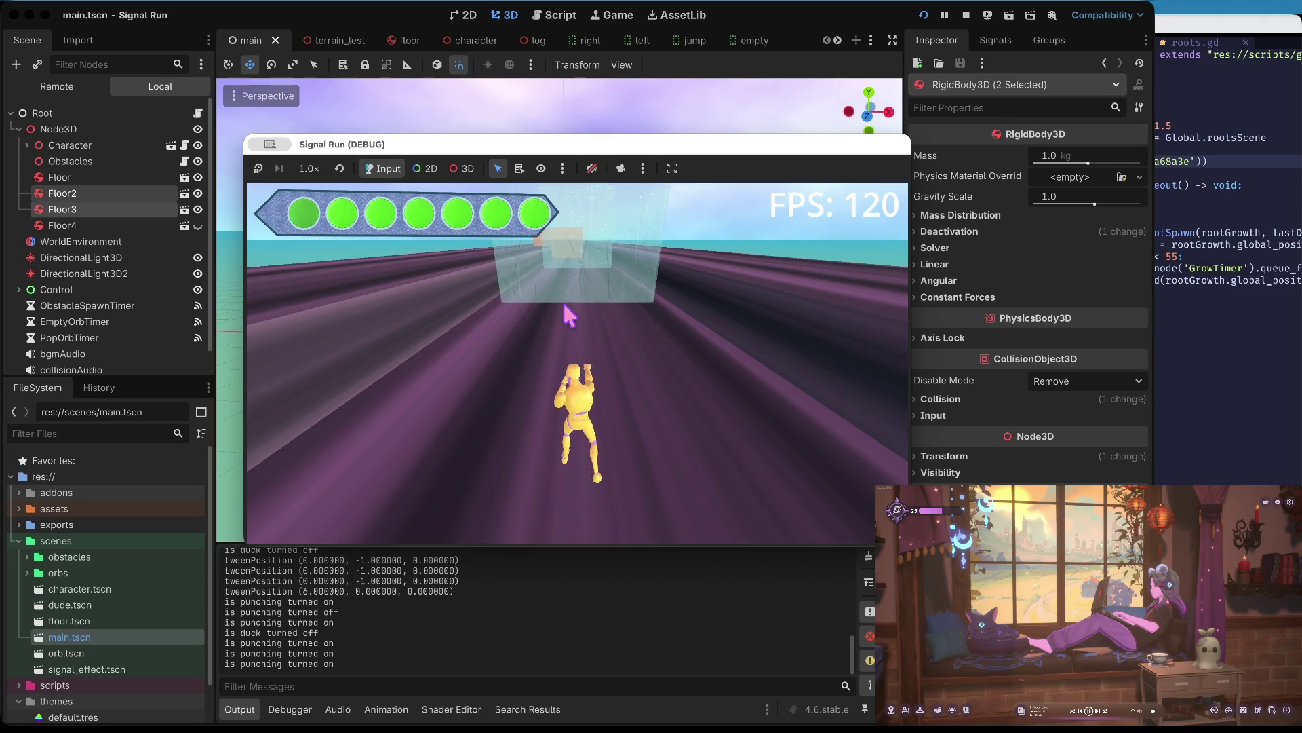
pyautogui.press('Up')
pyautogui.press('Up')
pyautogui.press('Up')
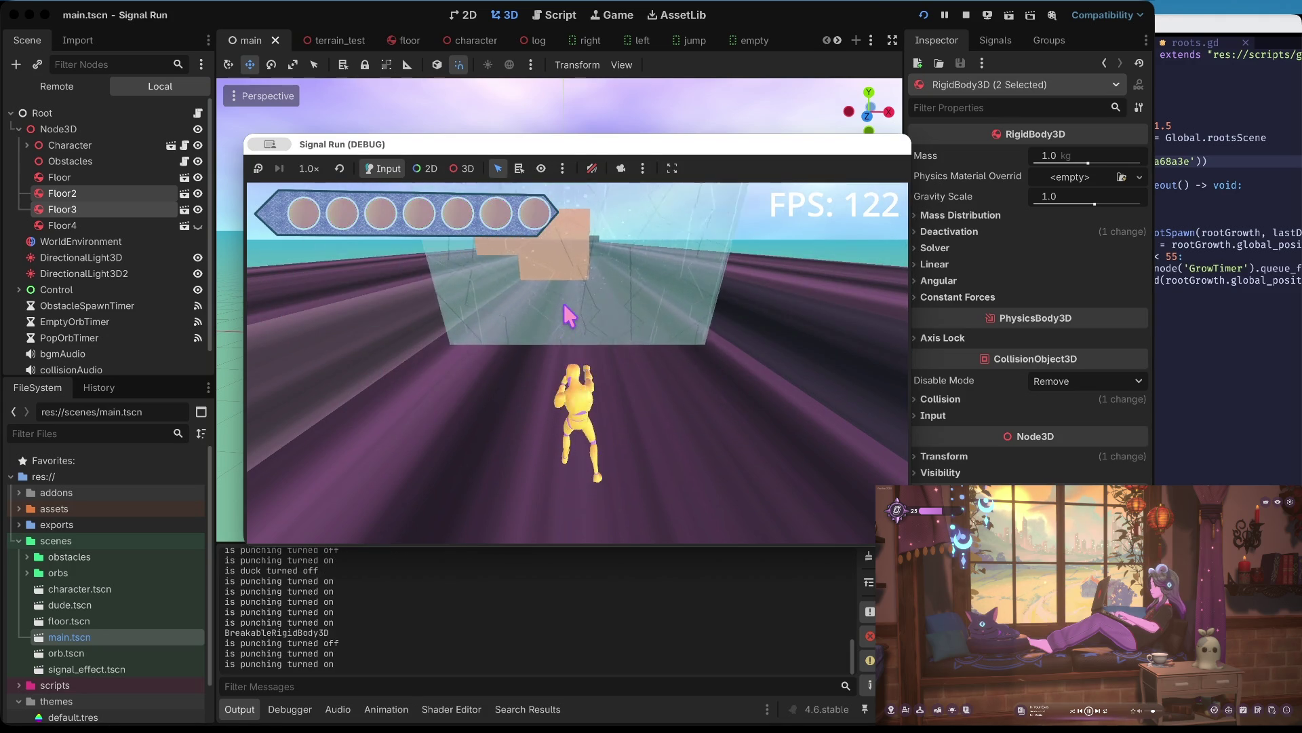
pyautogui.press('Up')
pyautogui.press('Up')
pyautogui.press('Up')
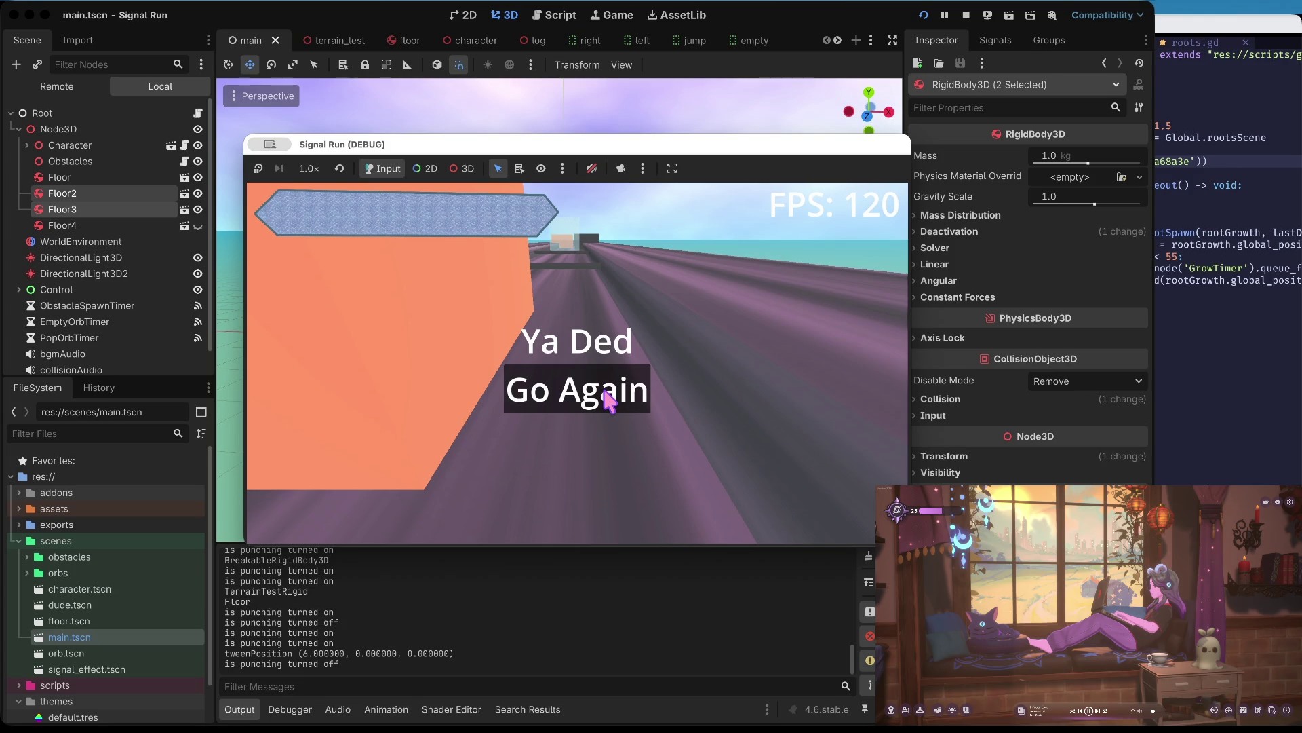
pyautogui.click(608, 402)
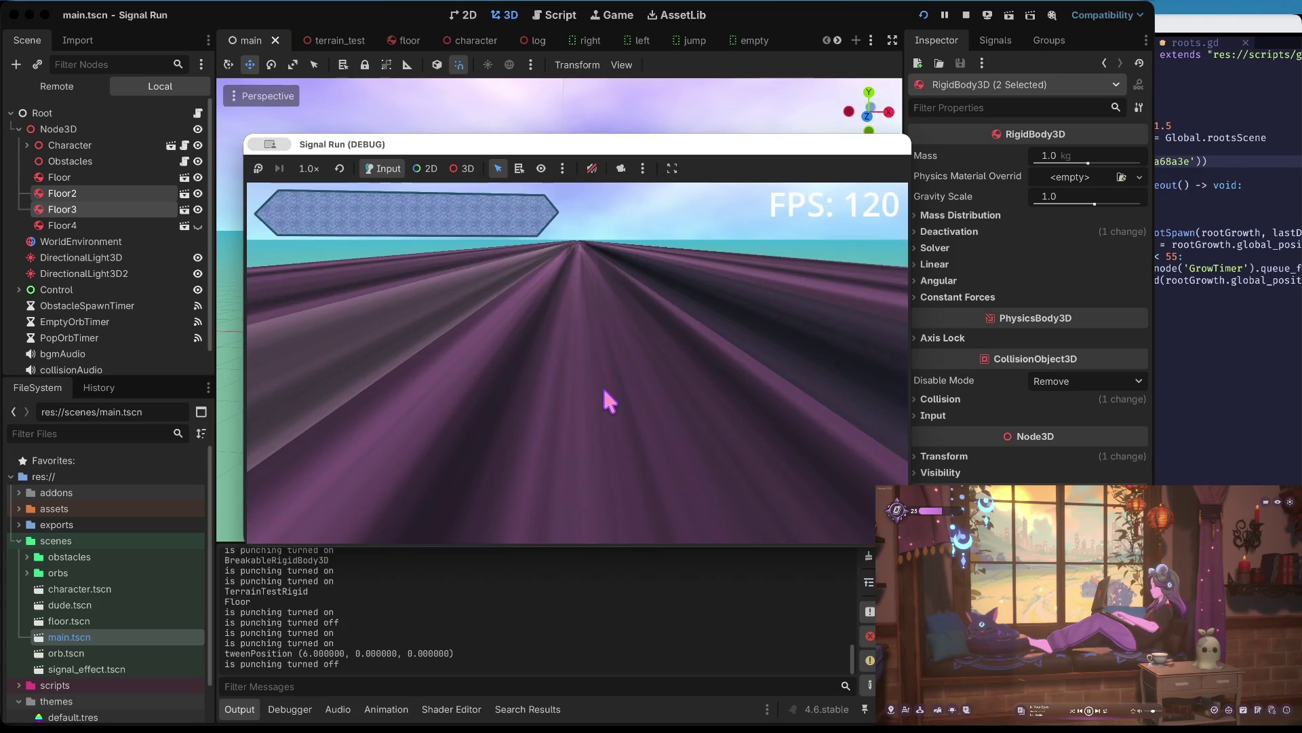
pyautogui.click(966, 15)
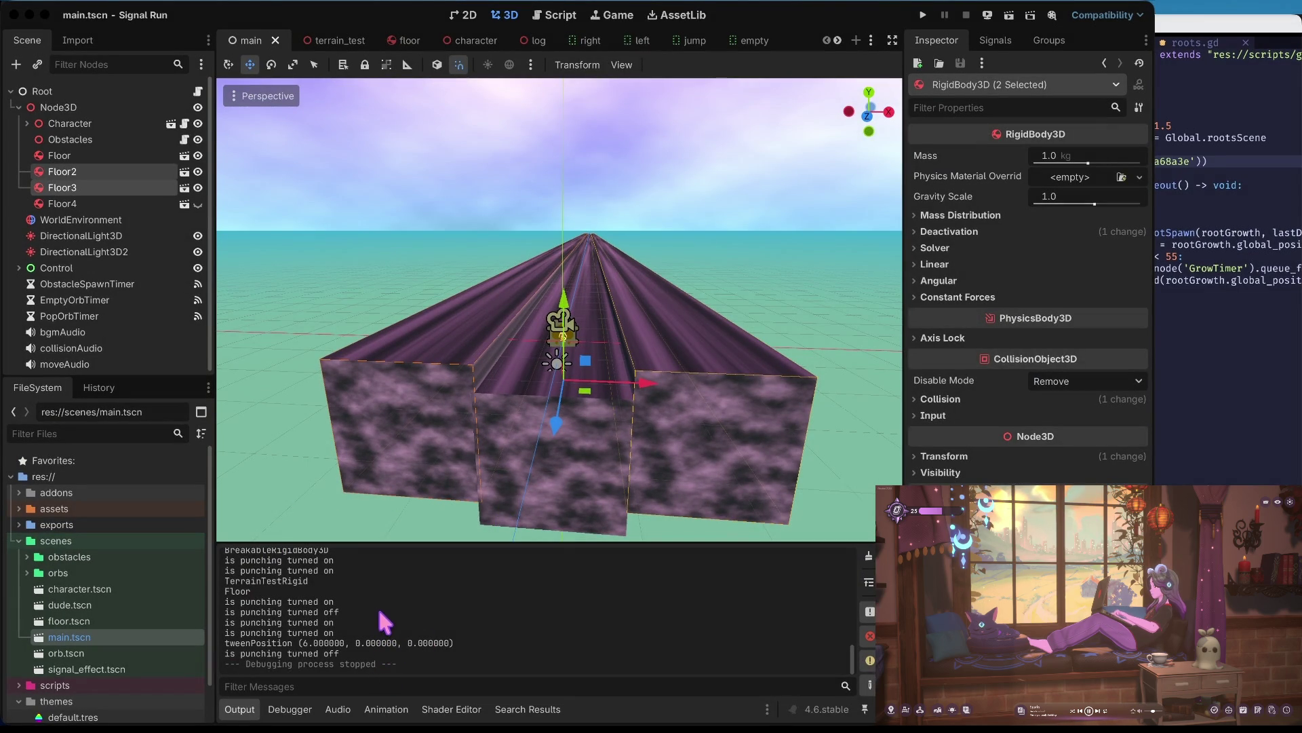
pyautogui.press('super+Tab')
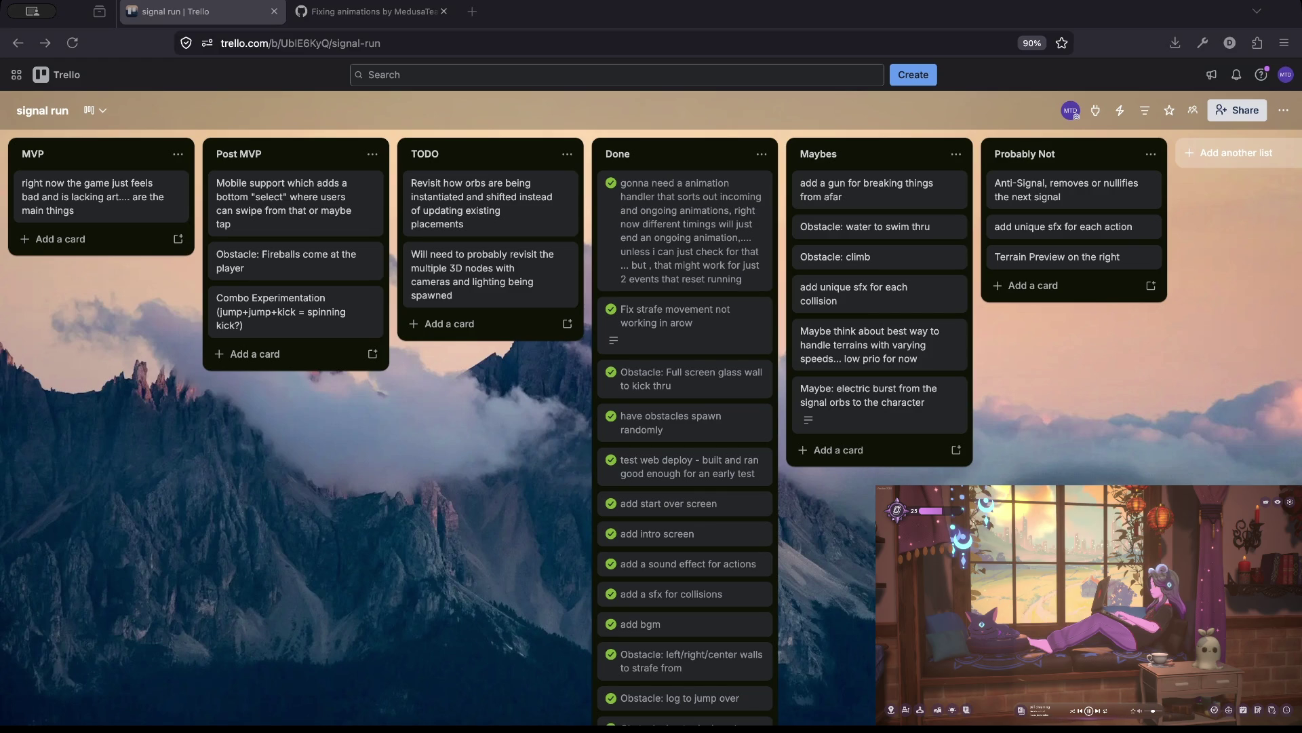
pyautogui.press('super+Tab')
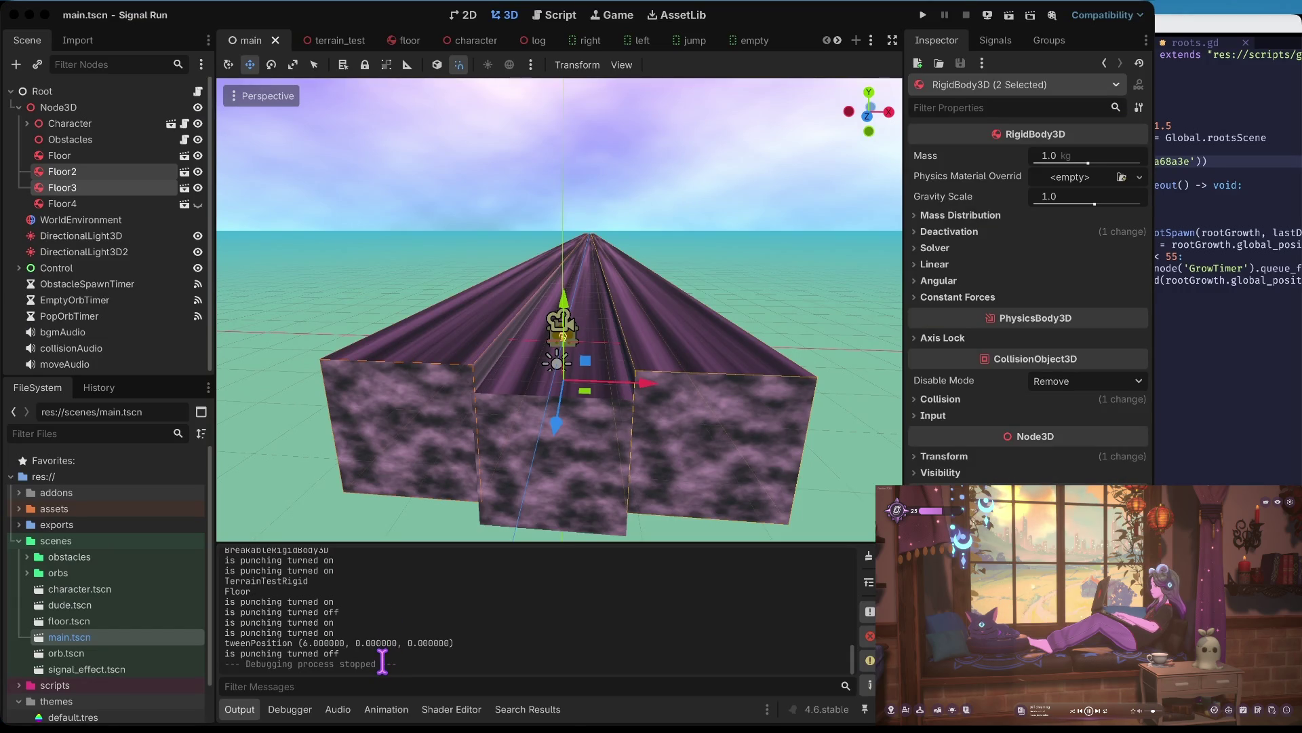
# - Launch and play the game, swerving lanes, ducking and punching breakable glass blocks, then stop
pyautogui.press('super+b')
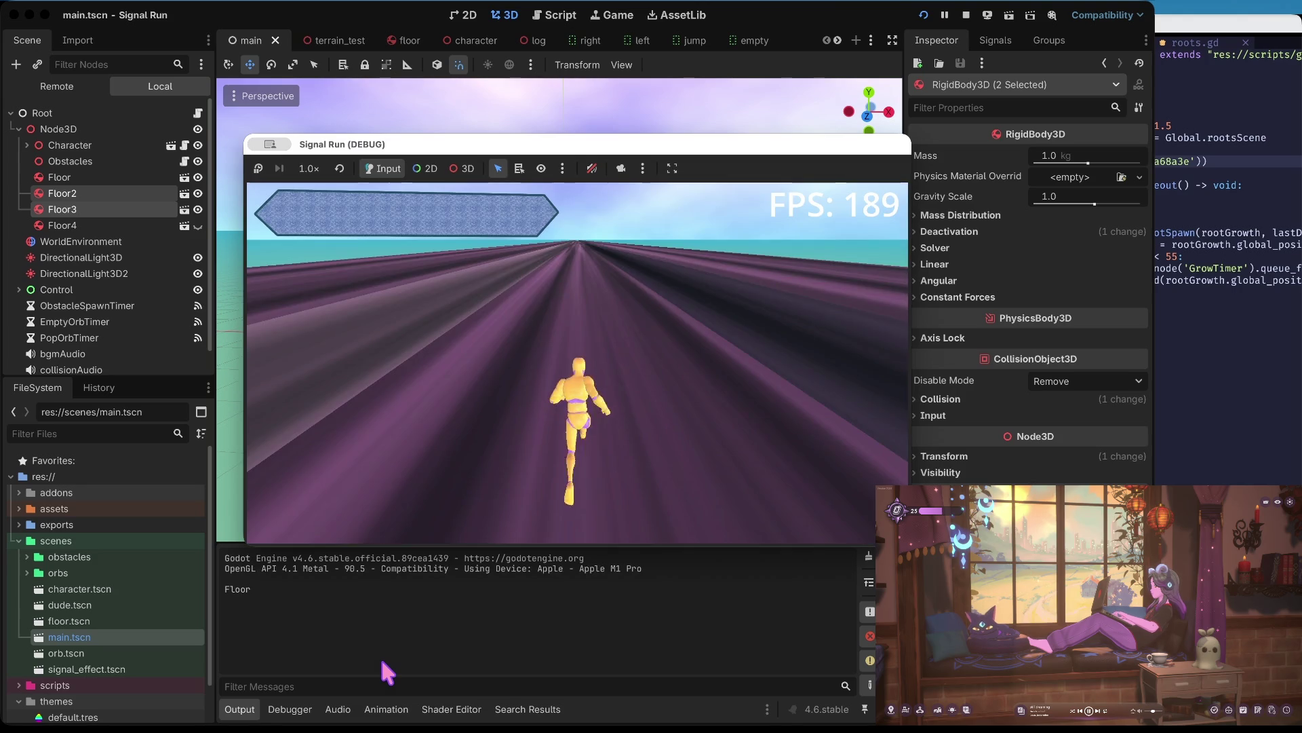
pyautogui.press('space')
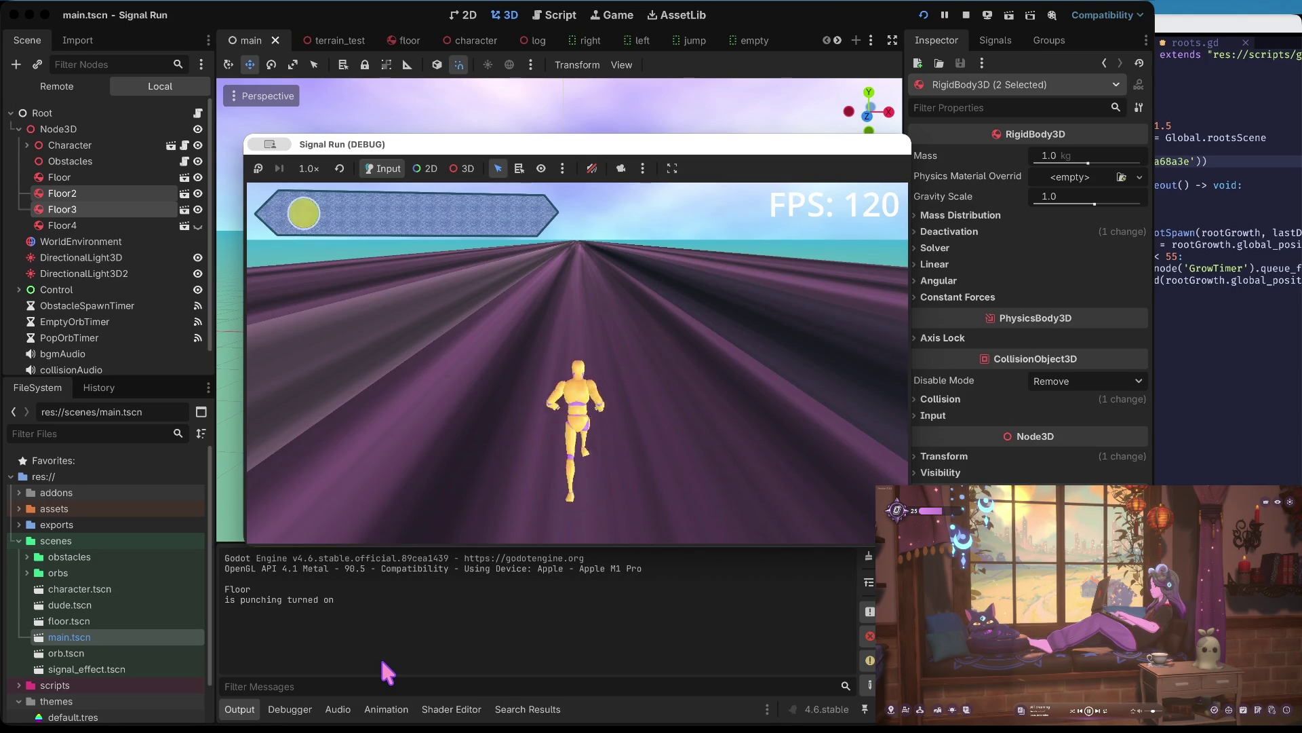
pyautogui.press('Down')
pyautogui.press('Down')
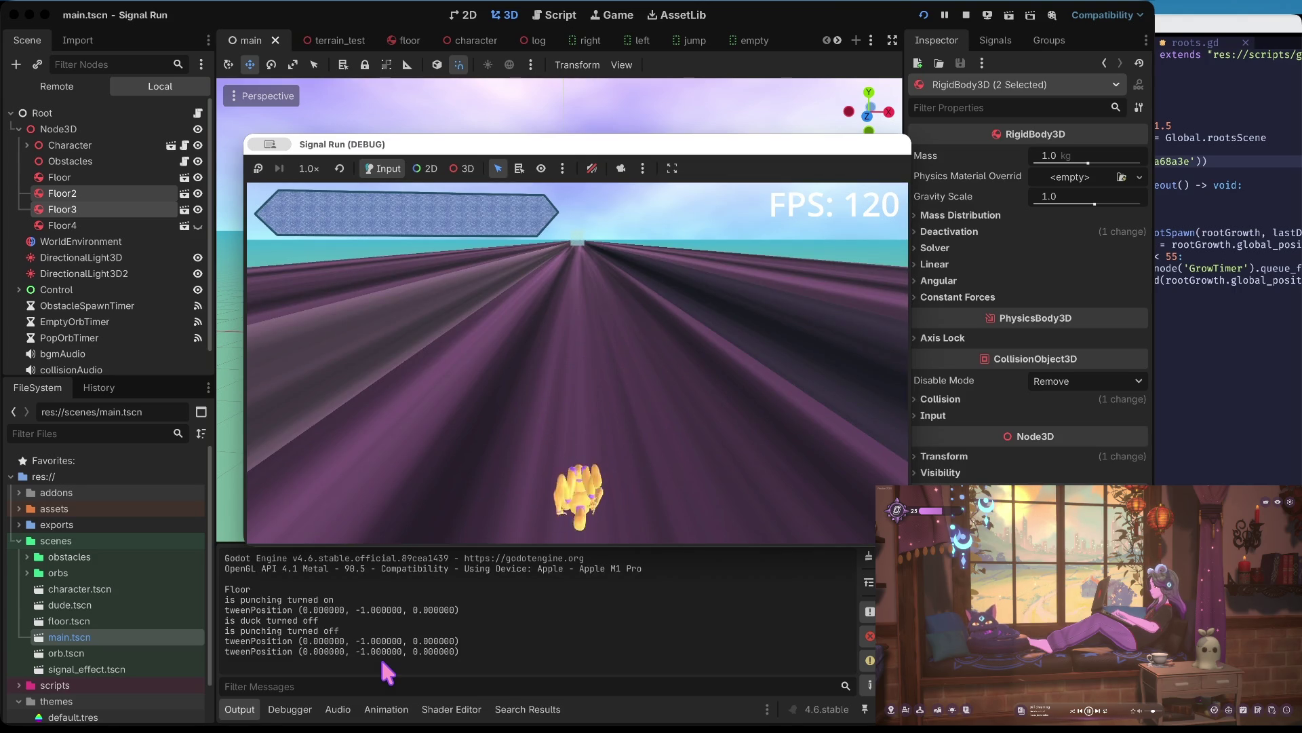
pyautogui.press('Right')
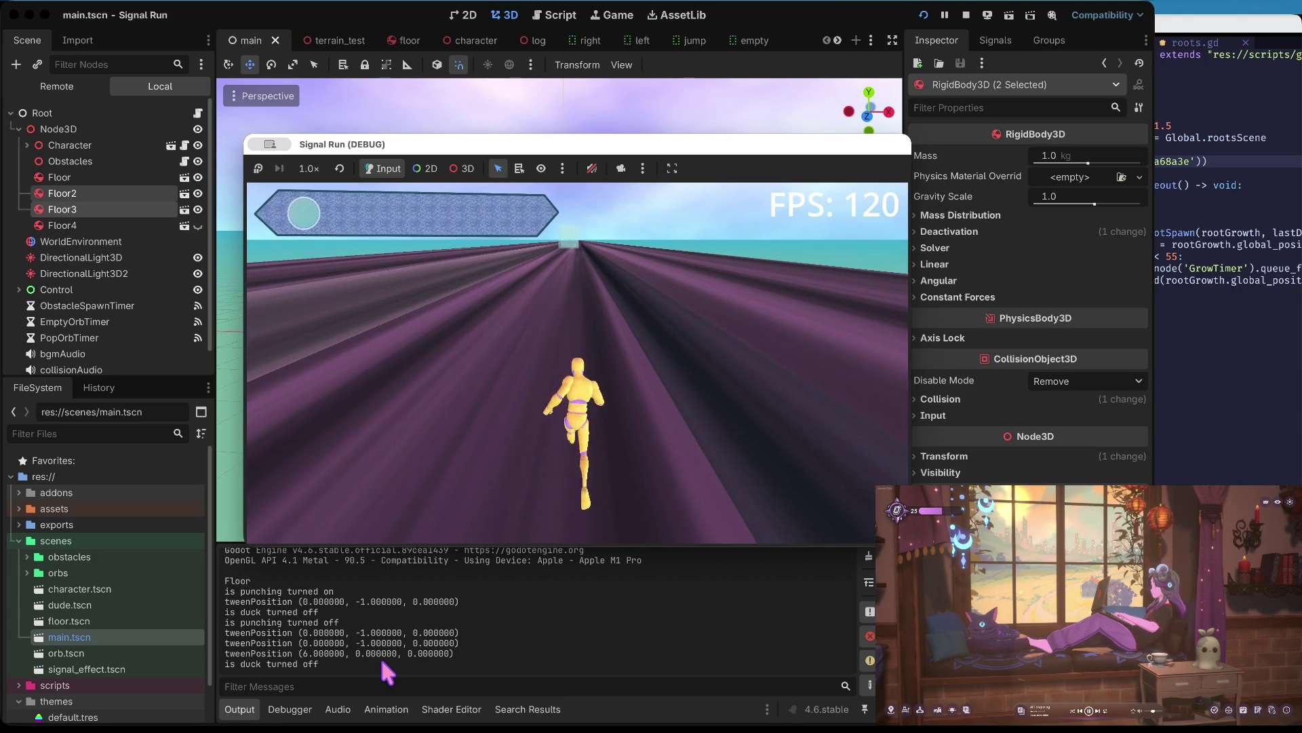
pyautogui.press('Left')
pyautogui.press('Right')
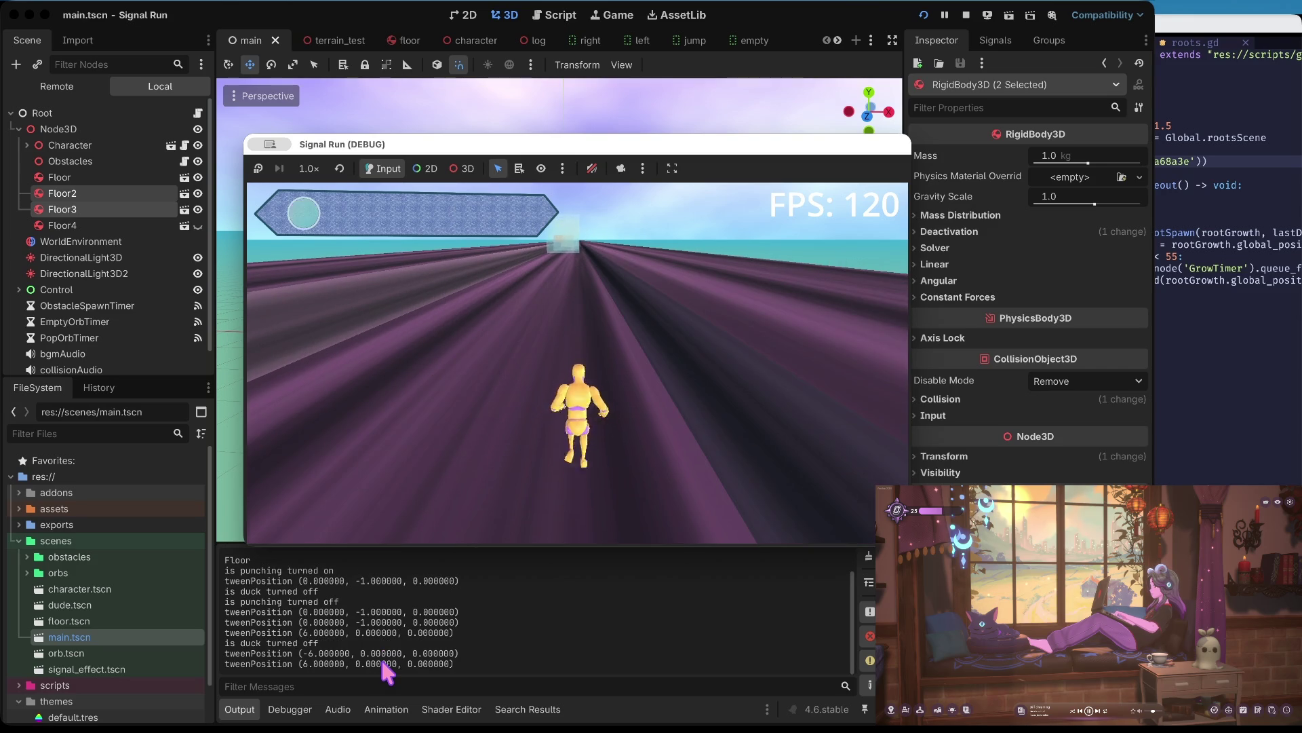
pyautogui.press('Left')
pyautogui.press('space')
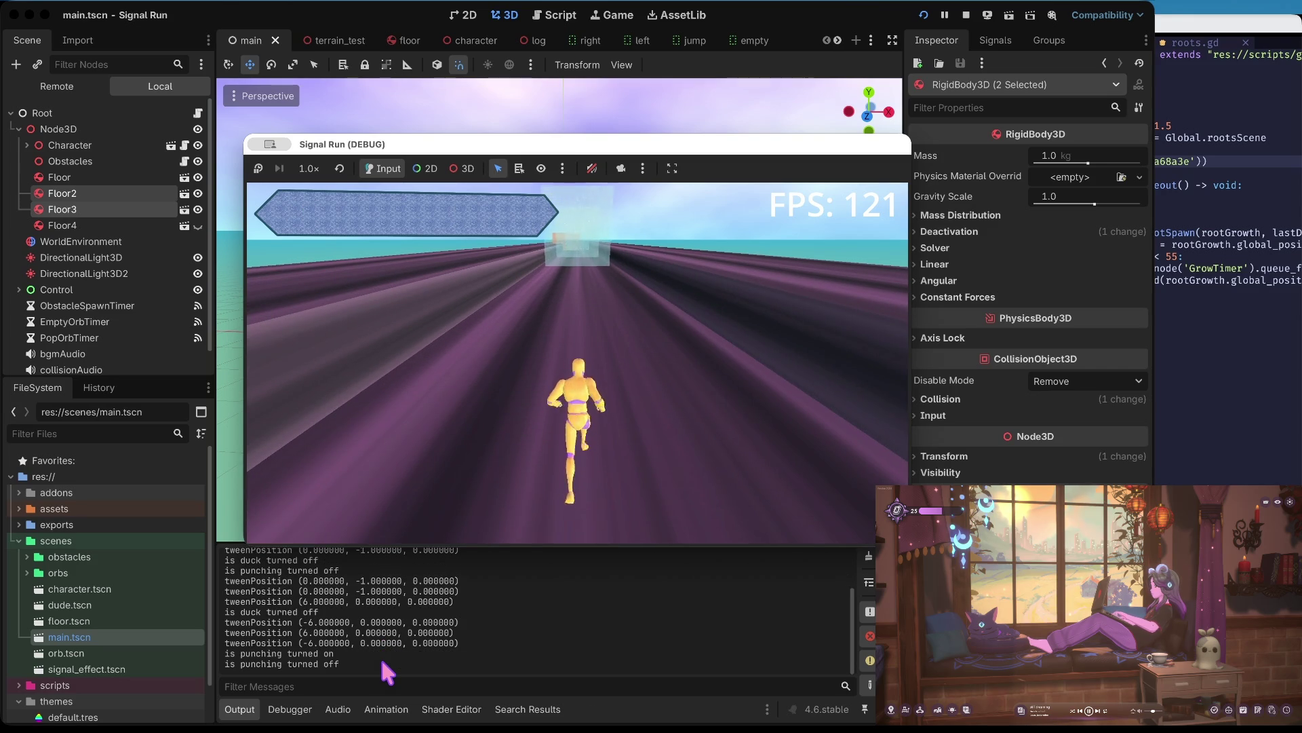
pyautogui.press('space')
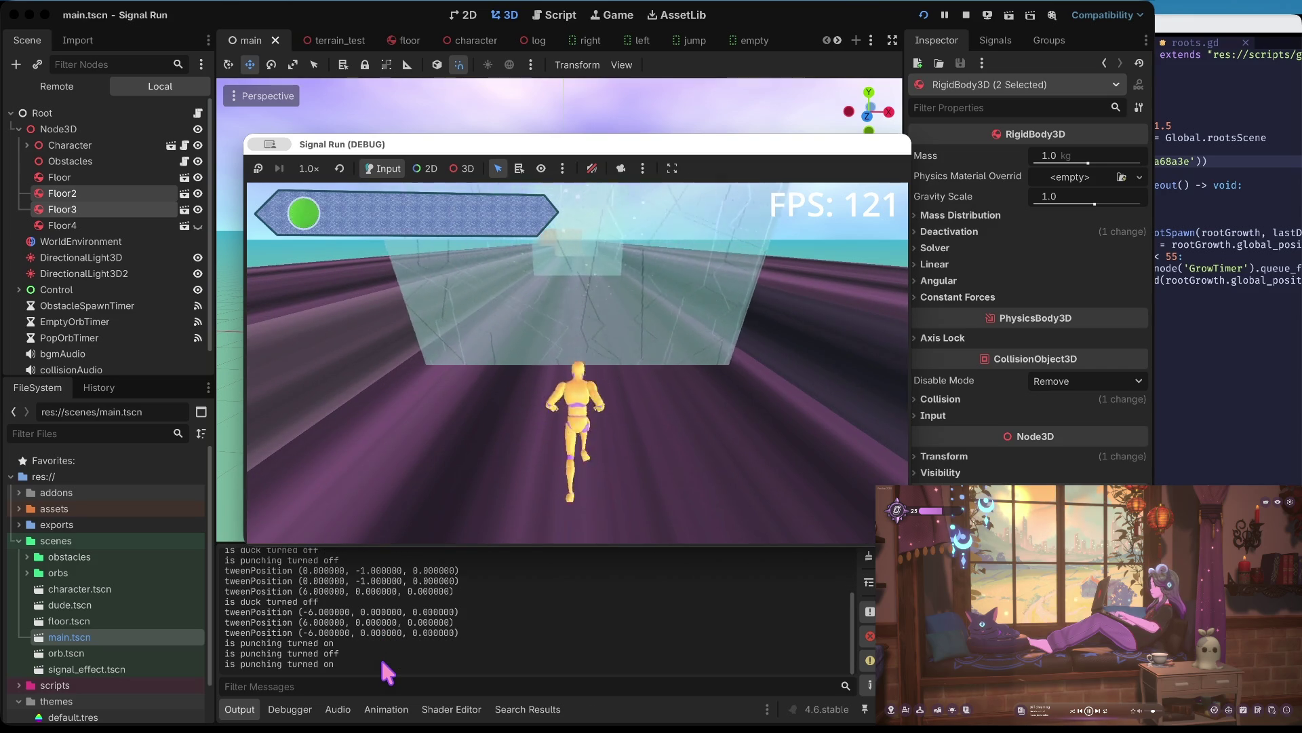
pyautogui.press('space')
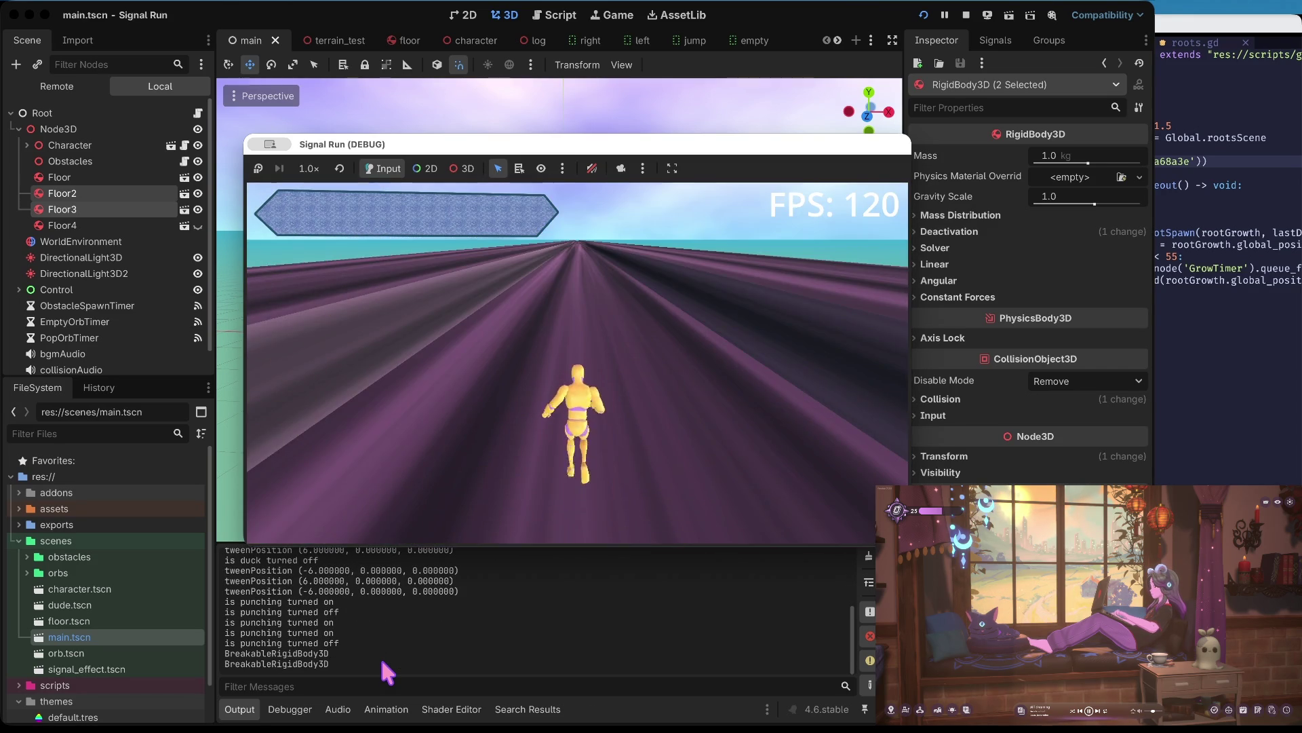
pyautogui.click(966, 17)
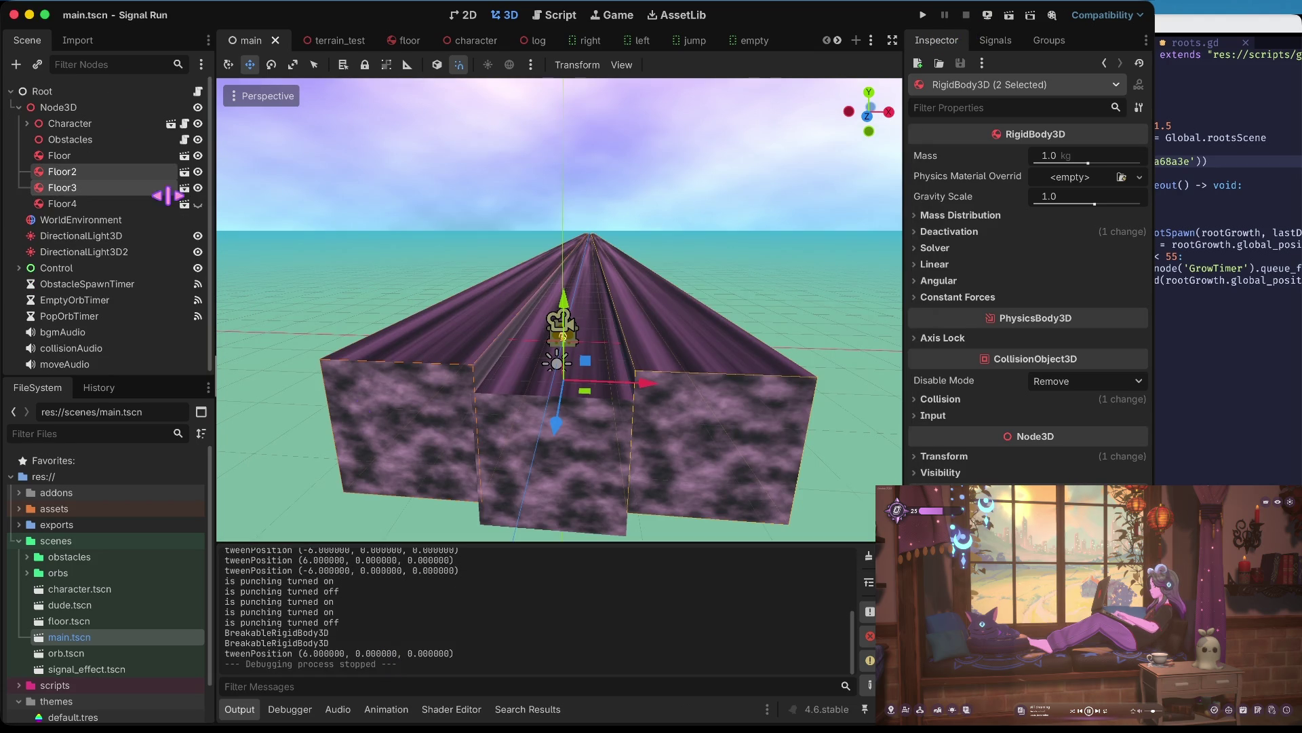
# - Open Floor2's floor scene in its own editor tab
pyautogui.click(97, 125)
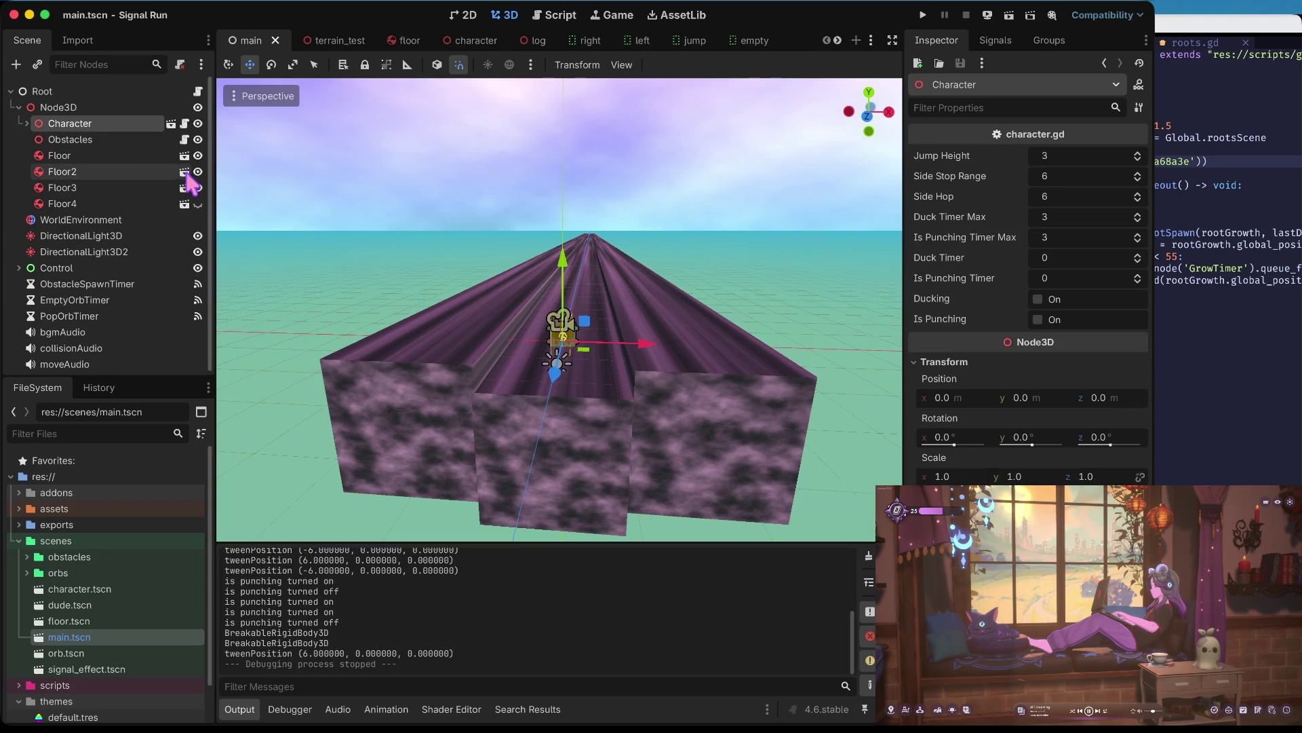
pyautogui.click(156, 173)
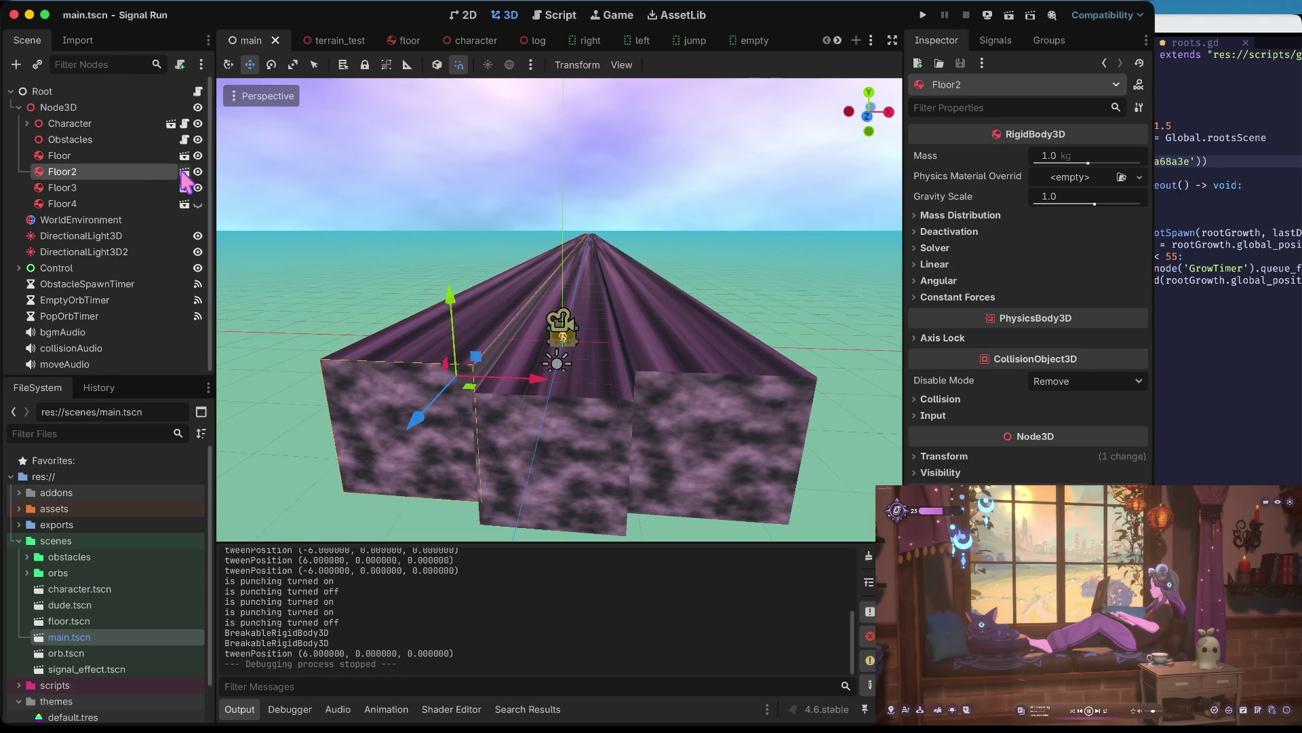
pyautogui.click(183, 173)
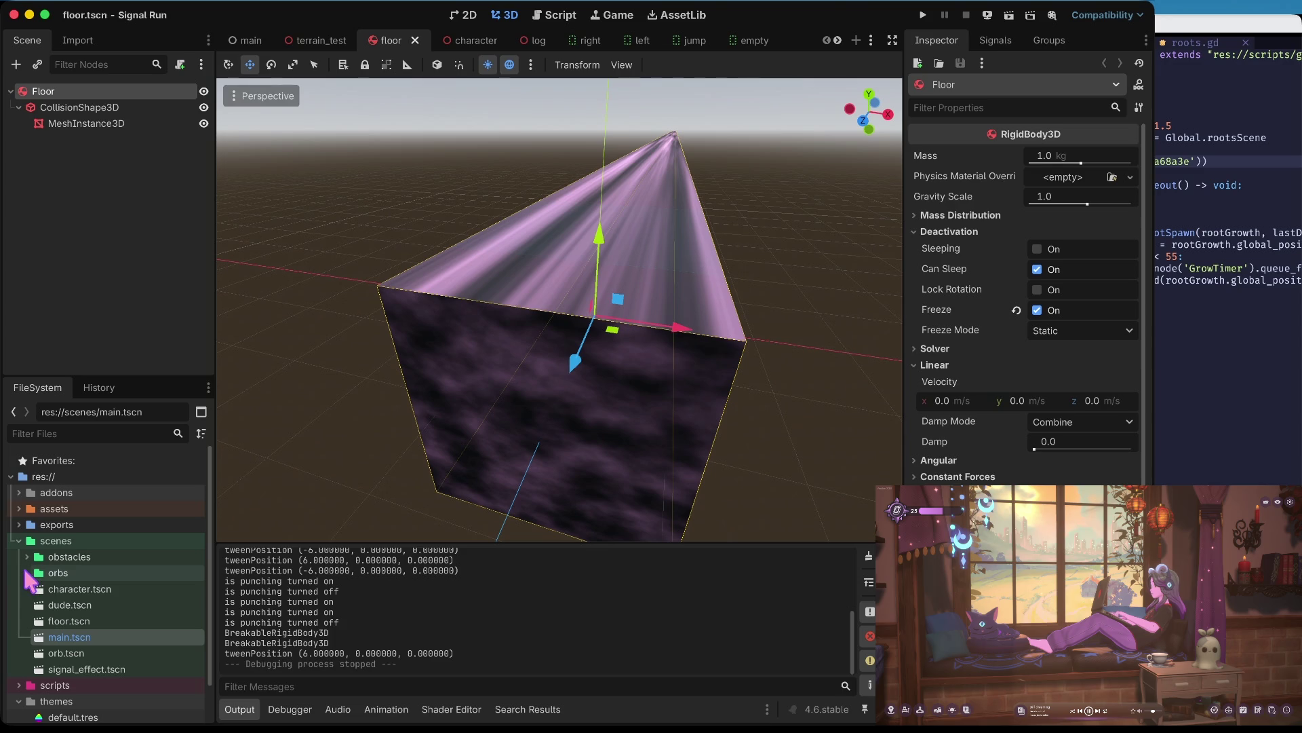
# - Expand the obstacles folder in FileSystem and select floor.tscn
pyautogui.scroll(-2, 27, 580)
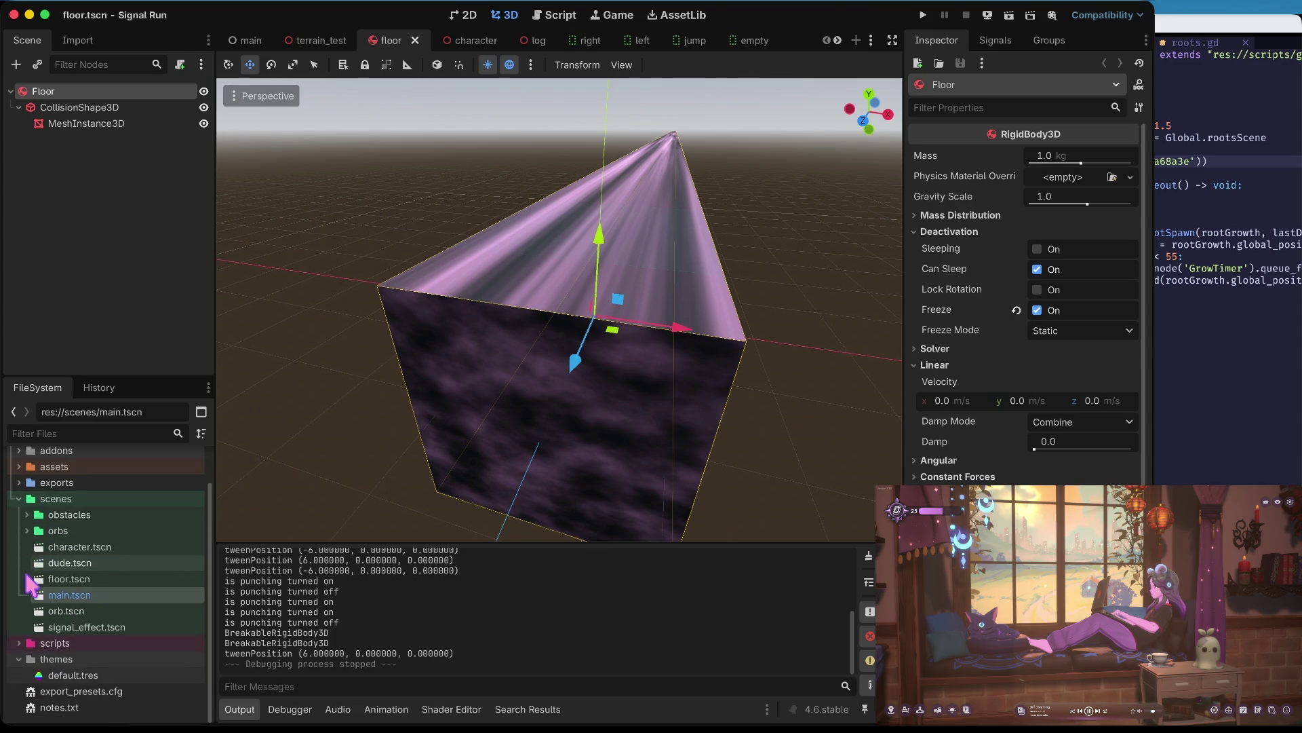
pyautogui.click(27, 515)
pyautogui.scroll(-2, 27, 516)
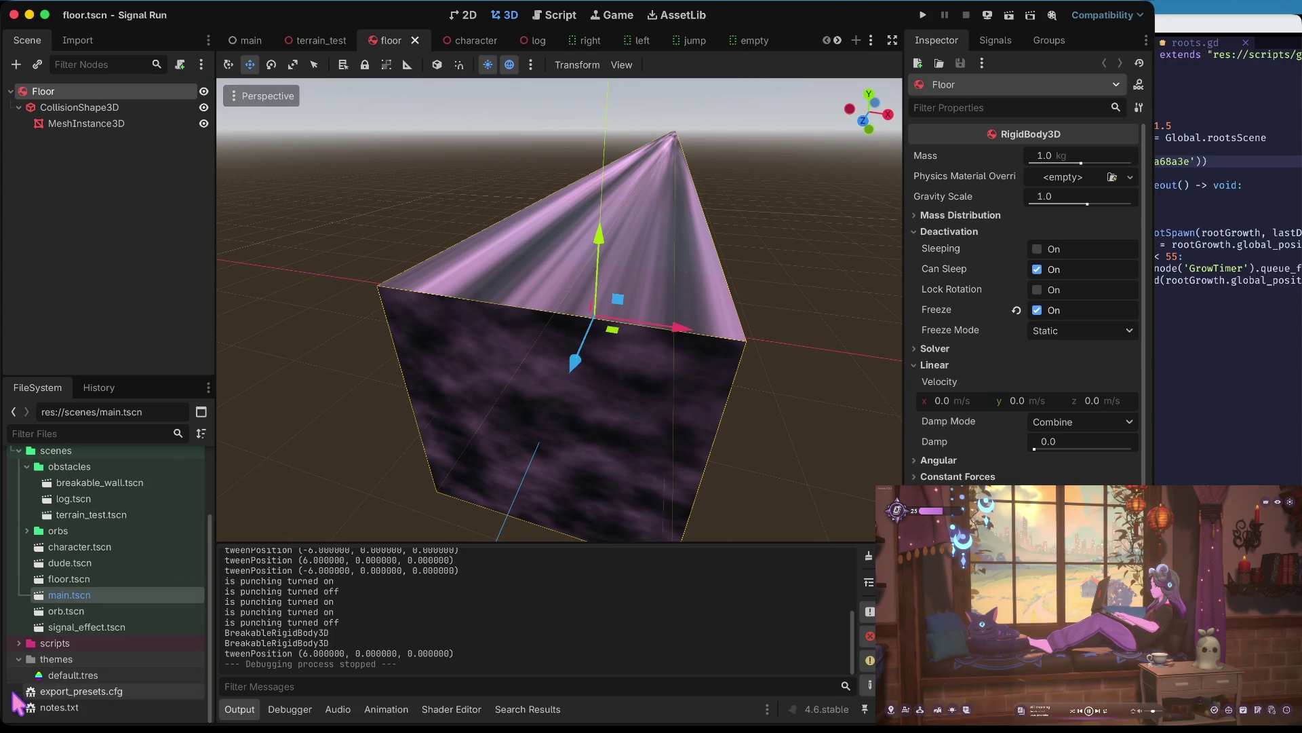
pyautogui.click(107, 579)
# - Duplicate floor.tscn as level_wall.tscn and open the copy for editing
pyautogui.rightClick(105, 574)
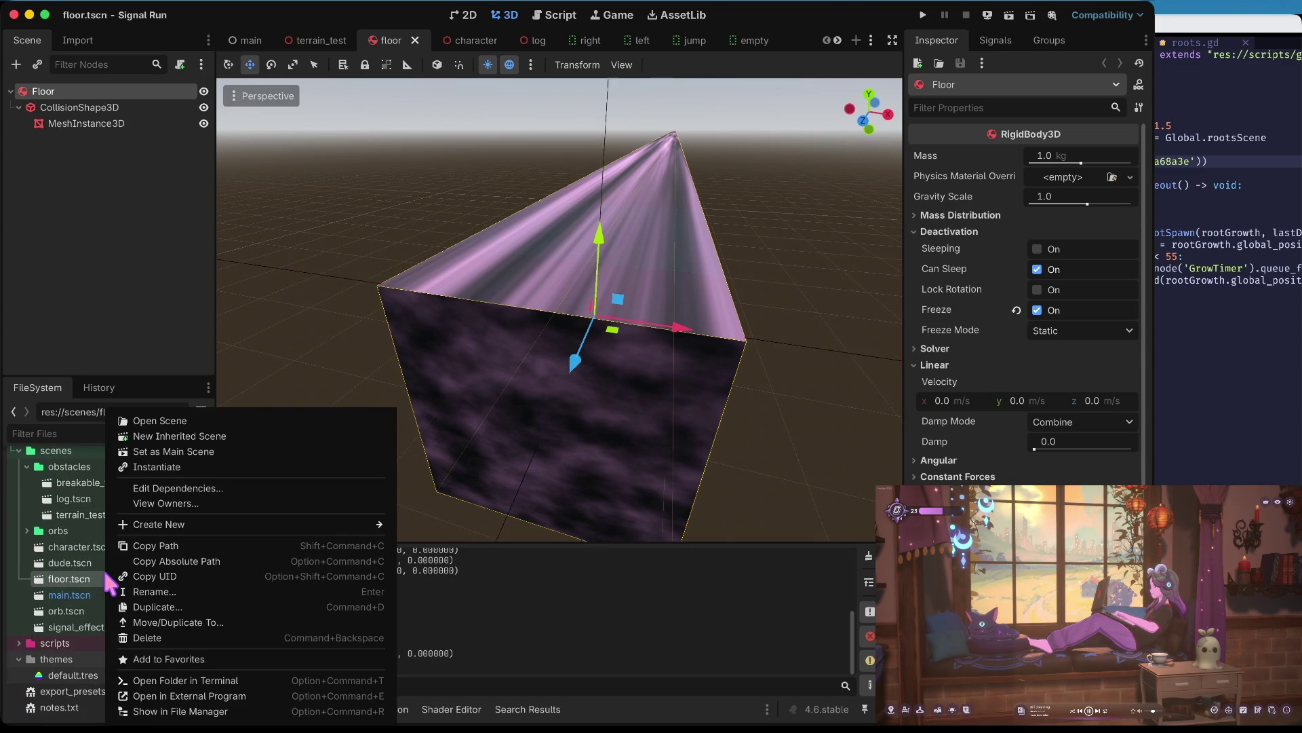
pyautogui.click(166, 606)
pyautogui.press('BackSpace')
pyautogui.write('wall')
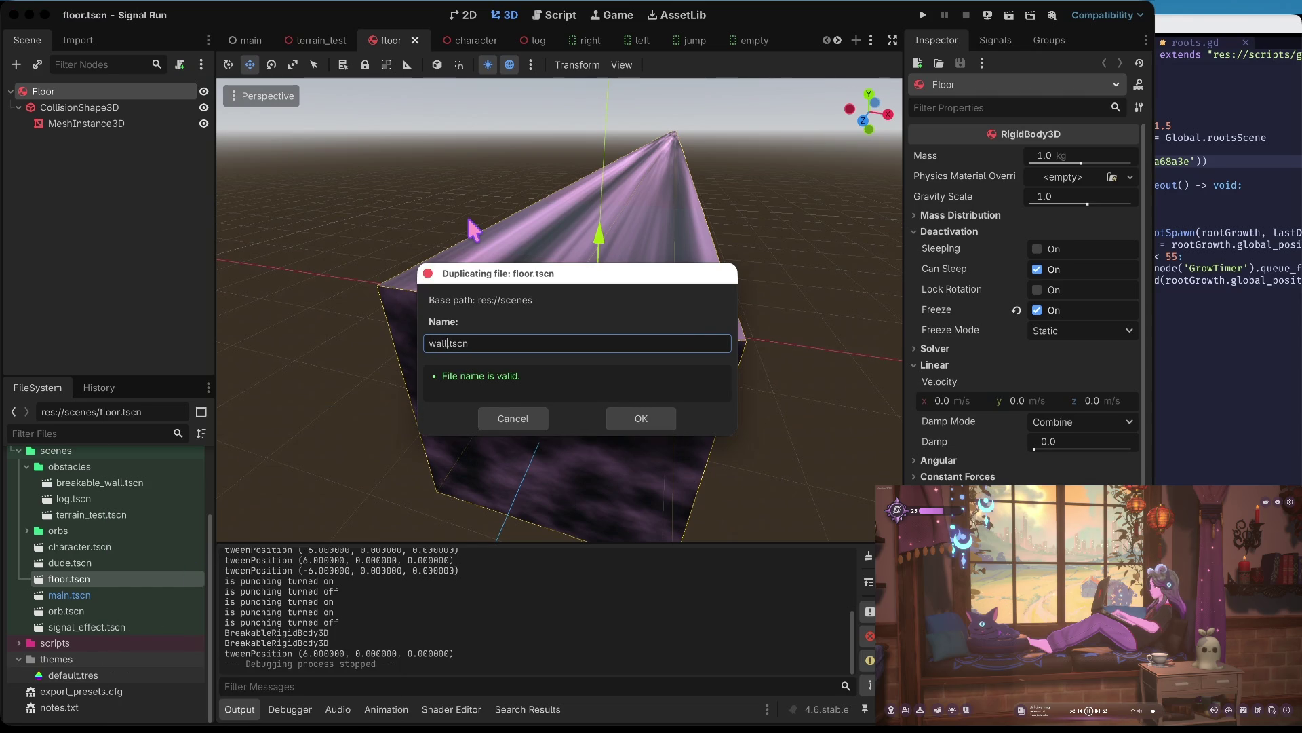
pyautogui.press('BackSpace')
pyautogui.press('BackSpace')
pyautogui.press('BackSpace')
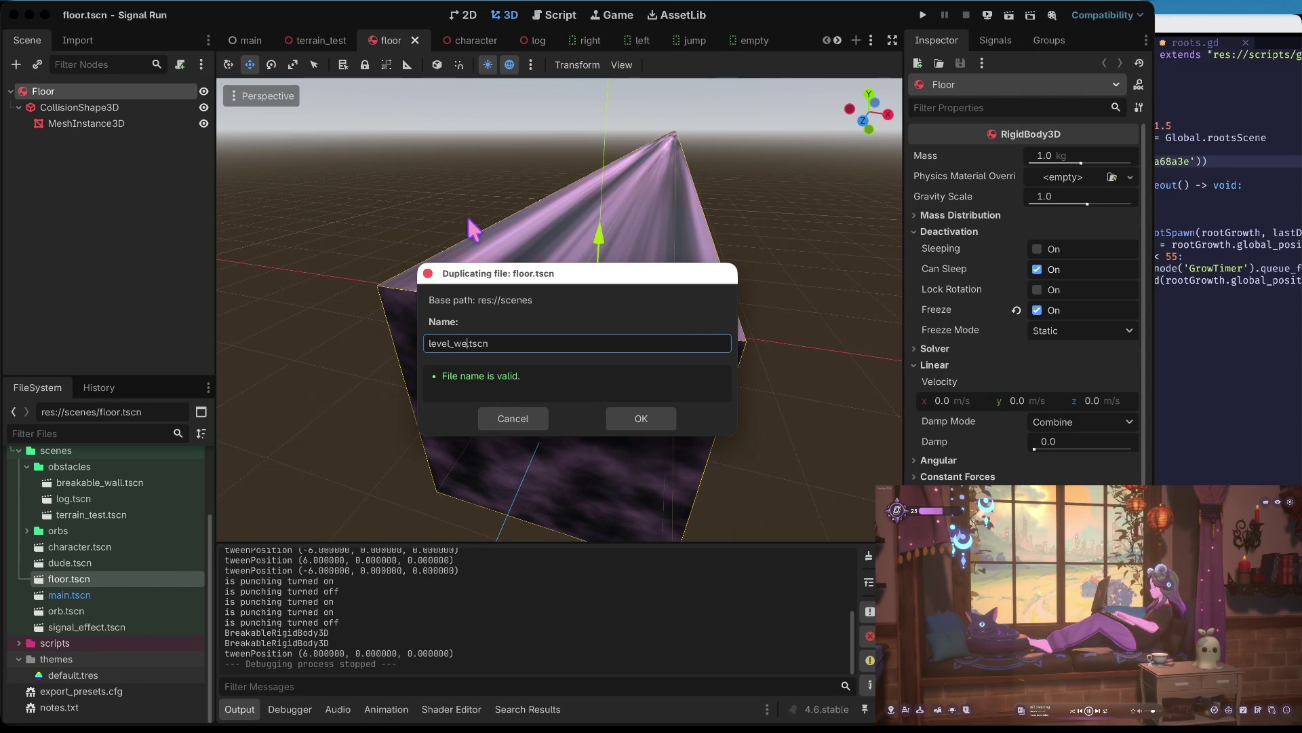
pyautogui.press('Return')
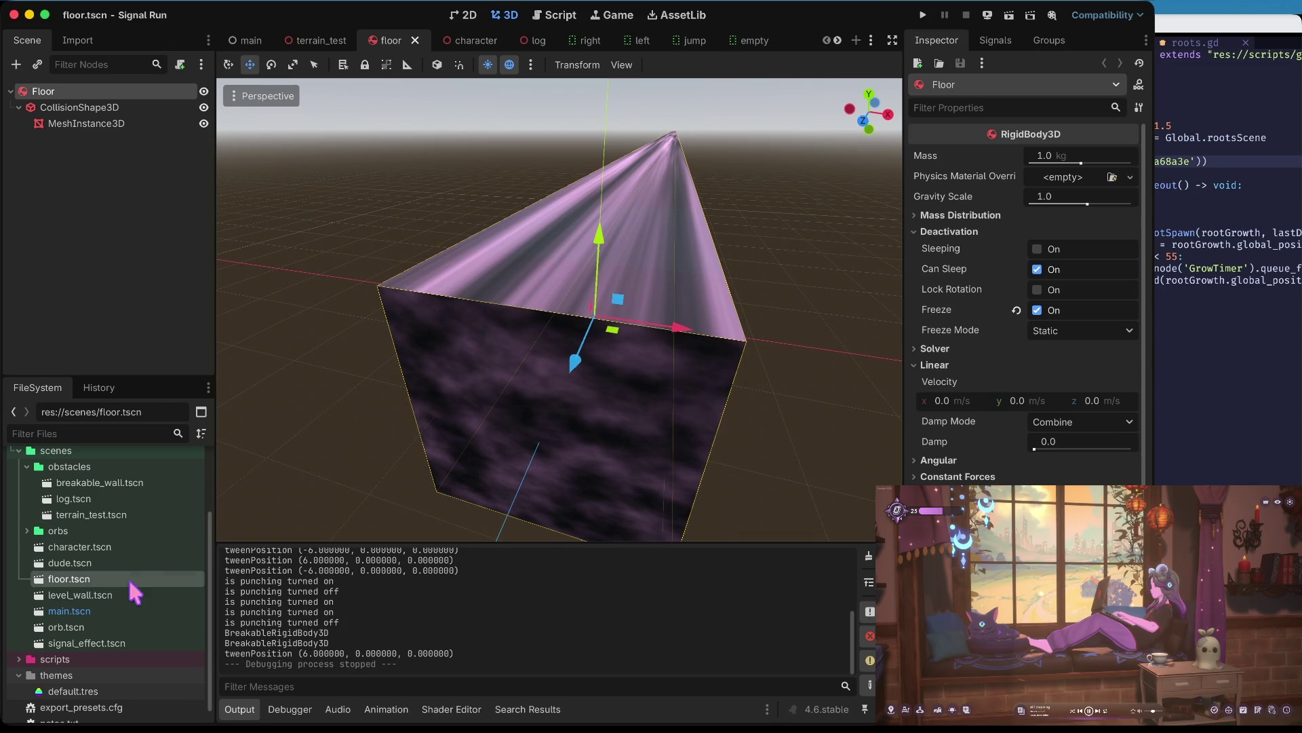
pyautogui.doubleClick(123, 589)
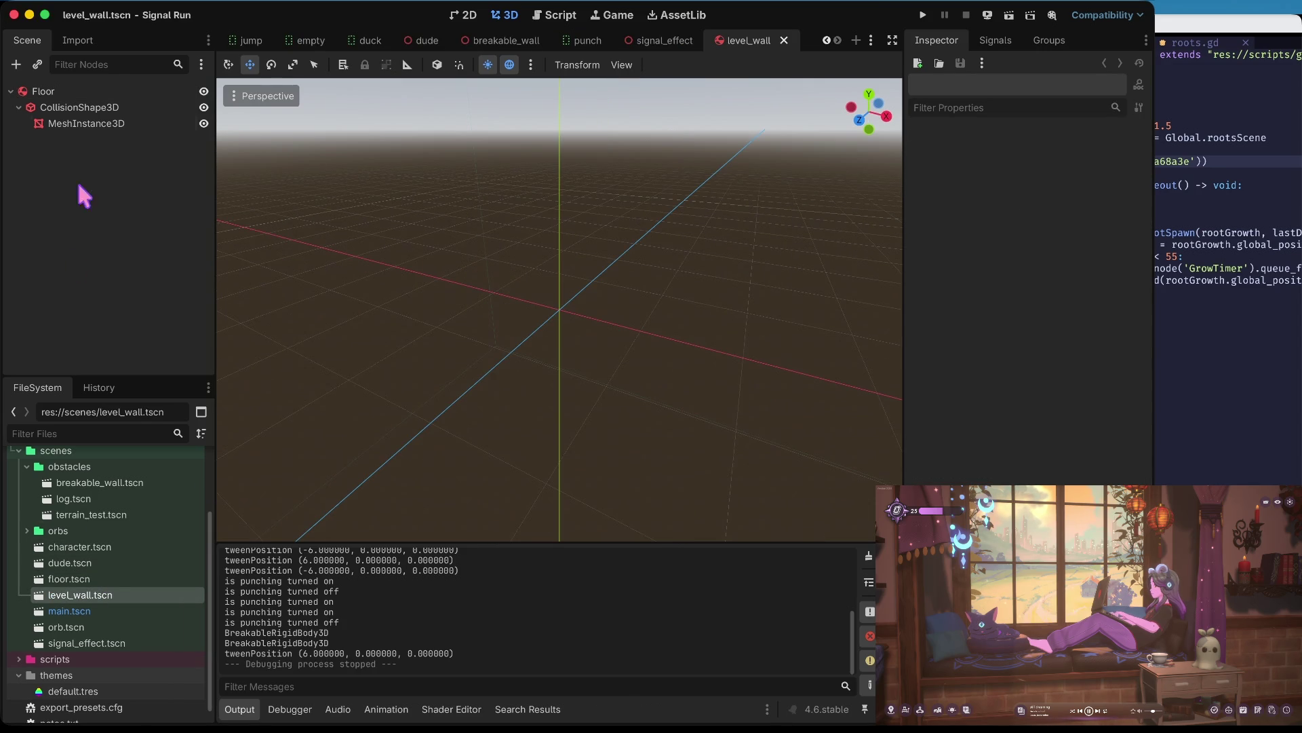
# - Select the wall's MeshInstance3D and expand its box mesh material settings
pyautogui.click(103, 125)
pyautogui.click(102, 111)
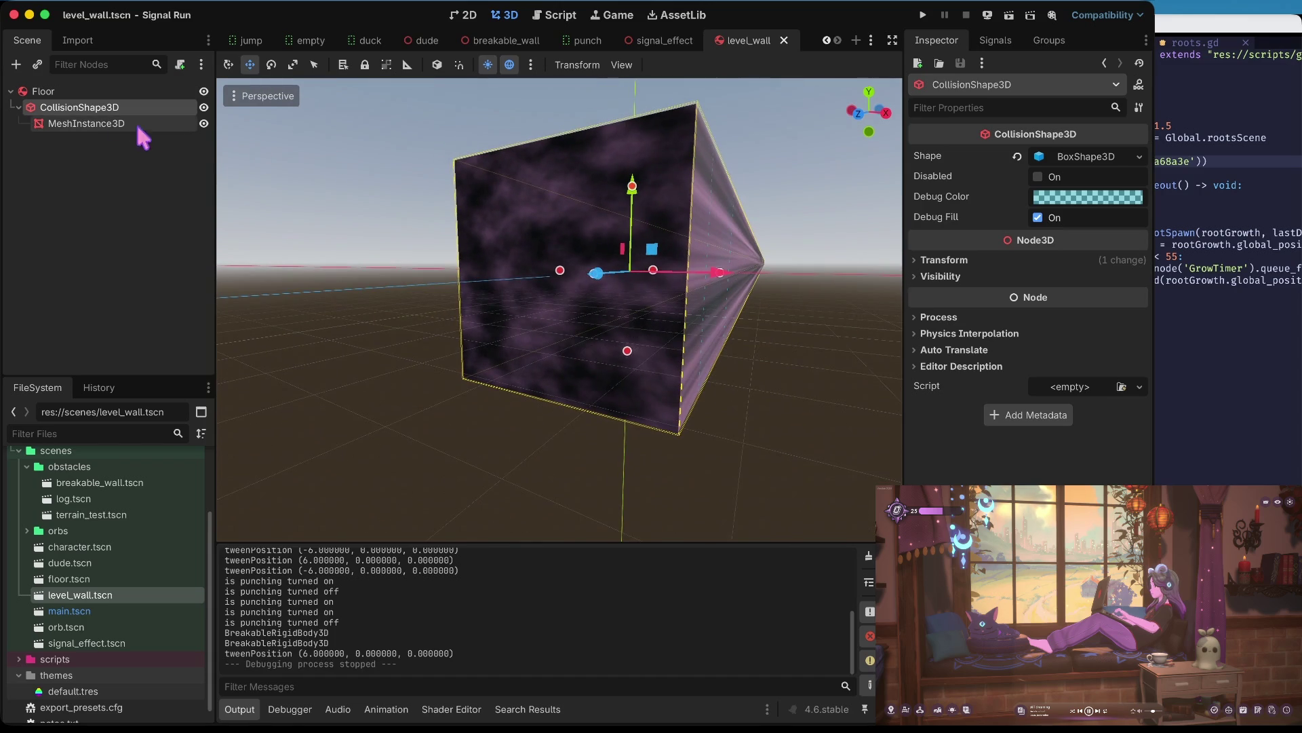
pyautogui.click(91, 124)
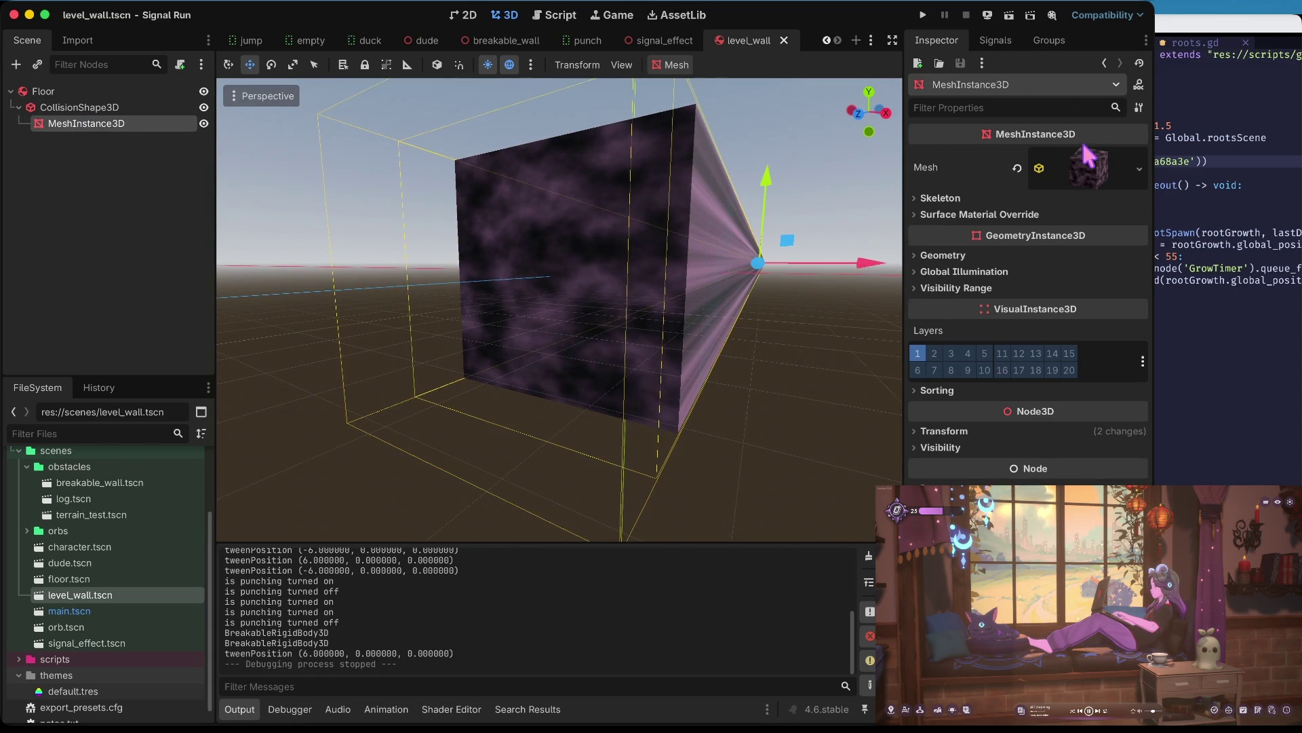
pyautogui.click(1089, 182)
pyautogui.click(1081, 419)
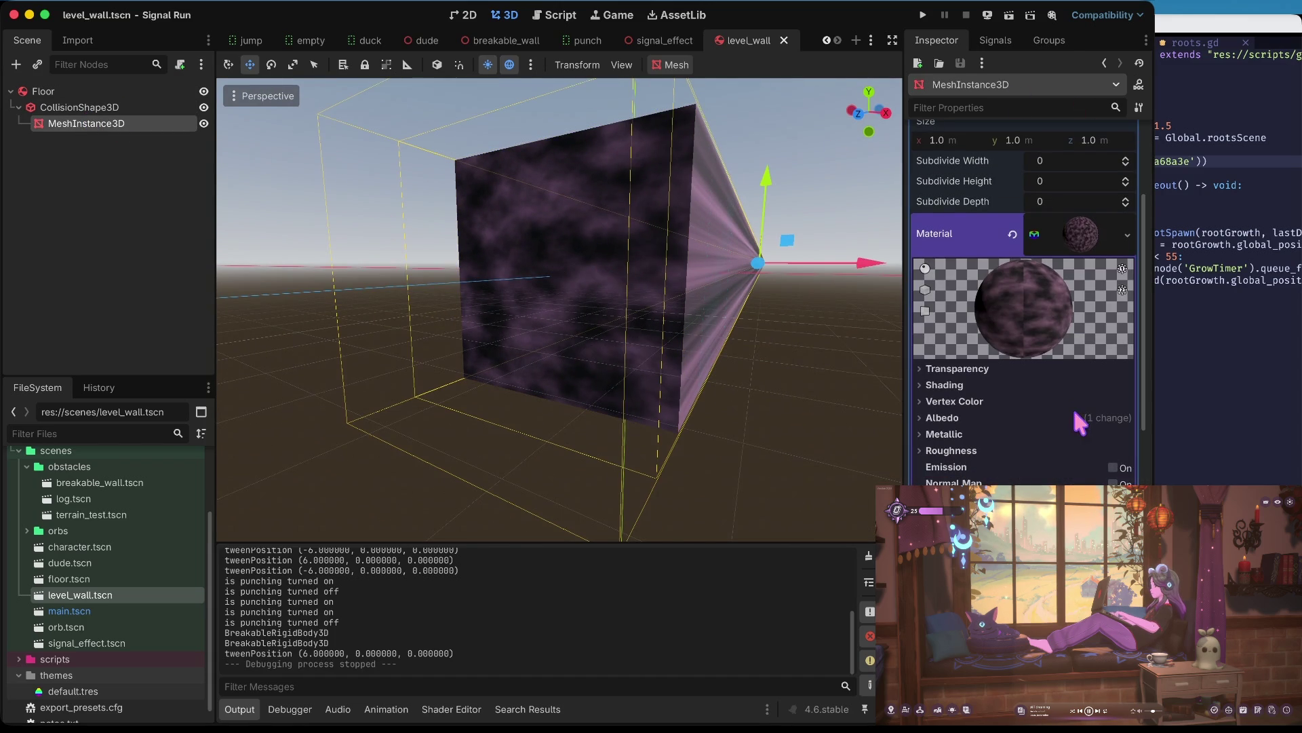
pyautogui.click(979, 402)
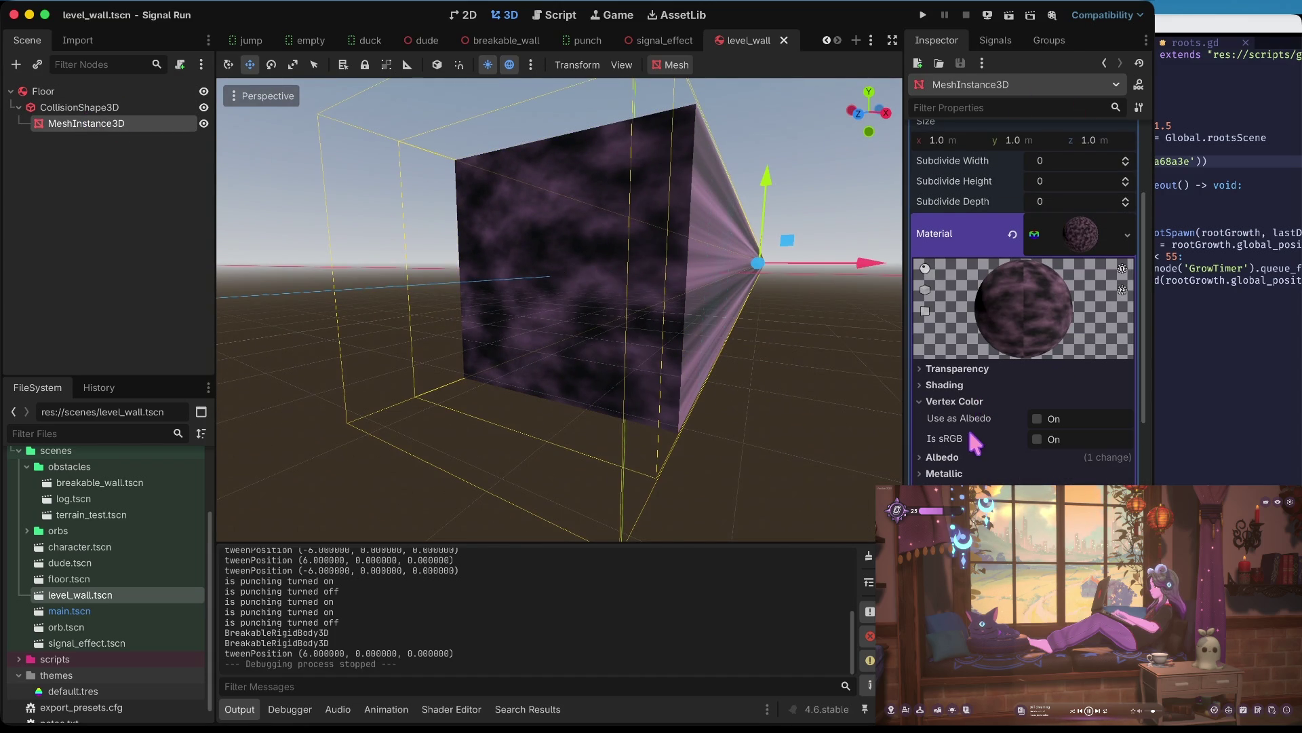
pyautogui.click(979, 456)
pyautogui.scroll(-5, 1067, 357)
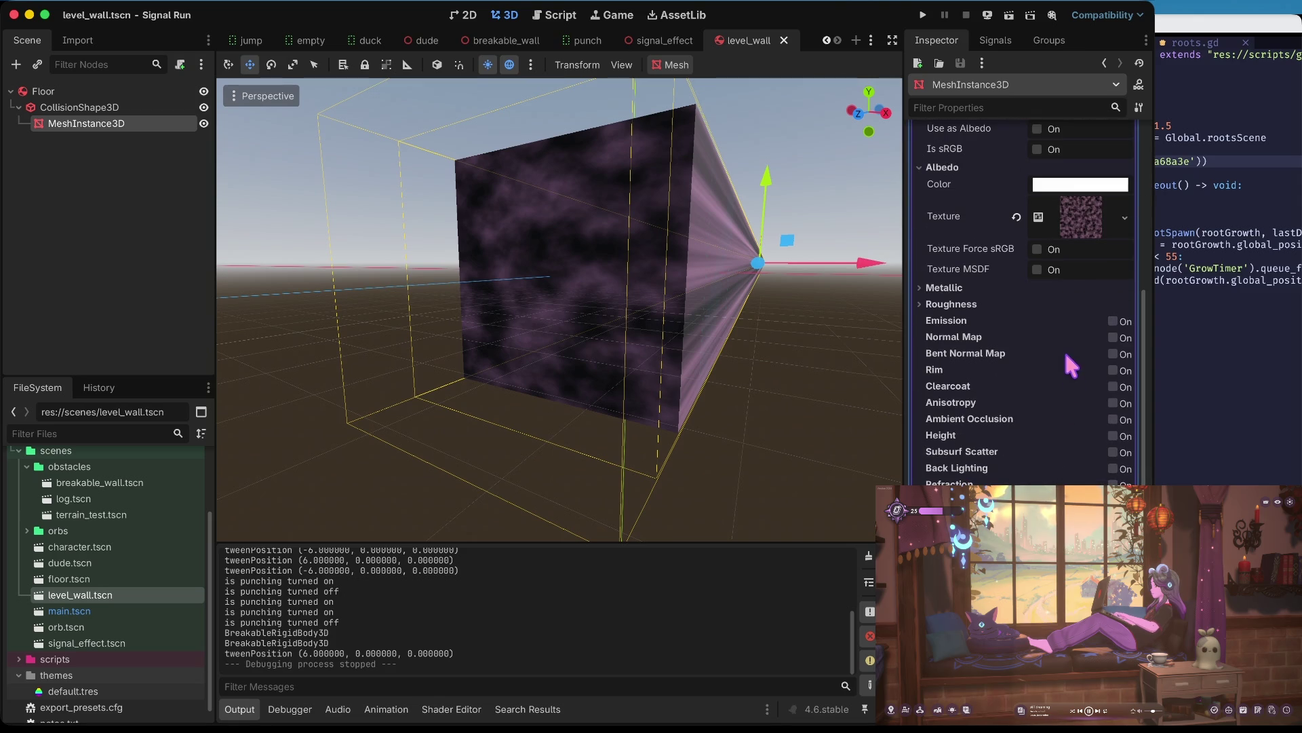
# - Raise the wall material's Metallic to 0.71 and Specular to 1.0
pyautogui.click(989, 289)
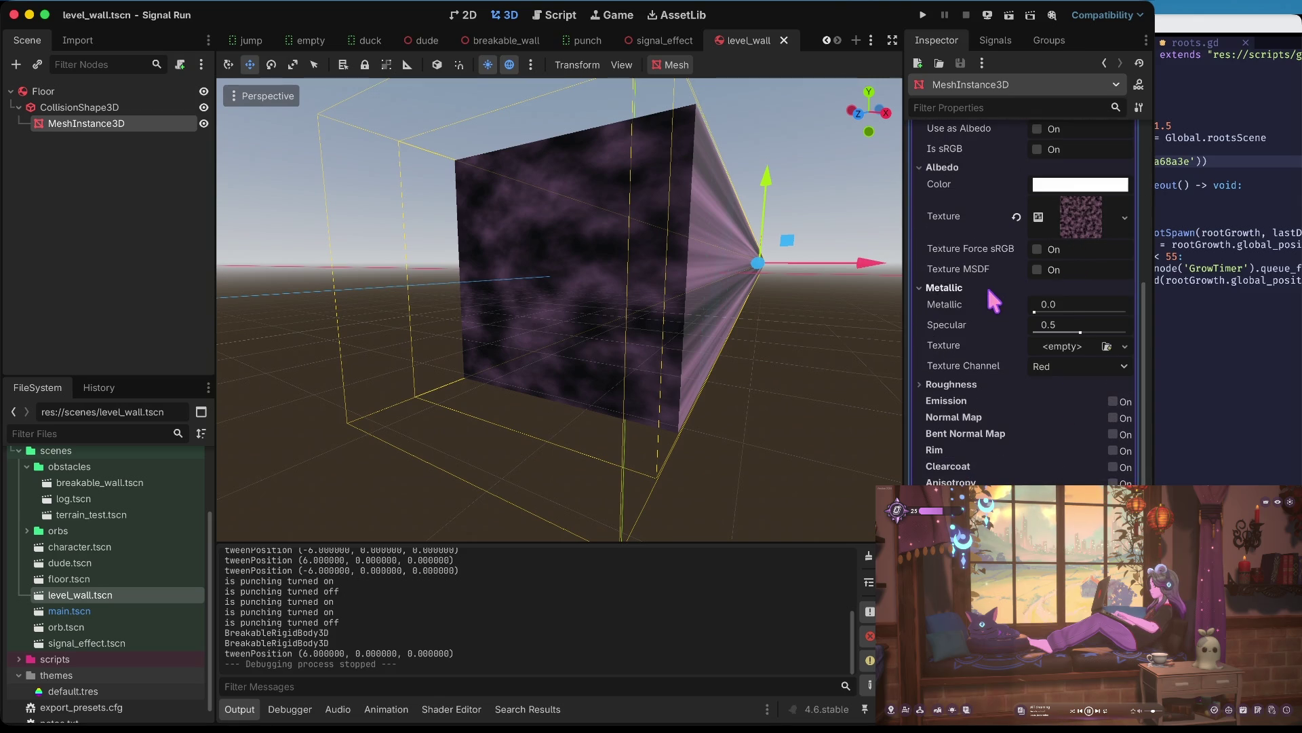
pyautogui.moveTo(1034, 312); pyautogui.dragTo(1127, 312)
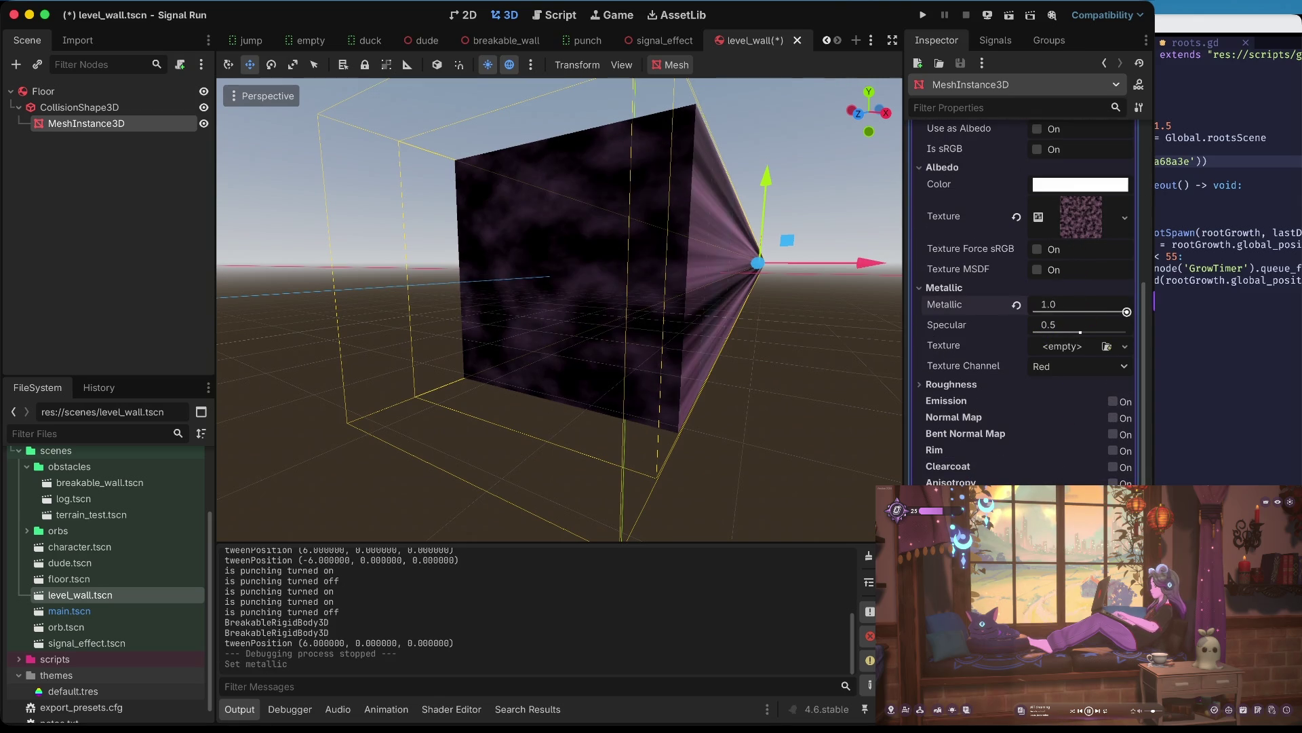
pyautogui.moveTo(728, 296)
pyautogui.mouseDown()
pyautogui.moveTo(734, 380)
pyautogui.moveTo(719, 231)
pyautogui.moveTo(728, 299)
pyautogui.mouseUp()
pyautogui.moveTo(1086, 337)
pyautogui.mouseDown()
pyautogui.moveTo(1139, 304)
pyautogui.moveTo(1048, 312)
pyautogui.moveTo(1098, 306)
pyautogui.mouseUp()
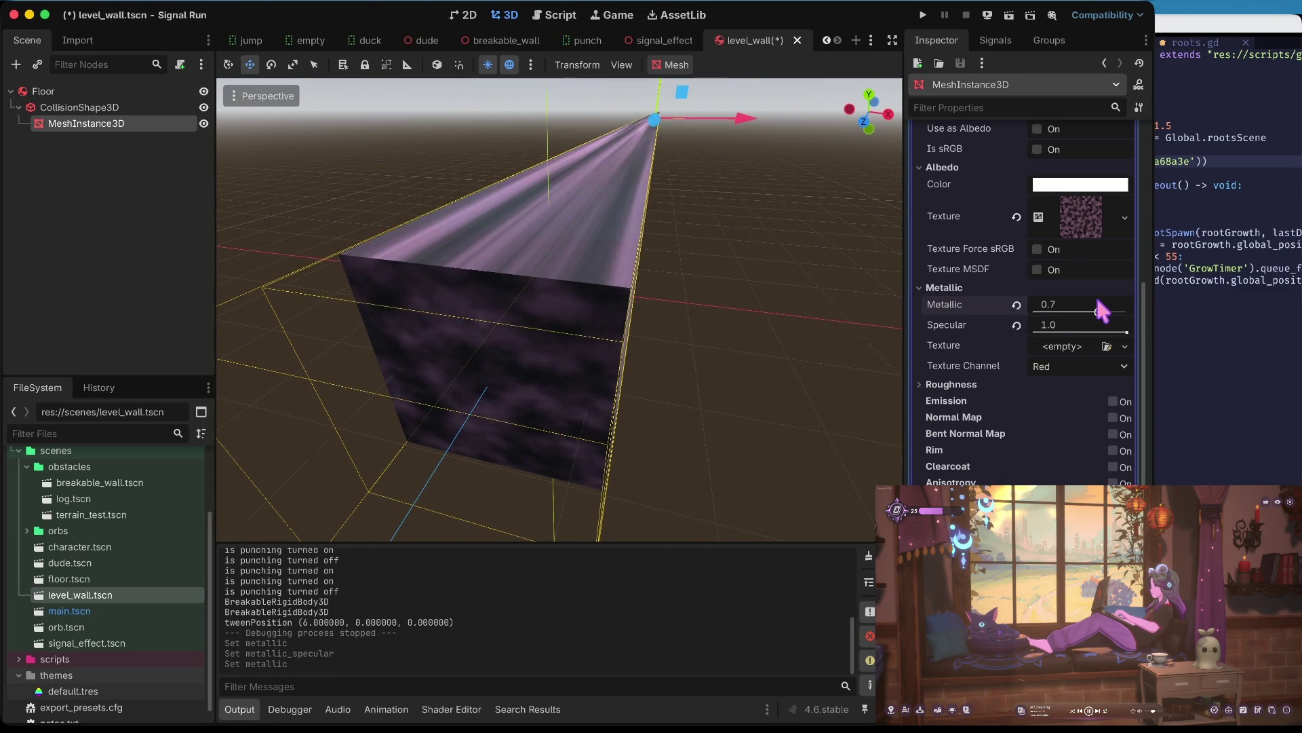
# - Revert the material's Metallic and Specular to their default values
pyautogui.click(1017, 305)
pyautogui.click(1017, 326)
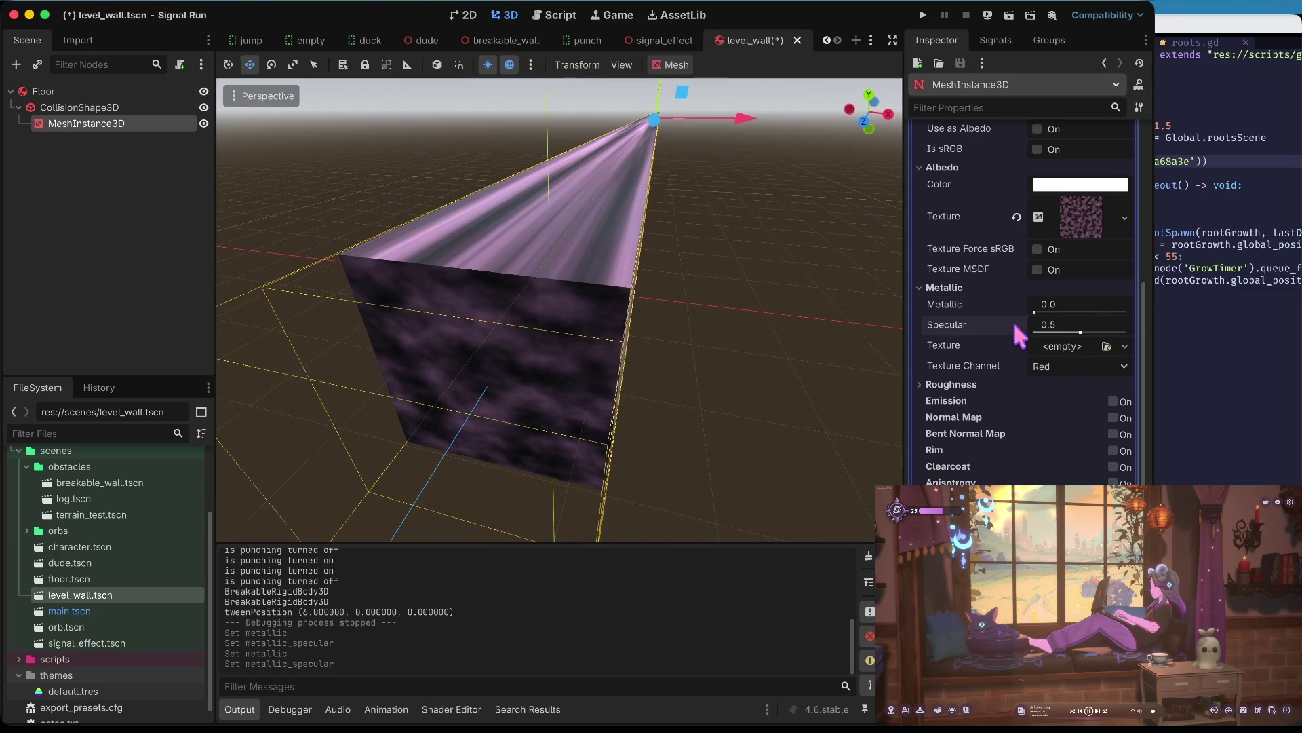
pyautogui.click(1078, 236)
pyautogui.click(1079, 331)
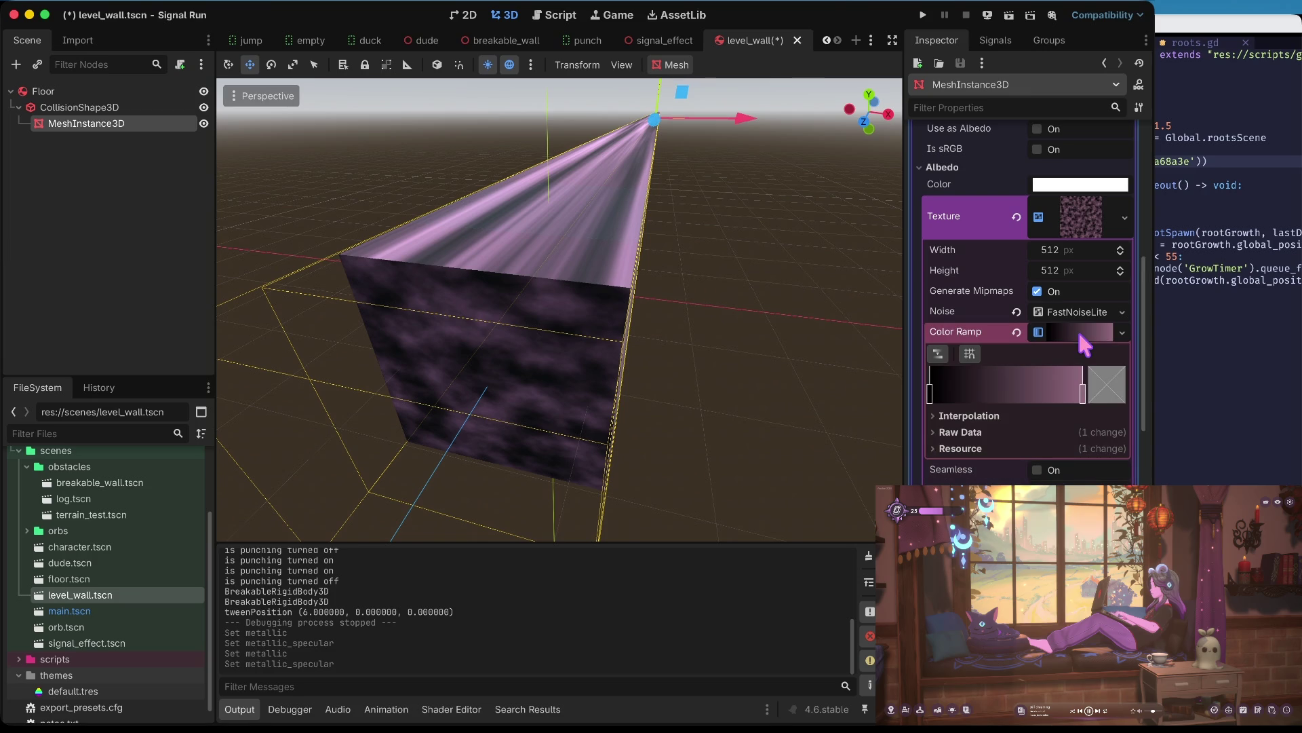
# - Recolour the pink stop of the noise colour ramp to teal 299e99
pyautogui.click(1083, 392)
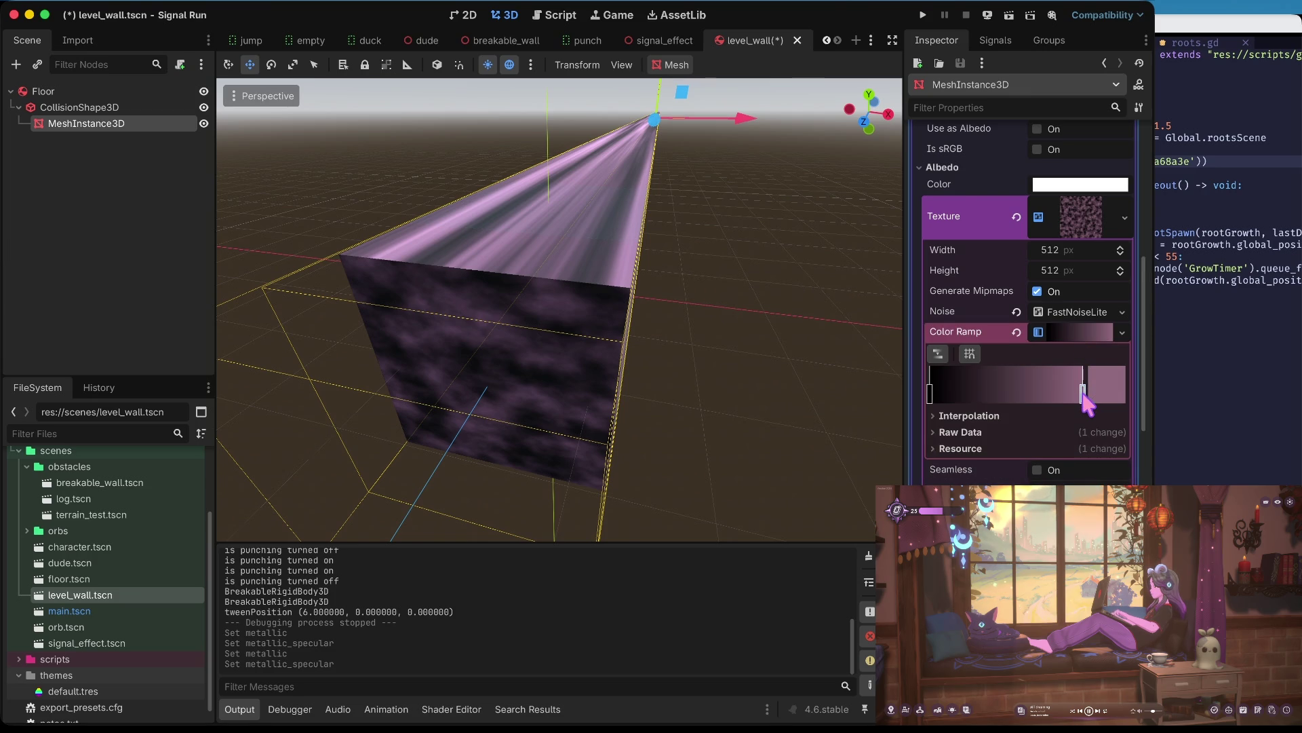
pyautogui.doubleClick(1083, 393)
pyautogui.moveTo(1033, 287); pyautogui.dragTo(984, 288)
pyautogui.click(988, 267)
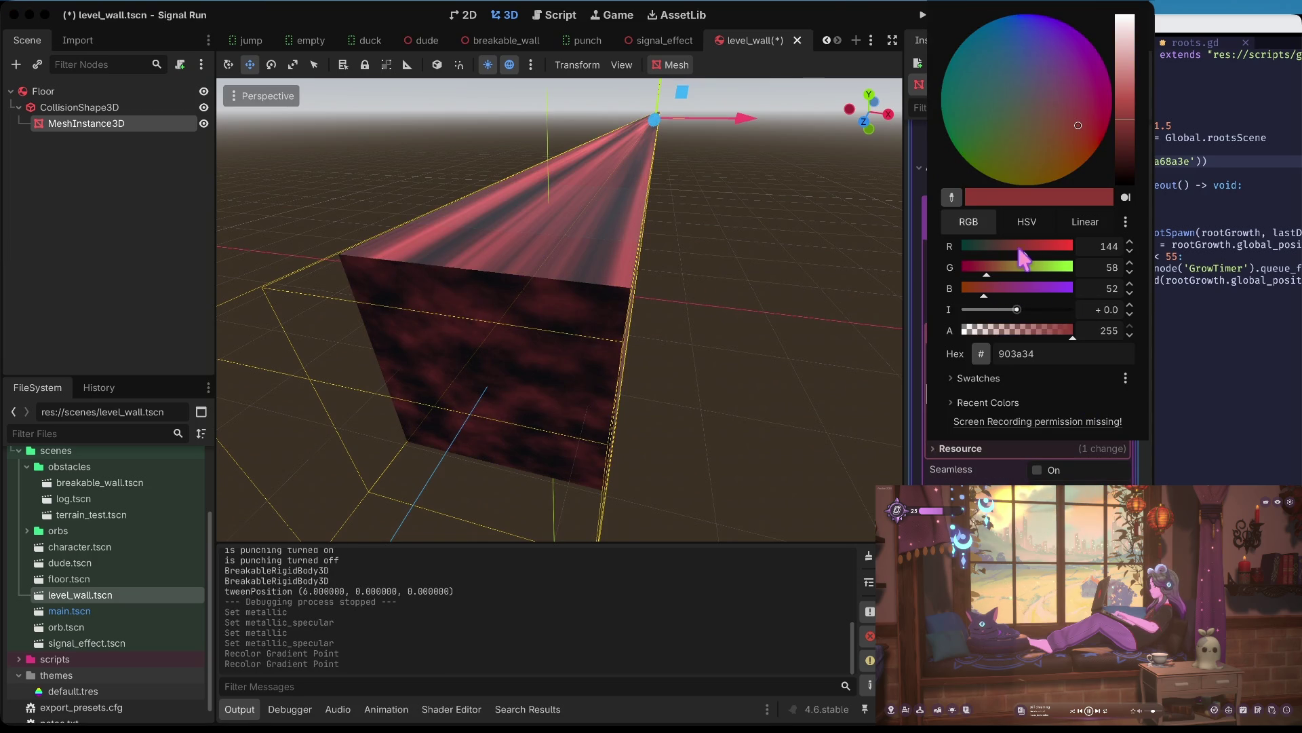
pyautogui.moveTo(1022, 247); pyautogui.dragTo(979, 247)
pyautogui.moveTo(1050, 293); pyautogui.dragTo(1032, 297)
pyautogui.click(1030, 267)
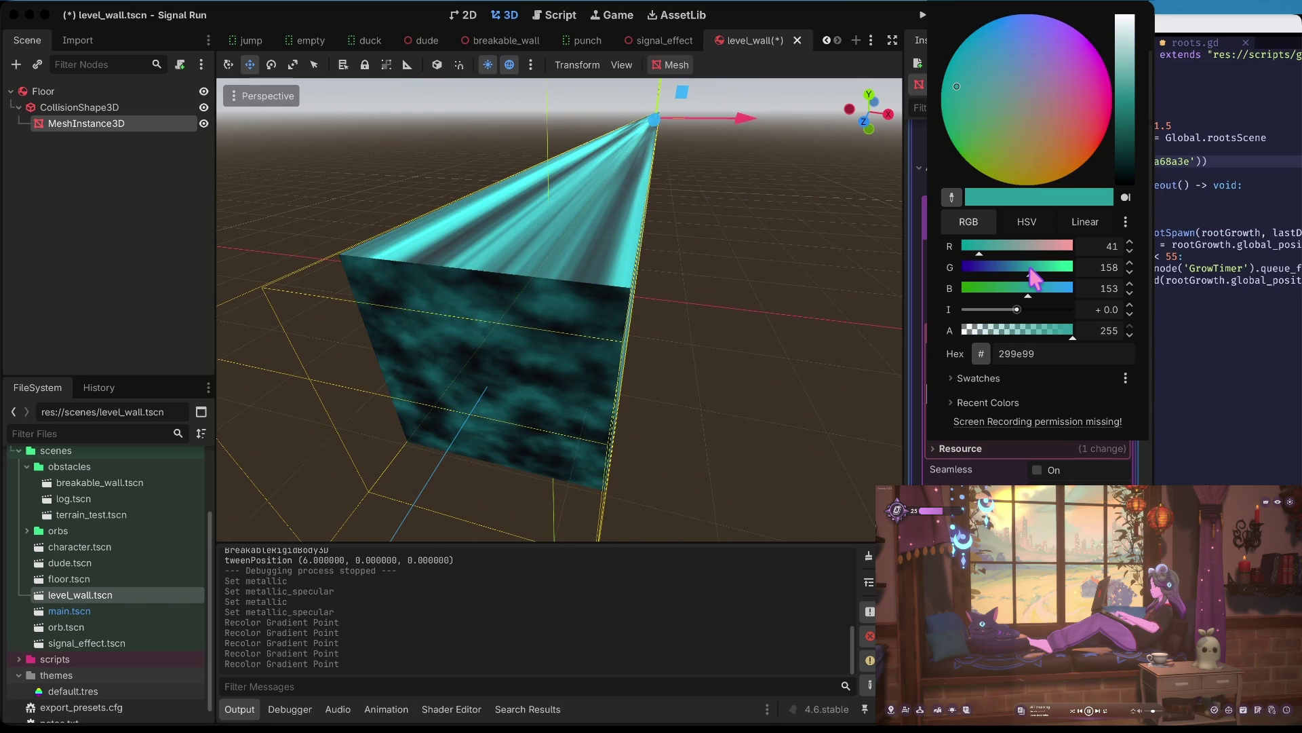
pyautogui.click(800, 271)
# - Save level_wall.tscn and reopen main.tscn
pyautogui.press('super+s')
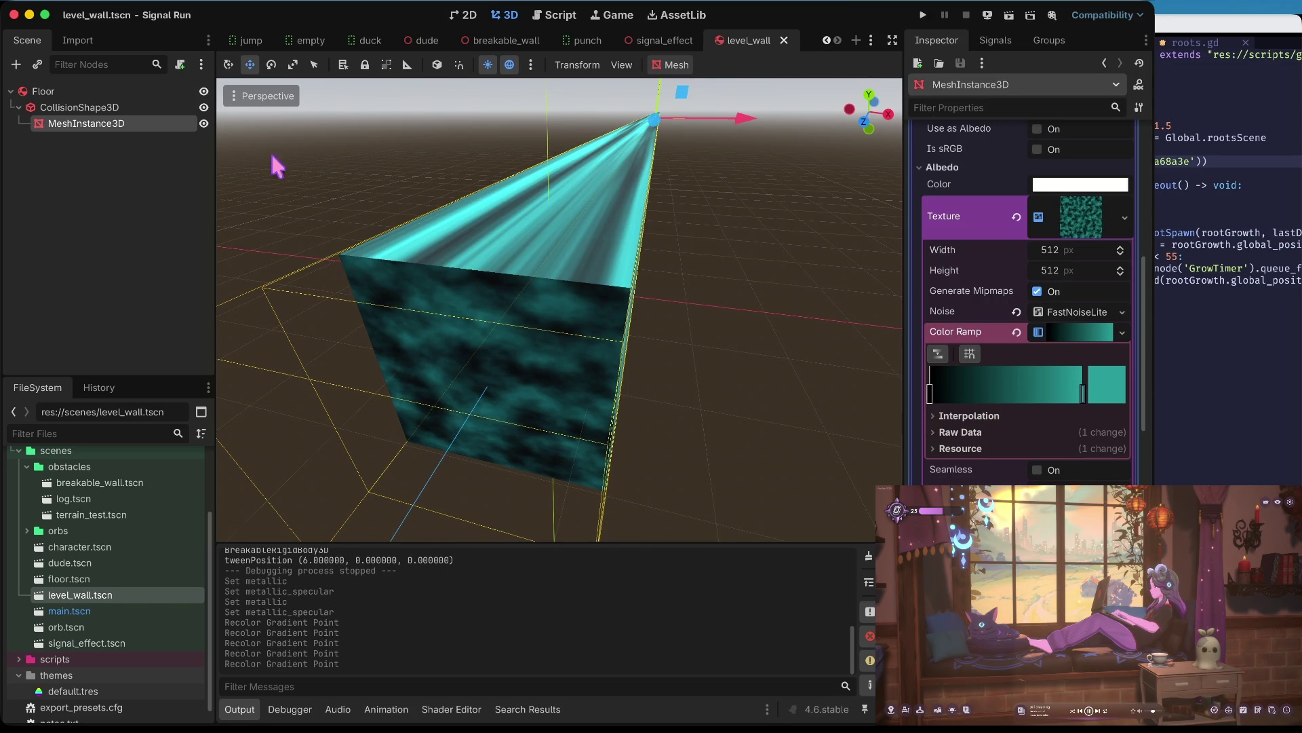
pyautogui.scroll(3, 116, 525)
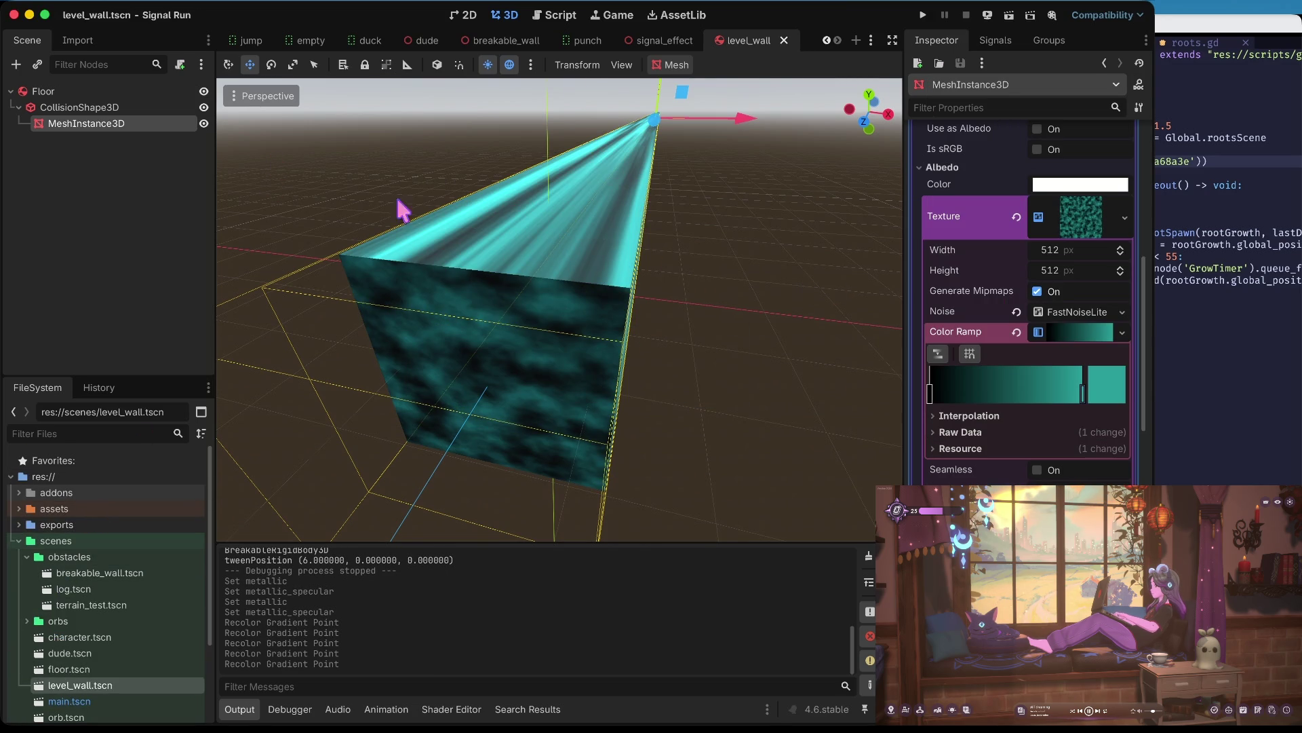
pyautogui.scroll(-3, 54, 644)
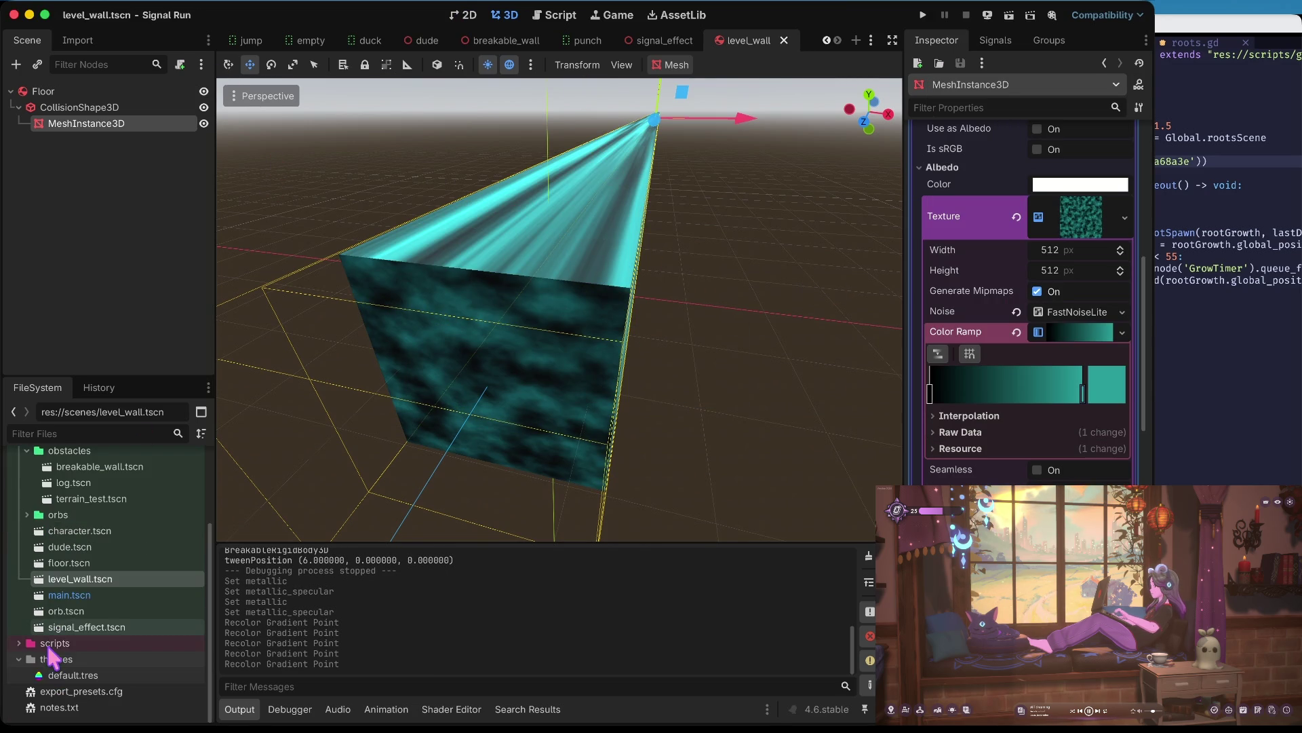
pyautogui.doubleClick(70, 596)
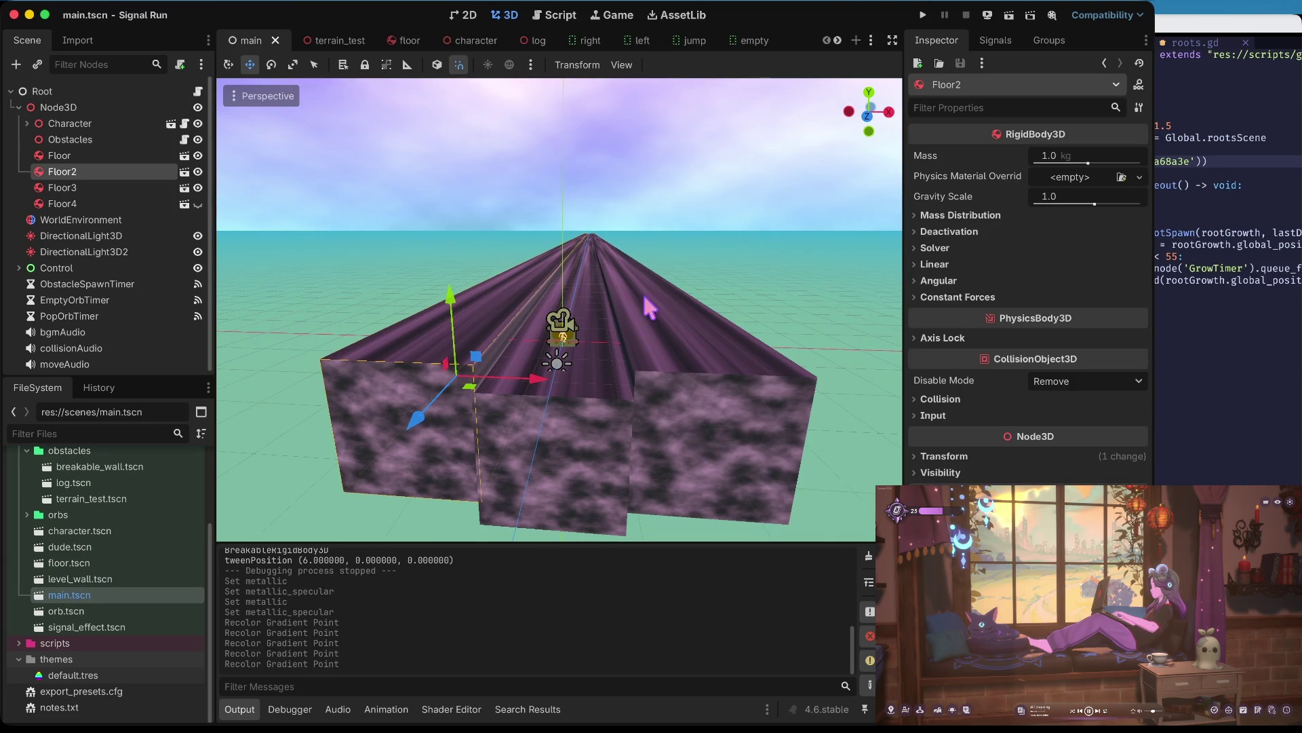
# - Delete the old Floor2 and Floor3 nodes from the main scene
pyautogui.keyDown('shift'); pyautogui.click(156, 187); pyautogui.keyUp('shift')
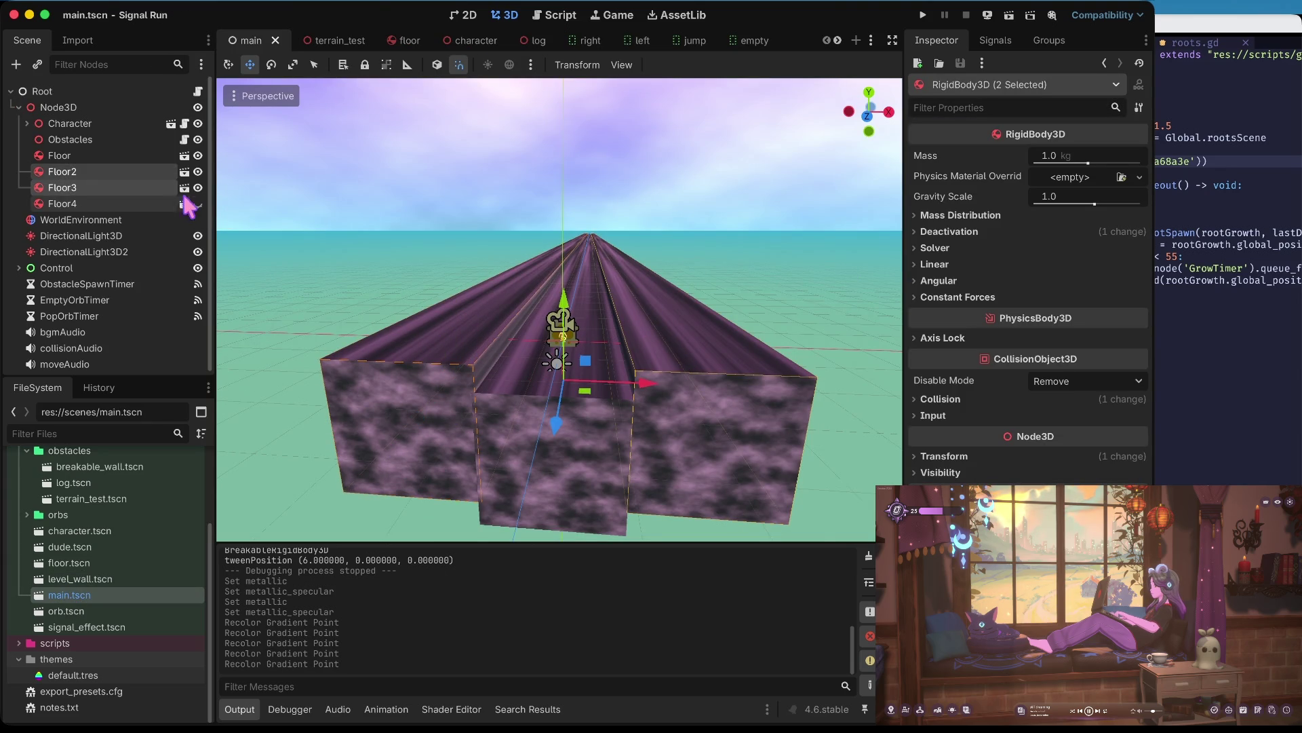
pyautogui.rightClick(88, 187)
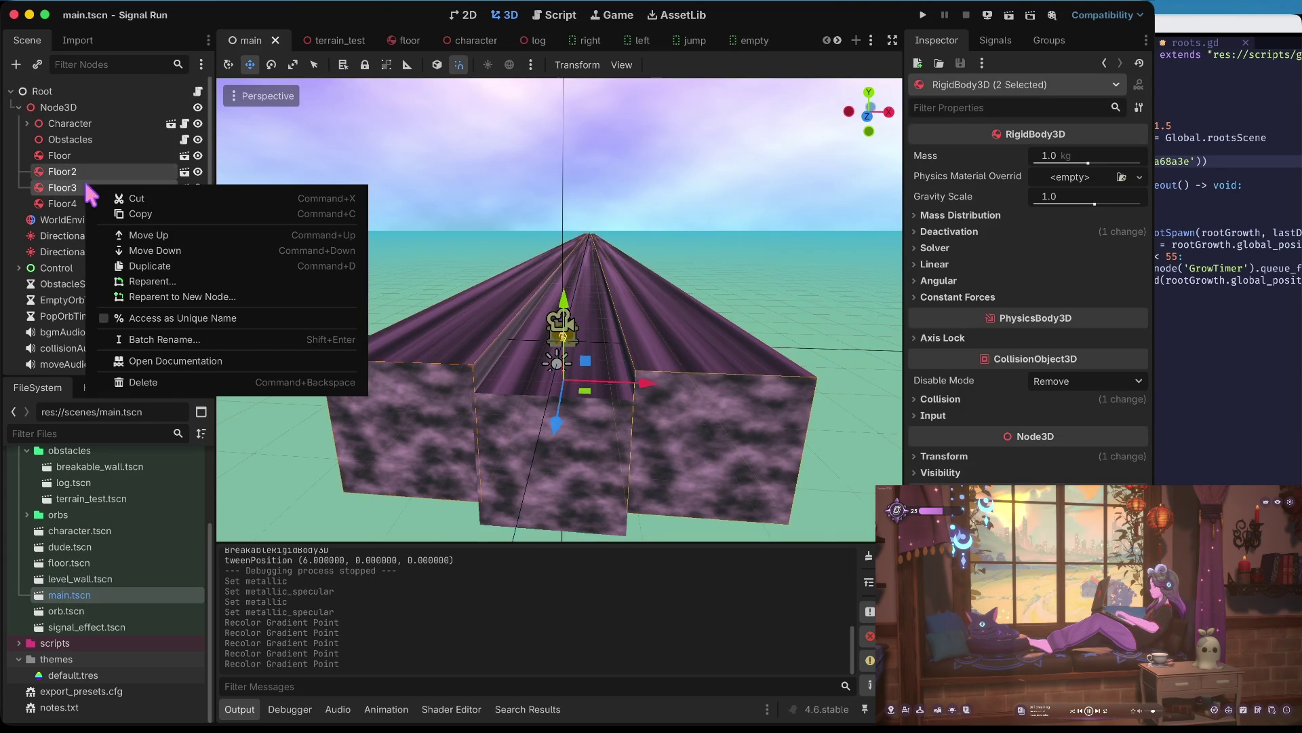
pyautogui.click(165, 382)
pyautogui.click(616, 367)
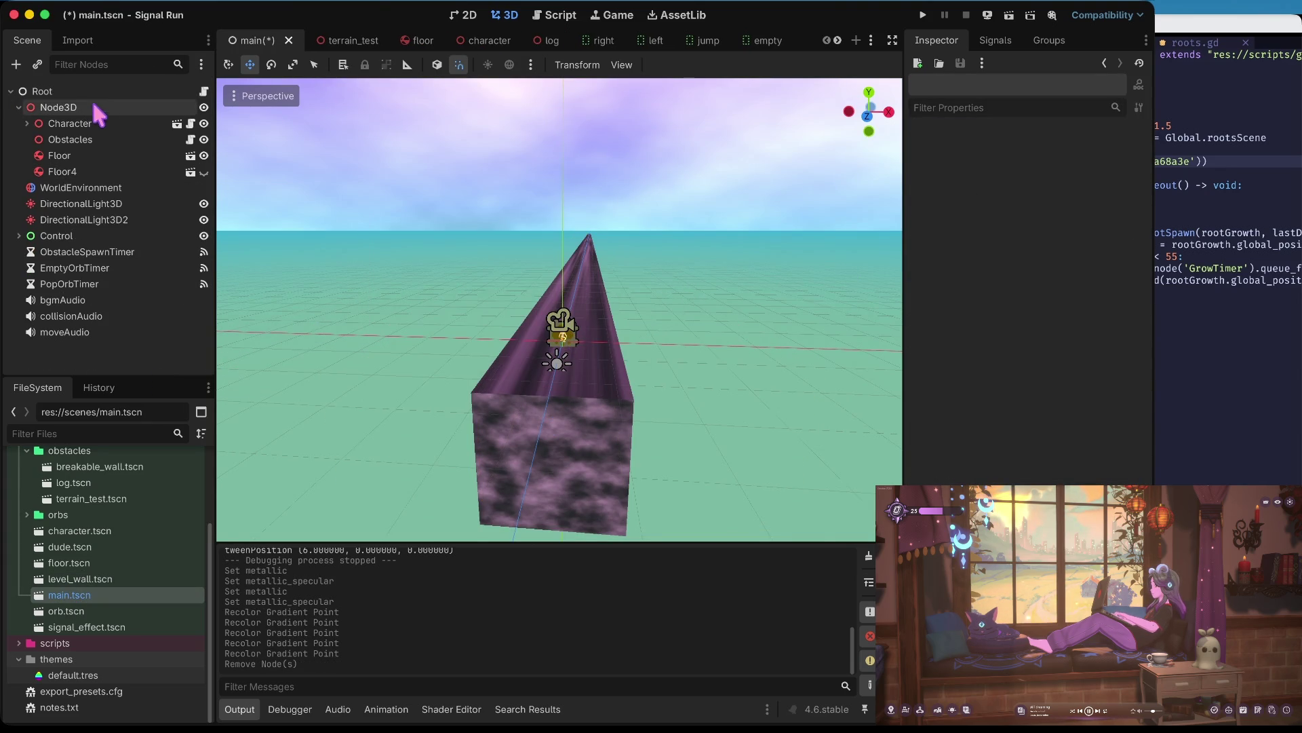
# - Instance level_wall.tscn under Node3D and move it left of the track
pyautogui.click(88, 112)
pyautogui.rightClick(88, 113)
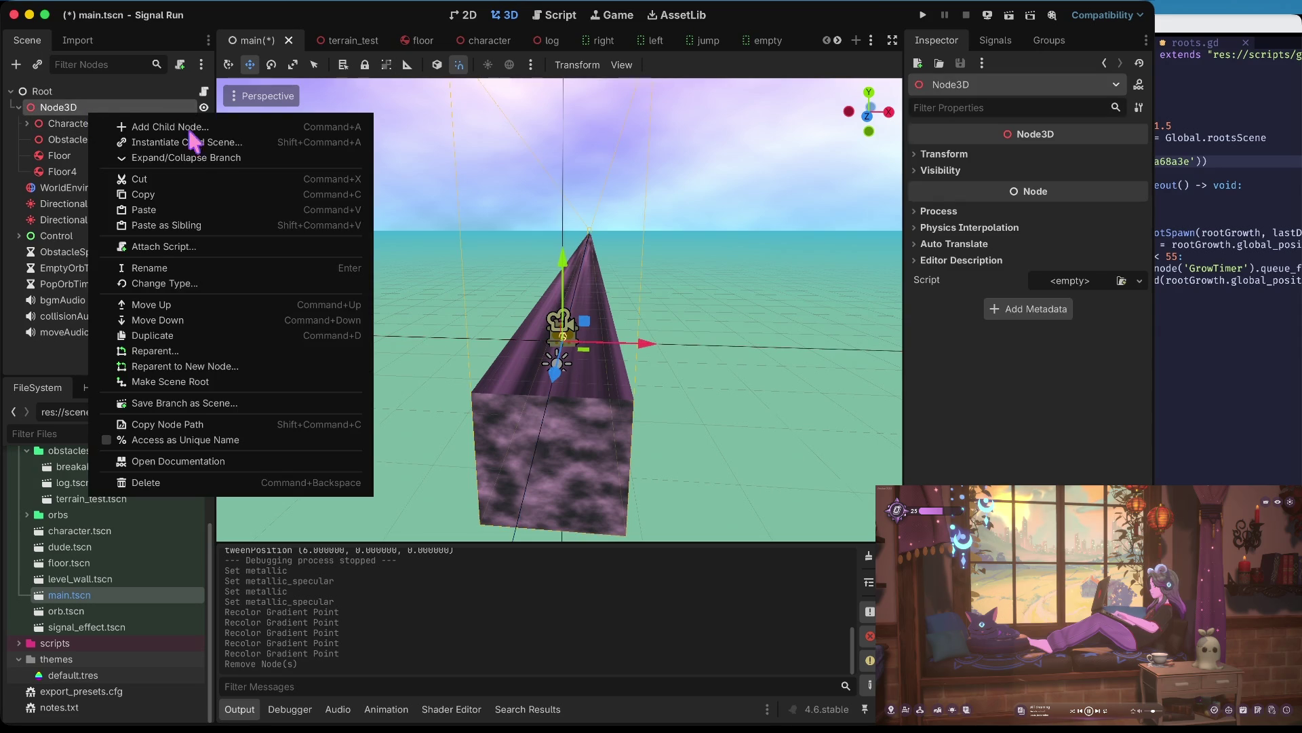
pyautogui.click(197, 145)
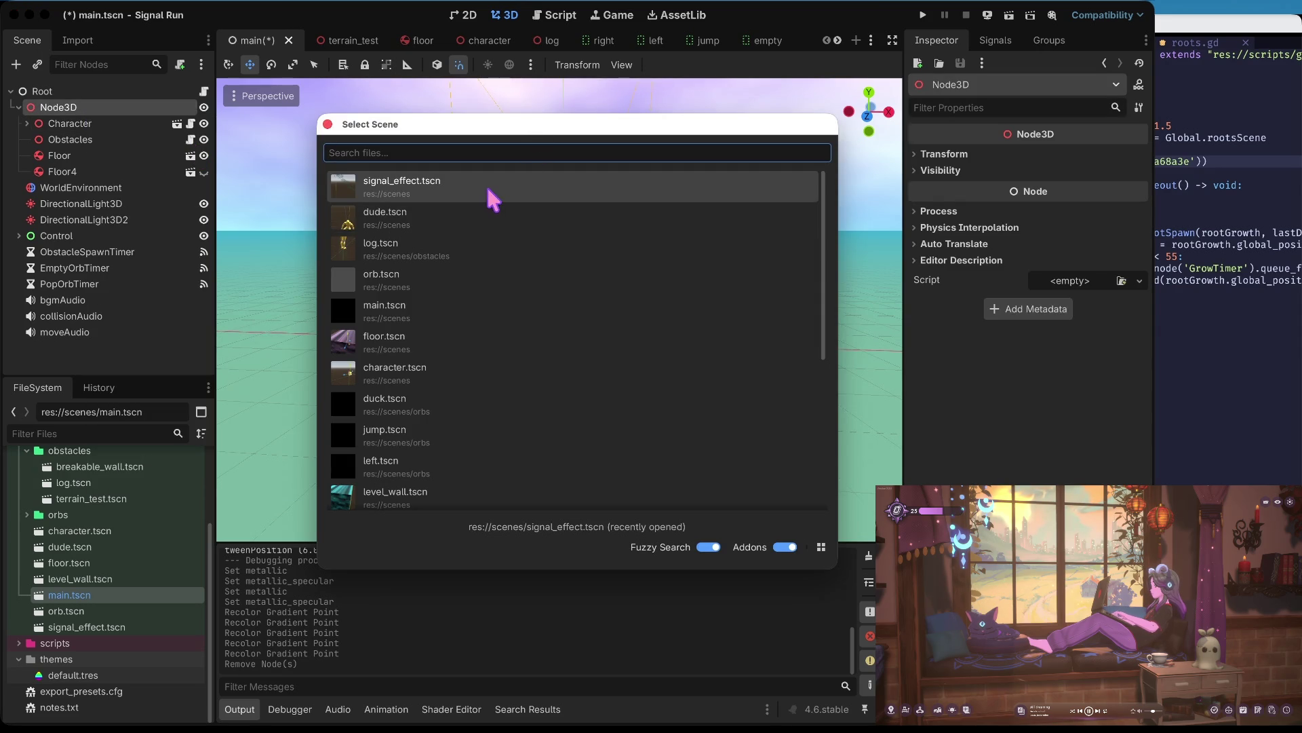
pyautogui.write('wa')
pyautogui.click(467, 183)
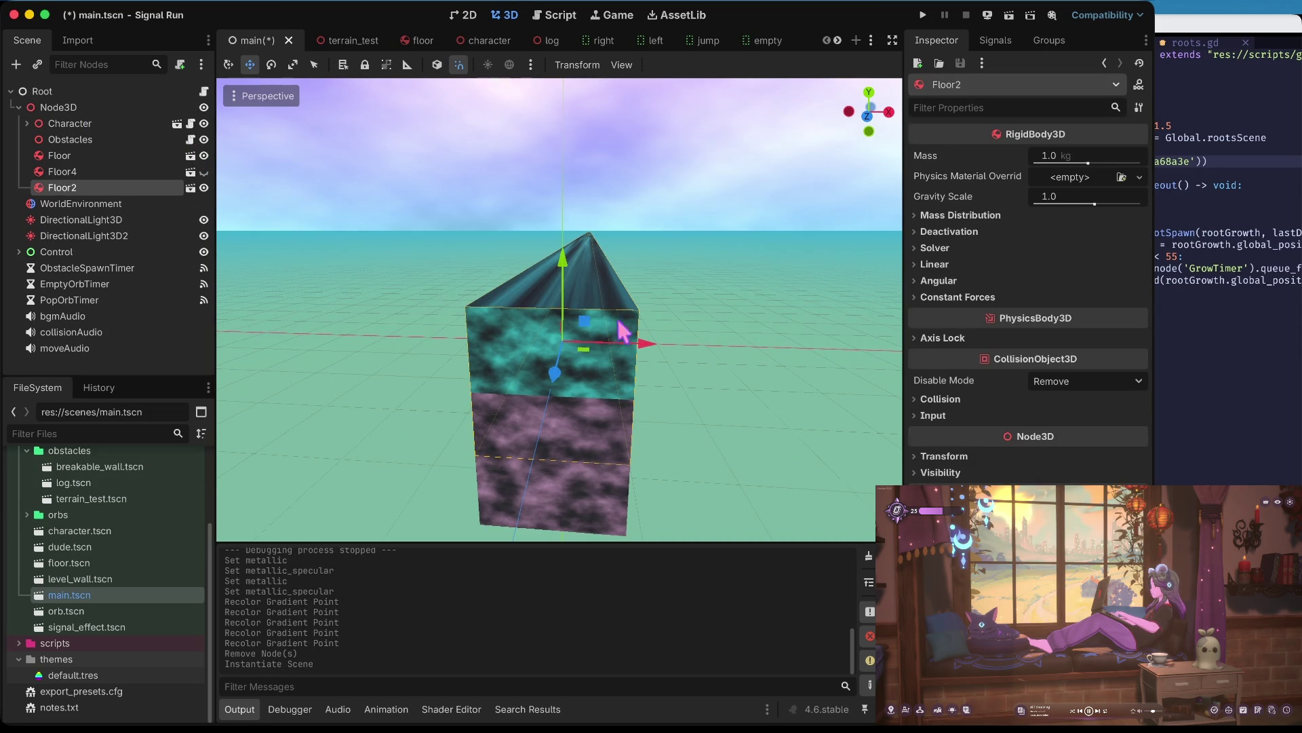
pyautogui.moveTo(640, 348); pyautogui.dragTo(525, 345)
# - Paste a copy of the wall under Node3D, place it right of the track, and save
pyautogui.hotkey('ctrl', 'v')
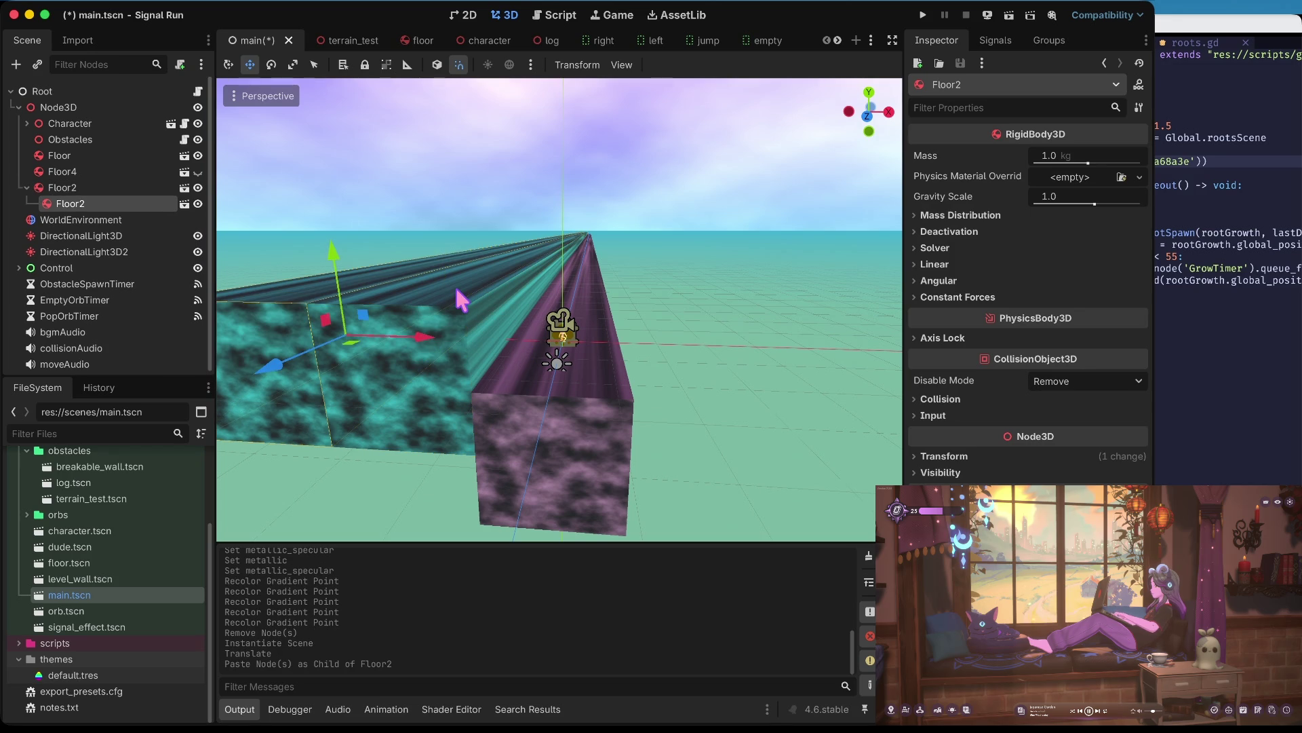
pyautogui.hotkey('ctrl', 'z')
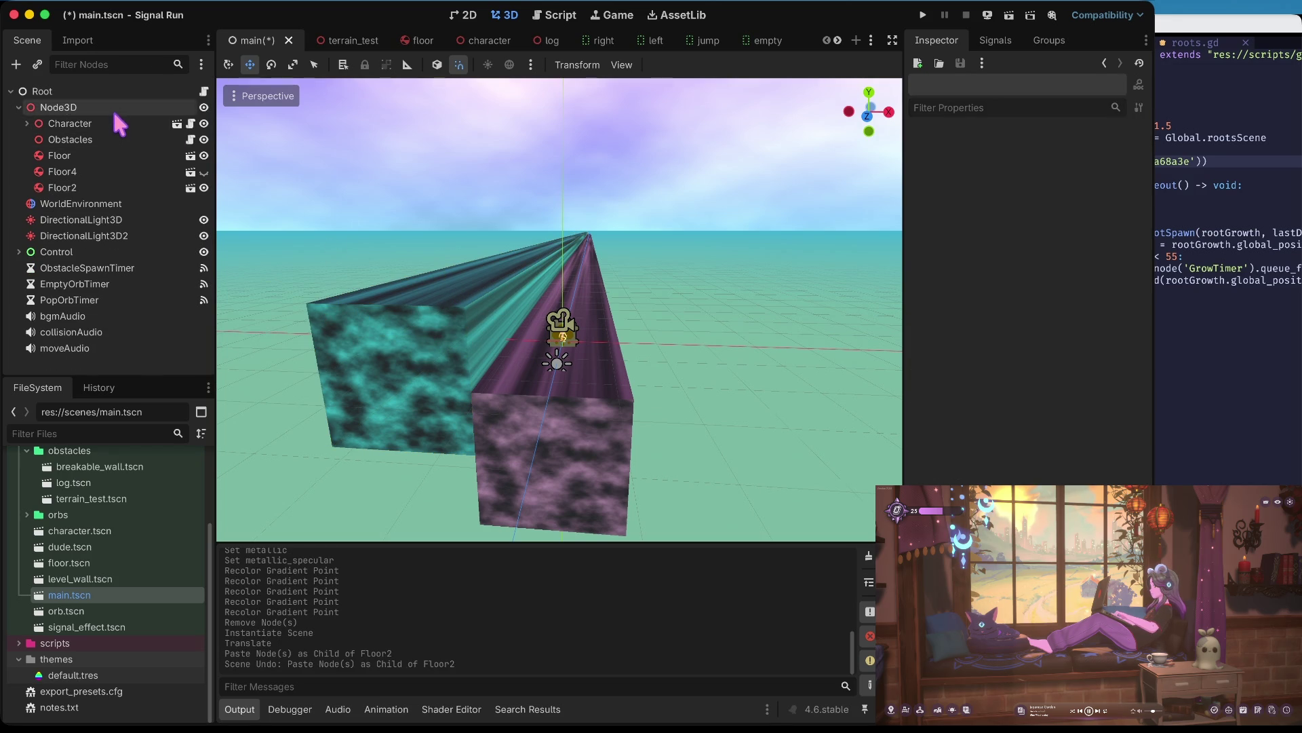
pyautogui.click(112, 109)
pyautogui.hotkey('ctrl', 'v')
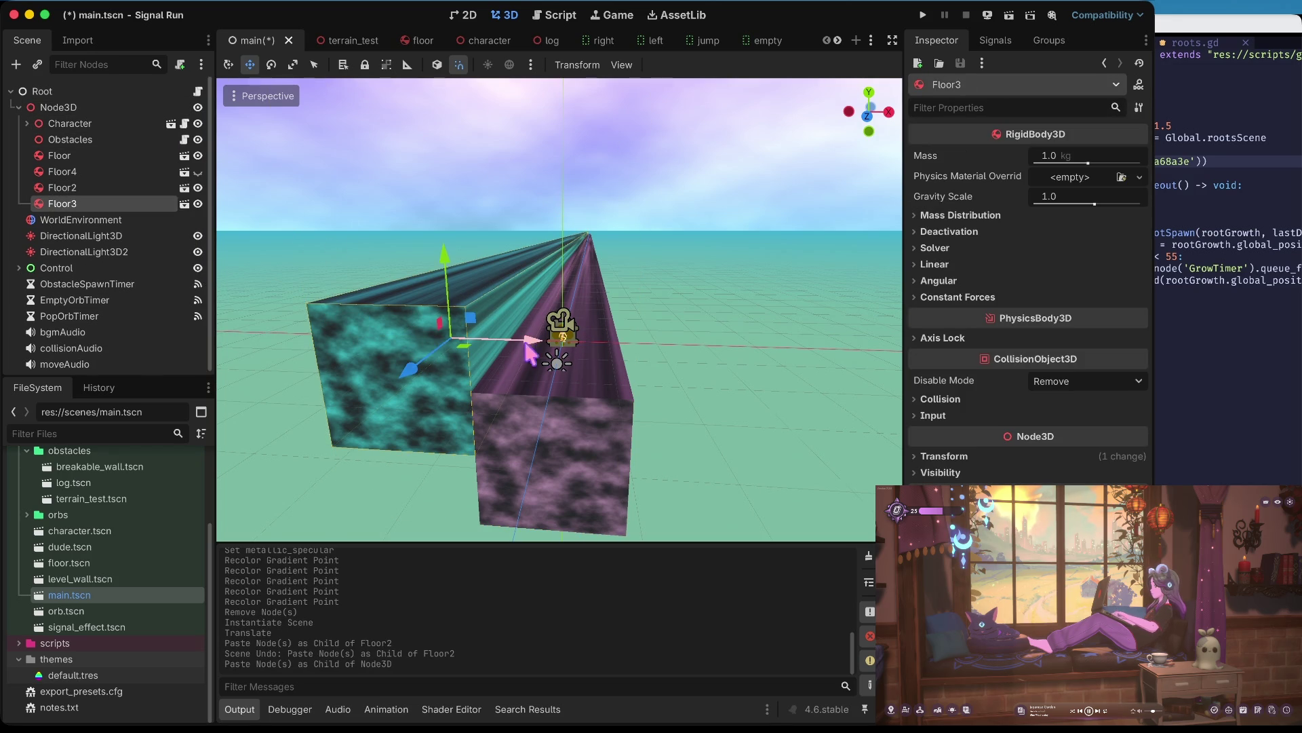
pyautogui.moveTo(517, 343)
pyautogui.mouseDown()
pyautogui.moveTo(800, 343)
pyautogui.moveTo(778, 341)
pyautogui.mouseUp()
pyautogui.hotkey('ctrl', 's')
# - Lift both side walls slightly upward together
pyautogui.moveTo(689, 263)
pyautogui.mouseDown()
pyautogui.moveTo(692, 231)
pyautogui.moveTo(690, 258)
pyautogui.mouseUp()
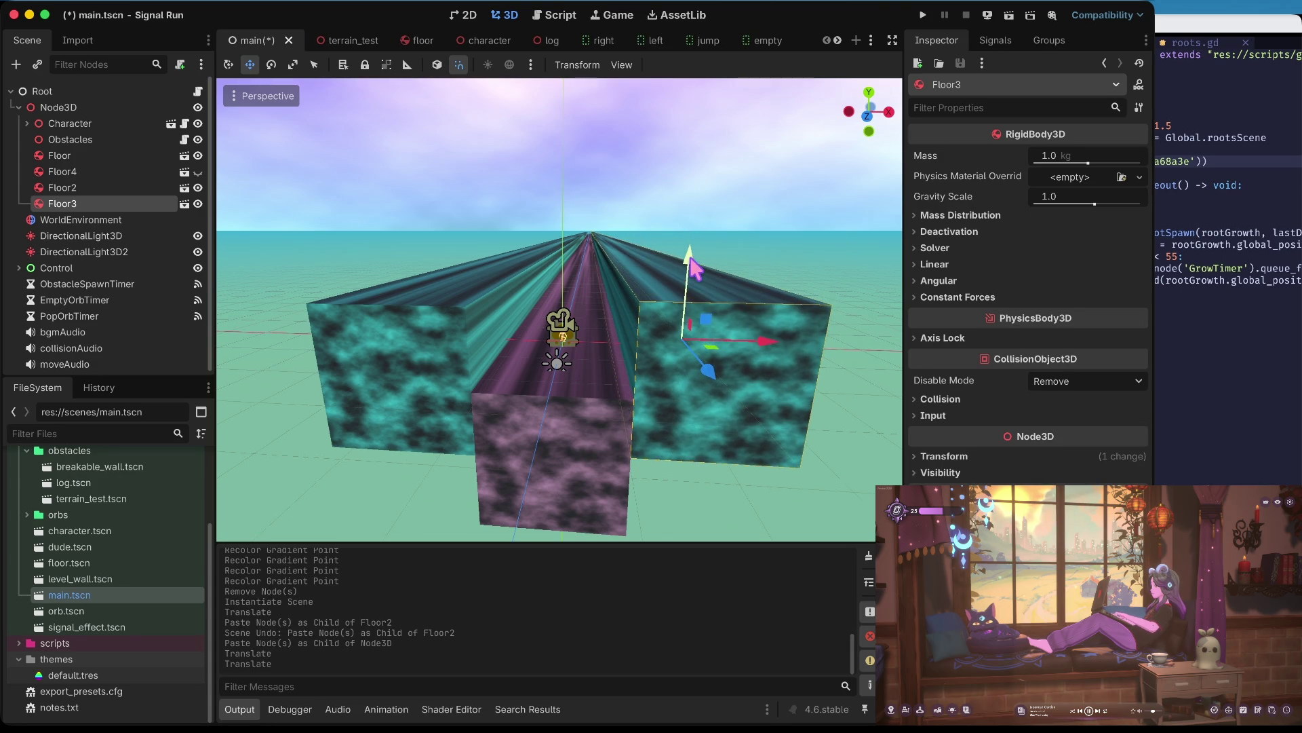
pyautogui.click(434, 362)
pyautogui.hotkey('ctrl', 'z')
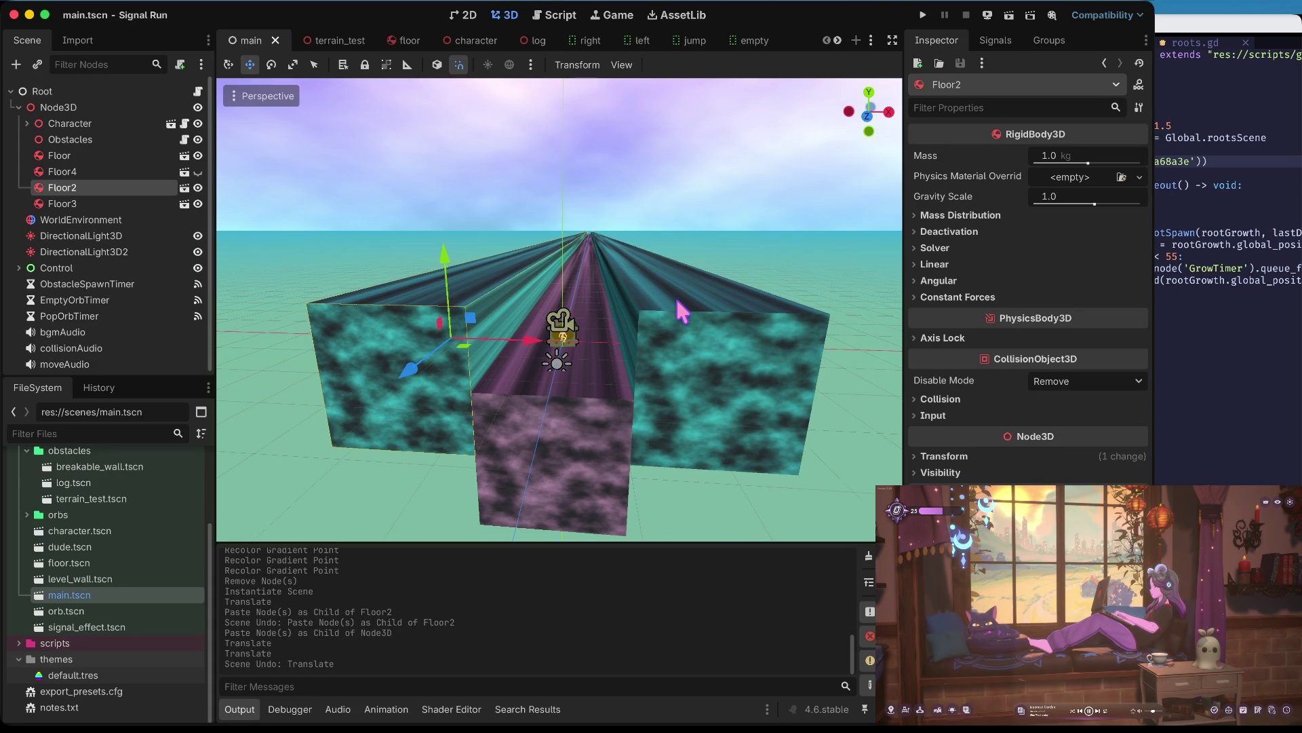
pyautogui.keyDown('shift'); pyautogui.click(694, 328); pyautogui.keyUp('shift')
pyautogui.moveTo(562, 266)
pyautogui.mouseDown()
pyautogui.moveTo(562, 234)
pyautogui.moveTo(562, 259)
pyautogui.mouseUp()
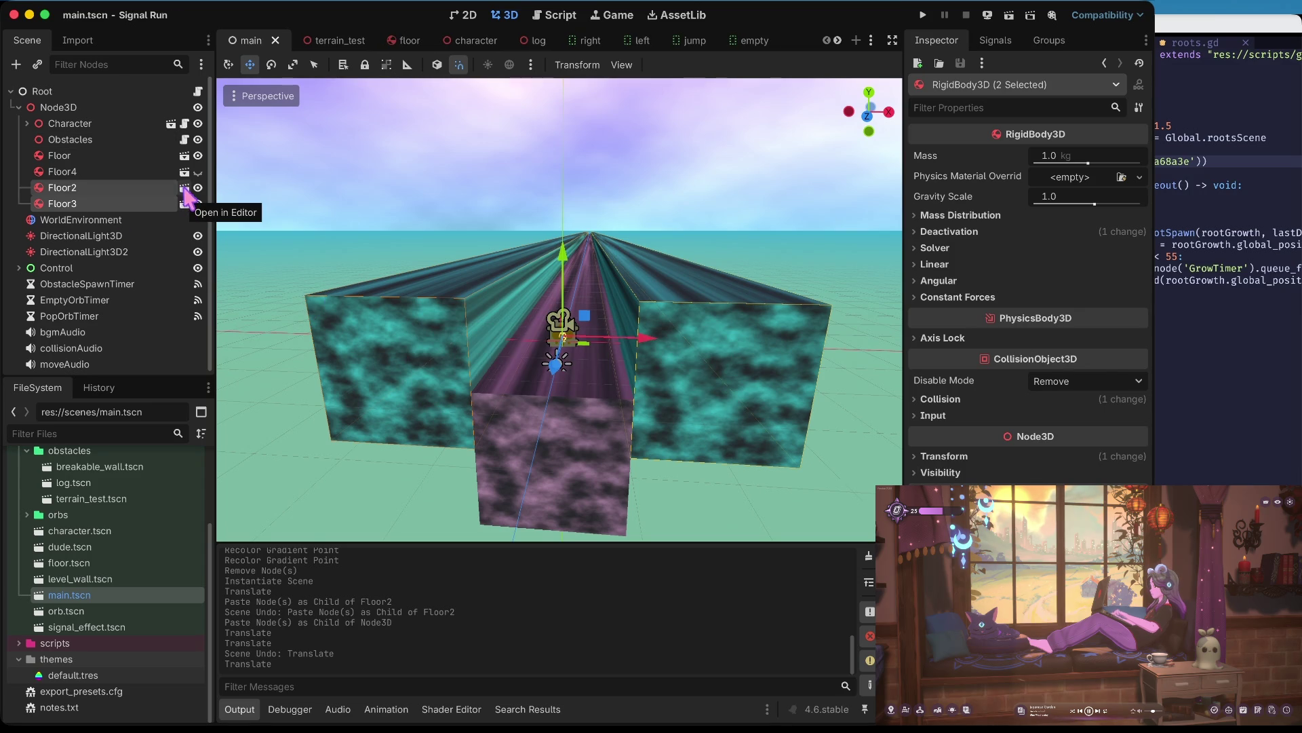
pyautogui.click(381, 217)
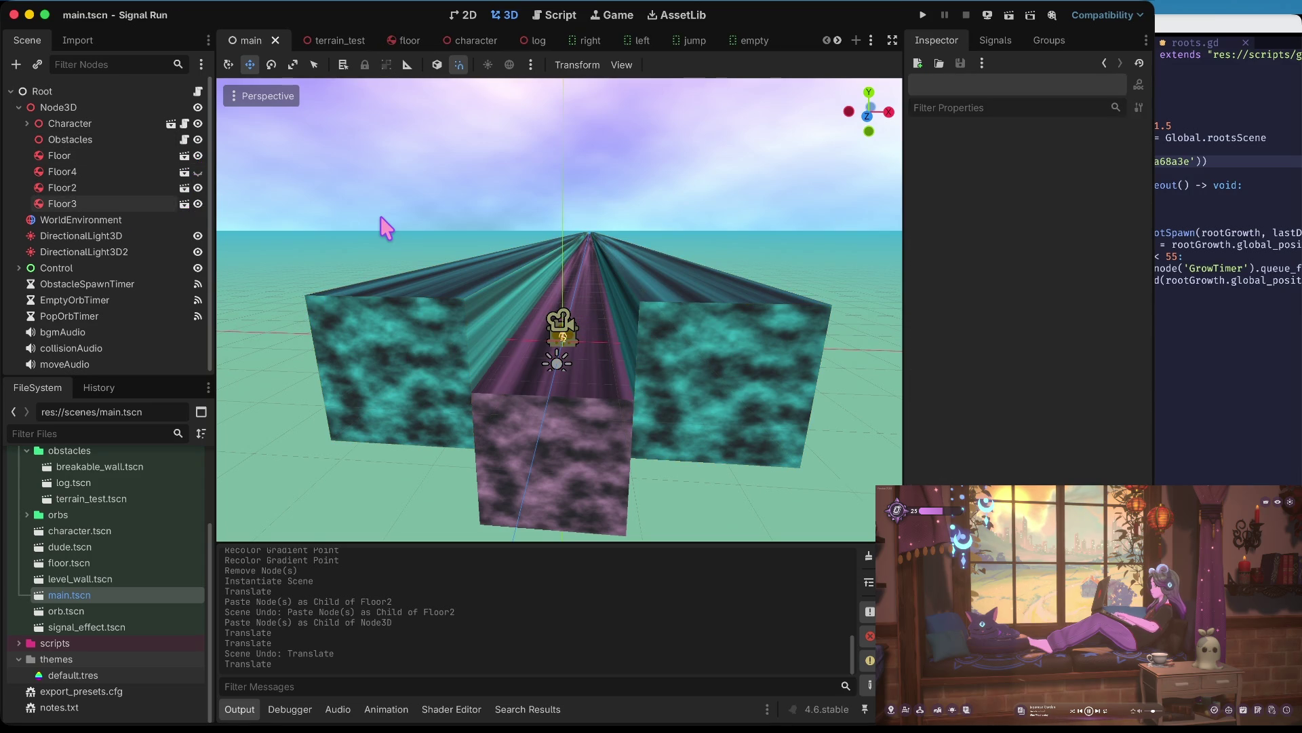
# - Run the project and steer the runner between lanes, jumping several times
pyautogui.press('super+b')
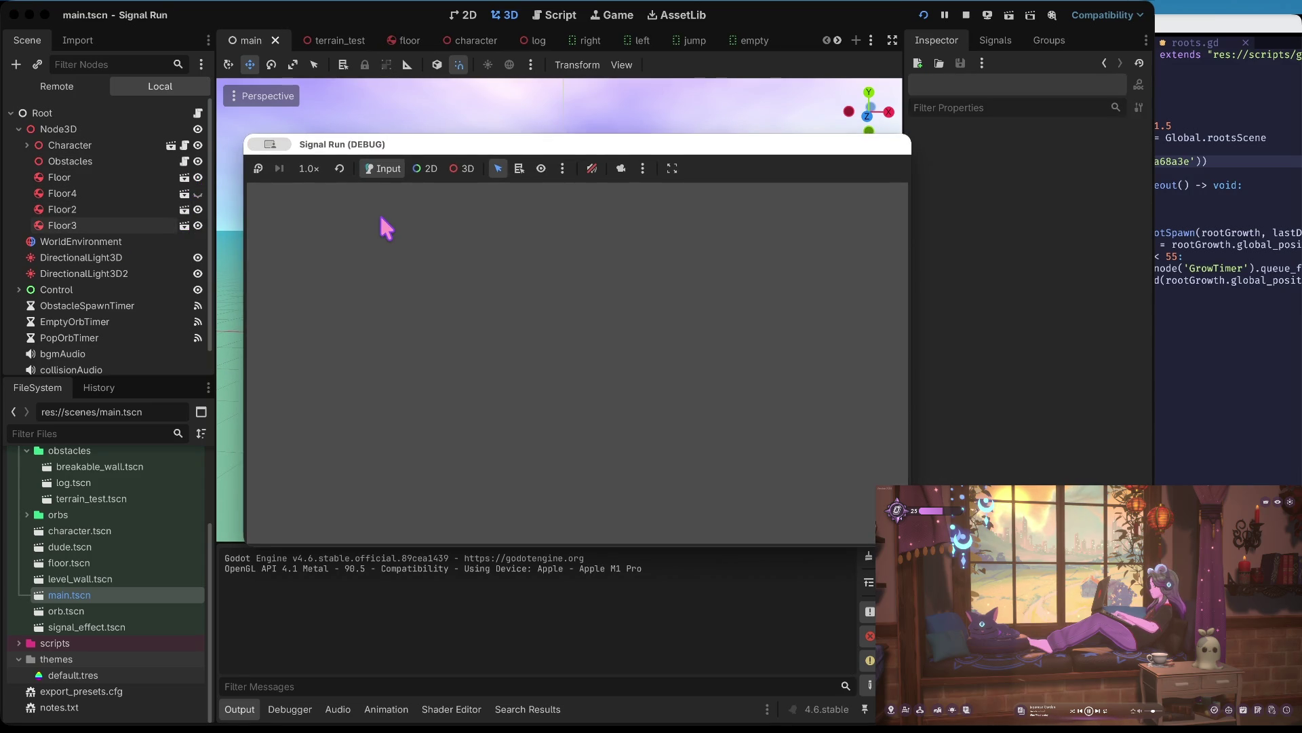
pyautogui.press('Left')
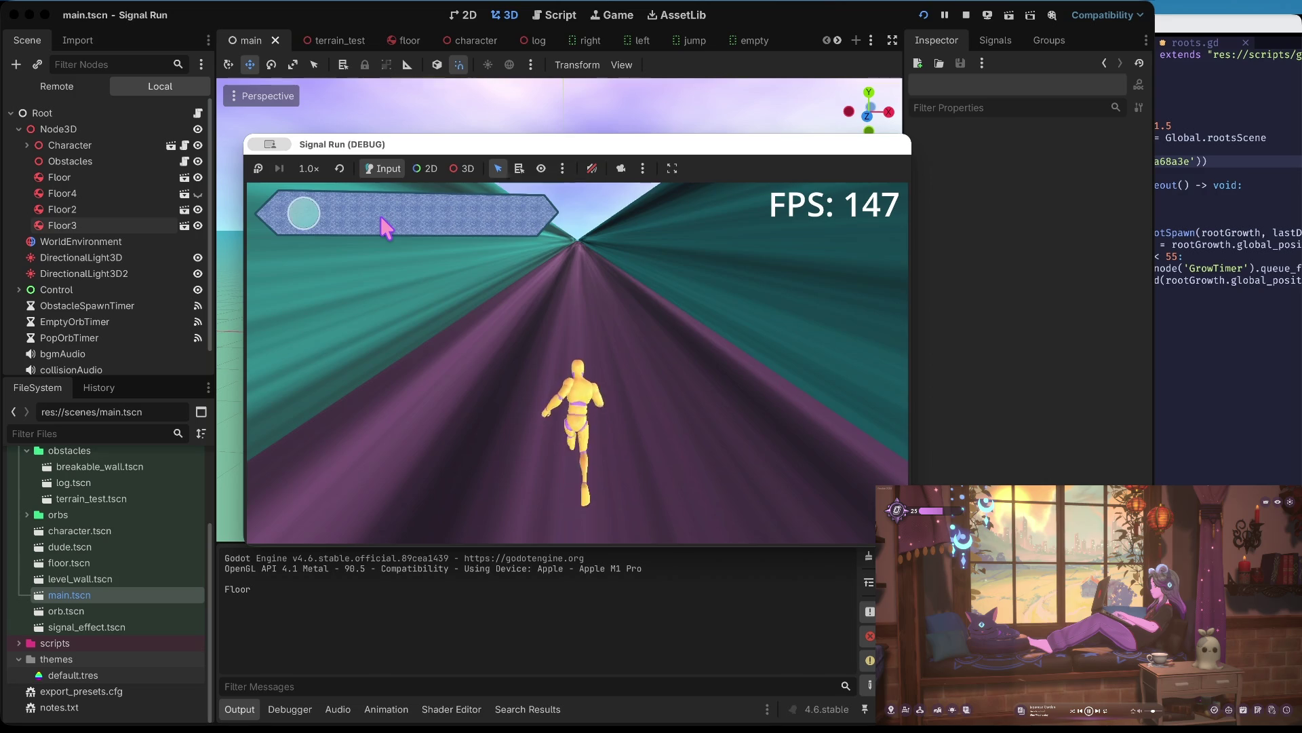
pyautogui.press('Up')
pyautogui.press('Right')
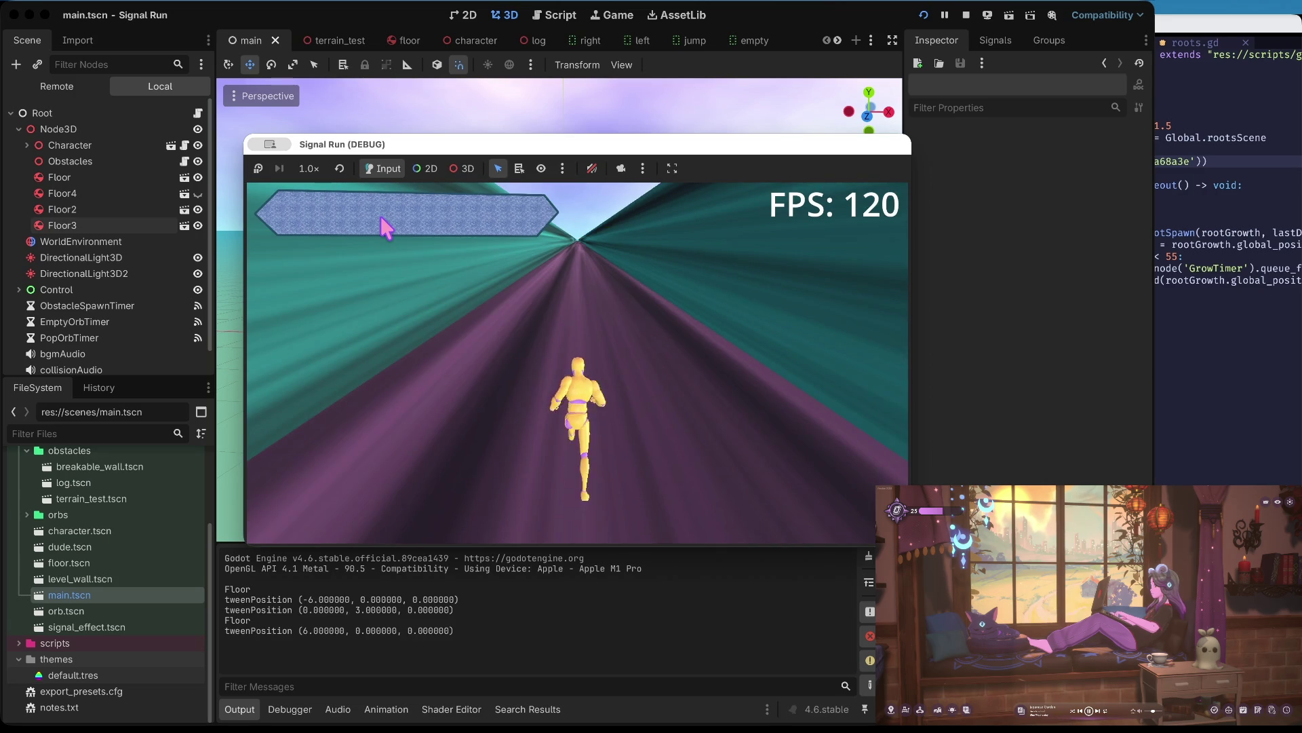
pyautogui.press('Up')
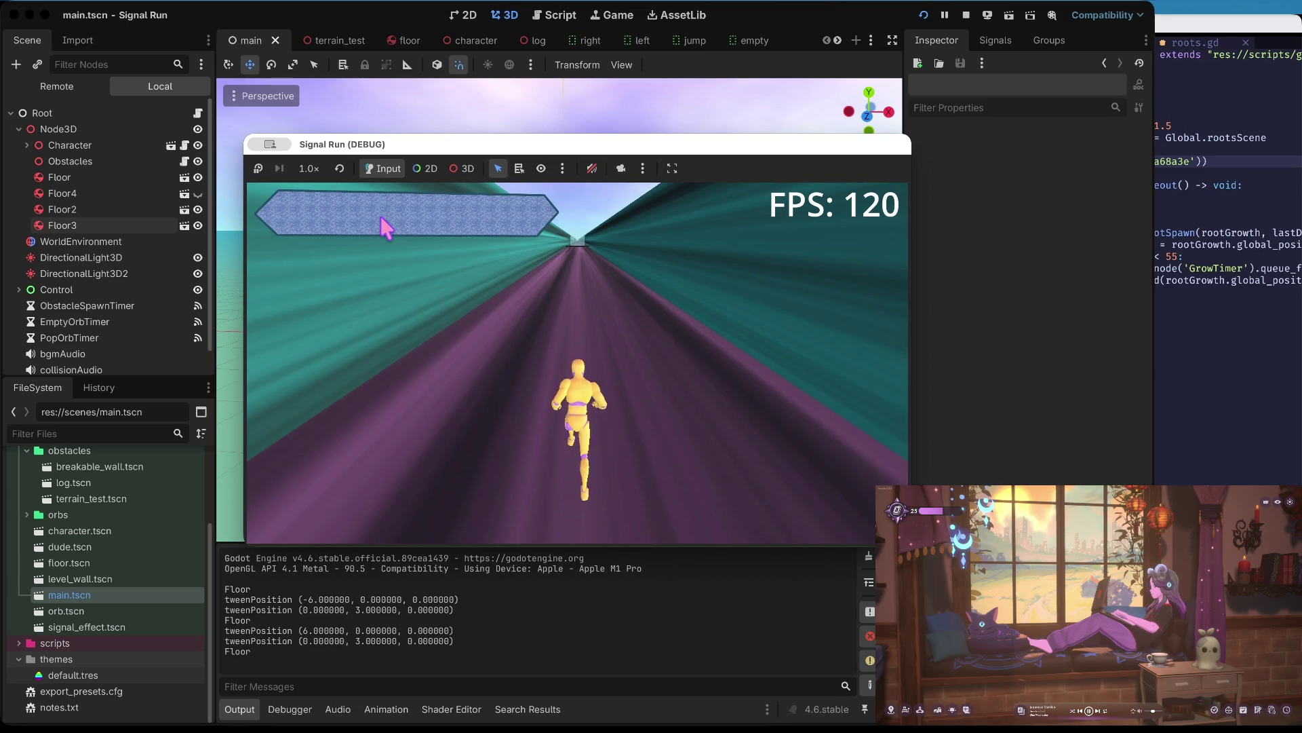
pyautogui.press('Right')
pyautogui.press('Left')
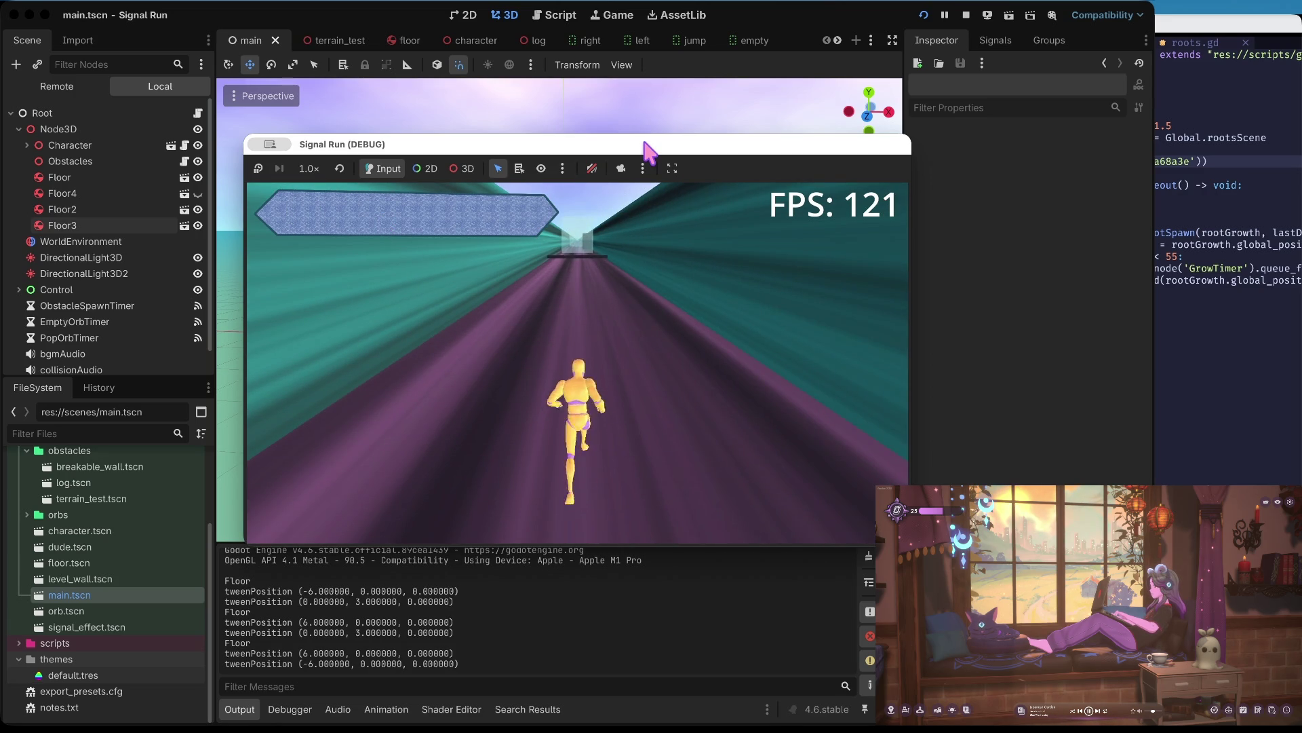
pyautogui.press('Up')
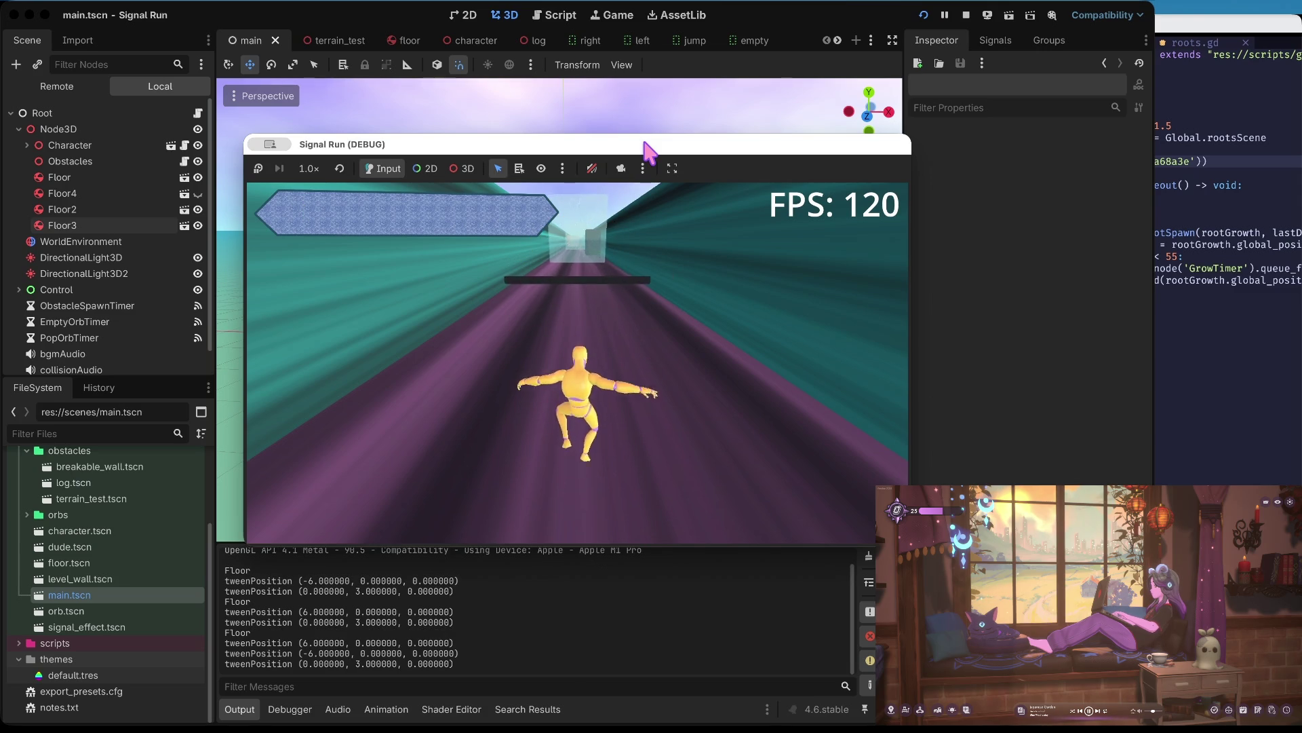
pyautogui.press('Up')
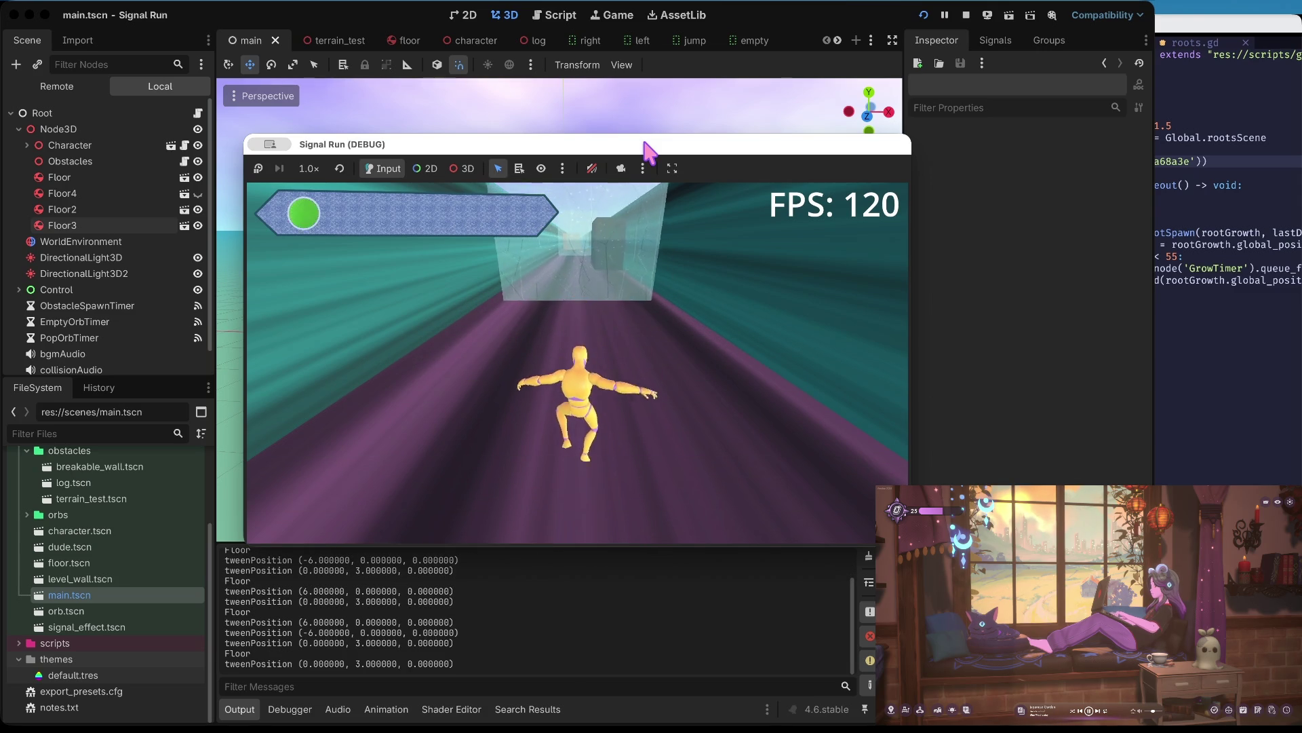
# - Punch through the breakable walls until the Ya Ded screen, then stop the game
pyautogui.press('space')
pyautogui.press('space')
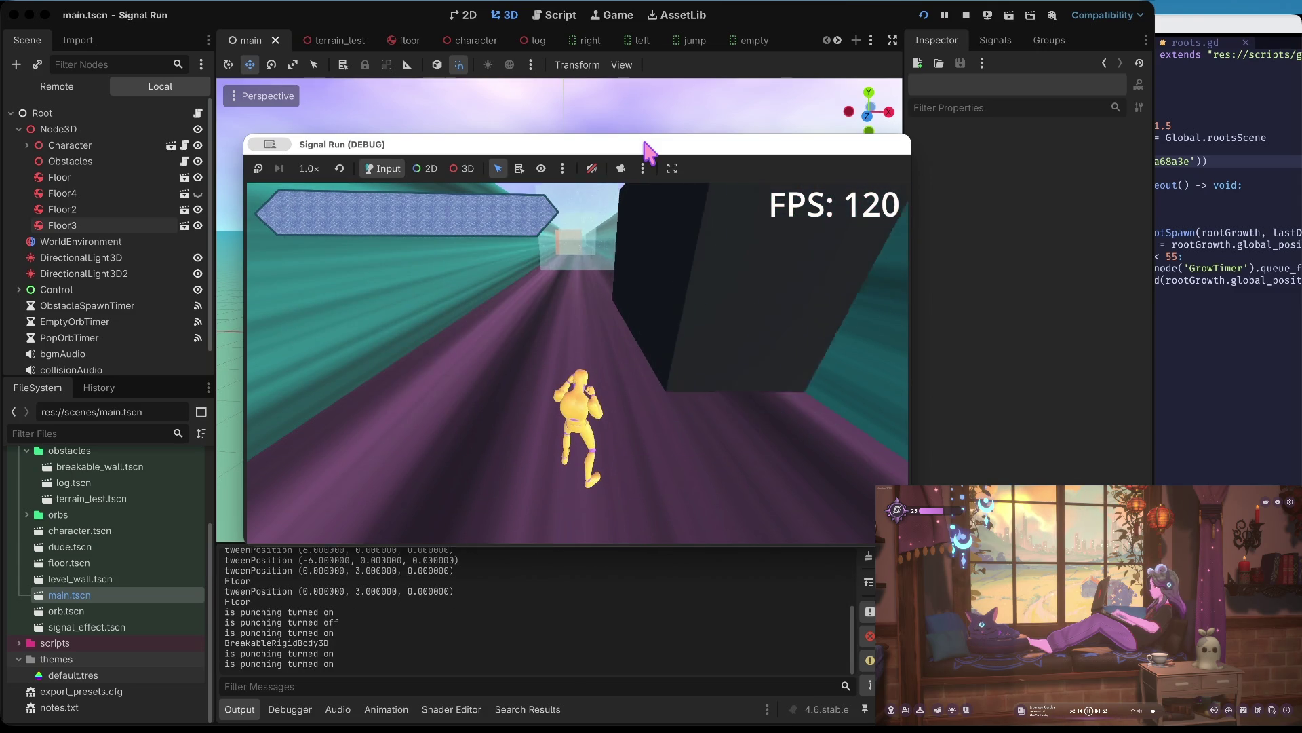
pyautogui.press('space')
pyautogui.press('space')
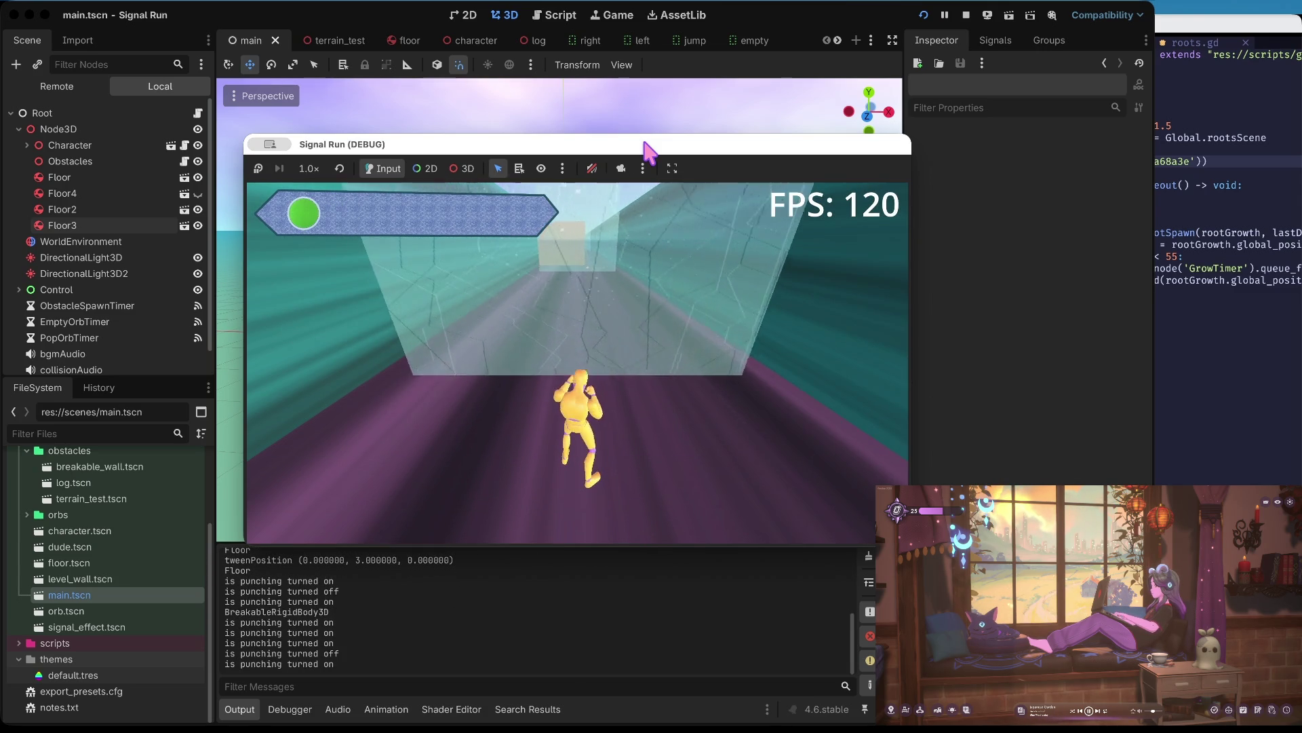
pyautogui.press('space')
pyautogui.press('space')
pyautogui.press('space')
pyautogui.press('Right')
pyautogui.press('space')
pyautogui.press('space')
pyautogui.press('space')
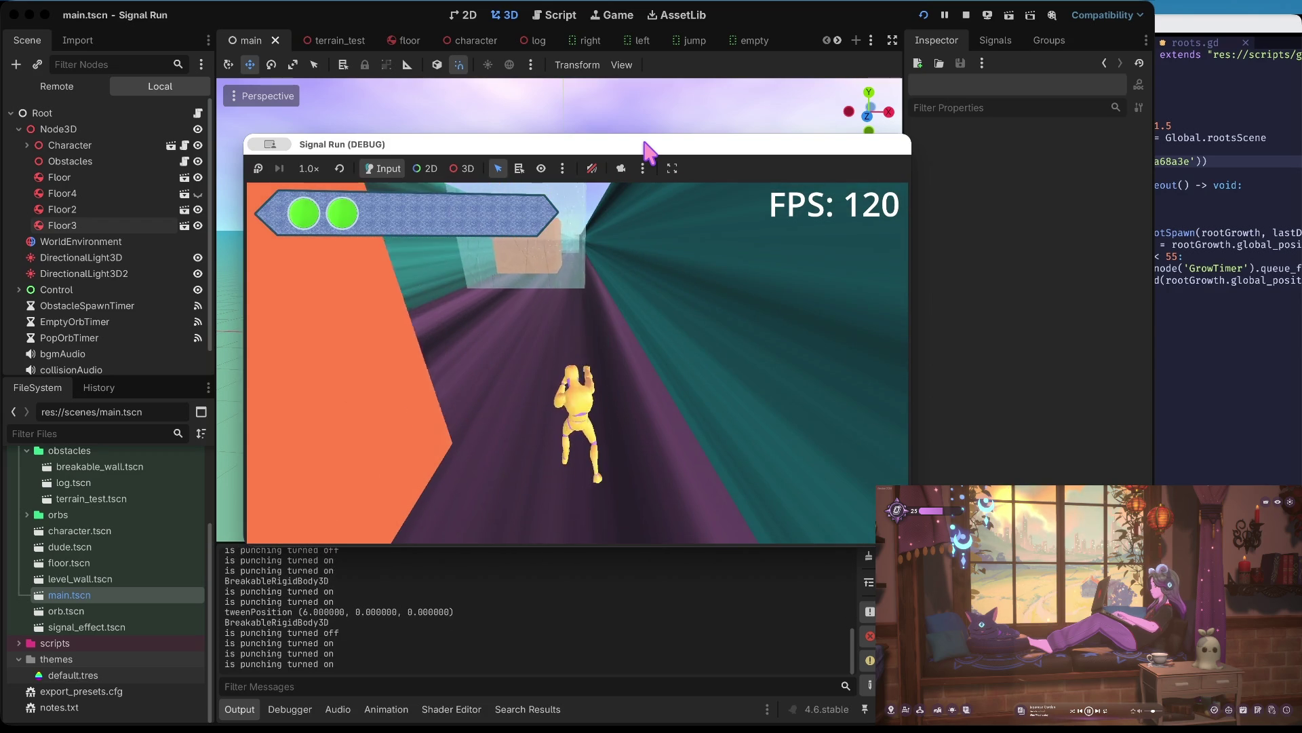
pyautogui.press('space')
pyautogui.press('space')
pyautogui.press('space')
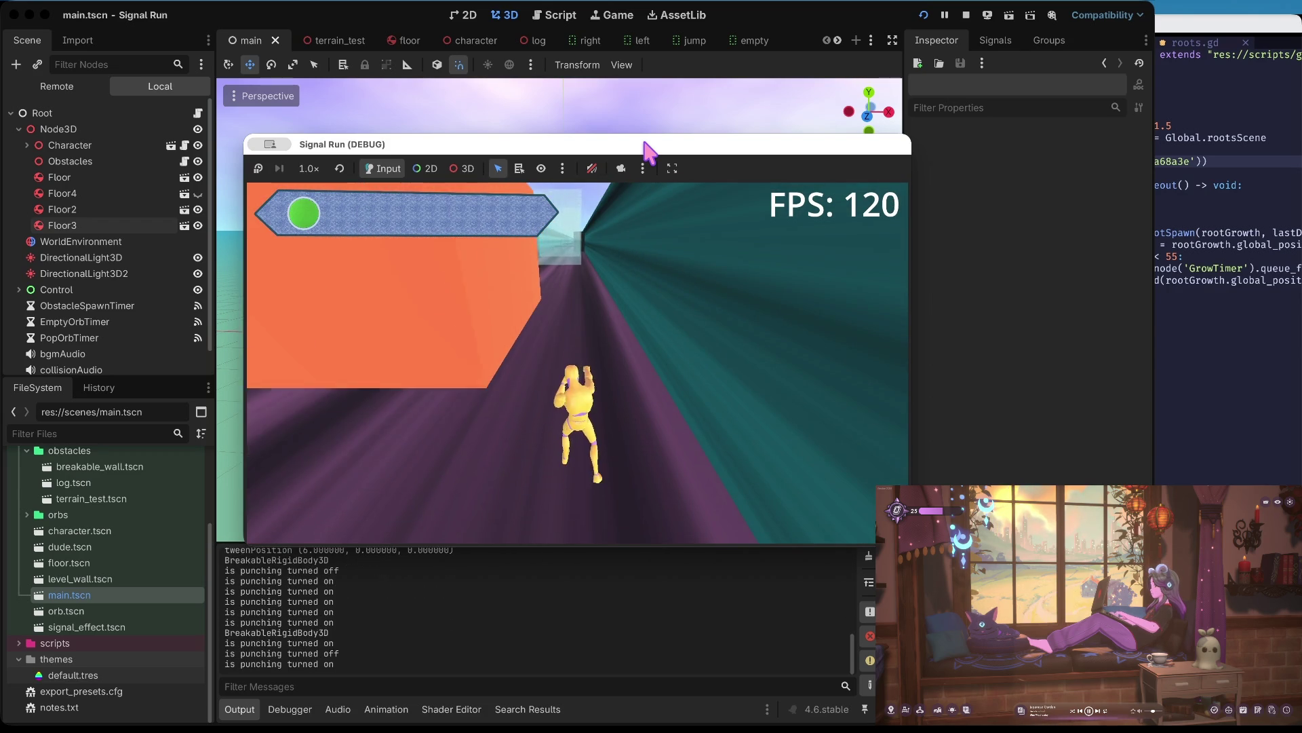
pyautogui.press('space')
pyautogui.press('space')
pyautogui.press('space')
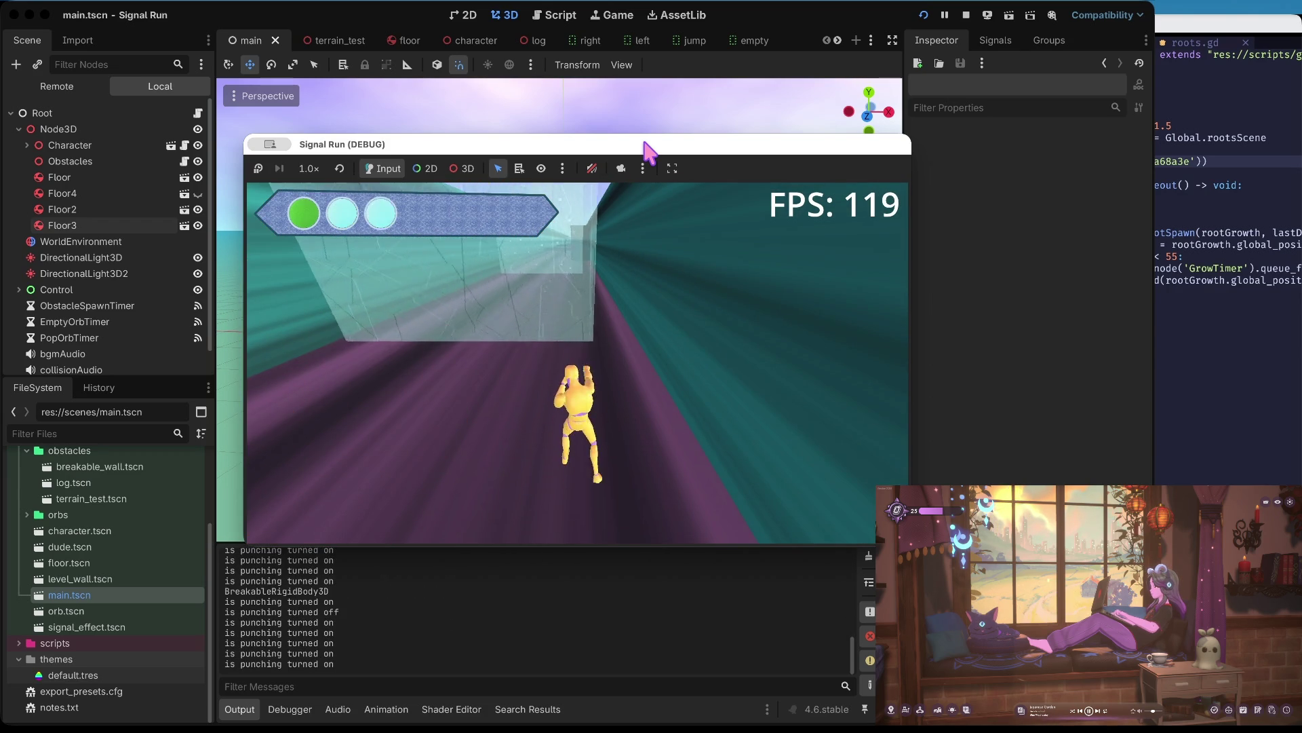
pyautogui.press('space')
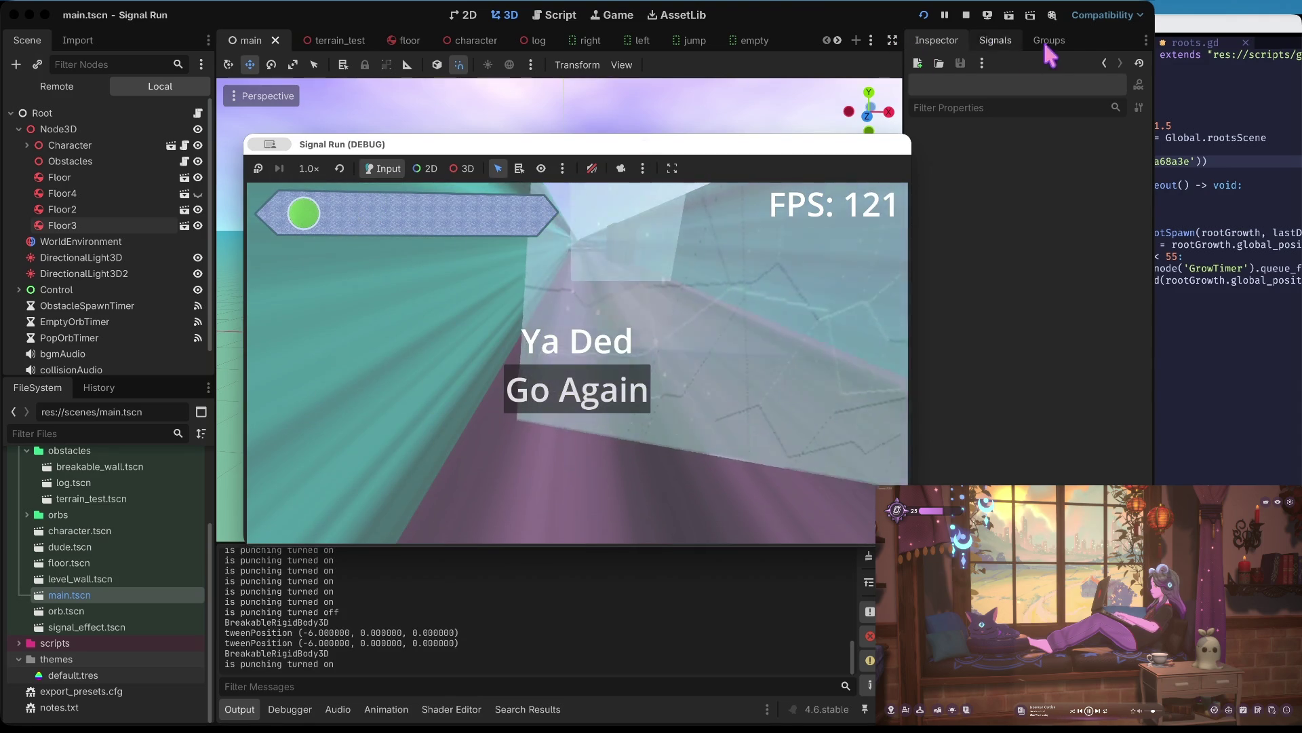
pyautogui.click(966, 15)
pyautogui.click(606, 410)
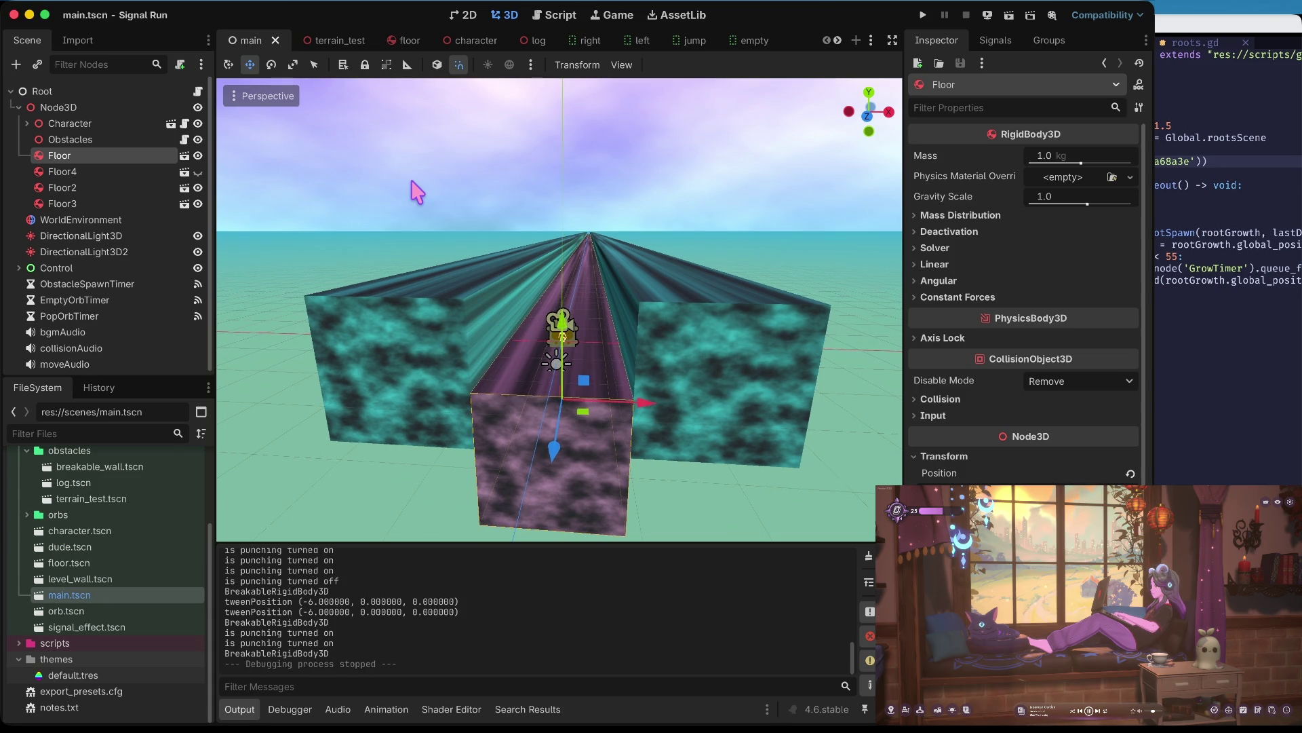
# - Inspect the ObstacleSpawnTimer settings and tilt the view down toward the track
pyautogui.moveTo(416, 192)
pyautogui.mouseDown()
pyautogui.moveTo(299, 219)
pyautogui.moveTo(312, 244)
pyautogui.moveTo(305, 213)
pyautogui.moveTo(412, 181)
pyautogui.mouseUp()
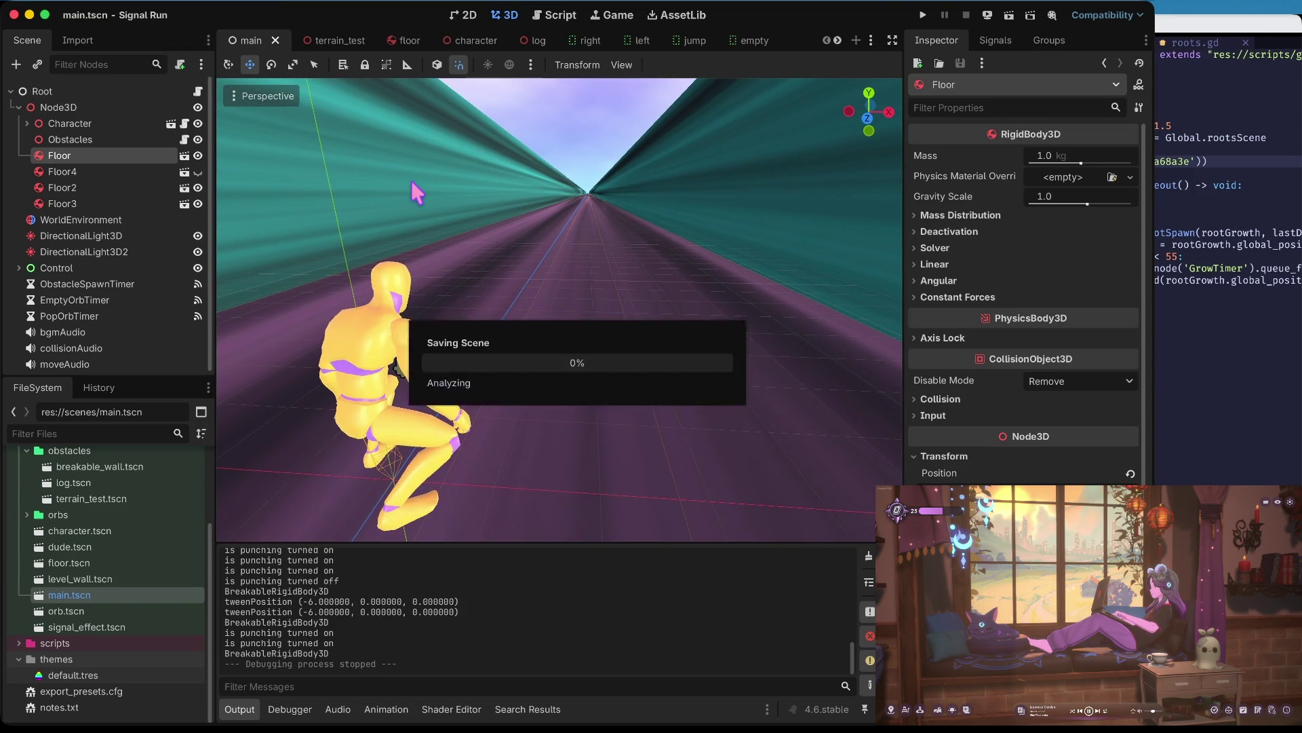
pyautogui.scroll(-1, 99, 279)
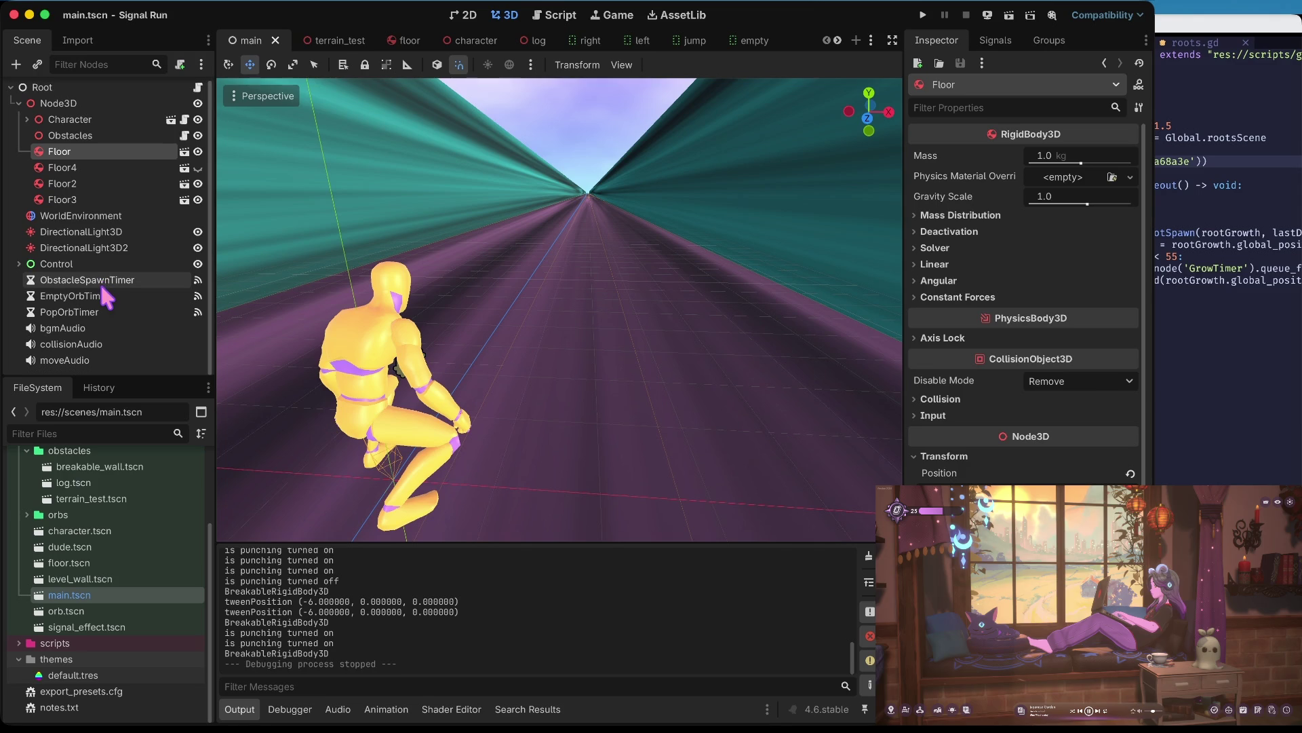
pyautogui.click(99, 283)
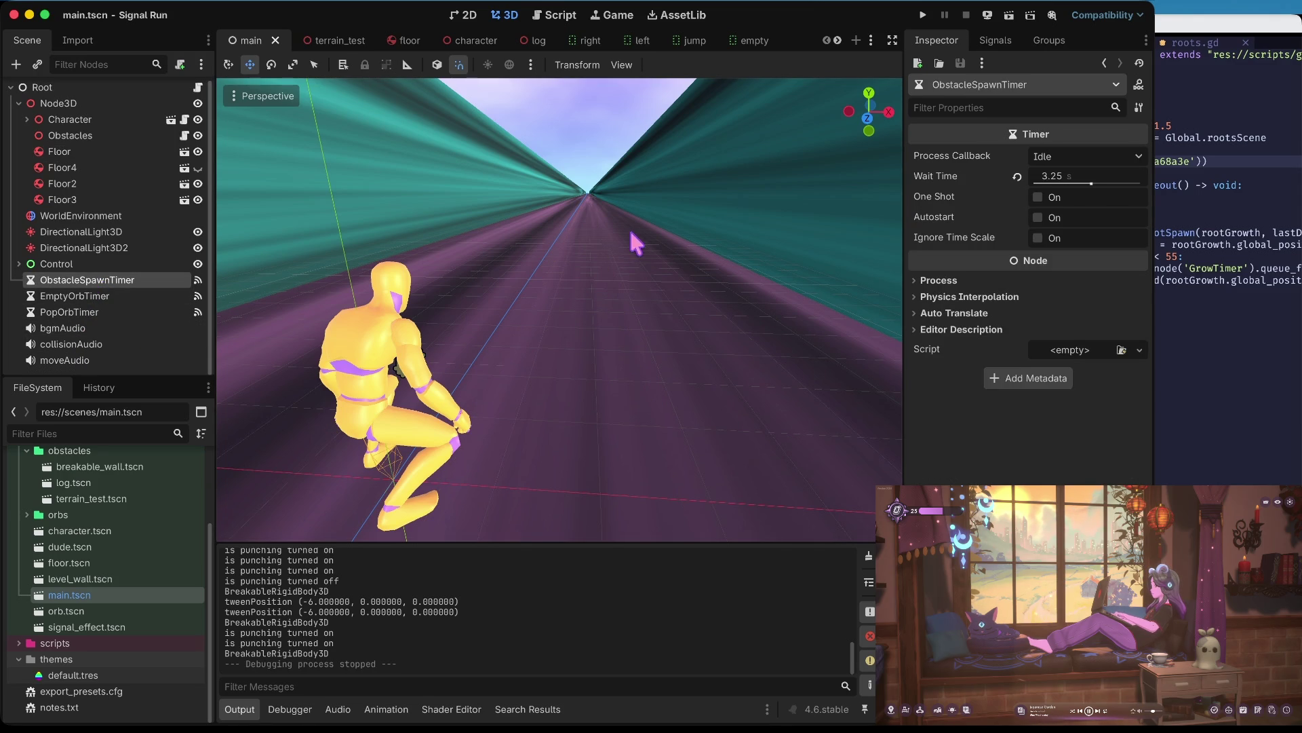
pyautogui.moveTo(563, 213)
pyautogui.mouseDown()
pyautogui.moveTo(563, 183)
pyautogui.moveTo(576, 285)
pyautogui.moveTo(570, 227)
pyautogui.mouseUp()
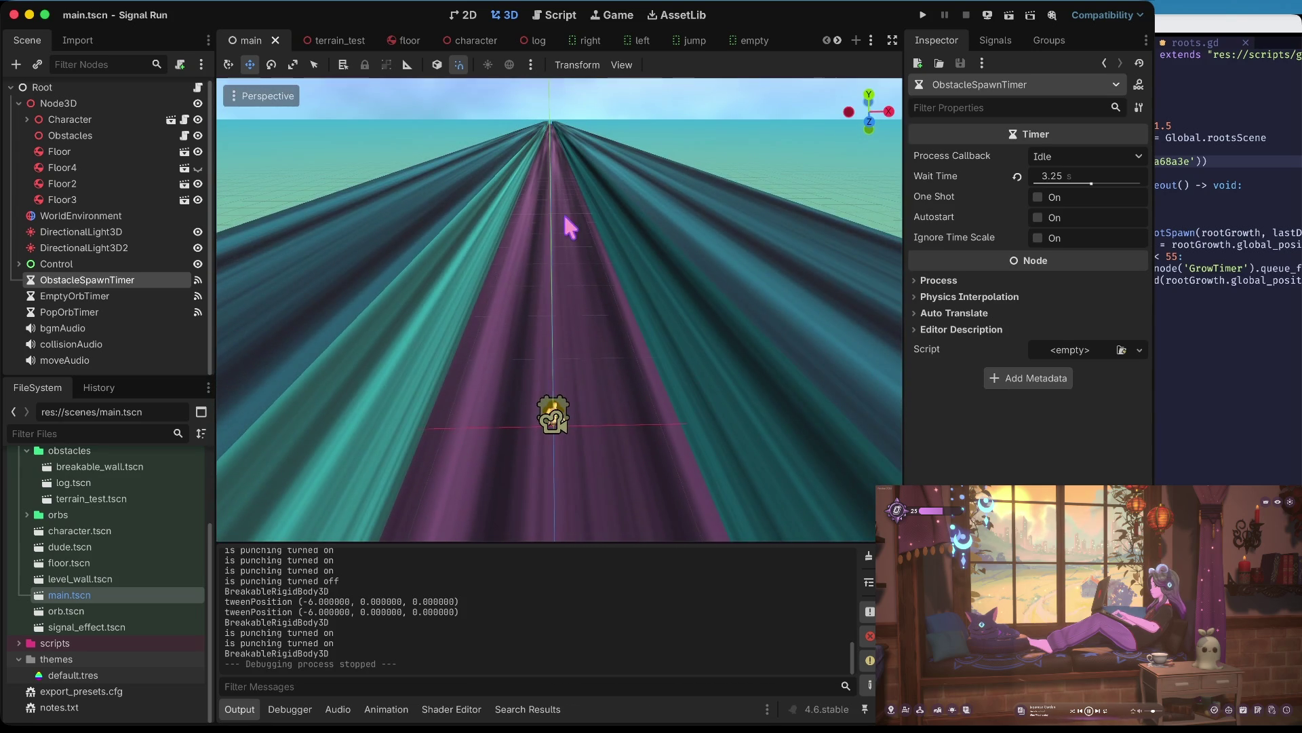
# - Slide the Floor2 wall further left and the Floor3 wall further right along X
pyautogui.click(456, 215)
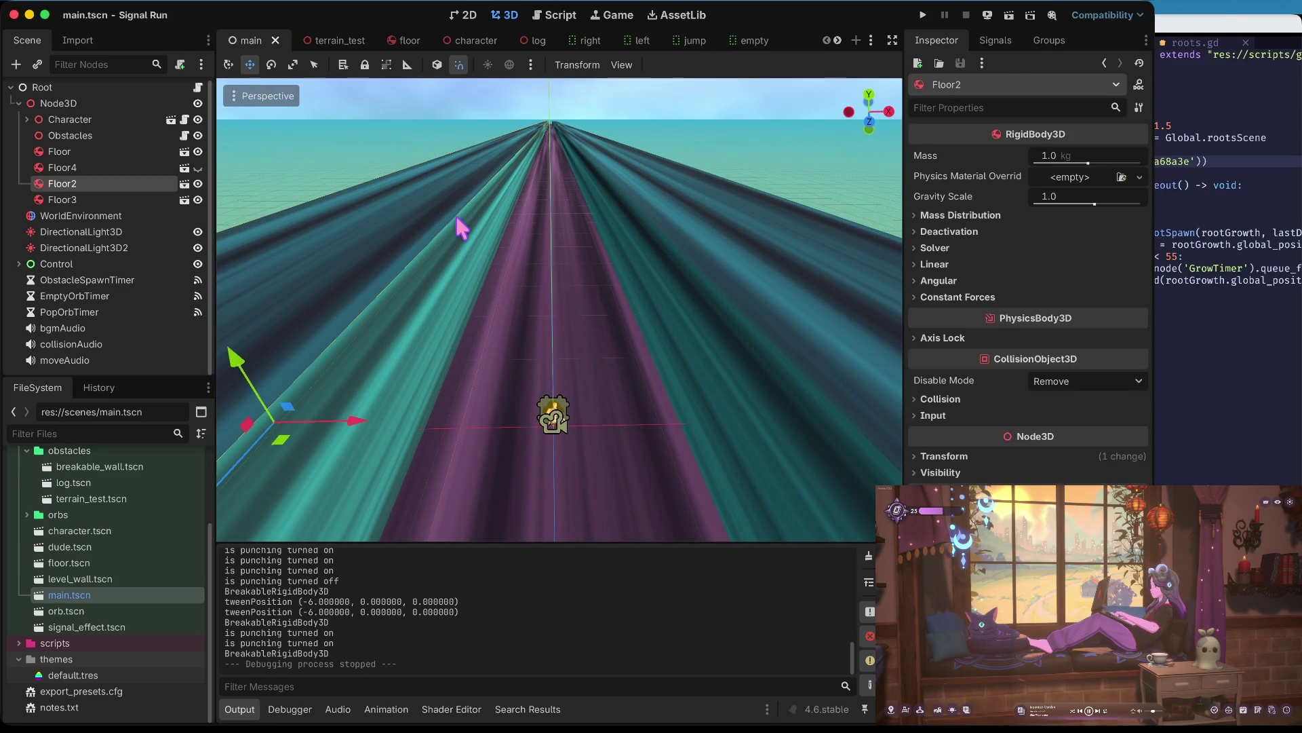
pyautogui.moveTo(329, 420); pyautogui.dragTo(175, 410)
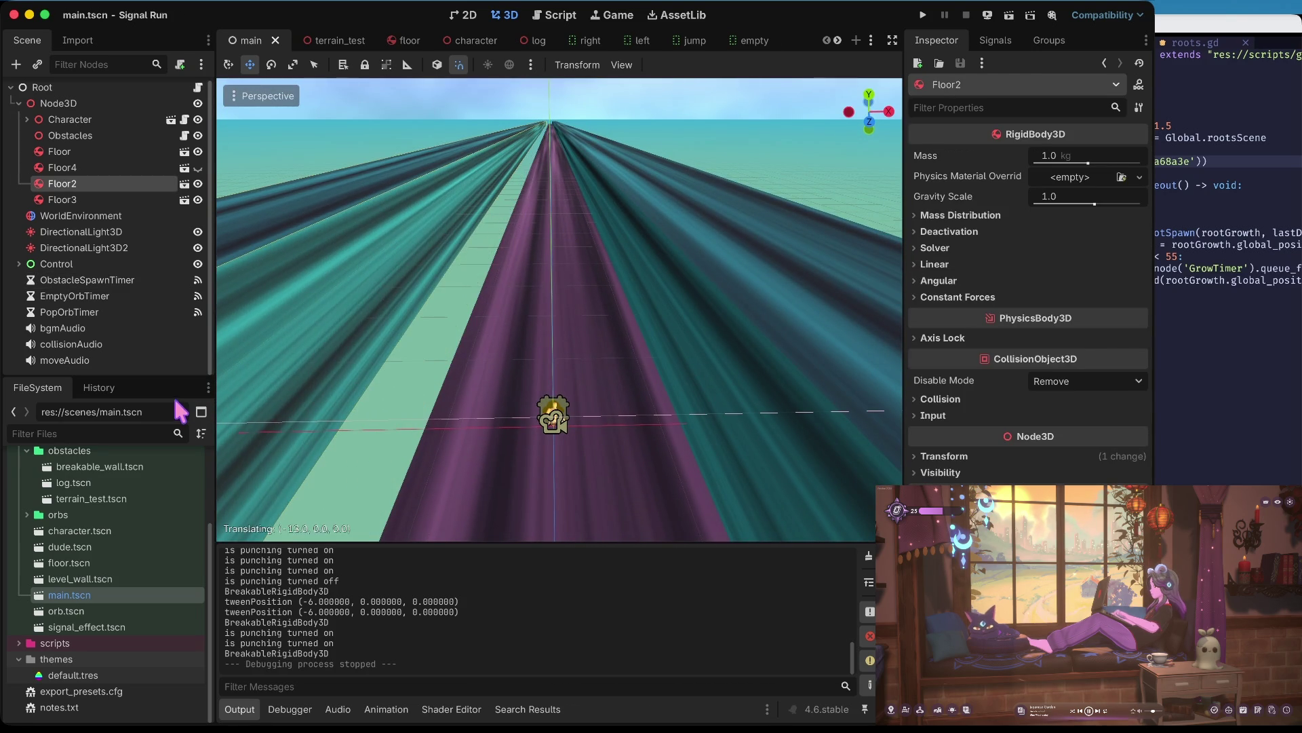
pyautogui.click(699, 300)
pyautogui.moveTo(899, 414); pyautogui.dragTo(1036, 392)
# - Scale the Floor track about 1.6 times wider along X and run the project
pyautogui.click(605, 328)
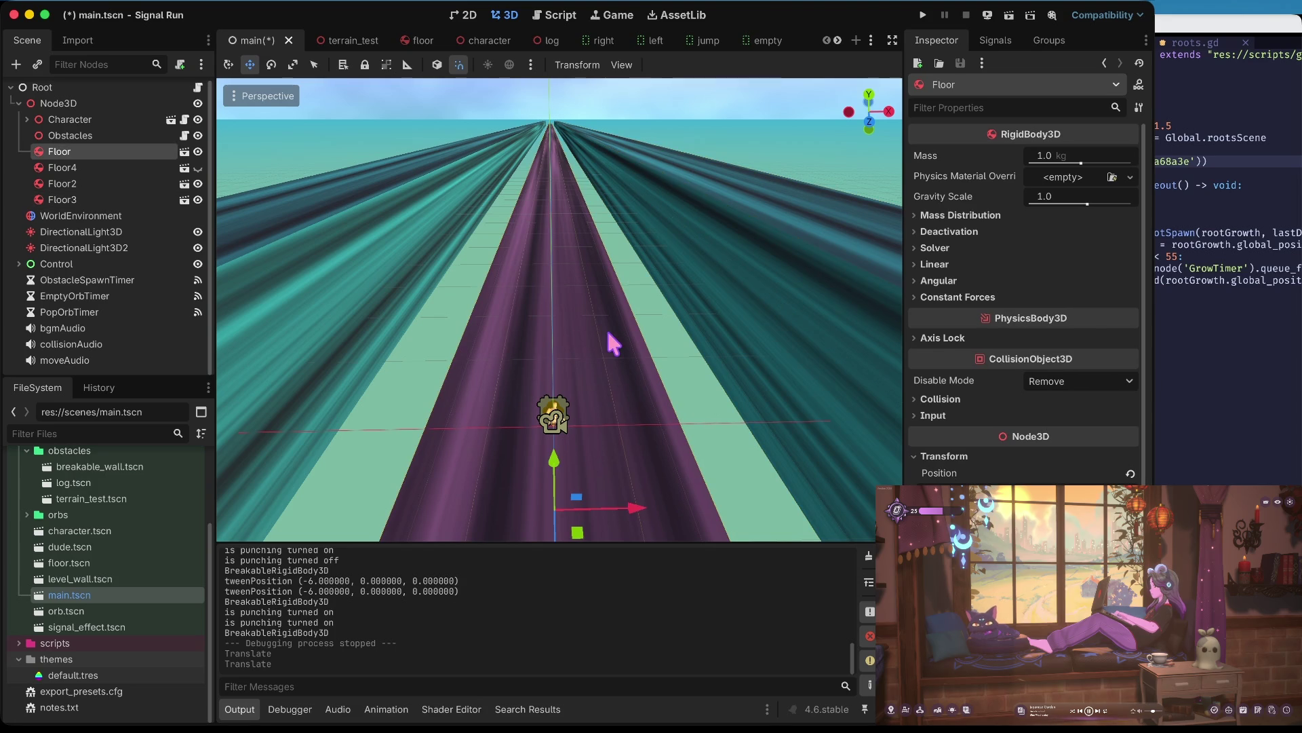
pyautogui.press('r')
pyautogui.moveTo(633, 508)
pyautogui.mouseDown()
pyautogui.moveTo(807, 506)
pyautogui.moveTo(672, 501)
pyautogui.moveTo(708, 500)
pyautogui.mouseUp()
pyautogui.press('super+b')
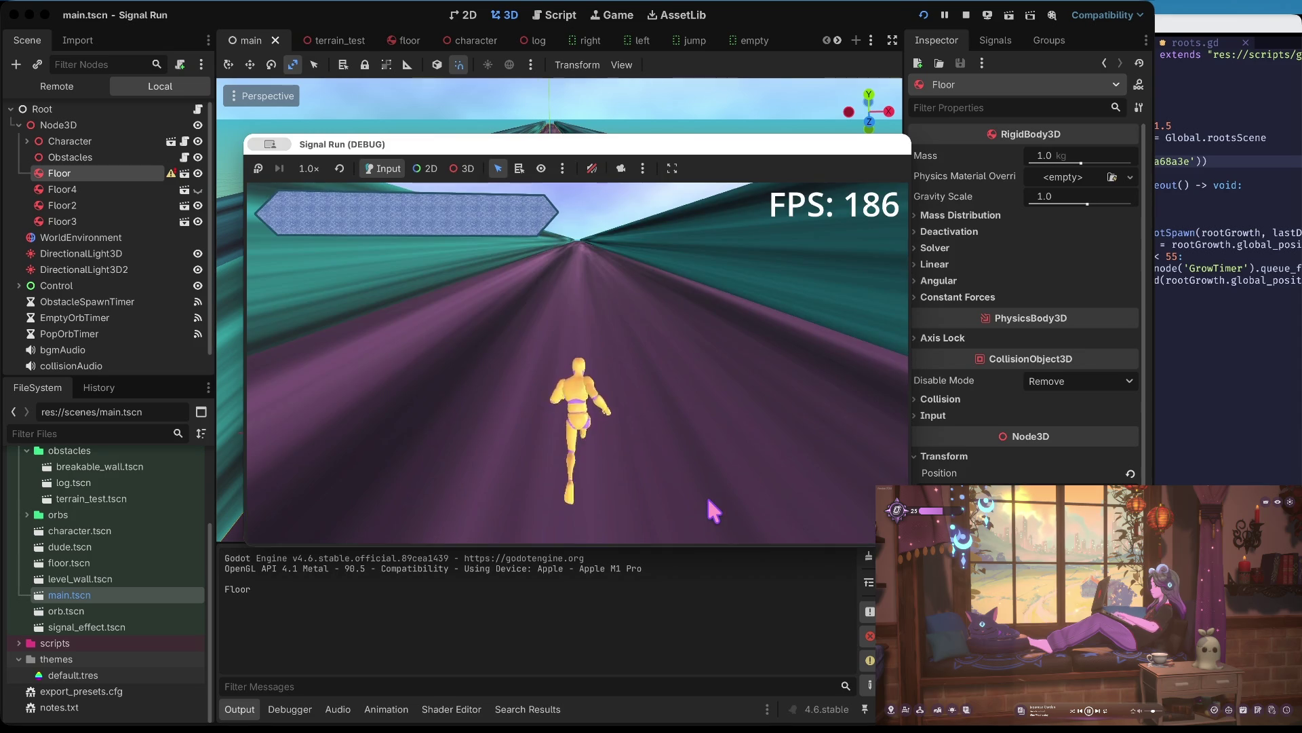
# - Move the runner right, left, left, right and right across the widened track's lanes
pyautogui.press('Right')
pyautogui.press('Left')
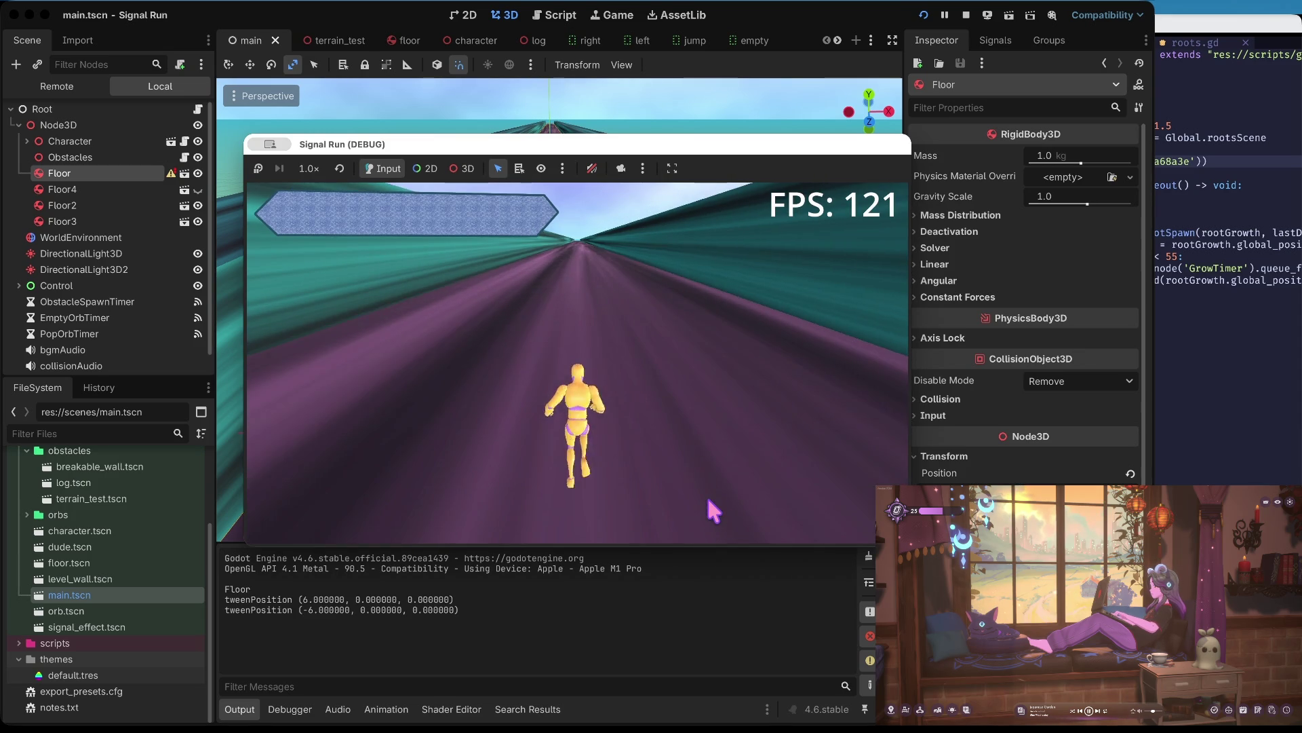
pyautogui.press('Left')
pyautogui.press('Right')
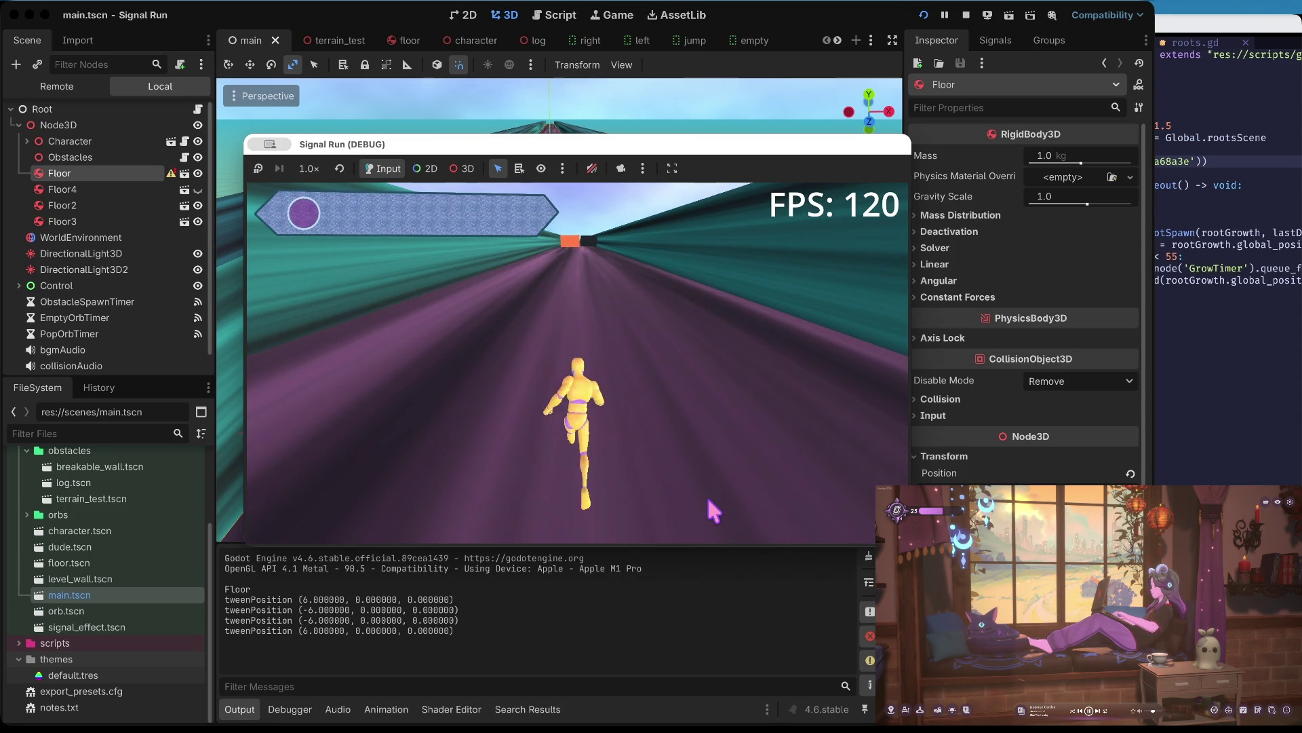
pyautogui.press('Right')
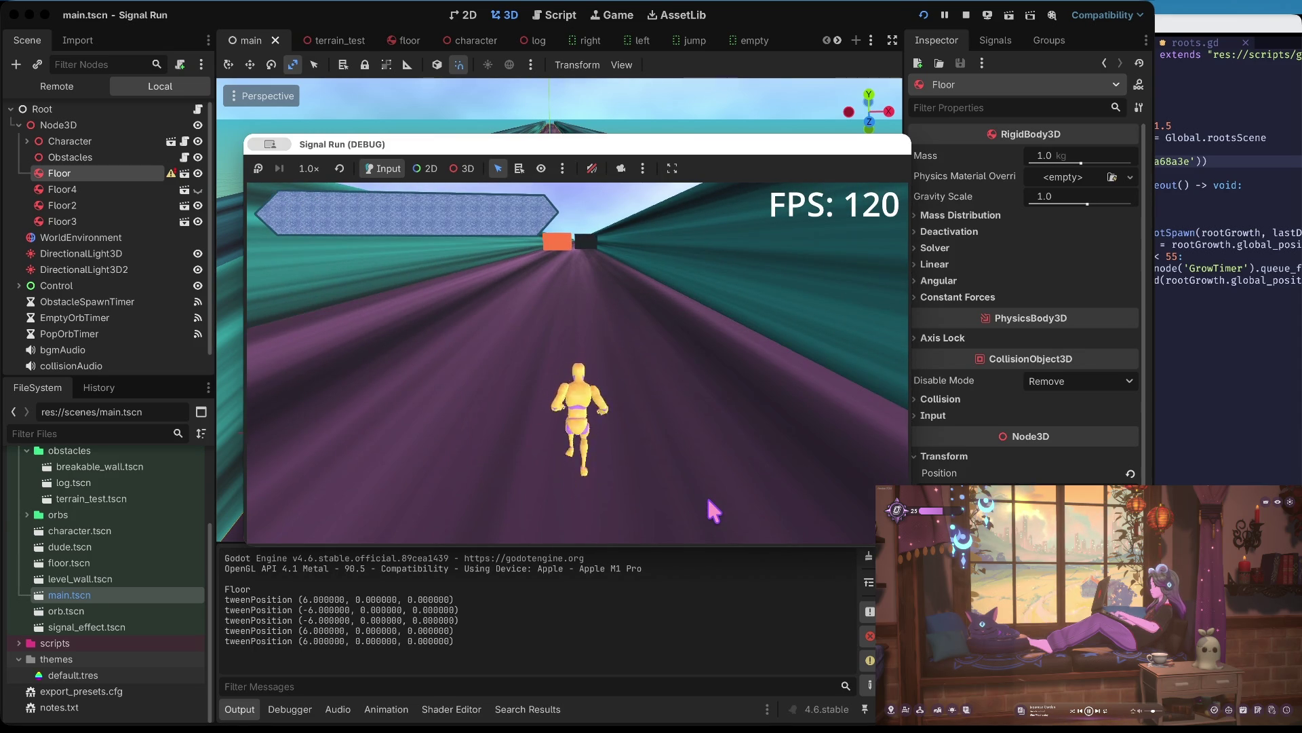
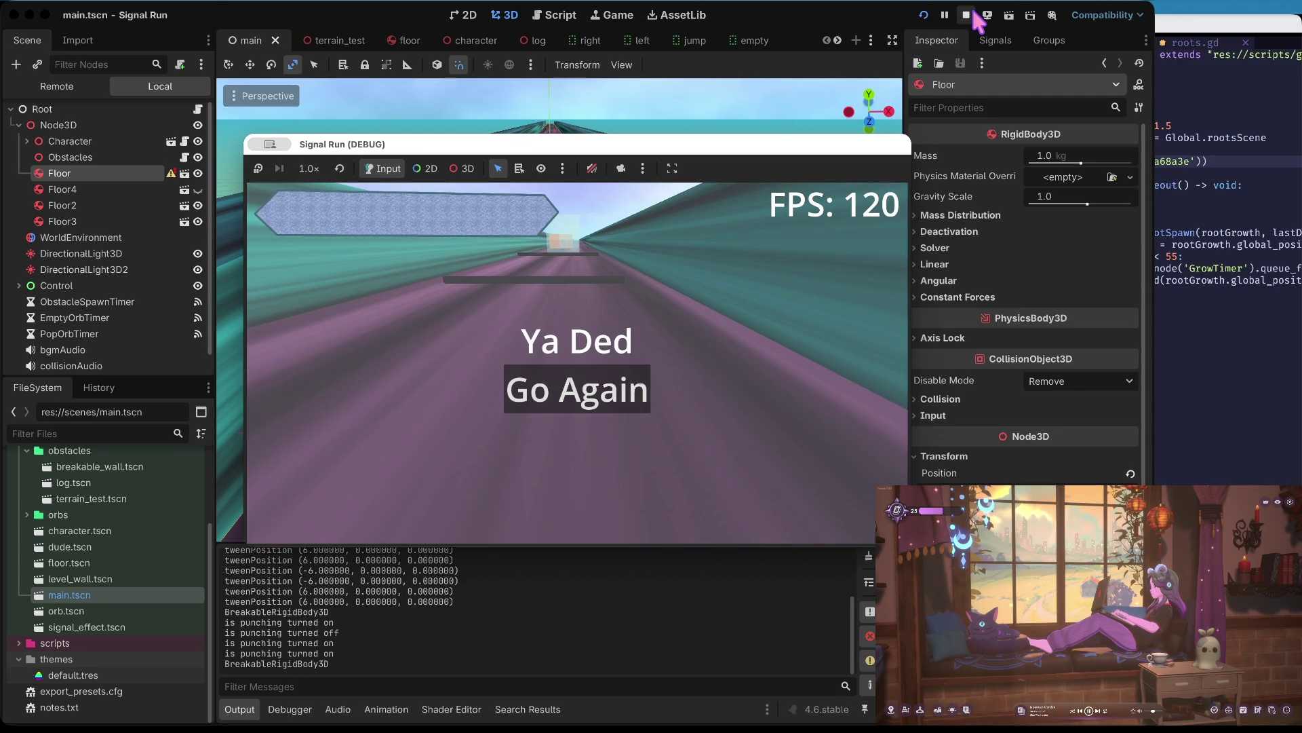
# - Stop the running Signal Run debug game to return to the 3D editor
pyautogui.click(968, 15)
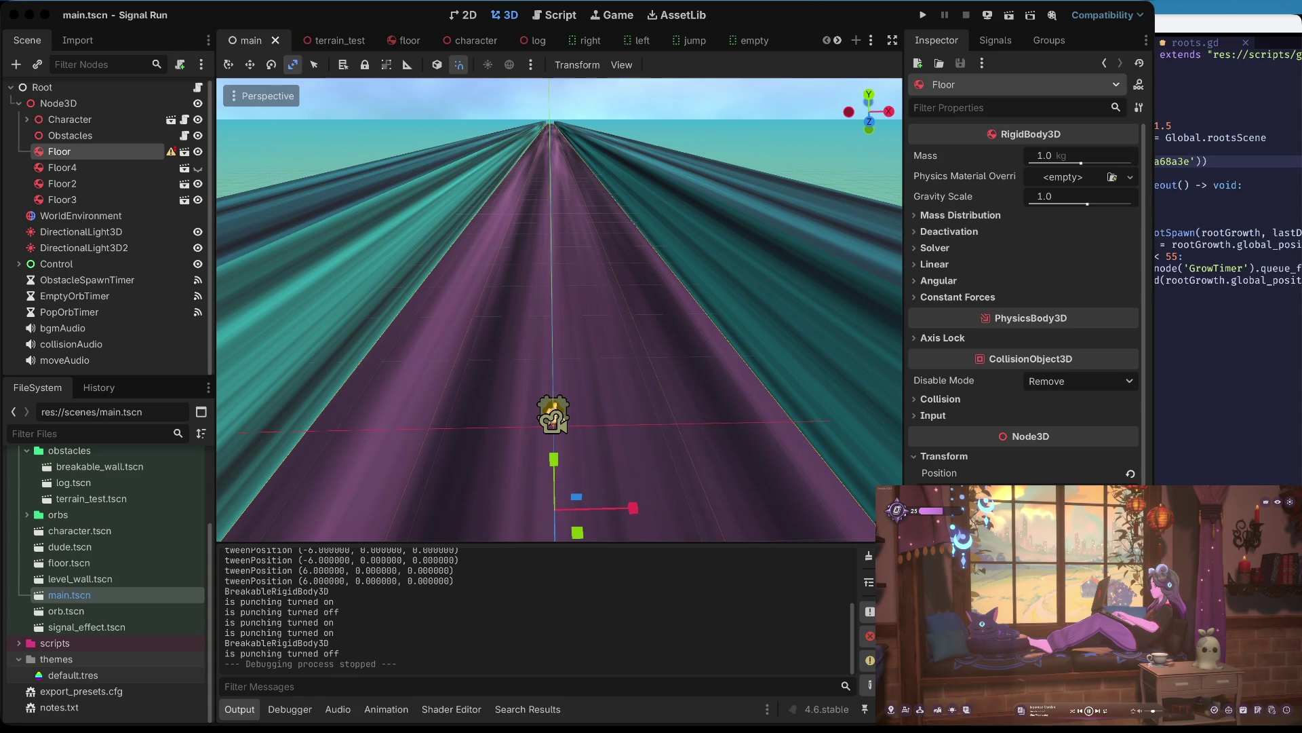
# - Bring up the playlist results in the music app
pyautogui.click(1019, 711)
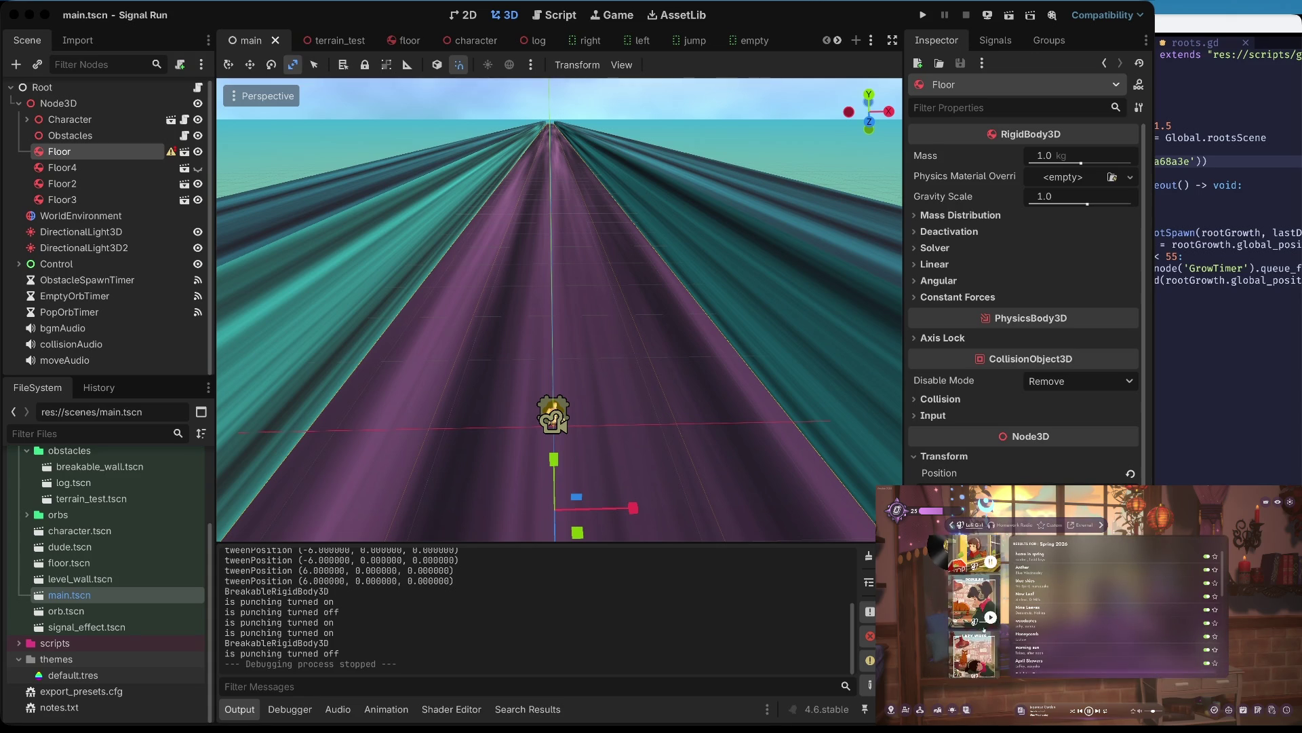
pyautogui.click(991, 609)
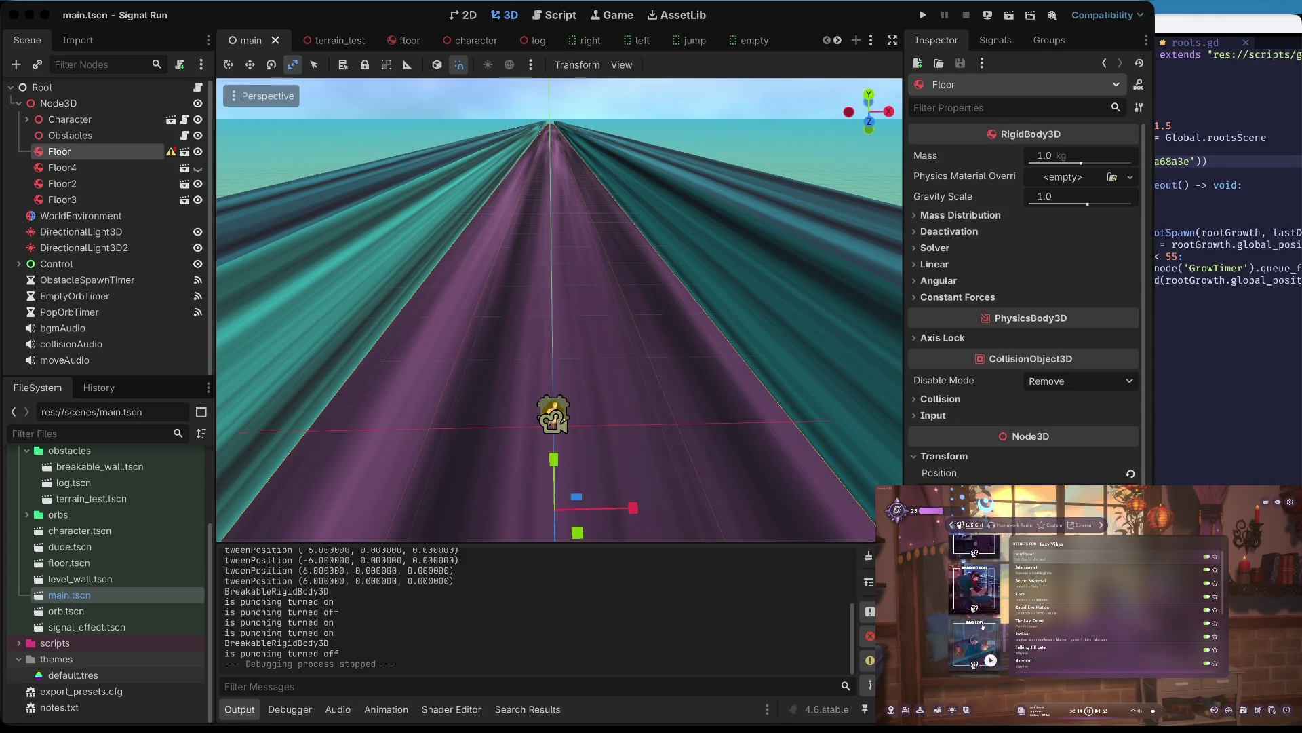
pyautogui.scroll(1, 982, 626)
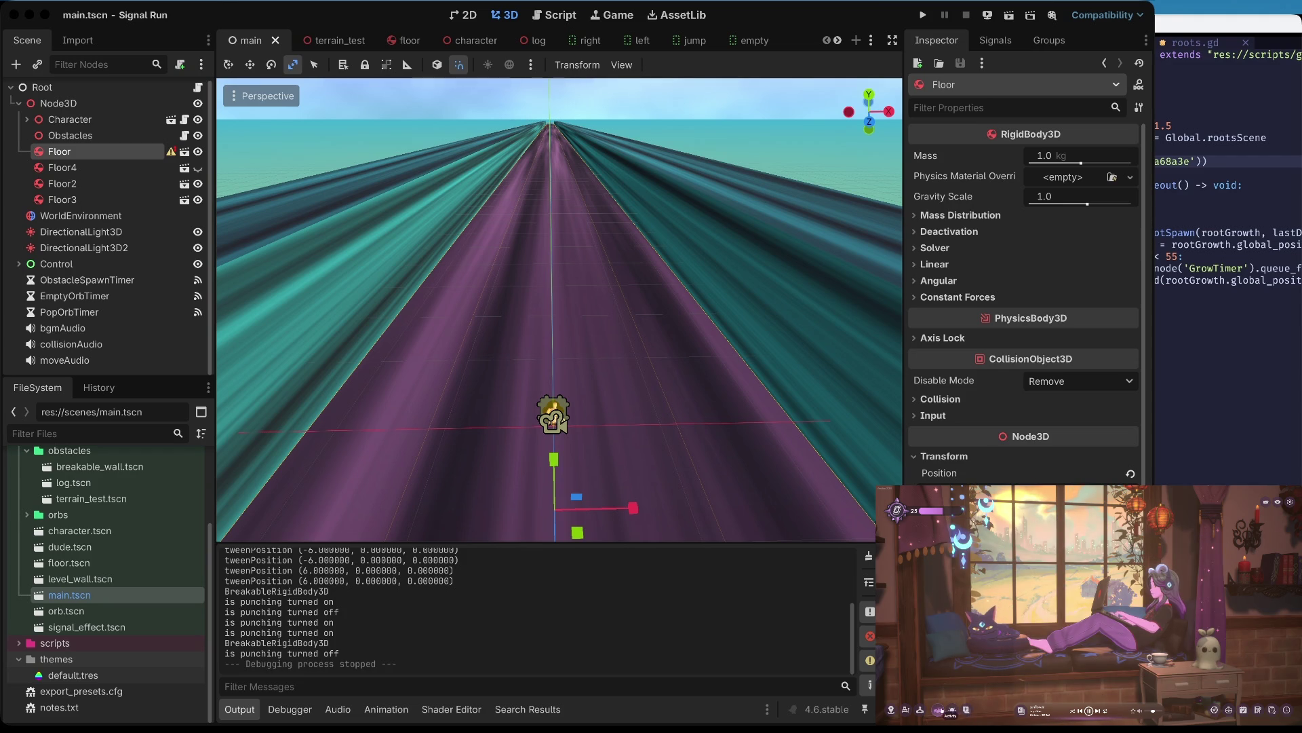
pyautogui.click(952, 711)
pyautogui.click(985, 678)
pyautogui.click(938, 710)
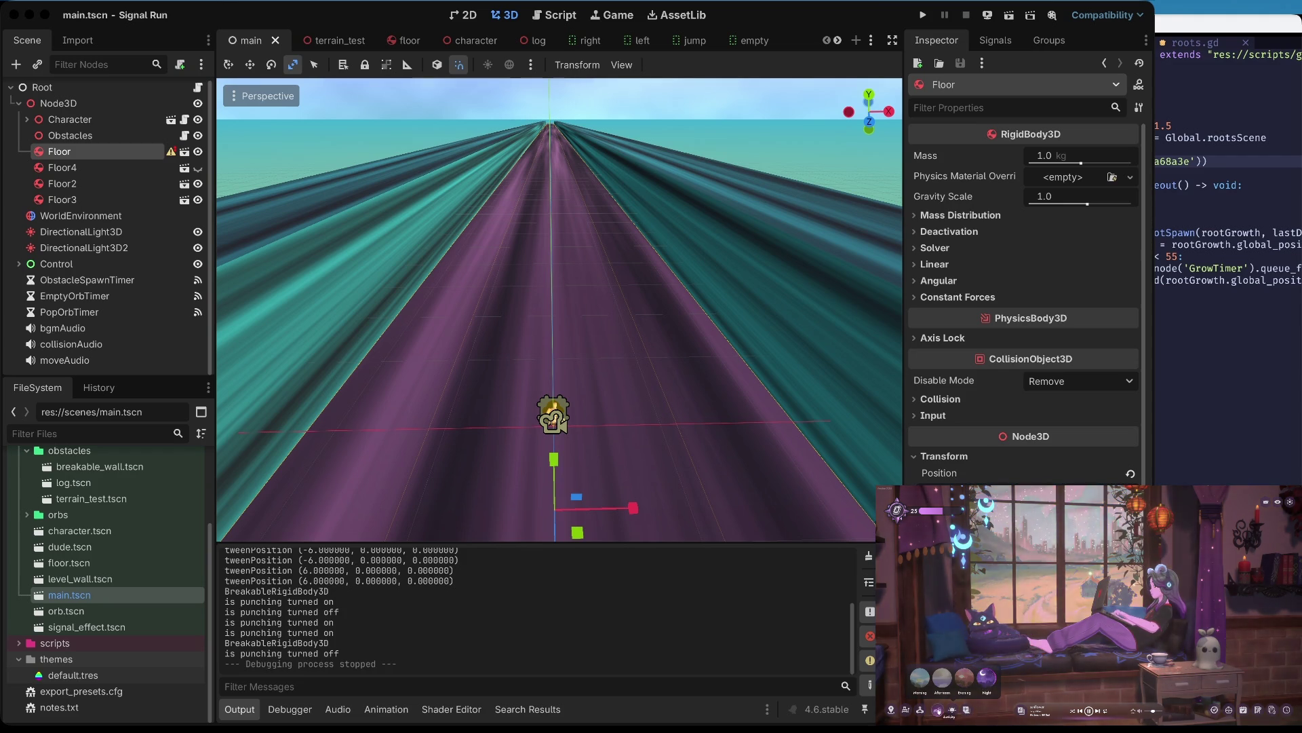
pyautogui.click(978, 616)
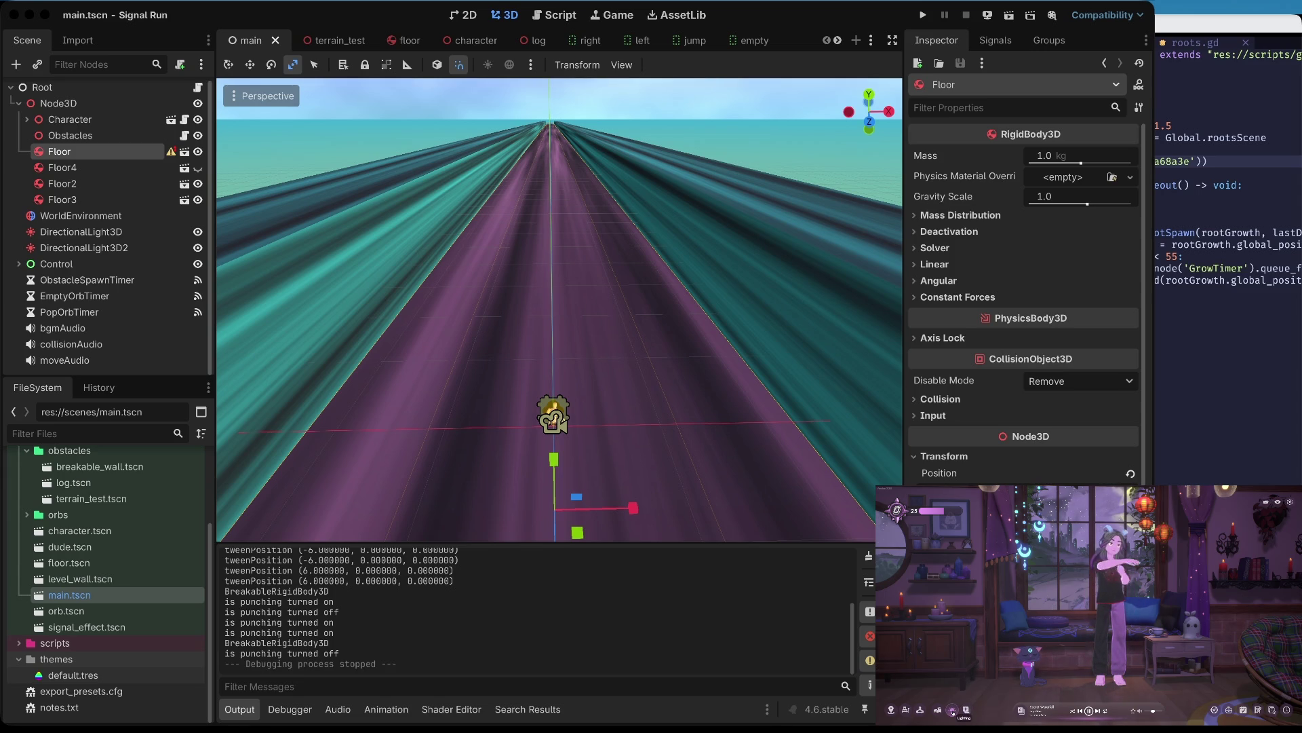
pyautogui.click(953, 710)
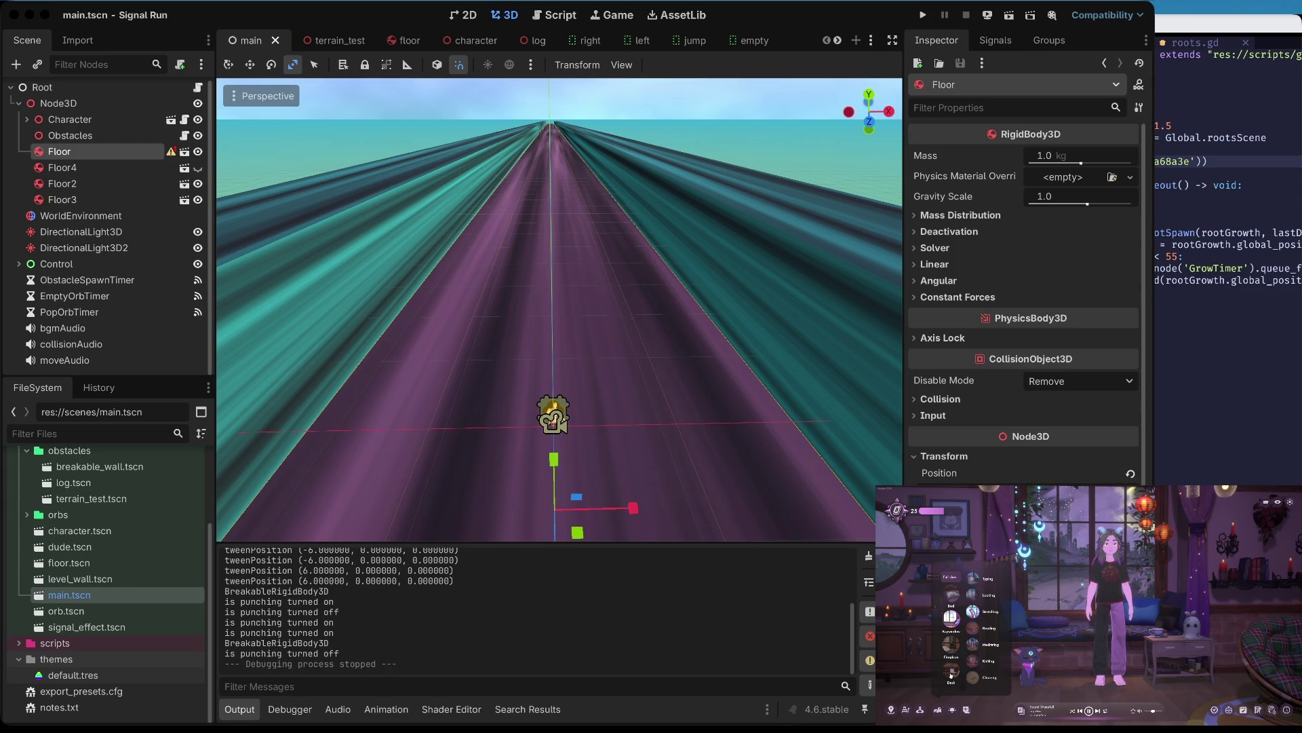
pyautogui.click(950, 674)
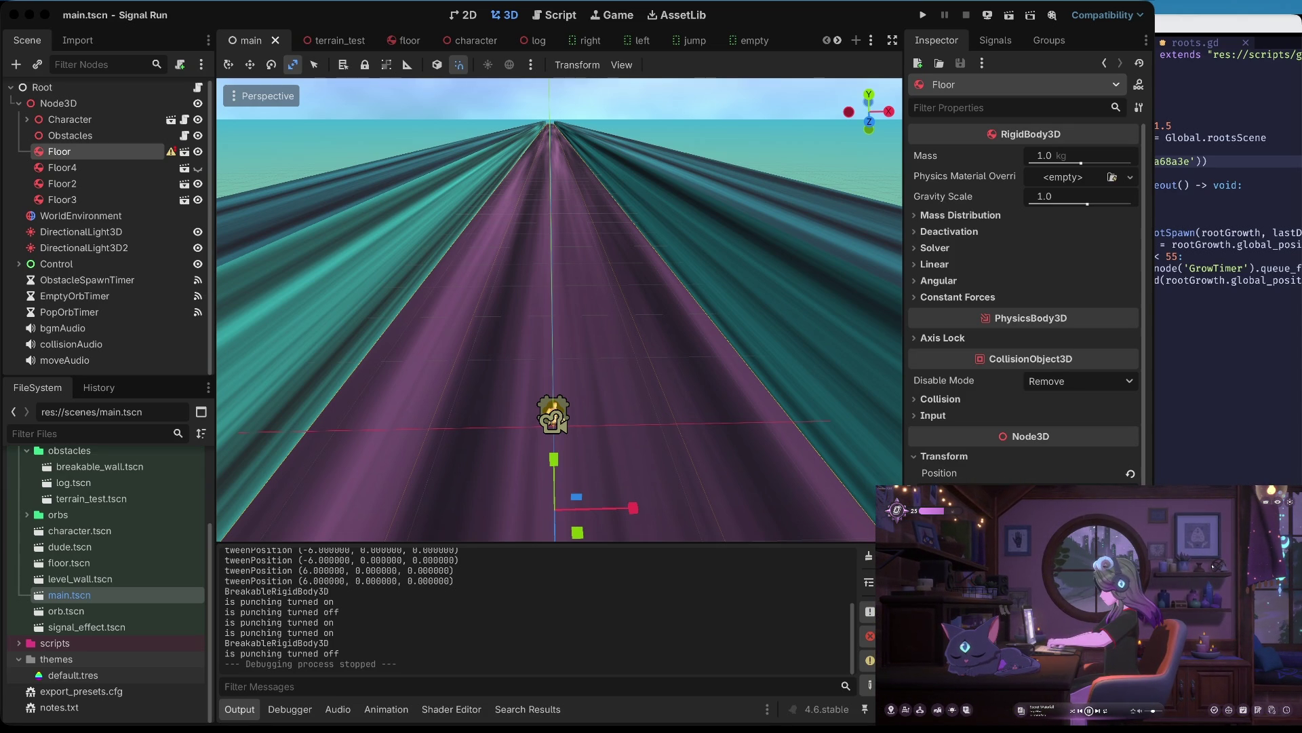
pyautogui.click(906, 710)
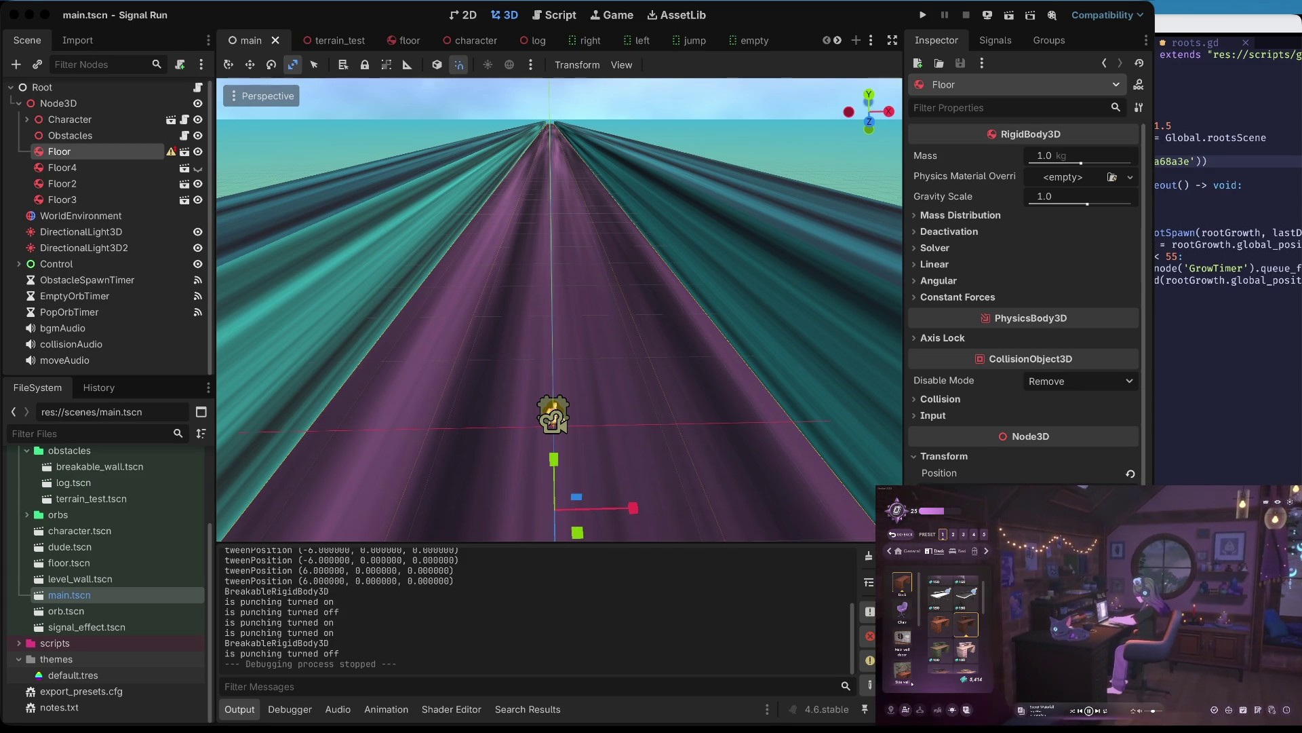
pyautogui.click(921, 709)
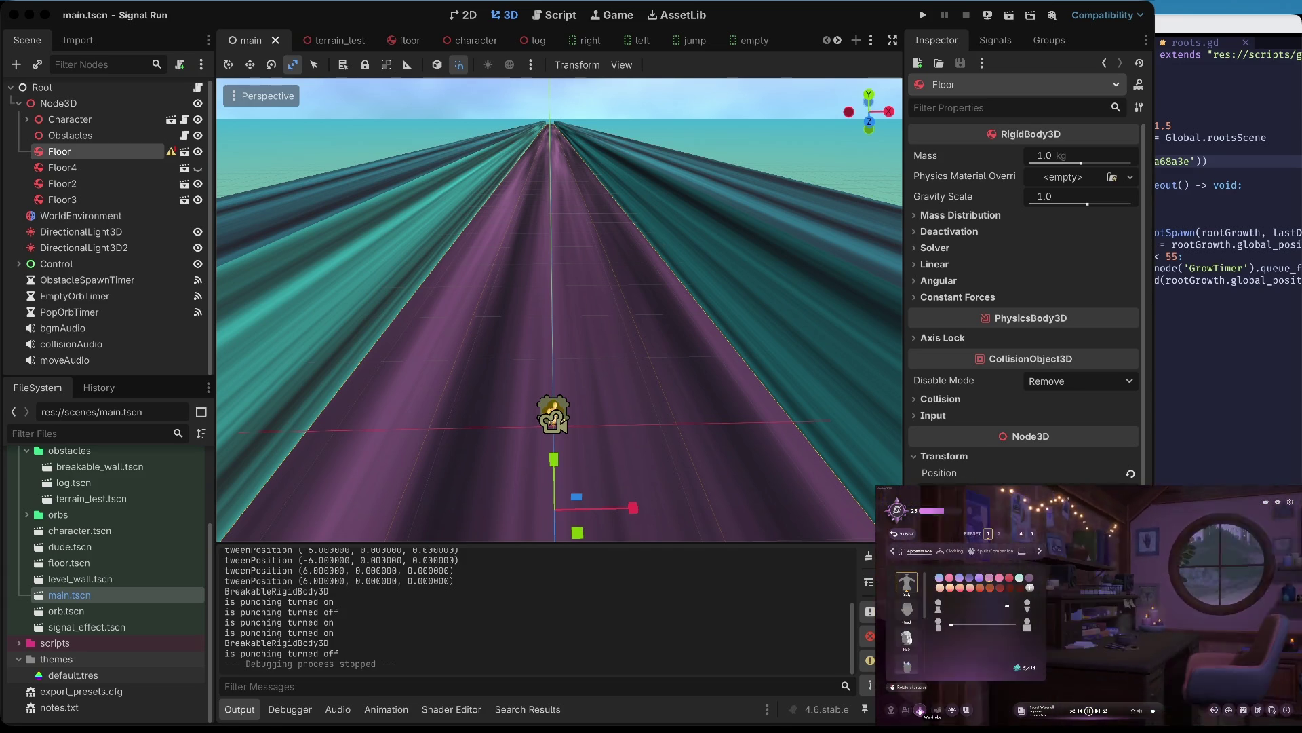
pyautogui.click(990, 550)
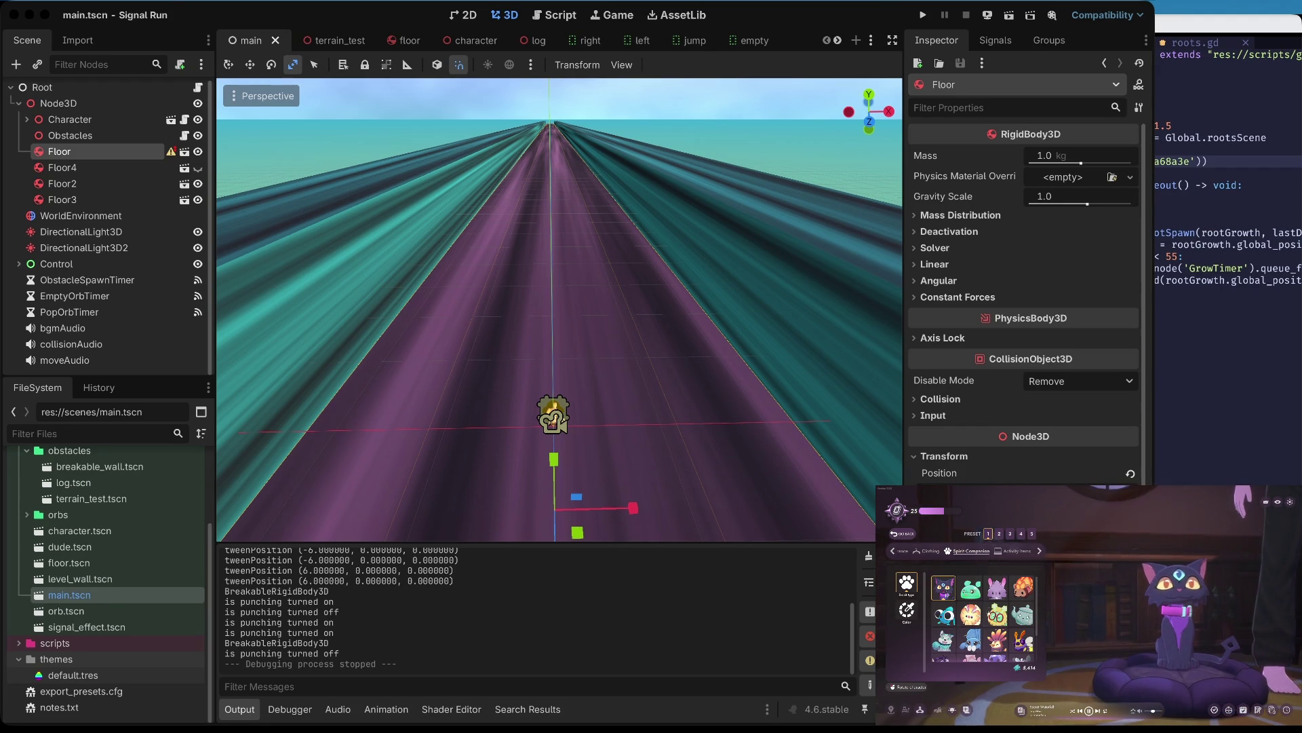
pyautogui.scroll(-2, 977, 619)
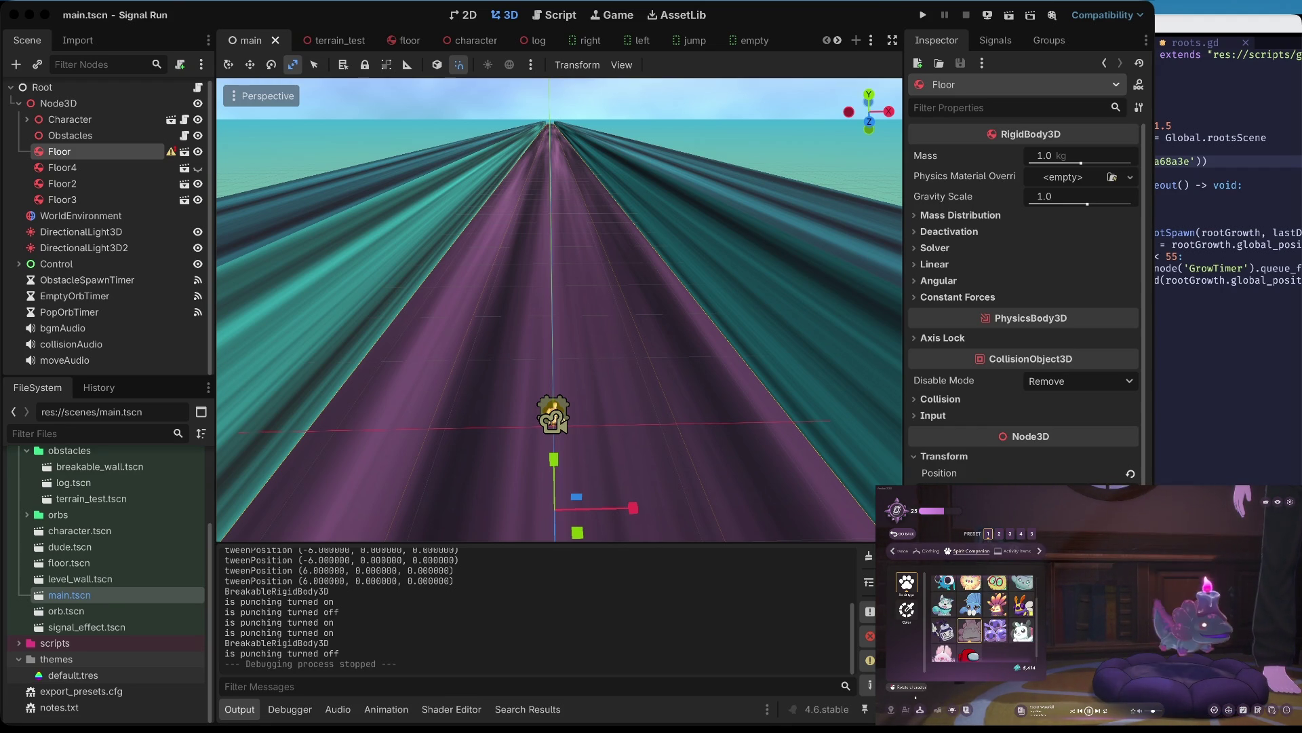
pyautogui.click(938, 710)
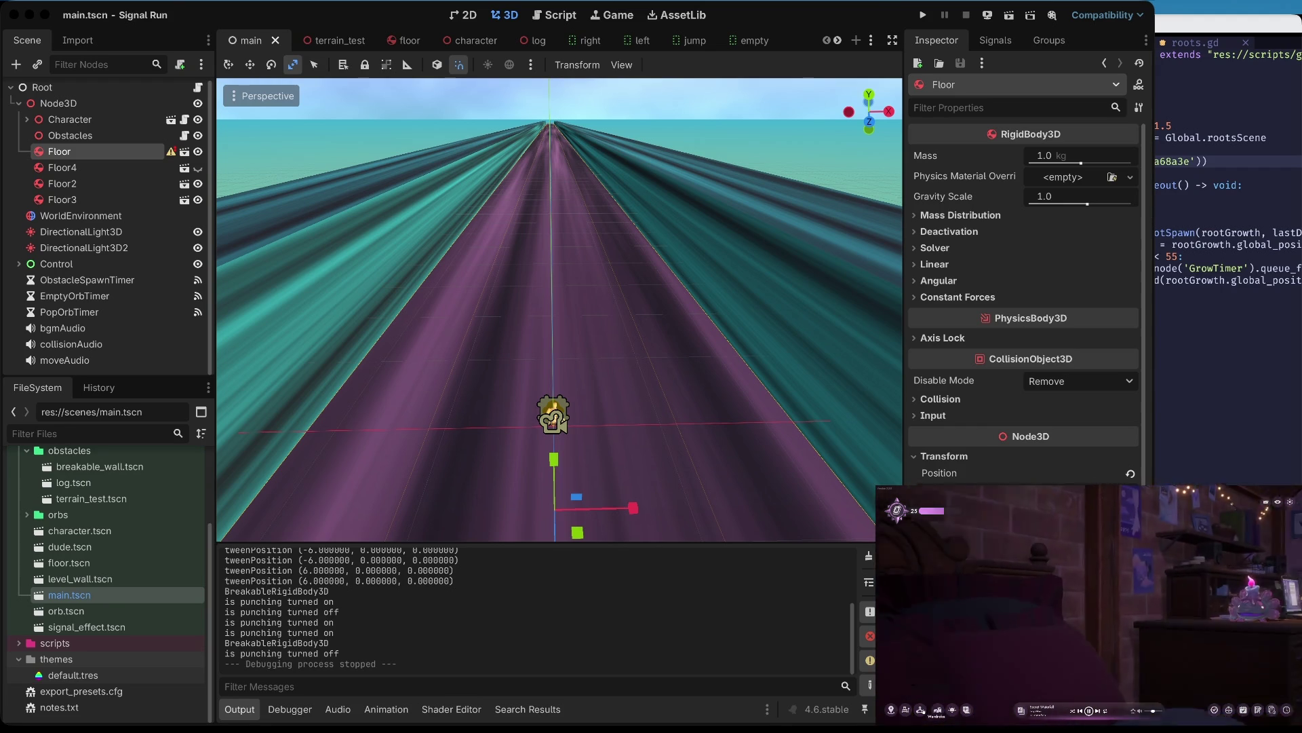